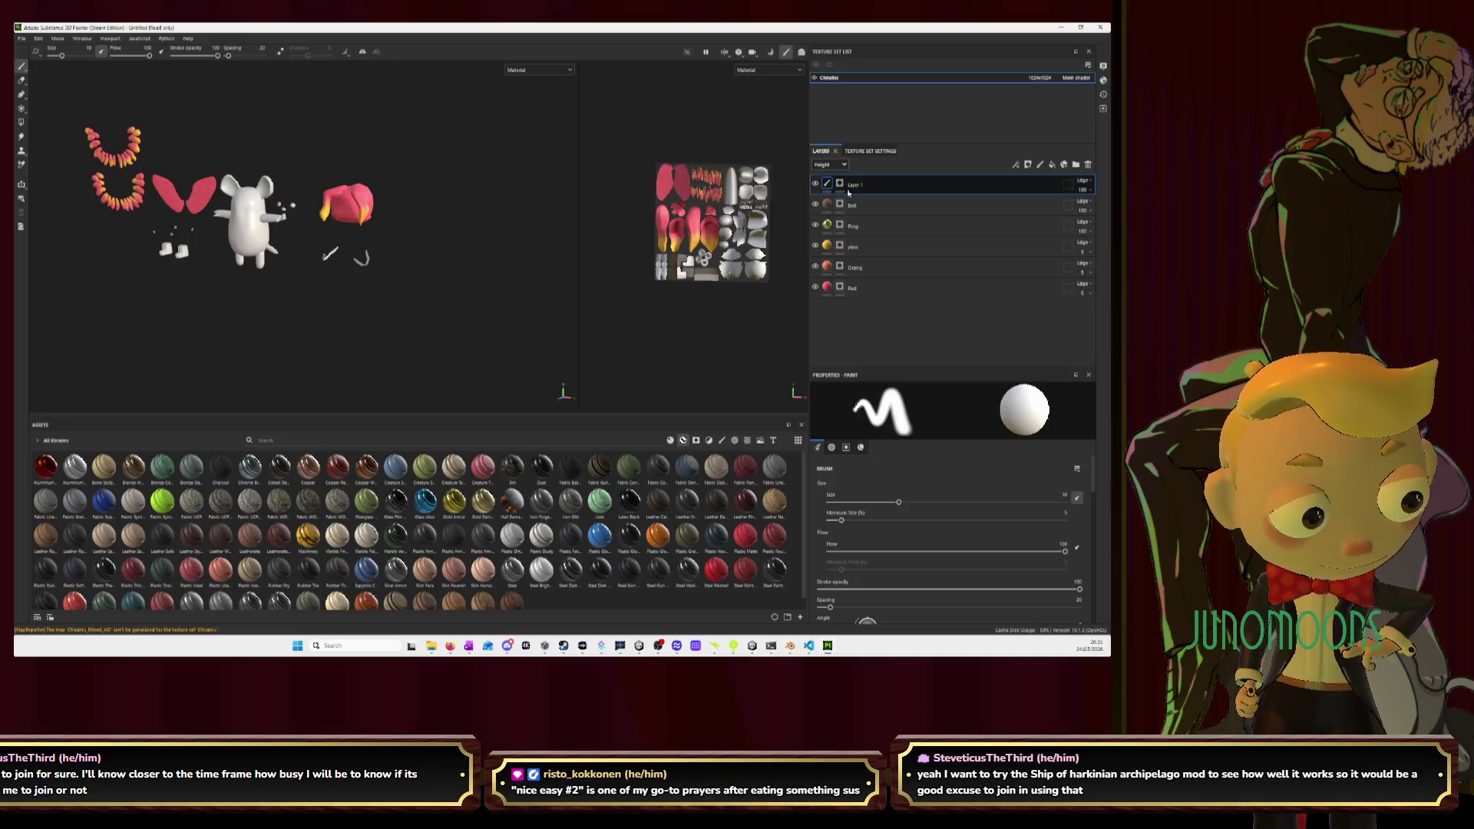
Add a fill layer with the baked base colour map and move it to the bottom of the stack.
right_click(868, 321)
left_click(842, 329)
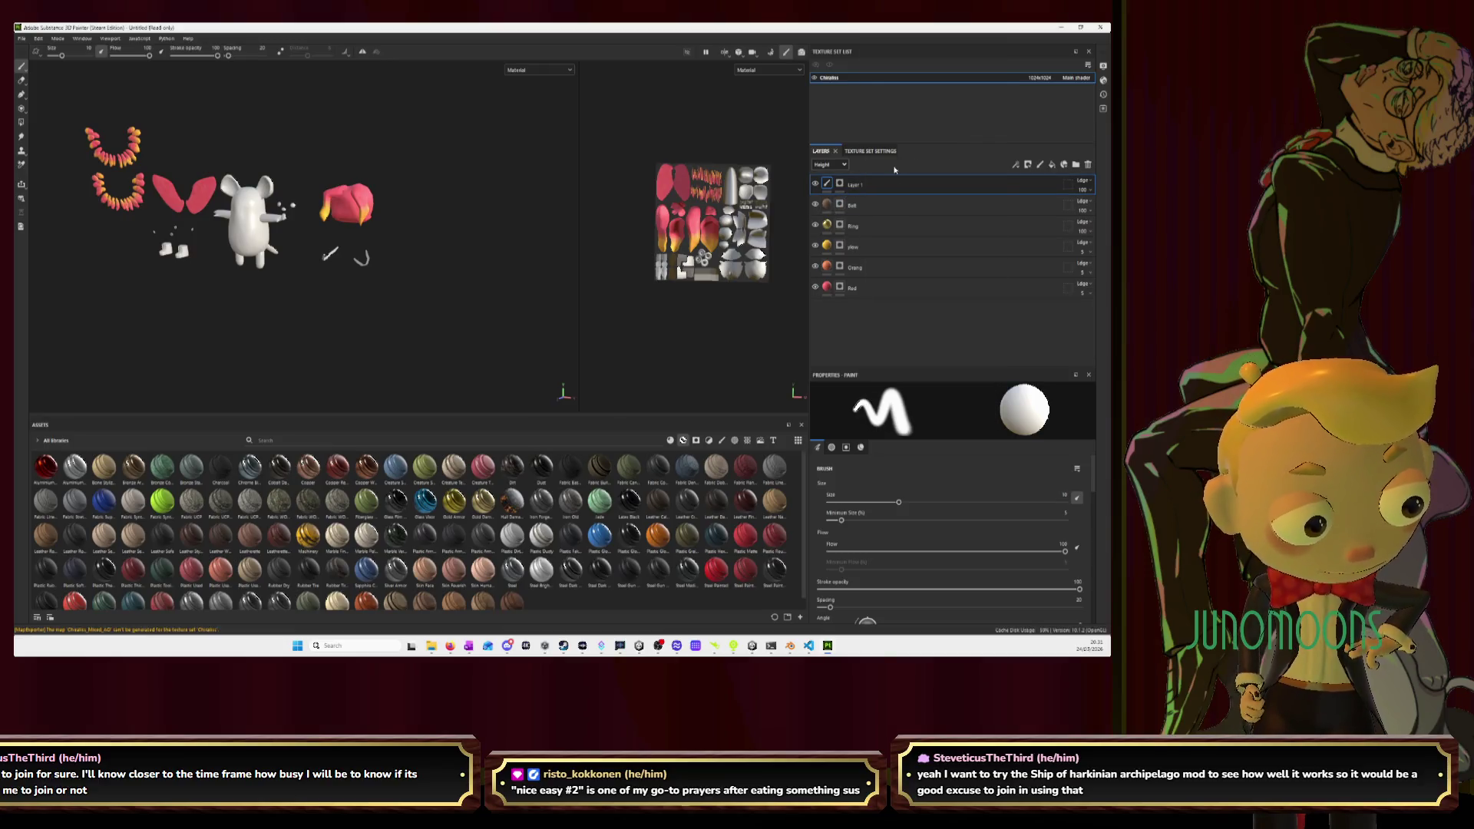
left_click(1052, 165)
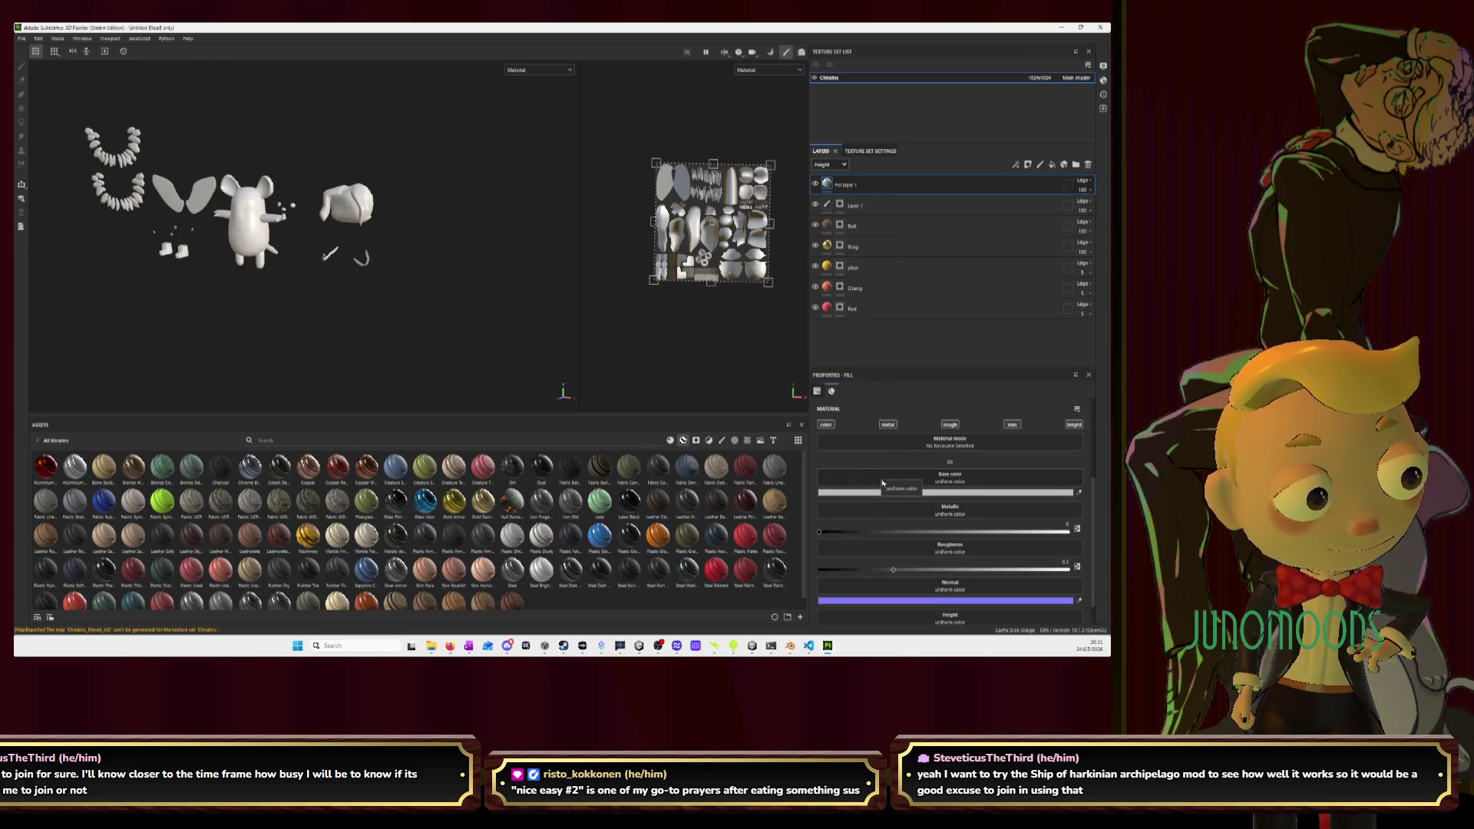
mouse_move(950, 480)
left_mouse_down()
mouse_move(491, 433)
mouse_move(710, 482)
mouse_move(885, 482)
left_mouse_up()
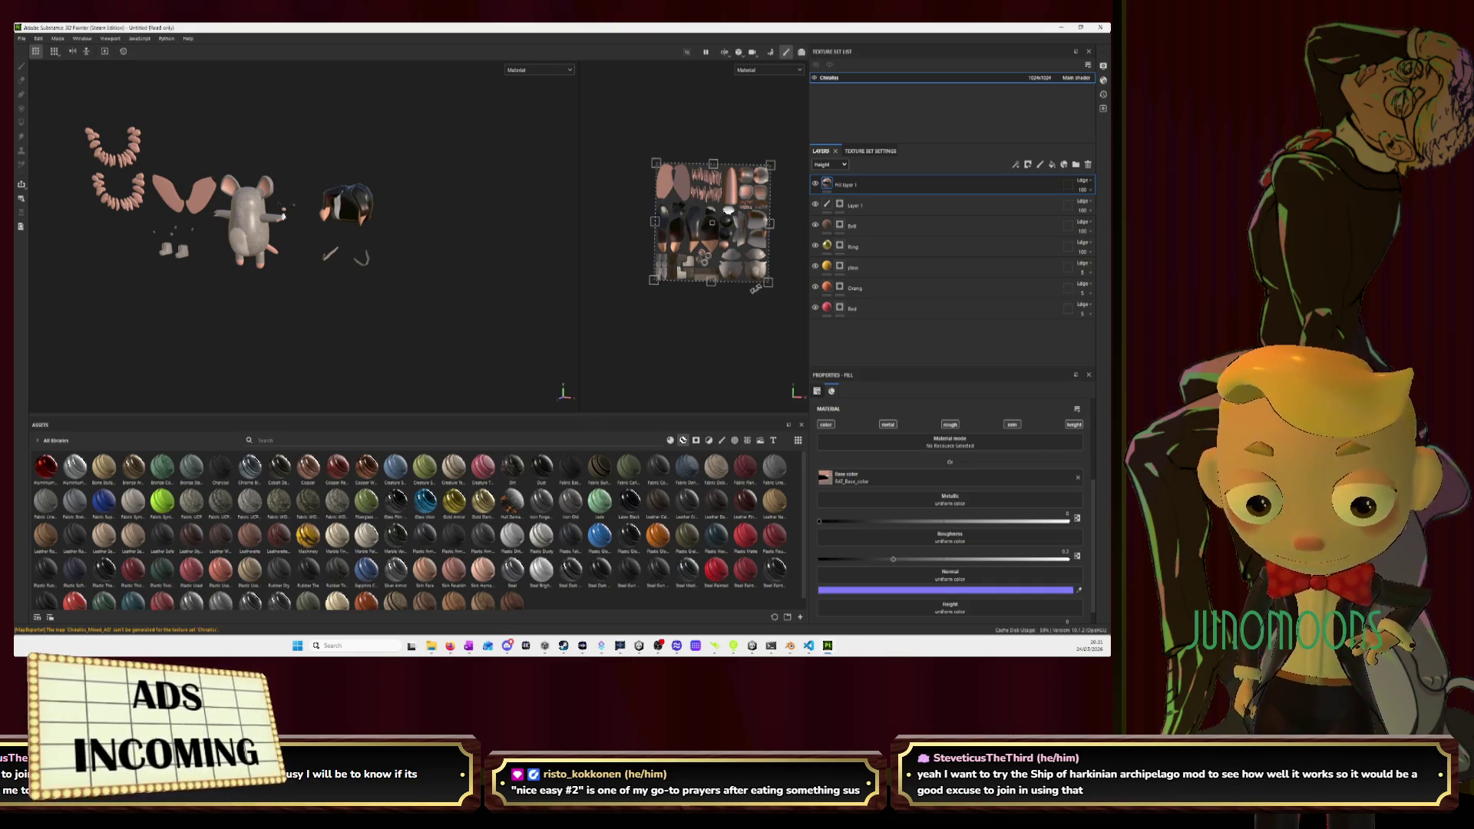
mouse_move(883, 184)
left_mouse_down()
mouse_move(875, 322)
mouse_move(904, 346)
left_mouse_up()
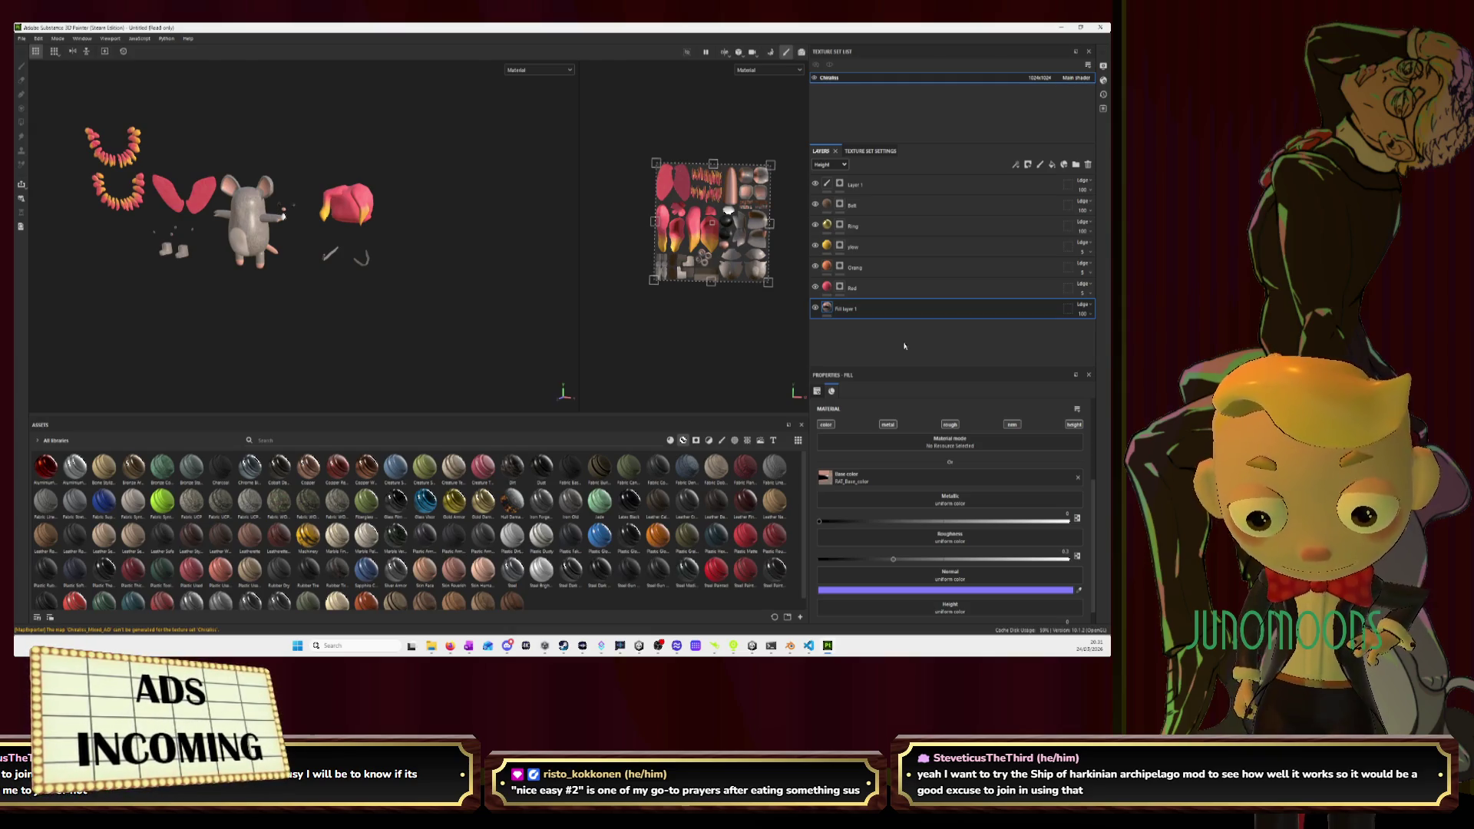
Load the RAT metallic, roughness, normal and height maps into the fill layer's slots.
mouse_move(751, 405)
left_mouse_down()
mouse_move(432, 461)
mouse_move(914, 511)
mouse_move(1050, 545)
mouse_move(952, 560)
mouse_move(946, 591)
left_mouse_up()
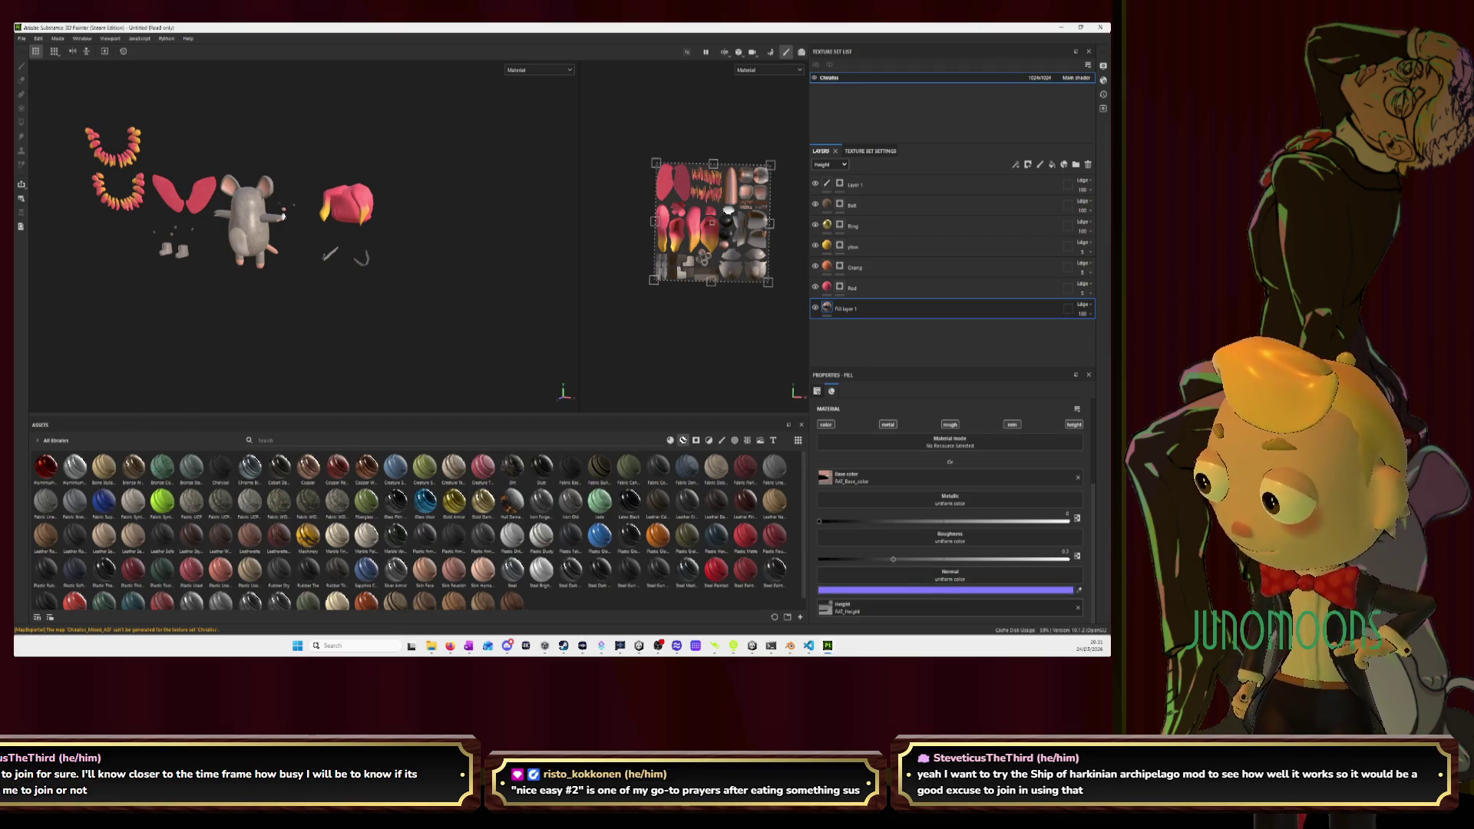
mouse_move(364, 384)
left_mouse_down()
mouse_move(638, 488)
mouse_move(998, 503)
mouse_move(941, 500)
left_mouse_up()
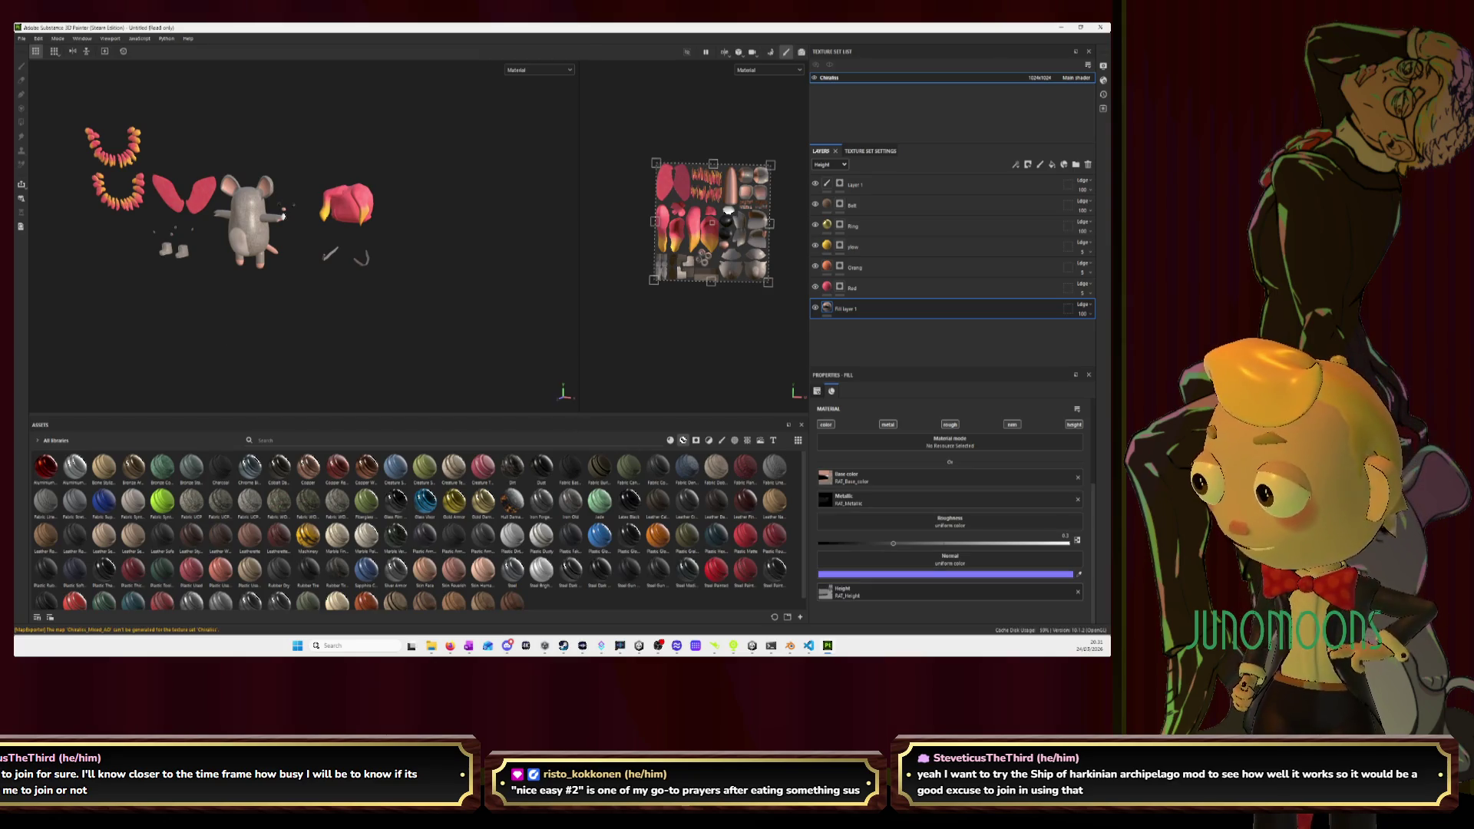
mouse_move(295, 354)
left_mouse_down()
mouse_move(997, 507)
mouse_move(992, 524)
left_mouse_up()
mouse_move(451, 394)
left_mouse_down()
mouse_move(931, 503)
mouse_move(948, 545)
left_mouse_up()
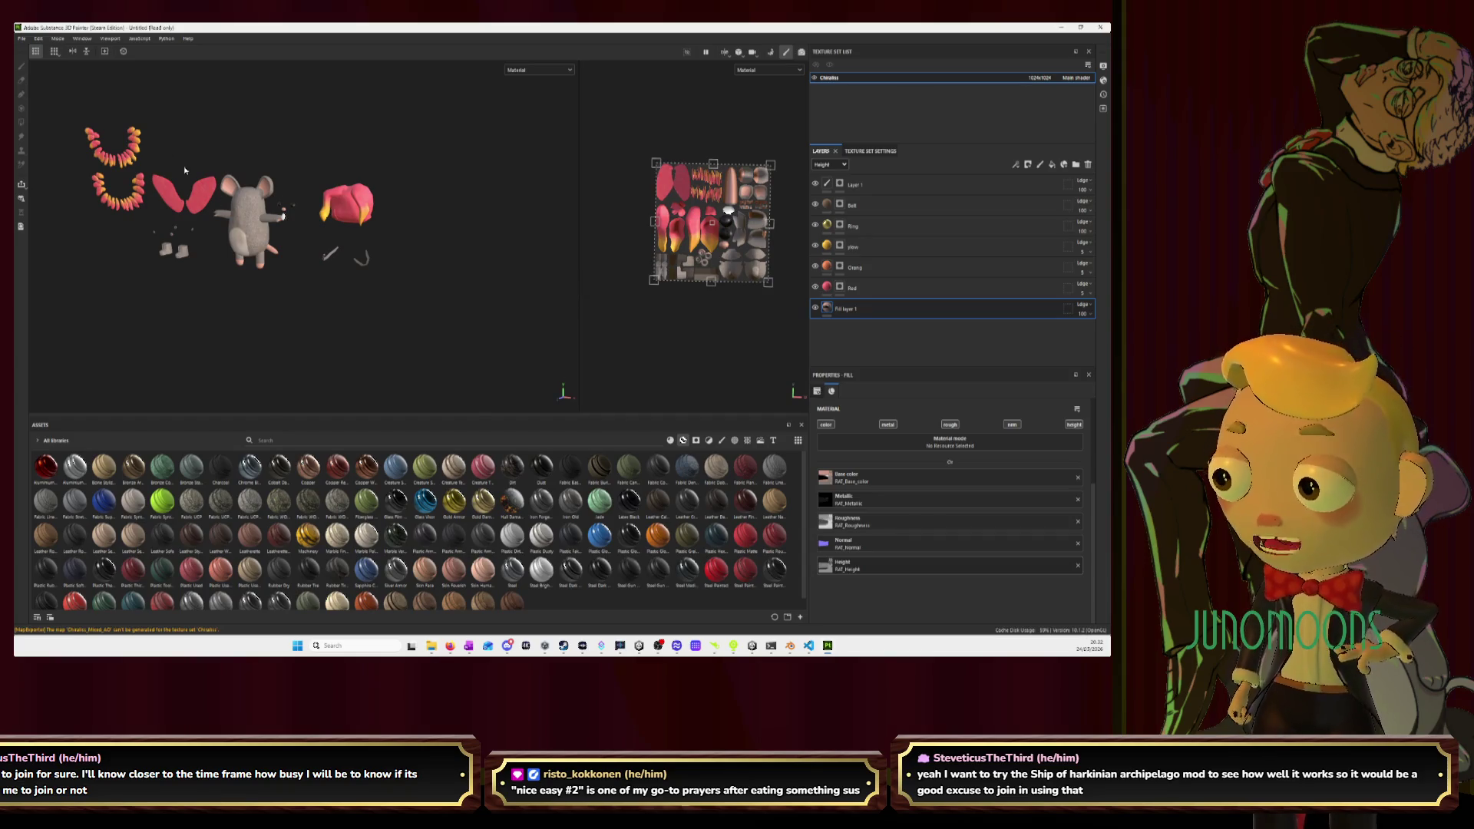
Rename the bottom fill layer to 'Basi' and switch over to the Blender window.
double_click(852, 308)
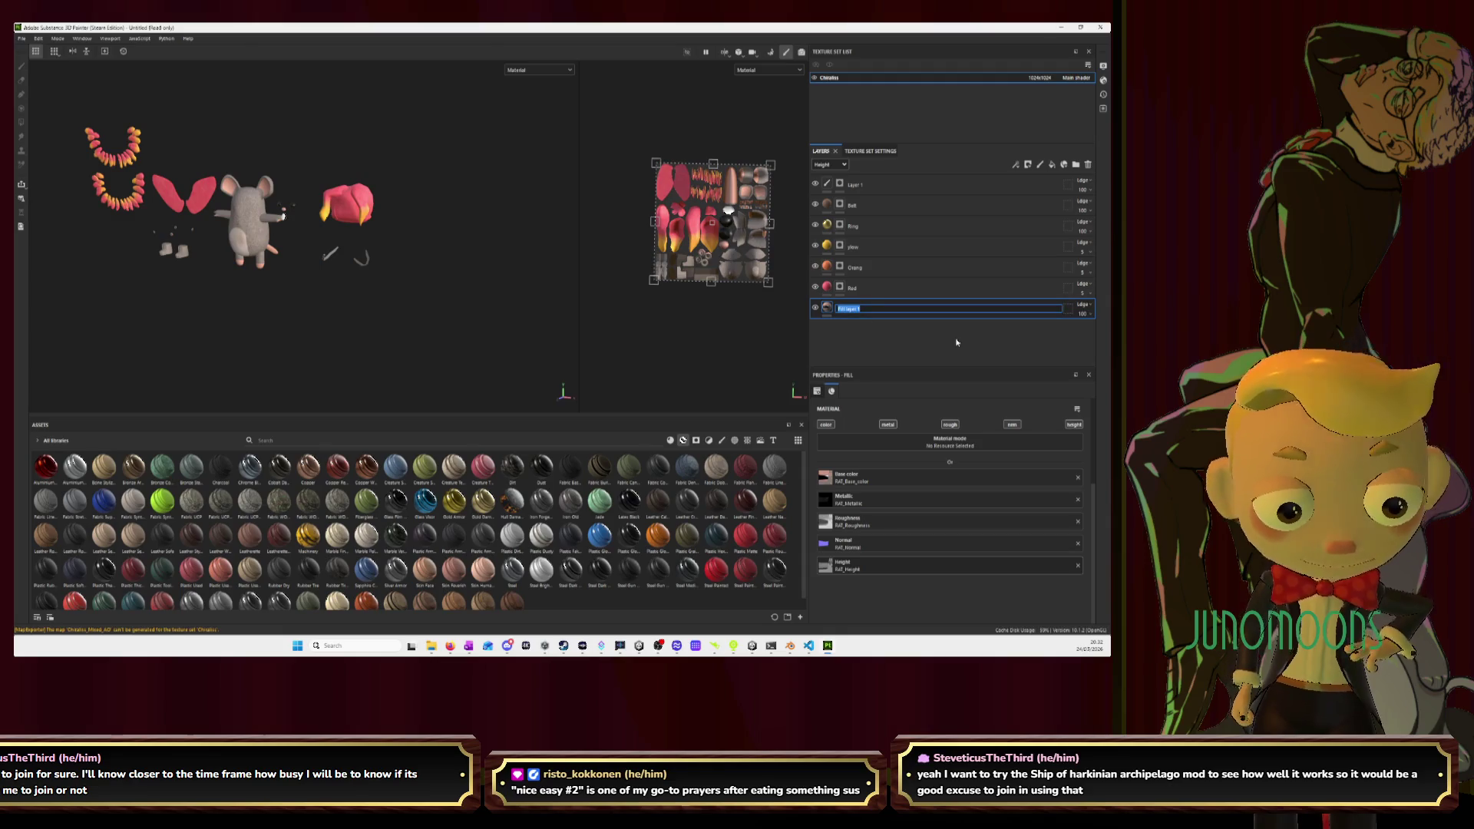
type("Basi")
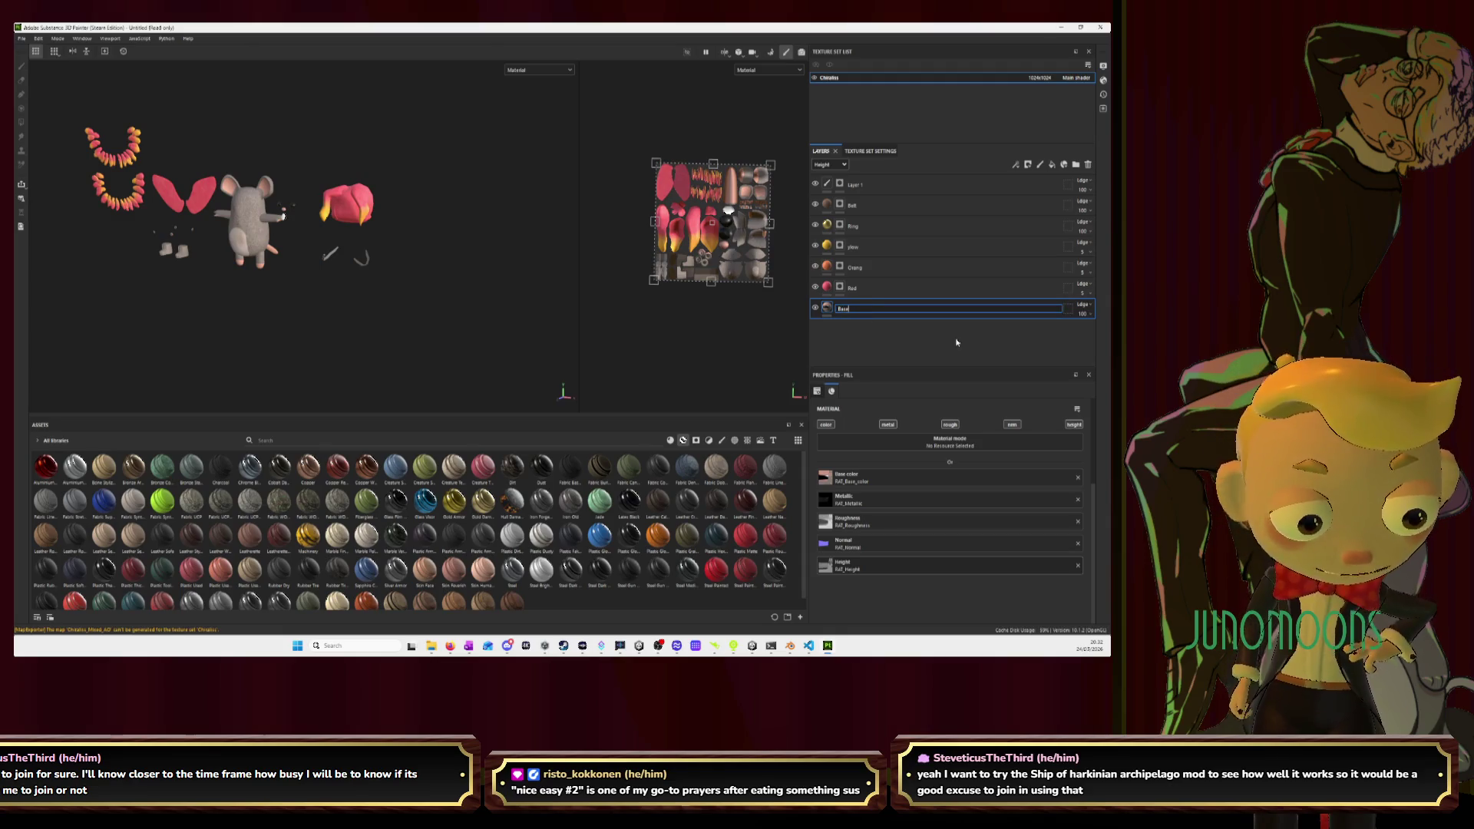
key("Return")
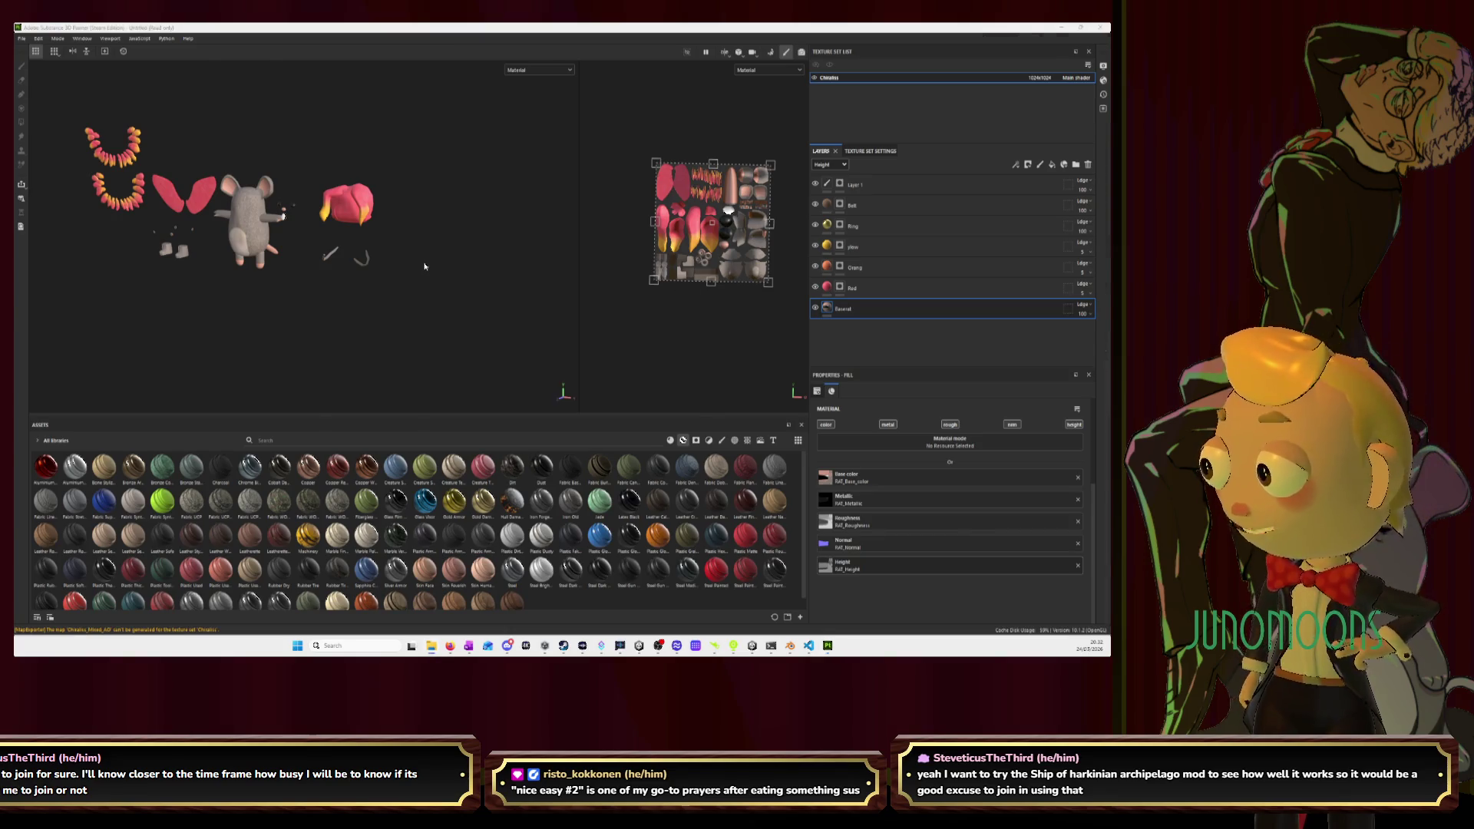
key("alt+Tab")
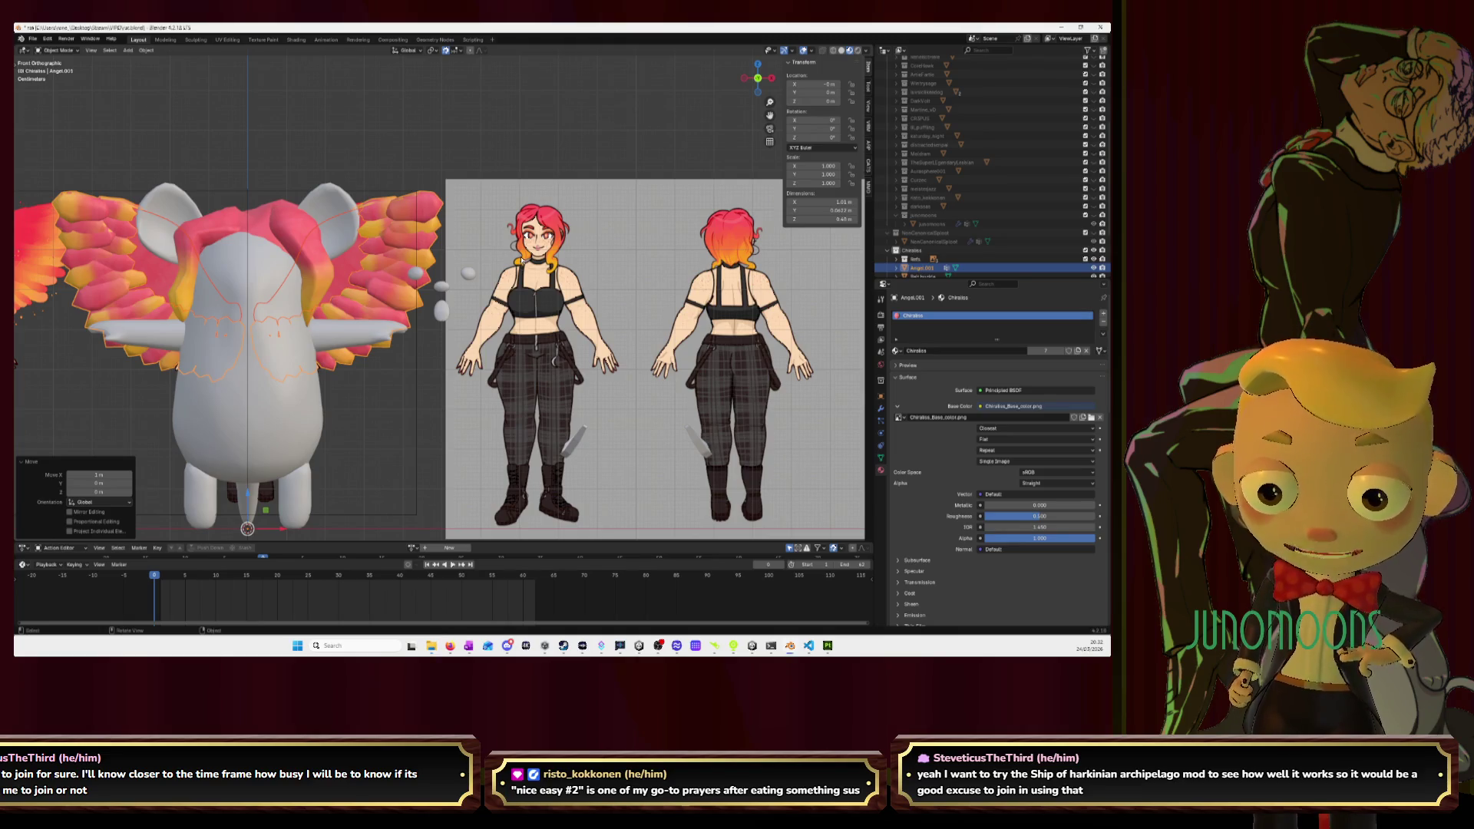
Frame the front, back and side references in Blender's viewport, then return to Substance Painter.
scroll(476, 270, "up", 5)
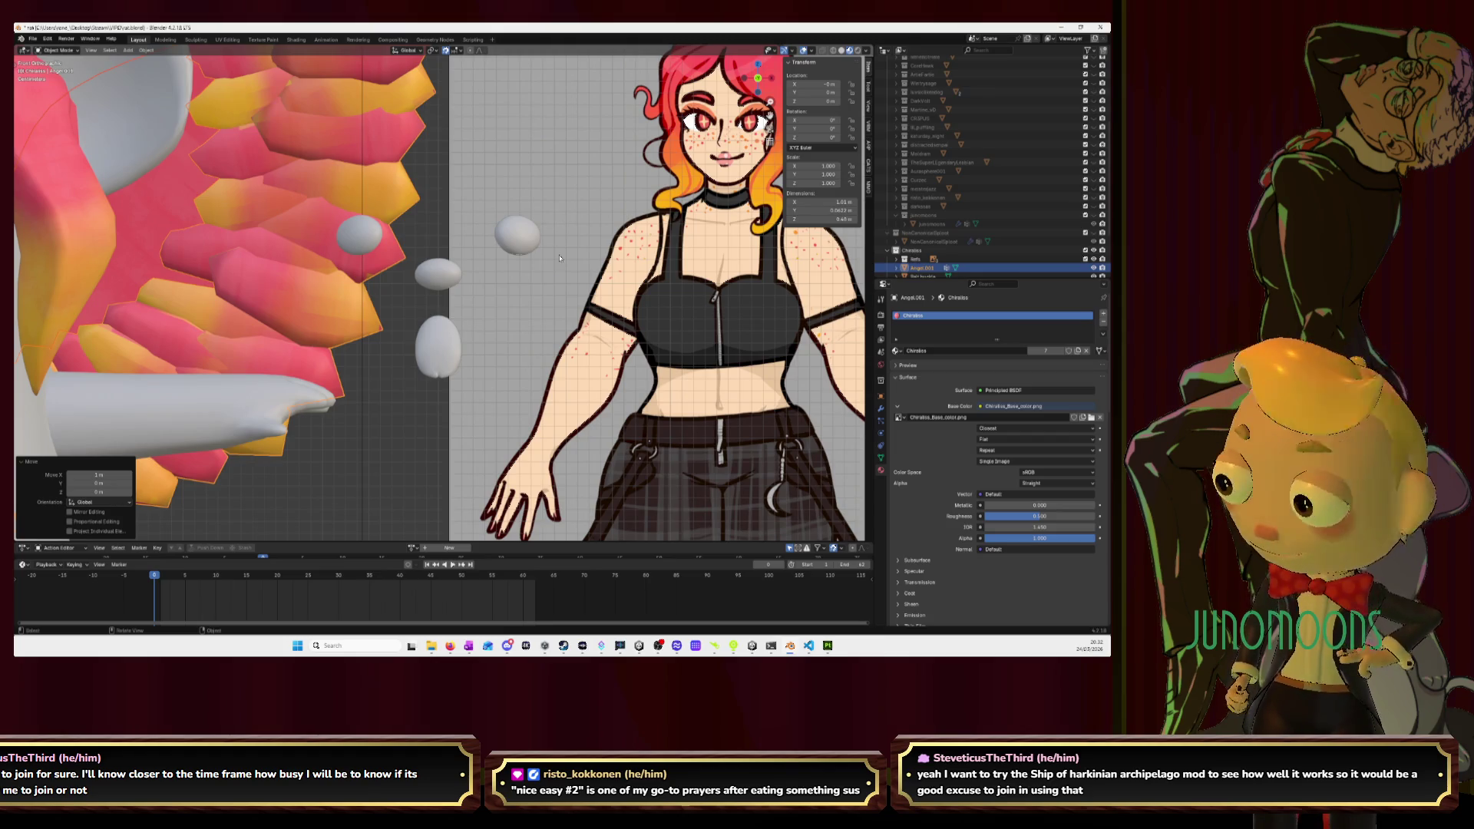
key("alt+Tab")
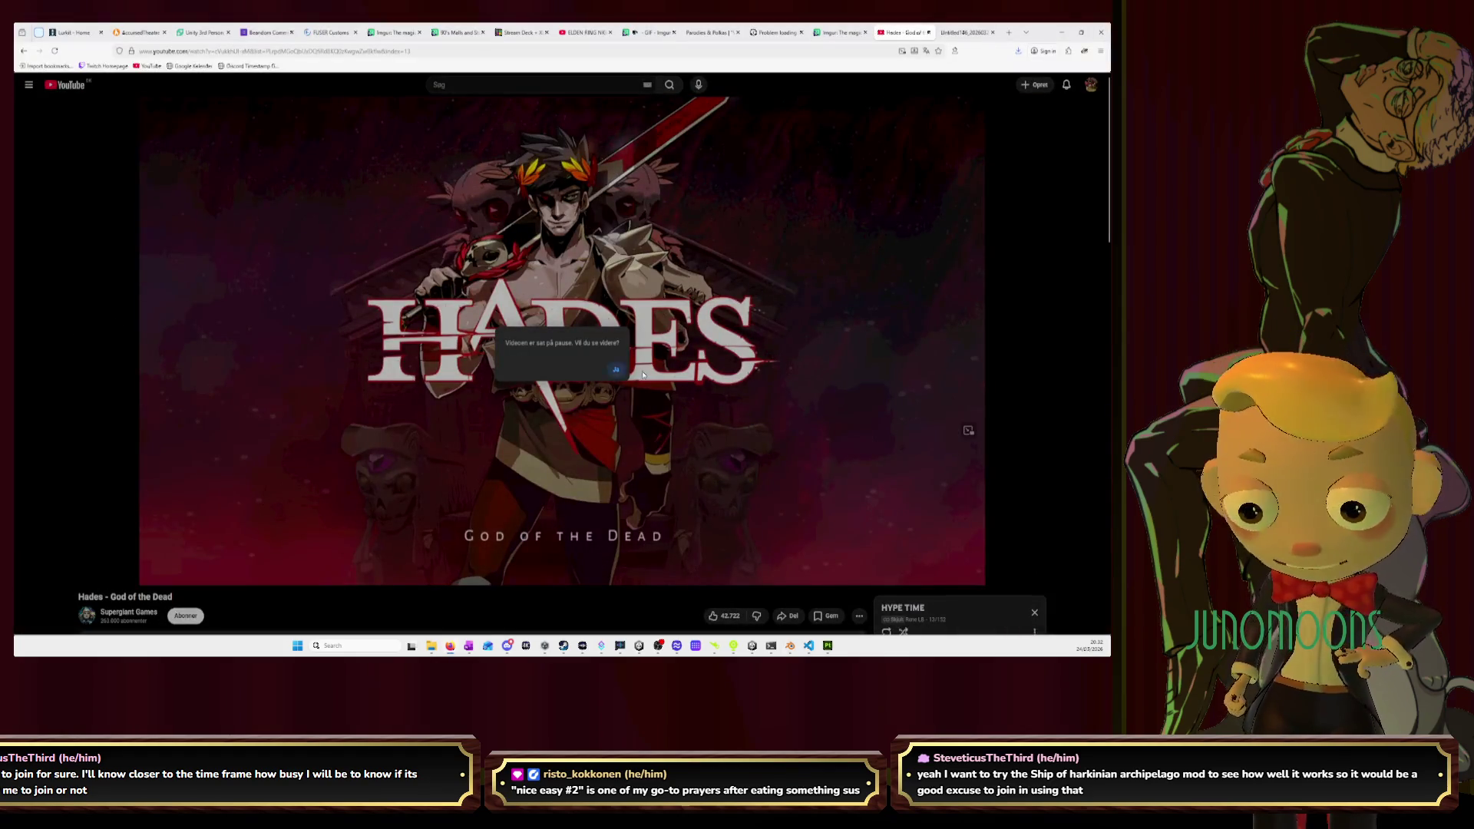
left_click(1061, 32)
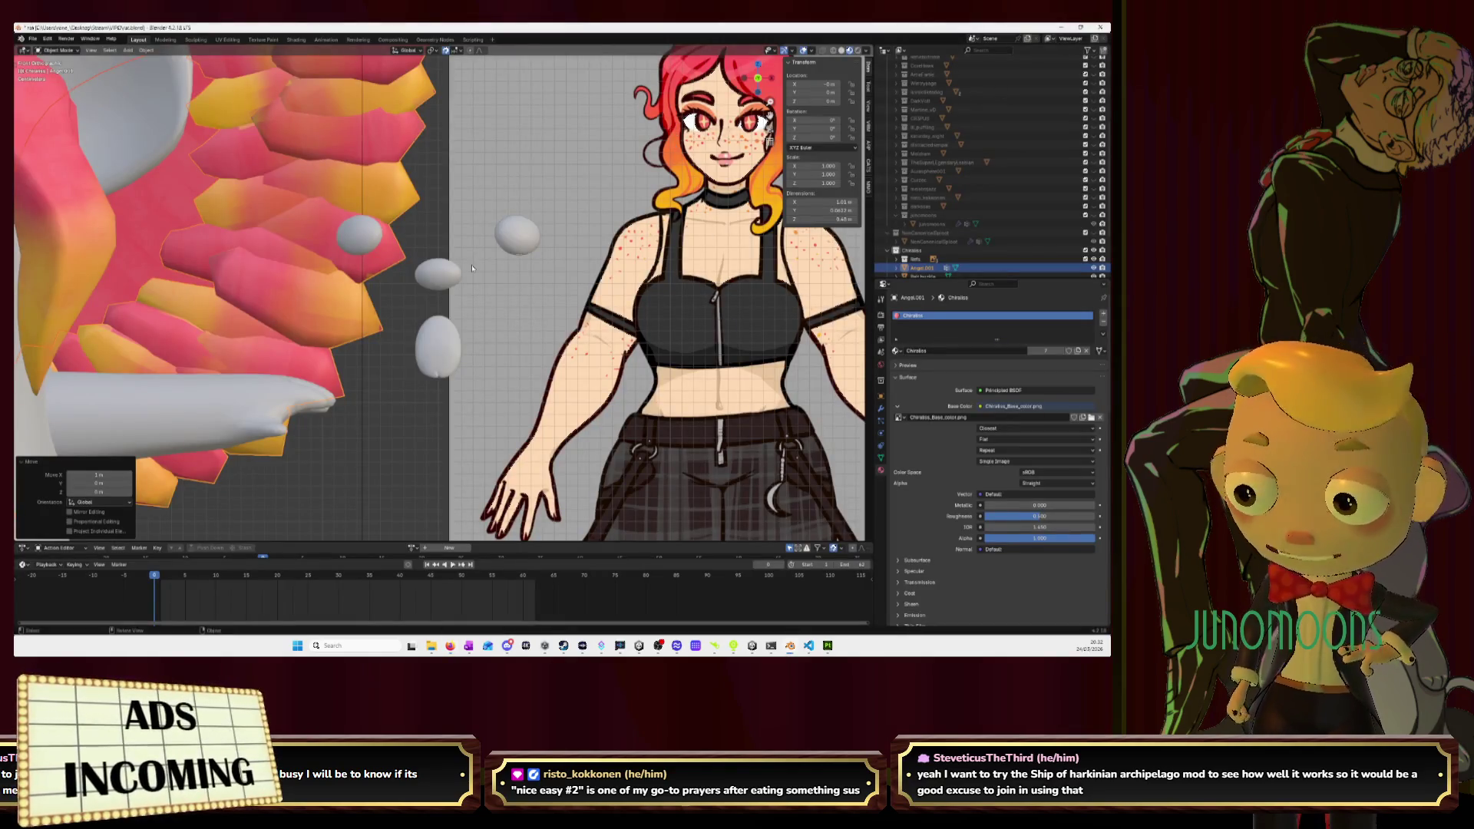
scroll(549, 249, "down", 3)
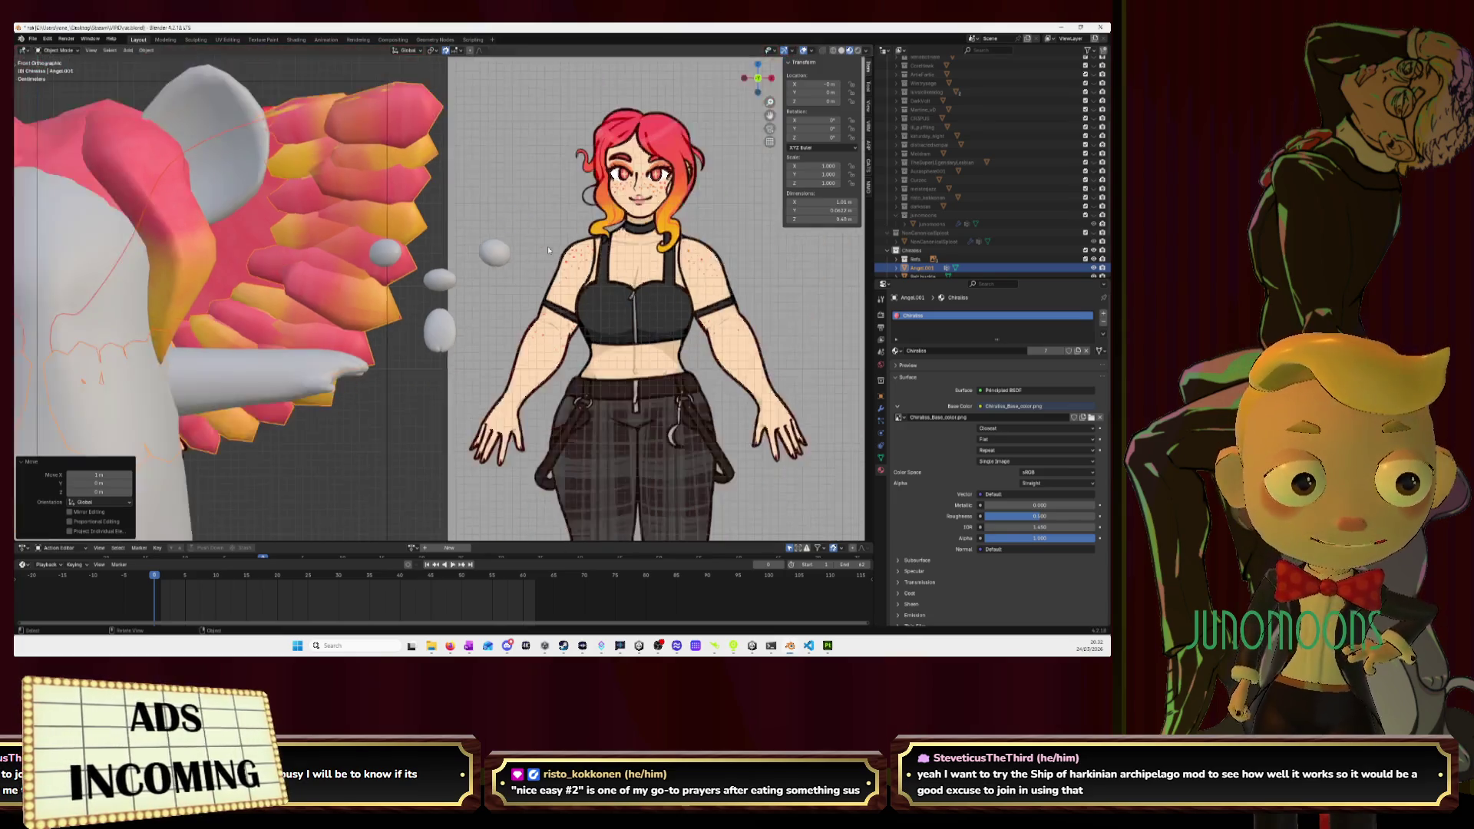
scroll(549, 249, "down", 1)
middle_click_drag(549, 250, 178, 264, "shift")
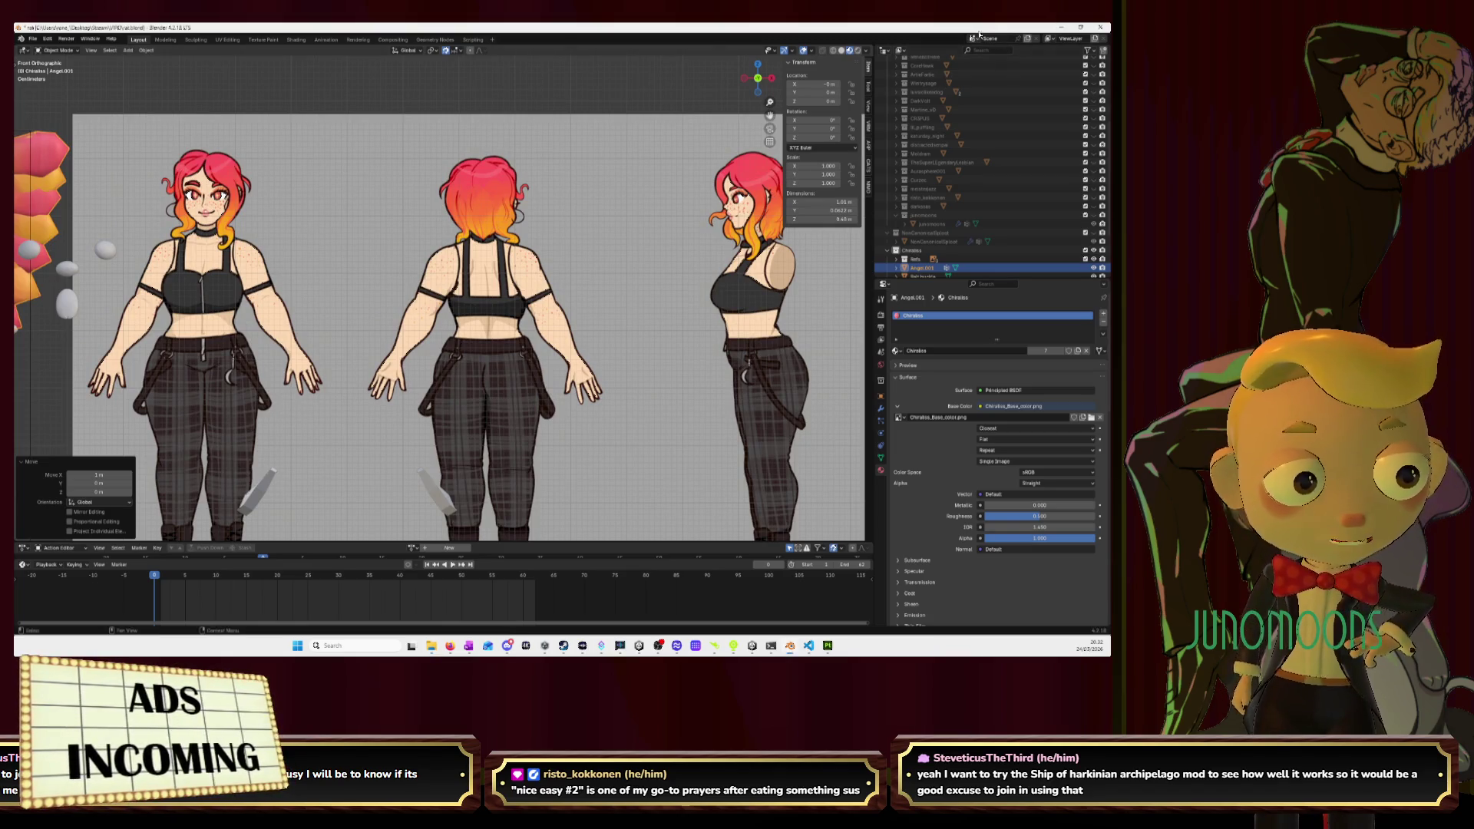
key("alt+Tab")
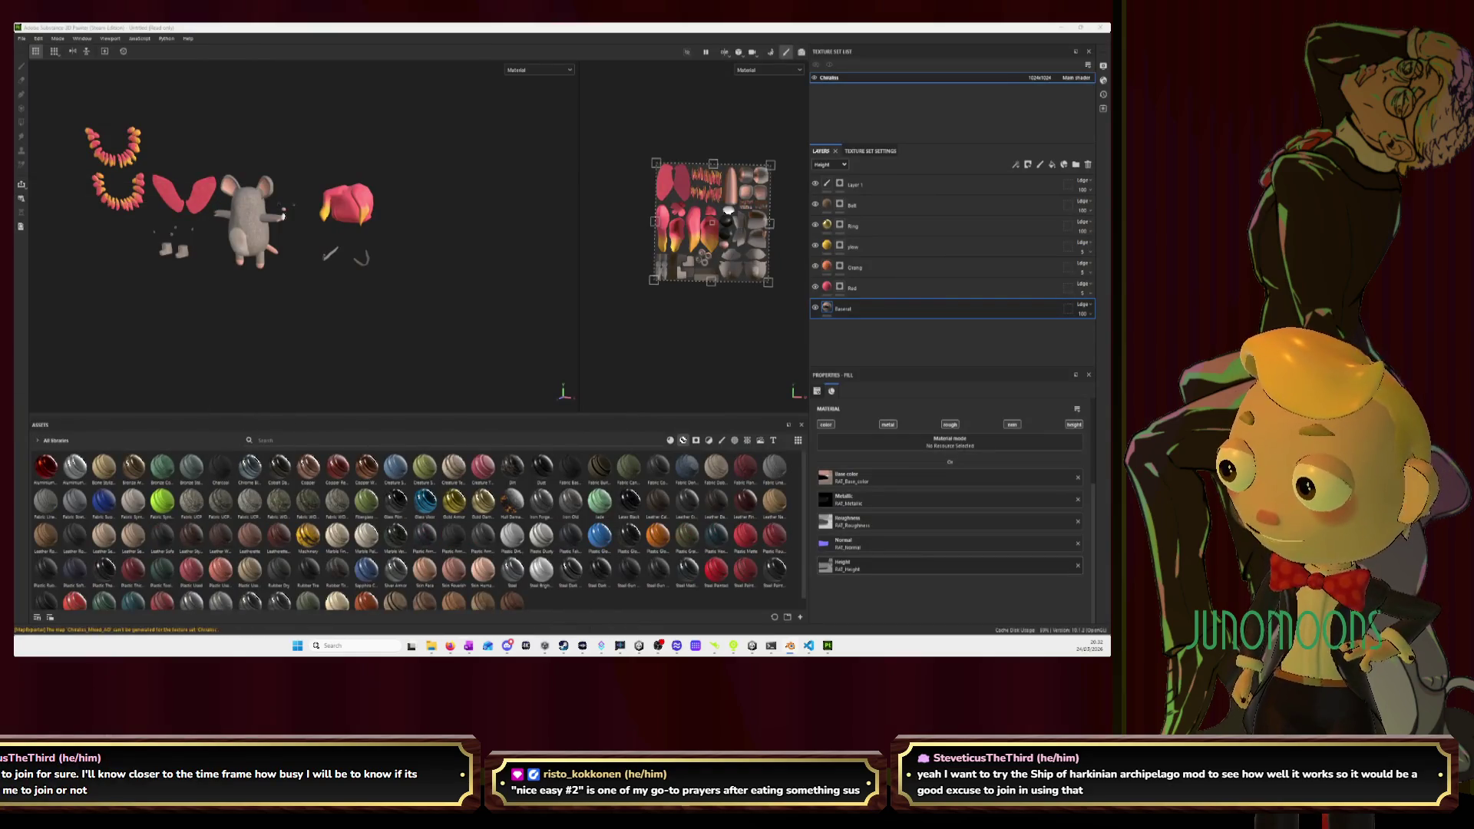
Widen and zoom the 2D view on the UV layout, change the asset category, and start renaming the base layer.
scroll(710, 203, "up", 2)
middle_click_drag(723, 226, 598, 186)
scroll(599, 186, "up", 2)
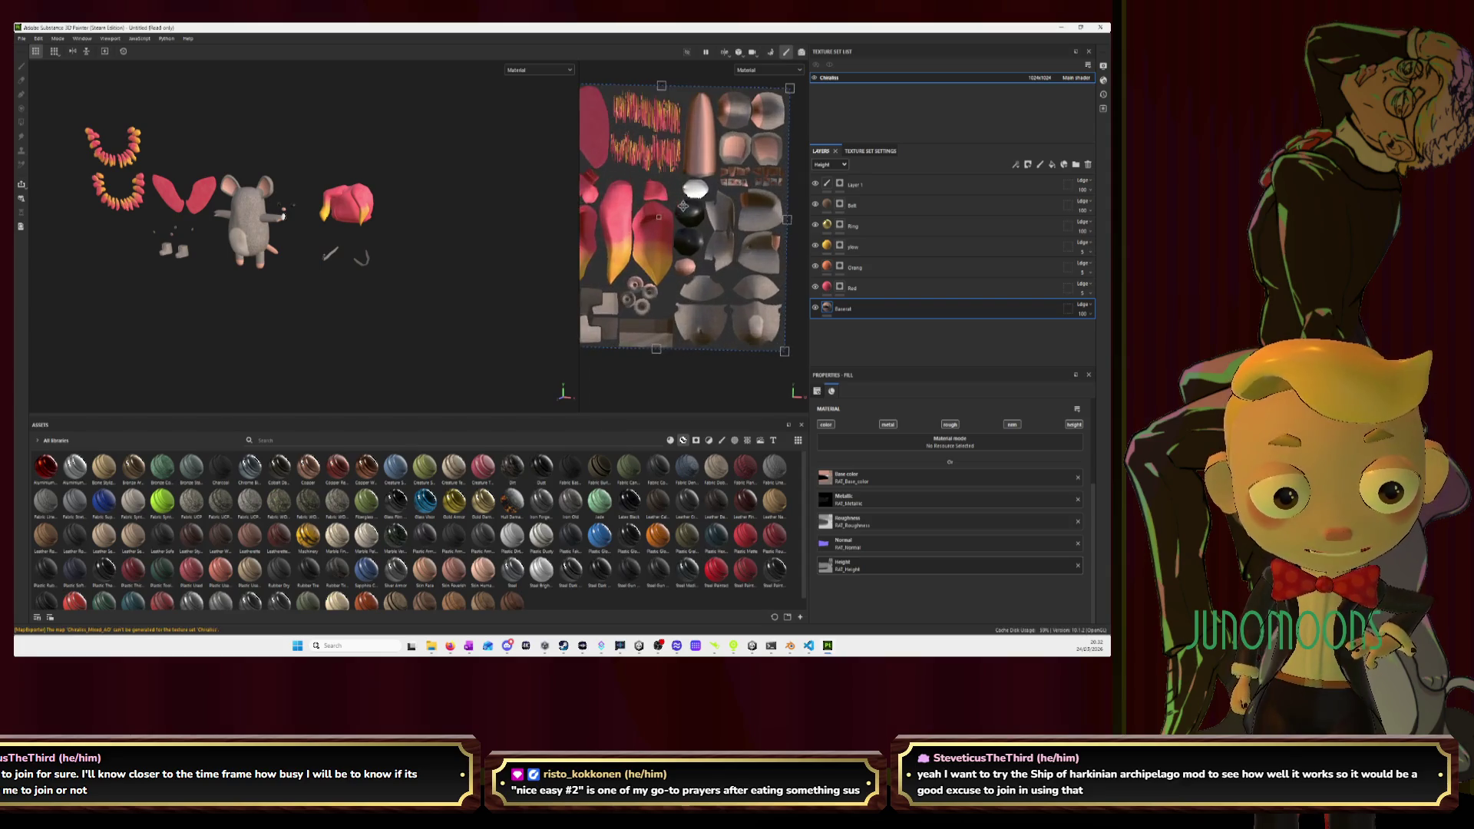
left_click_drag(578, 198, 345, 198)
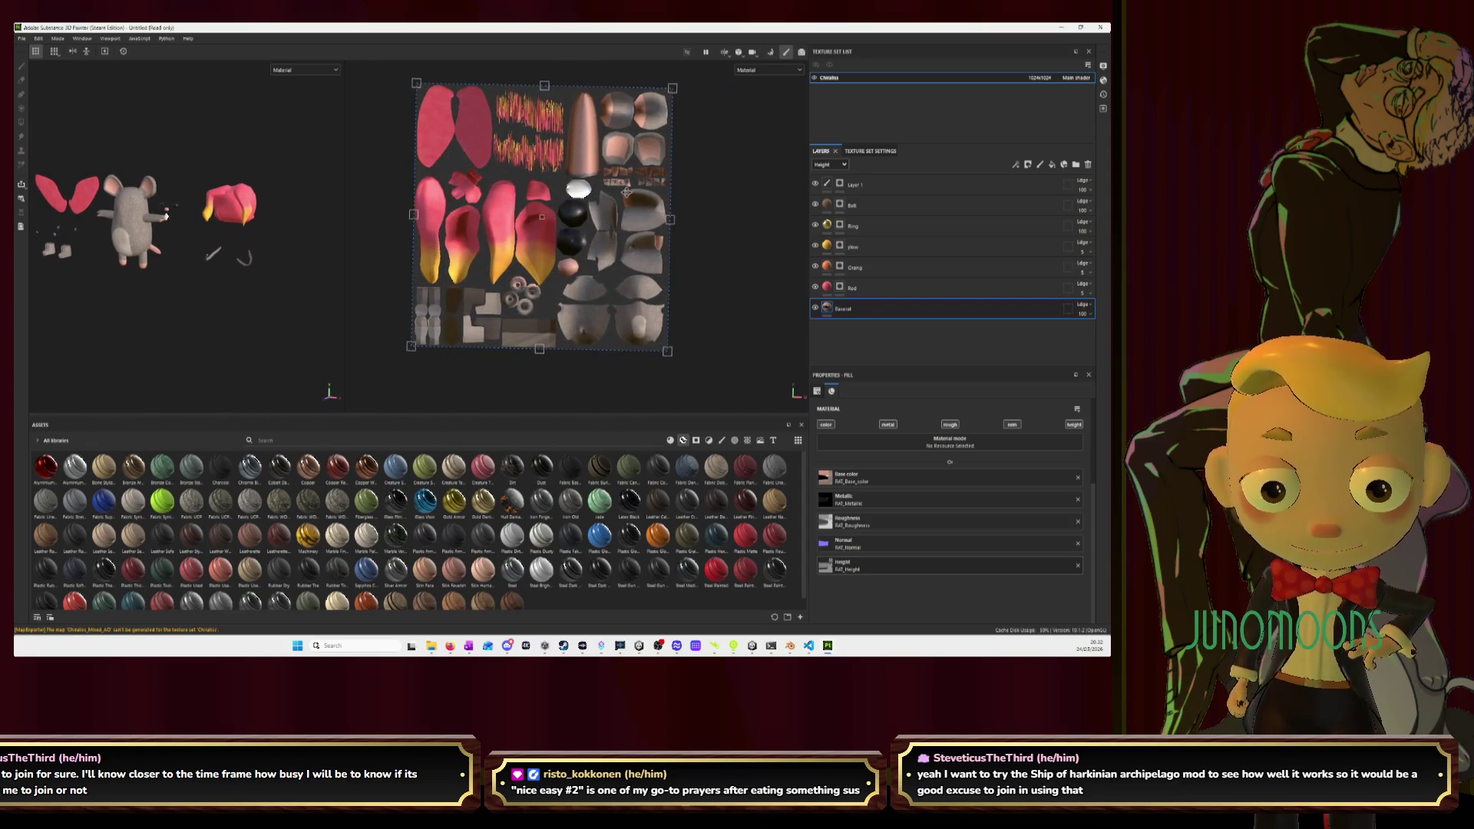
scroll(579, 237, "up", 3)
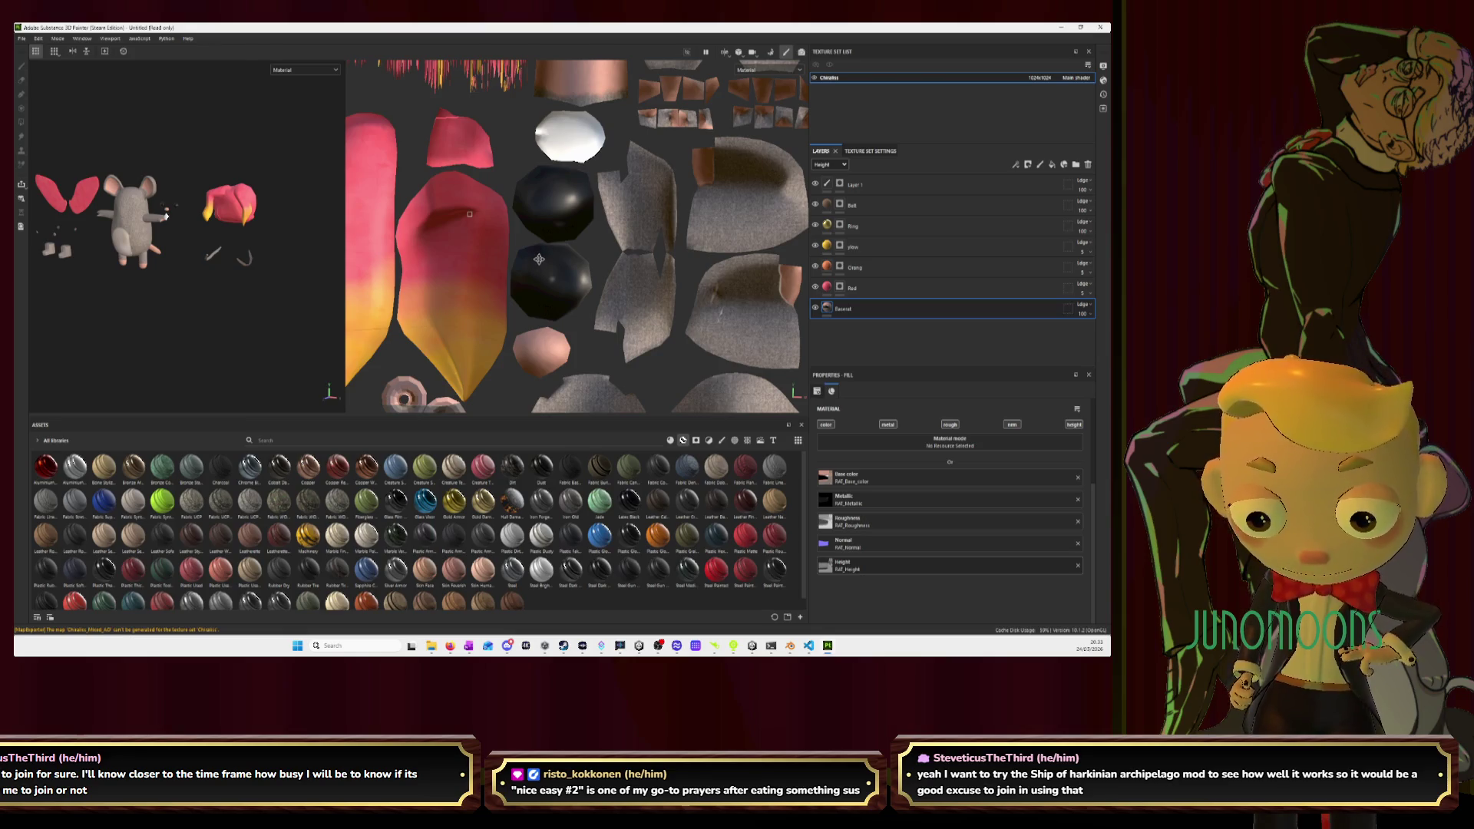
left_click(671, 440)
double_click(871, 309)
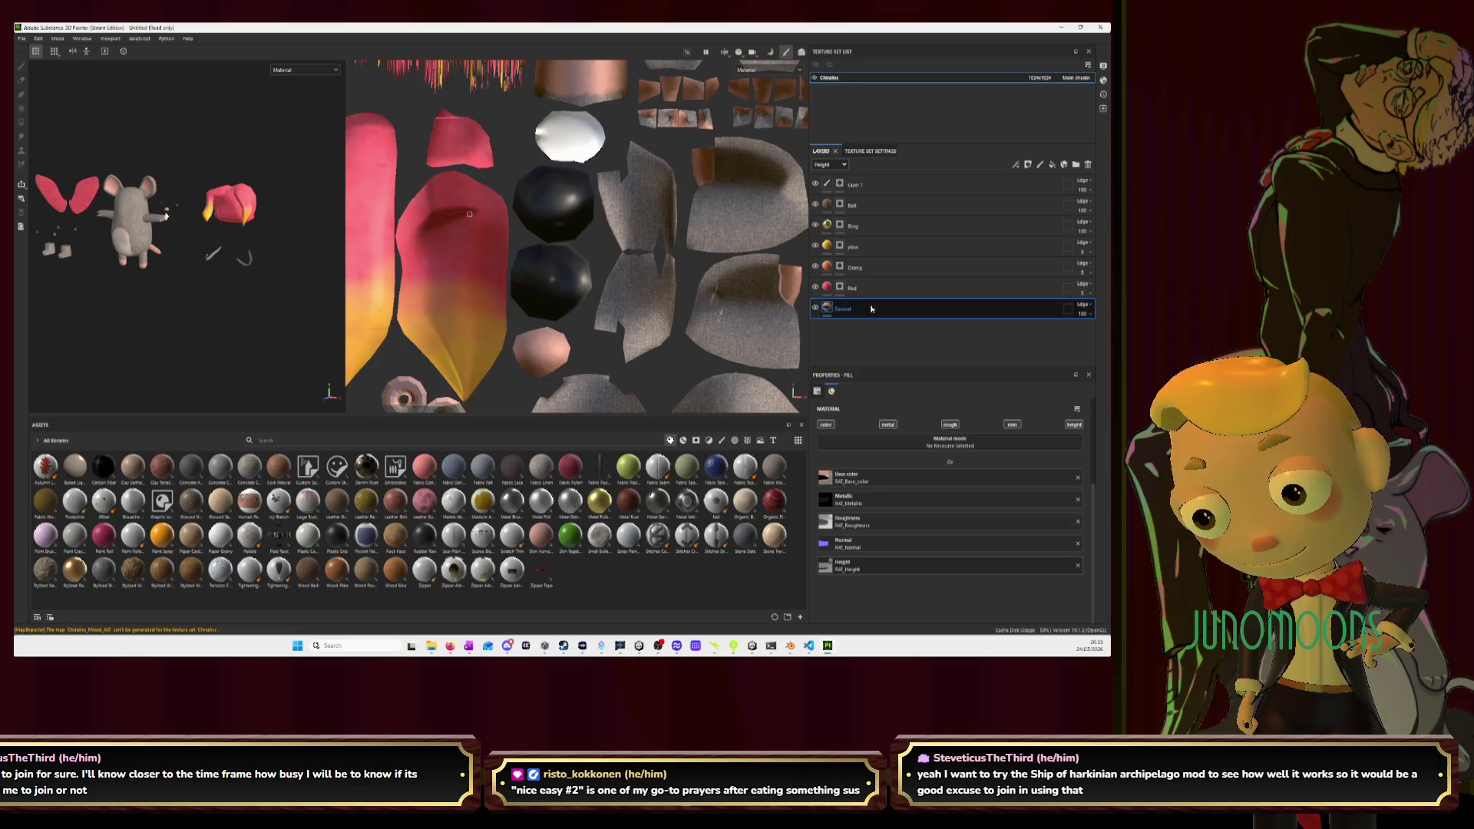
Confirm the base layer's name and drag the Paint Roller material into the layer stack.
key("Return")
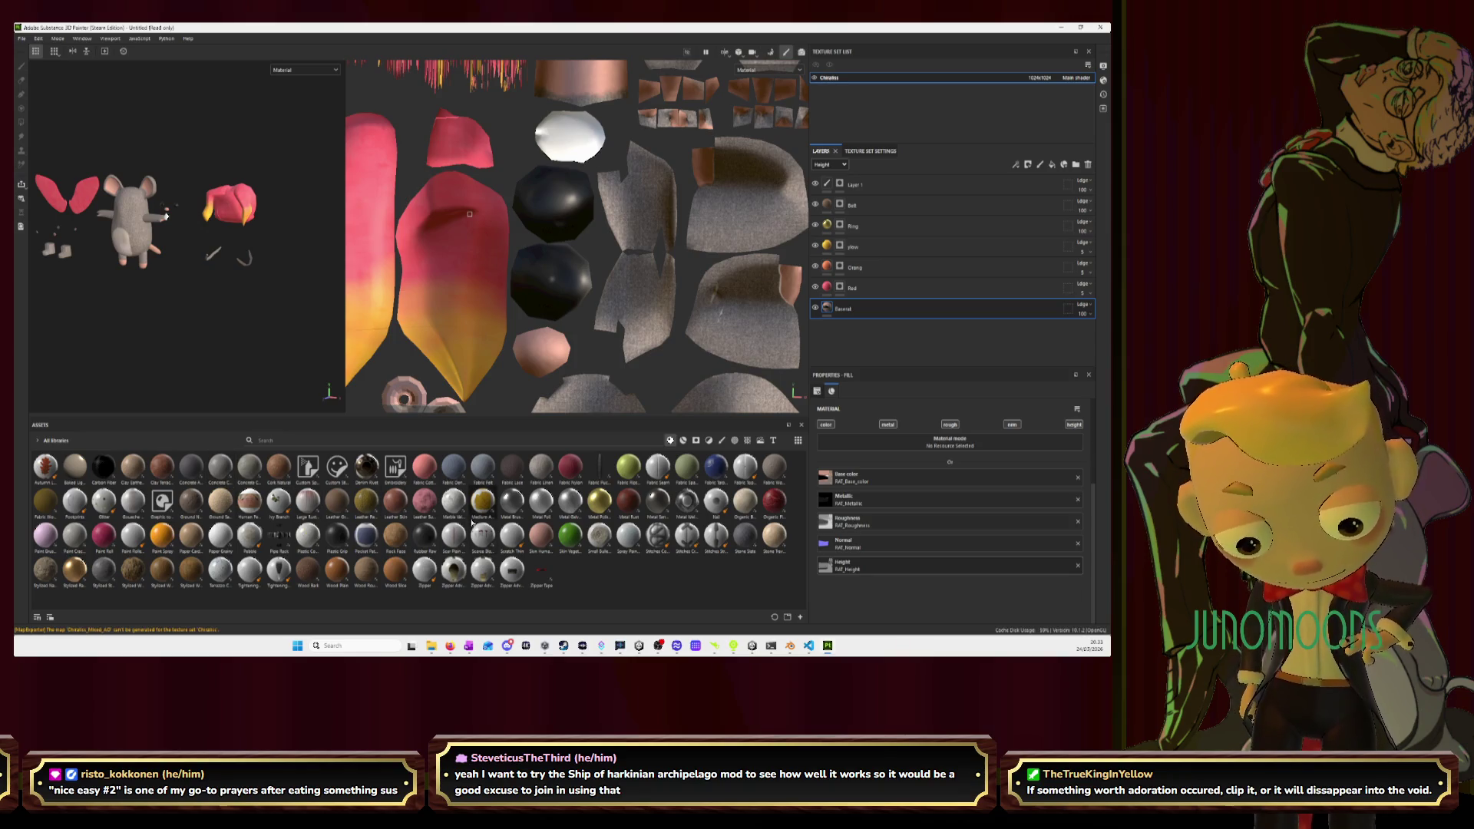
mouse_move(472, 519)
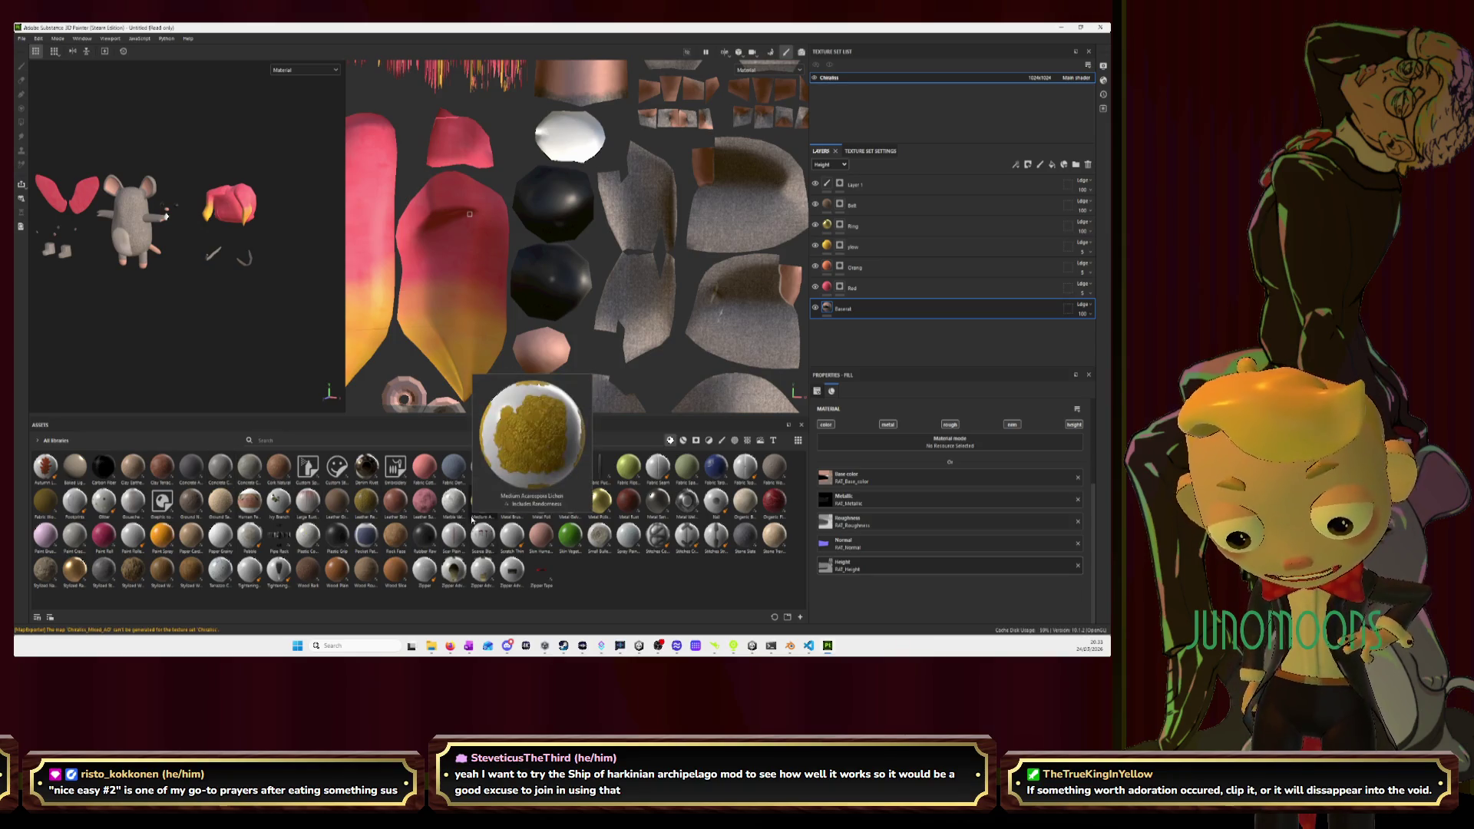
mouse_move(132, 539)
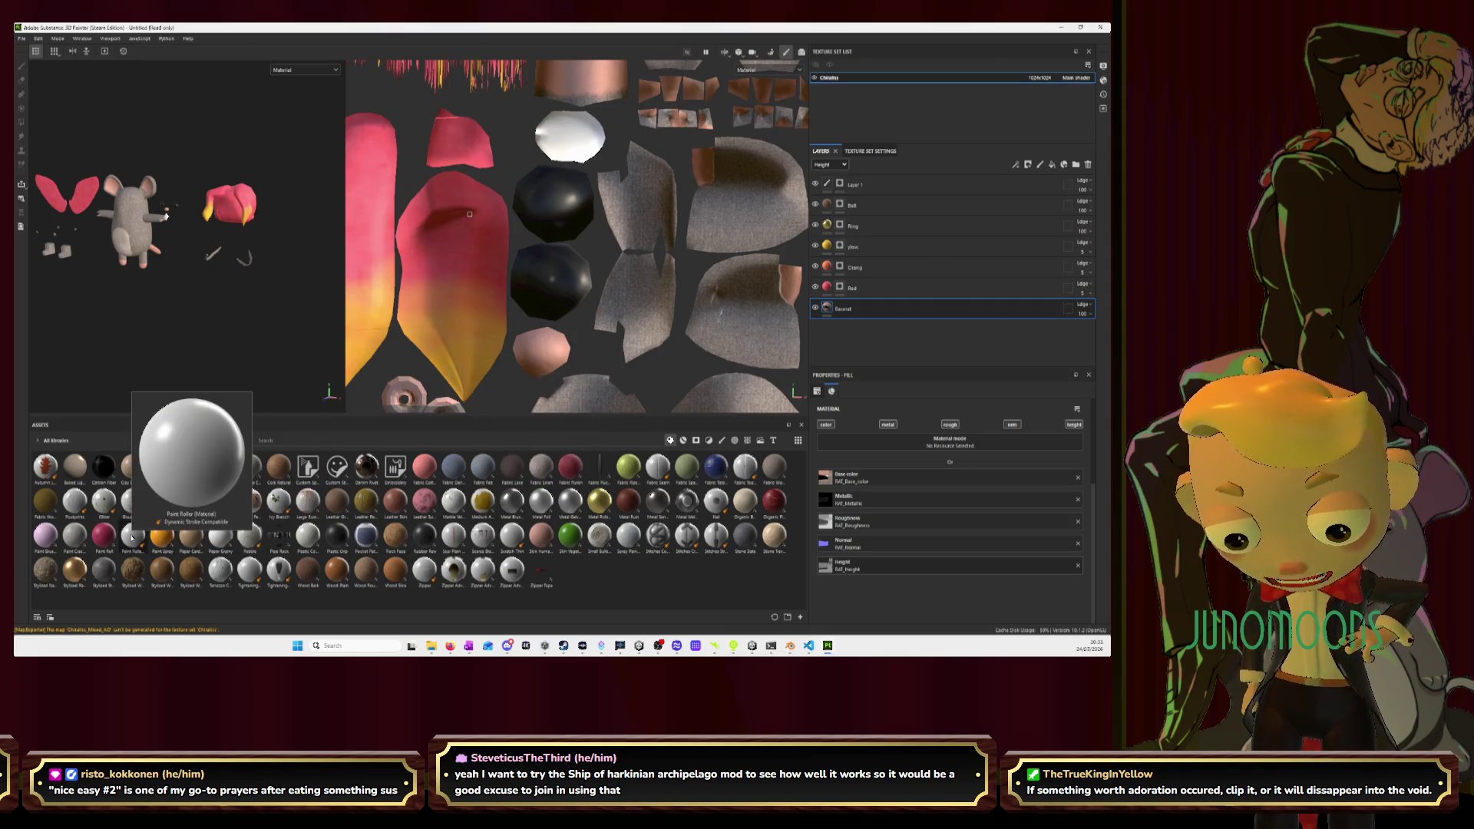
mouse_move(132, 539)
left_mouse_down()
mouse_move(698, 446)
mouse_move(881, 307)
left_mouse_up()
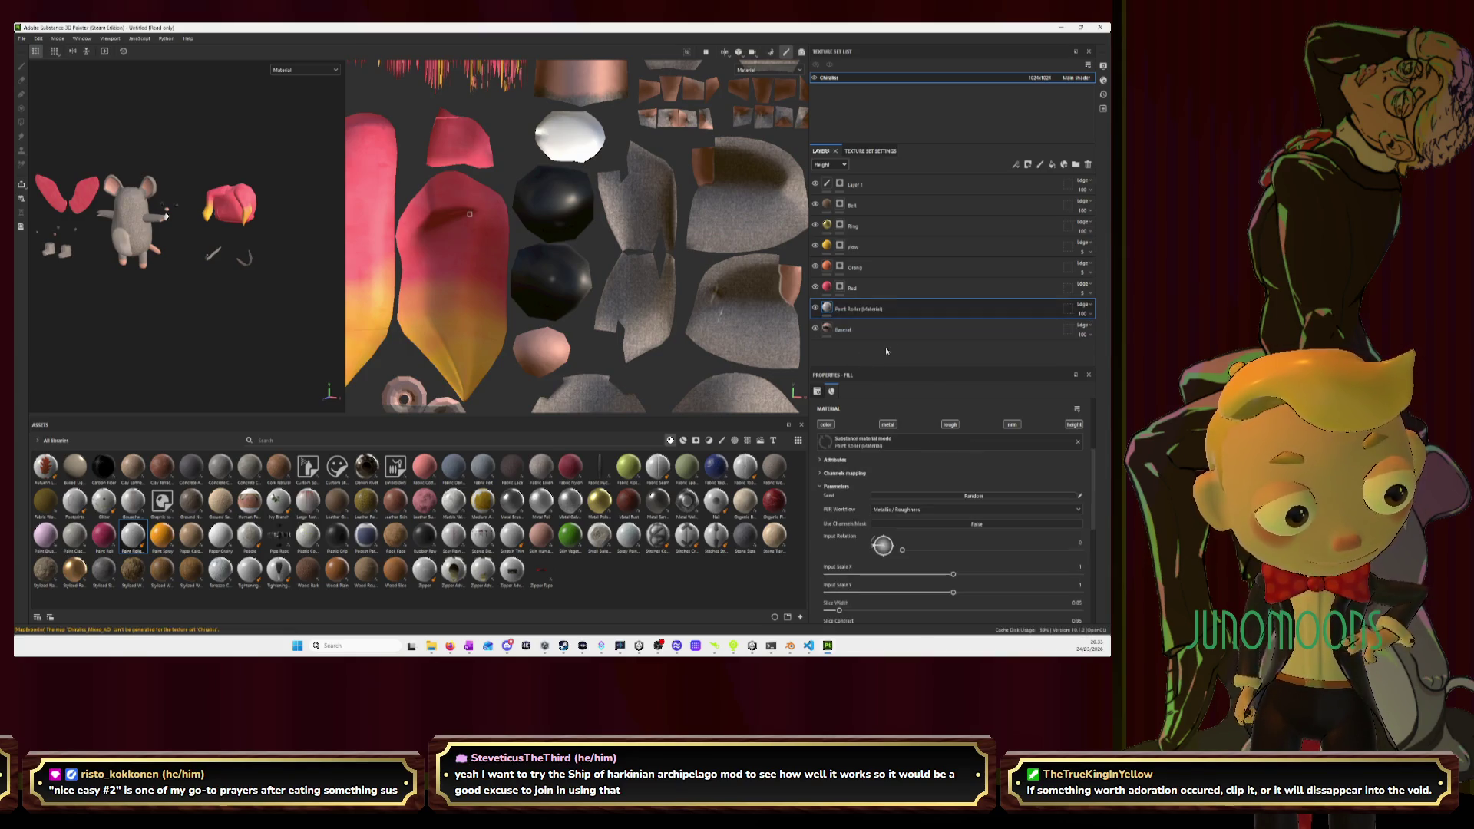
Add a black mask to the Paint Roller layer and select its material thumbnail.
right_click(914, 311)
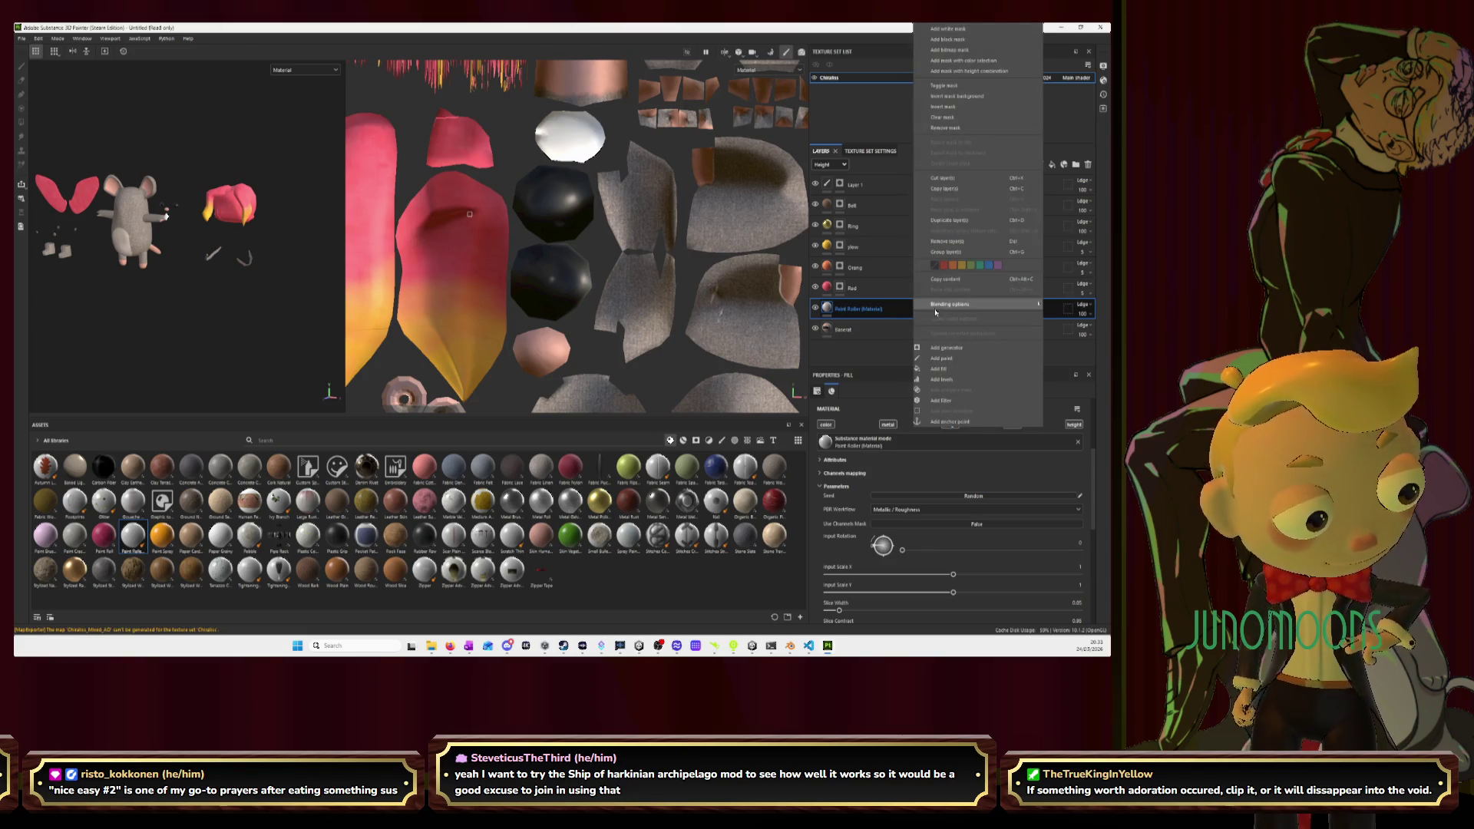
mouse_move(935, 310)
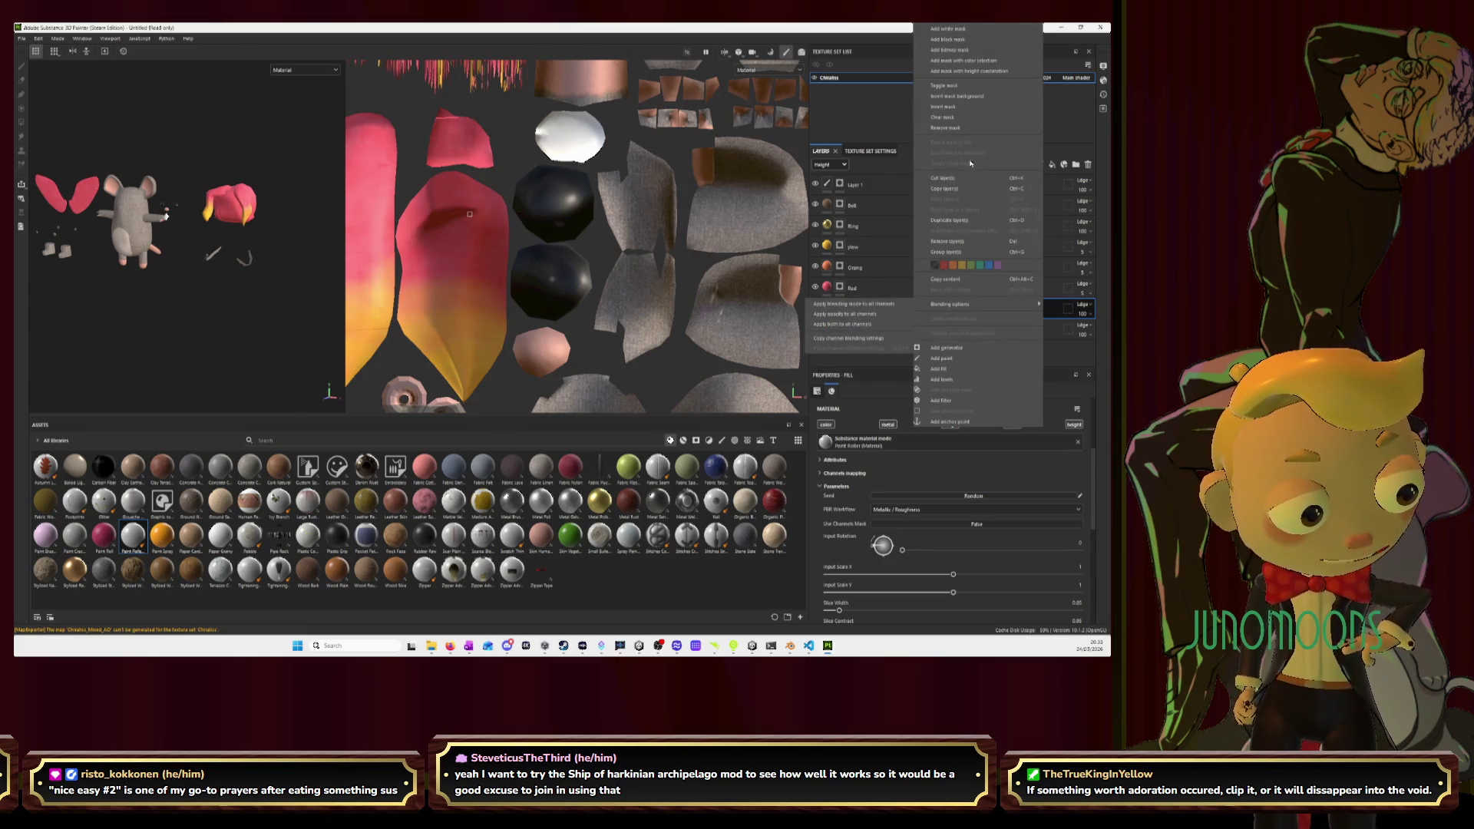
left_click(972, 43)
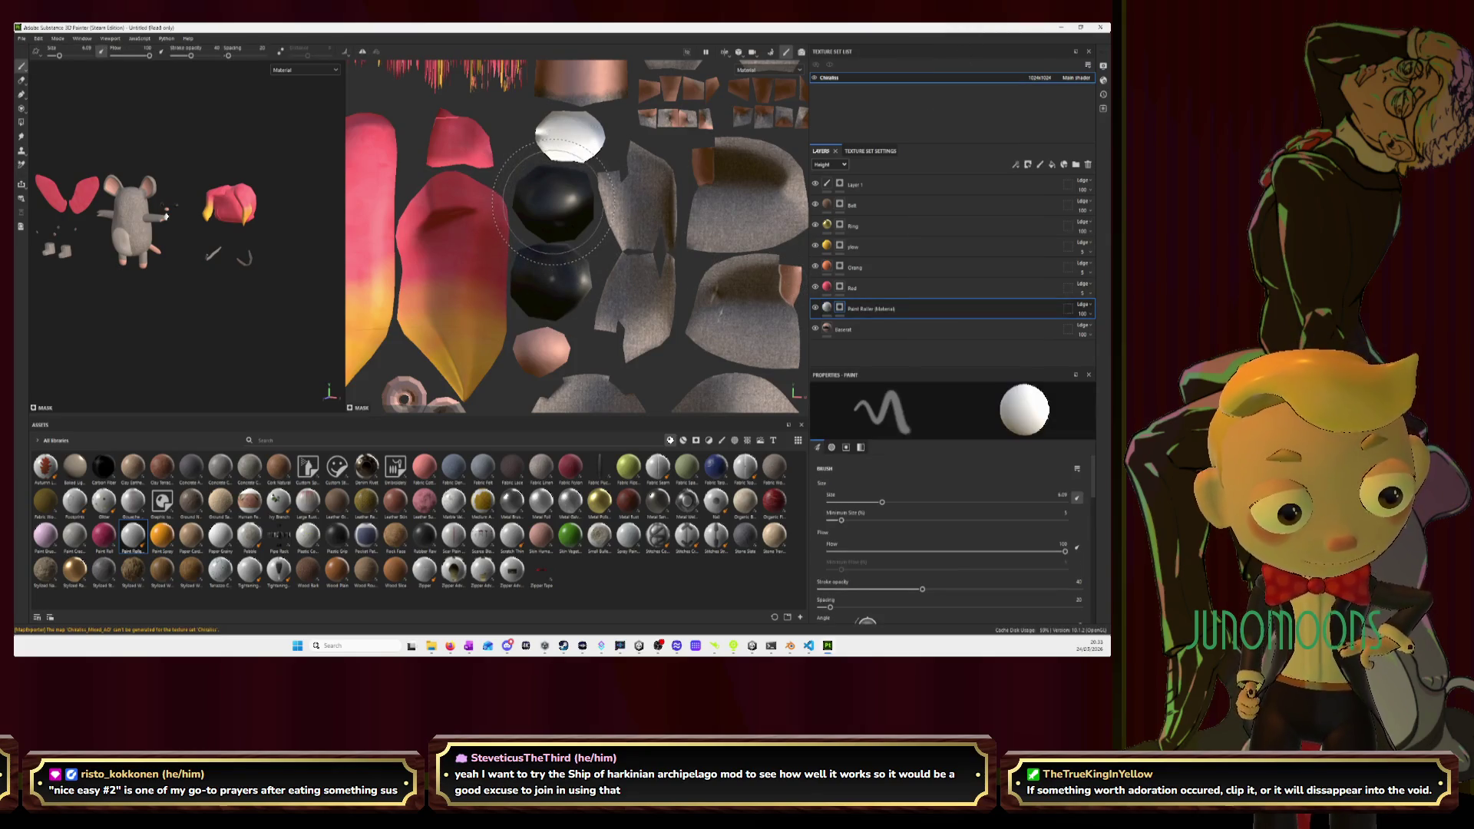
left_click(829, 309)
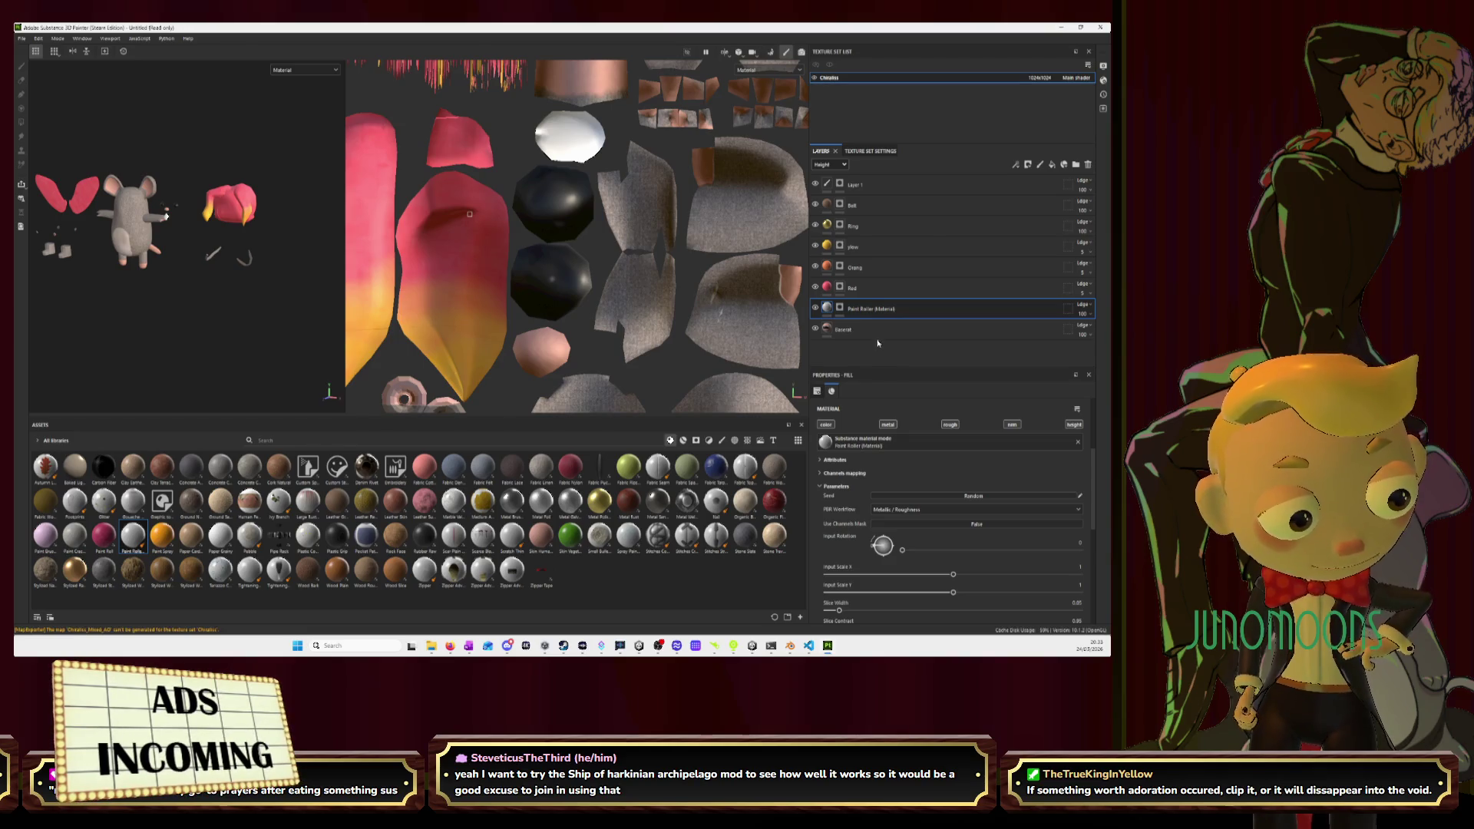
Delete Layer 1 and the Paint Roller (Material) layer.
right_click(900, 182)
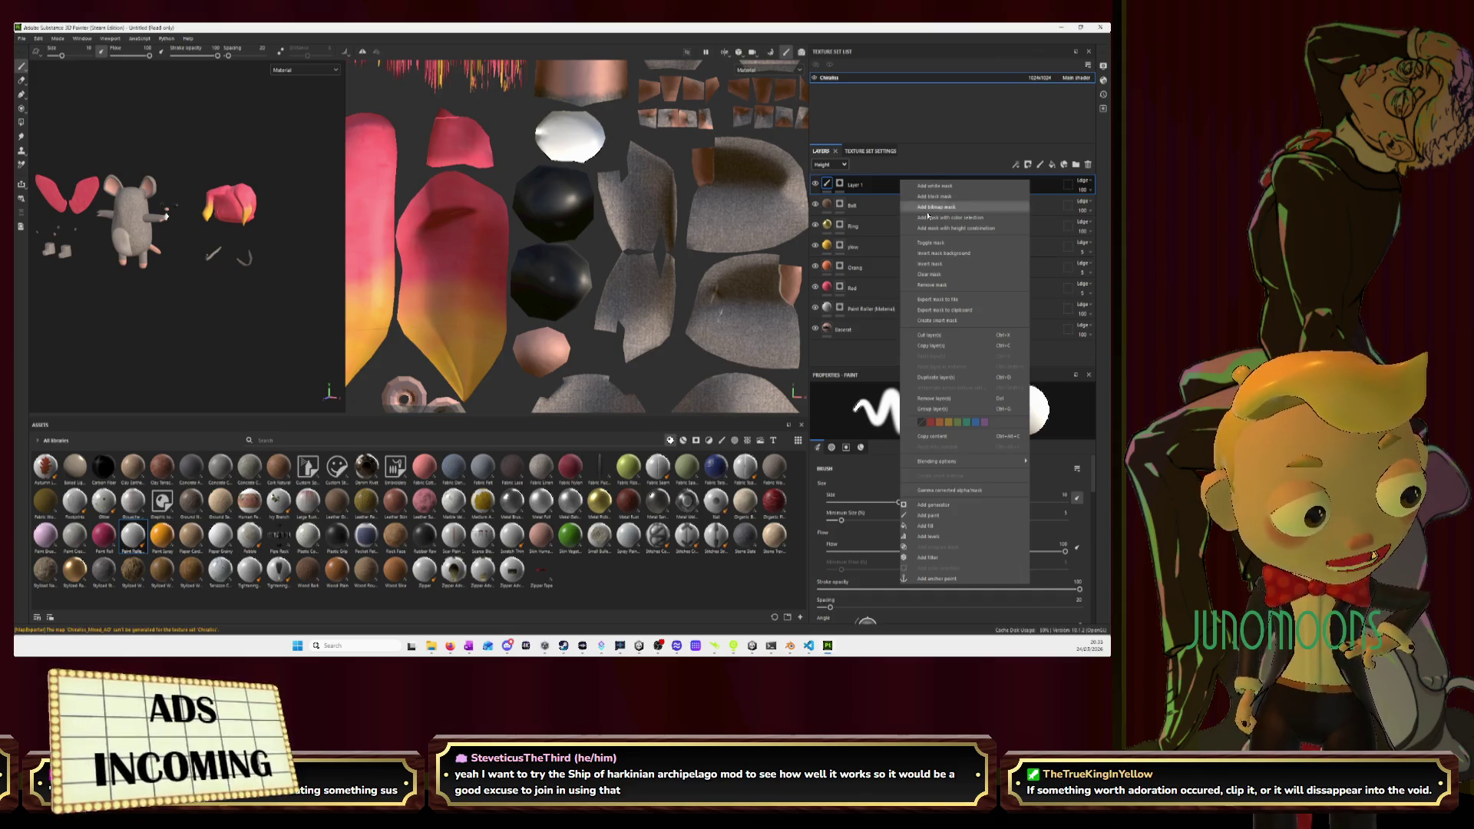
left_click(959, 398)
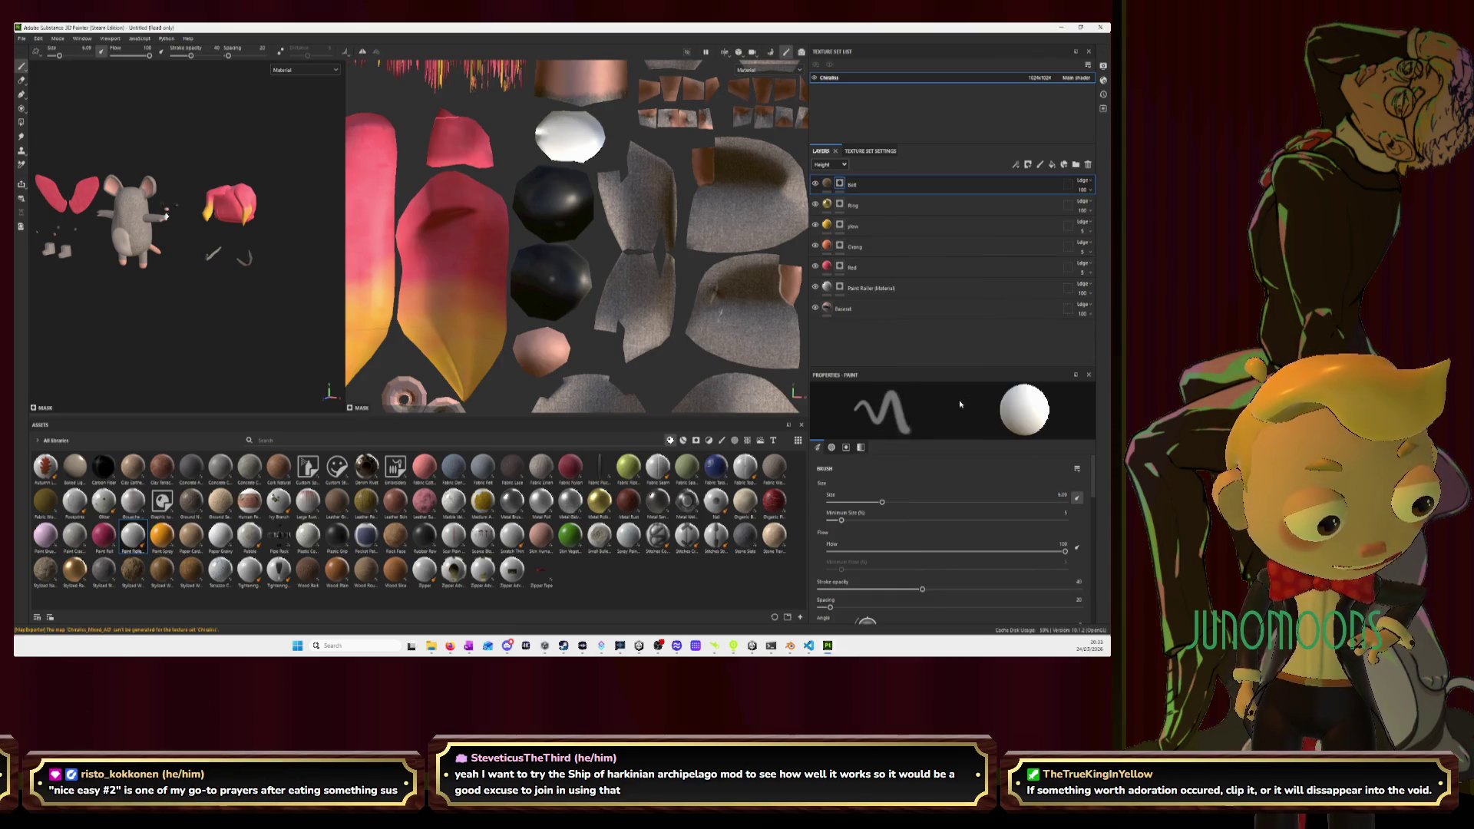
left_click(870, 290)
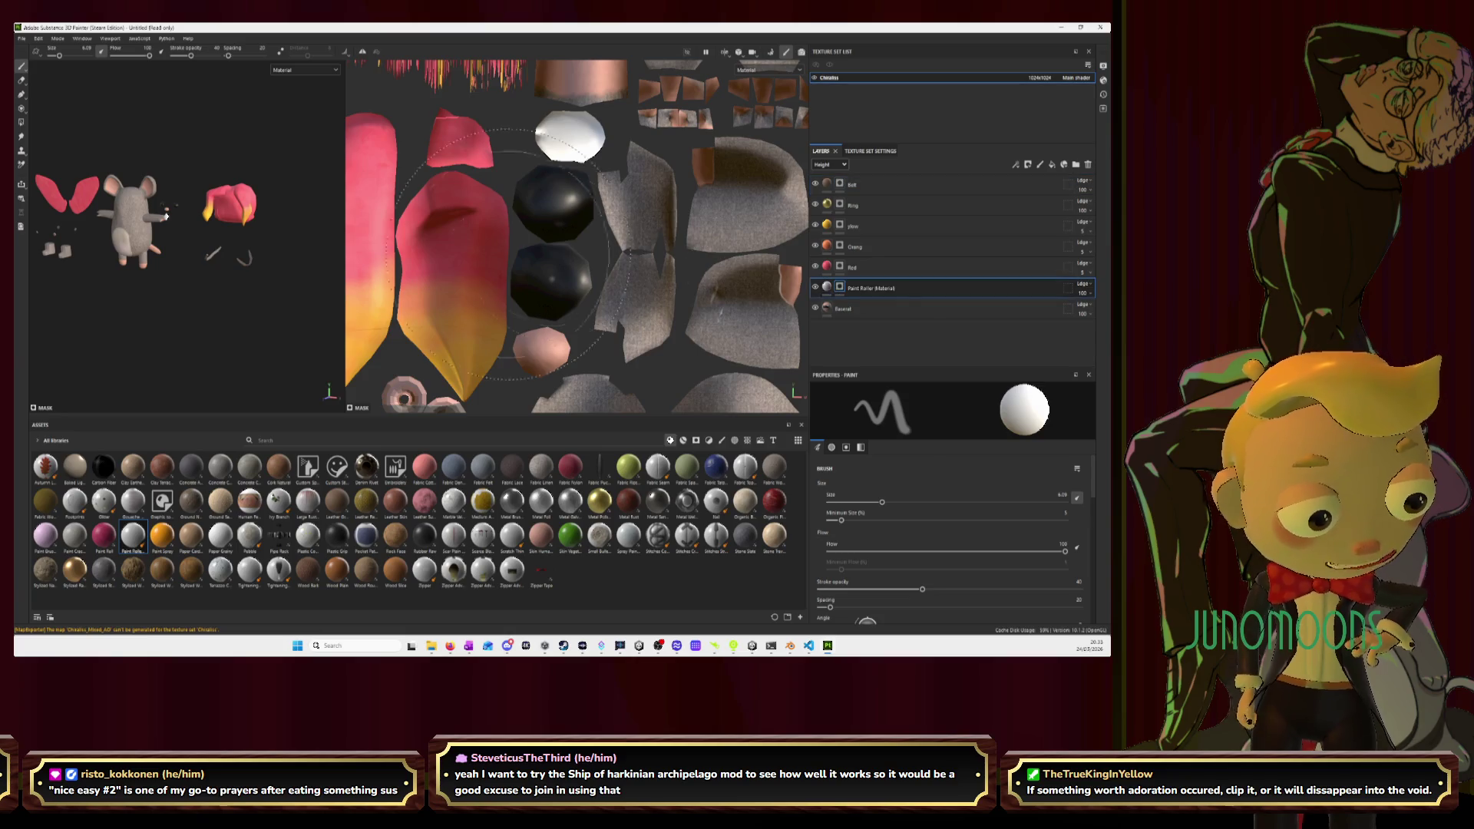
double_click(873, 290)
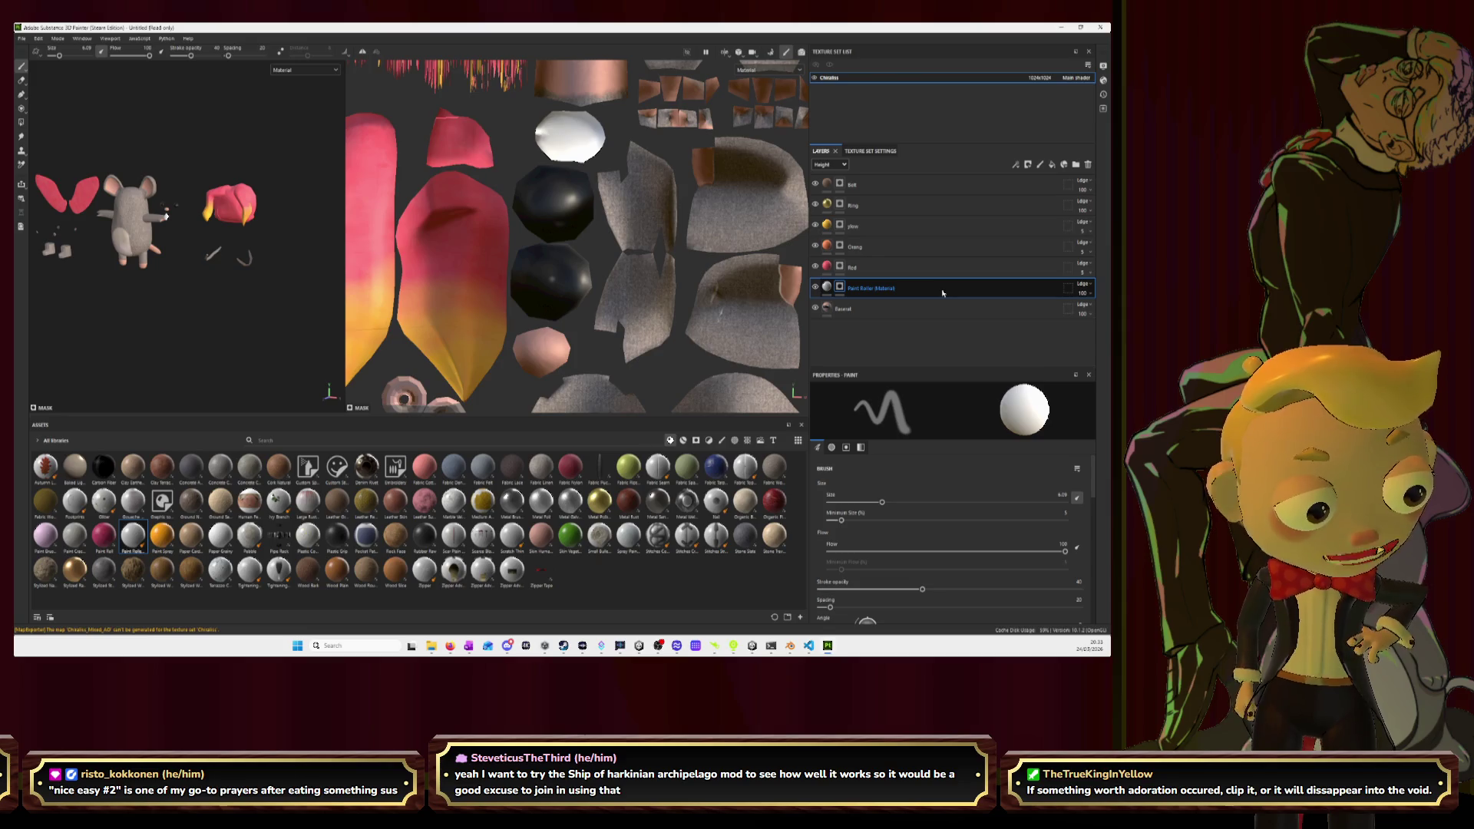
key("Delete")
Add a new fill layer above the Baserat base layer.
right_click(883, 196)
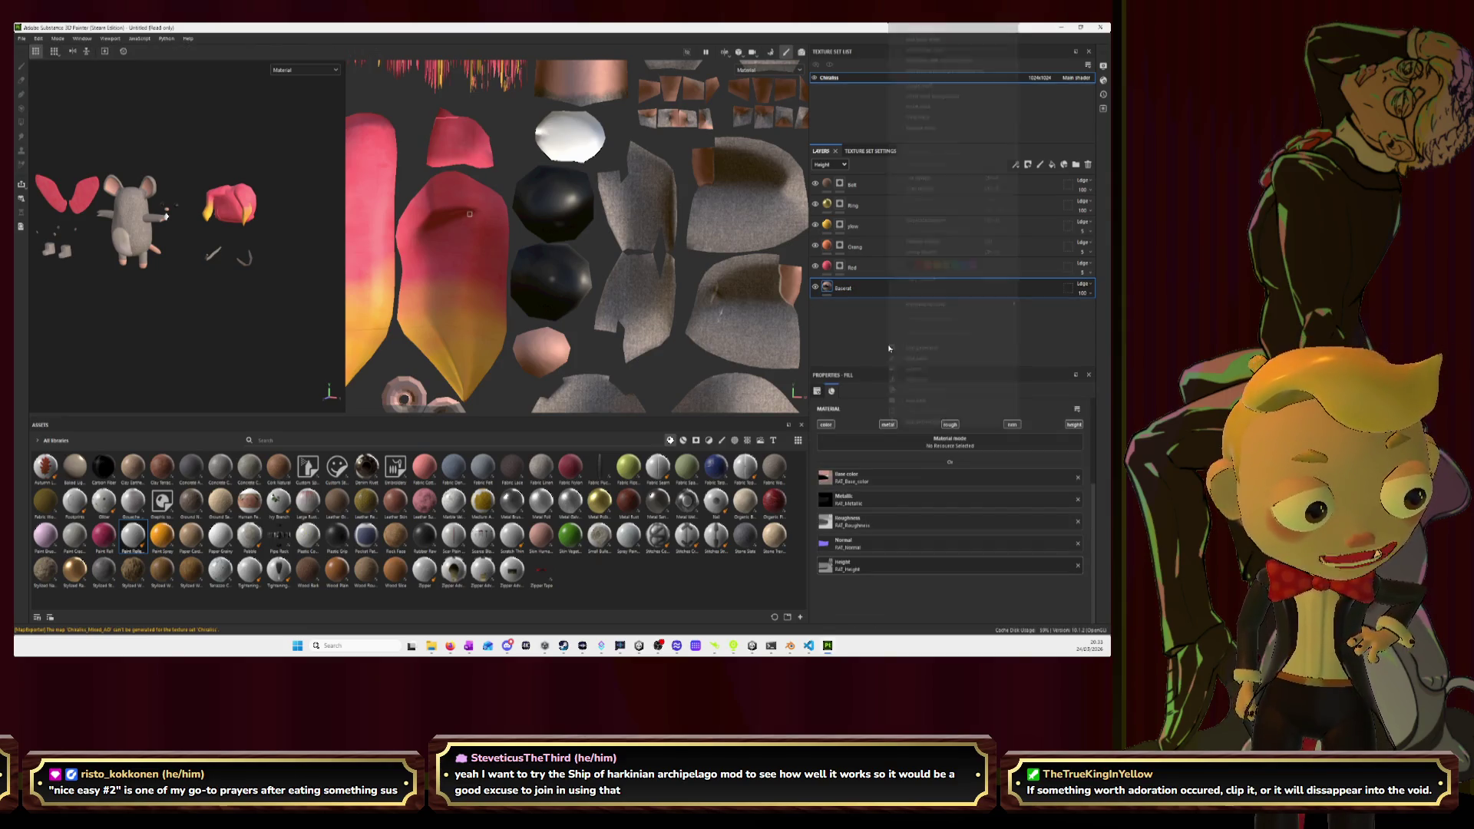
key("Escape")
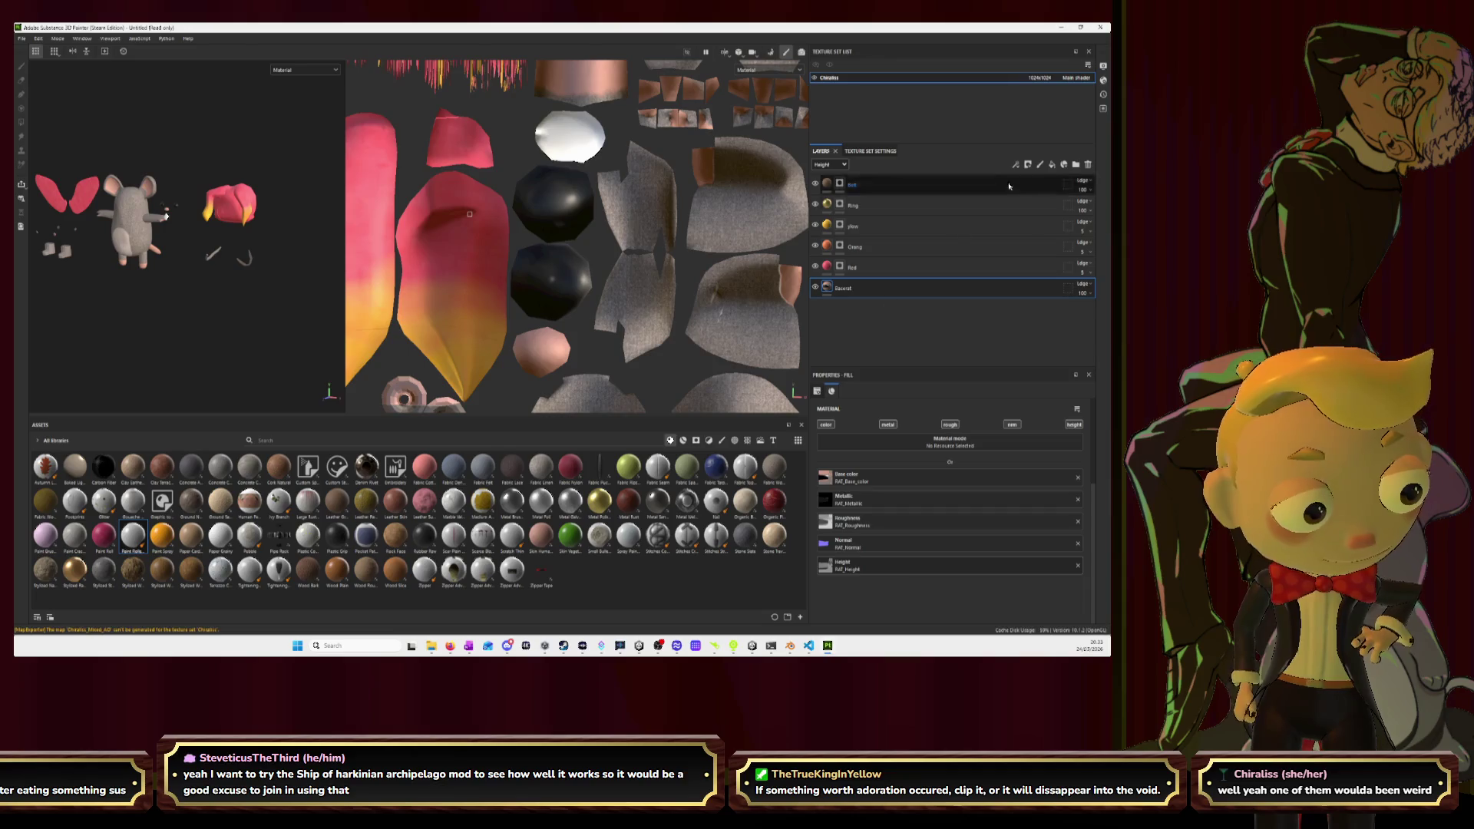
left_click(1052, 164)
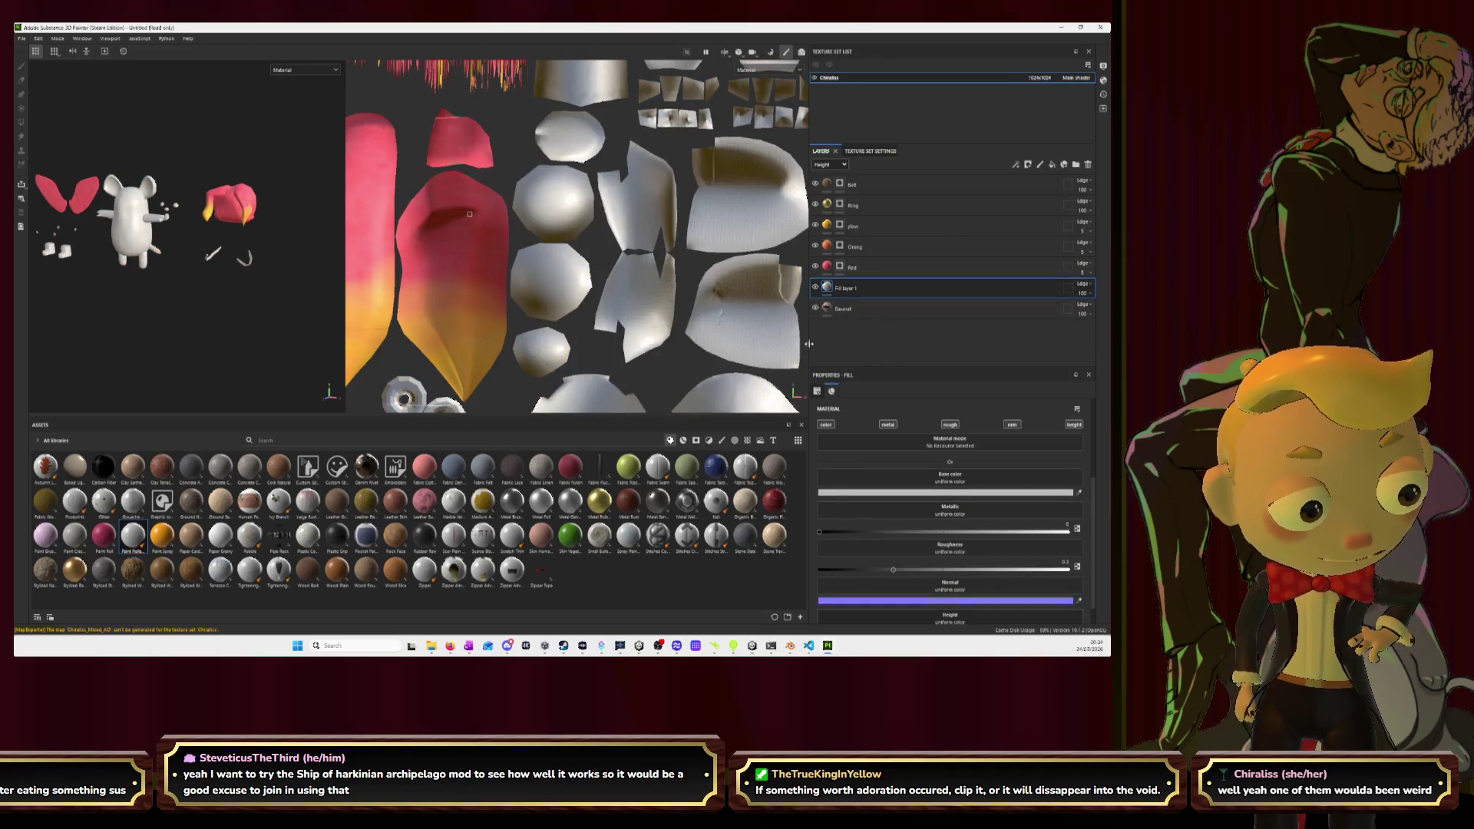
Give Fill layer 1 a black mask and a red base colour.
mouse_move(165, 541)
left_mouse_down()
mouse_move(752, 406)
mouse_move(852, 287)
mouse_move(829, 289)
left_mouse_up()
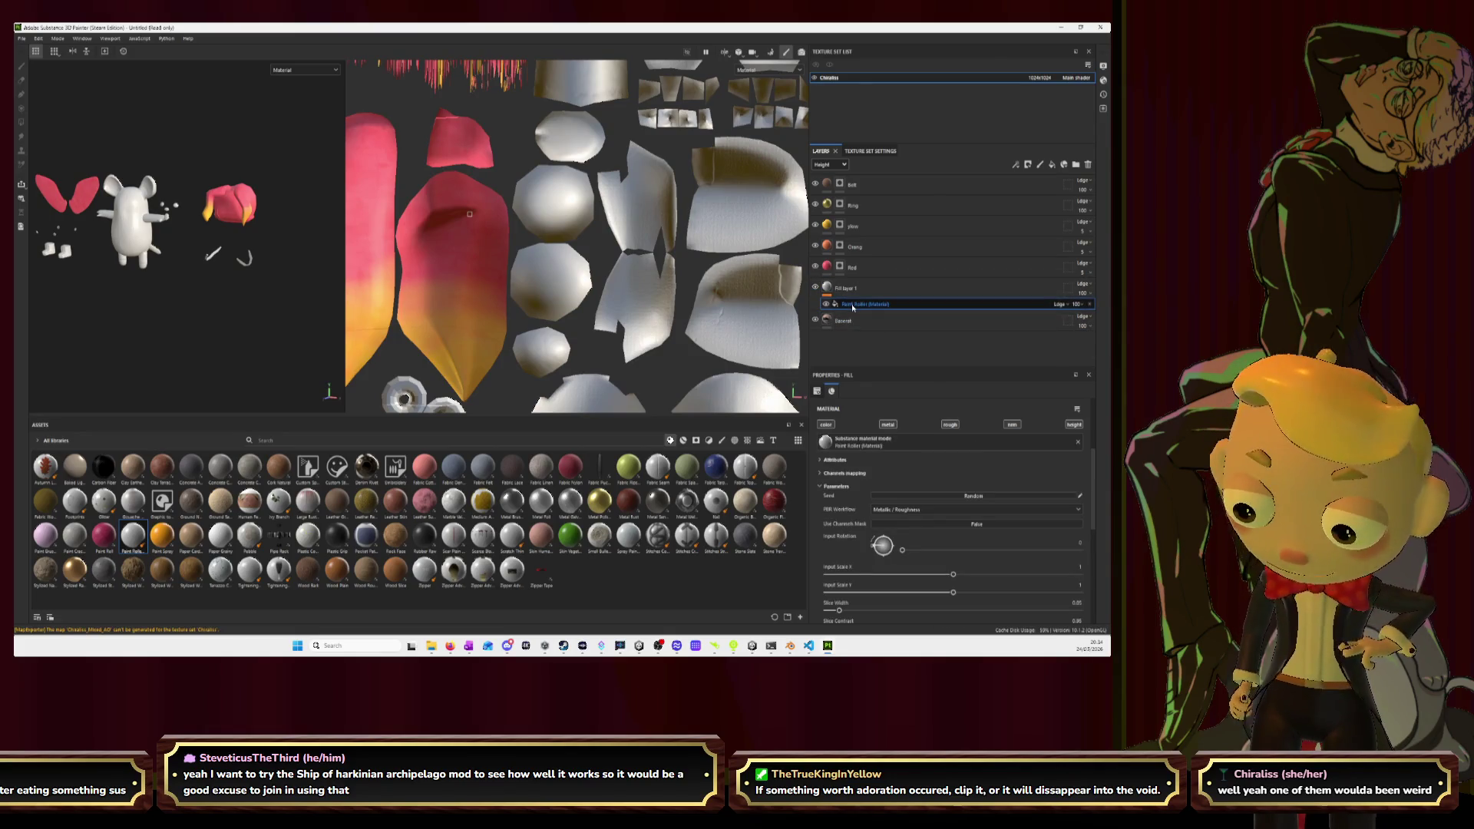
key("ctrl+z")
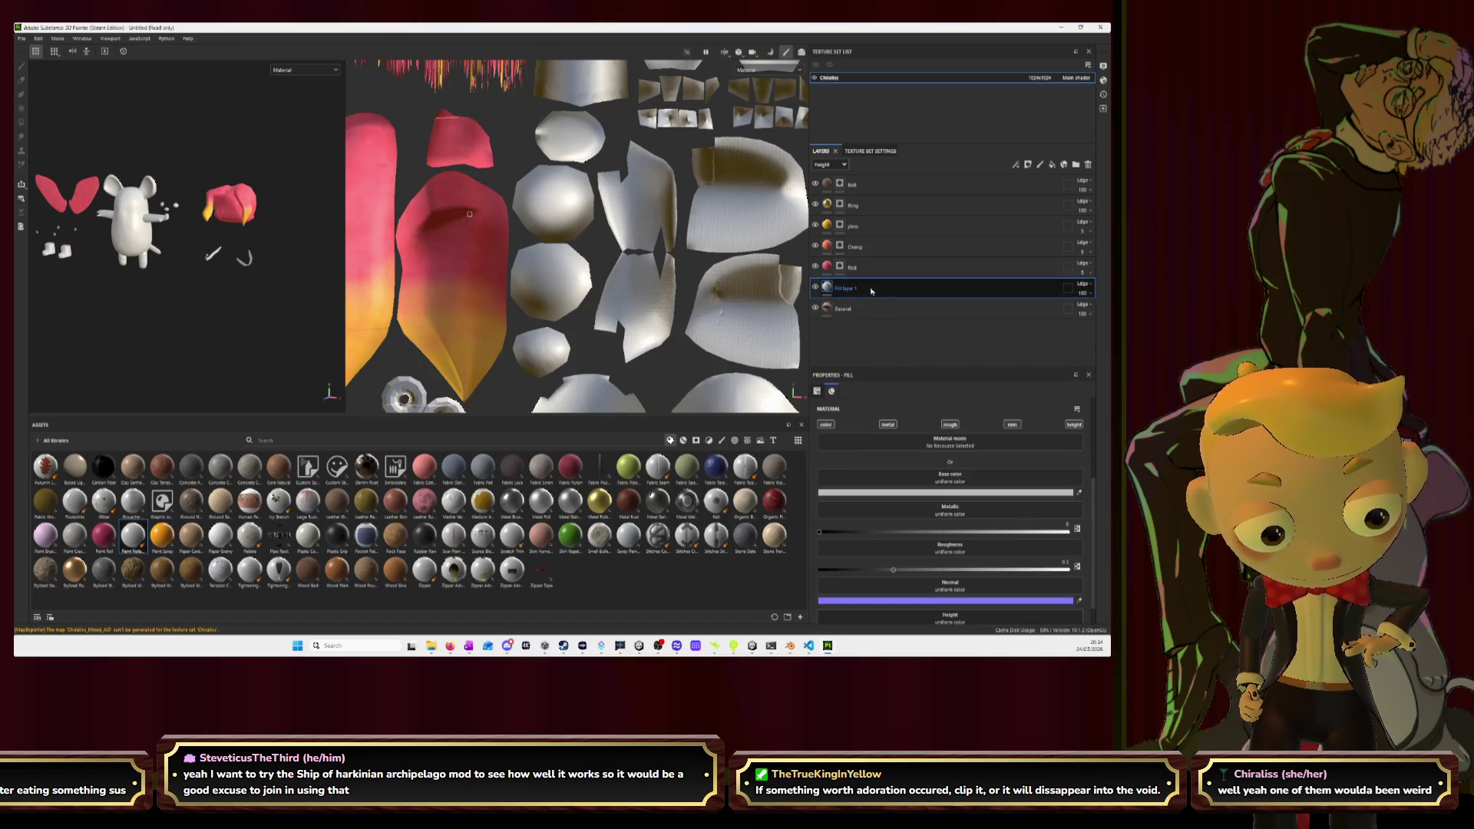
right_click(871, 291)
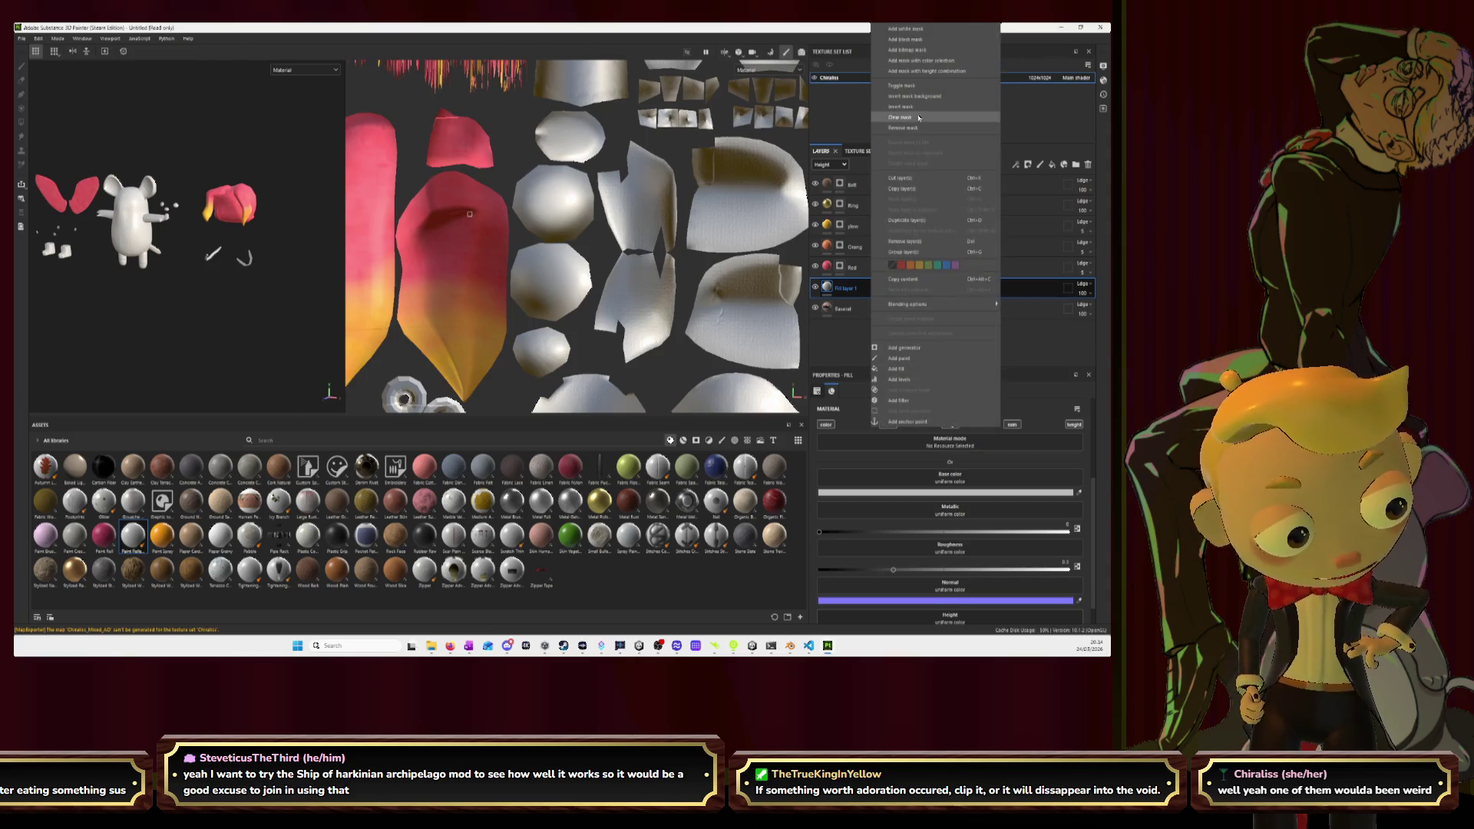
left_click(1036, 355)
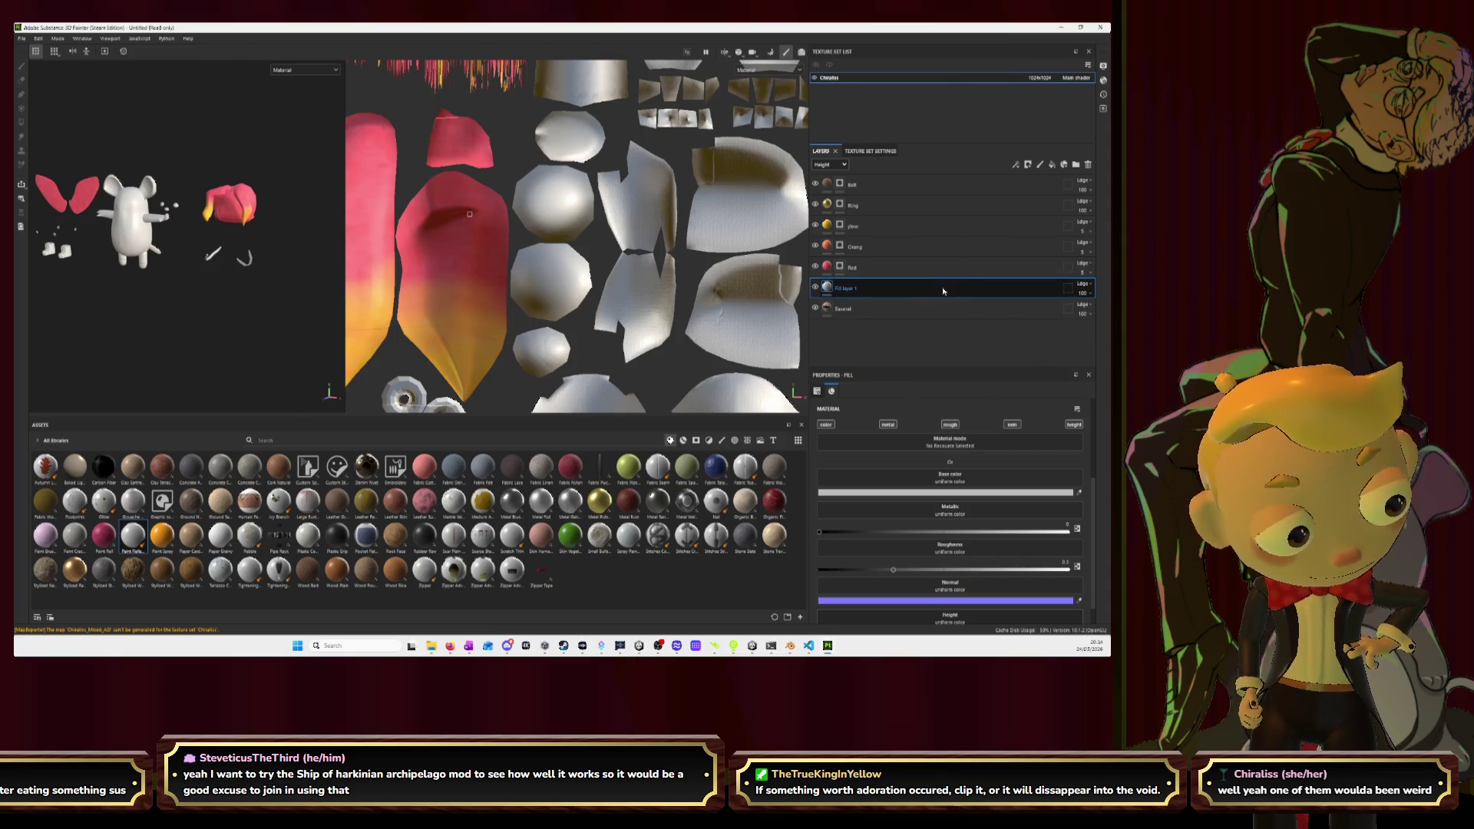
left_click(1027, 164)
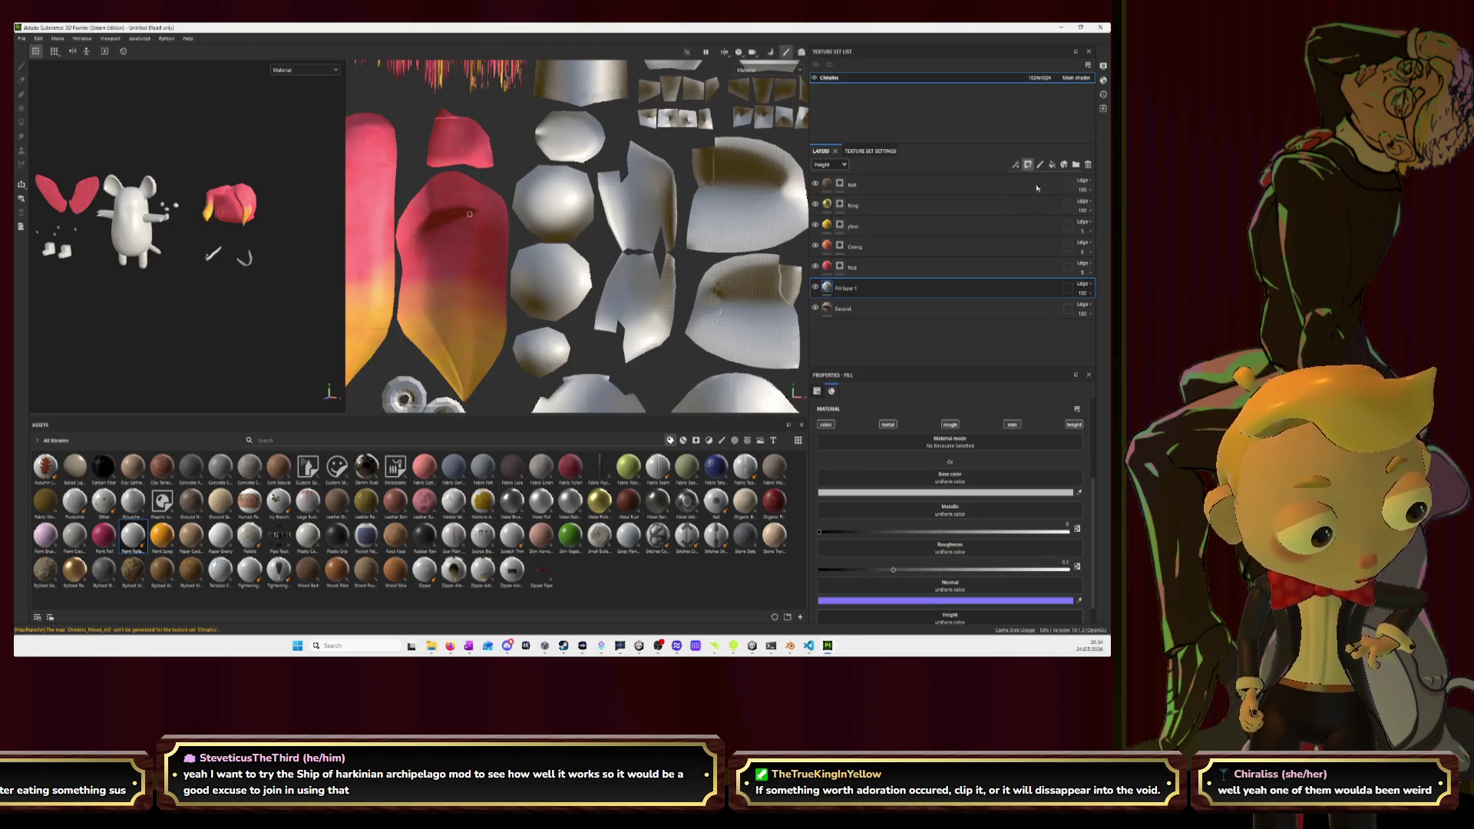
left_click(1044, 186)
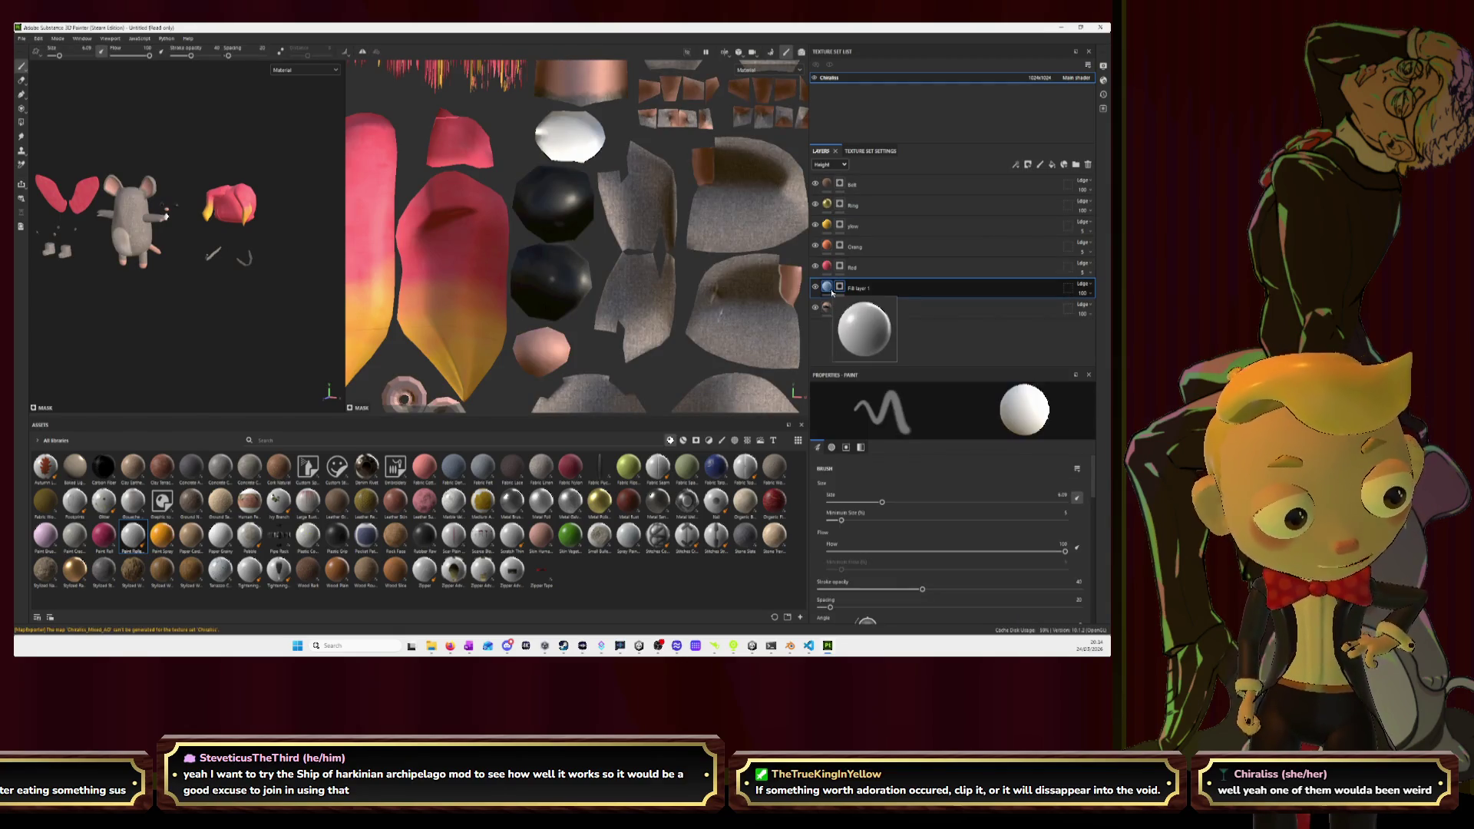
left_click(827, 287)
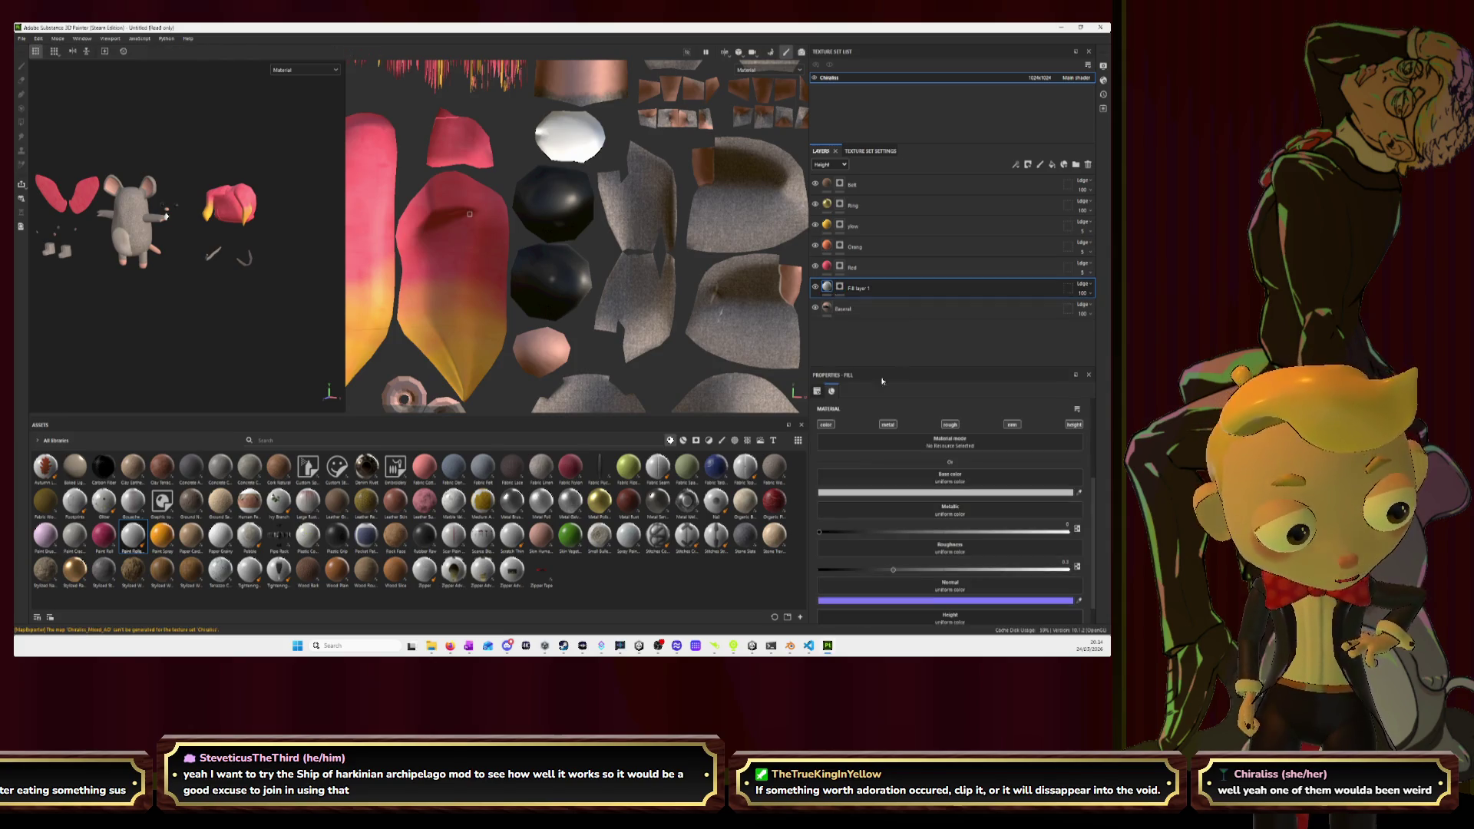
scroll(927, 428, "down", 2)
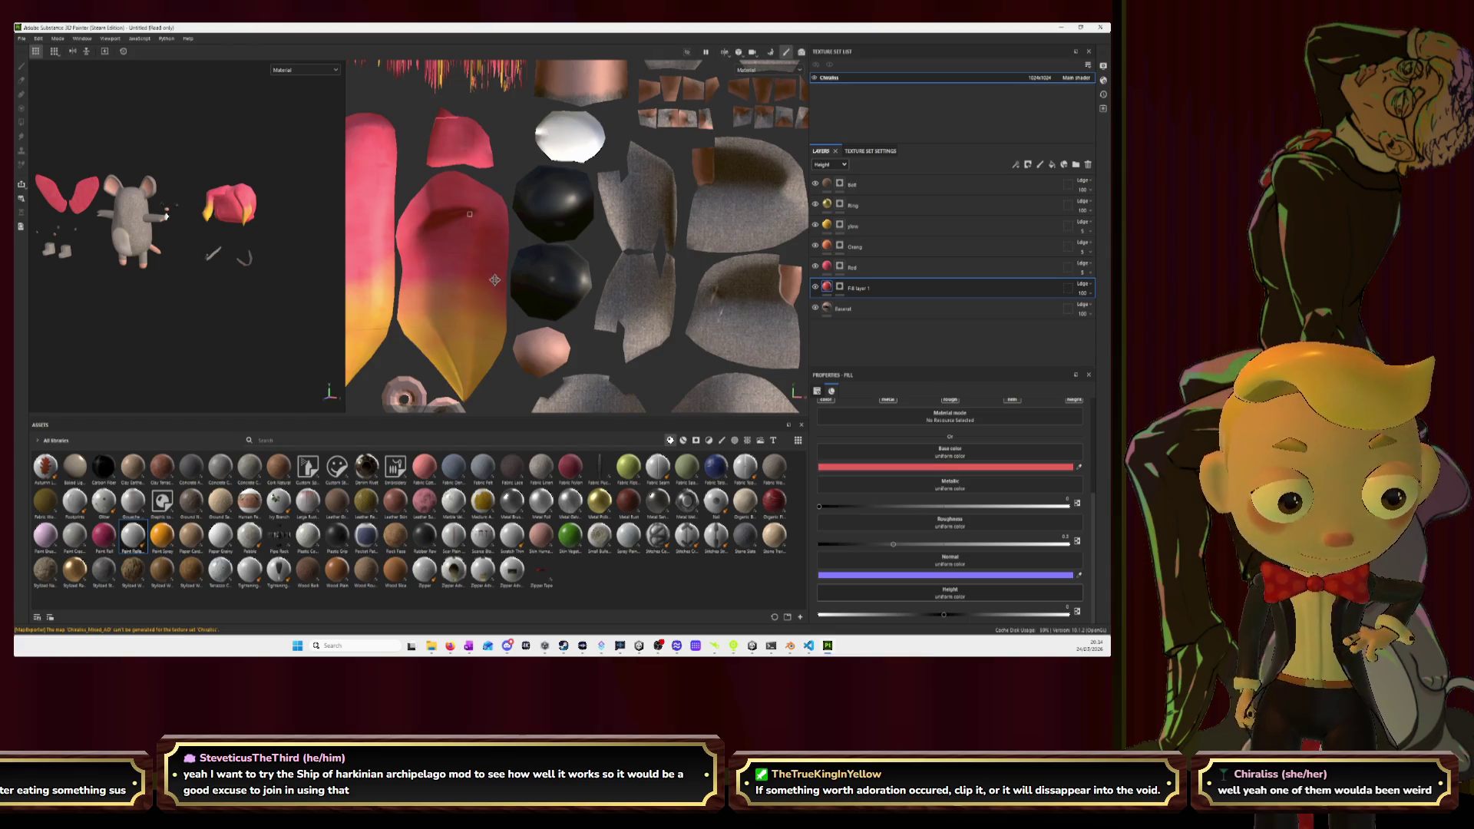
Paint the mask at opacity 100 and brush size 2.25 to turn the dark spheres red.
double_click(858, 289)
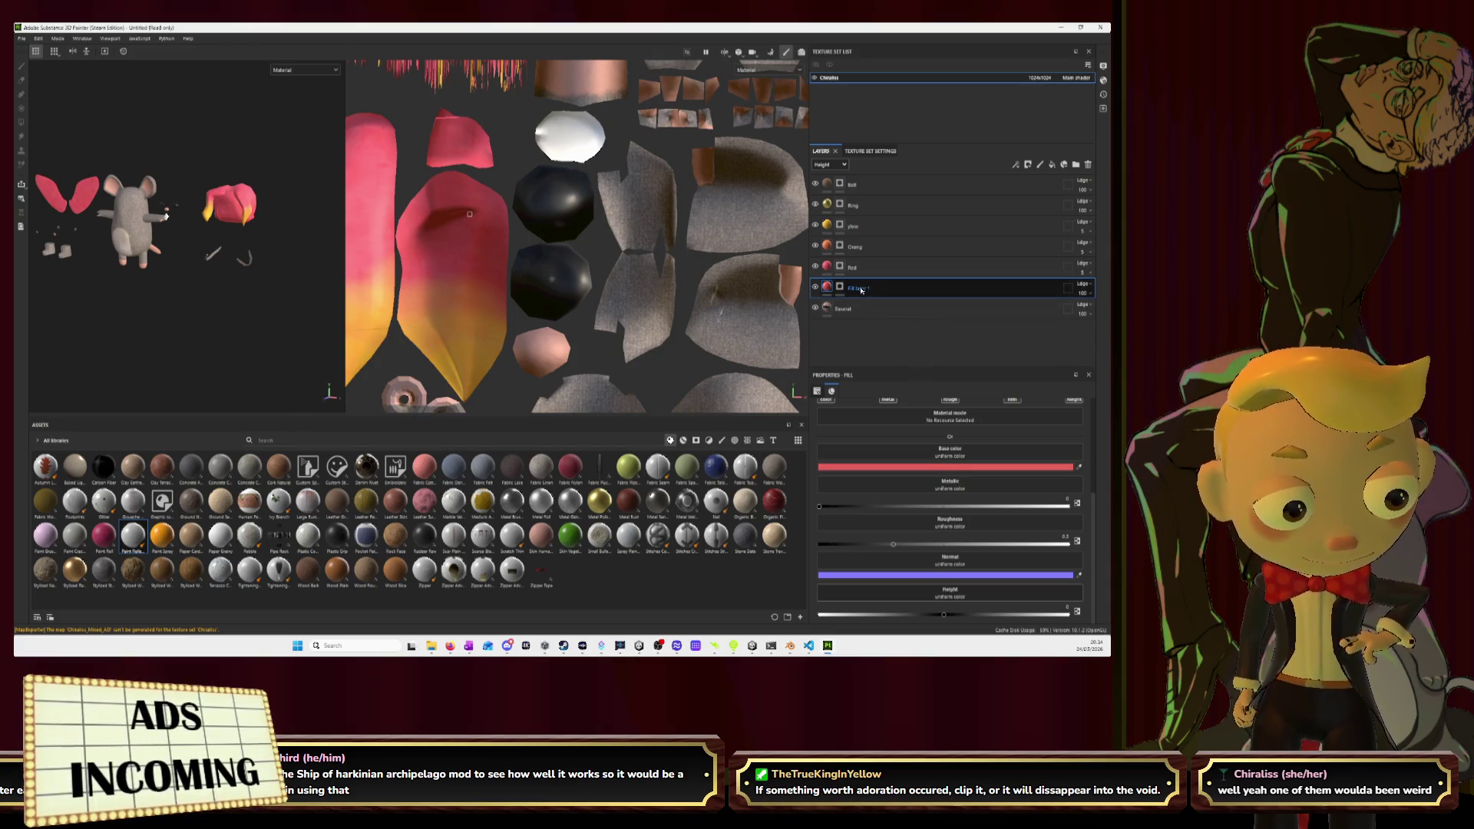
left_click(921, 293)
key("1")
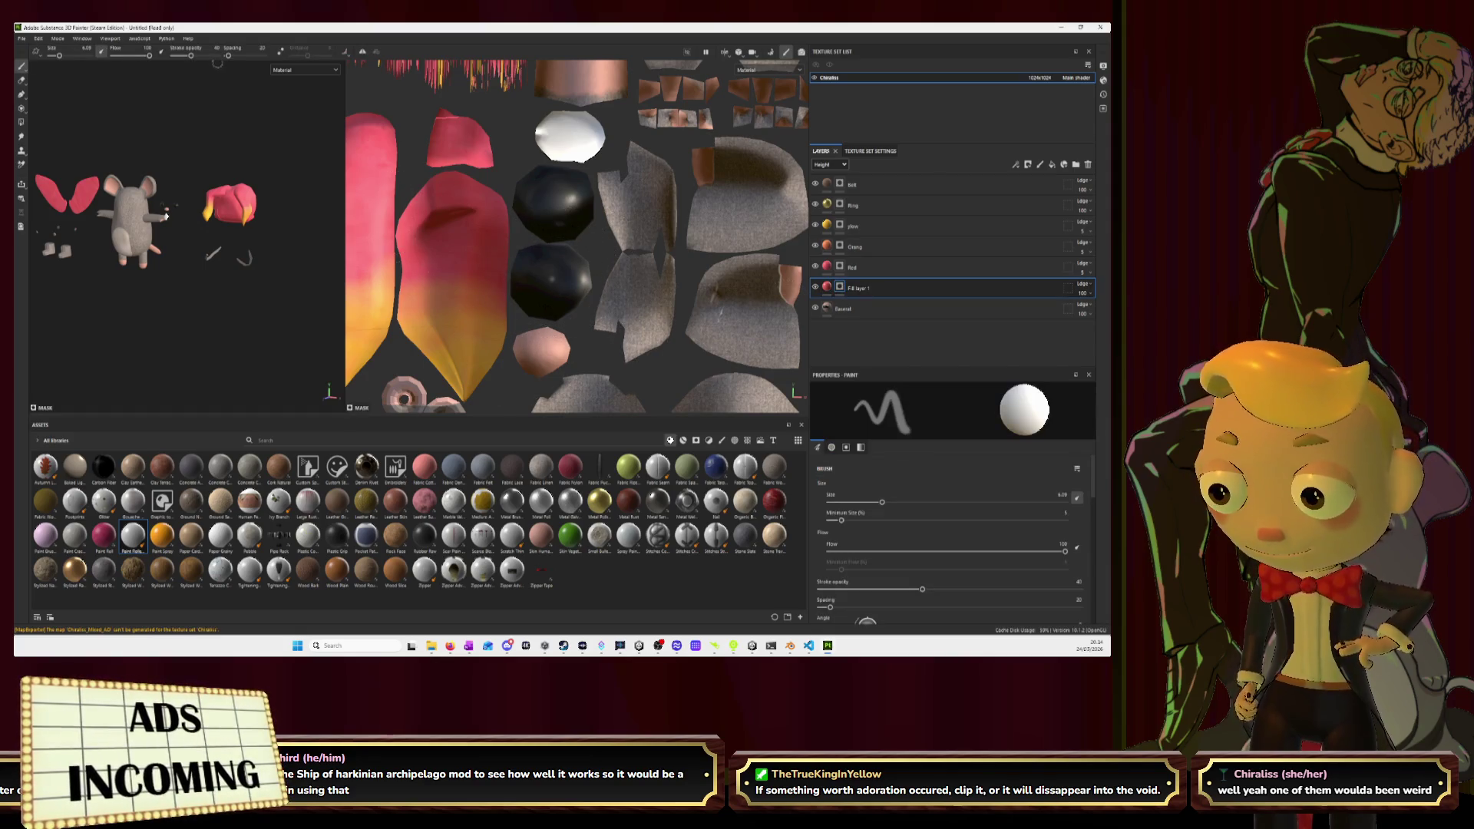
left_click_drag(191, 55, 217, 56)
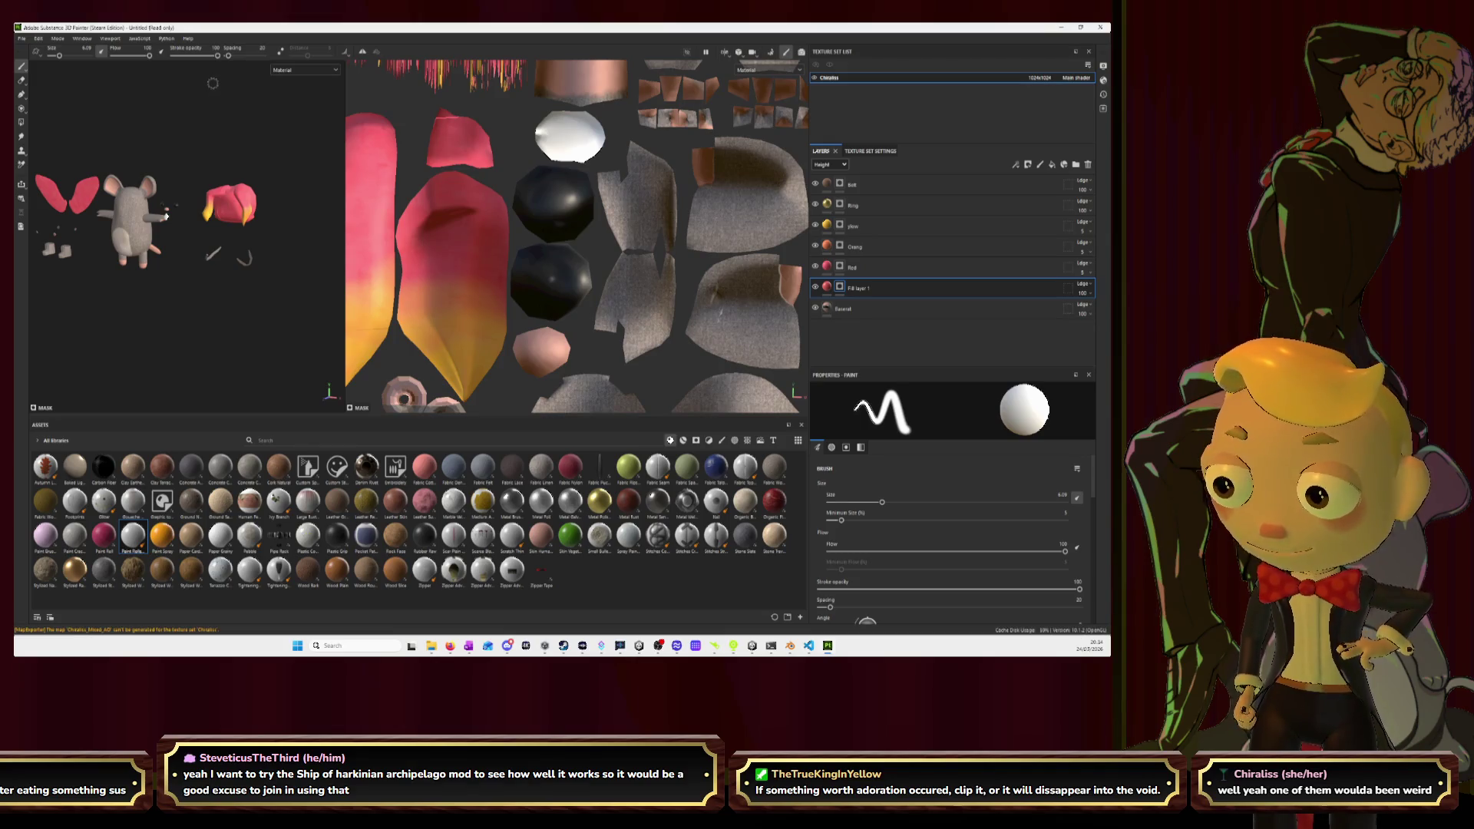
left_click_drag(59, 56, 54, 56)
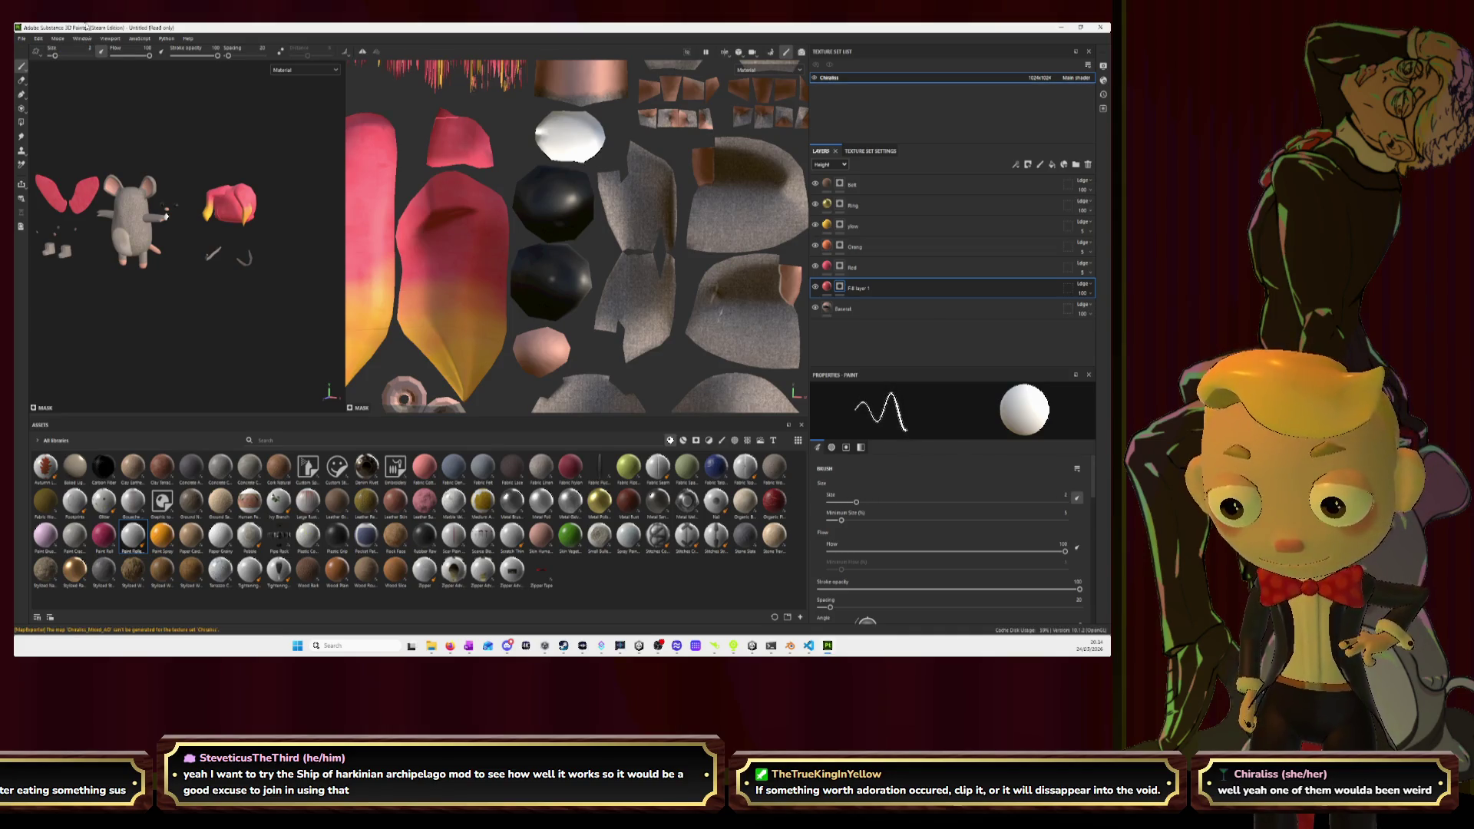
mouse_move(570, 273)
left_mouse_down()
mouse_move(537, 276)
mouse_move(553, 265)
mouse_move(530, 296)
mouse_move(575, 296)
mouse_move(530, 188)
mouse_move(580, 192)
mouse_move(579, 223)
mouse_move(548, 219)
left_mouse_up()
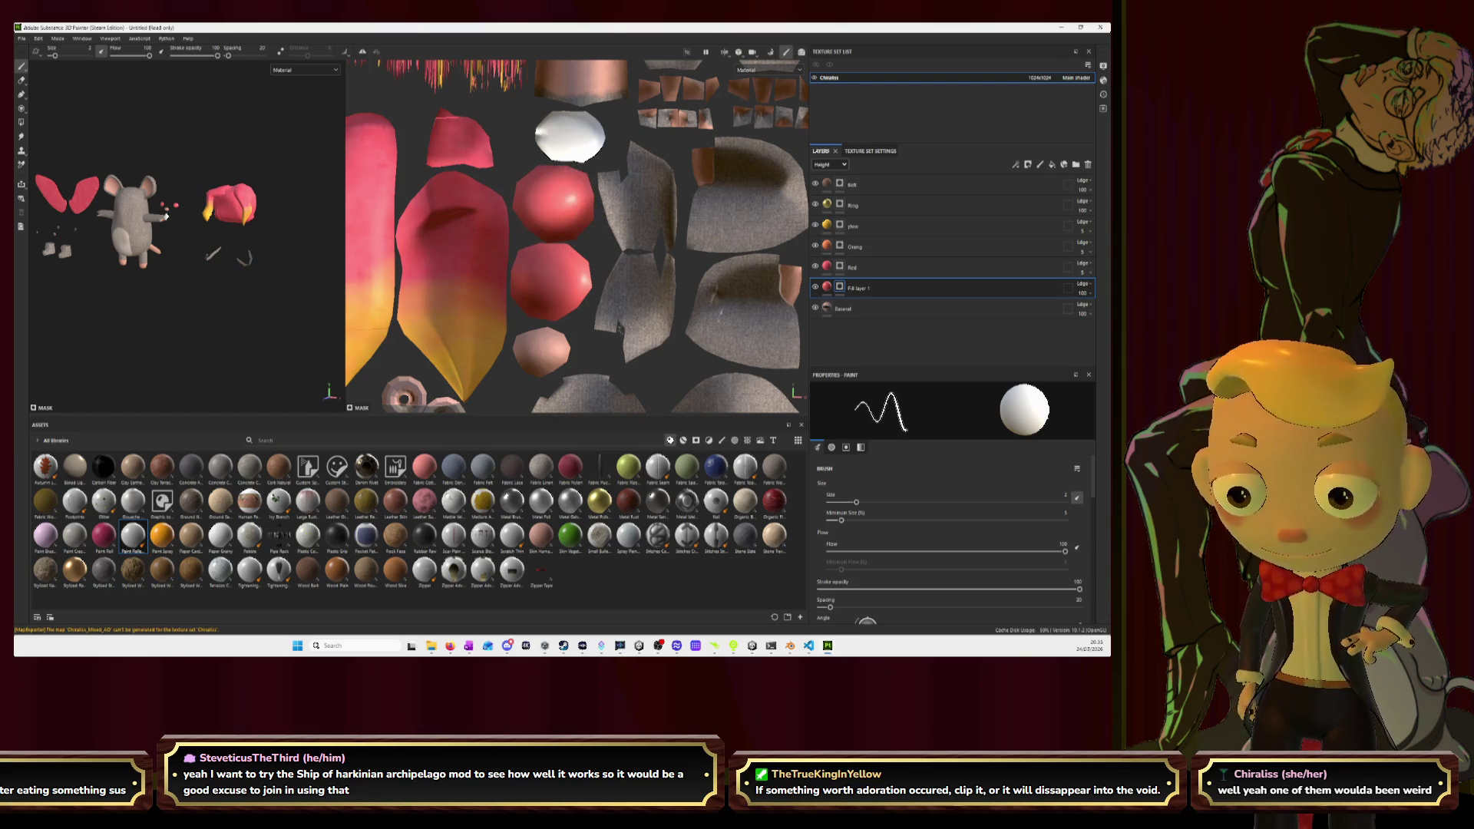
Copy and paste Fill layer 1, clear the copy's painted mask, and give it a pale pink base colour.
right_click(897, 290)
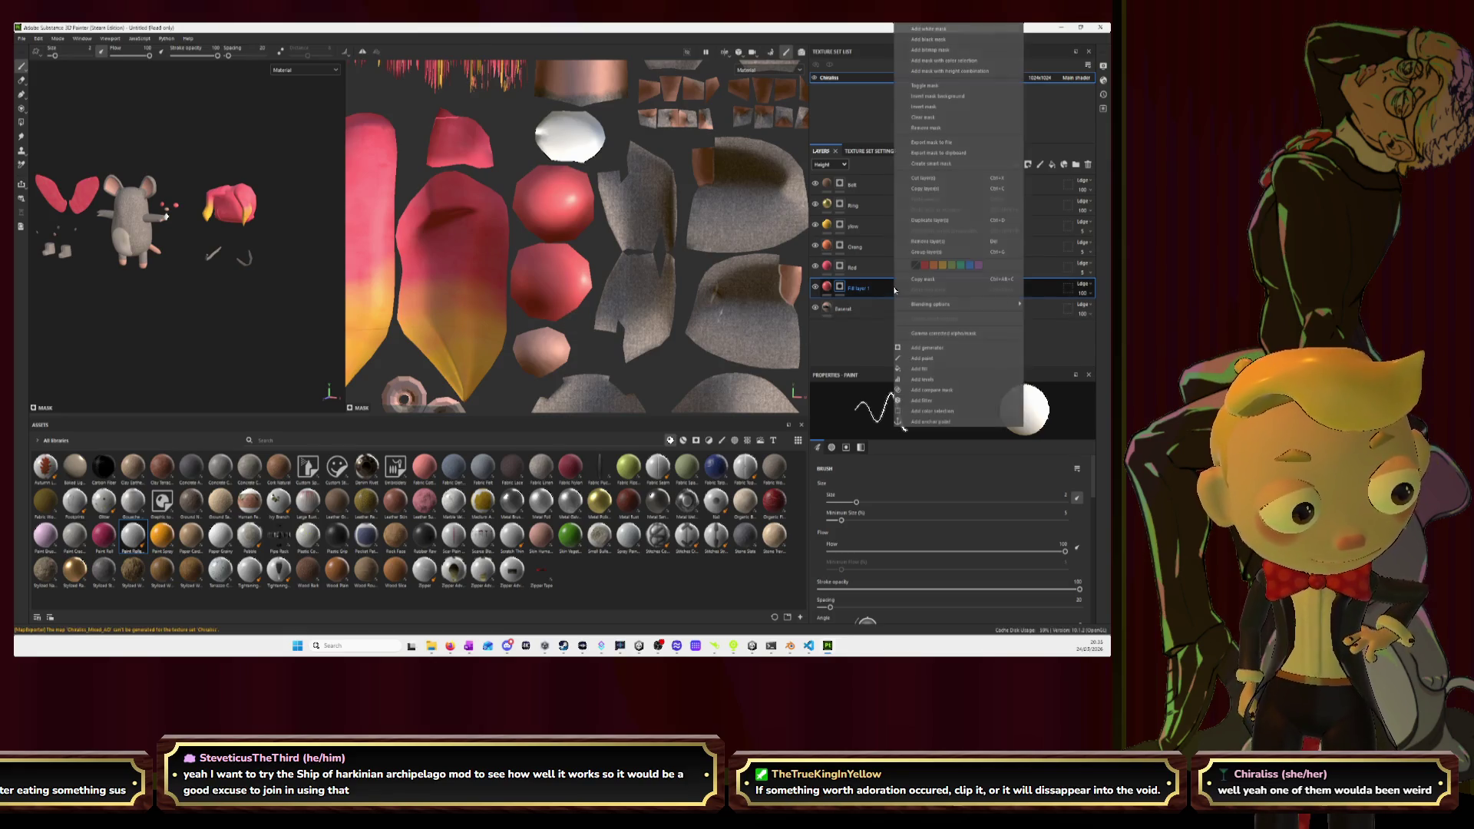
left_click(934, 188)
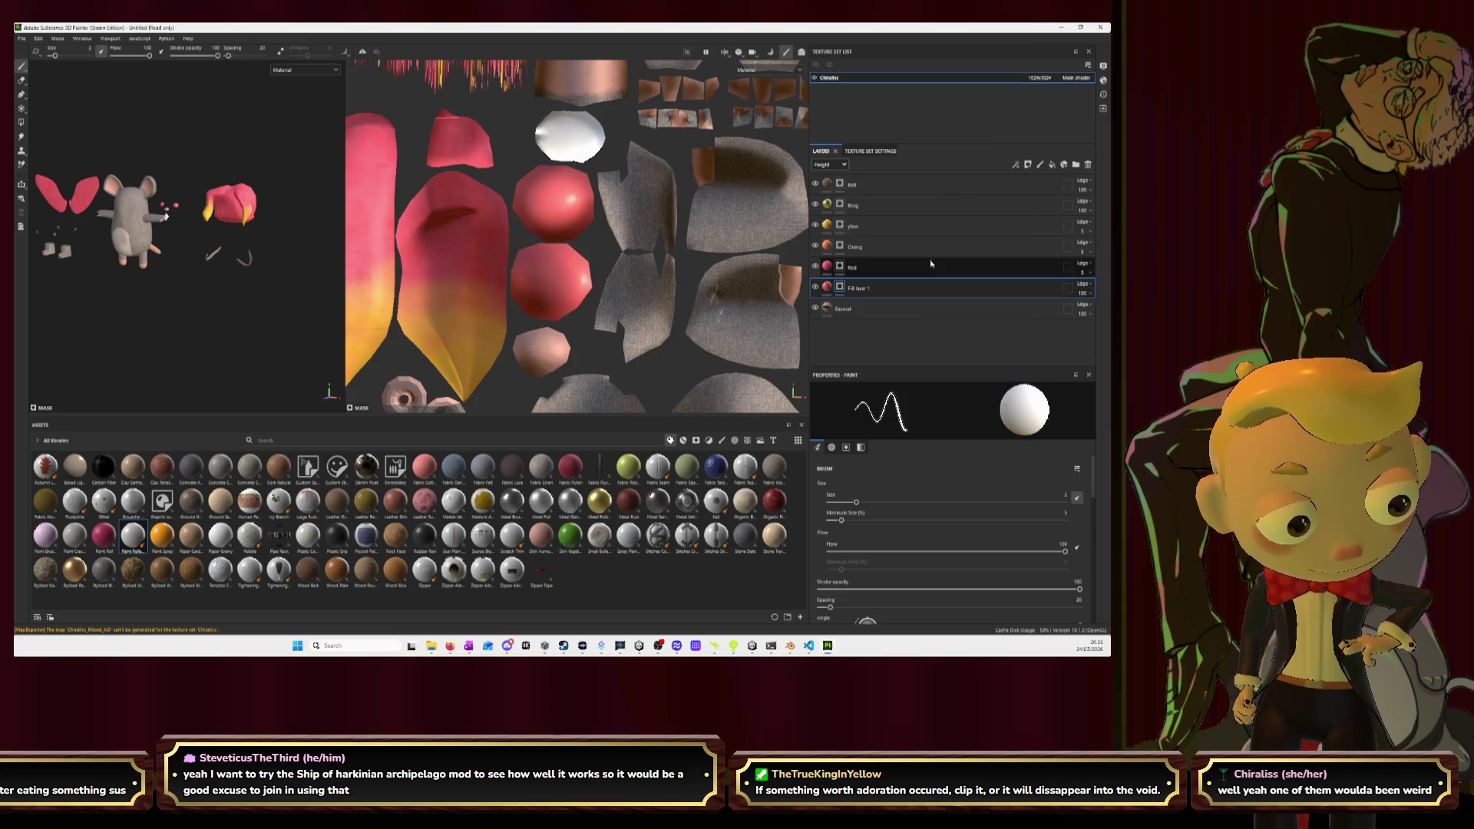
right_click(878, 287)
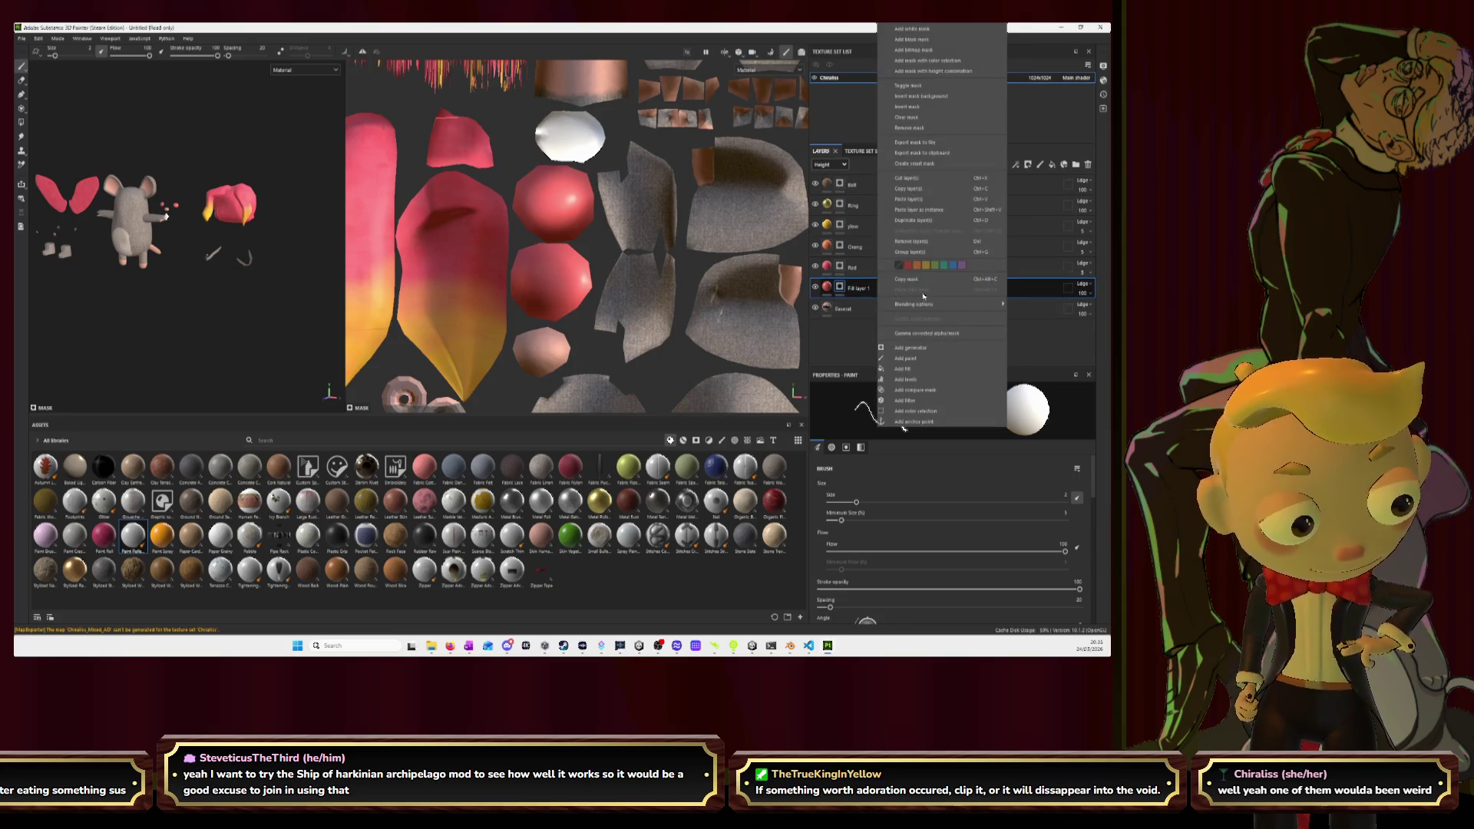
left_click(914, 220)
right_click(889, 290)
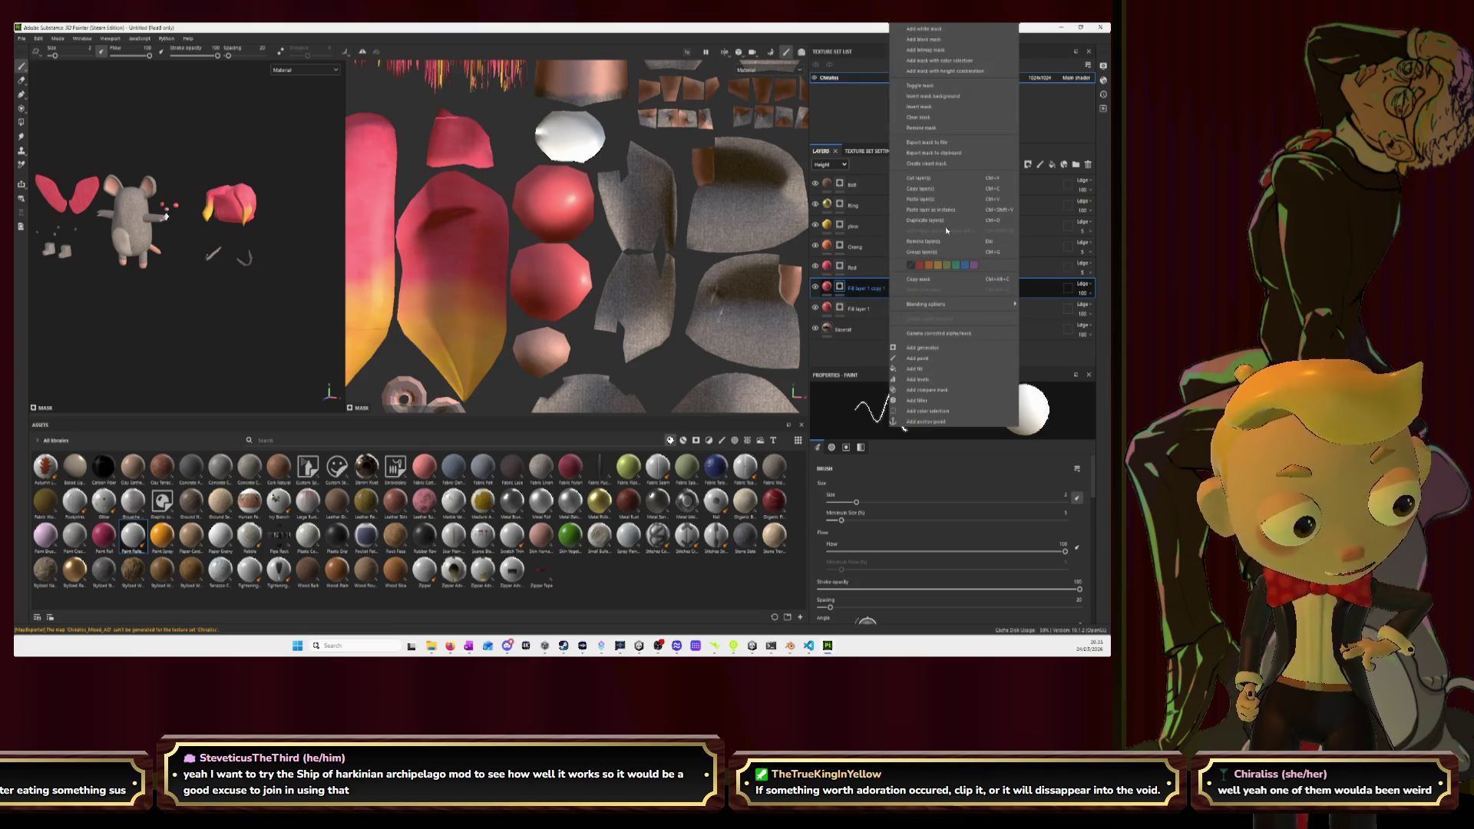
left_click(919, 117)
left_click(827, 287)
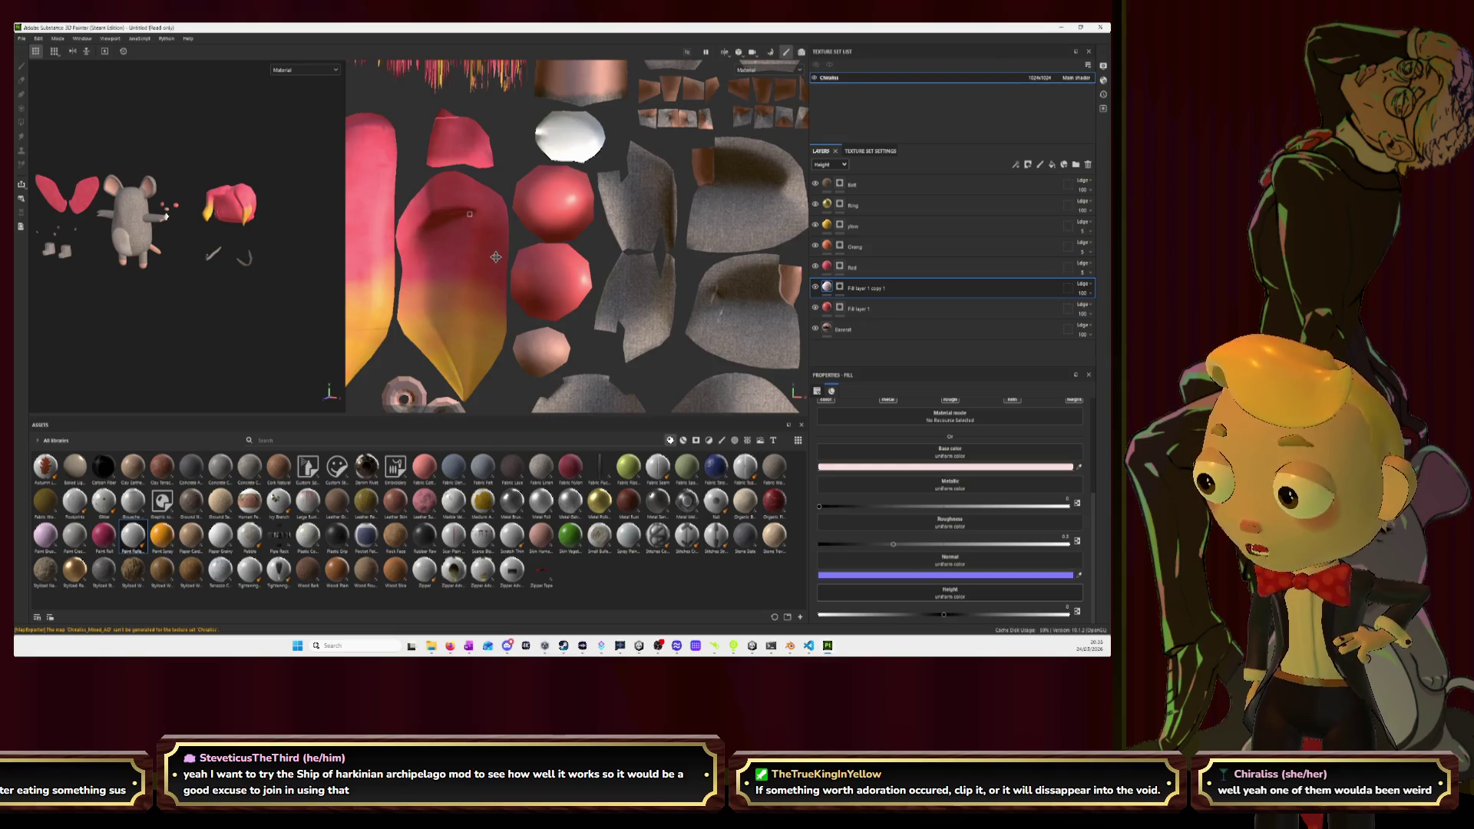
Zoom onto the mouse's face and test a white cross at brush size 0.5, then undo it.
scroll(561, 249, "up", 2)
left_click_drag(177, 193, 216, 192, "alt")
right_click_drag(216, 219, 283, 246, "alt")
left_click_drag(283, 246, 244, 249, "alt")
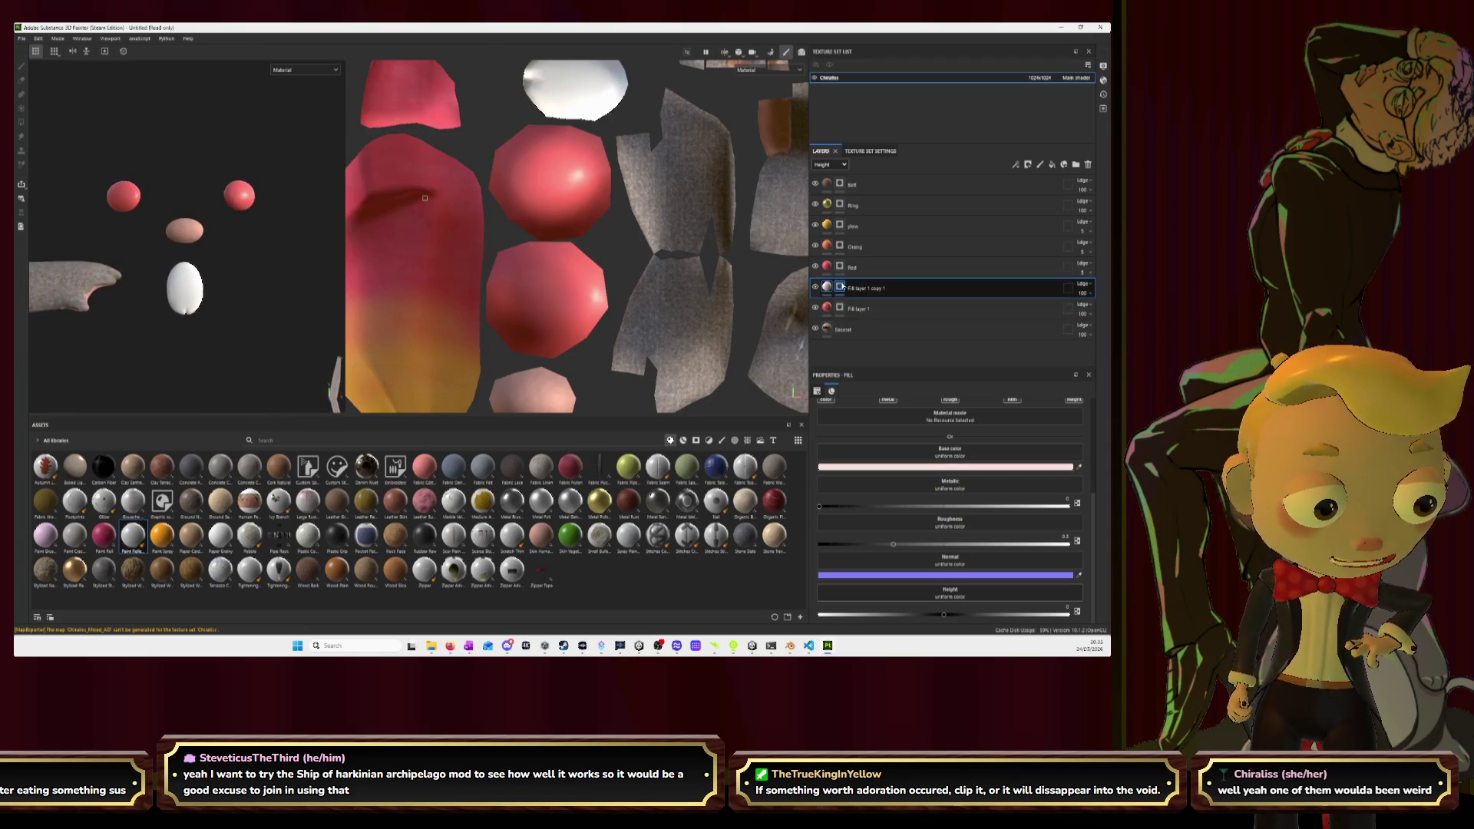
key("1")
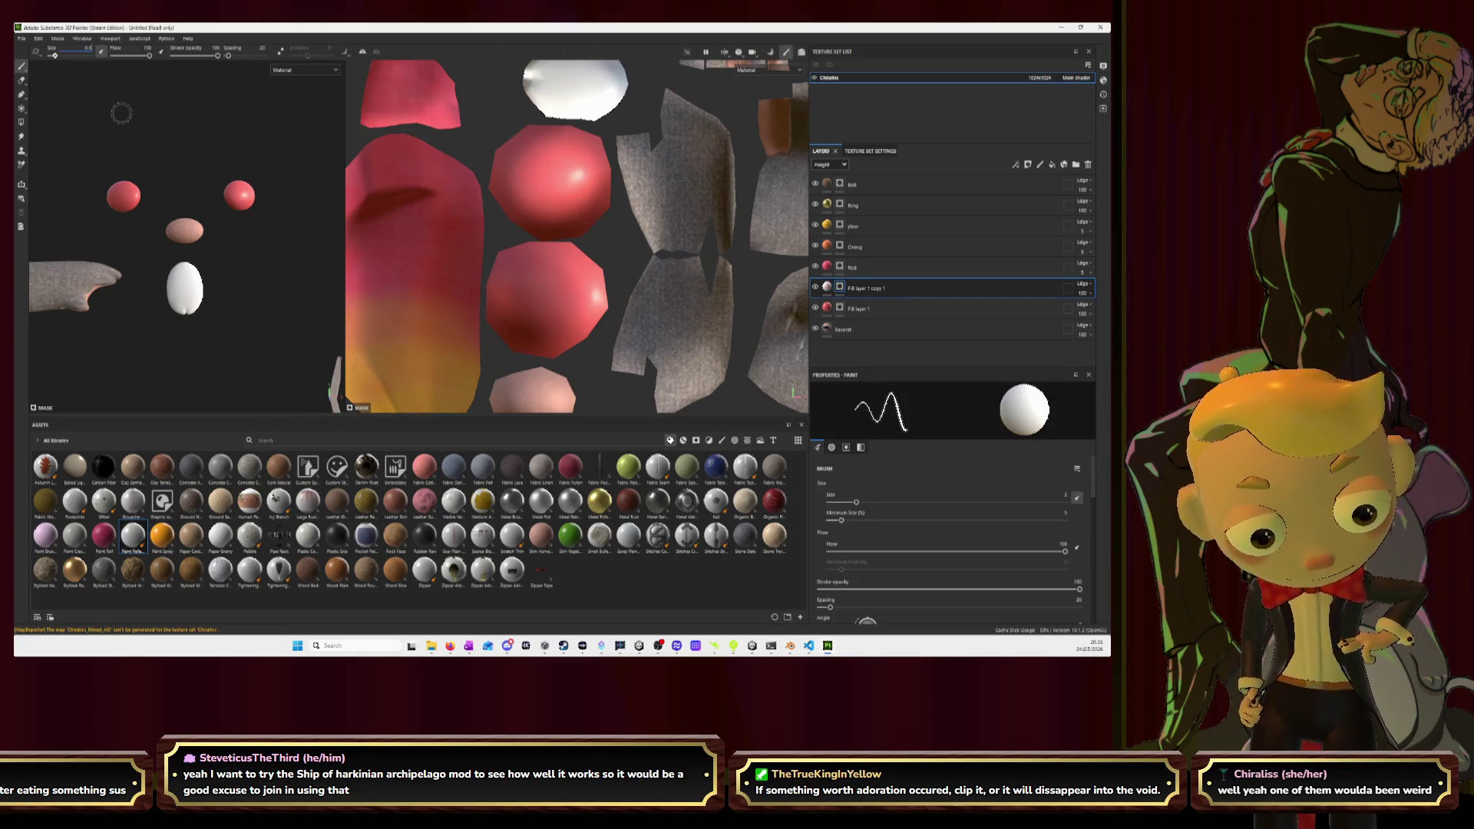
key("Return")
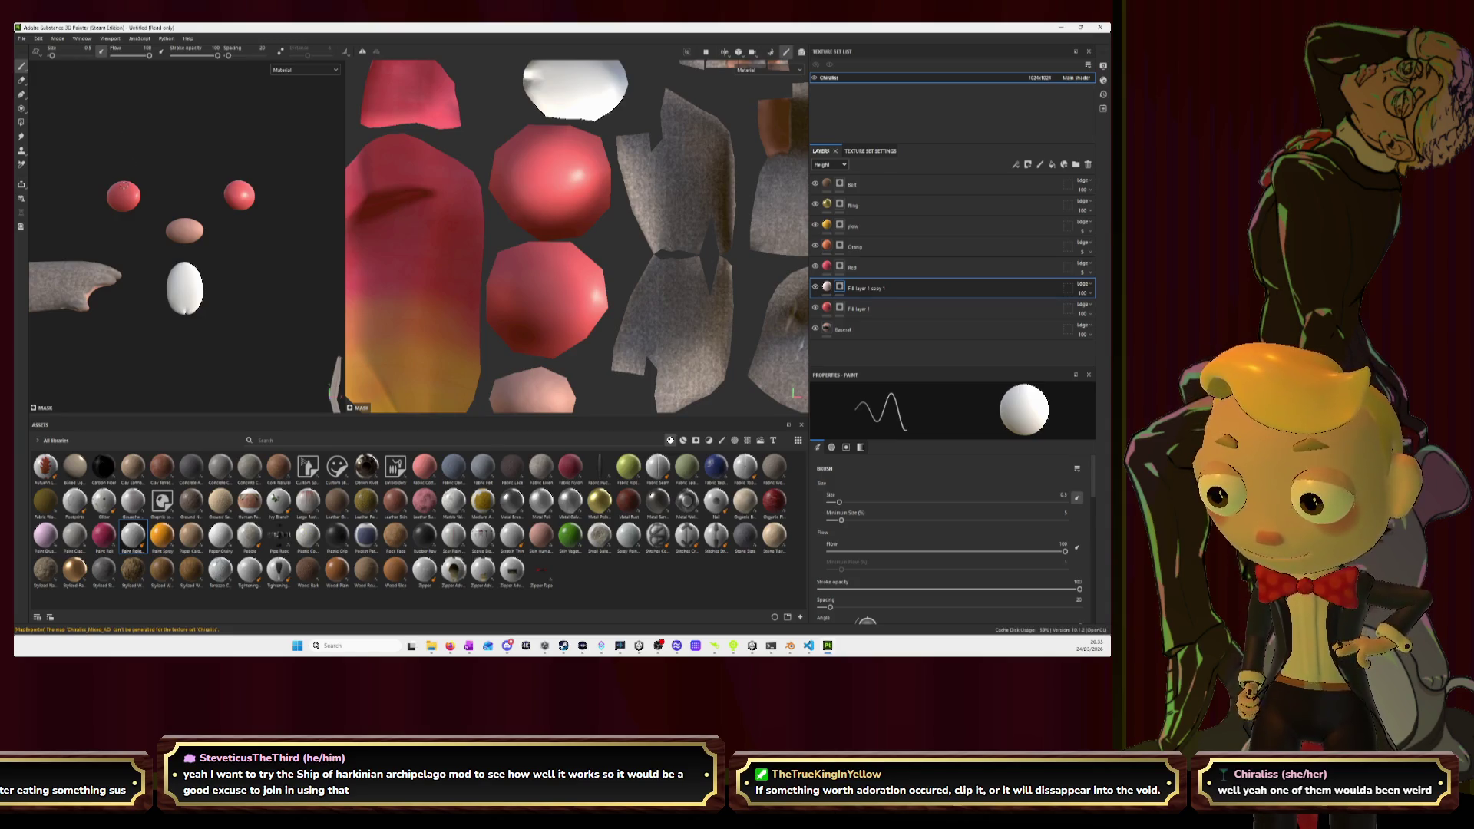
mouse_move(553, 273)
left_mouse_down()
mouse_move(552, 324)
mouse_move(583, 305)
left_mouse_up()
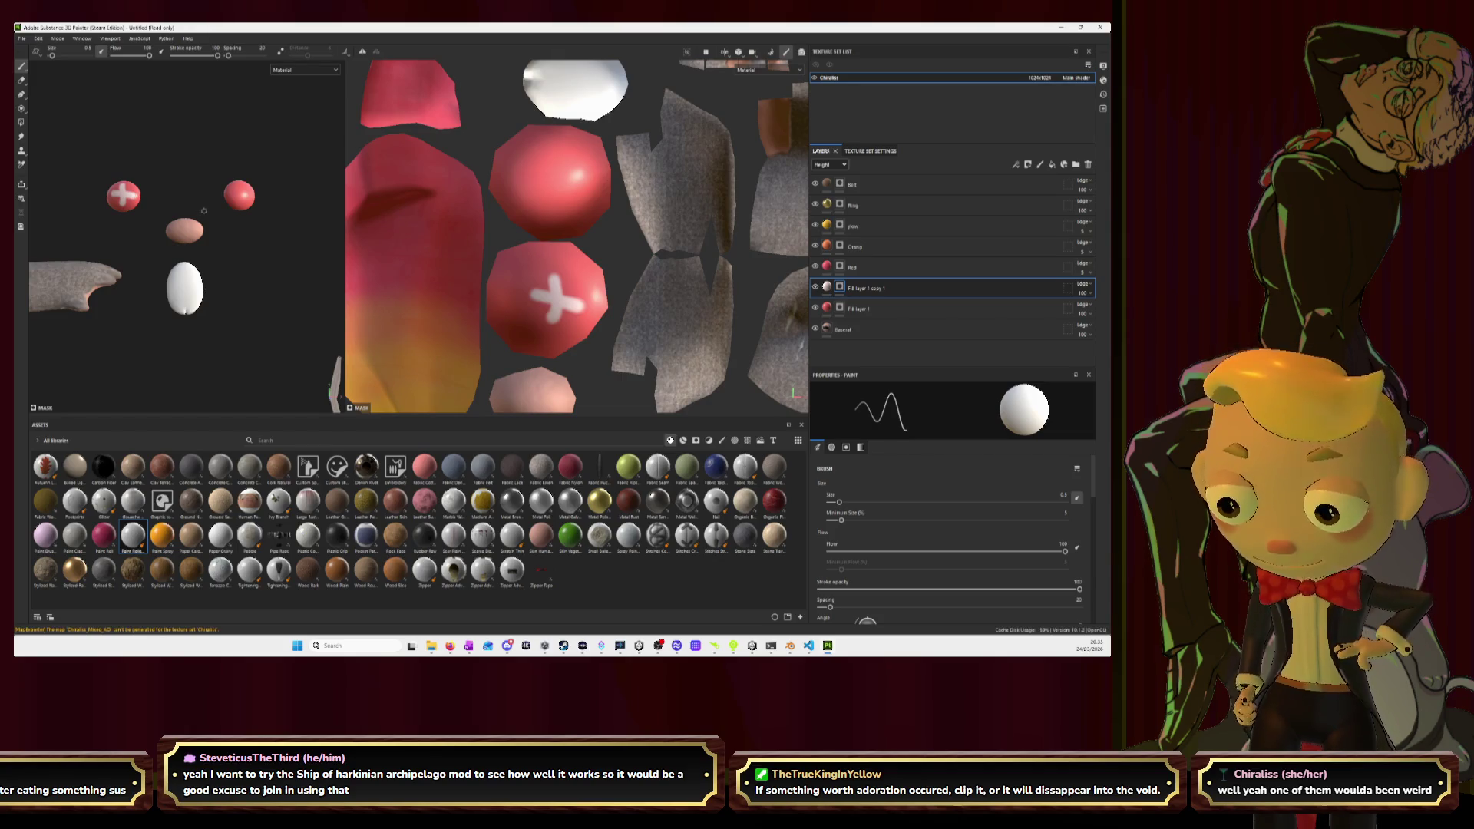
key("ctrl+z")
key("ctrl+z")
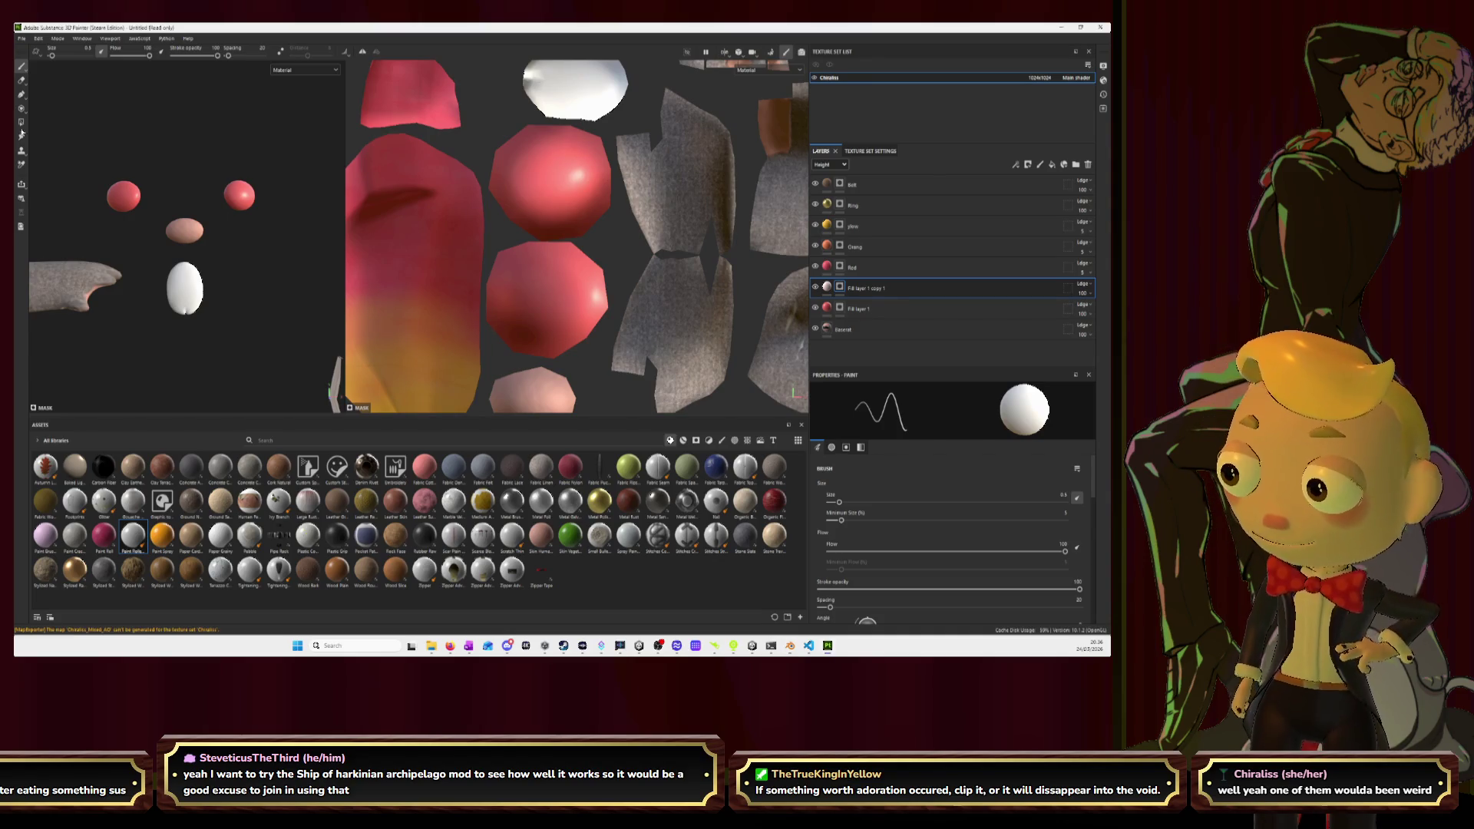
Frame the red eye sphere in a wider 3D view and paint a white stroke at size 0.2.
scroll(307, 198, "up", 5)
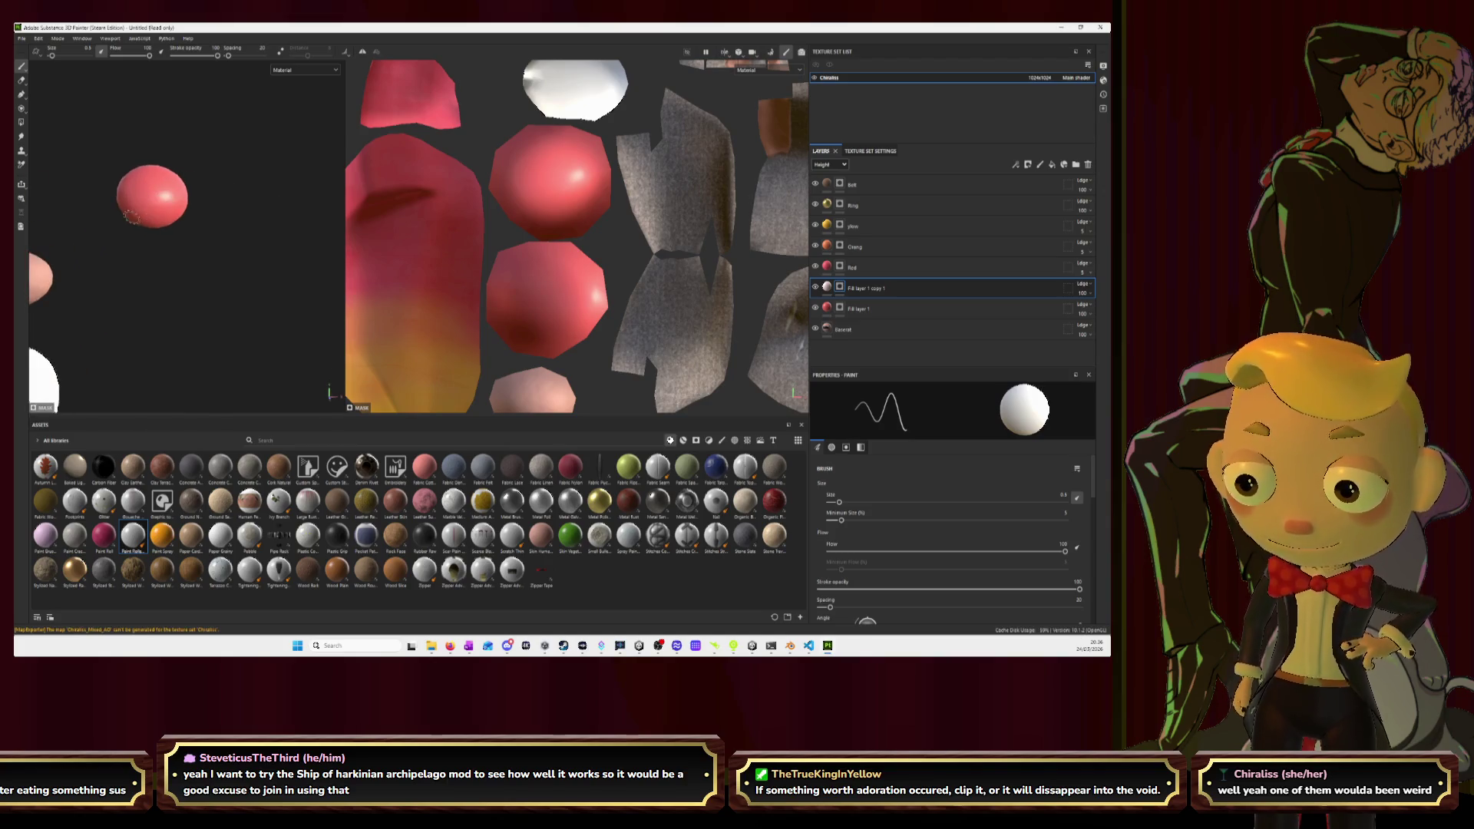
middle_click_drag(165, 194, 276, 223, "alt")
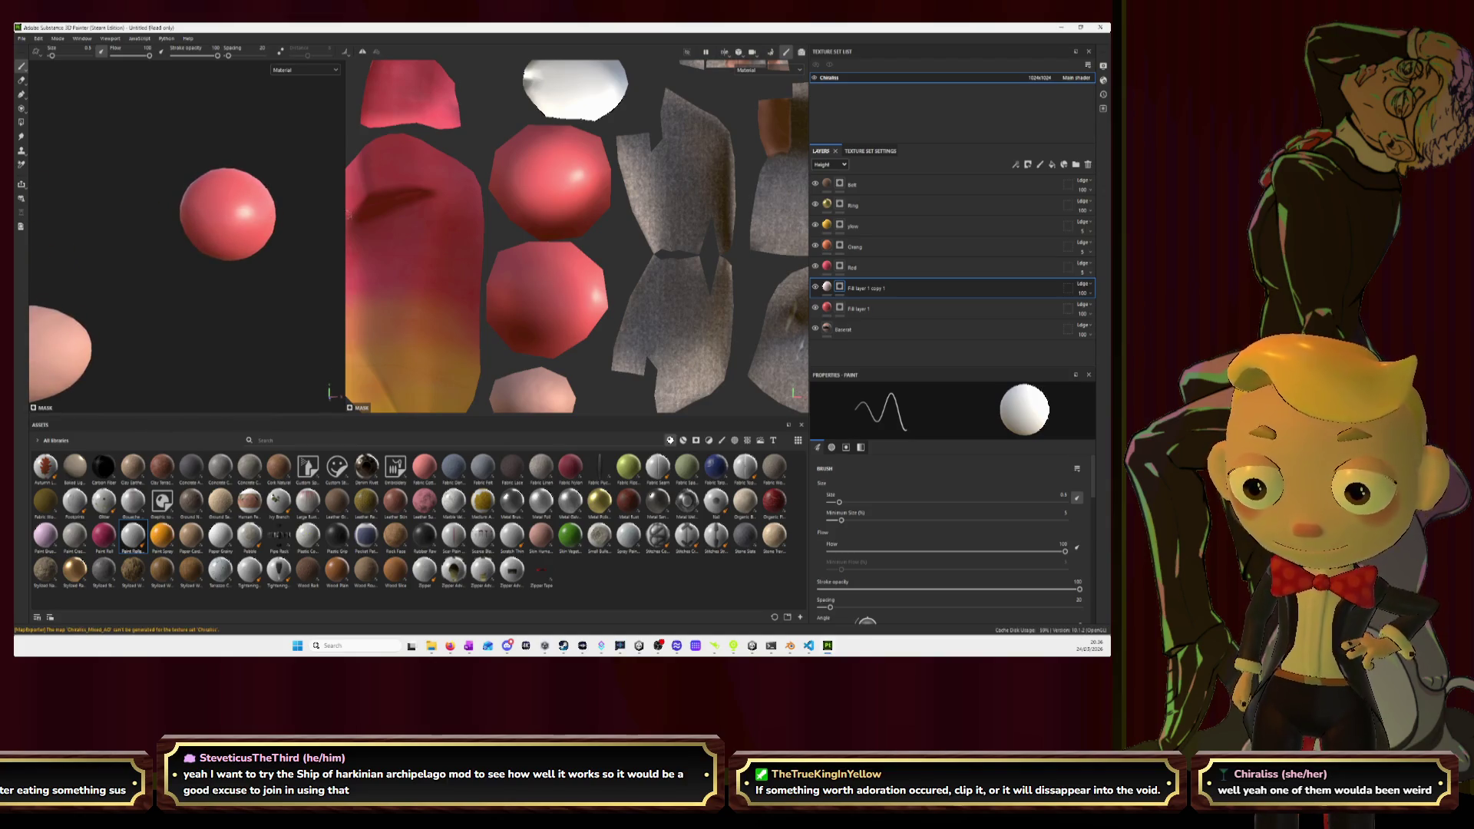
left_click_drag(345, 215, 749, 222)
mouse_move(543, 247)
left_mouse_down("alt")
mouse_move(517, 256)
mouse_move(459, 201)
mouse_move(412, 244)
left_mouse_up("alt")
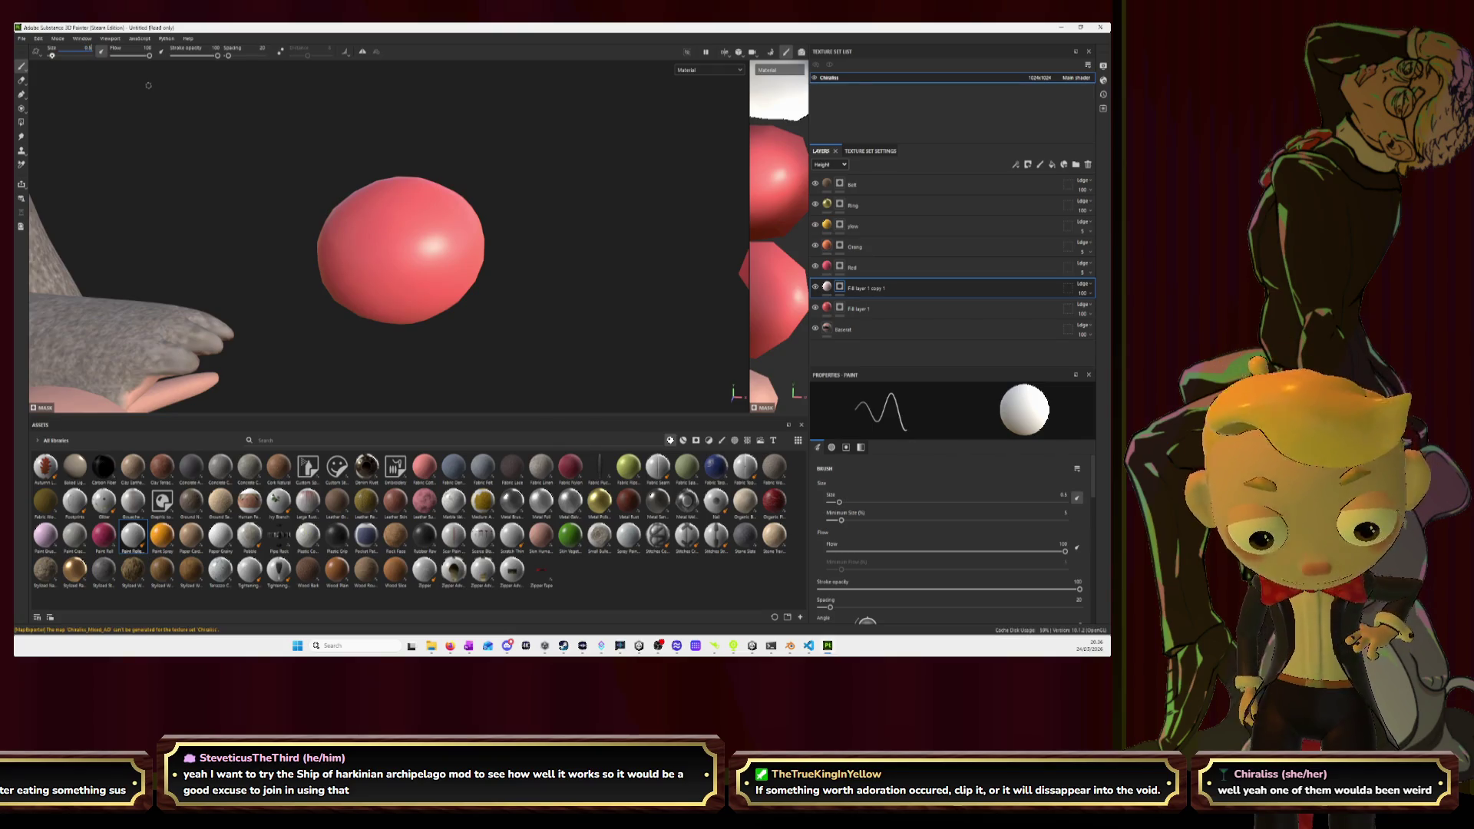
right_click_drag(148, 85, 142, 86, "ctrl")
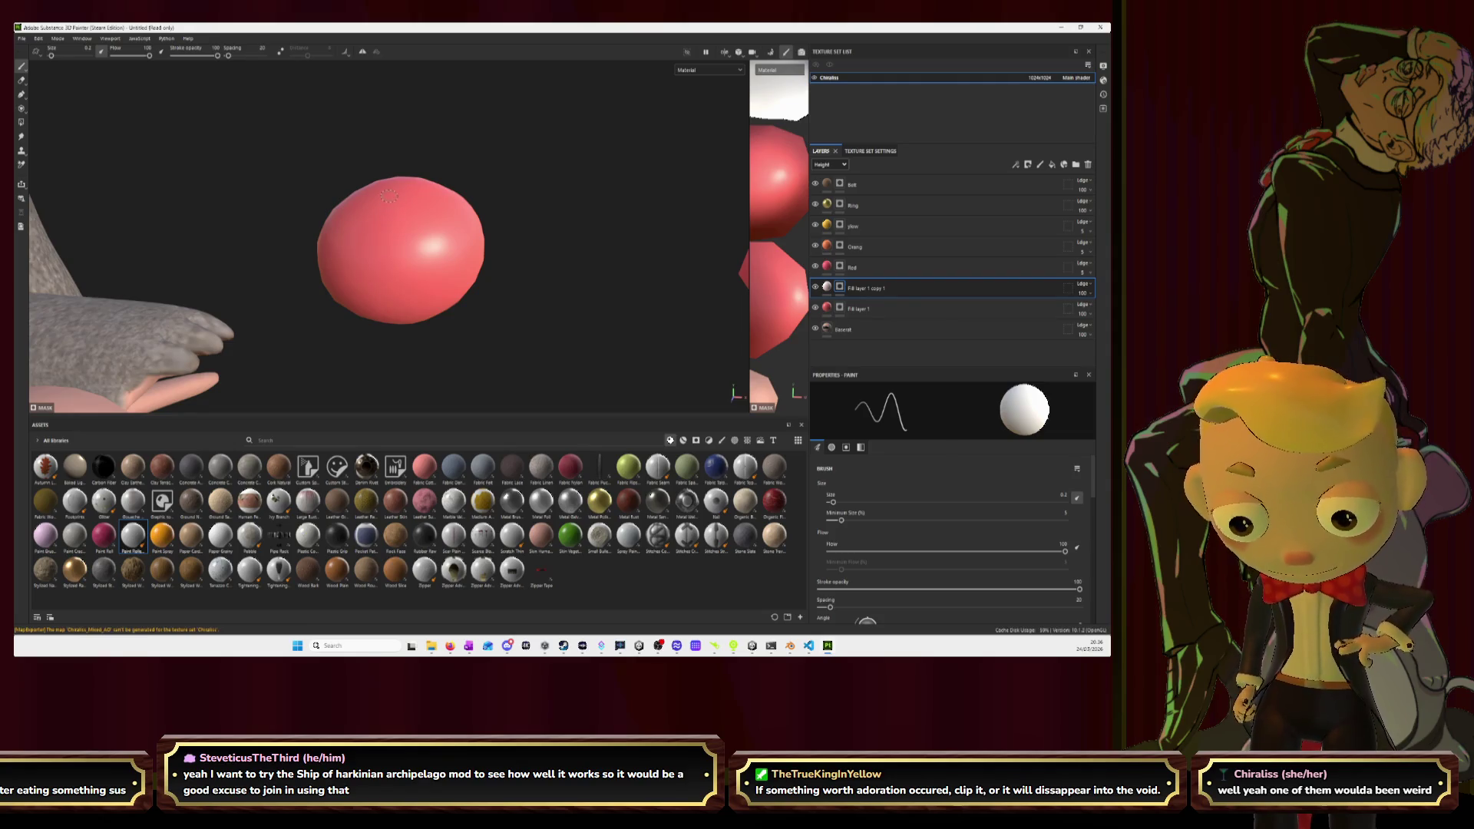
mouse_move(398, 198)
left_mouse_down()
mouse_move(386, 230)
mouse_move(353, 246)
mouse_move(382, 247)
mouse_move(395, 290)
mouse_move(401, 257)
mouse_move(440, 247)
mouse_move(411, 232)
mouse_move(400, 201)
mouse_move(403, 245)
mouse_move(392, 237)
left_mouse_up()
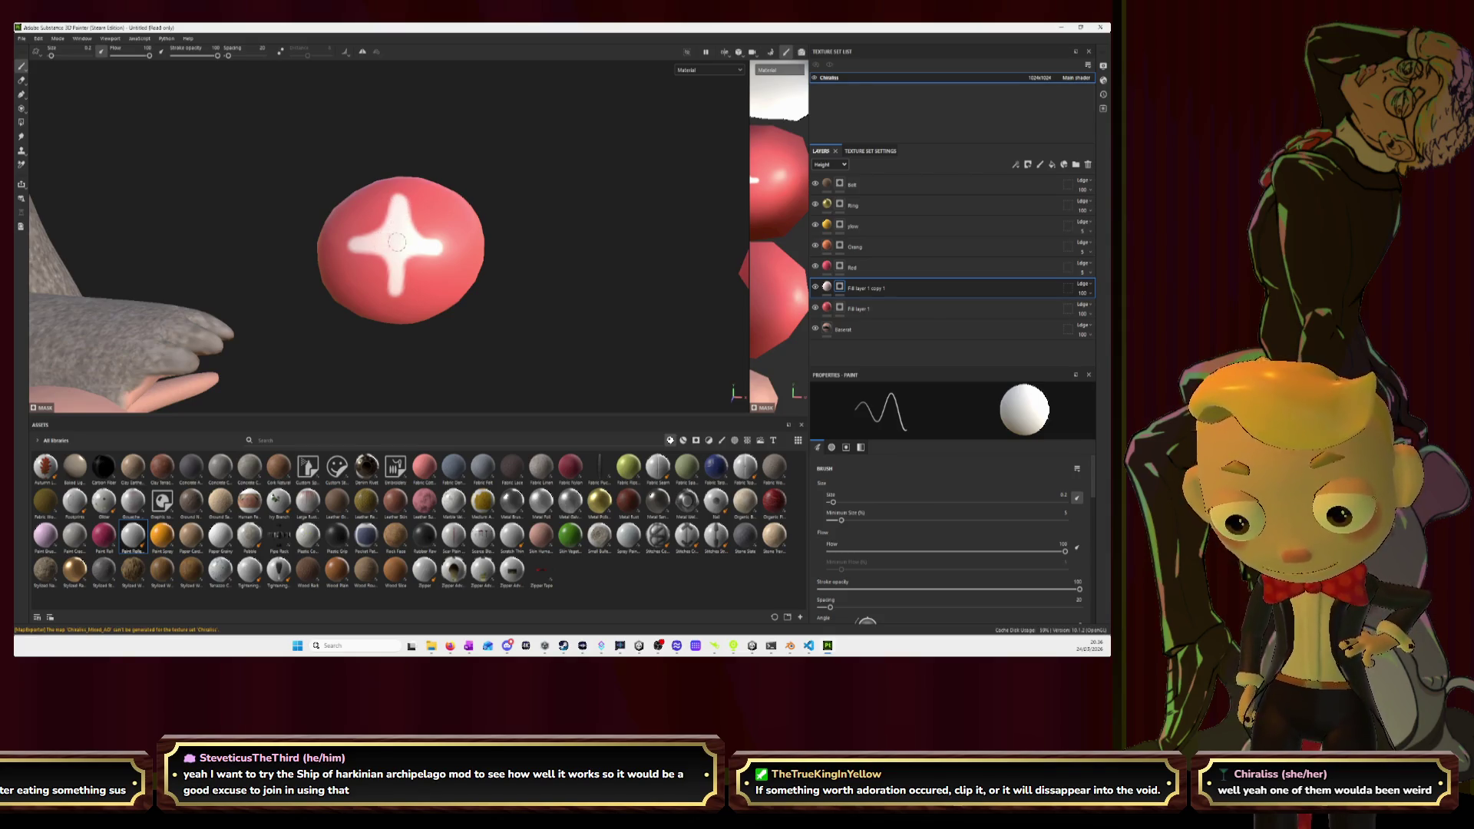
Use a 0.2 eraser to clean the stroke into a crisp four-pointed star.
key("e")
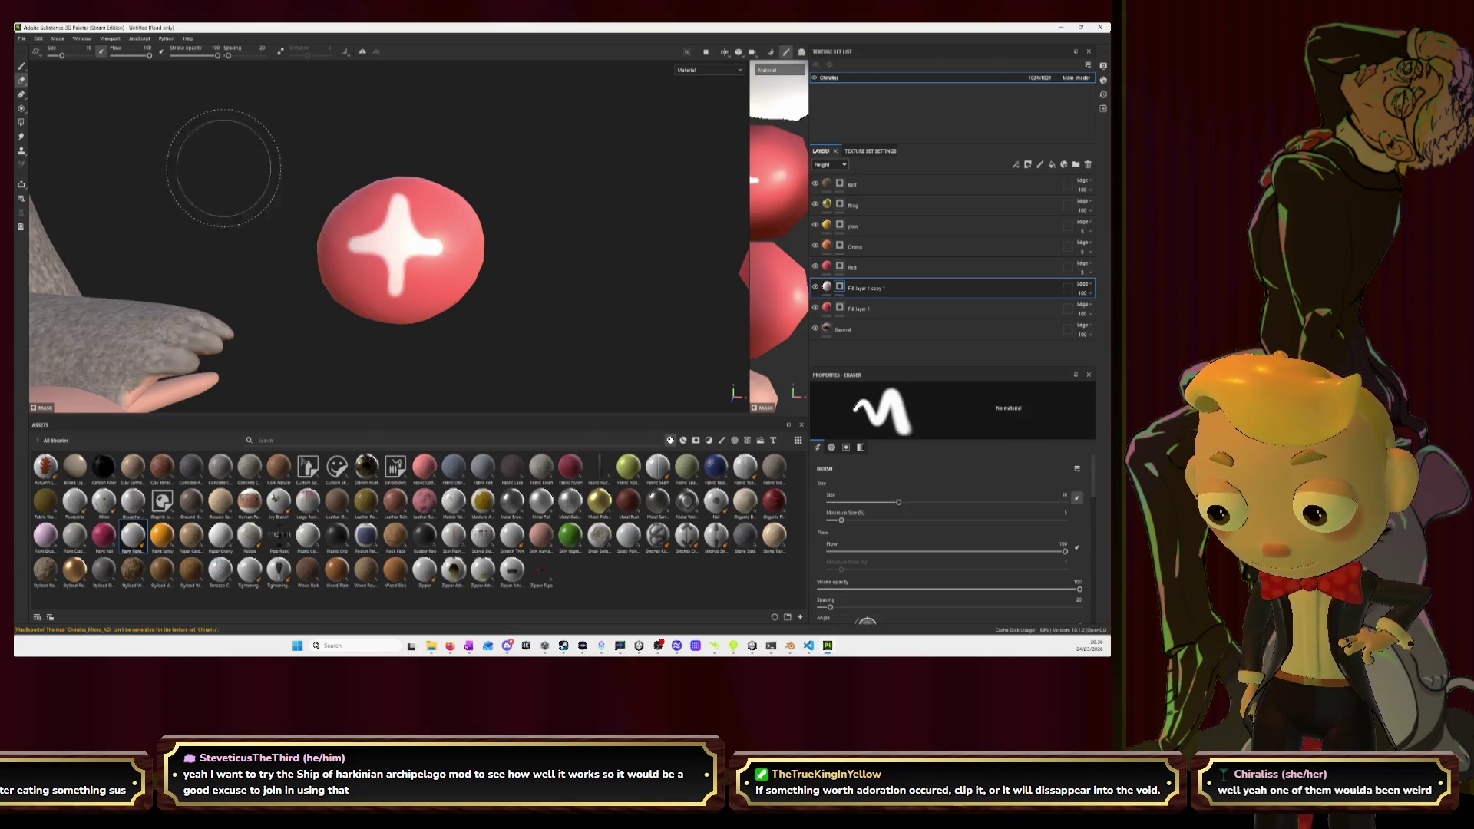
left_click_drag(61, 55, 52, 55)
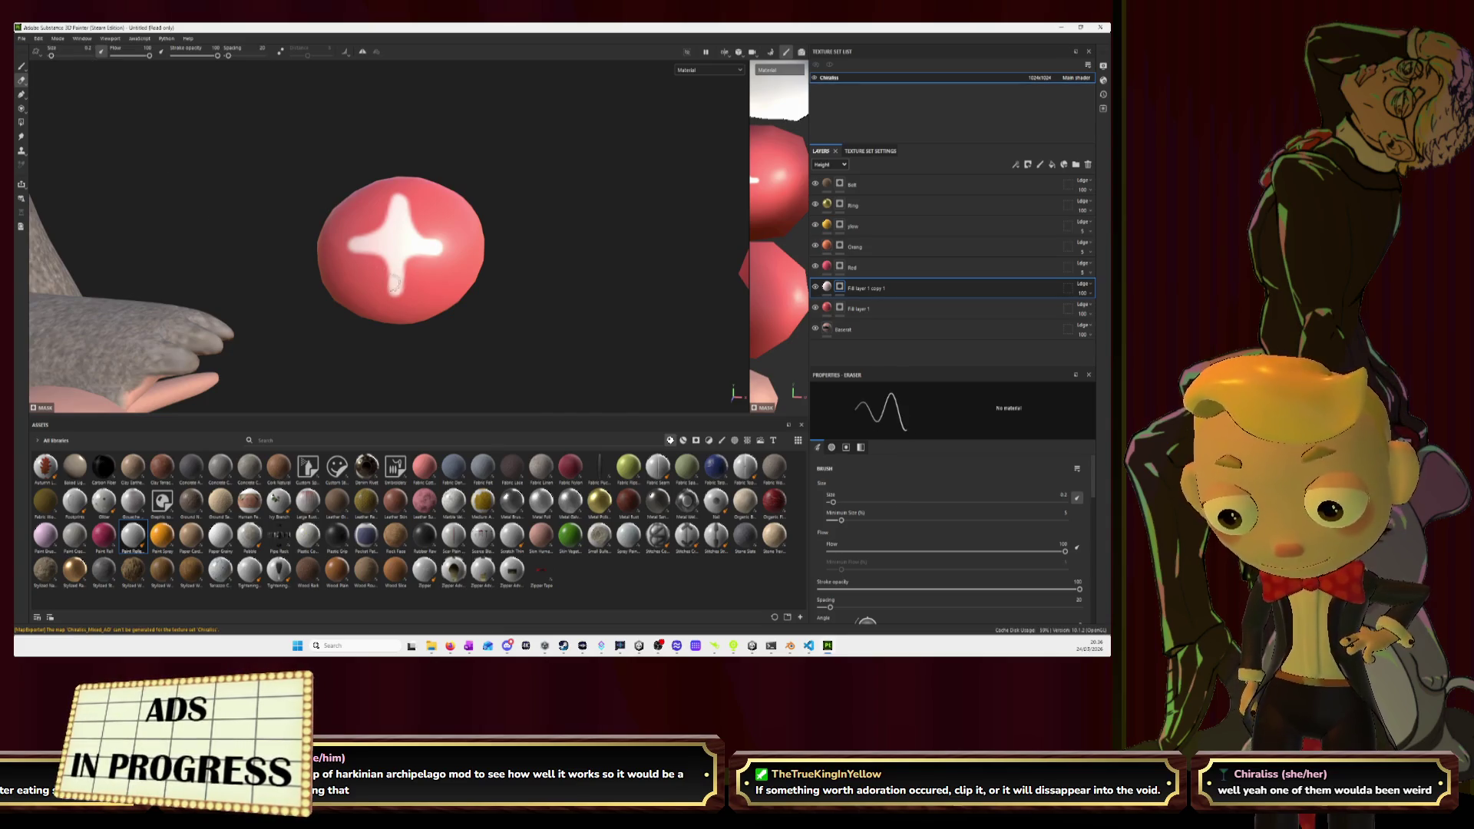
left_click_drag(363, 265, 415, 220, "alt")
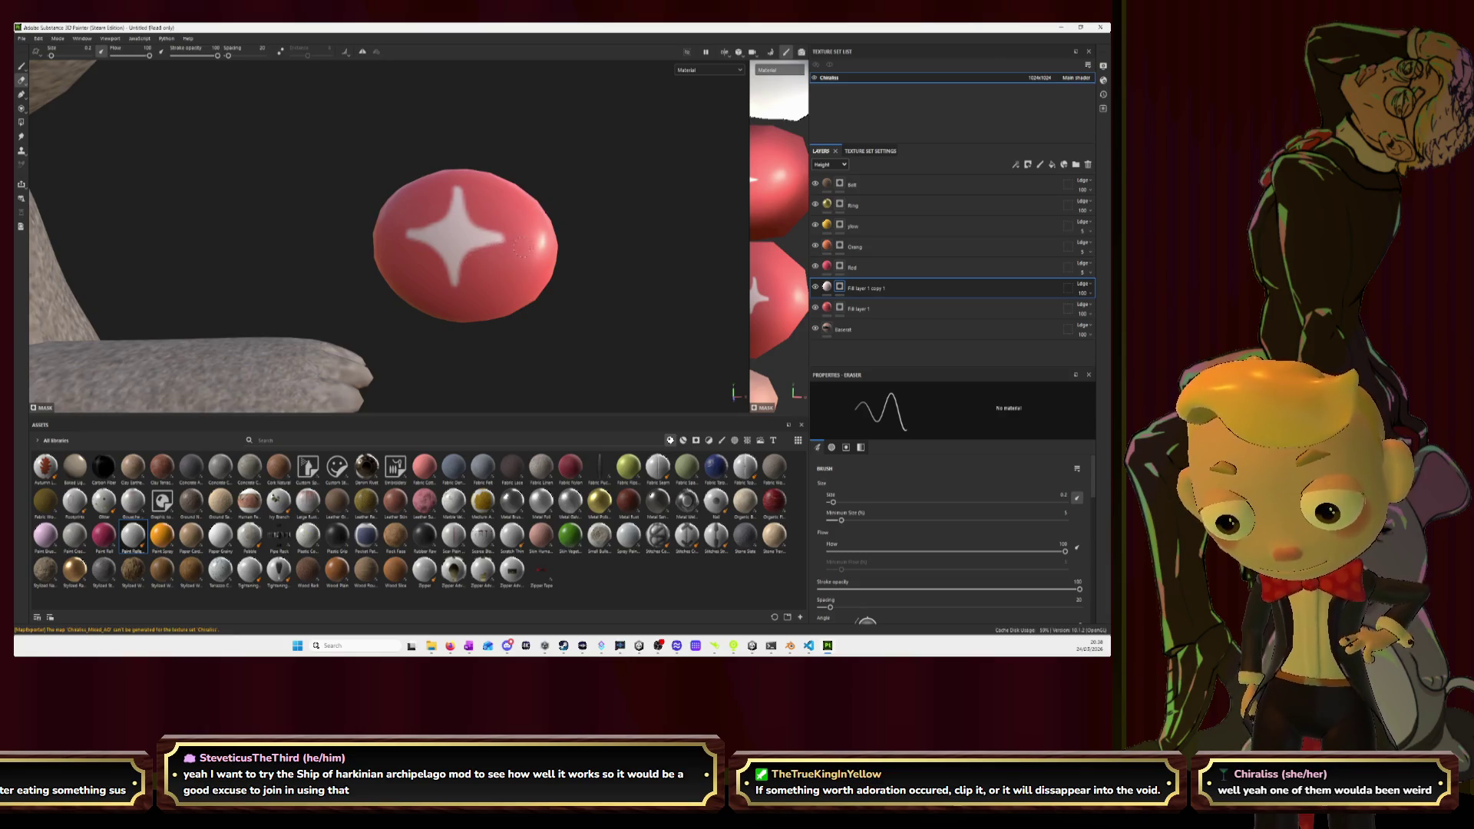
scroll(515, 261, "down", 10)
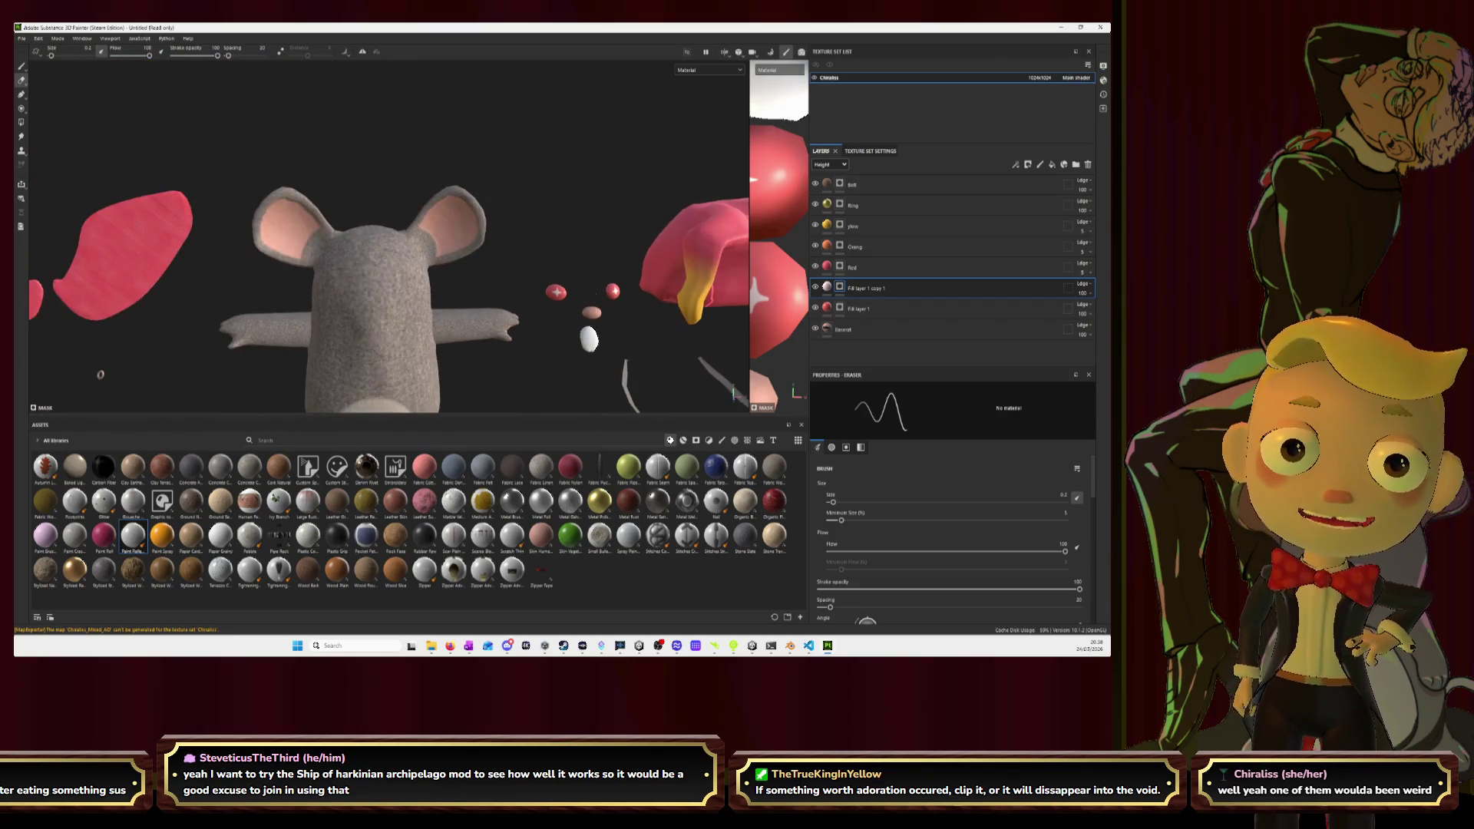
Frame the hat's stitched seam in 3D and a widened, zoomed UV view, then select Baserat.
scroll(602, 302, "down", 5)
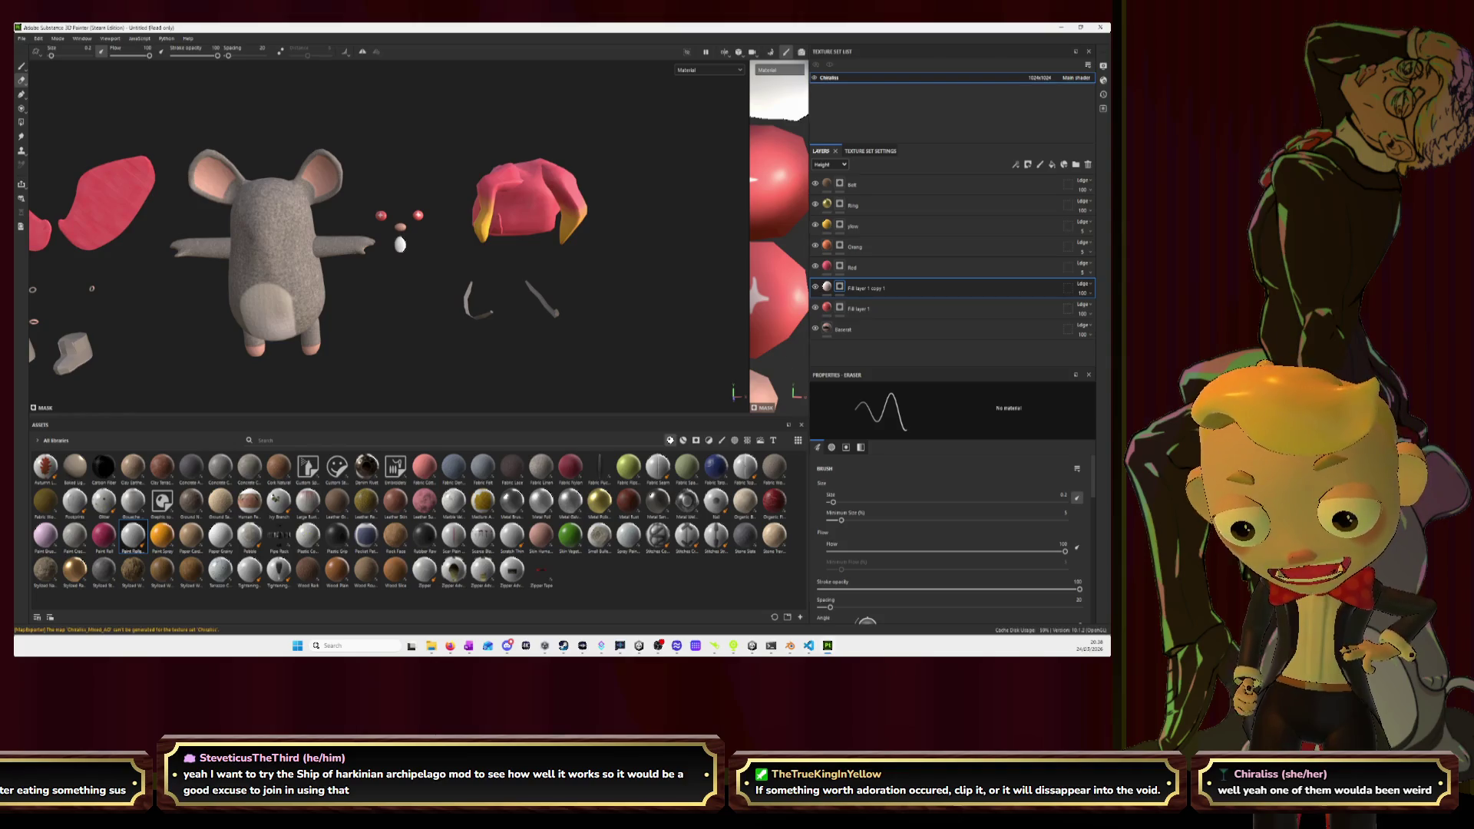
mouse_move(430, 254)
left_mouse_down("alt")
mouse_move(501, 236)
mouse_move(346, 232)
left_mouse_up("alt")
scroll(500, 236, "up", 10)
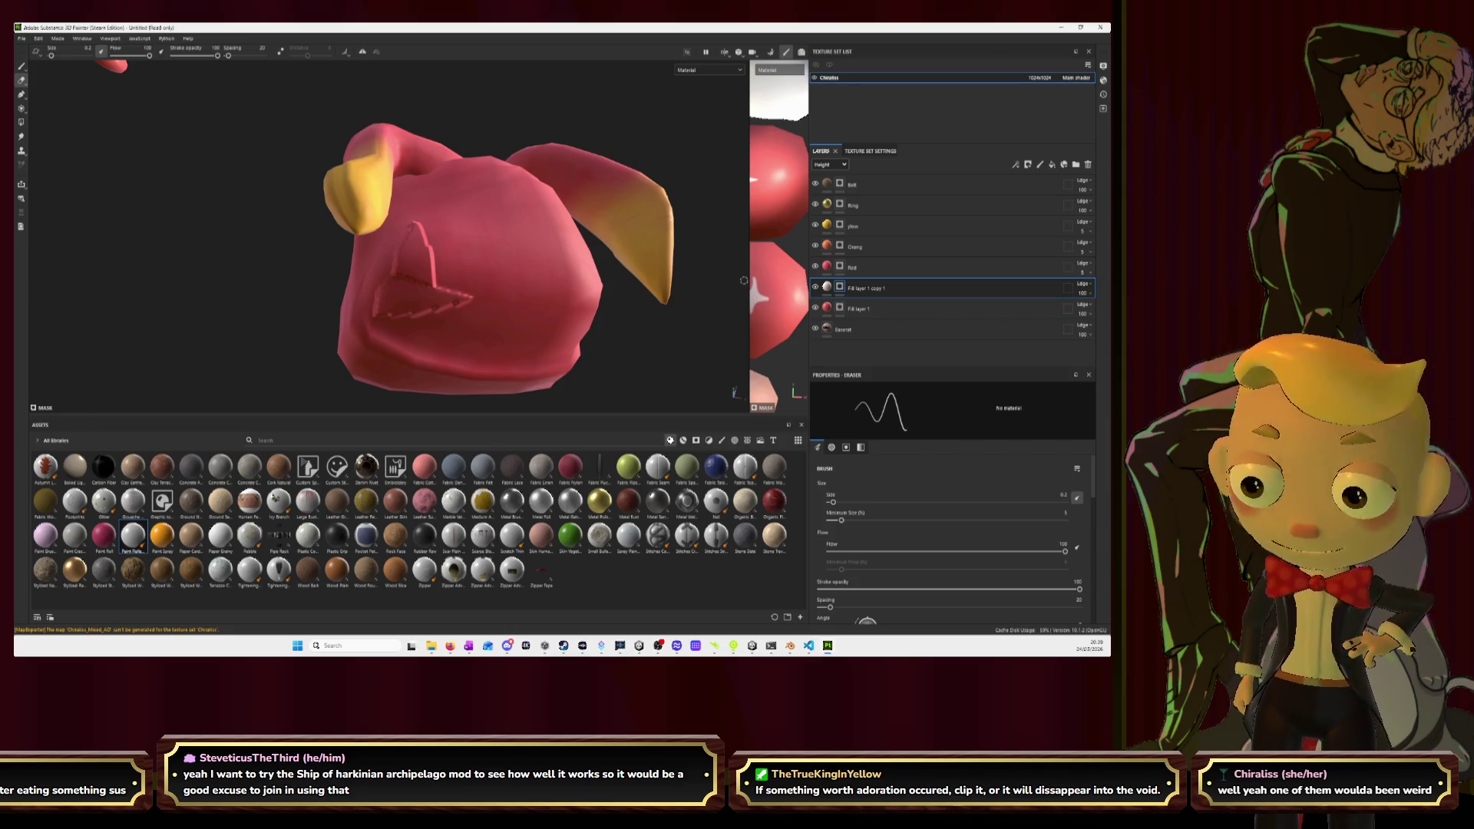
left_click_drag(749, 230, 448, 240)
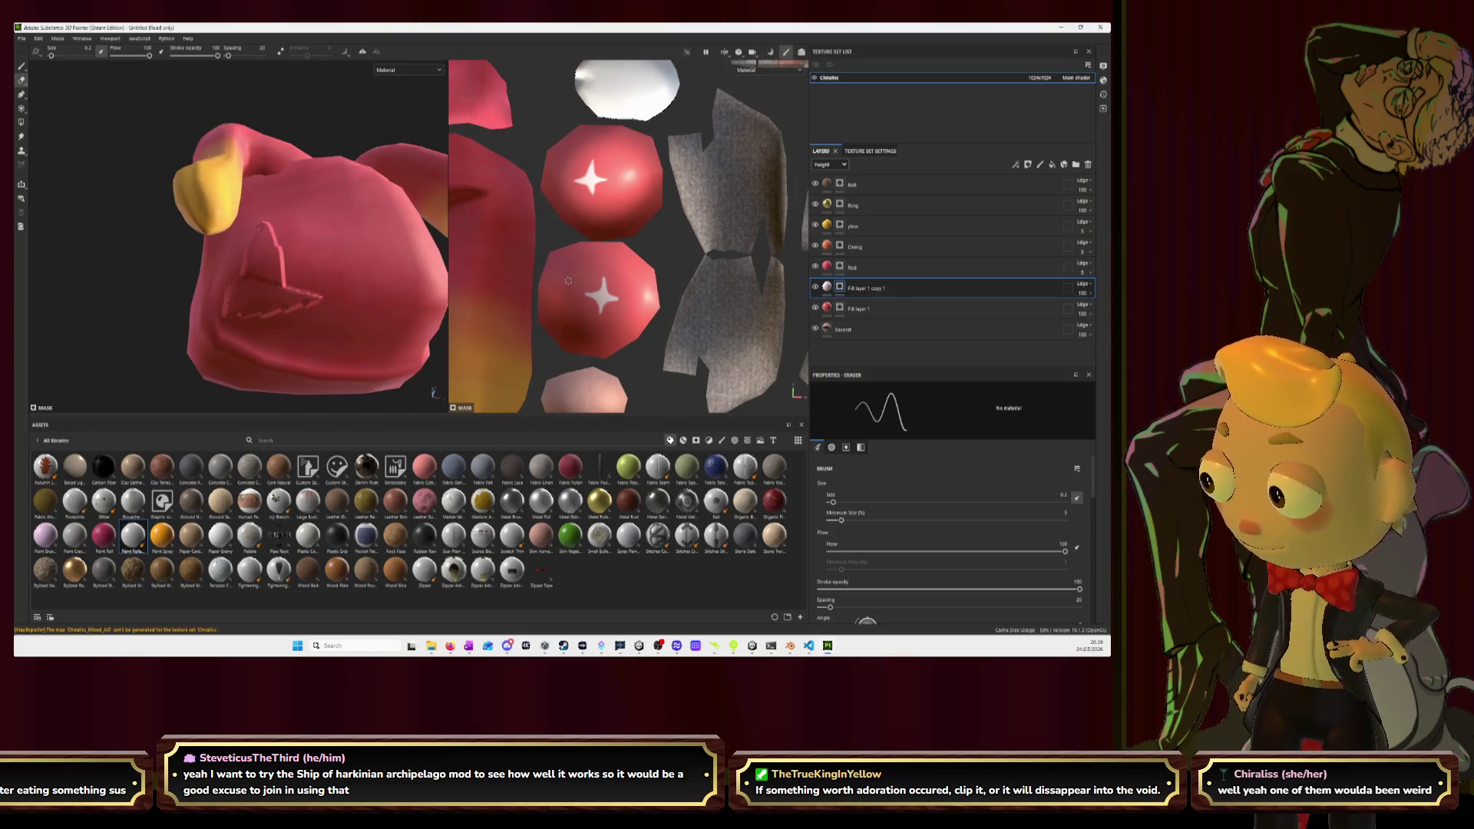
scroll(646, 263, "down", 4)
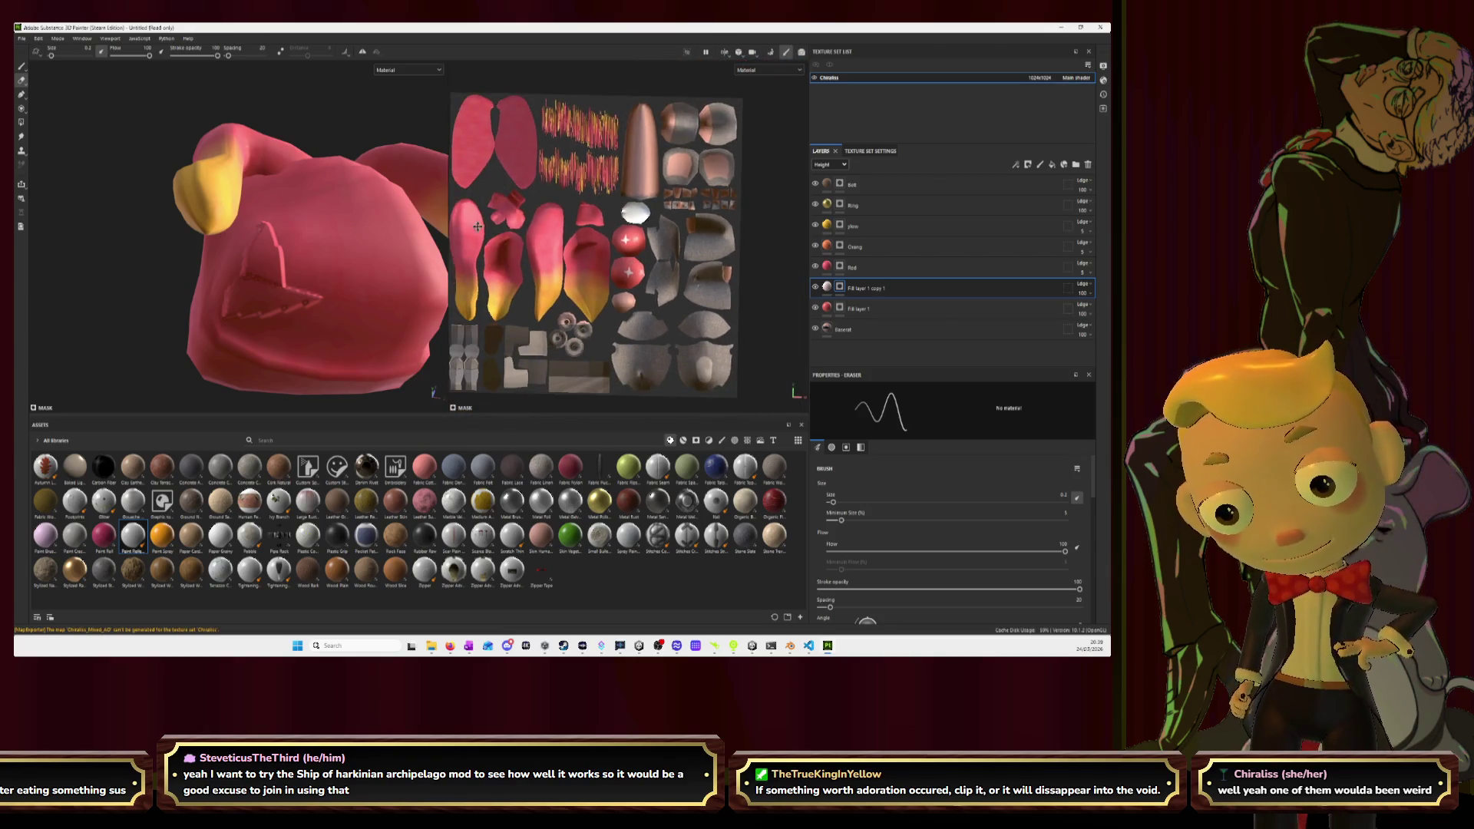
scroll(628, 237, "up", 5)
scroll(591, 184, "up", 5)
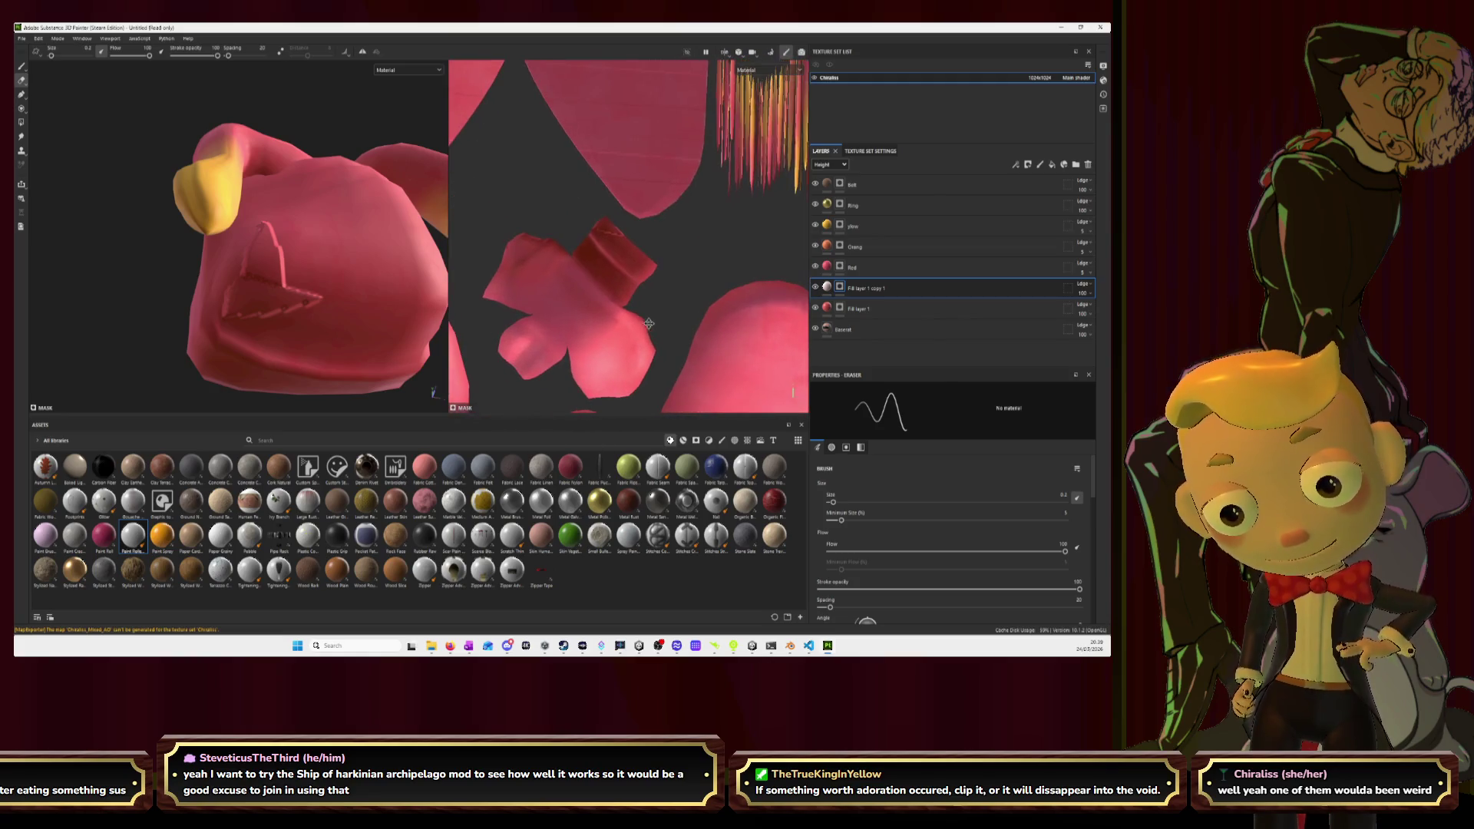
scroll(609, 214, "up", 2)
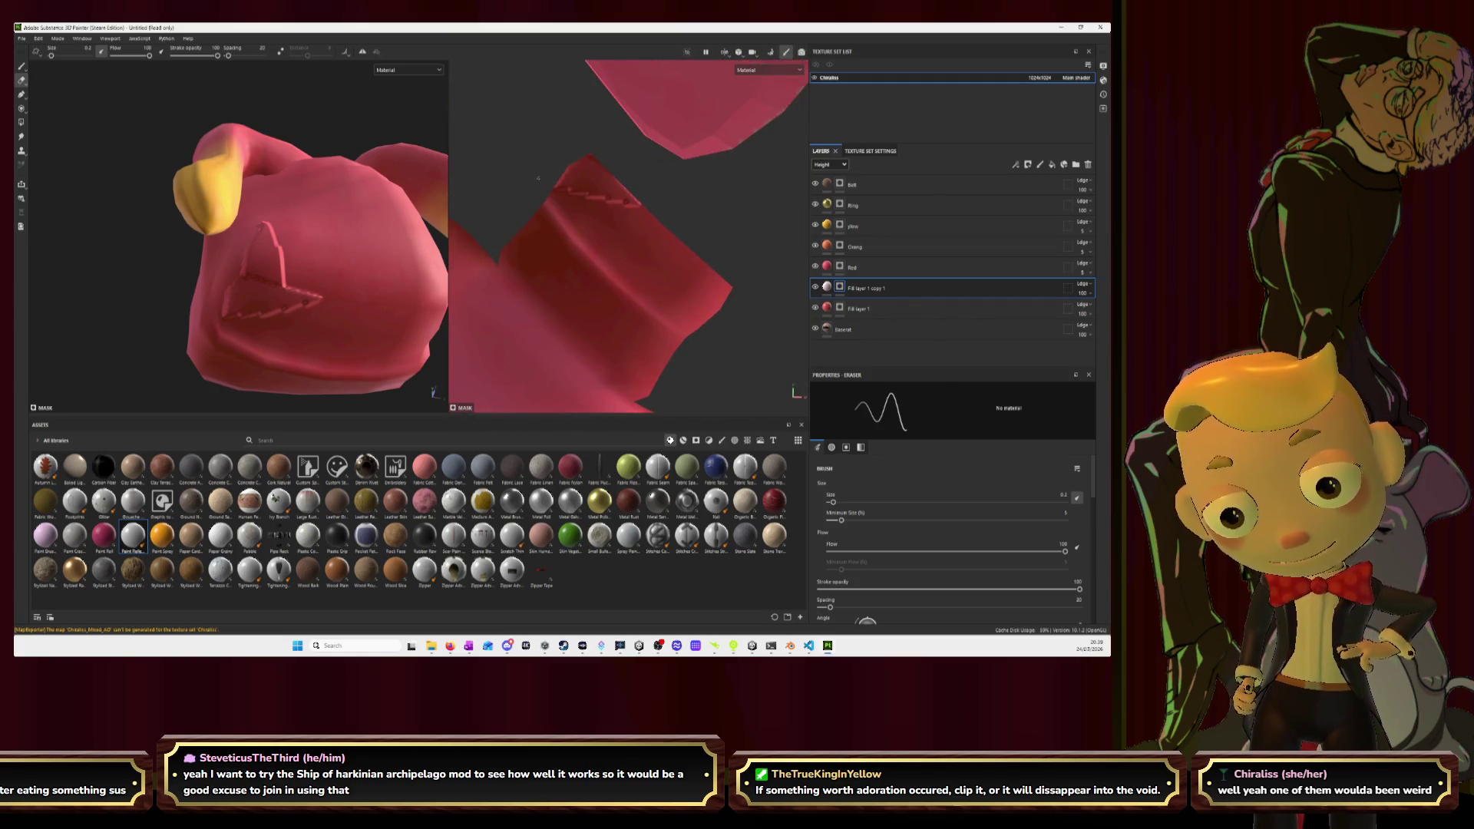
left_click(843, 328)
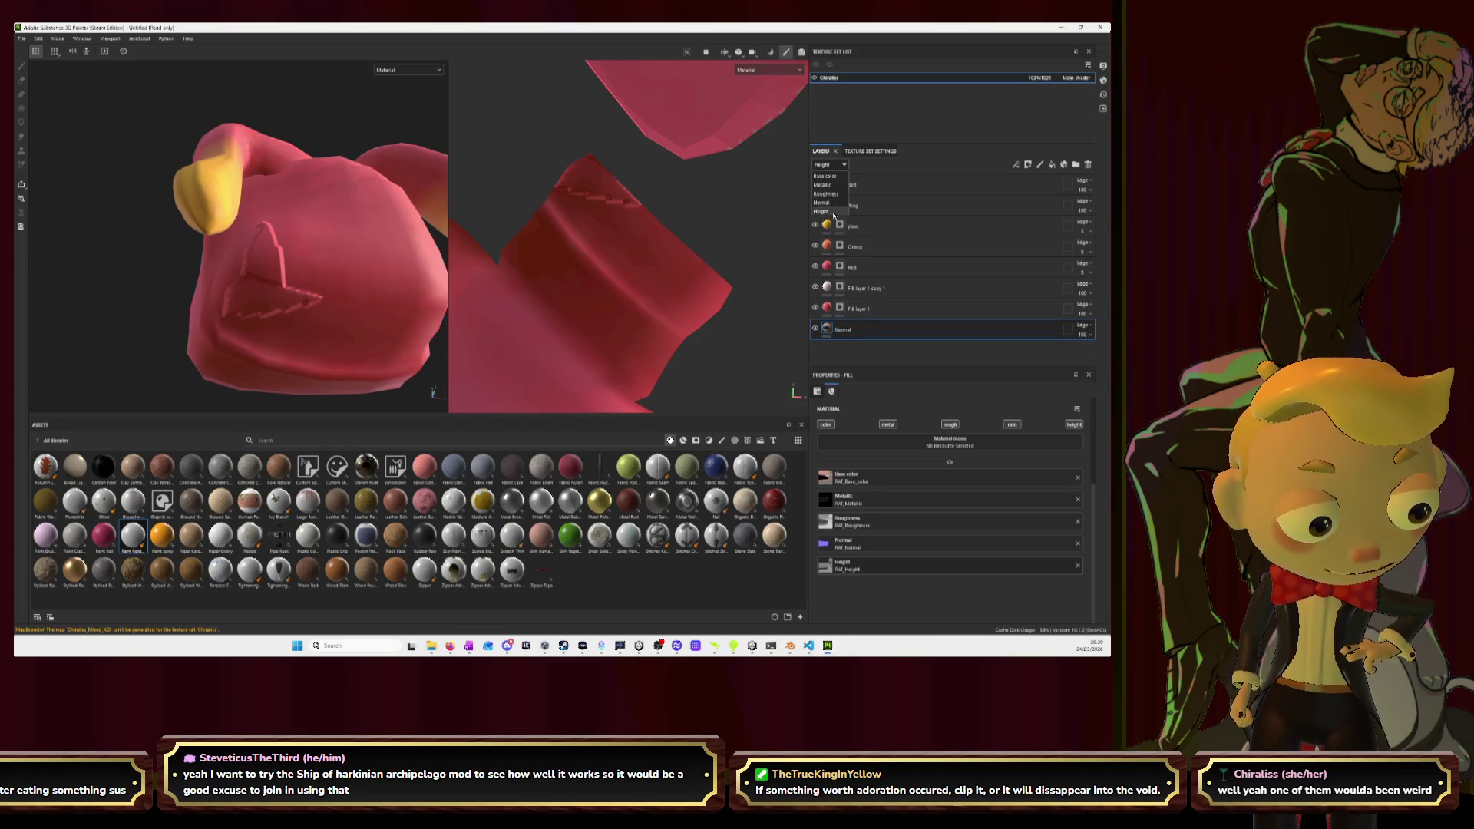
Fade the Baserat layer to 0 opacity and give it a black mask.
left_click(1091, 336)
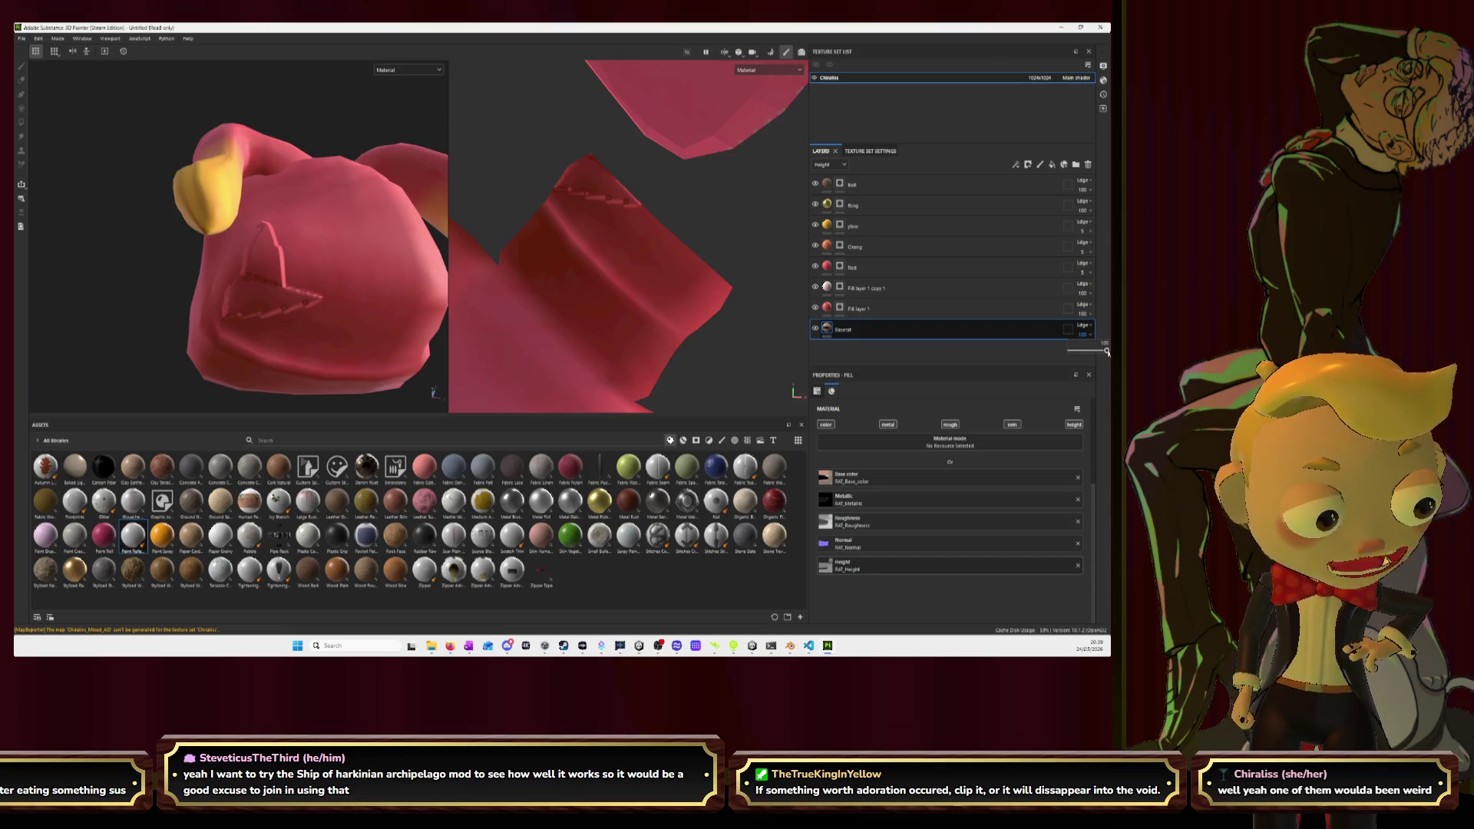
mouse_move(1106, 352)
left_mouse_down()
mouse_move(985, 348)
mouse_move(1106, 350)
left_mouse_up()
right_click(906, 329)
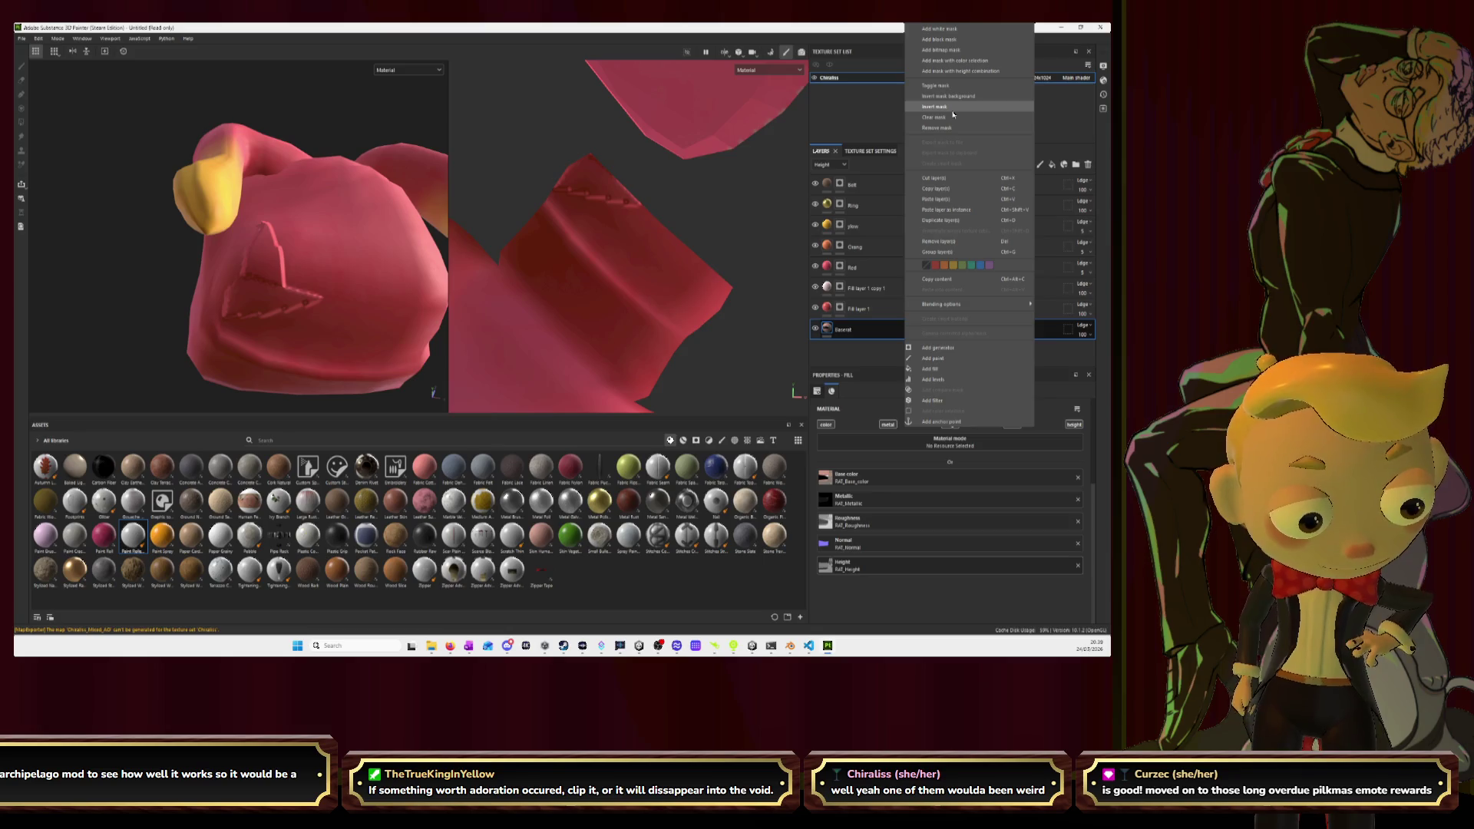
left_click(944, 40)
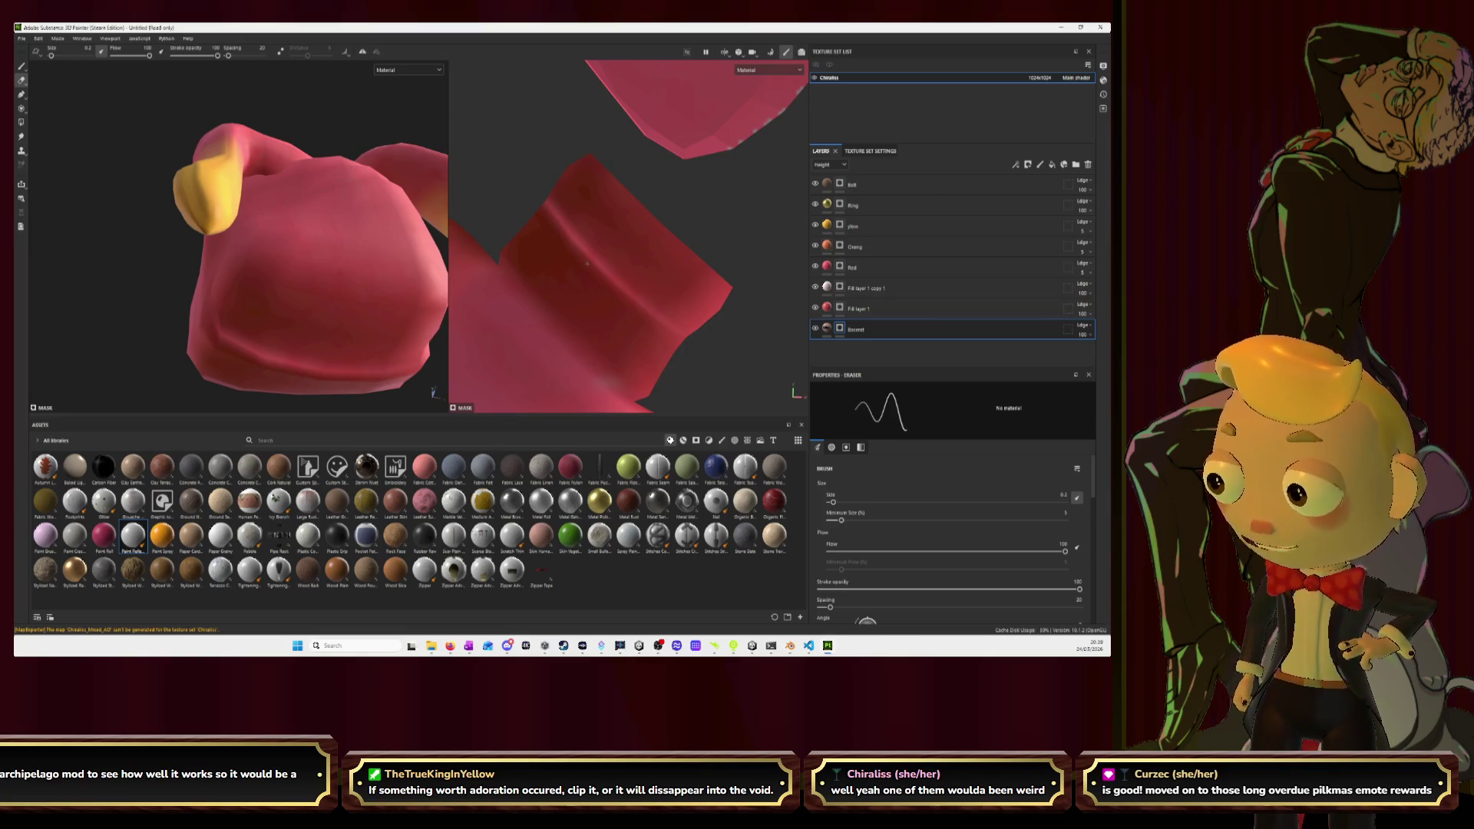
scroll(586, 263, "down", 10)
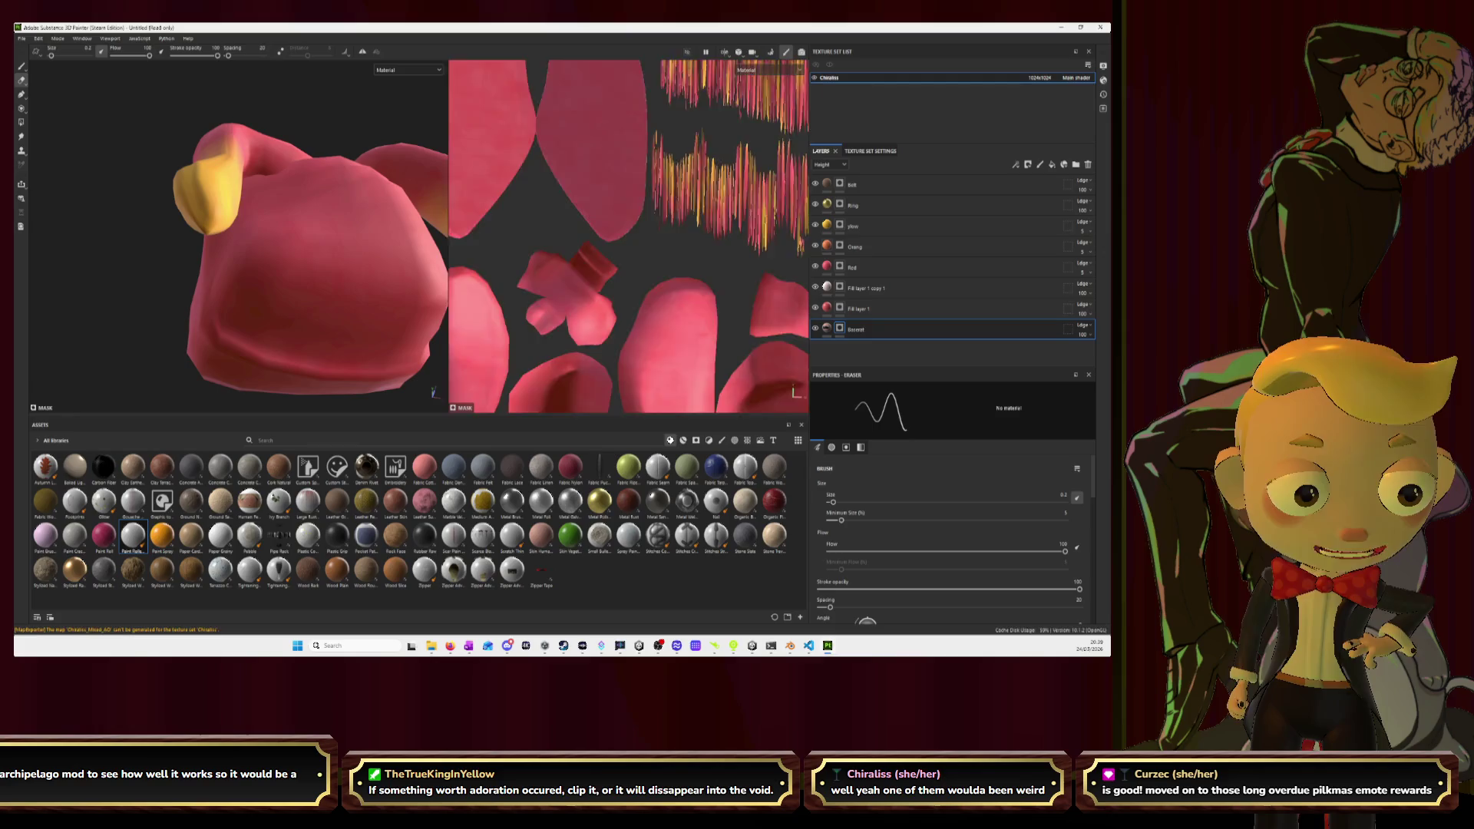
scroll(570, 294, "down", 5)
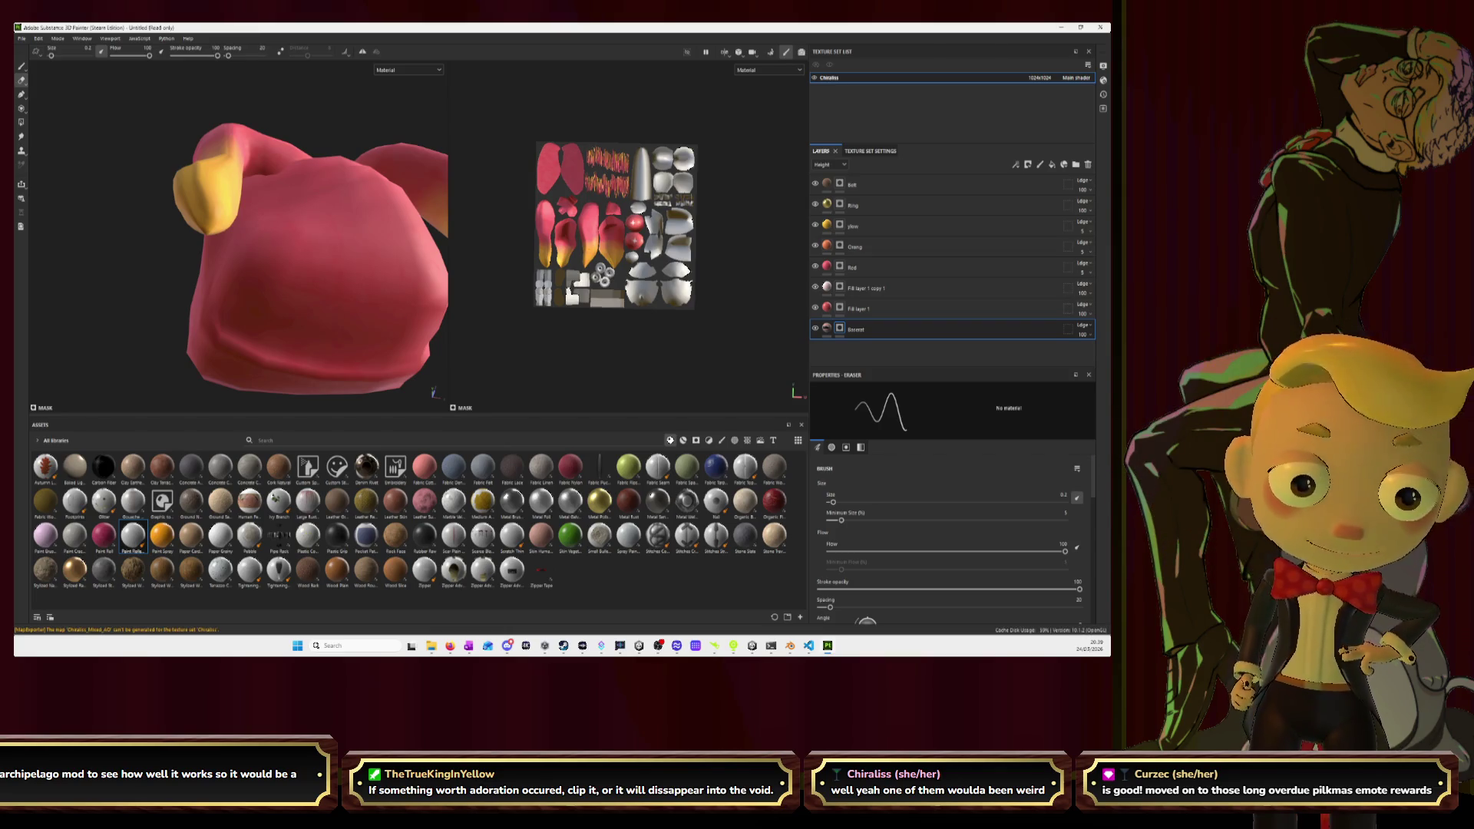
scroll(569, 294, "up", 5)
scroll(570, 294, "up", 2)
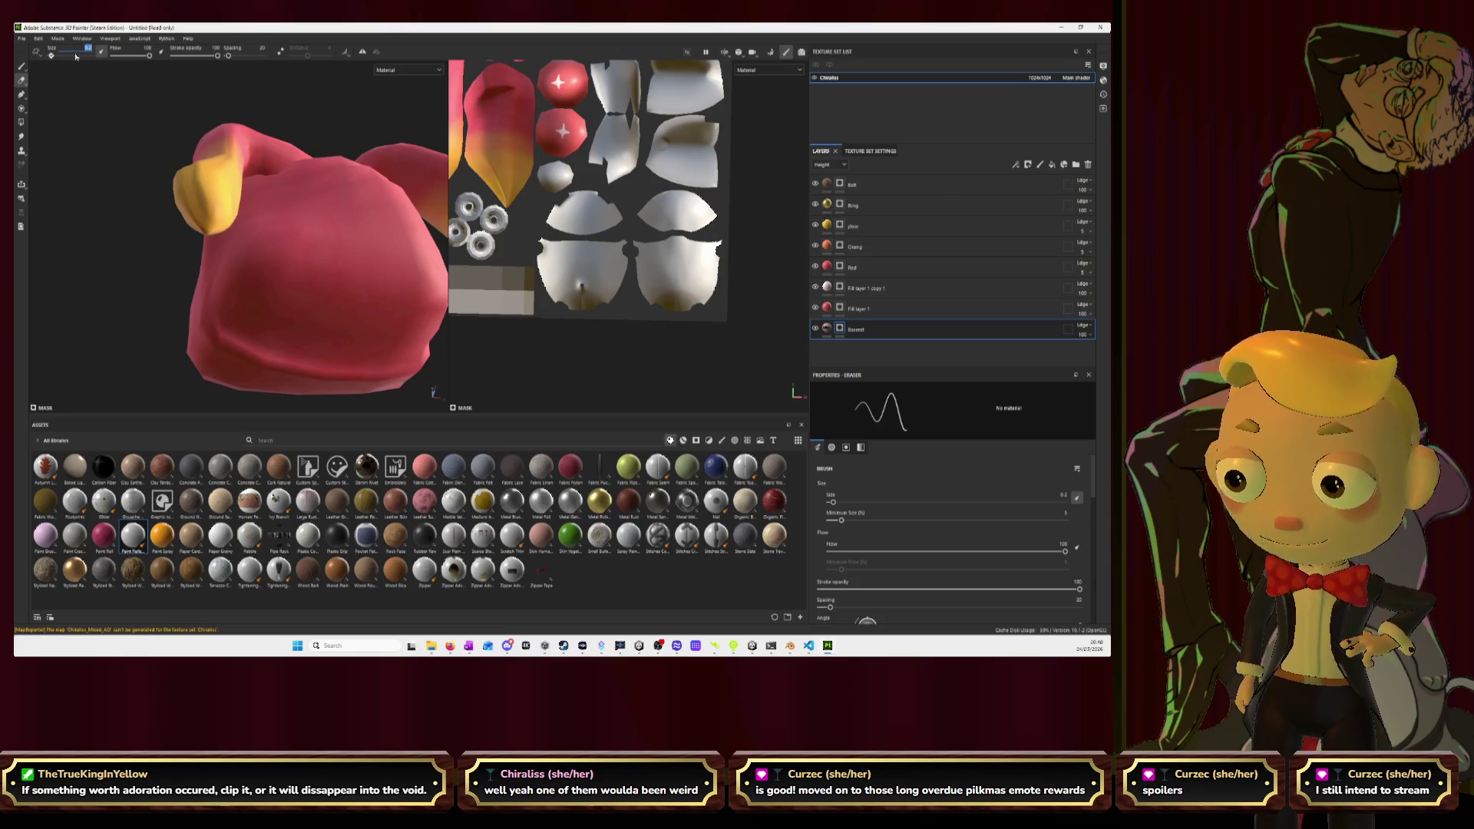
With a fixed brush size of 10, paint over several white UV islands in the 2D view.
left_click(21, 66)
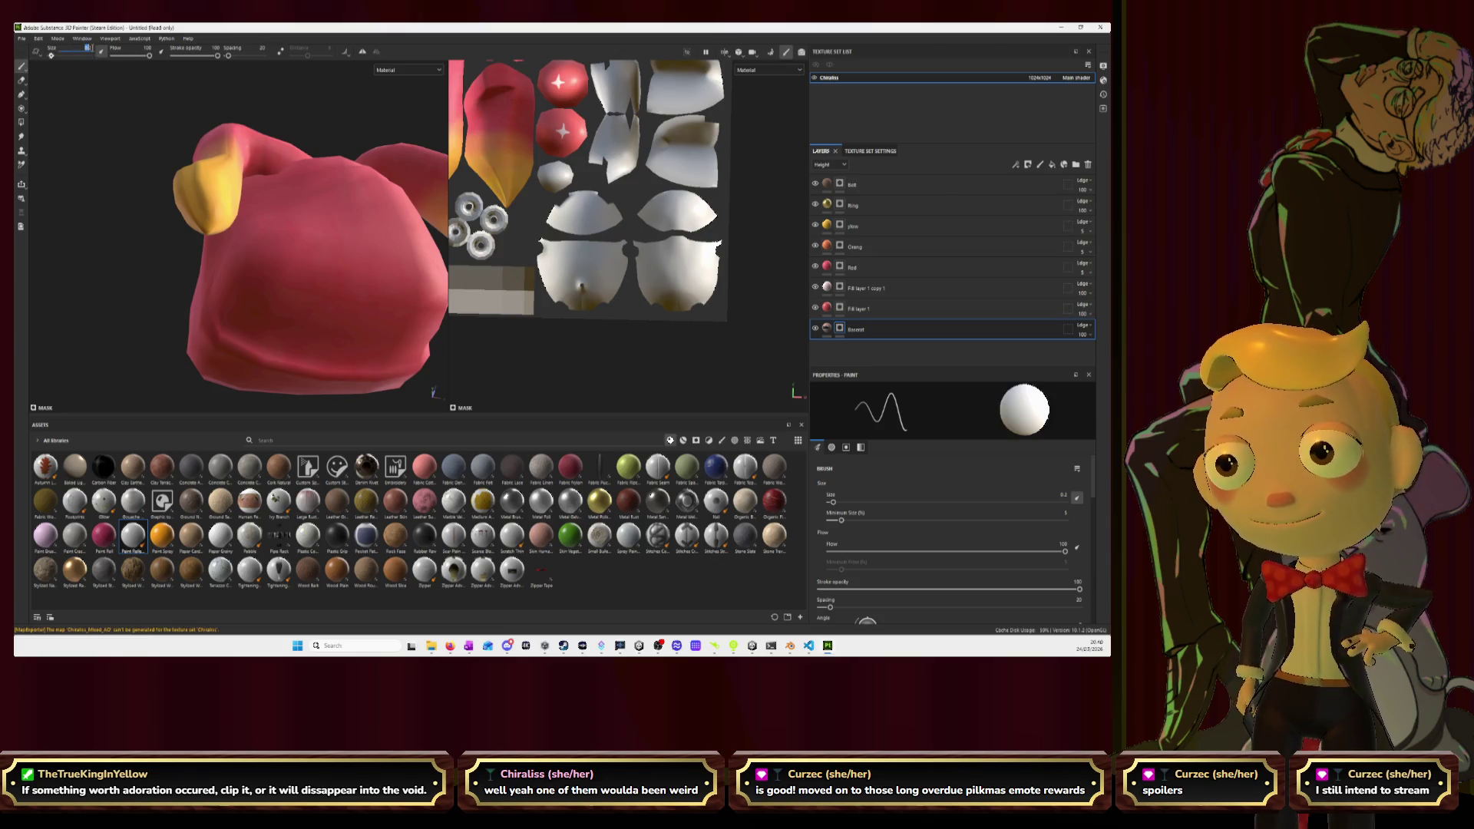
left_click(108, 55)
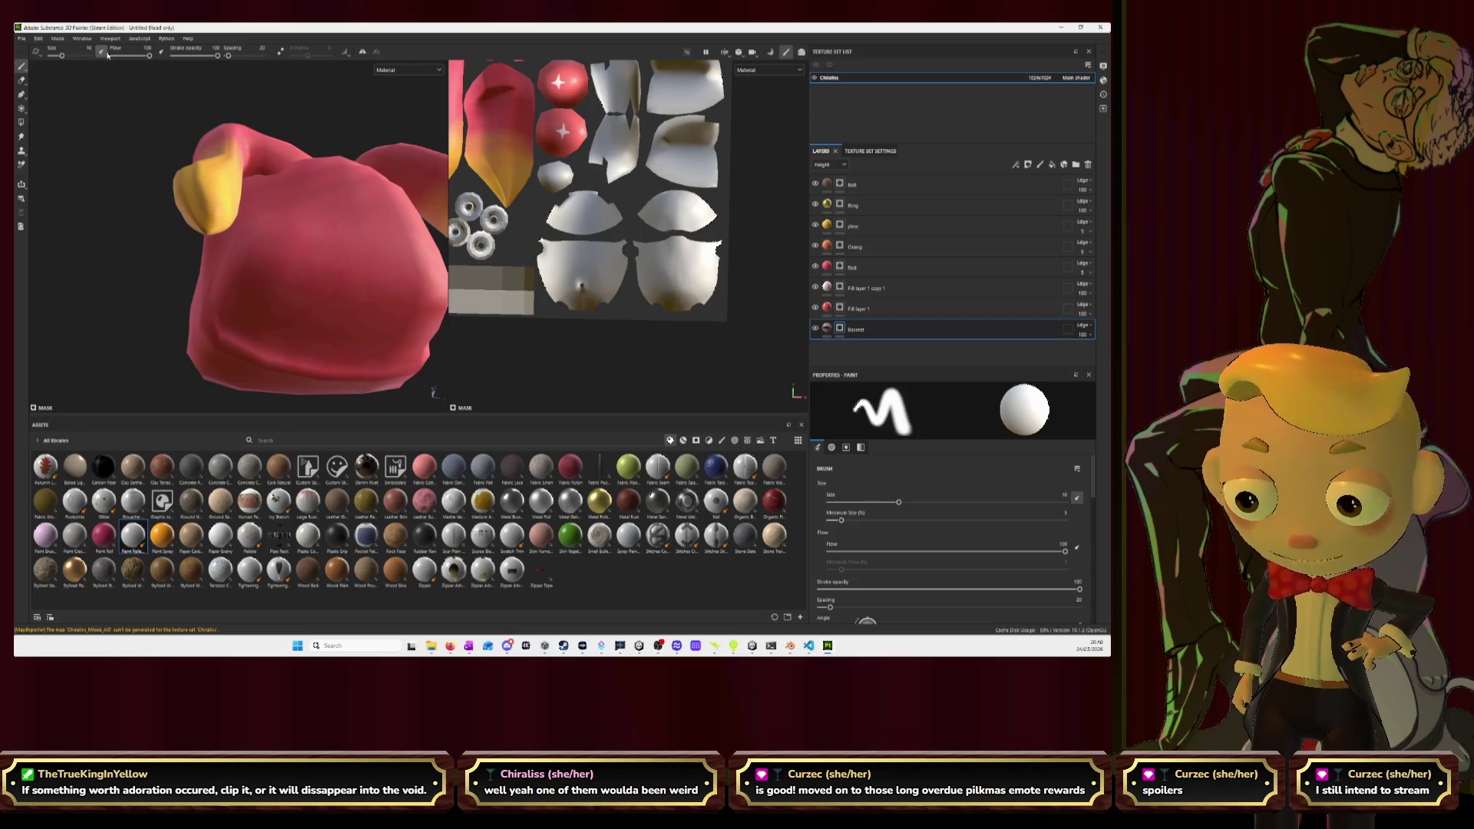
mouse_move(598, 285)
left_mouse_down()
mouse_move(593, 301)
mouse_move(556, 295)
mouse_move(548, 246)
mouse_move(568, 249)
mouse_move(568, 270)
mouse_move(603, 247)
mouse_move(638, 269)
mouse_move(668, 250)
mouse_move(698, 295)
mouse_move(697, 222)
left_mouse_up()
scroll(683, 244, "up", 2)
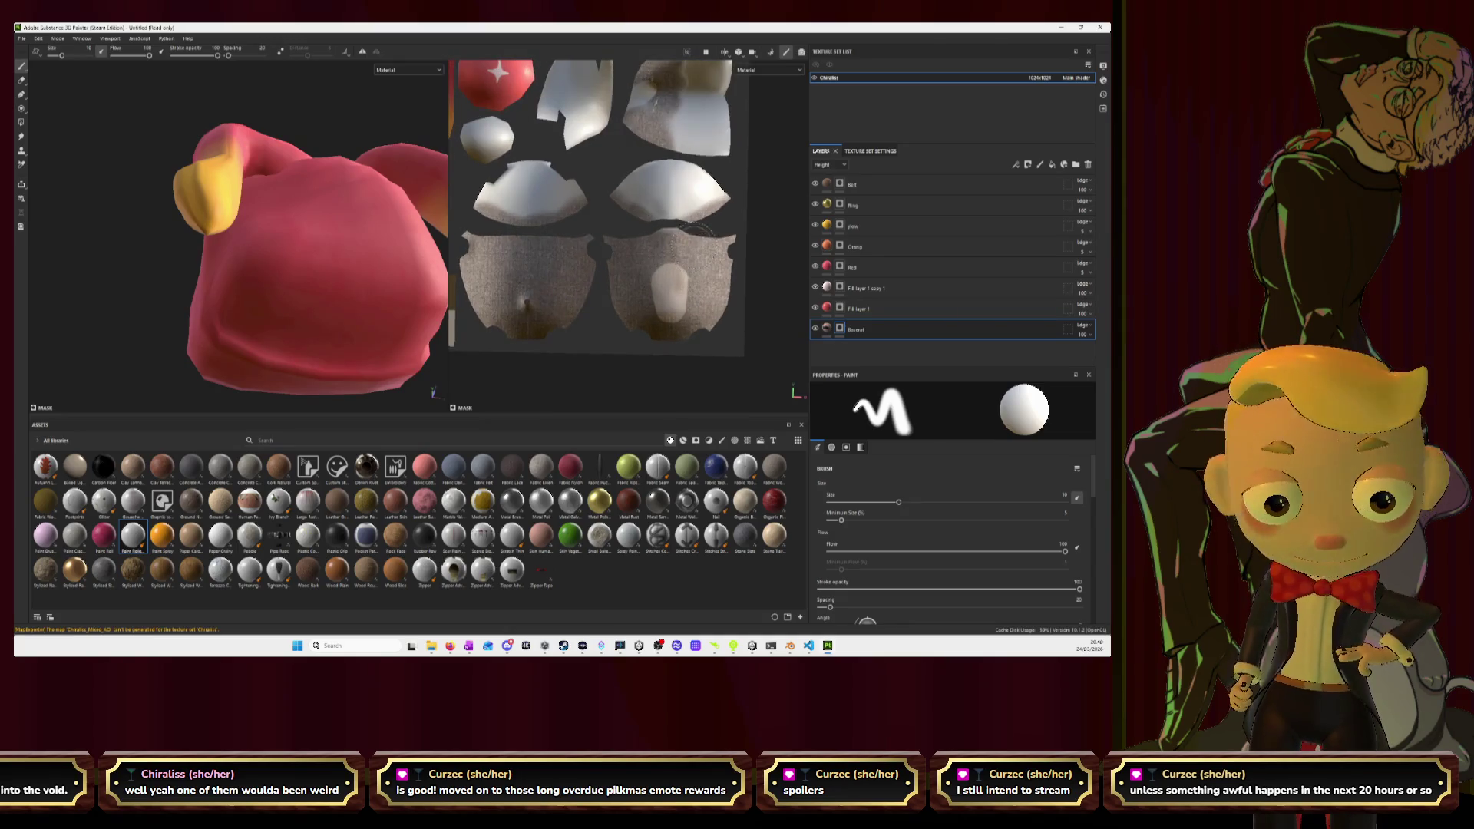
mouse_move(643, 213)
left_mouse_down()
mouse_move(709, 190)
mouse_move(695, 169)
mouse_move(641, 178)
mouse_move(610, 219)
mouse_move(558, 196)
mouse_move(491, 198)
mouse_move(567, 195)
mouse_move(514, 178)
mouse_move(562, 175)
mouse_move(480, 145)
mouse_move(522, 146)
left_mouse_up()
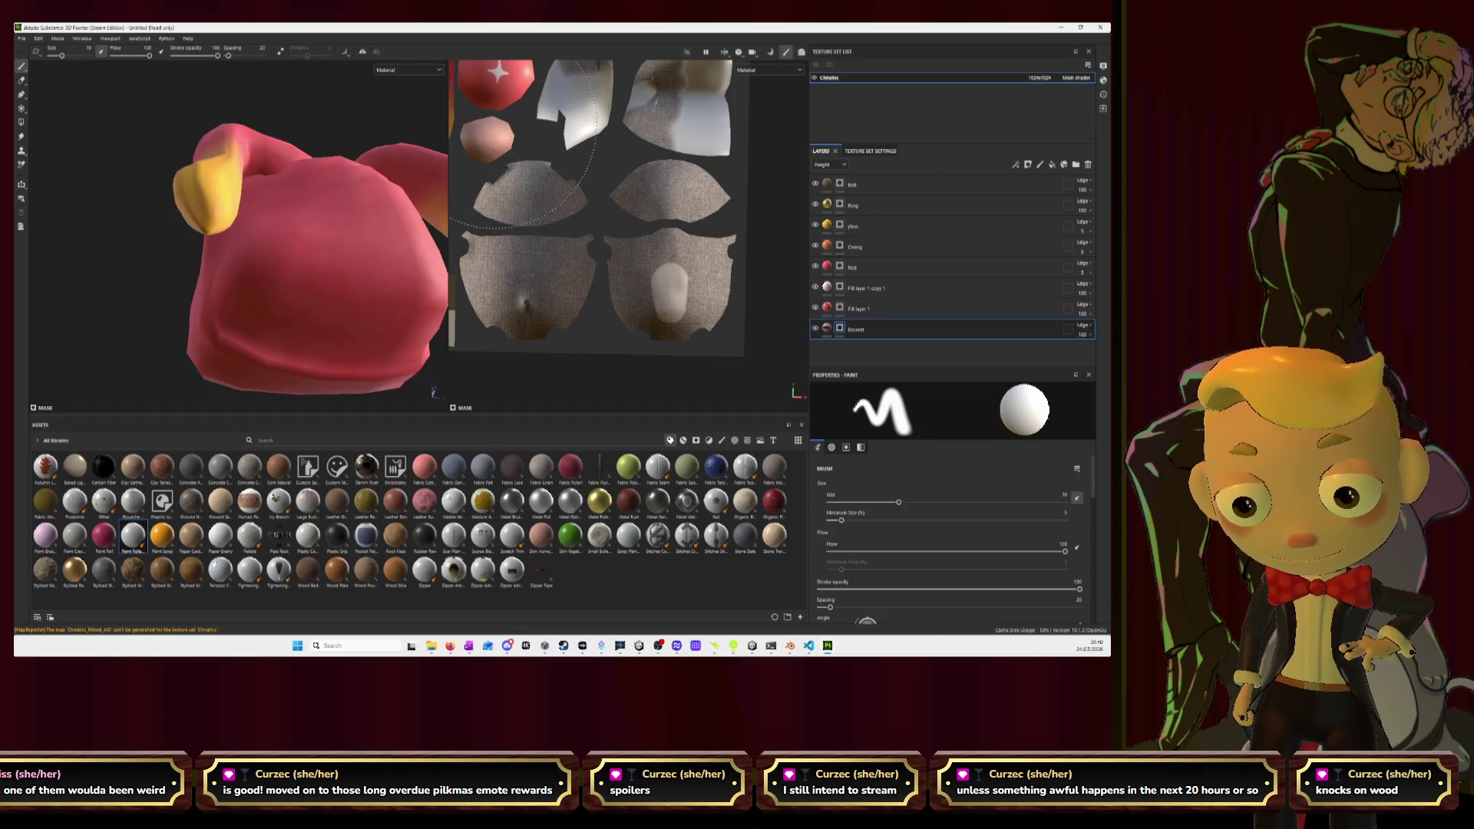
middle_click_drag(573, 149, 530, 245)
mouse_move(525, 256)
left_mouse_down()
mouse_move(537, 205)
mouse_move(510, 186)
left_mouse_up()
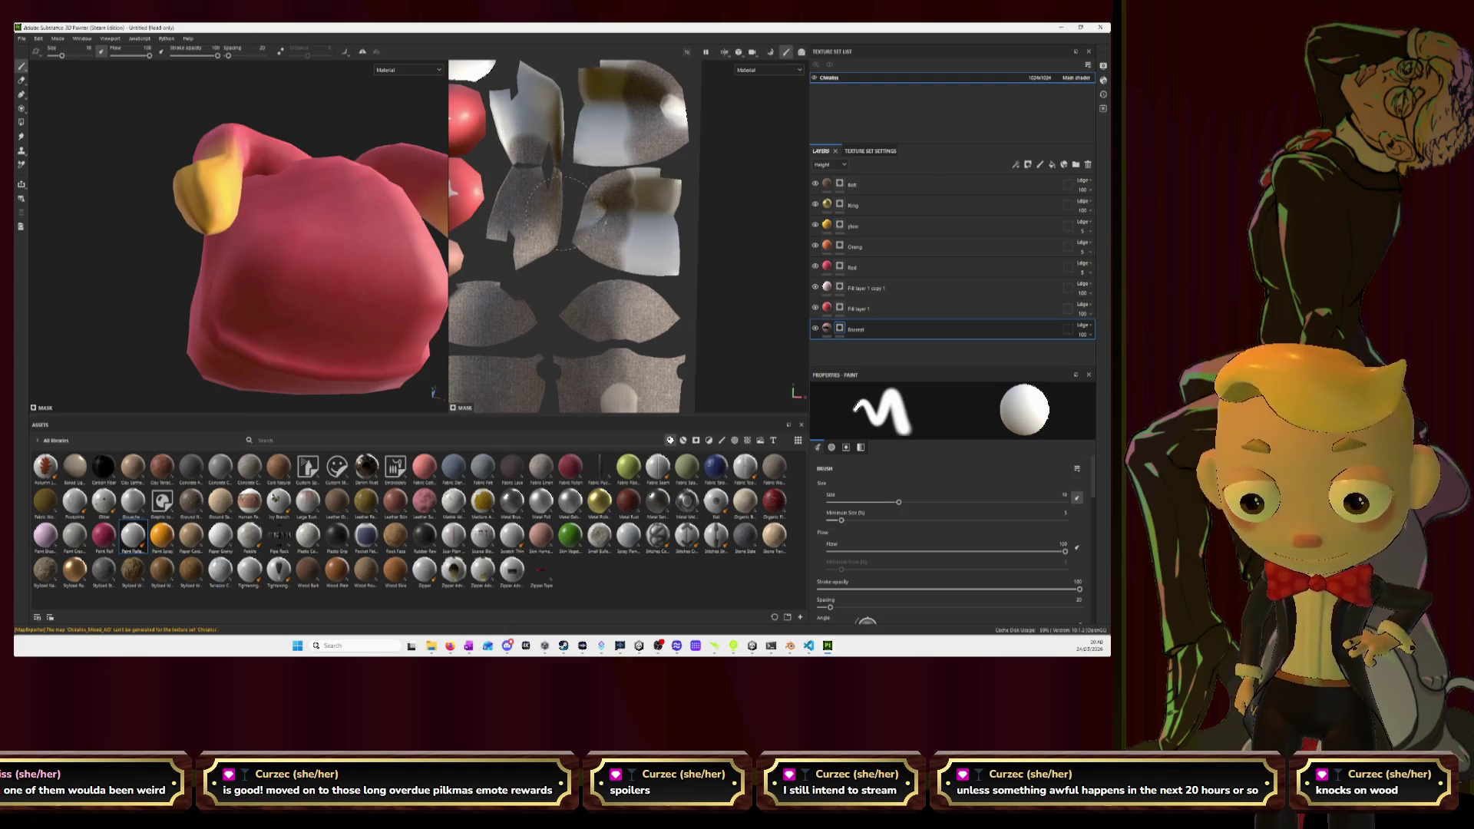
mouse_move(587, 204)
left_mouse_down()
mouse_move(618, 230)
mouse_move(630, 195)
mouse_move(622, 206)
mouse_move(644, 219)
mouse_move(664, 201)
mouse_move(623, 211)
mouse_move(599, 108)
mouse_move(645, 88)
mouse_move(670, 104)
mouse_move(634, 107)
left_mouse_up()
mouse_move(552, 142)
left_mouse_down()
mouse_move(522, 85)
mouse_move(503, 100)
mouse_move(525, 93)
mouse_move(514, 132)
left_mouse_up()
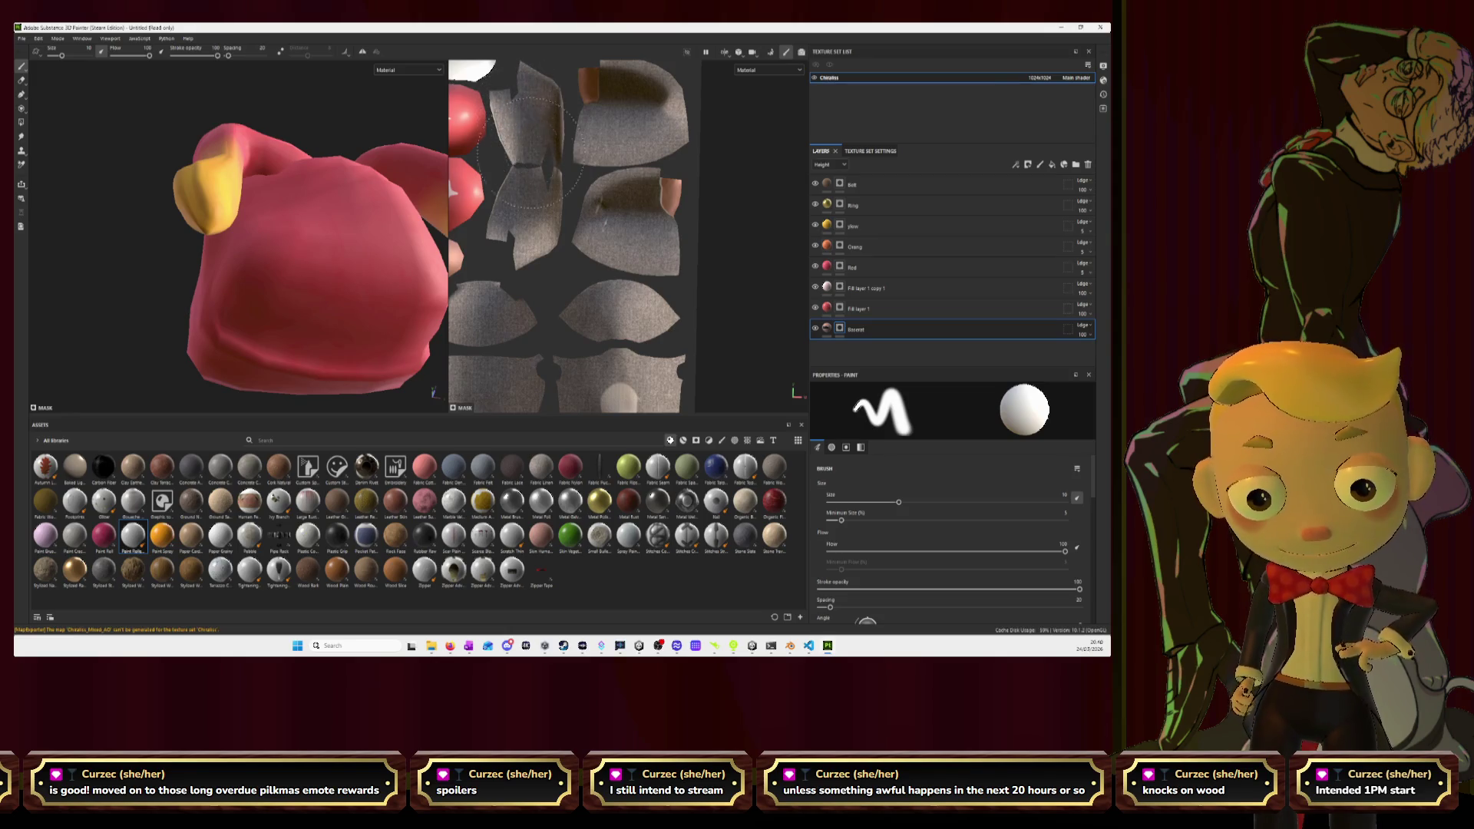
Paint the bullet-shaped island and nearby eye-area islands soft pink-peach.
middle_click_drag(568, 158, 625, 322)
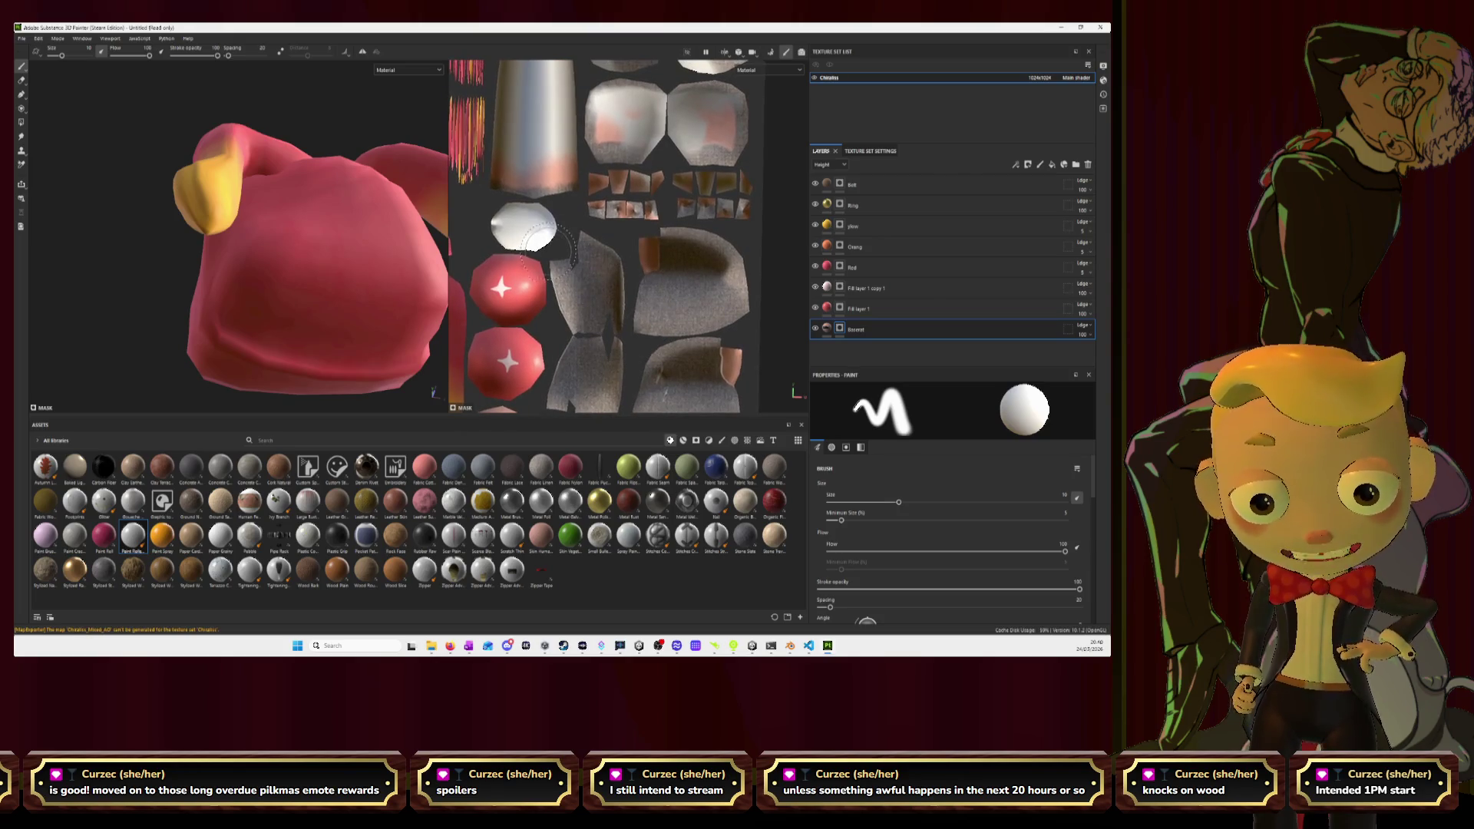
scroll(551, 219, "up", 3)
middle_click_drag(614, 231, 668, 238)
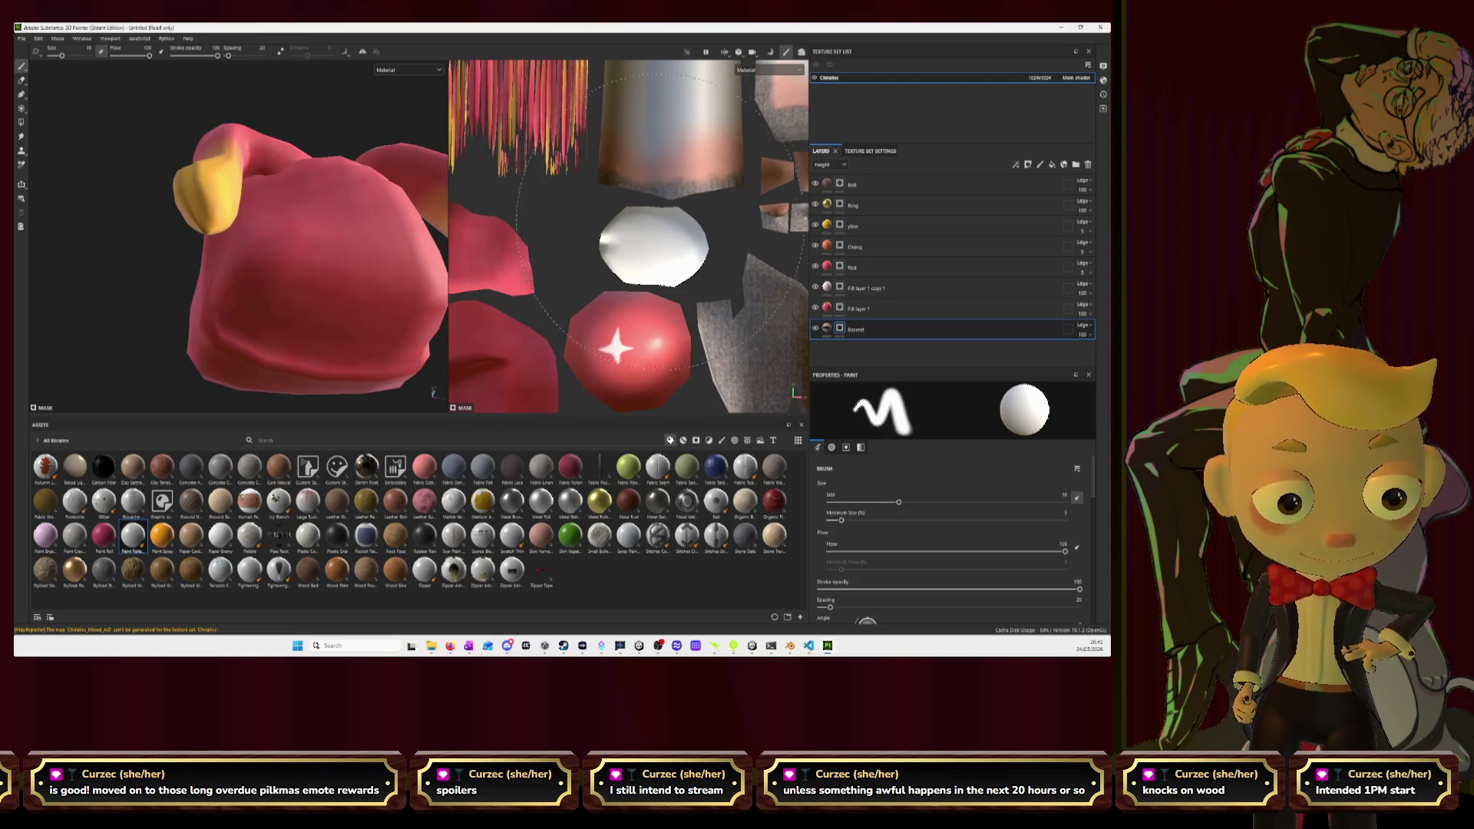
scroll(650, 217, "down", 4)
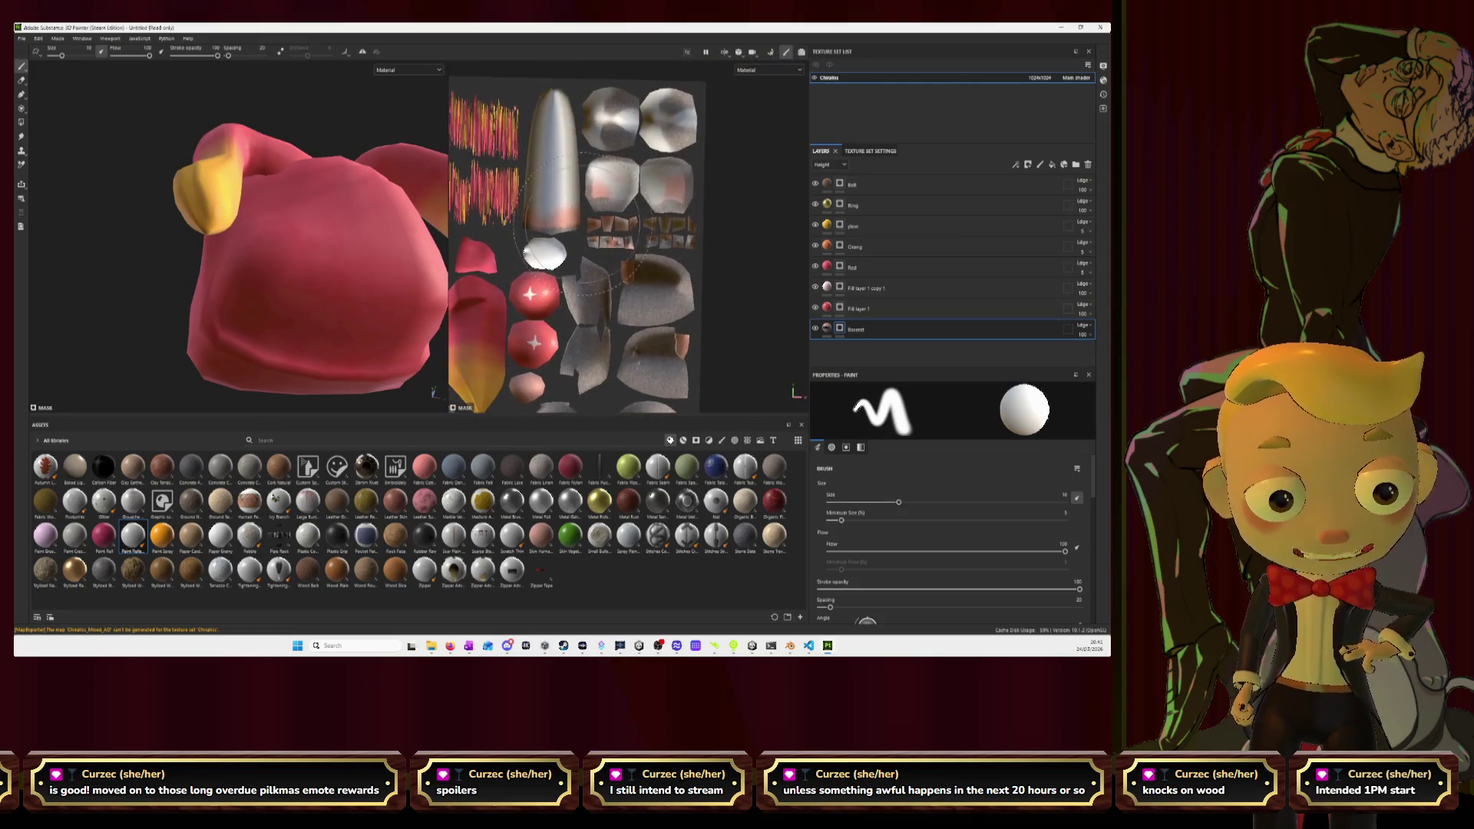
mouse_move(675, 171)
left_mouse_down()
mouse_move(591, 170)
mouse_move(610, 115)
left_mouse_up()
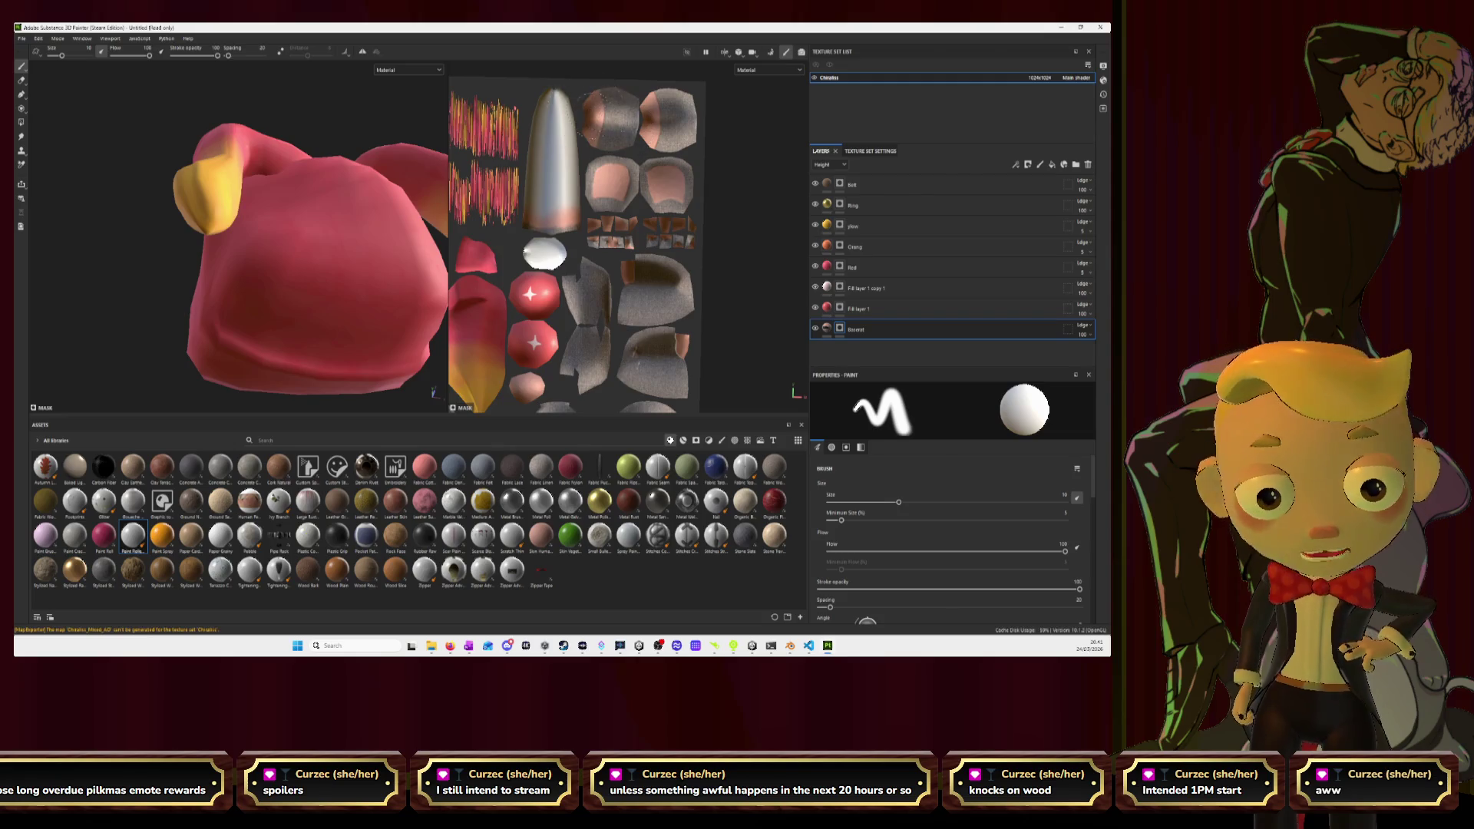
mouse_move(576, 107)
left_mouse_down()
mouse_move(537, 93)
mouse_move(560, 134)
mouse_move(554, 193)
left_mouse_up()
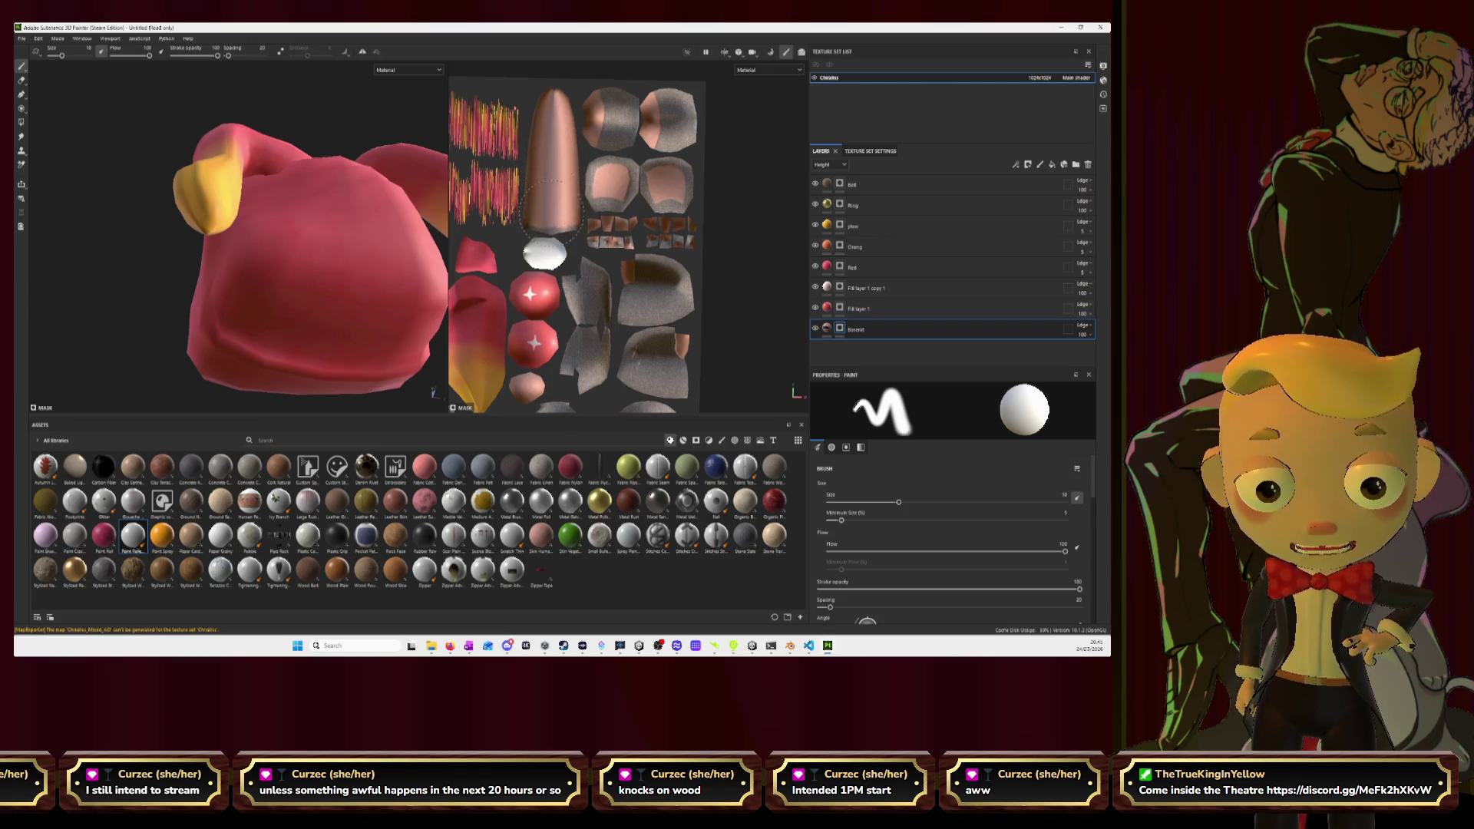
scroll(584, 231, "down", 5)
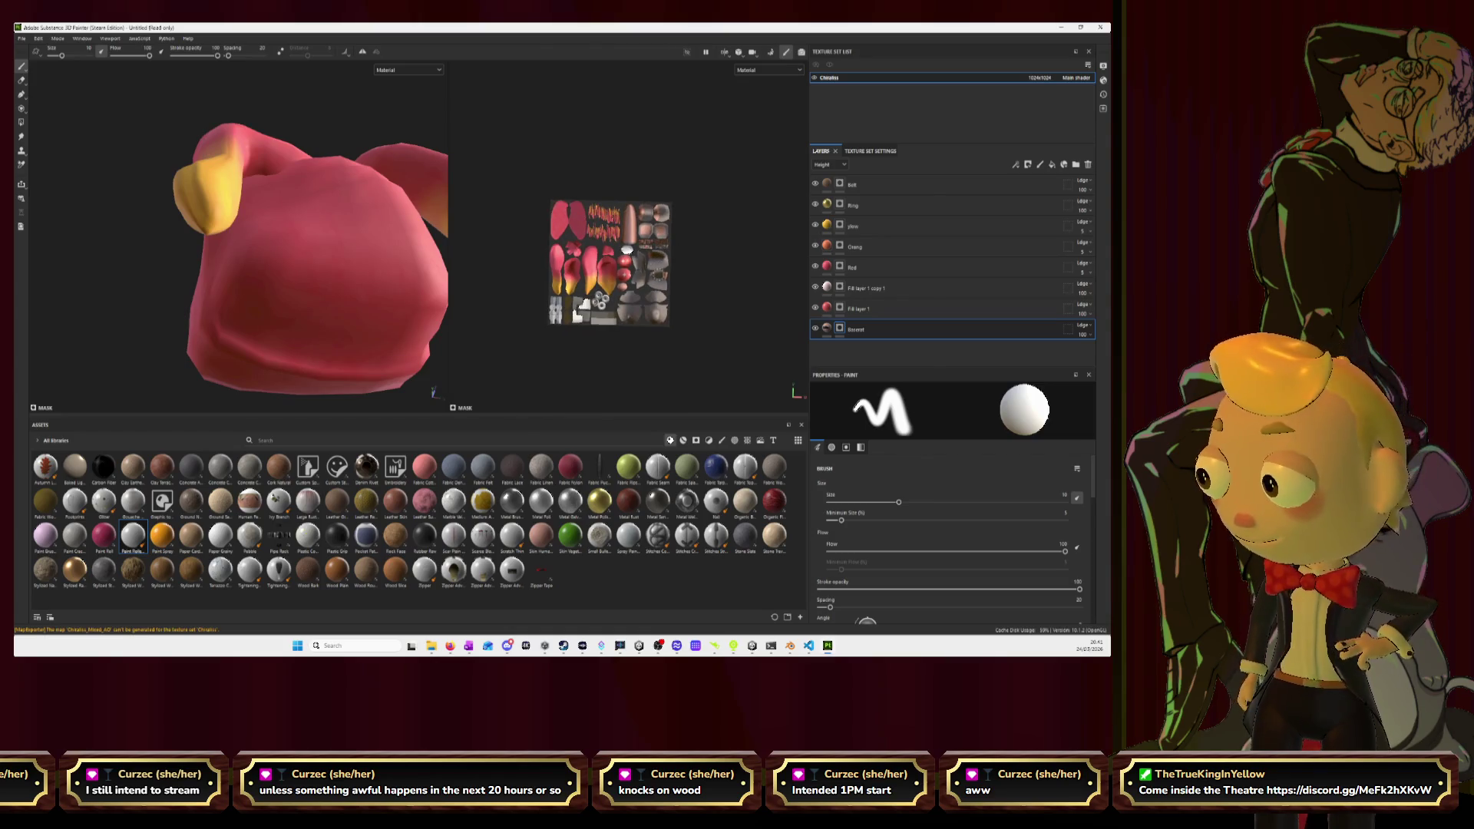
scroll(284, 236, "down", 10)
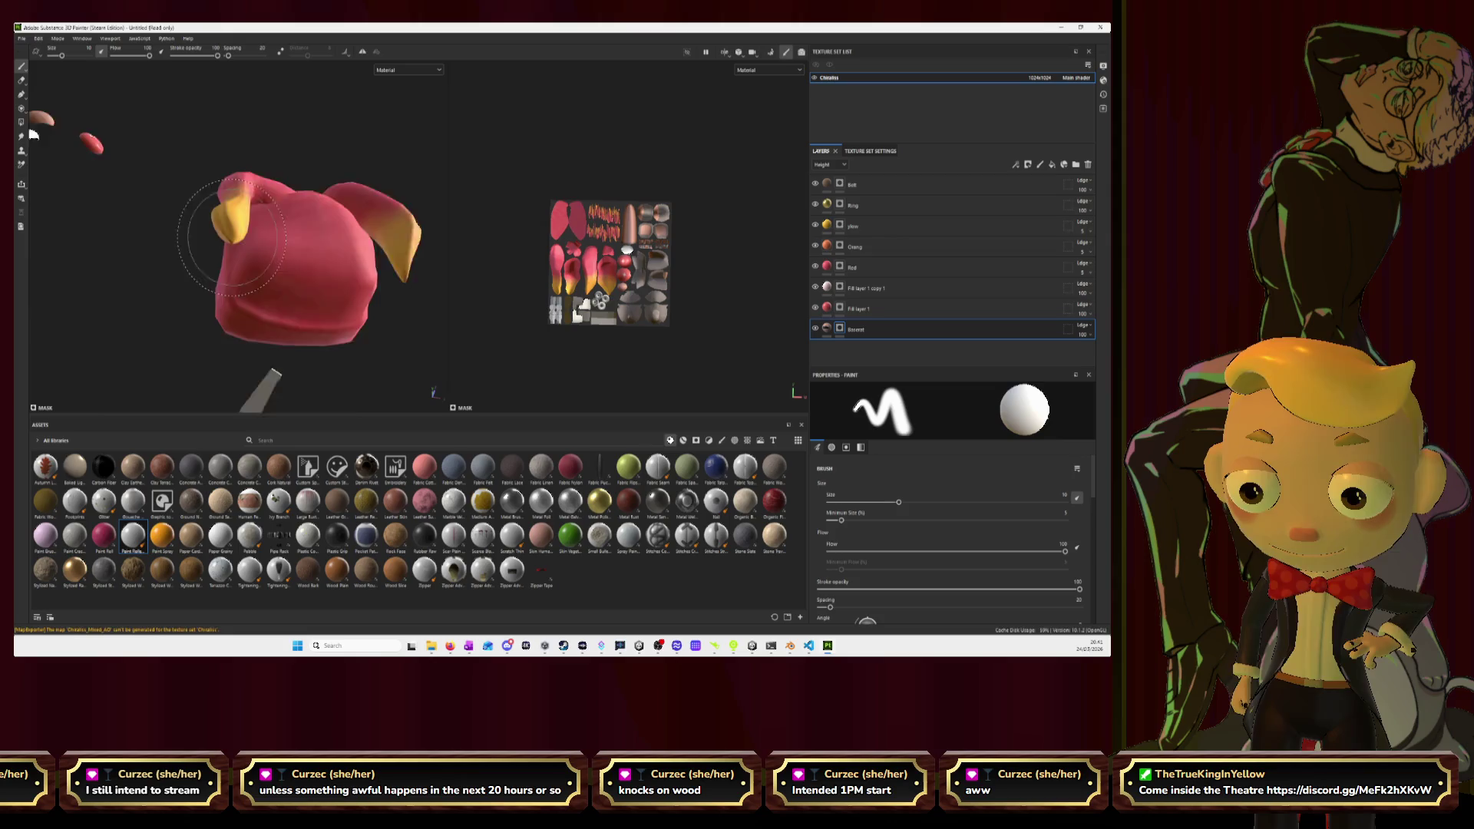
left_click_drag(284, 236, 345, 265, "alt")
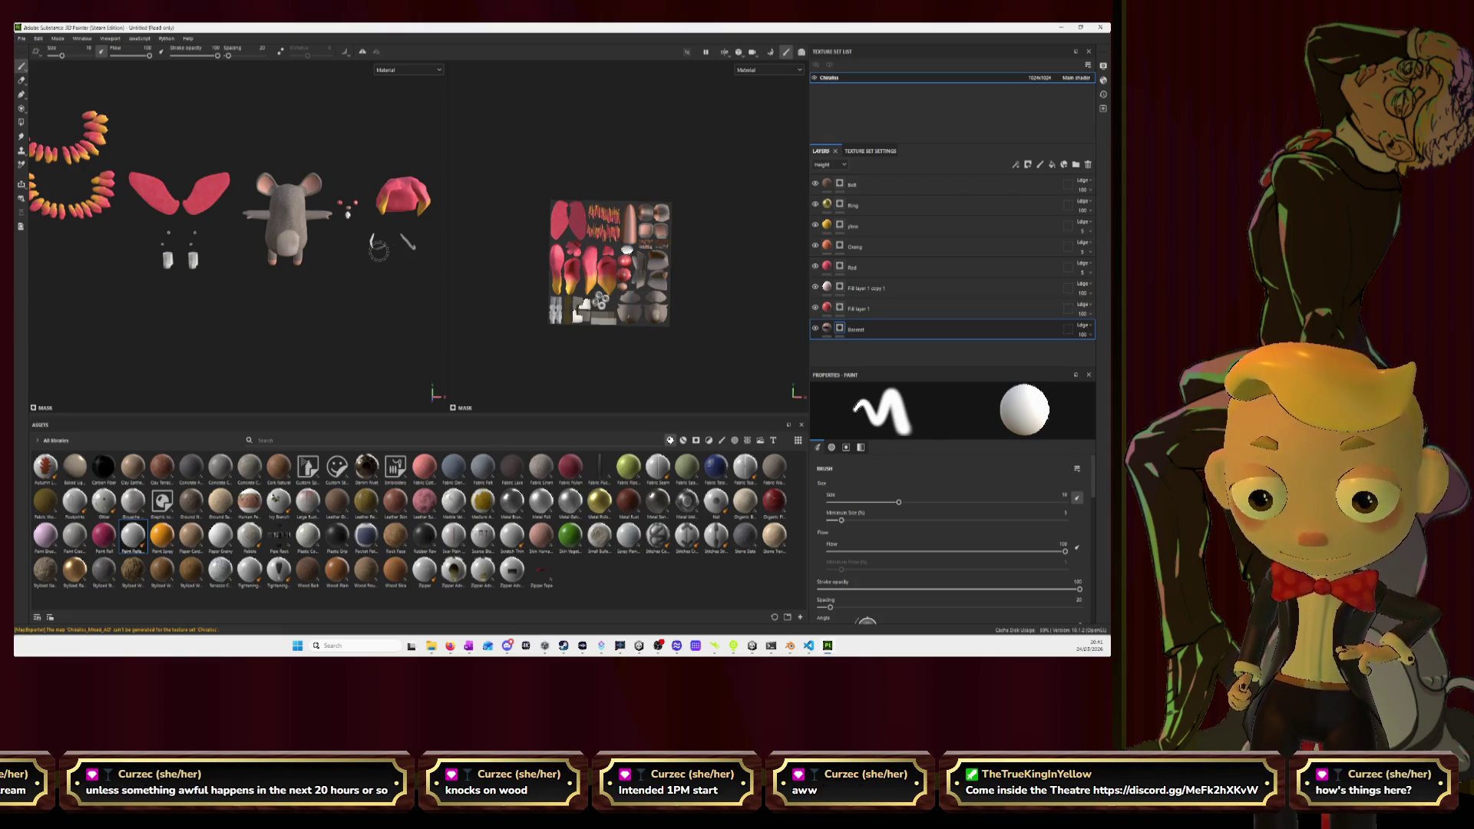
left_click(852, 205)
mouse_move(309, 267)
left_mouse_down("alt")
mouse_move(327, 263)
mouse_move(286, 184)
left_mouse_up("alt")
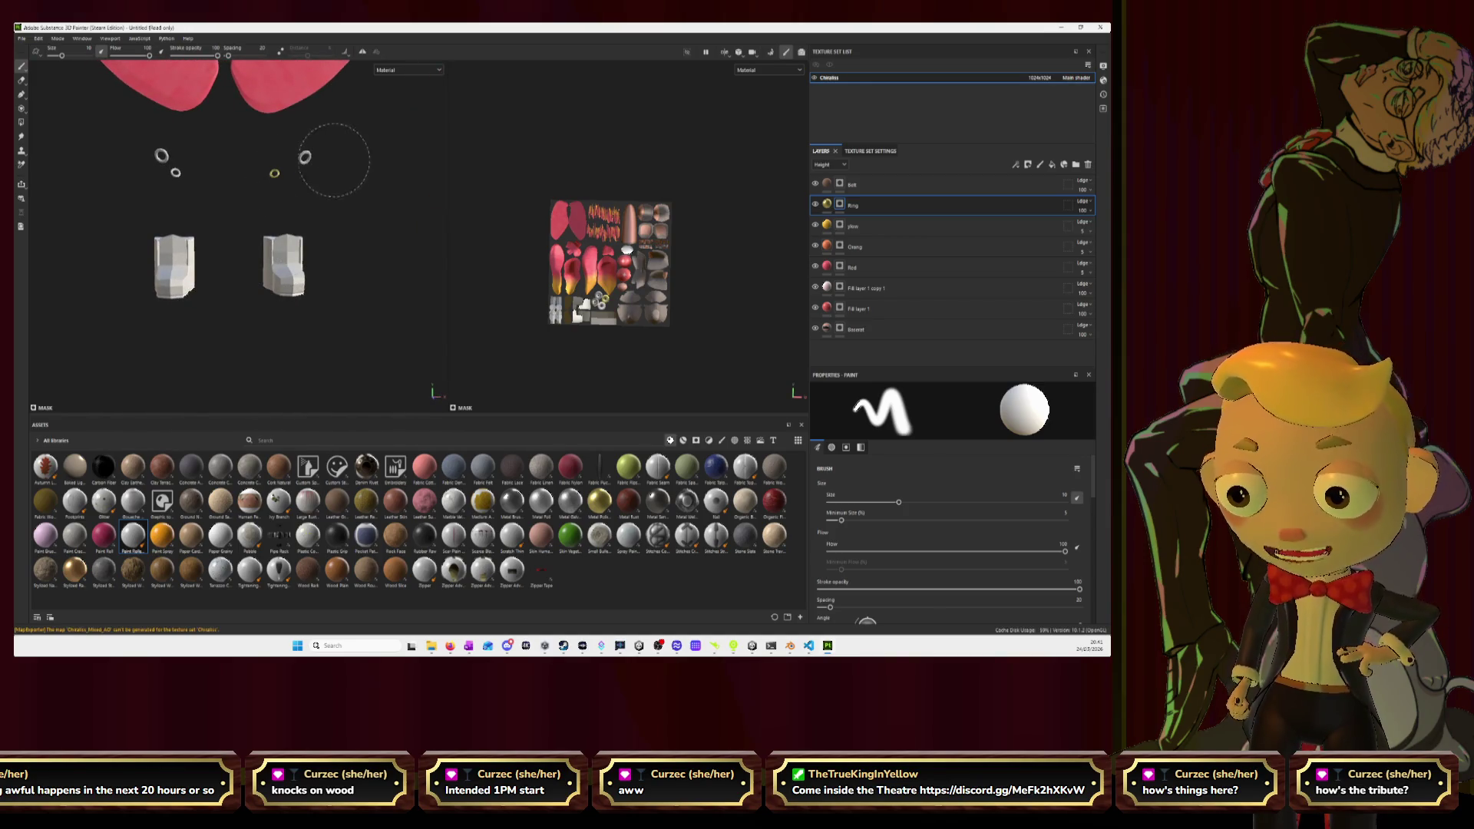
Paint the first ring gold on the Ring layer.
mouse_move(306, 156)
left_mouse_down()
mouse_move(318, 149)
mouse_move(157, 157)
mouse_move(151, 171)
left_mouse_up()
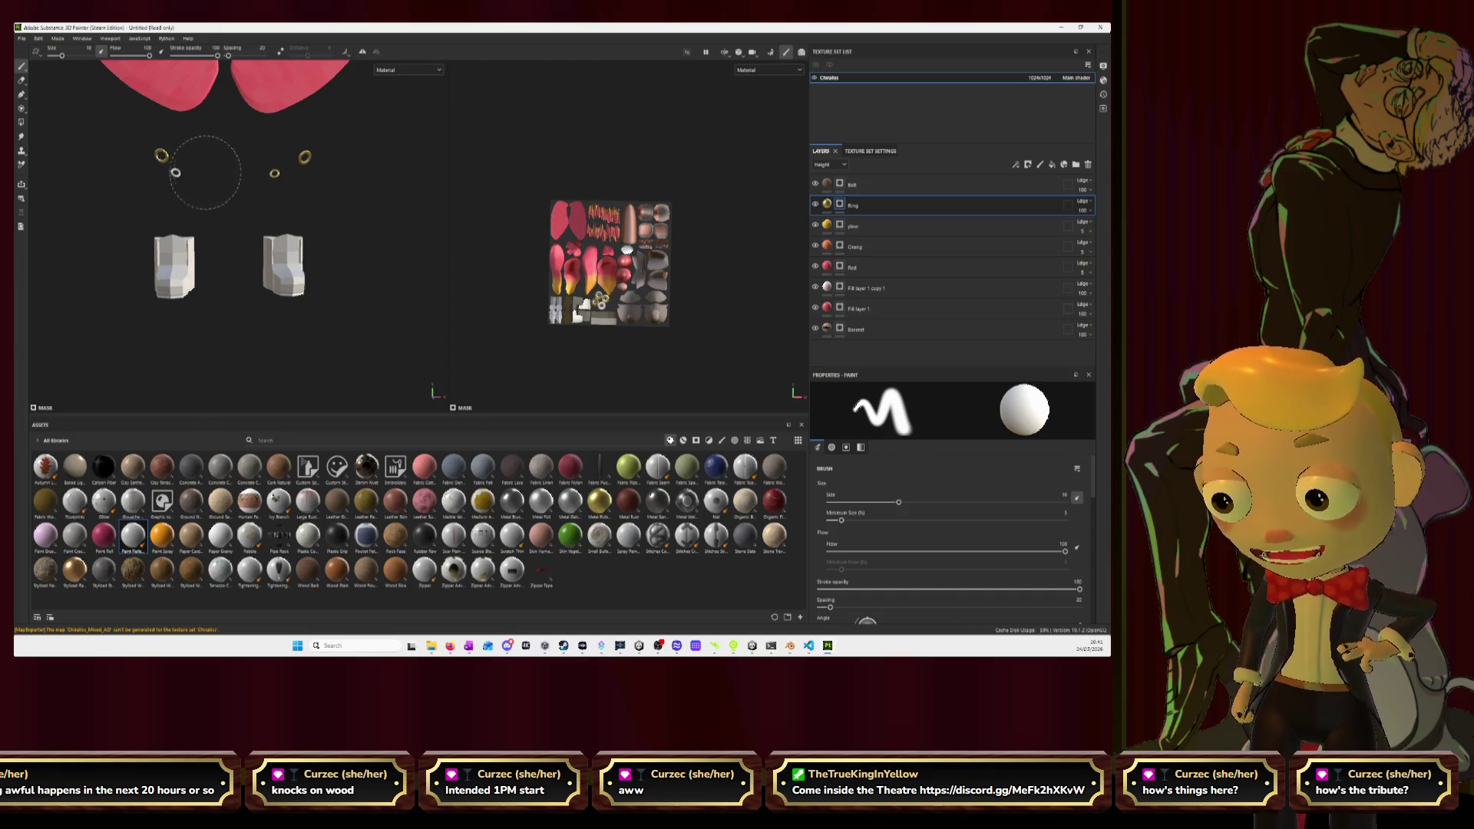
scroll(272, 223, "up", 3)
left_click_drag(272, 222, 249, 188, "alt")
scroll(239, 187, "up", 5)
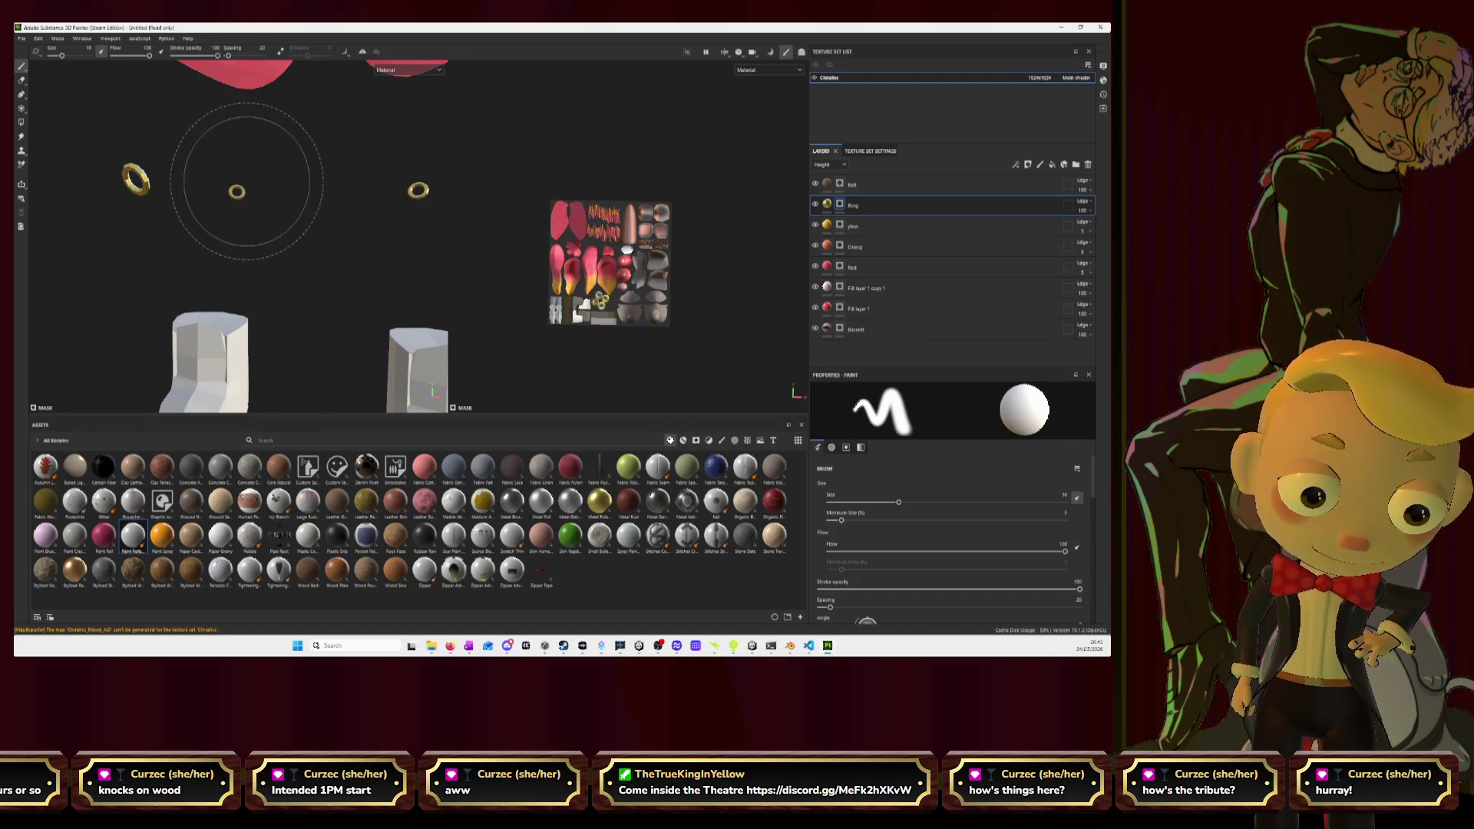
scroll(647, 263, "up", 3)
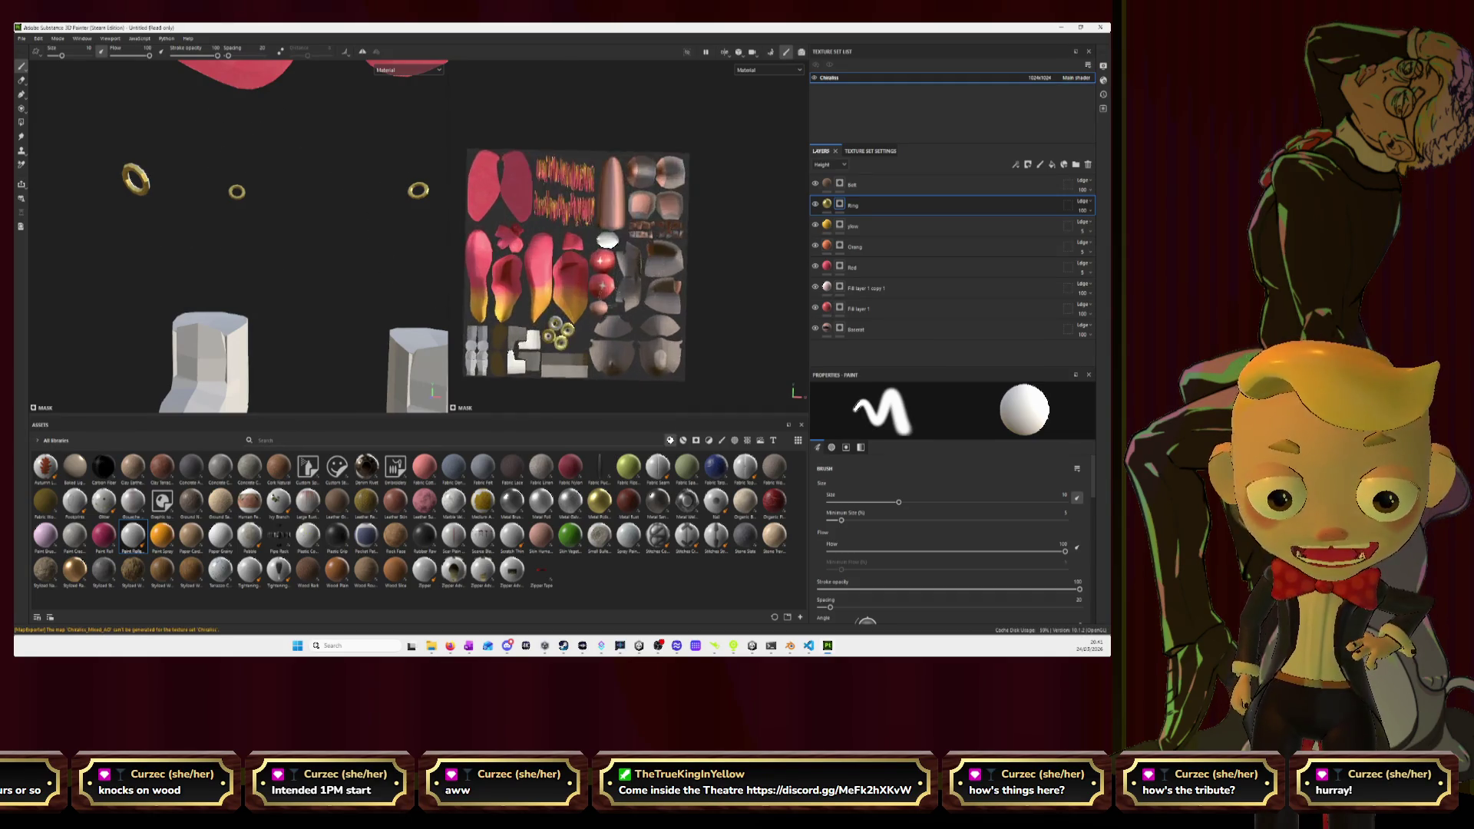
scroll(556, 334, "up", 8)
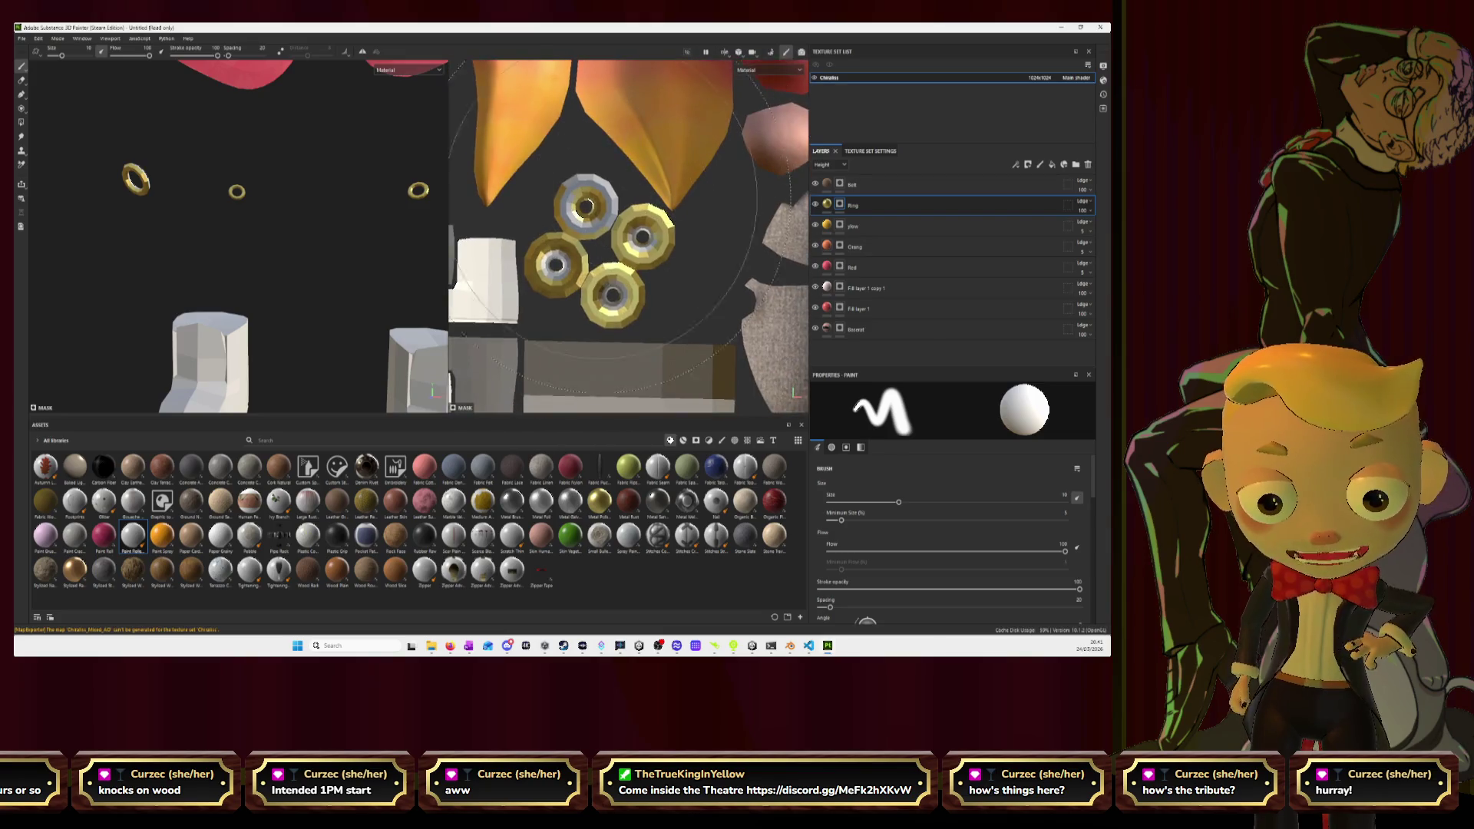
Shrink the brush to size 5 and paint the top and remaining ring centres gold.
left_click(89, 47)
type("5")
key("Return")
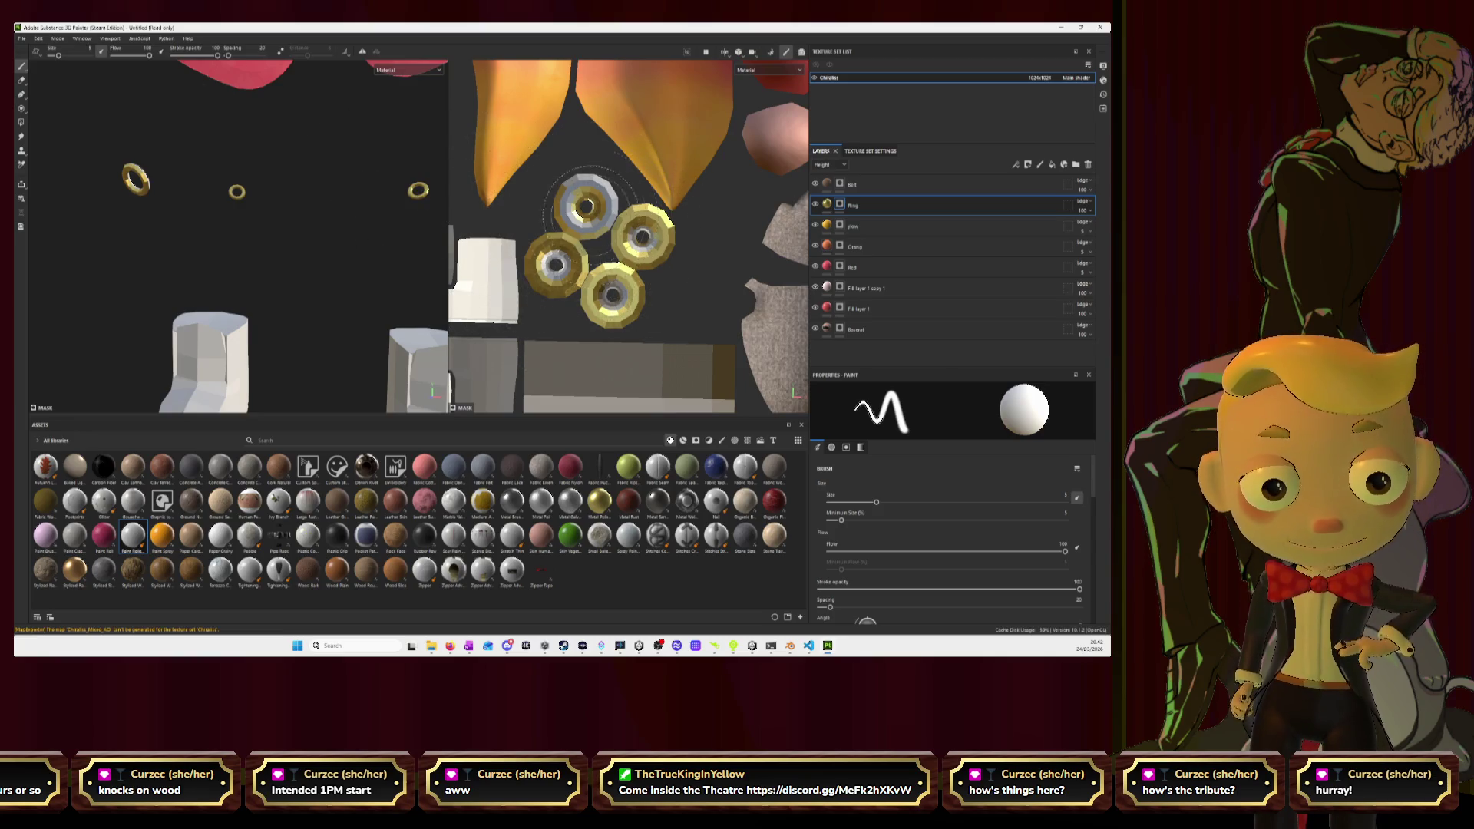
left_click(585, 205)
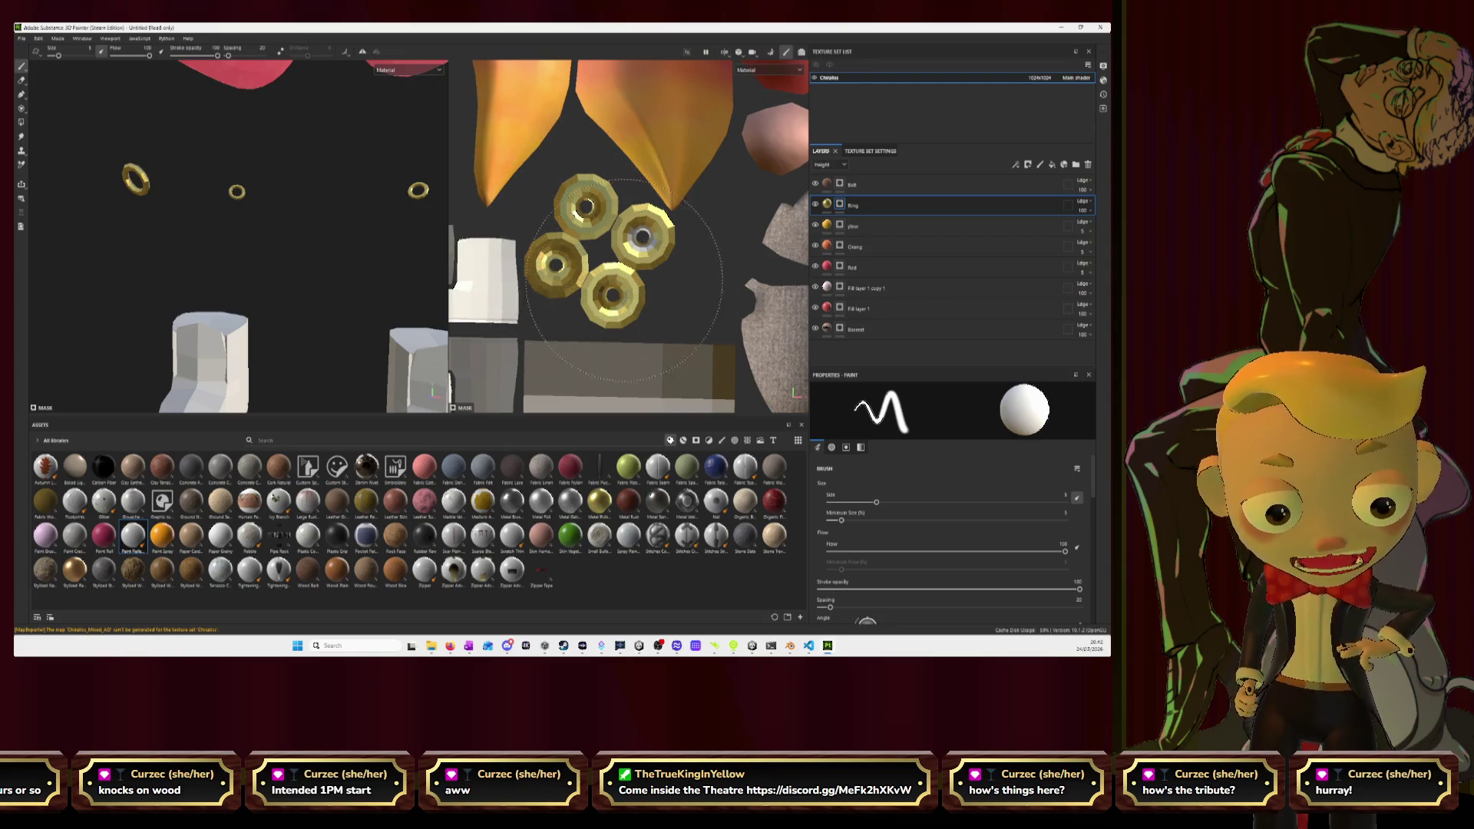
left_click(625, 245)
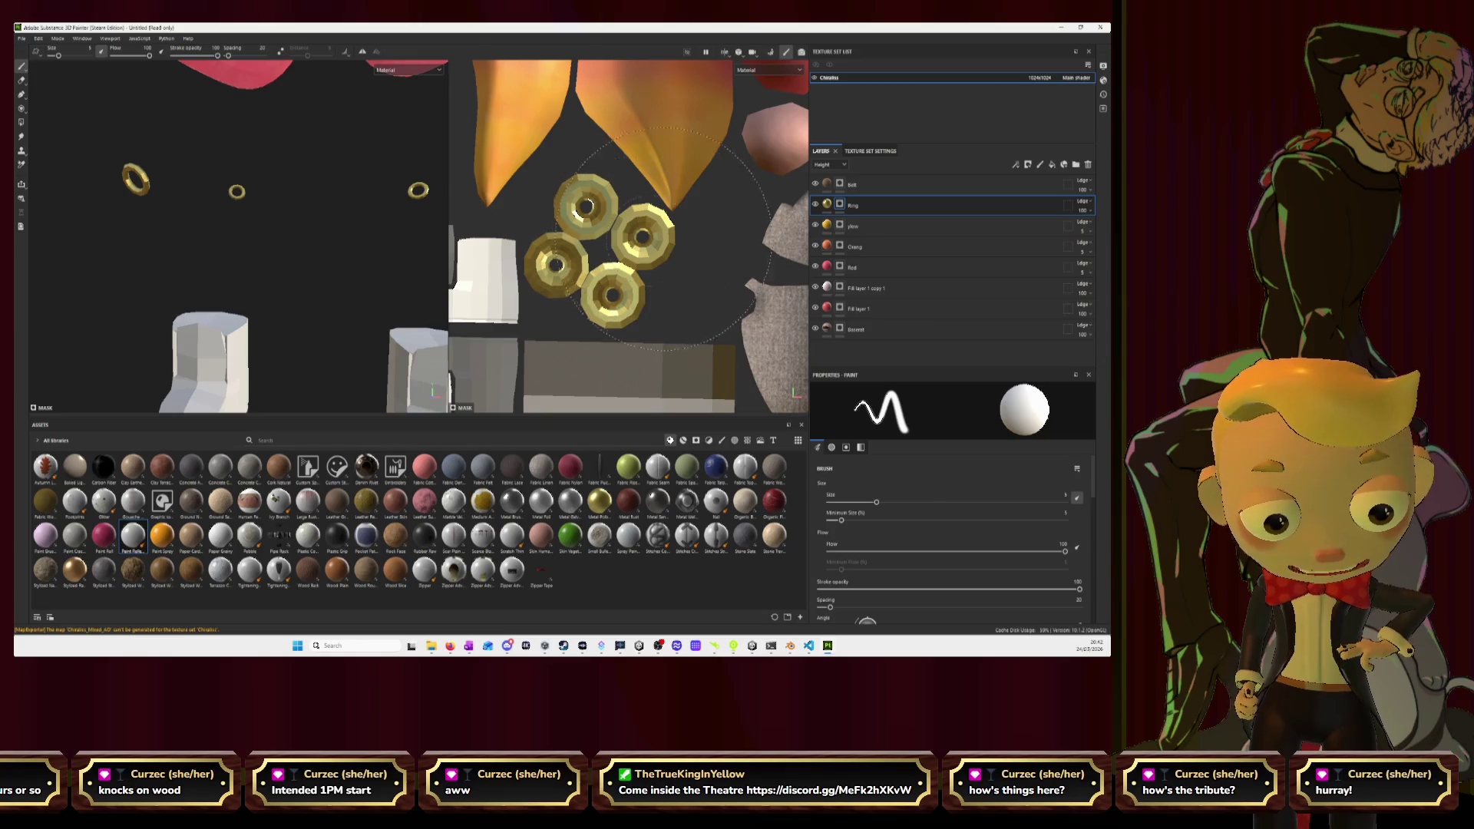
scroll(599, 245, "down", 5)
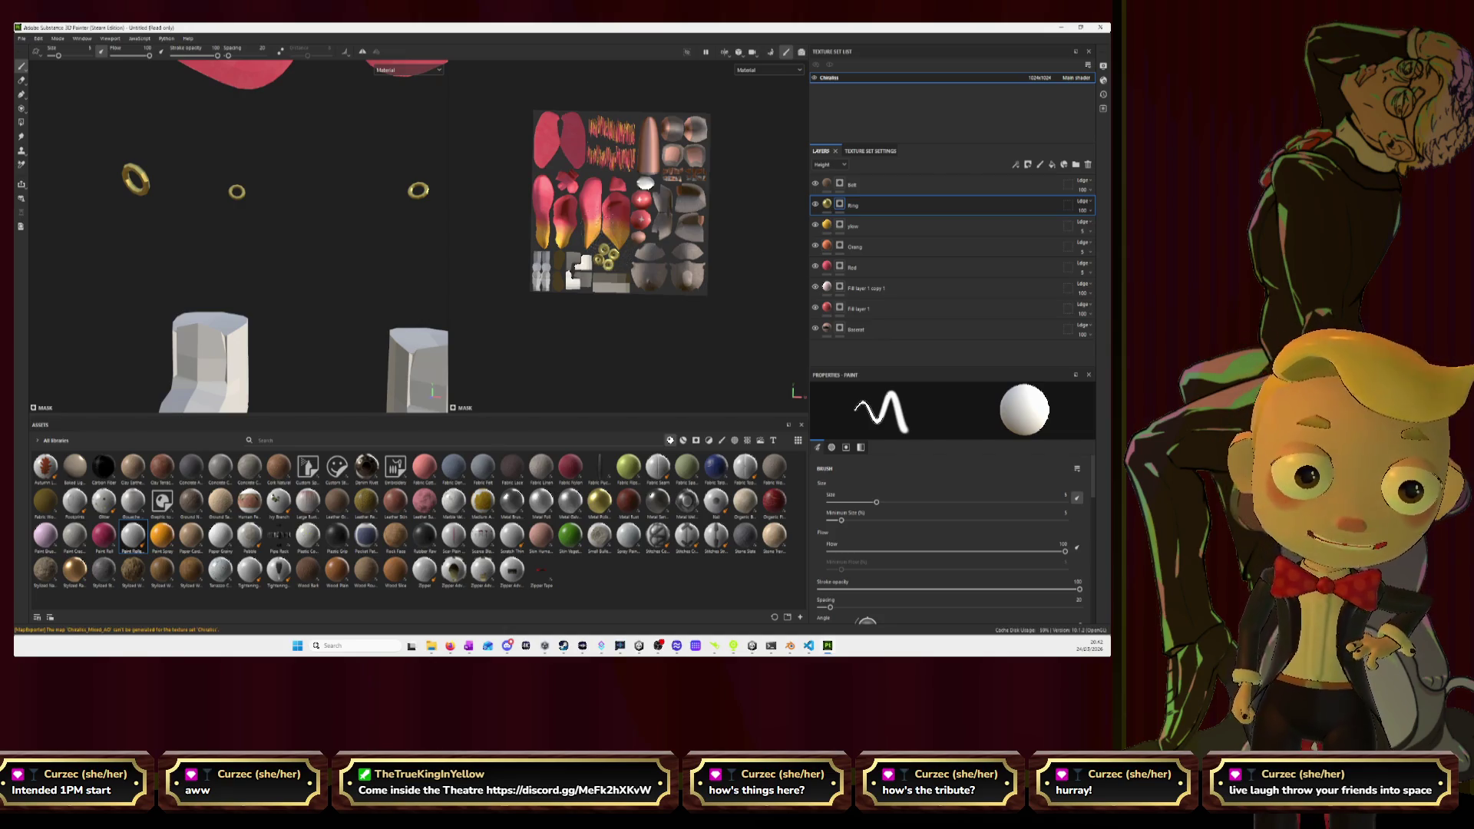
scroll(357, 242, "up", 5)
scroll(357, 242, "down", 10)
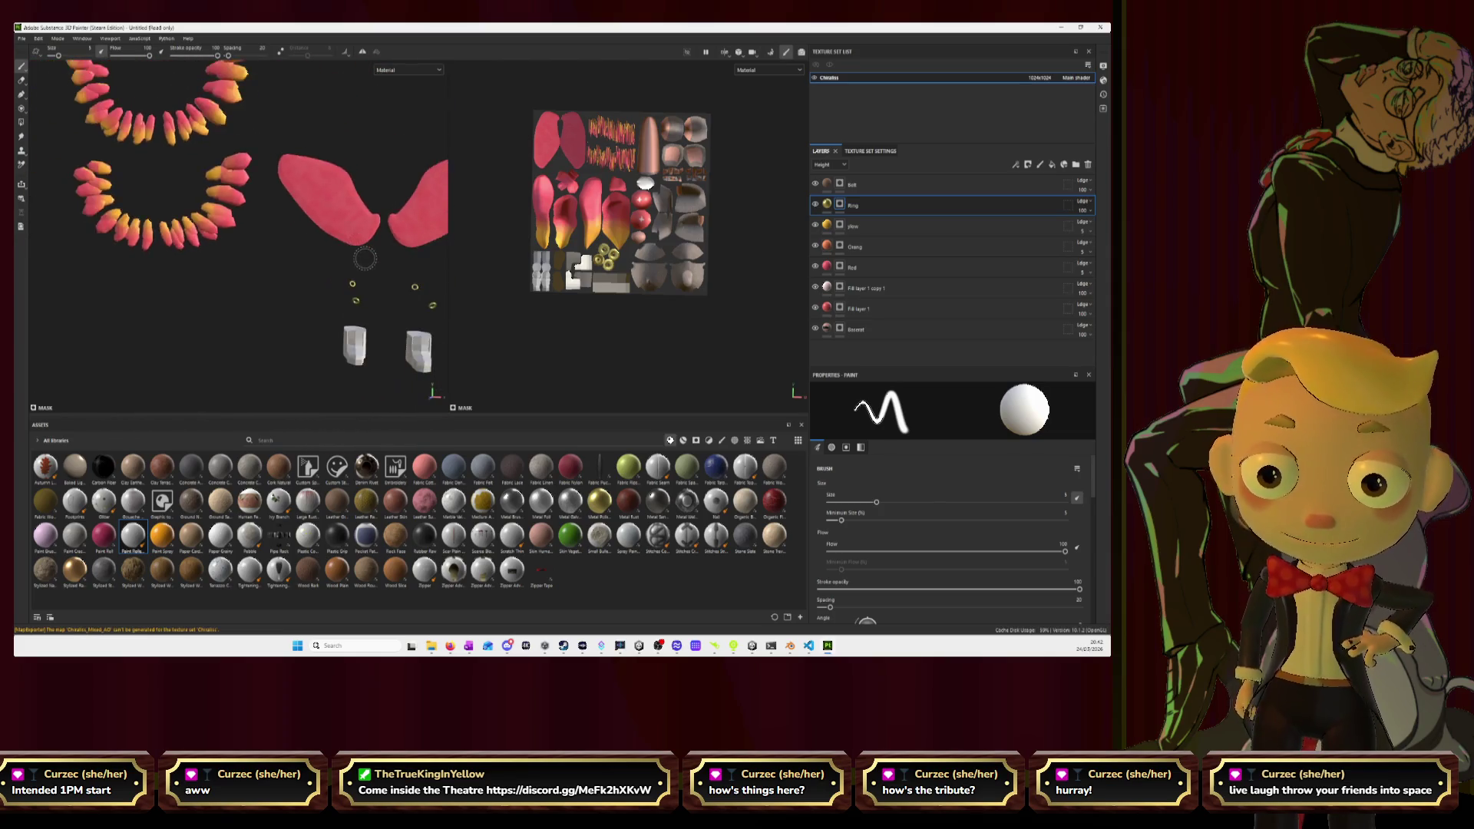
middle_click_drag(388, 230, 357, 219)
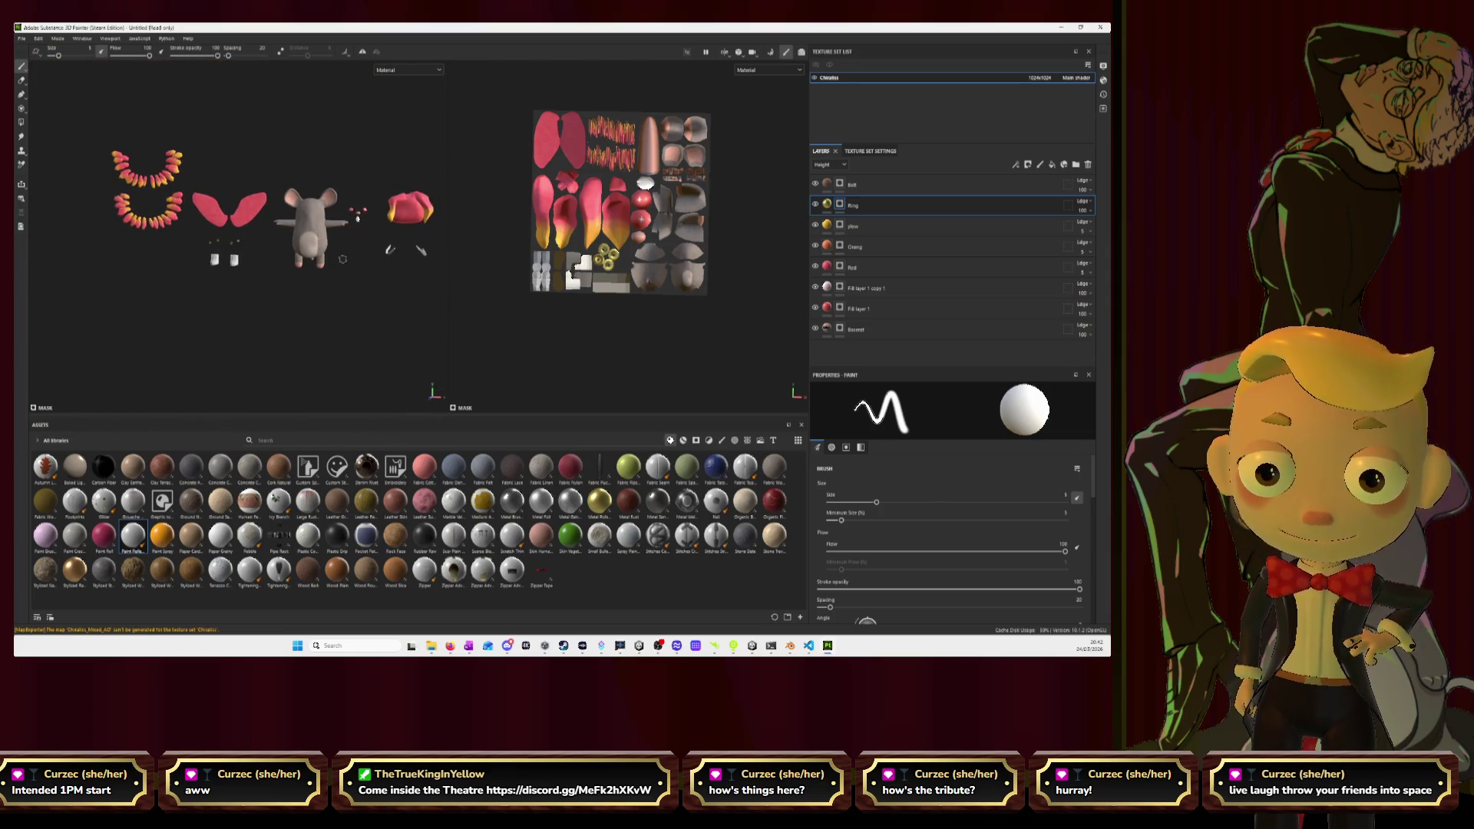
left_click(871, 189)
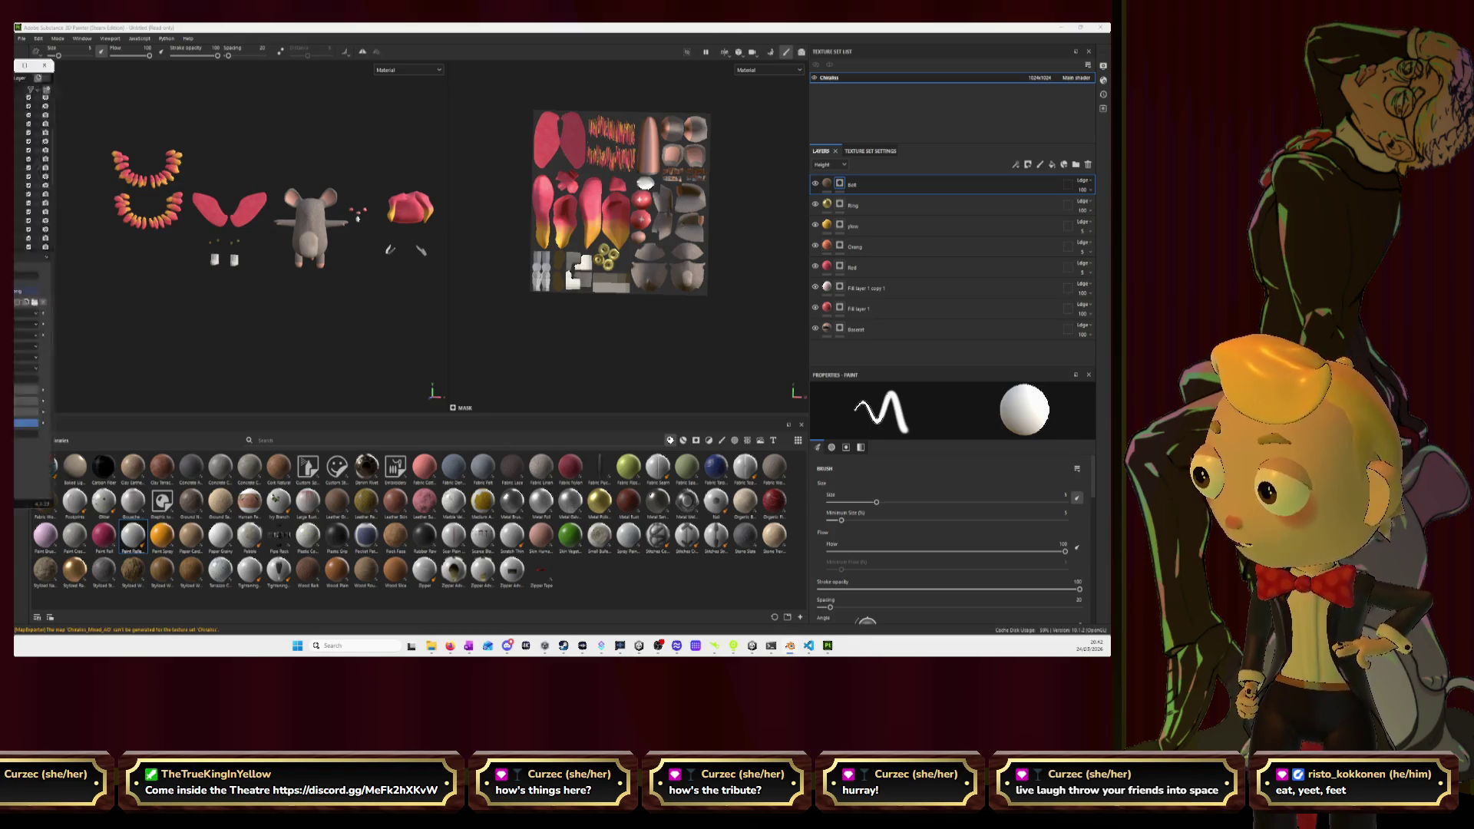
key("alt+Tab")
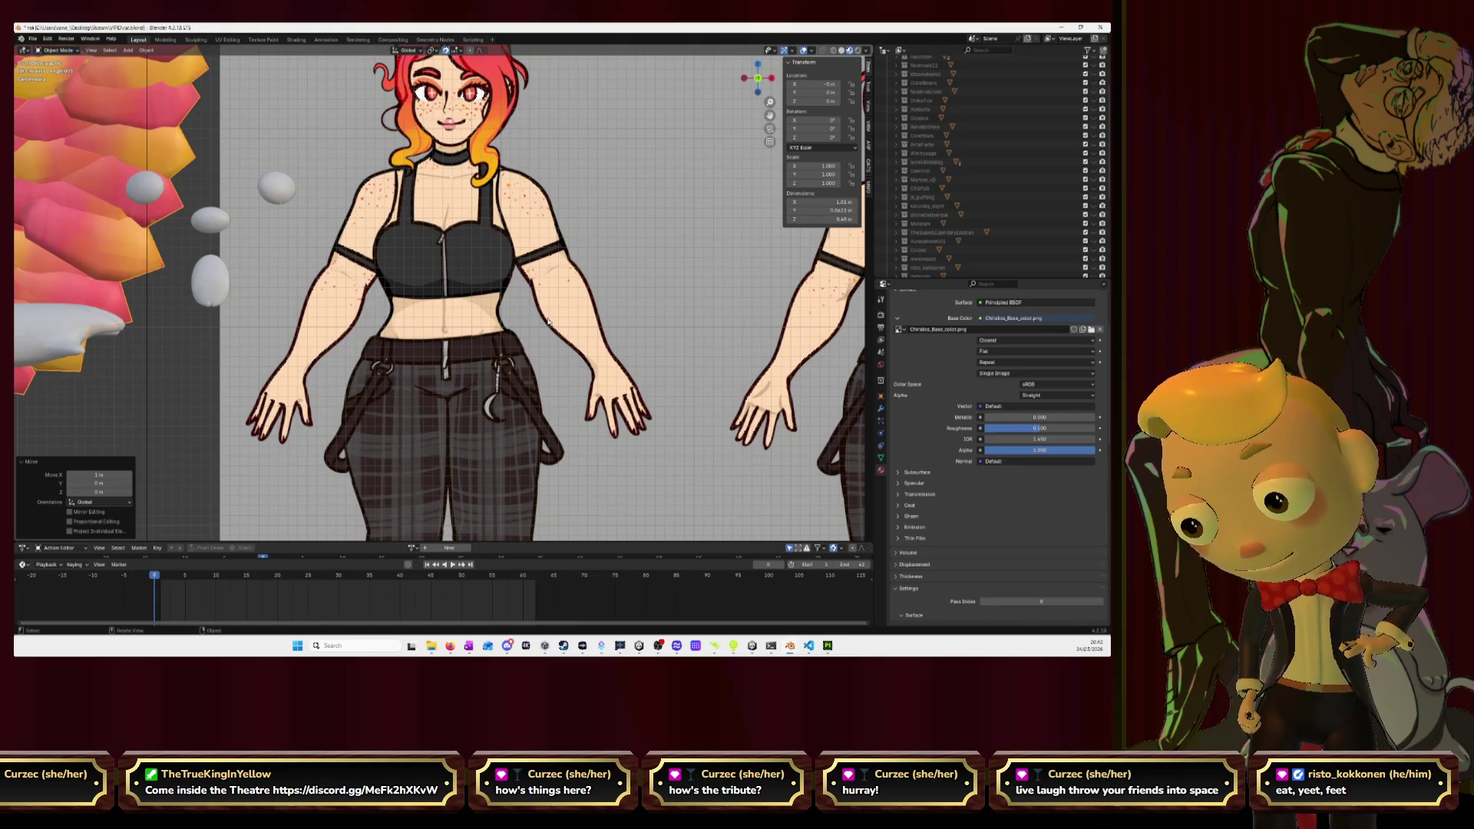
scroll(548, 321, "down", 3)
scroll(548, 321, "up", 2)
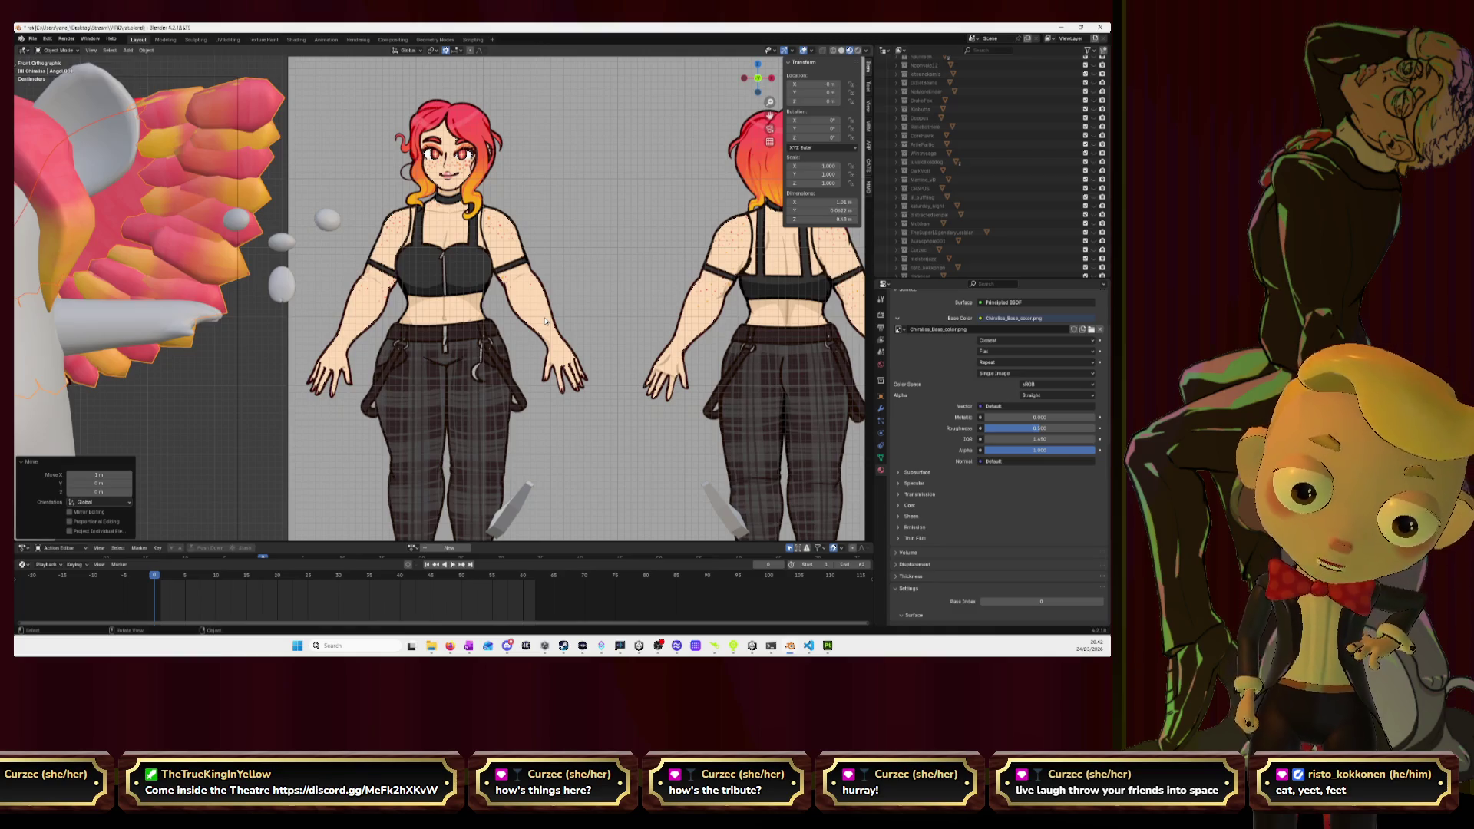
scroll(545, 320, "down", 2)
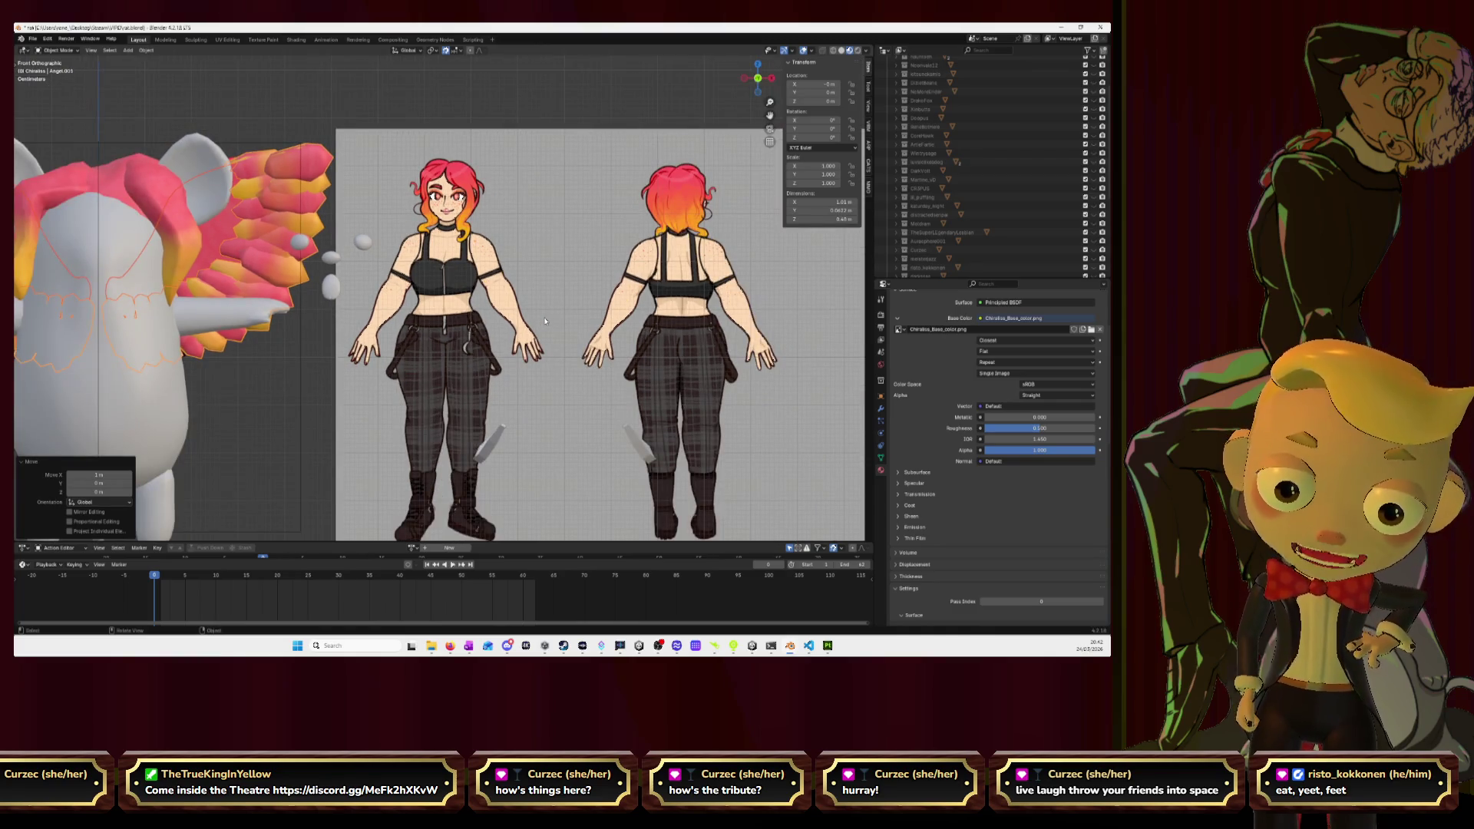
scroll(545, 321, "down", 6)
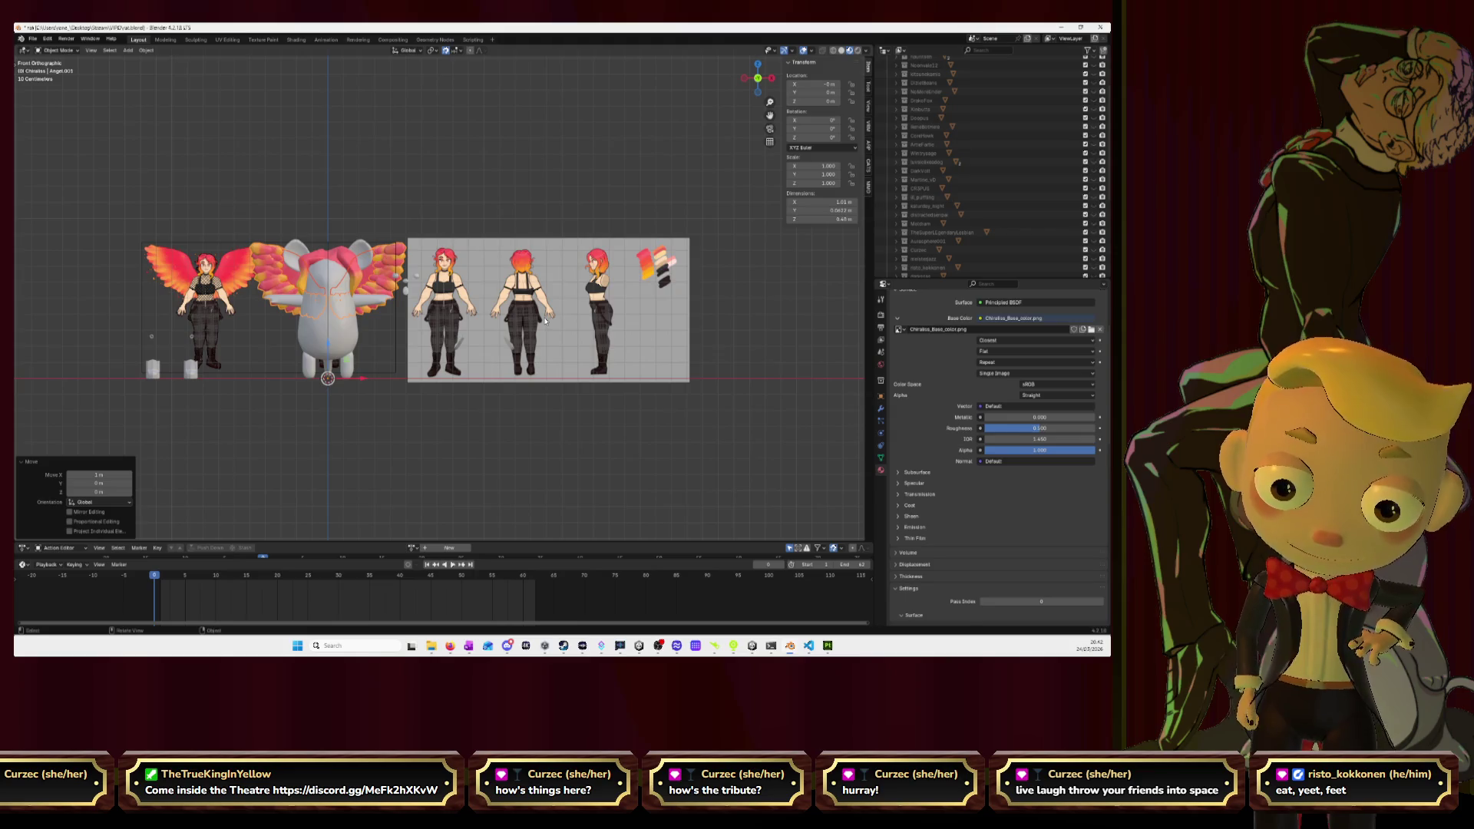
scroll(544, 321, "up", 8)
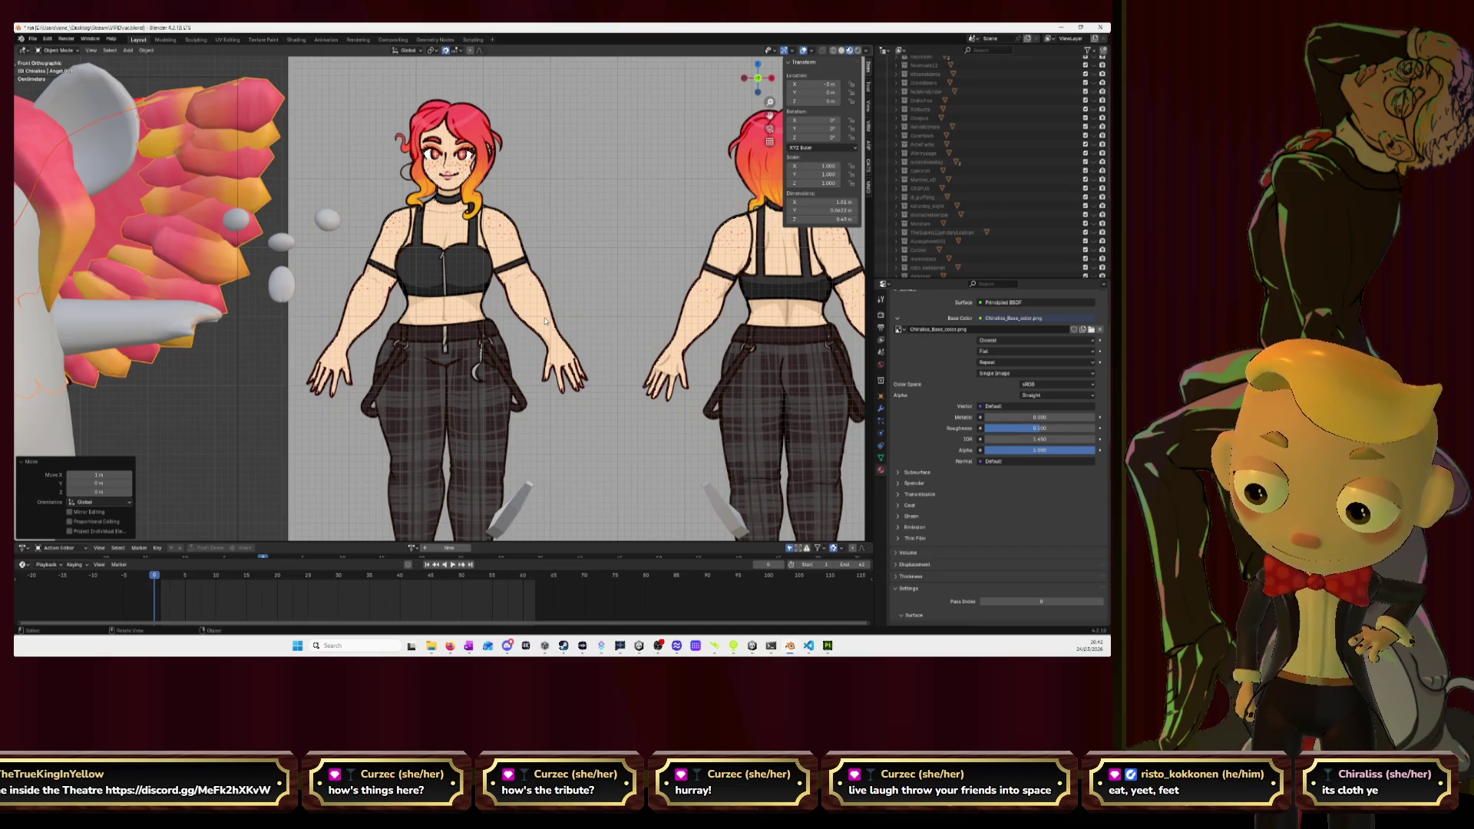
left_click(1077, 27)
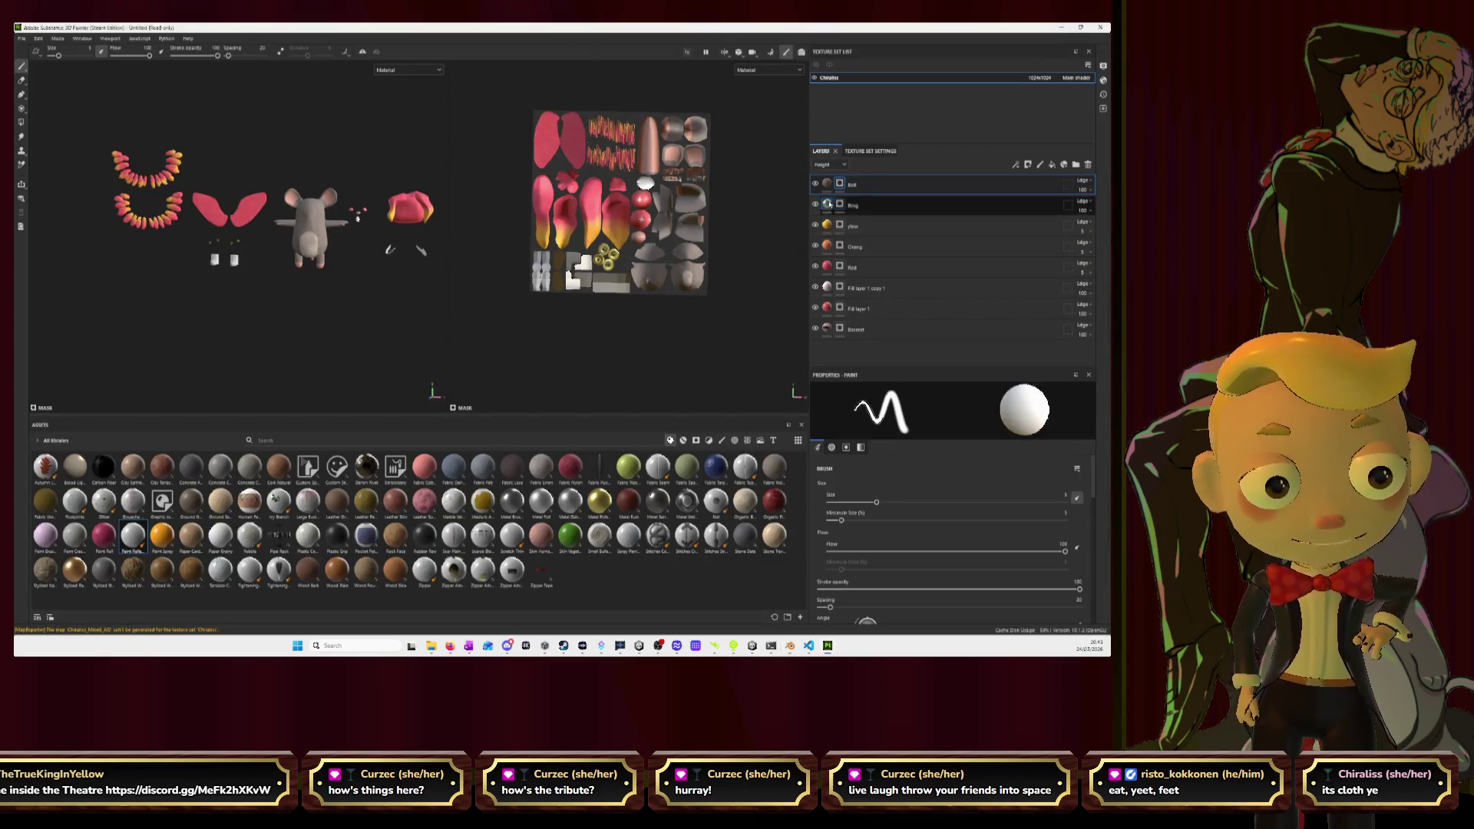
Drop Fabric Denim from the Assets shelf onto the mouse as a new fill layer.
right_click(893, 184)
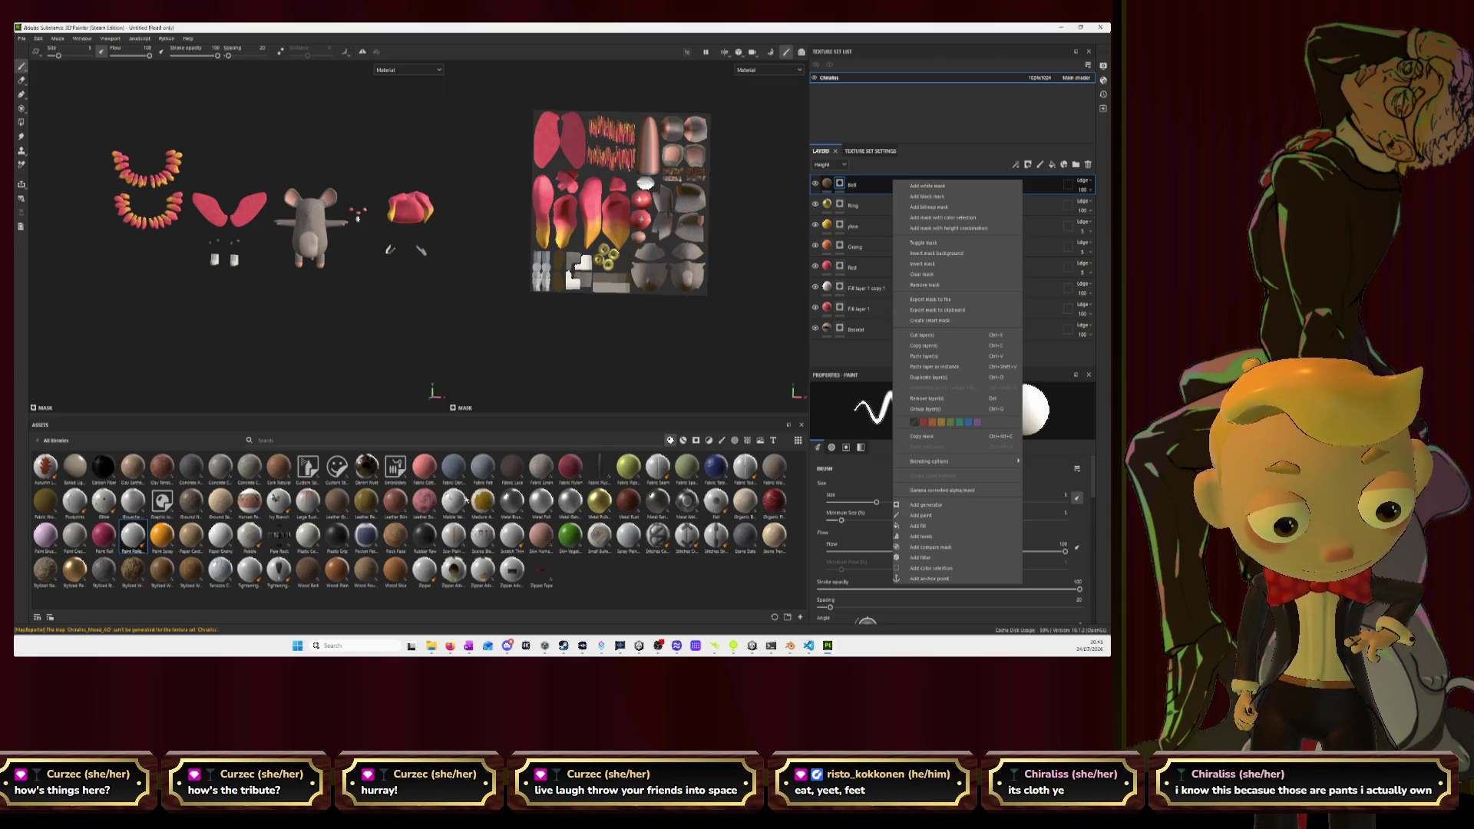
left_click(593, 588)
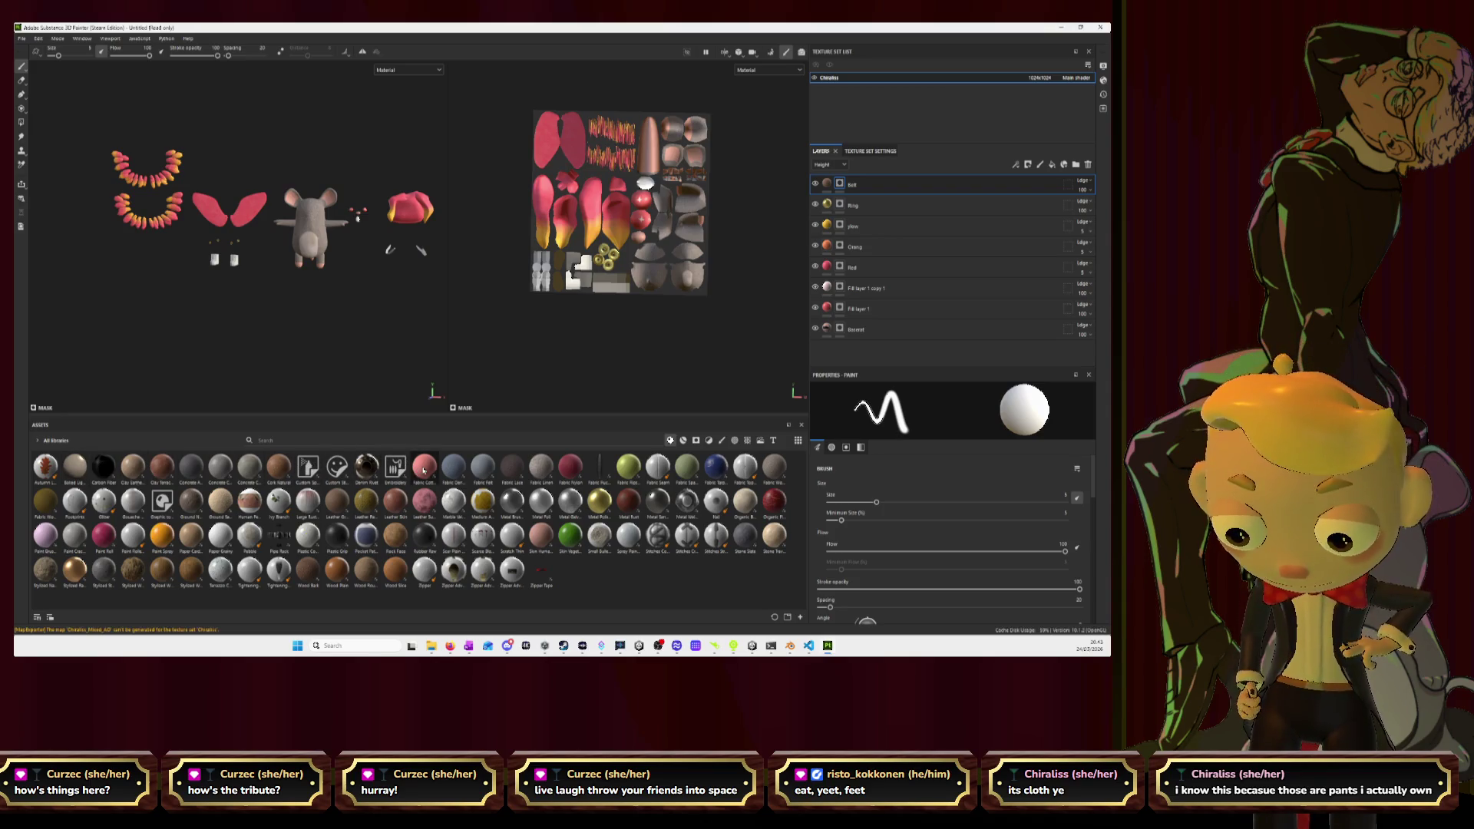
mouse_move(425, 470)
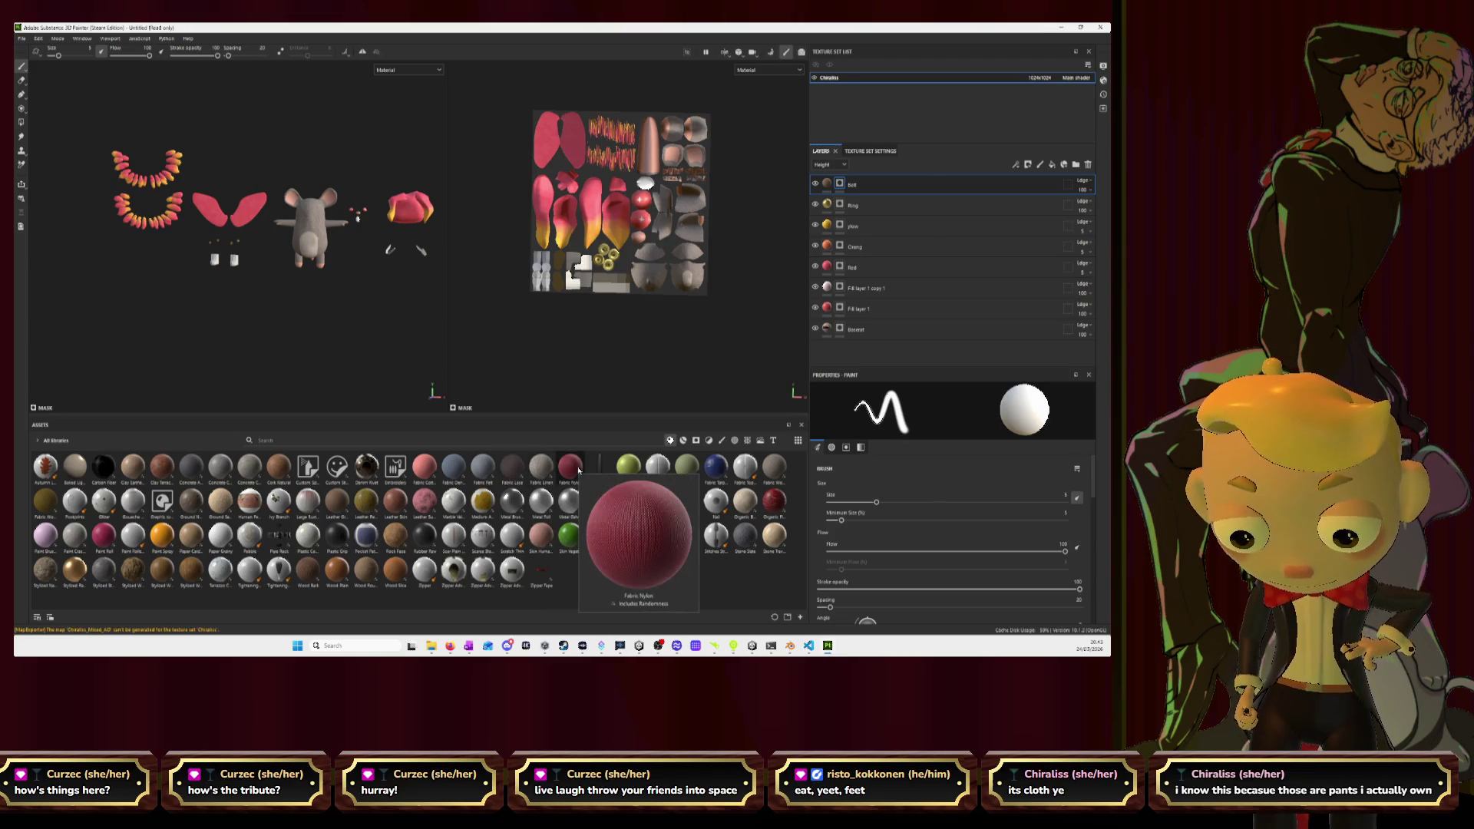
mouse_move(459, 468)
left_mouse_down()
mouse_move(767, 295)
mouse_move(737, 330)
left_mouse_up()
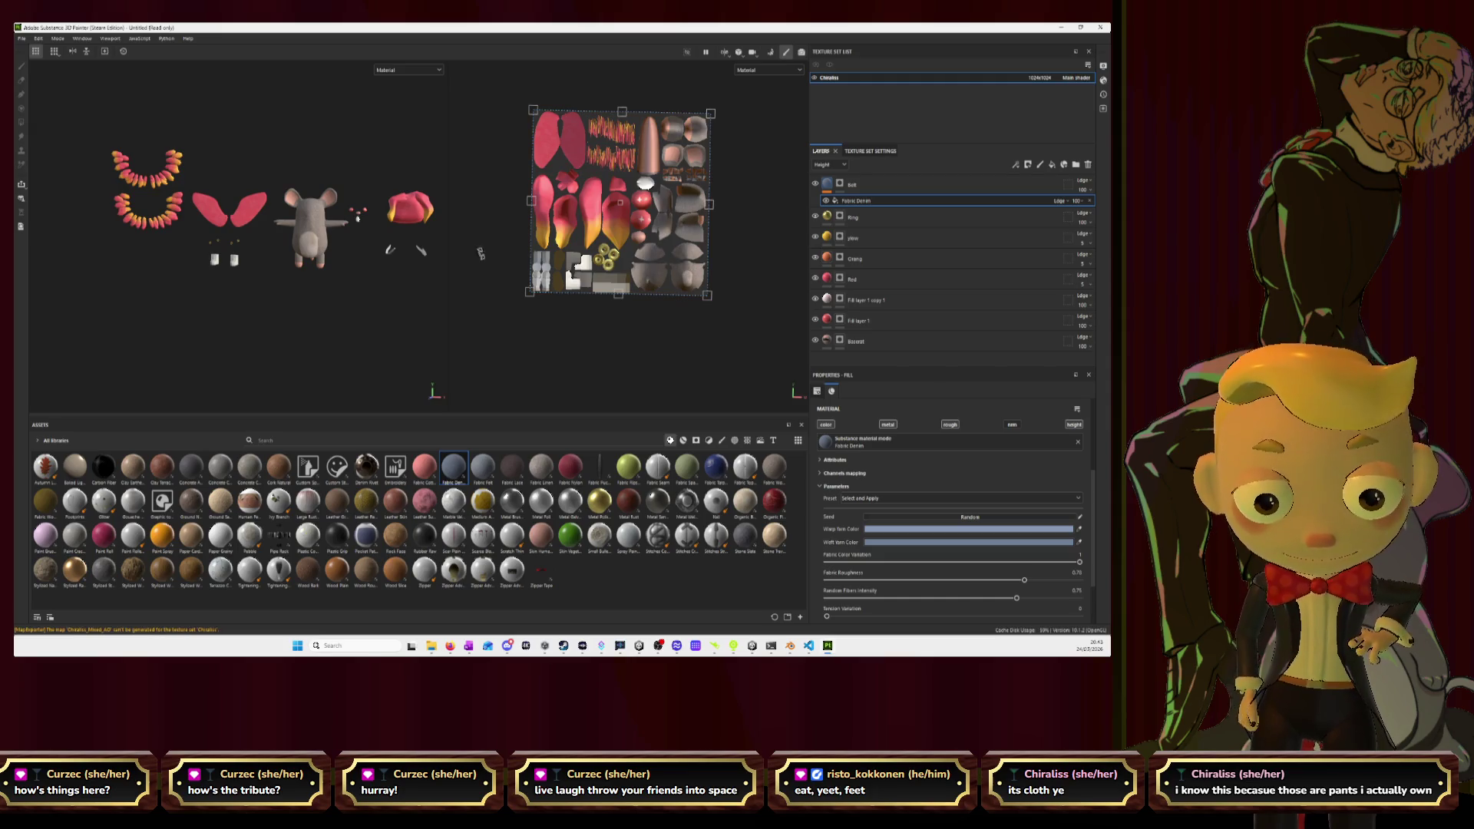
Set the denim's warp yarn colour to black and its weft yarn to dark navy.
left_click(986, 529)
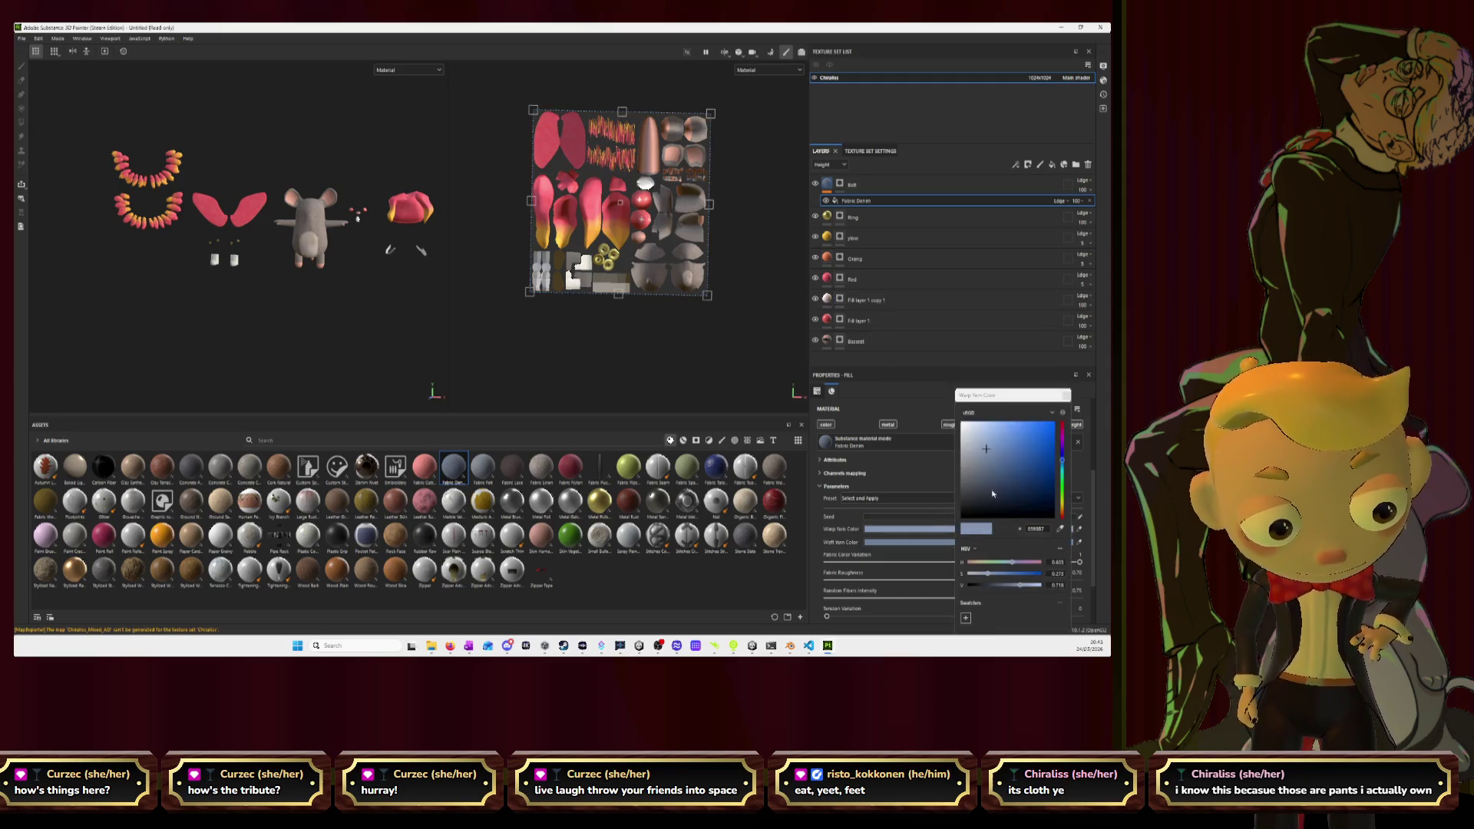
left_click_drag(985, 451, 1006, 531)
left_click(923, 543)
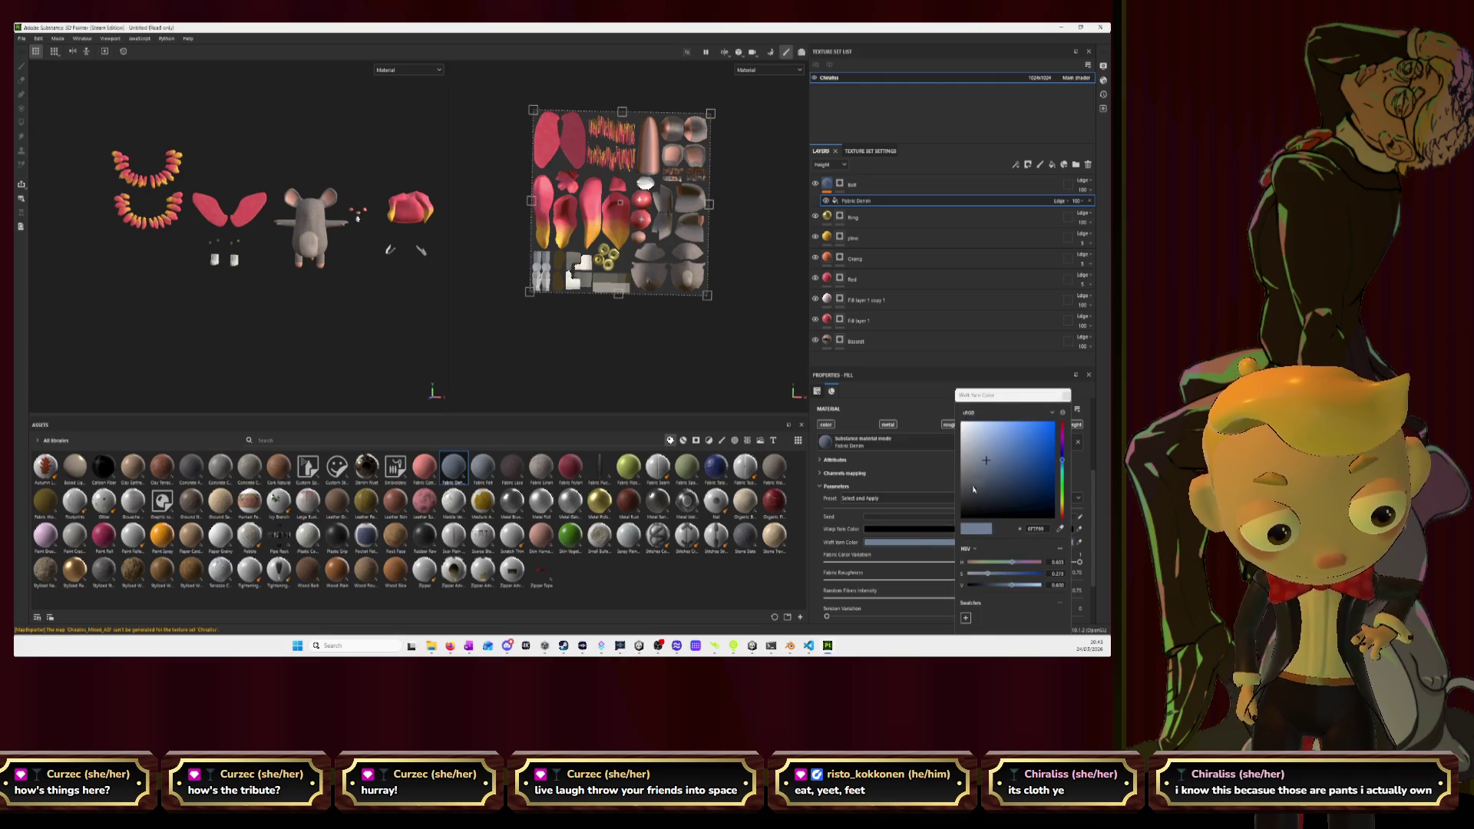
mouse_move(986, 462)
left_mouse_down()
mouse_move(1053, 495)
mouse_move(982, 502)
left_mouse_up()
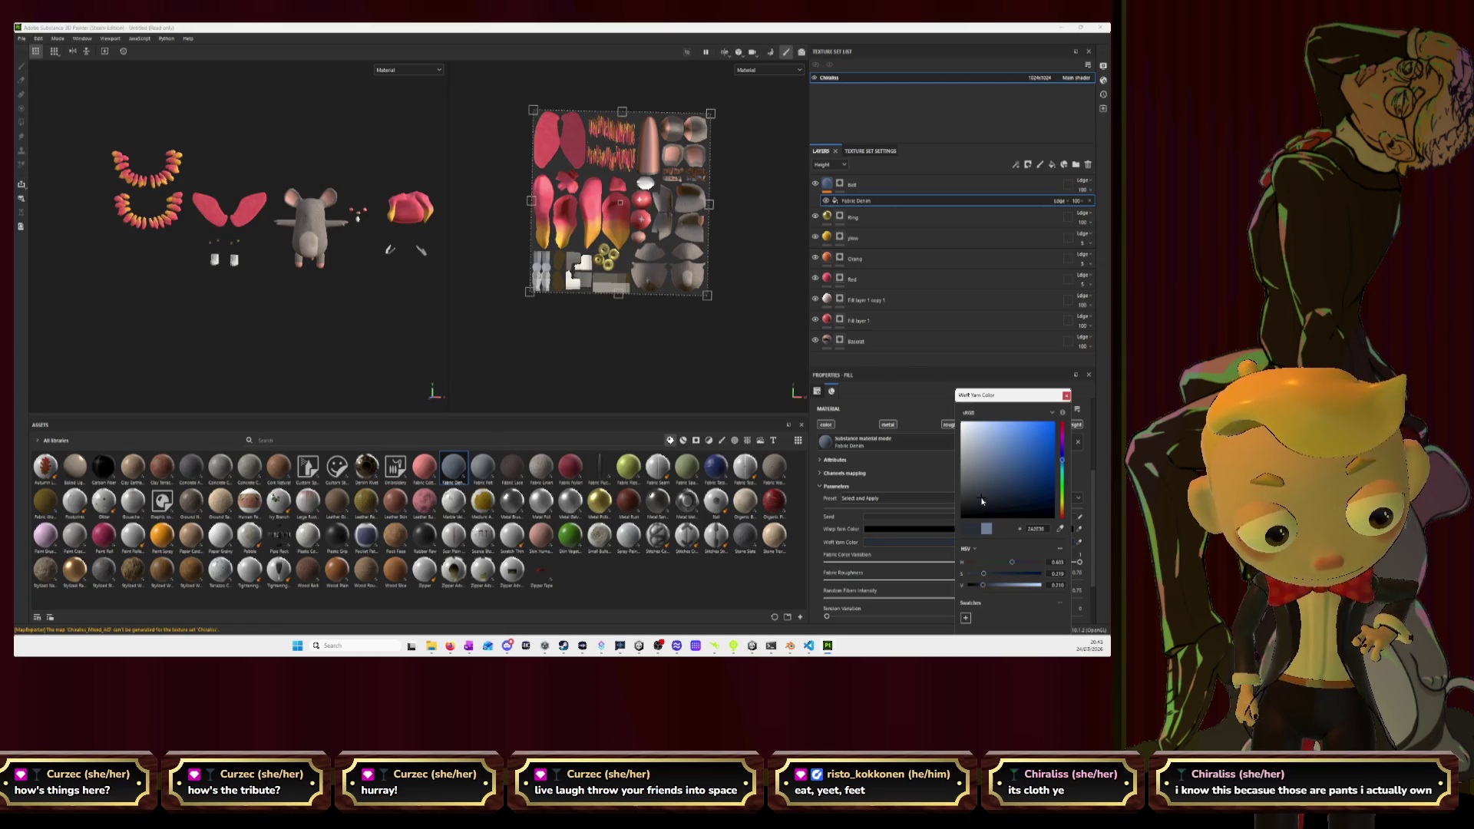
Orbit in close to a small piece of the mouse and select the Belt layer.
scroll(412, 284, "up", 5)
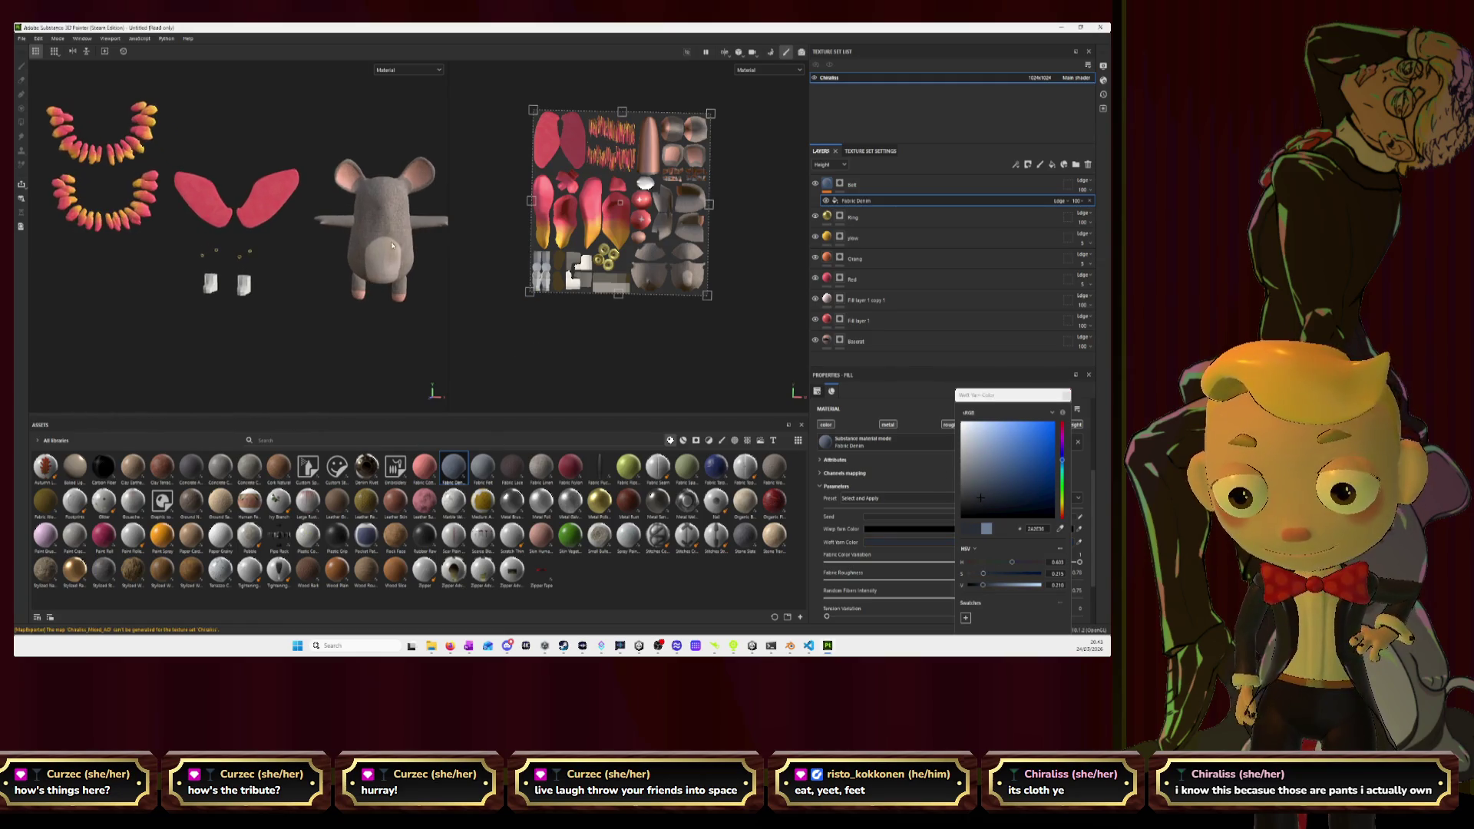
left_click_drag(440, 291, 258, 256, "alt")
mouse_move(351, 238)
left_mouse_down("alt")
mouse_move(263, 264)
mouse_move(217, 110)
left_mouse_up("alt")
left_click(826, 184)
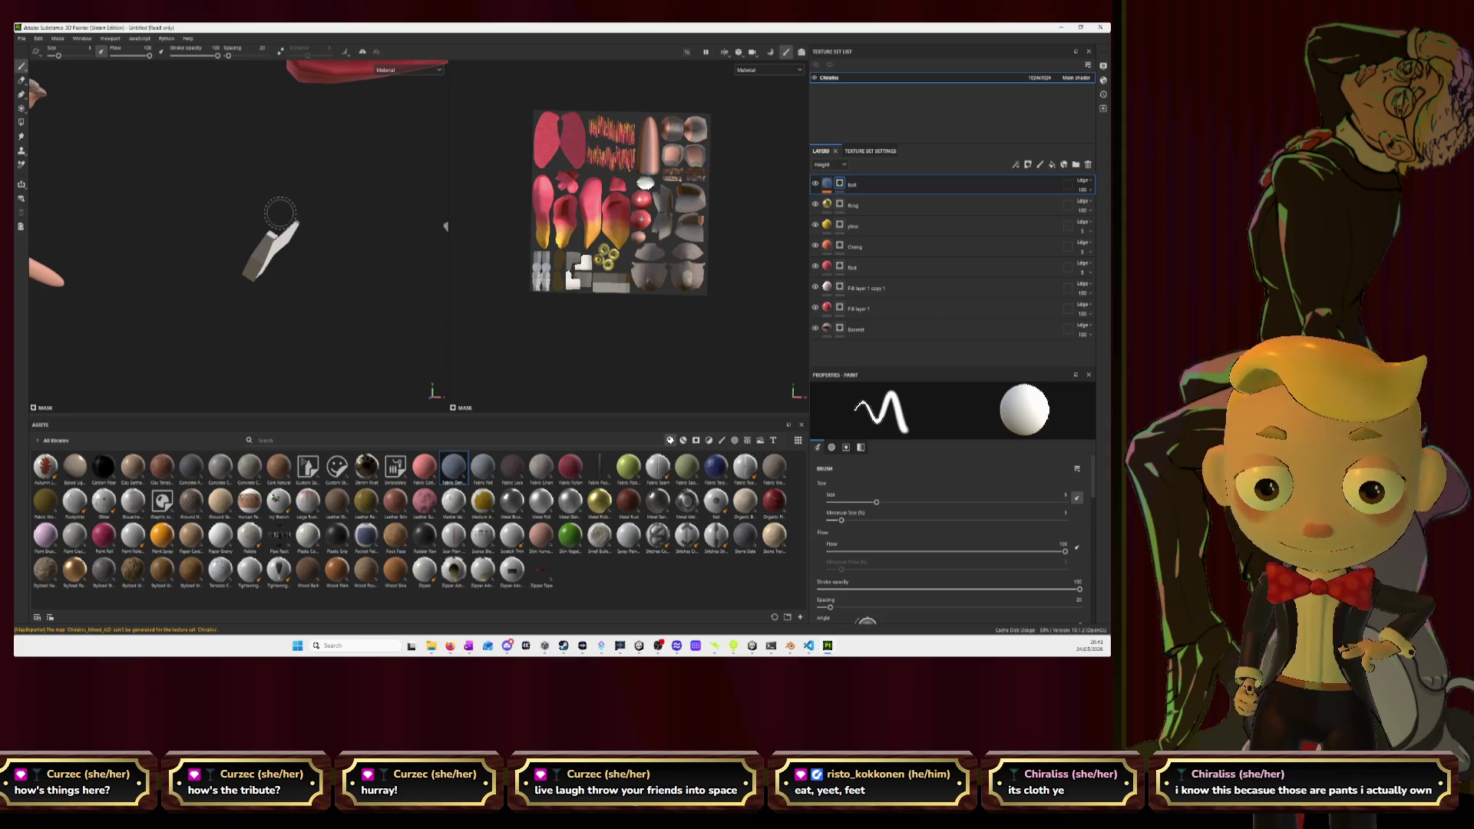
Paint fabric texture over the lower plain UV strip, then its bottom edge with a smaller brush.
left_click_drag(278, 228, 276, 247)
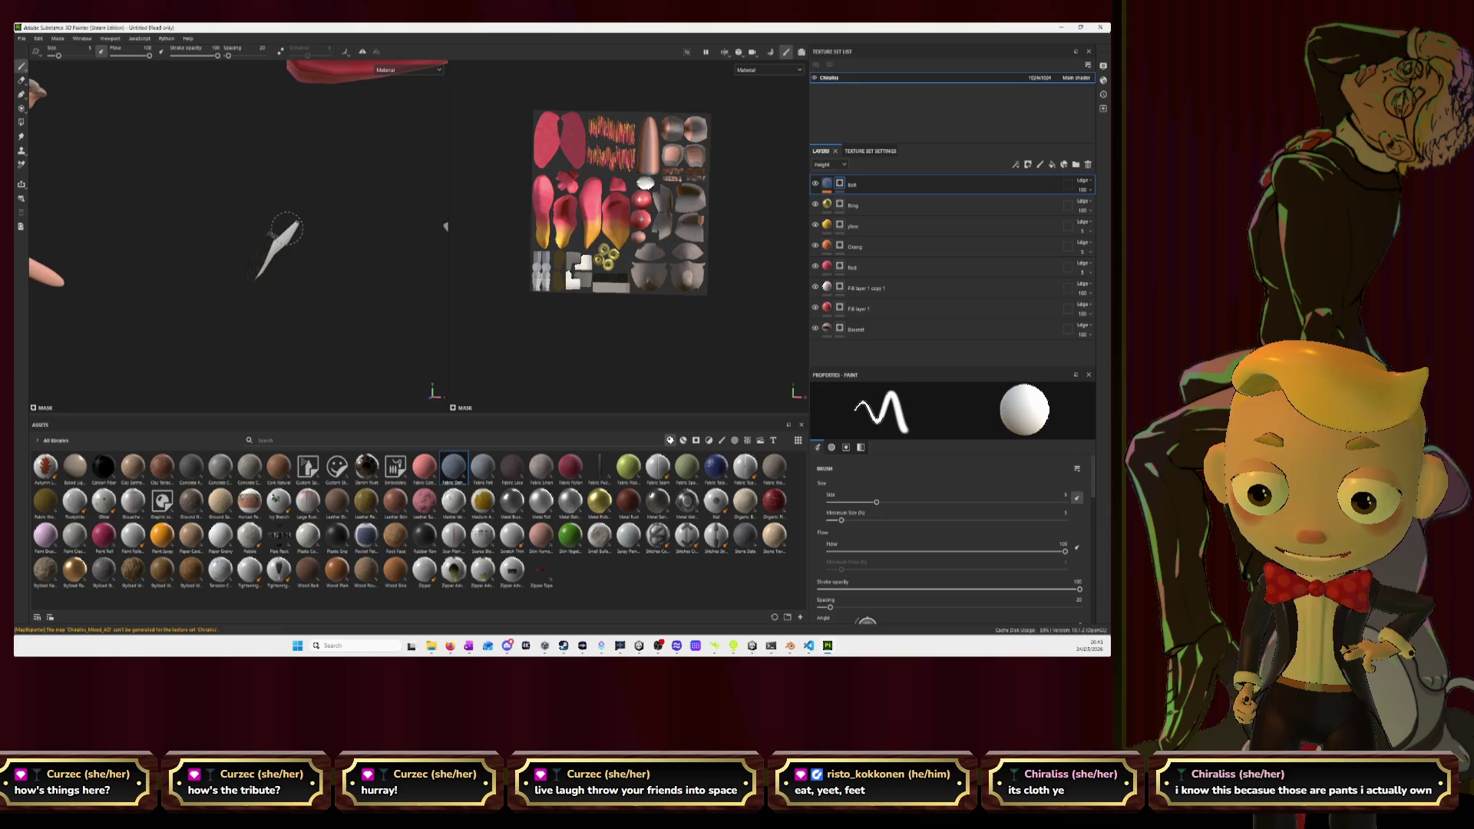
scroll(617, 322, "up", 2)
scroll(617, 323, "up", 5)
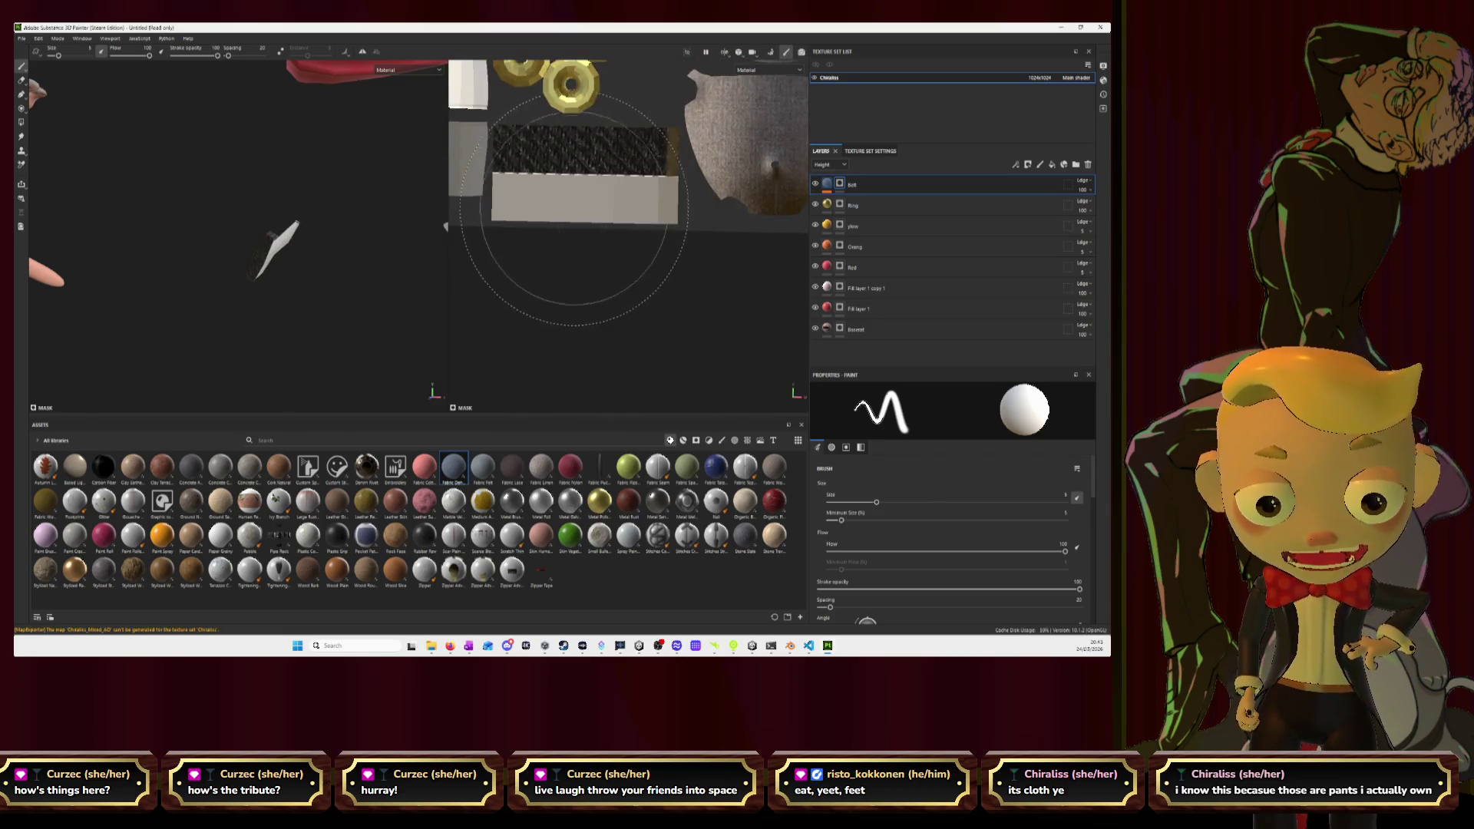
middle_click_drag(566, 222, 598, 300, "alt")
mouse_move(537, 276)
left_mouse_down()
mouse_move(653, 277)
mouse_move(676, 322)
mouse_move(685, 273)
mouse_move(695, 307)
mouse_move(694, 280)
left_mouse_up()
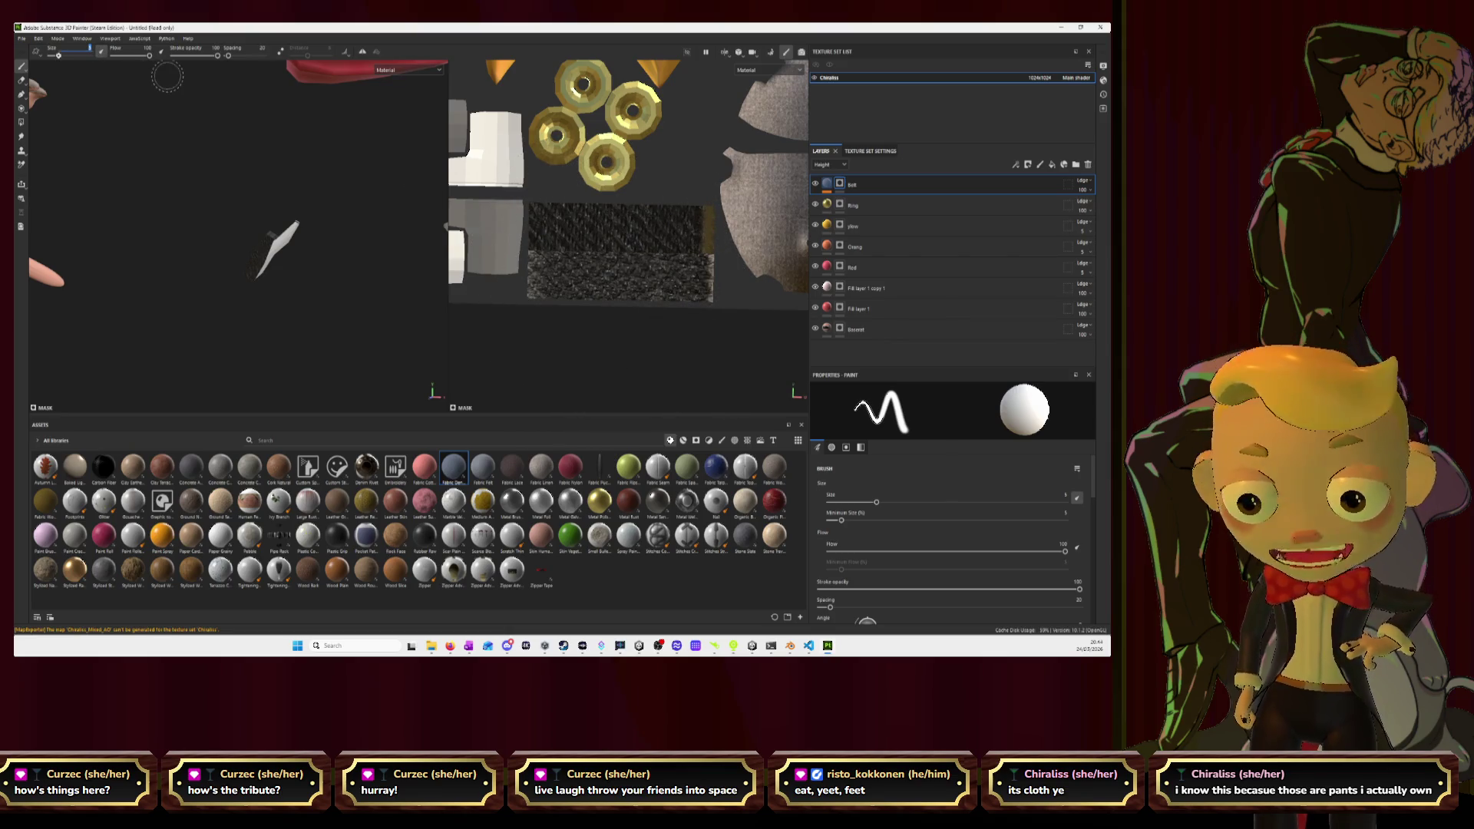
key("bracketleft")
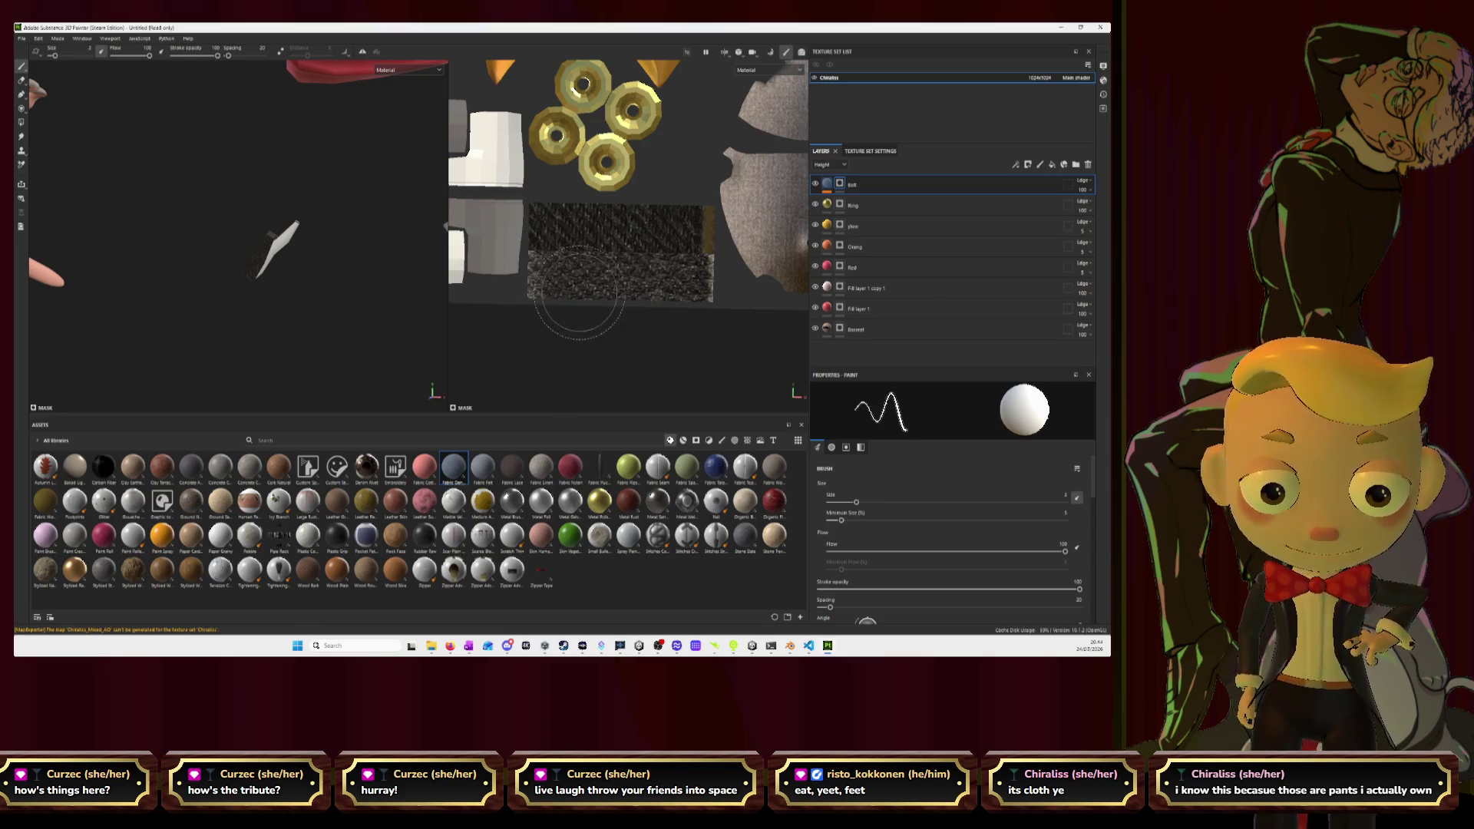
mouse_move(558, 263)
left_mouse_down()
mouse_move(549, 304)
mouse_move(710, 280)
mouse_move(709, 222)
mouse_move(702, 242)
mouse_move(668, 235)
mouse_move(588, 265)
mouse_move(620, 236)
left_mouse_up()
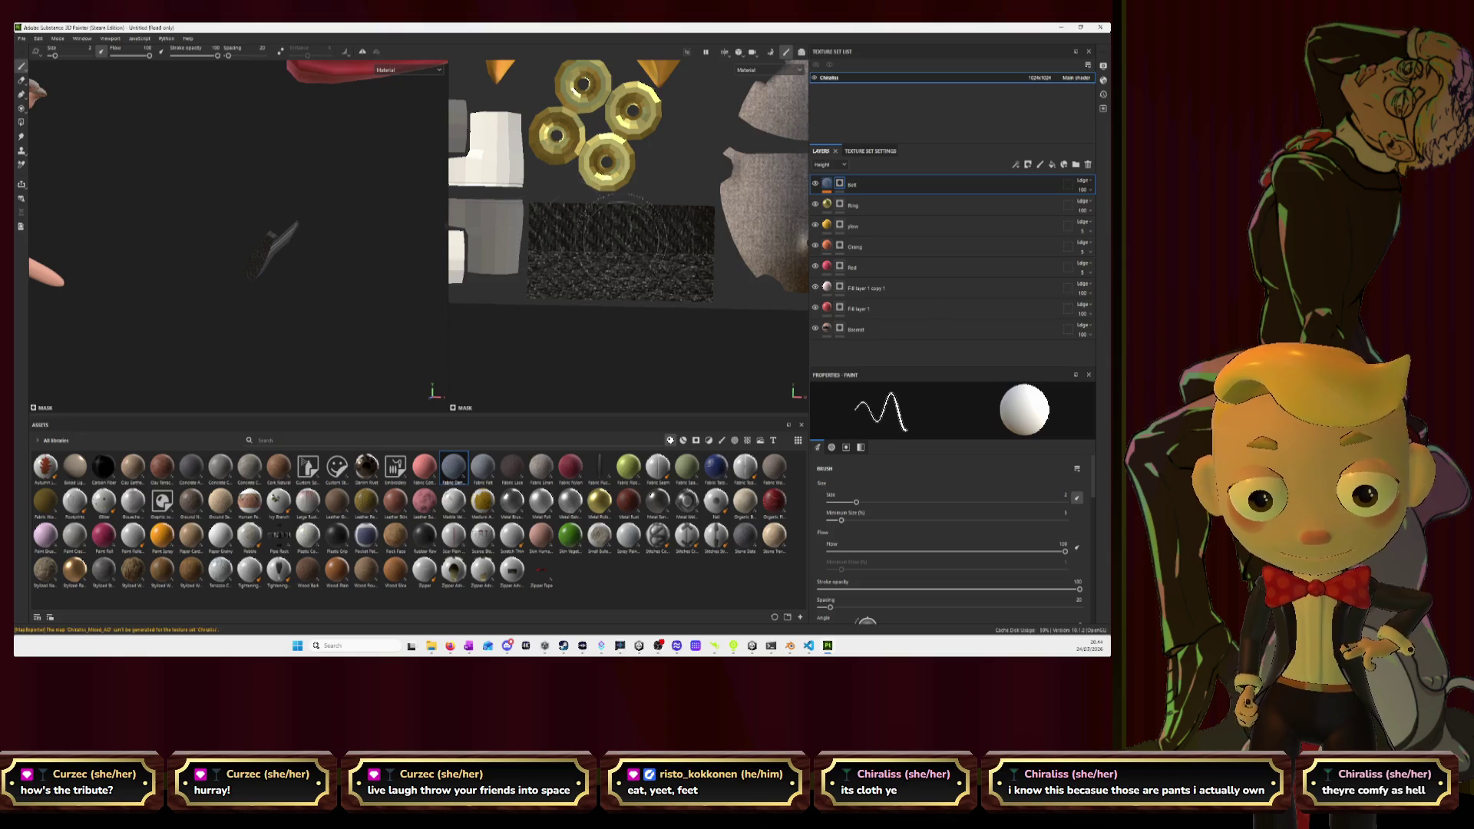
left_click(827, 184)
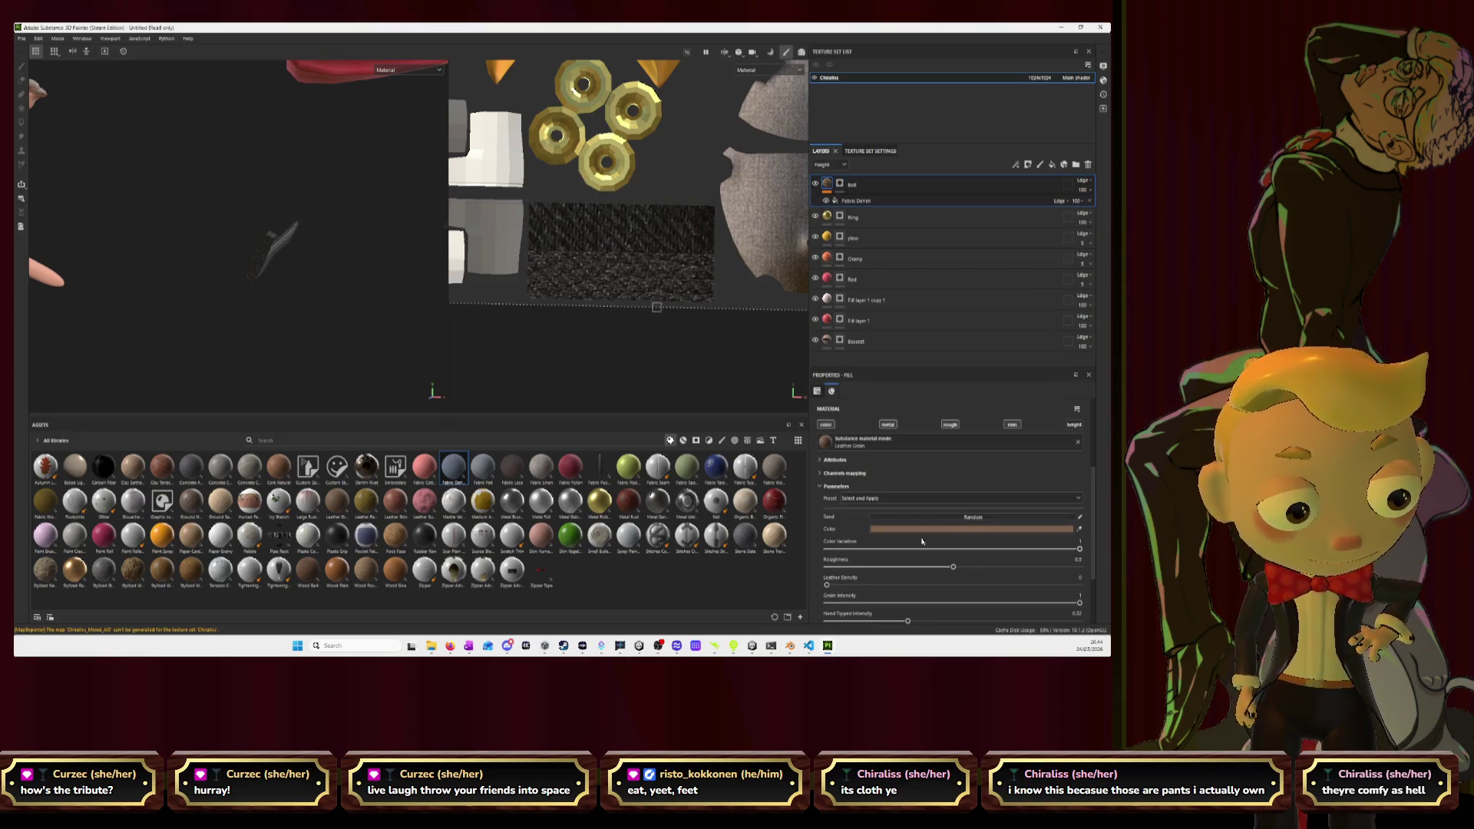
Check the Belt layer's options and select its Fabric Denim fill.
right_click(829, 189)
left_click(990, 192)
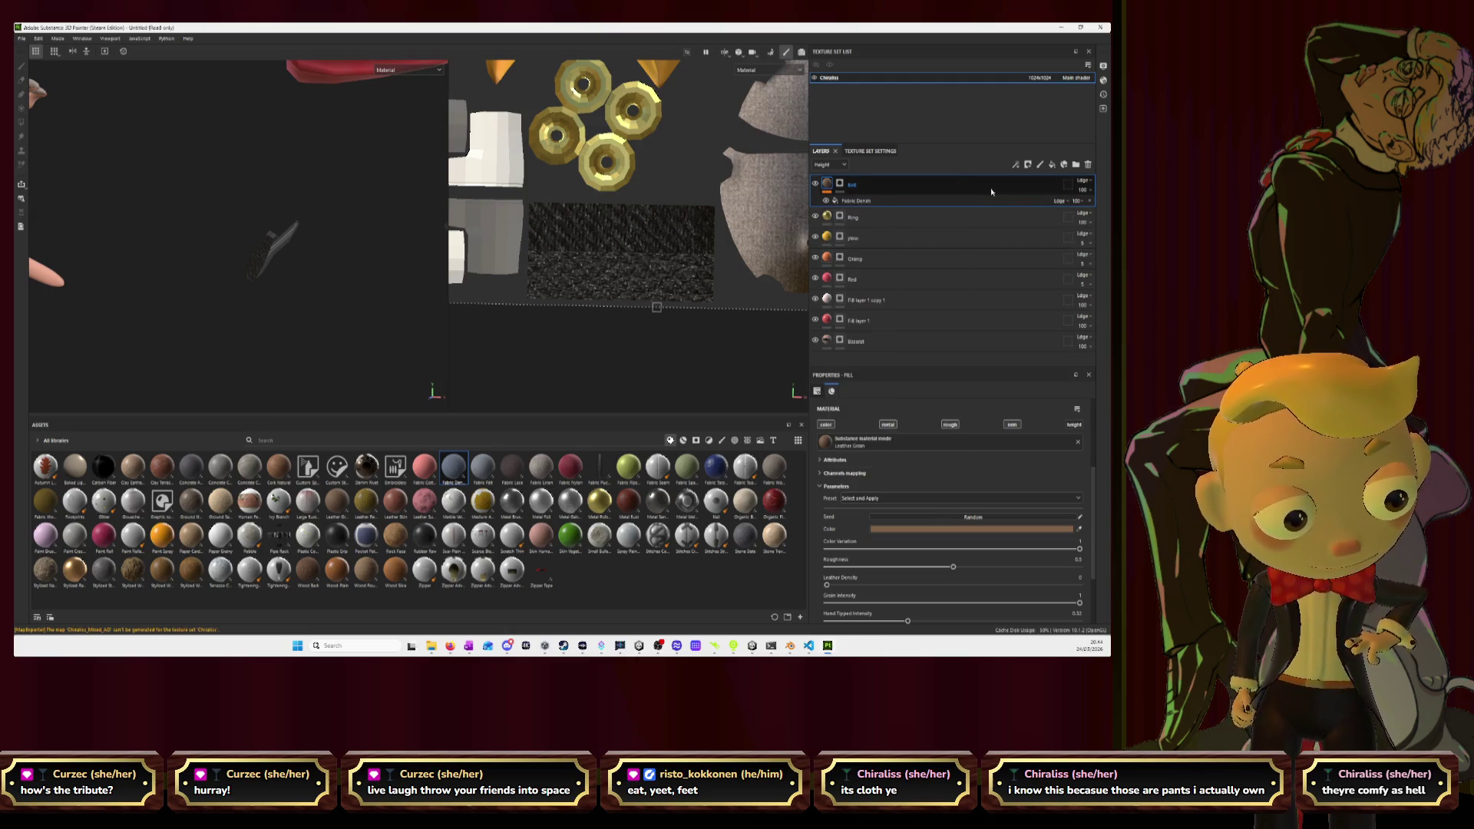
right_click(827, 188)
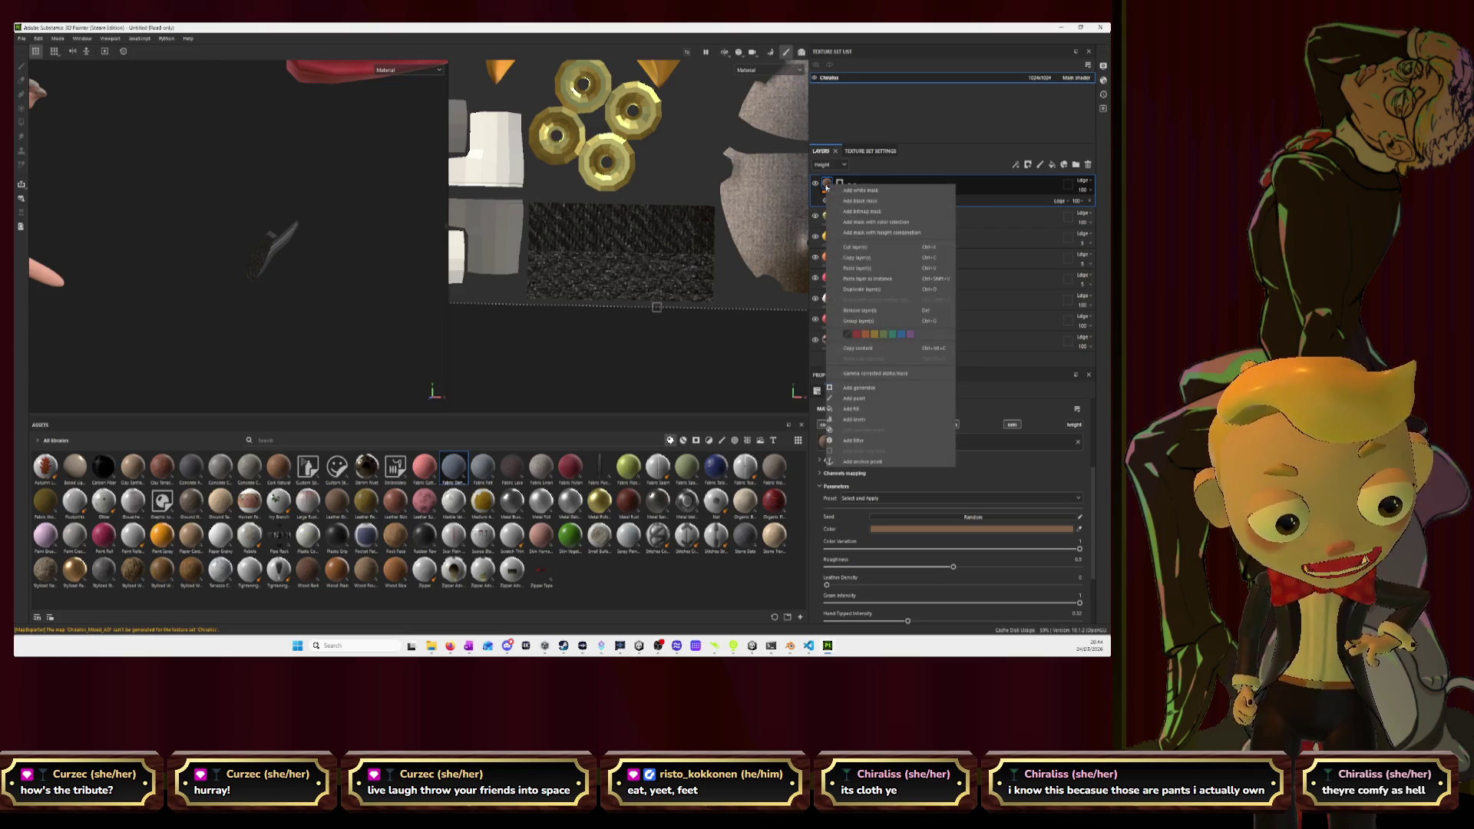
key("Escape")
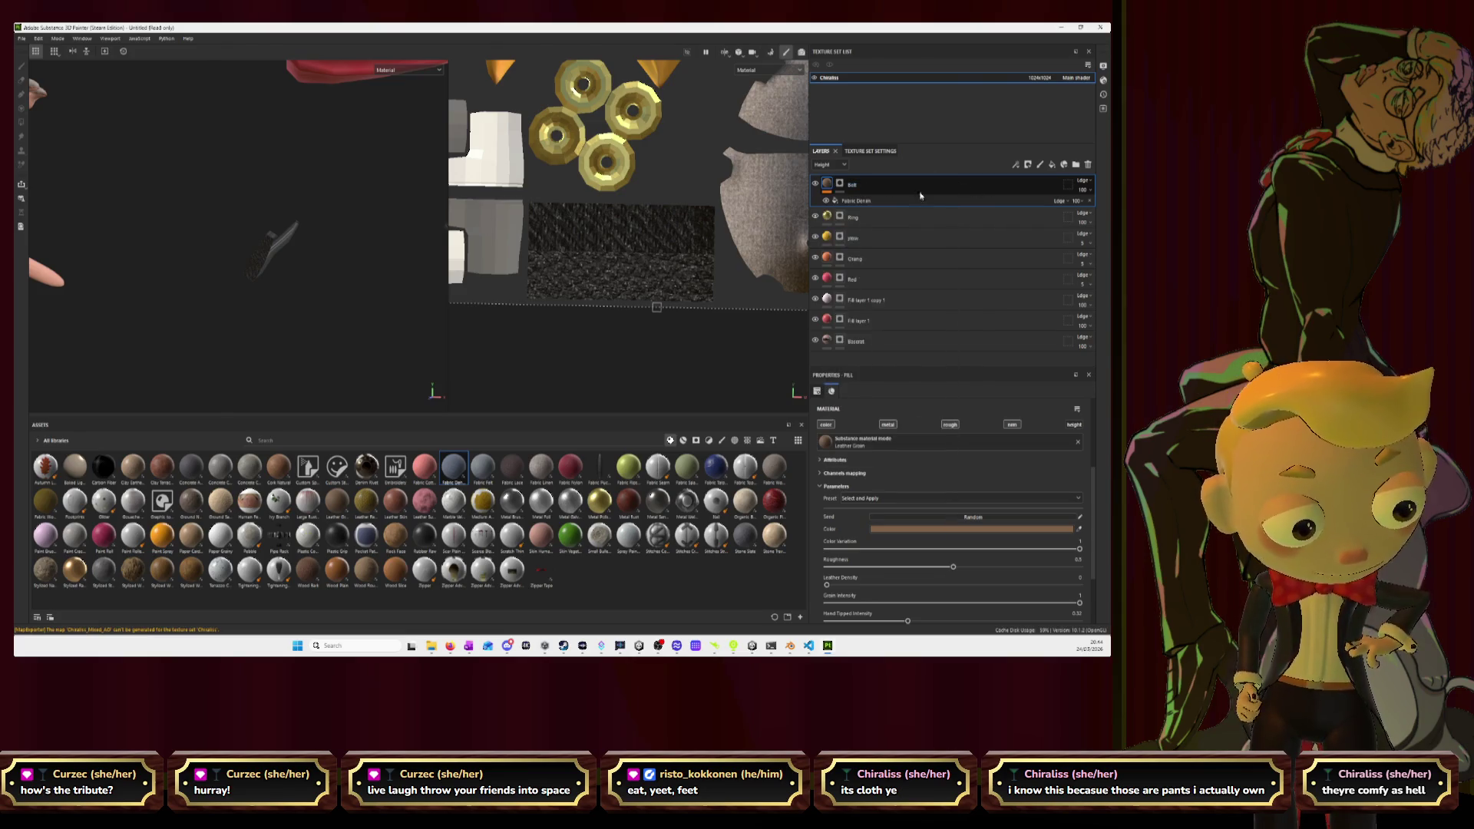
left_click(872, 202)
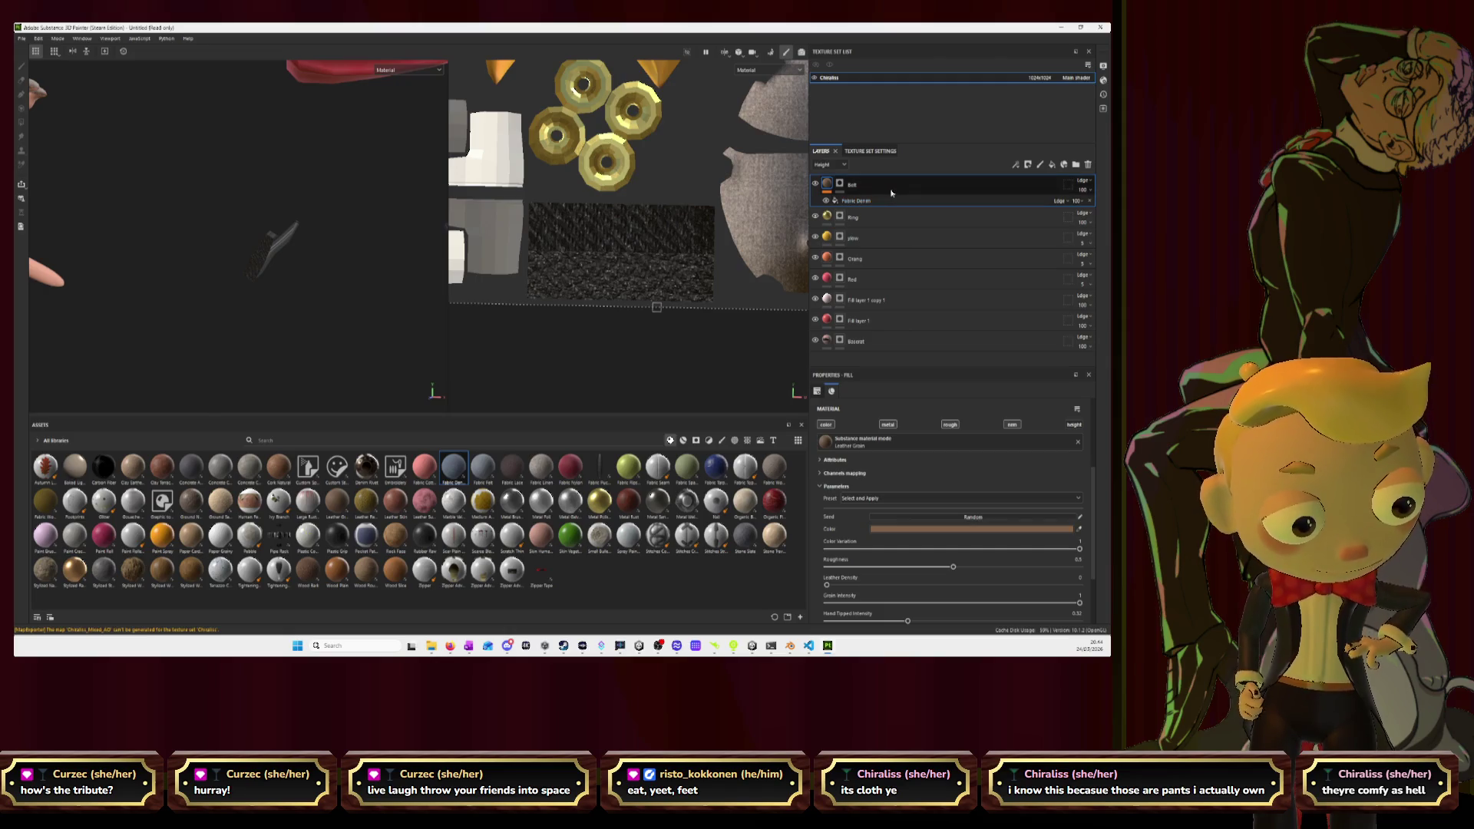
Add Fabric Denim as a new masked layer and delete the old belt layer.
left_click_drag(719, 435, 879, 363)
right_click(878, 363)
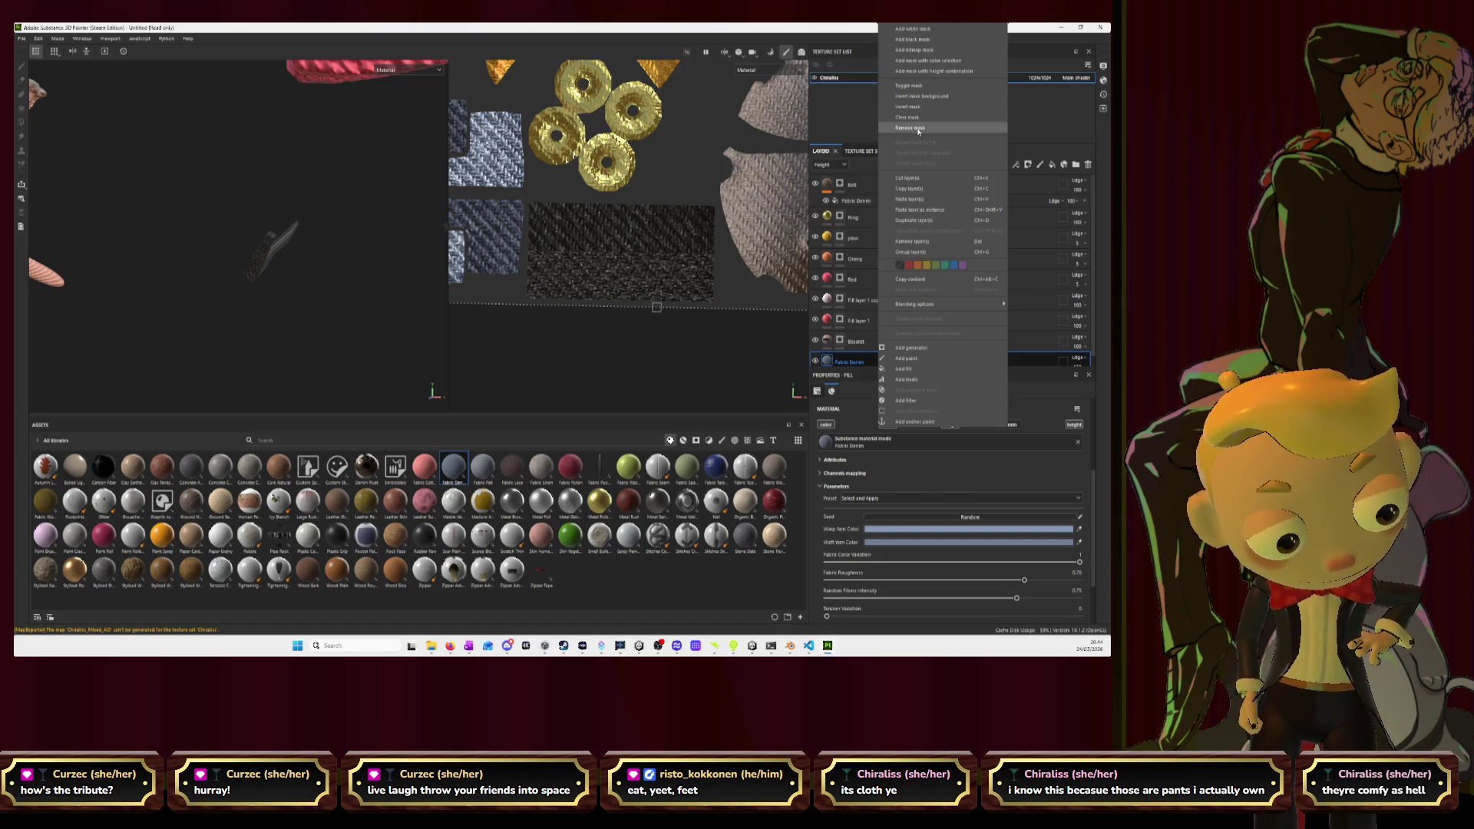
left_click(913, 28)
mouse_move(906, 371)
left_mouse_down()
mouse_move(906, 417)
mouse_move(896, 191)
left_mouse_up()
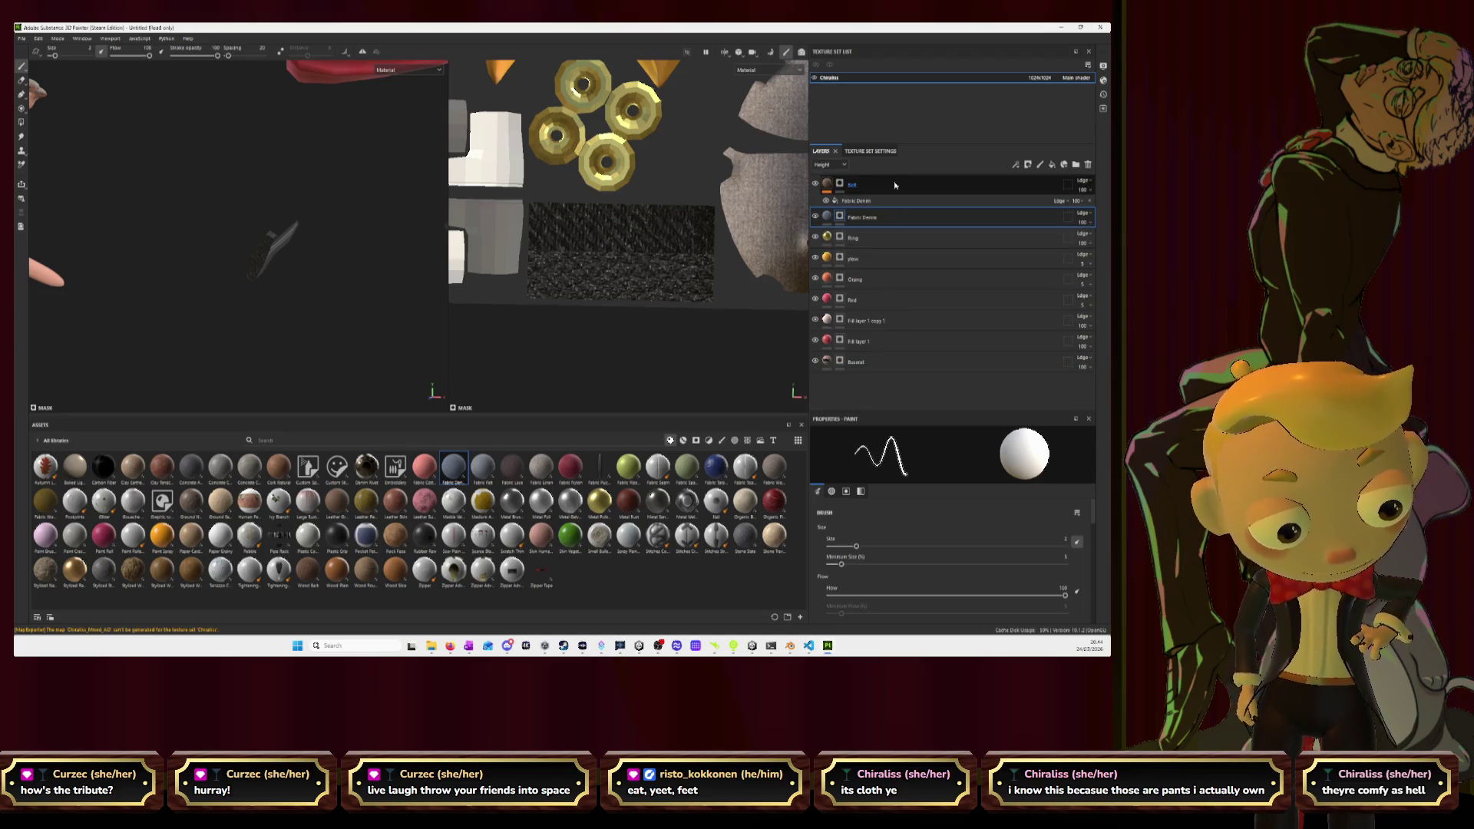
right_click(895, 185)
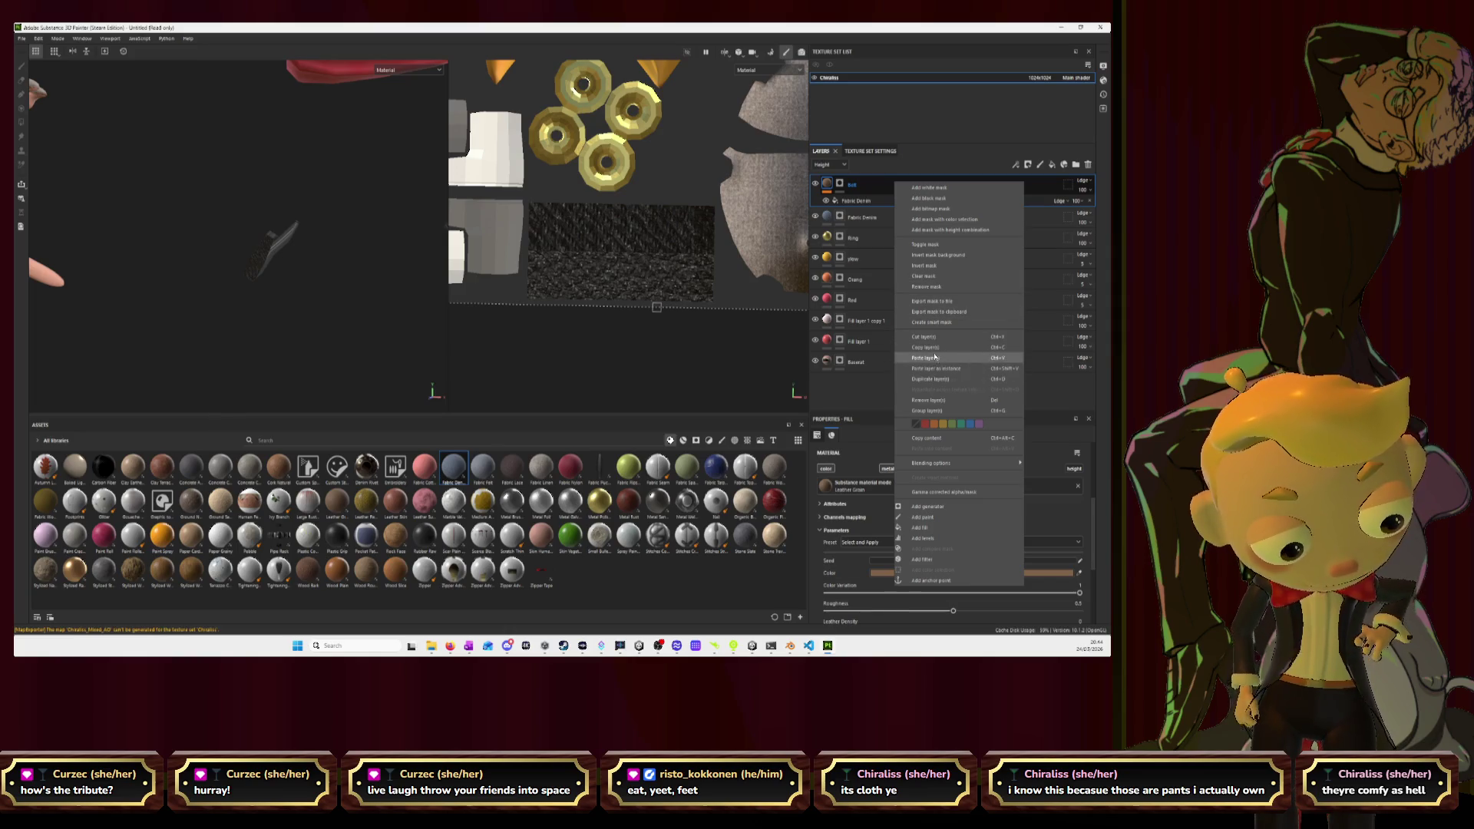
left_click(933, 400)
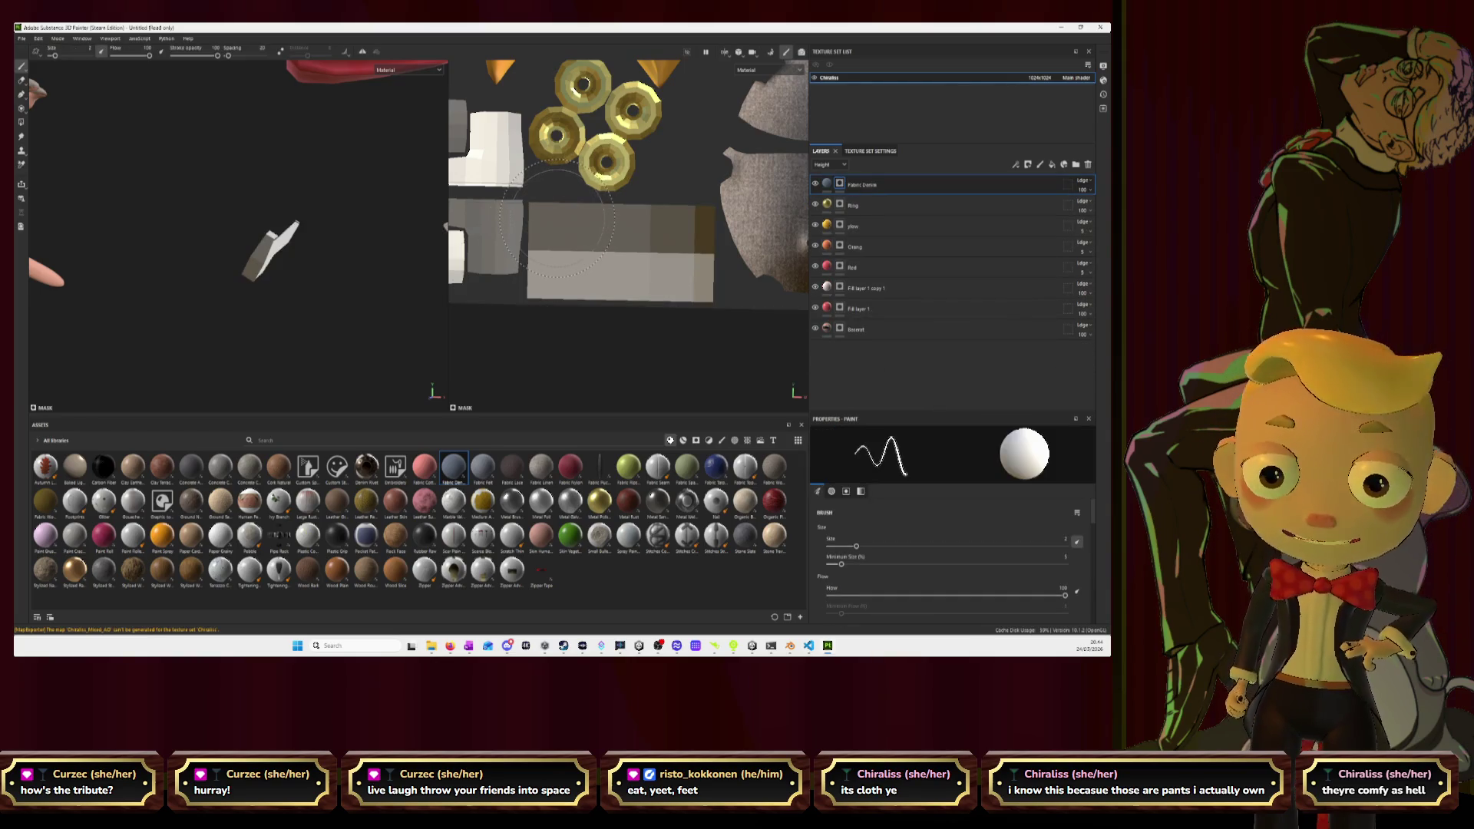
Paint denim onto the strip's lower-left and darken the weft and warp yarns to dark blue.
mouse_move(598, 272)
left_mouse_down()
mouse_move(614, 276)
mouse_move(561, 272)
mouse_move(574, 277)
mouse_move(572, 229)
mouse_move(707, 222)
mouse_move(702, 272)
mouse_move(656, 295)
mouse_move(713, 246)
mouse_move(706, 221)
left_mouse_up()
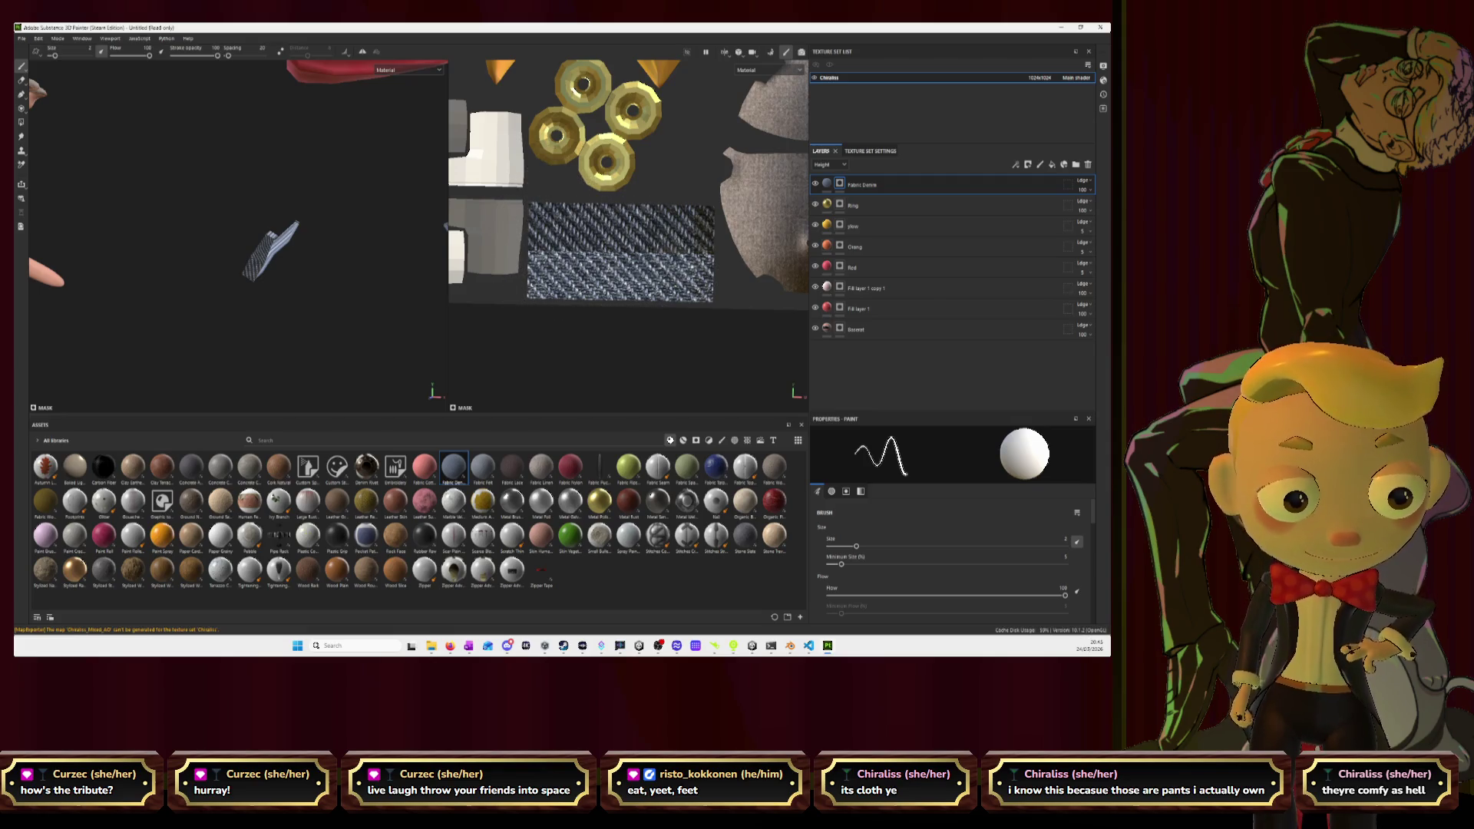
left_click(916, 186)
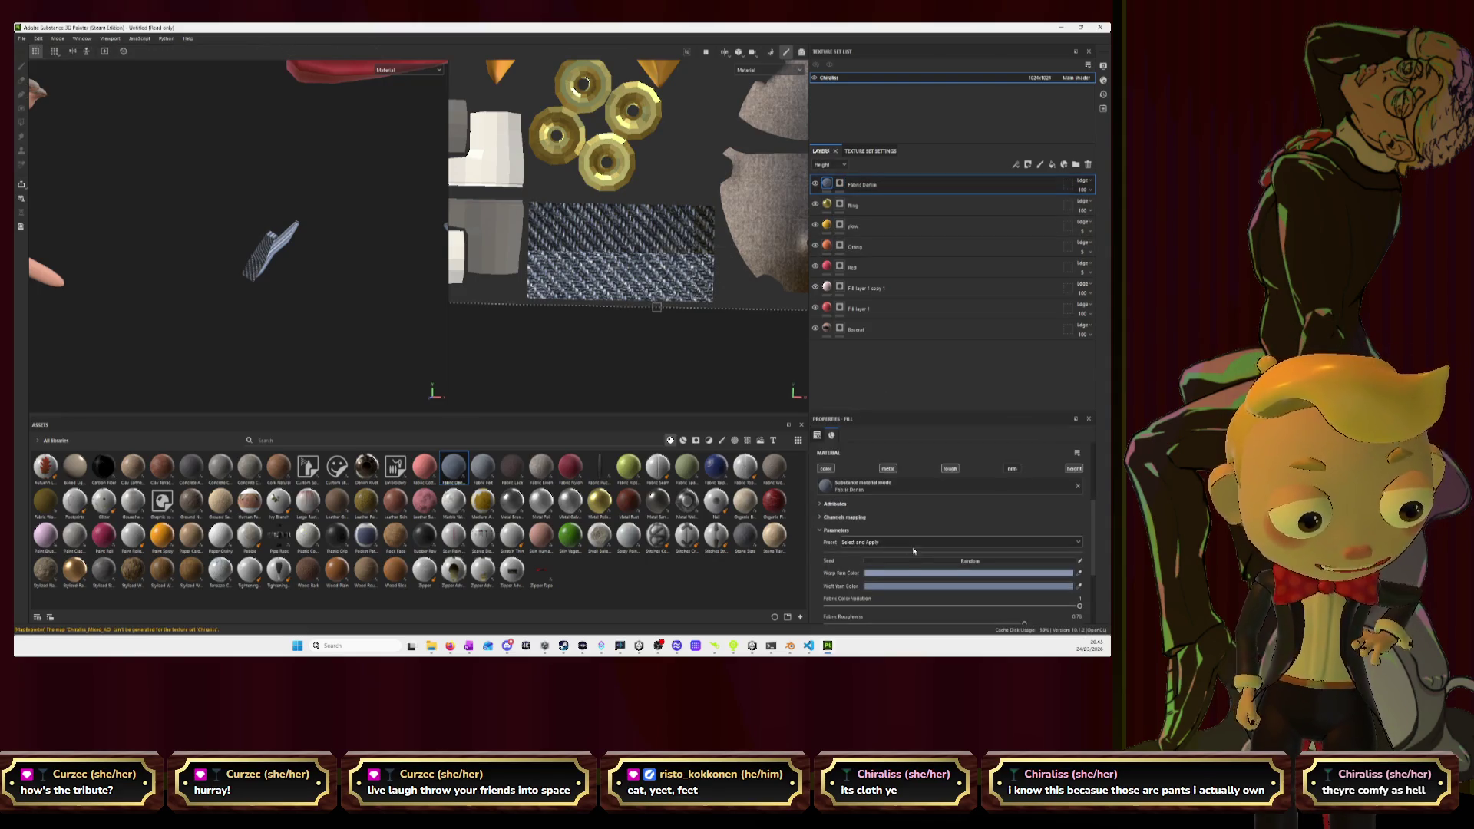
left_click(909, 573)
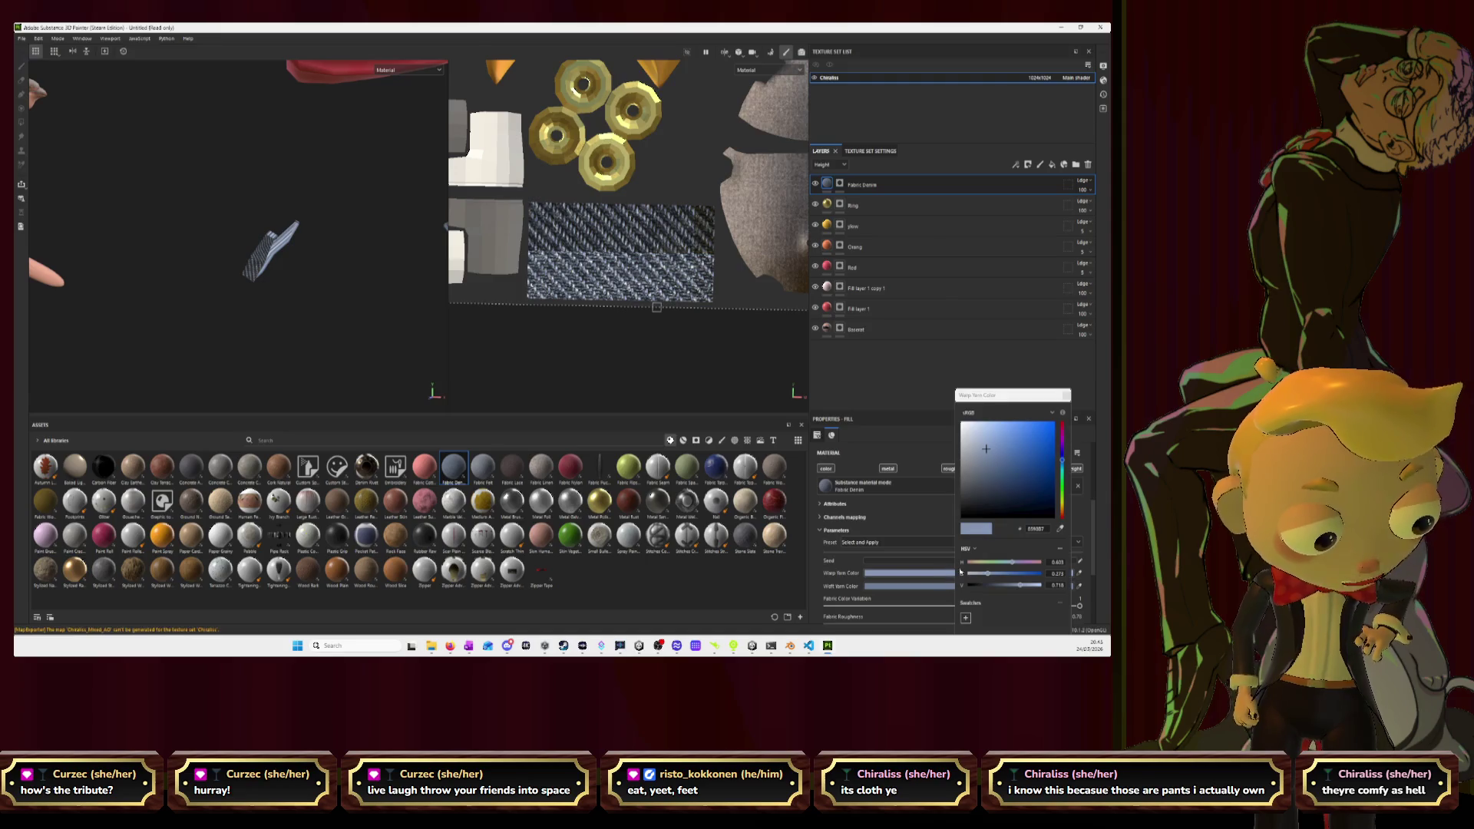
left_click(899, 590)
left_click_drag(971, 485, 994, 513)
left_click(932, 574)
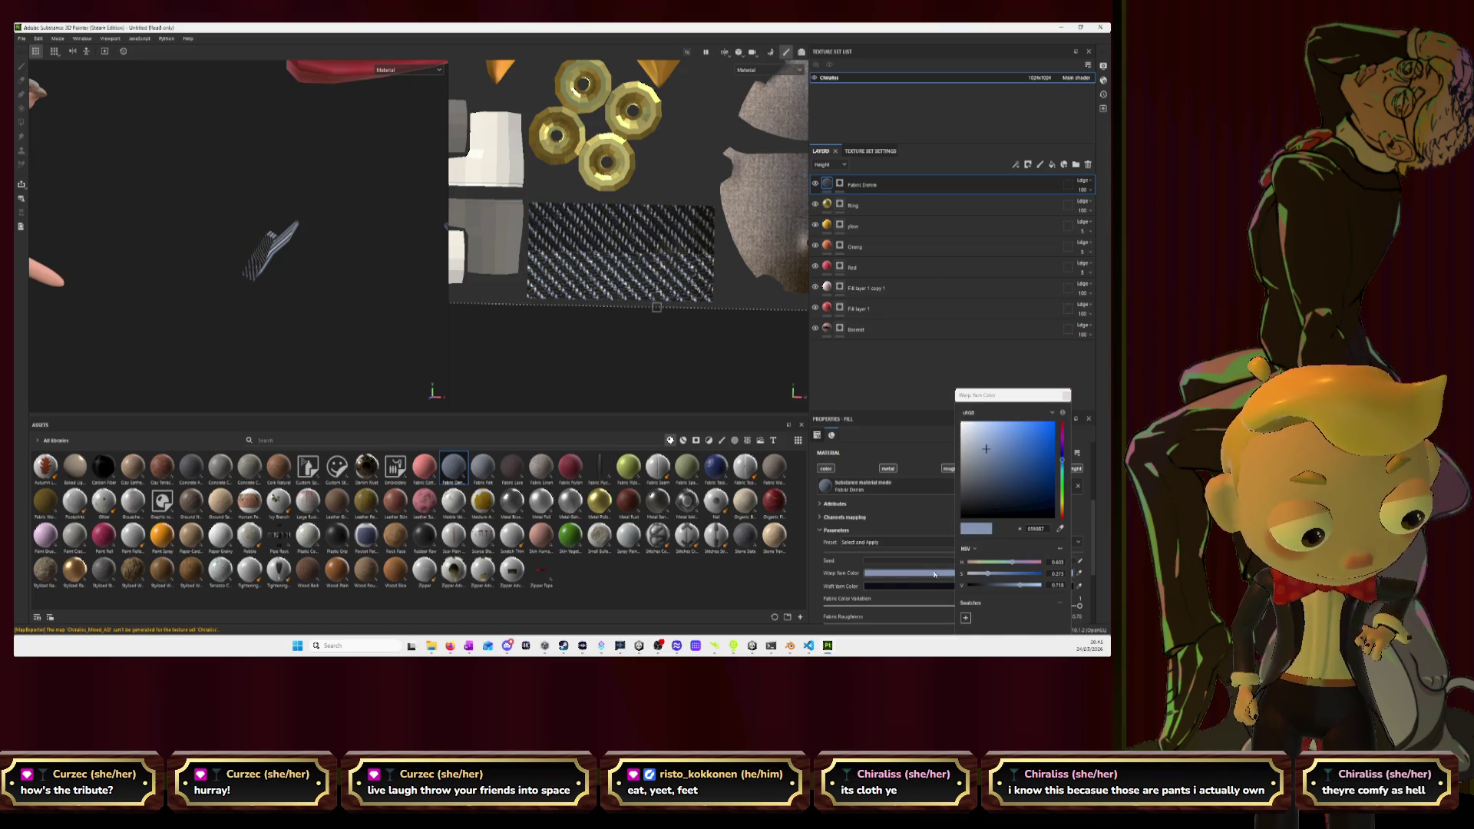
left_click_drag(987, 448, 977, 505)
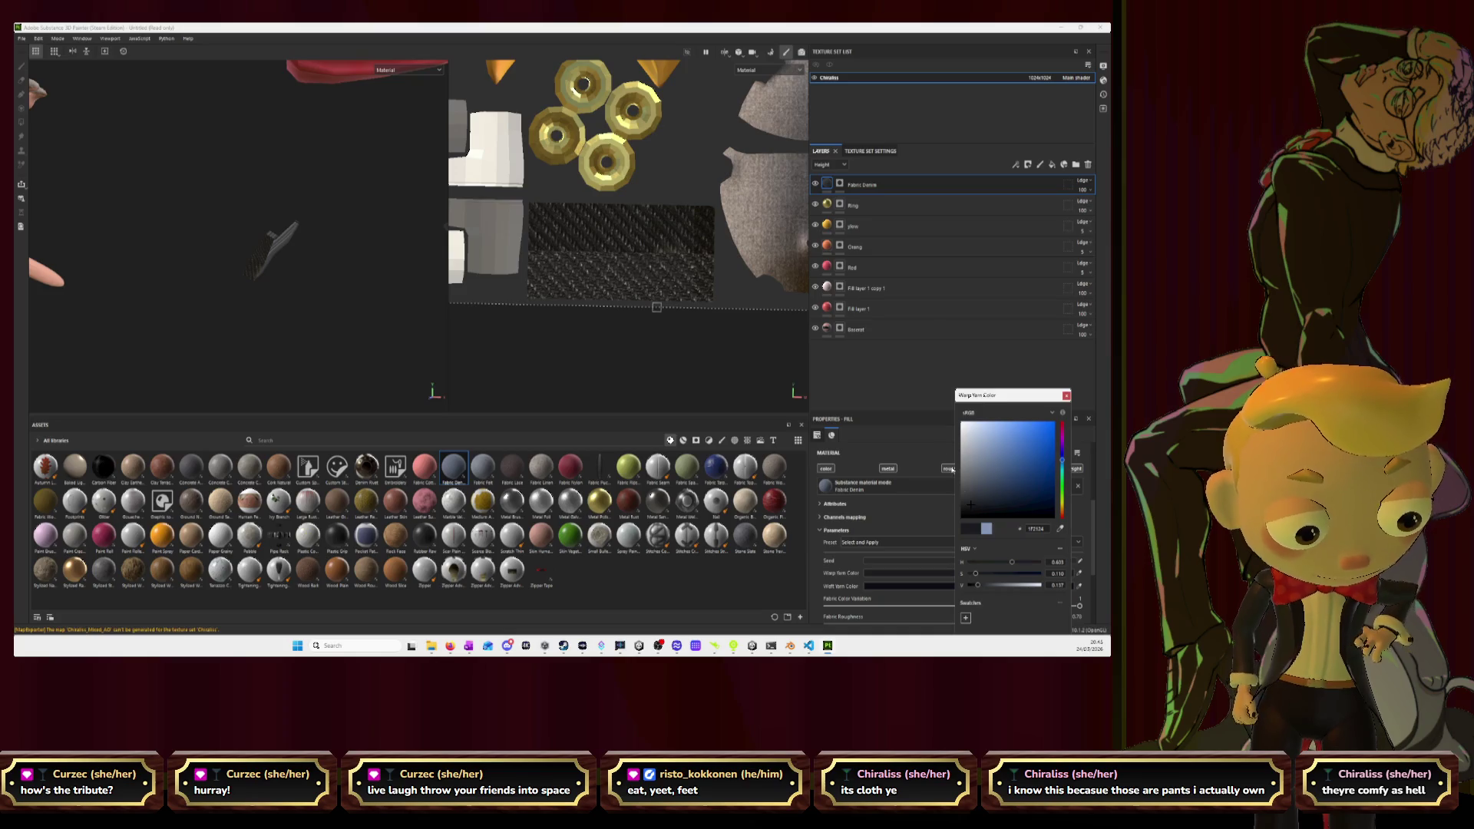
Set the denim UV tiling to 4.59, then switch over to Blender.
scroll(860, 524, "up", 3)
scroll(875, 529, "up", 1)
left_click_drag(913, 539, 925, 540)
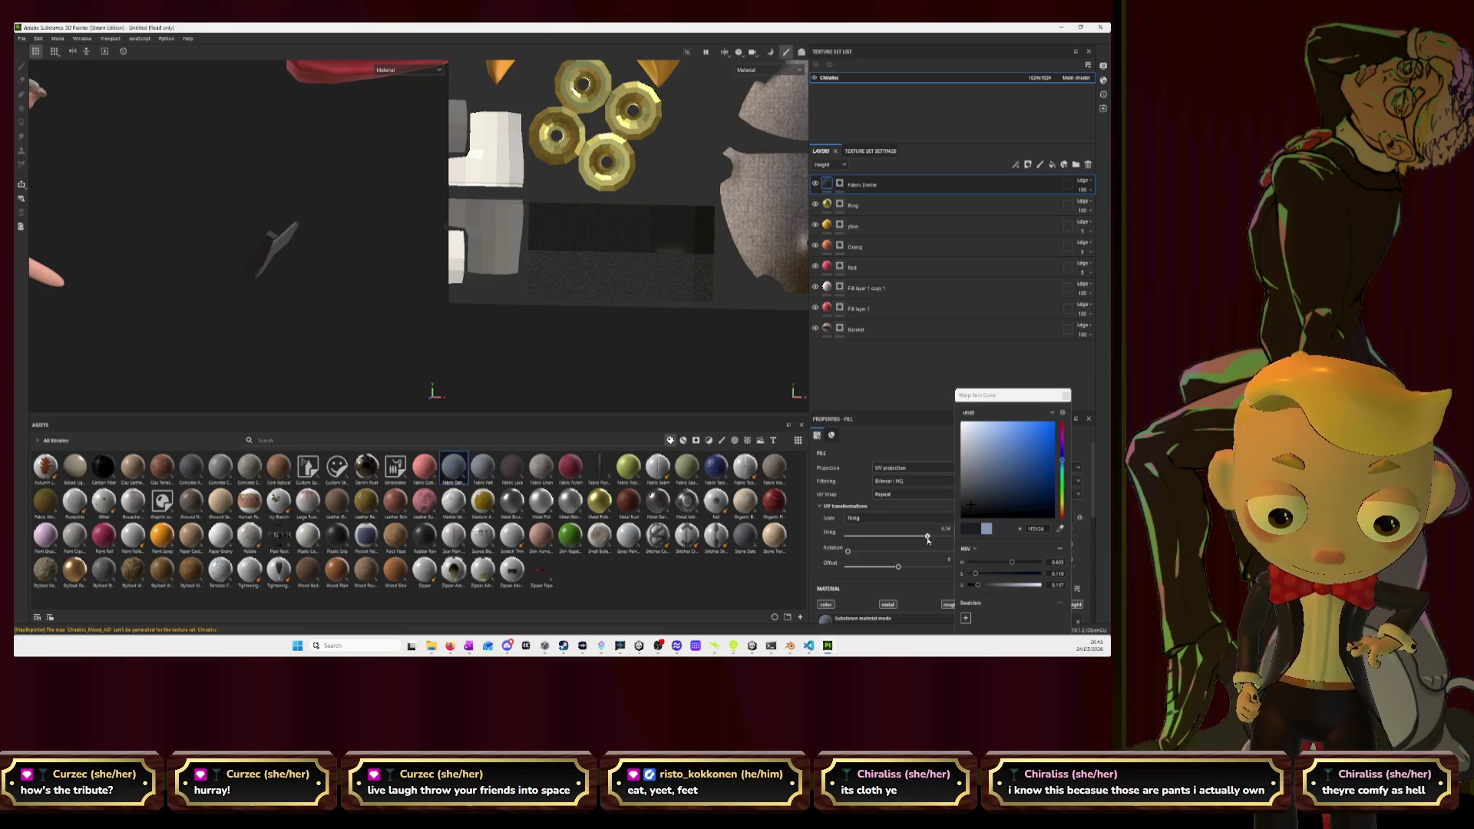
scroll(307, 286, "down", 5)
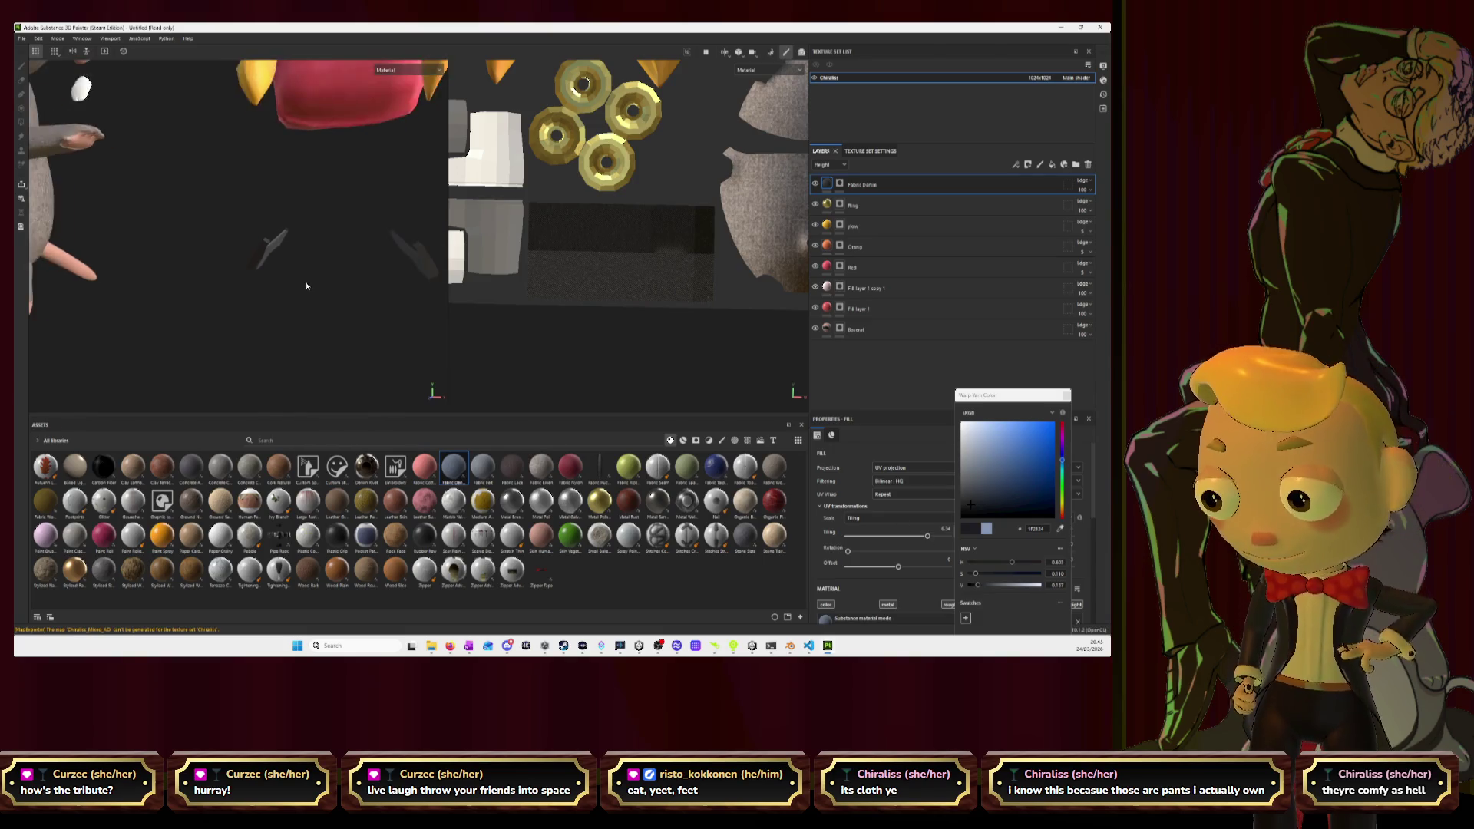
mouse_move(305, 284)
middle_mouse_down()
mouse_move(338, 279)
mouse_move(326, 275)
middle_mouse_up()
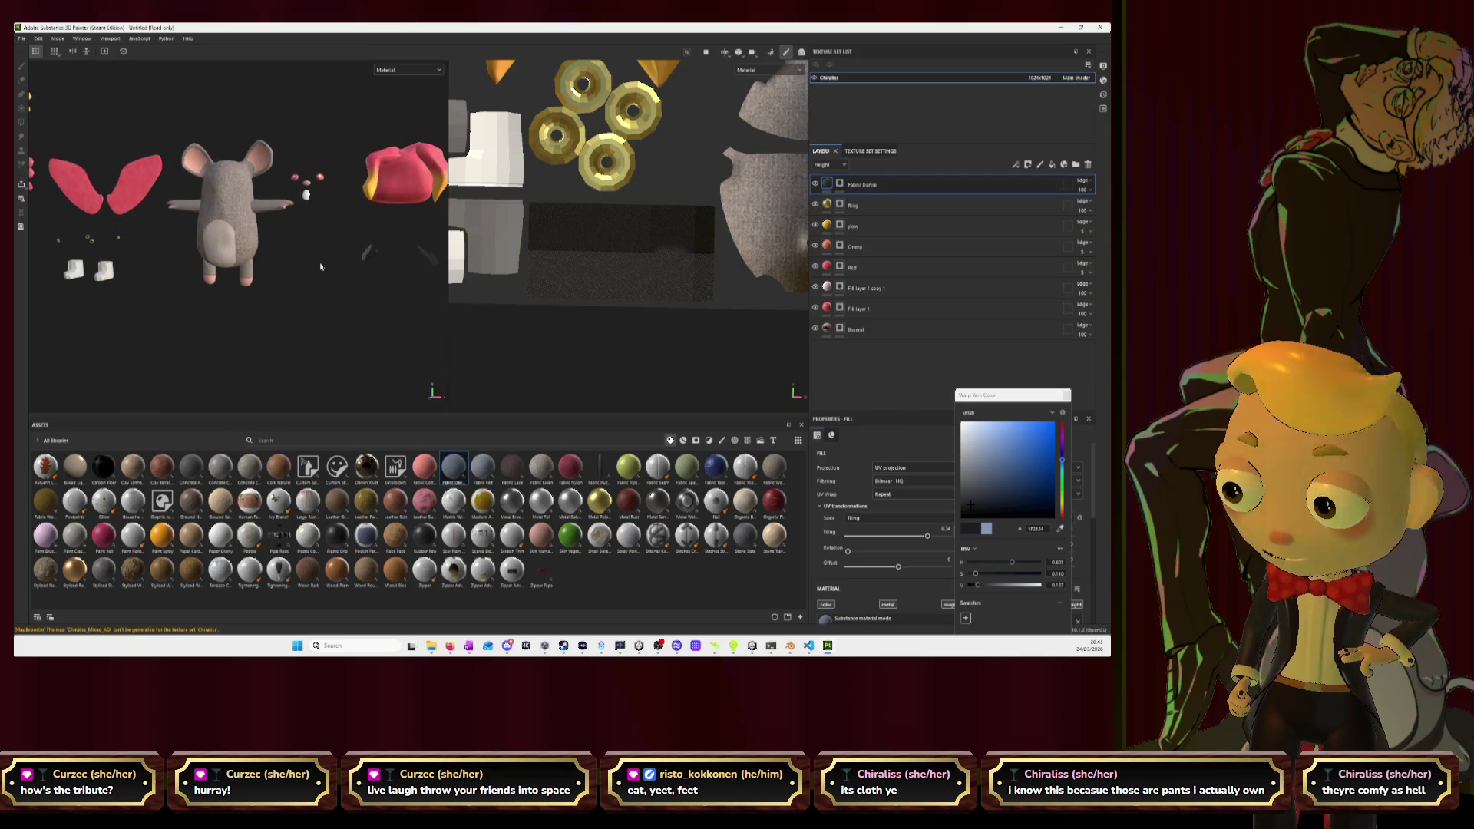
key("alt+Tab")
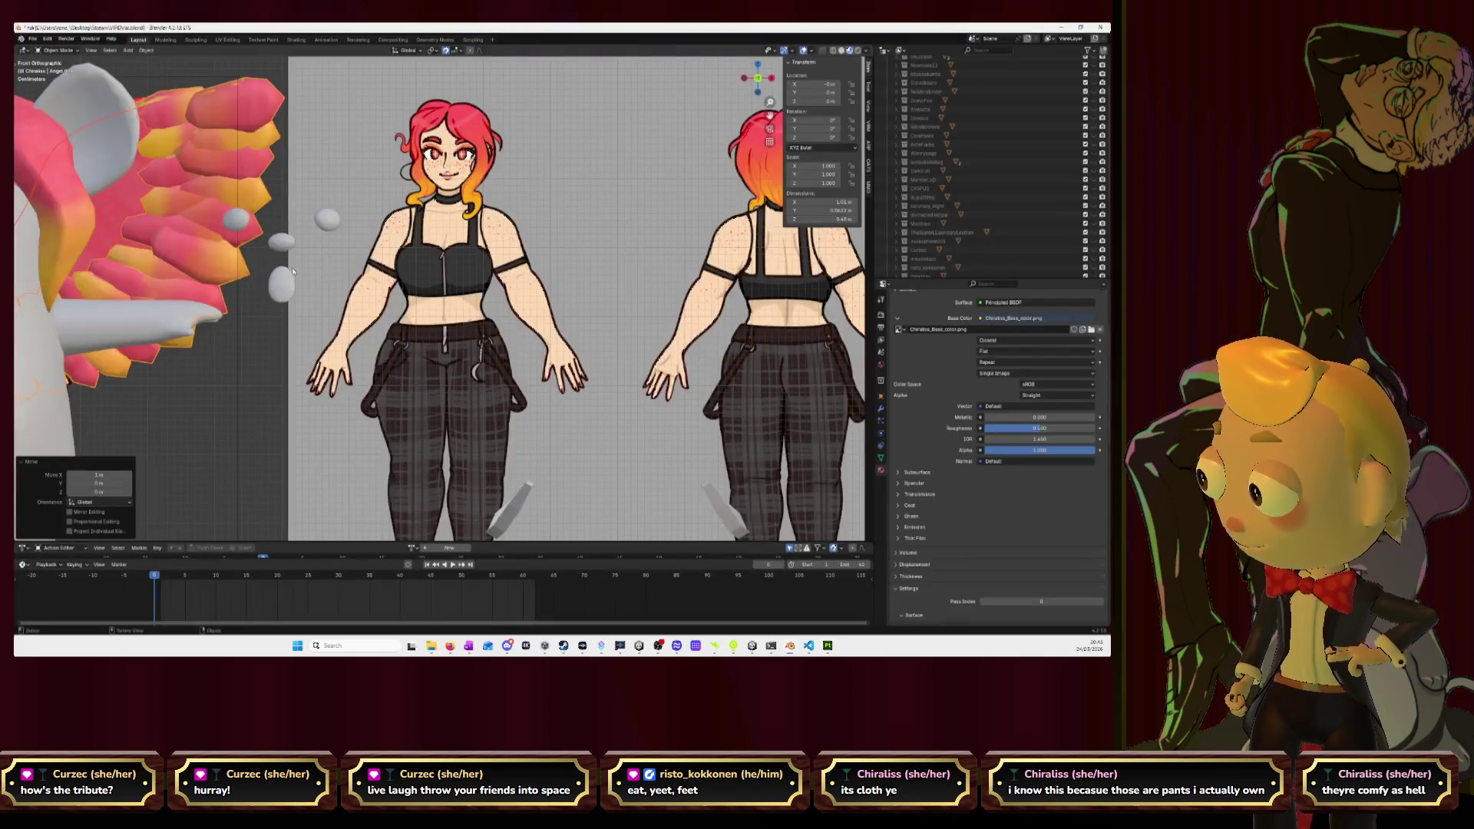
Inspect the reference sheet's boots and laces from below and front, then return to Substance 3D Painter.
scroll(446, 237, "down", 5)
key("ctrl+KP_7")
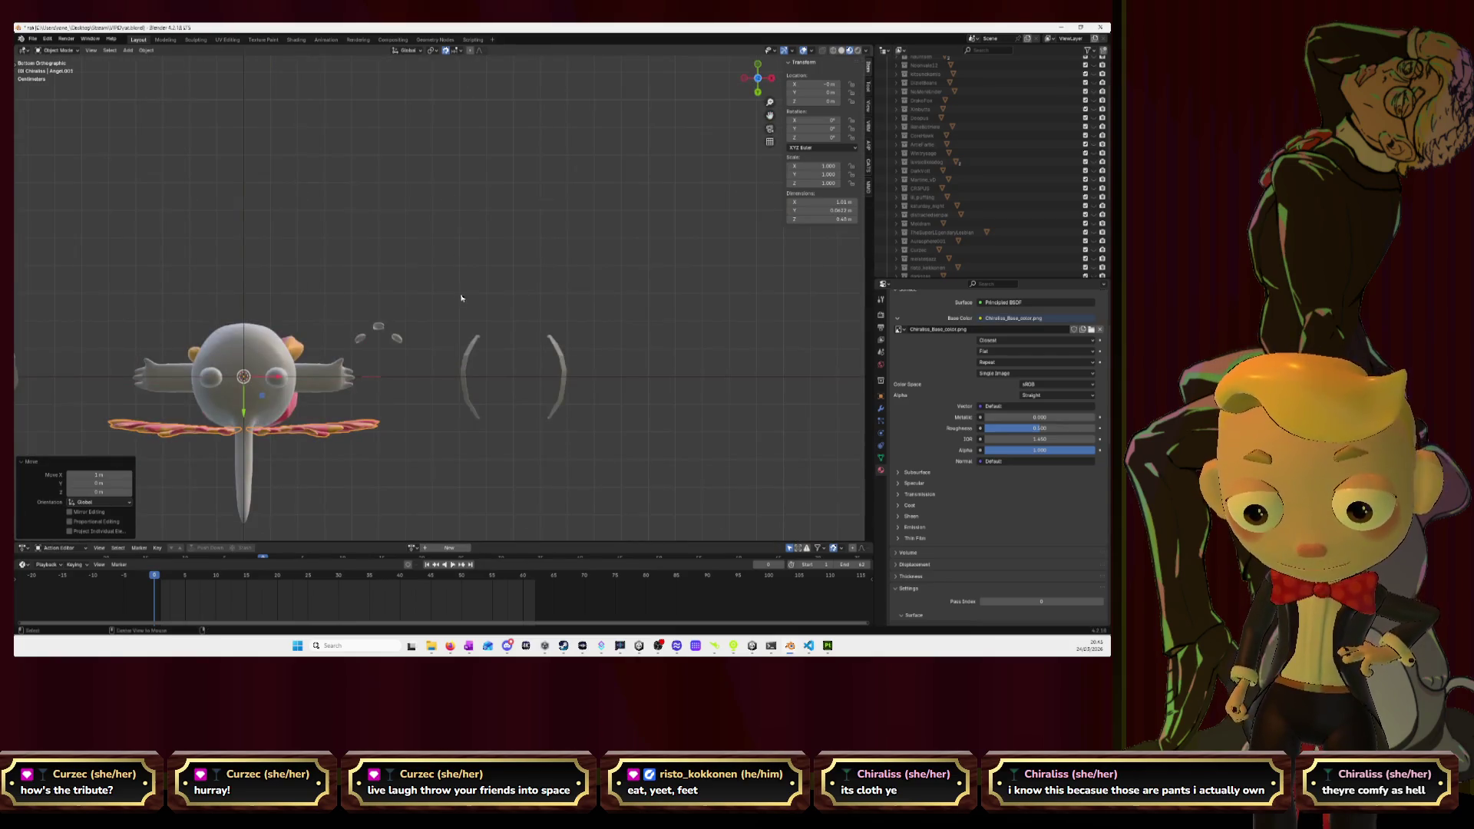
key("KP_1")
scroll(534, 185, "up", 3)
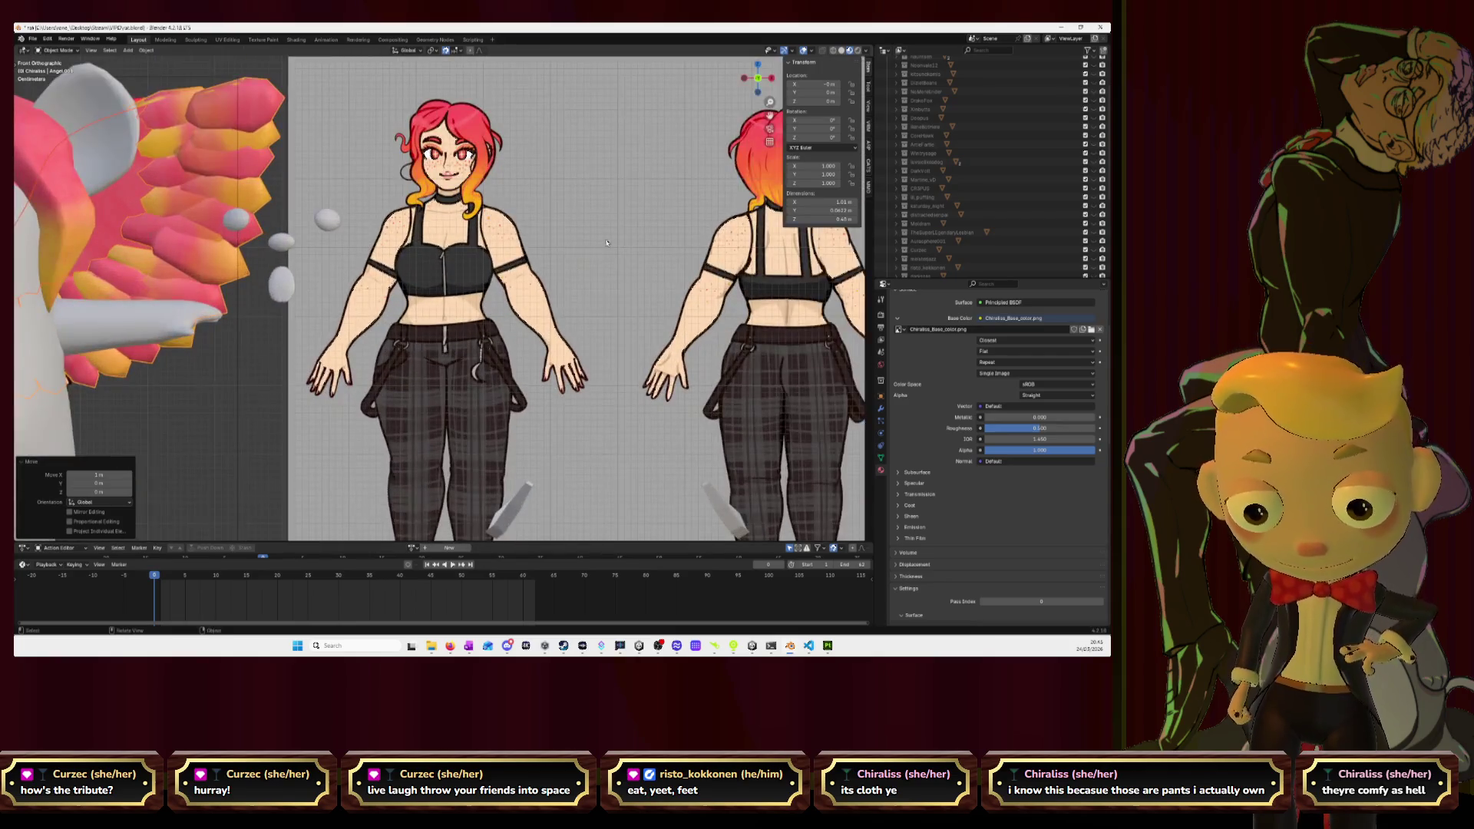
scroll(522, 255, "down", 10, "shift")
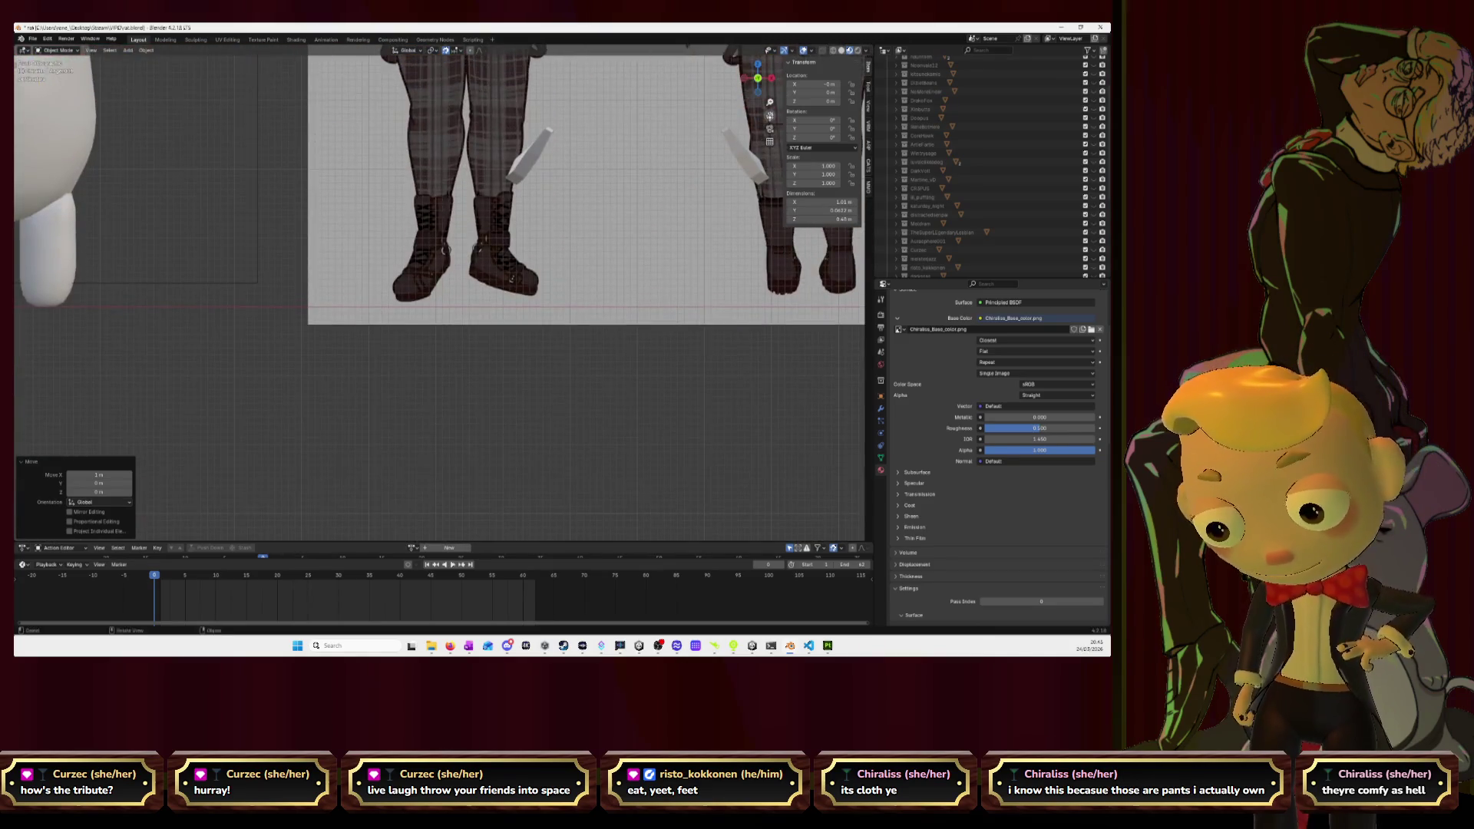
scroll(522, 255, "up", 2)
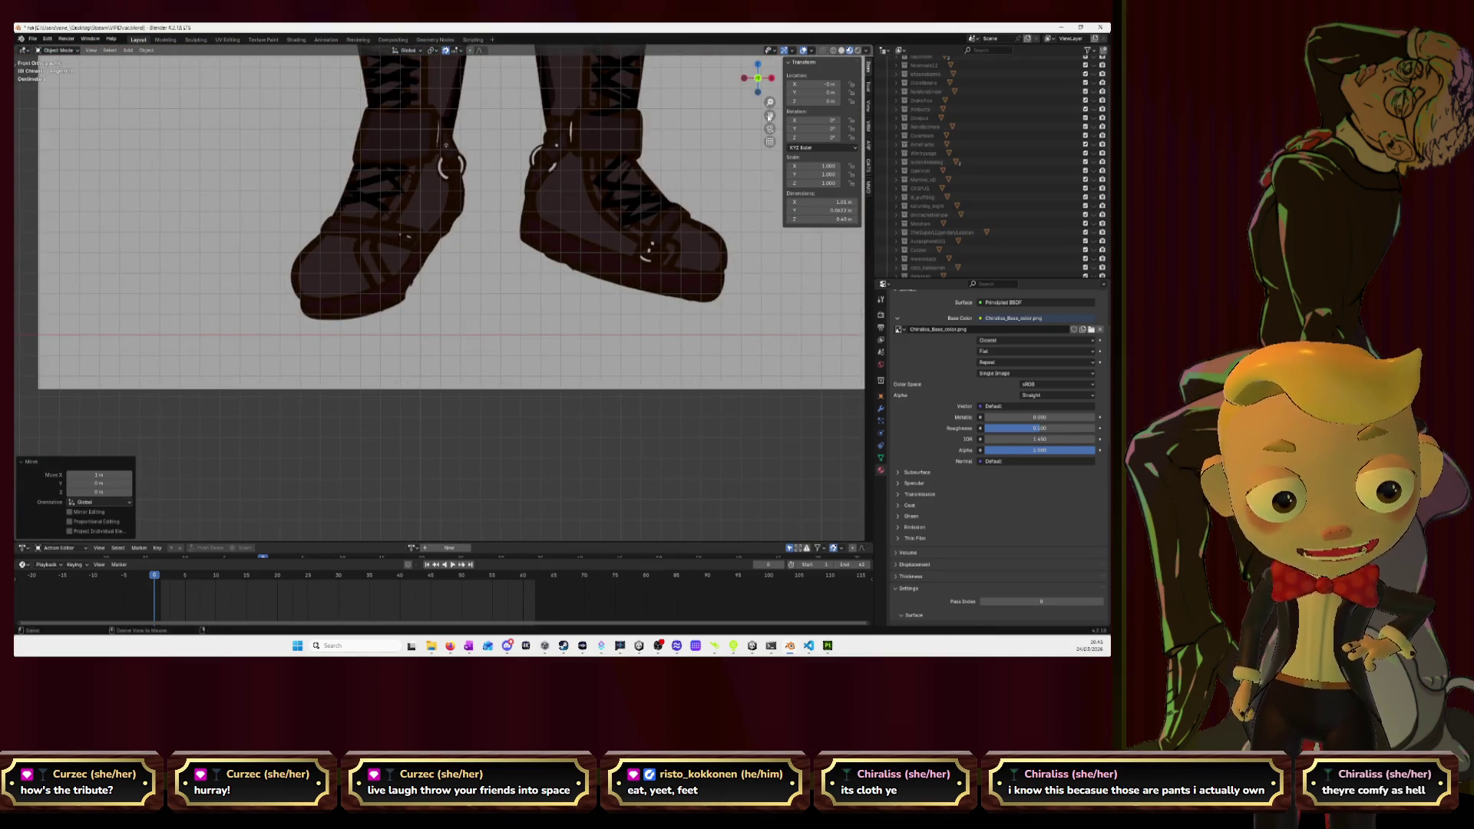
left_click_drag(769, 115, 753, 137)
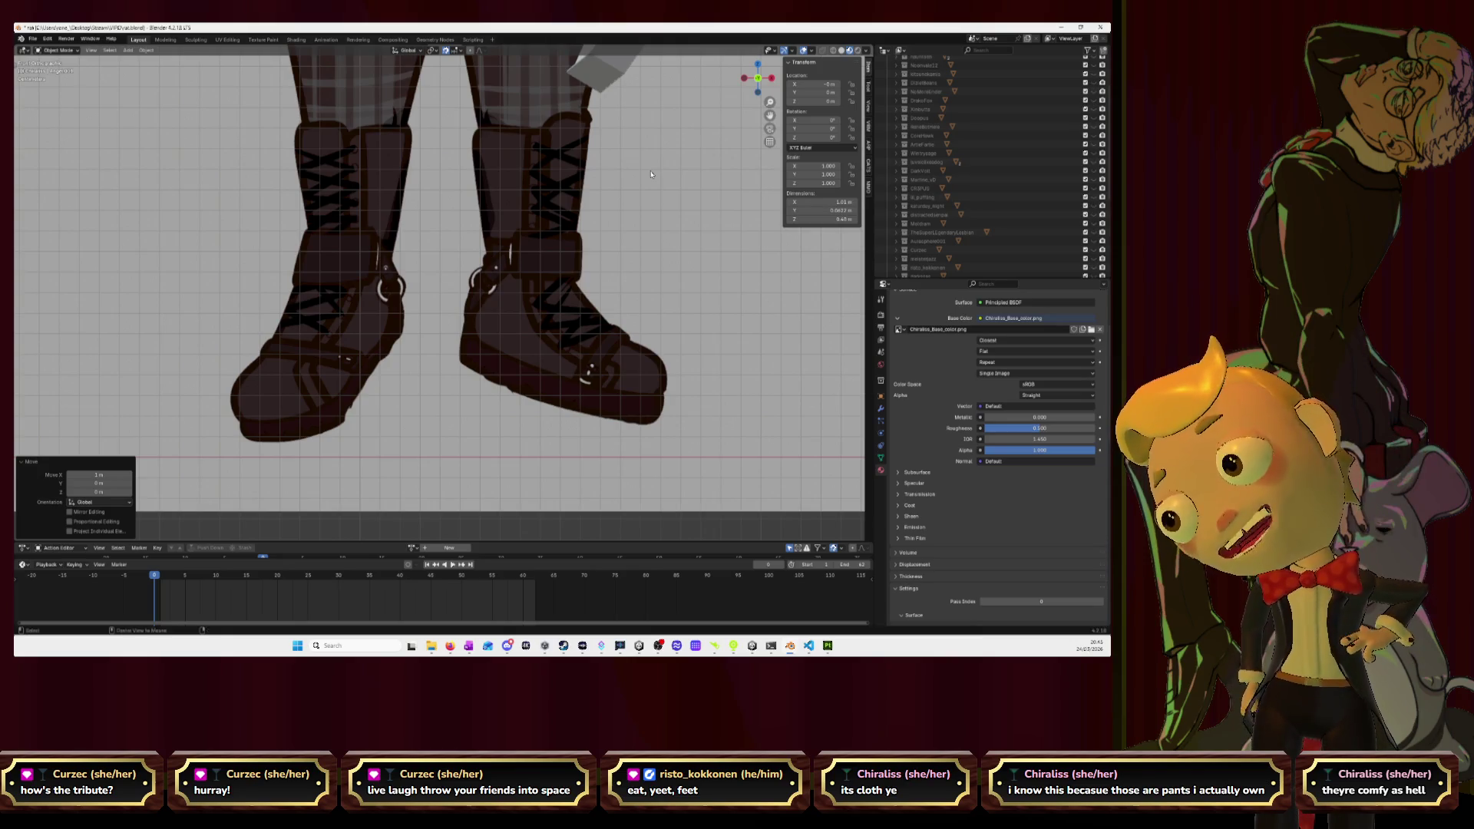
key("alt+Tab")
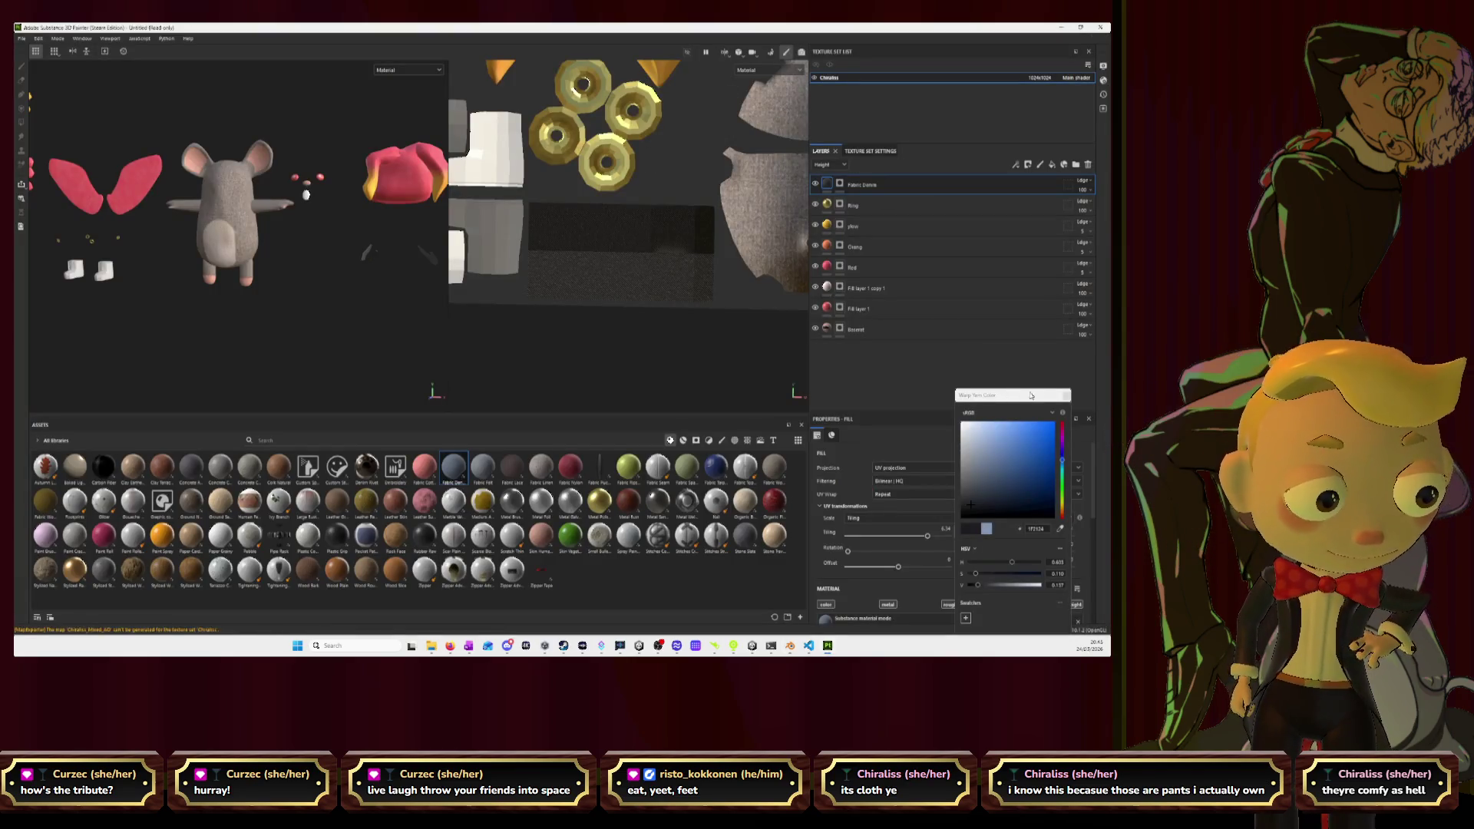
Add a Leather Grain fill layer with deep brown Color and dark Hand Tipped Color.
left_click(911, 377)
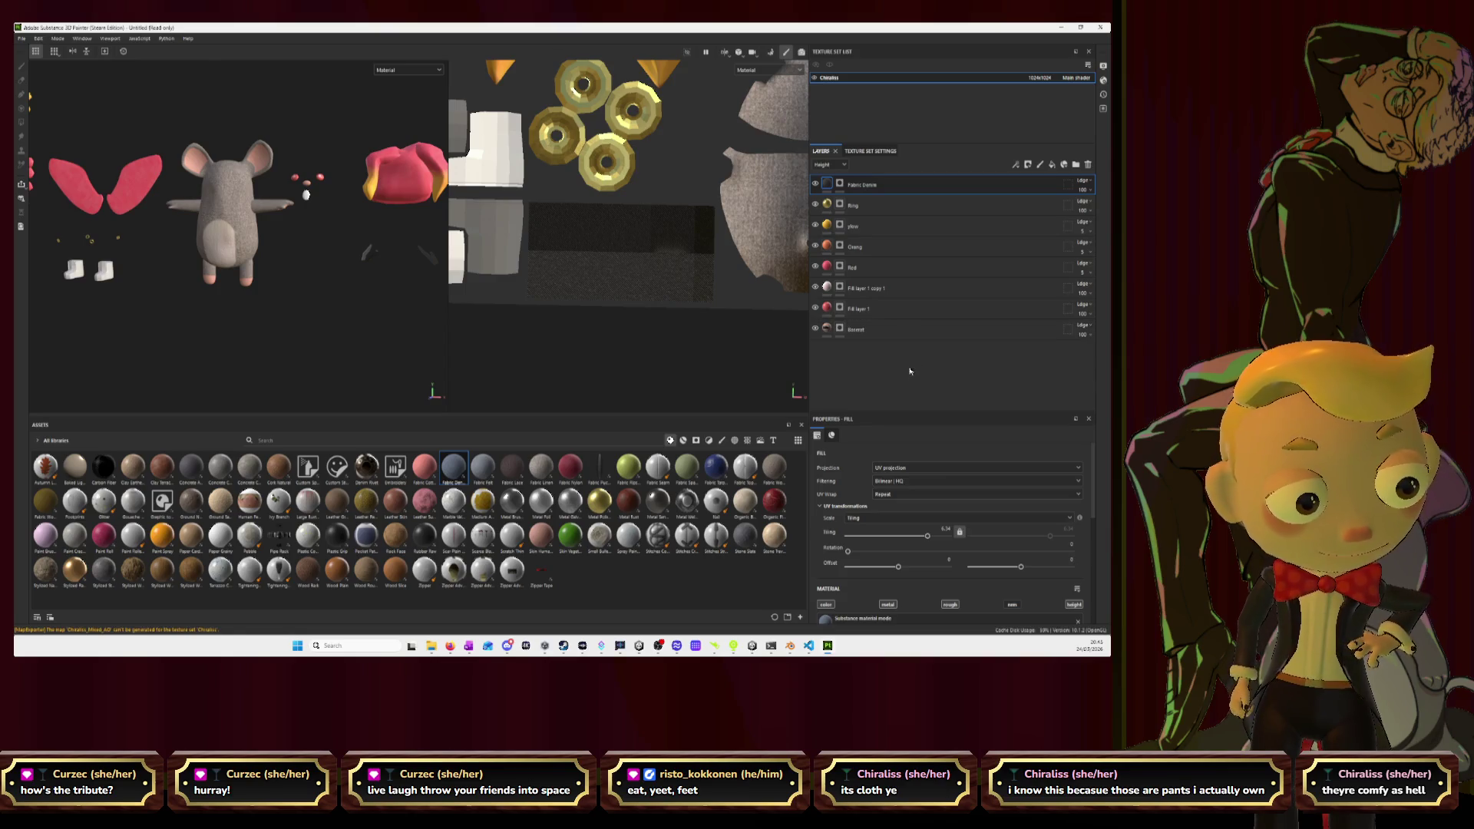
scroll(381, 287, "down", 3)
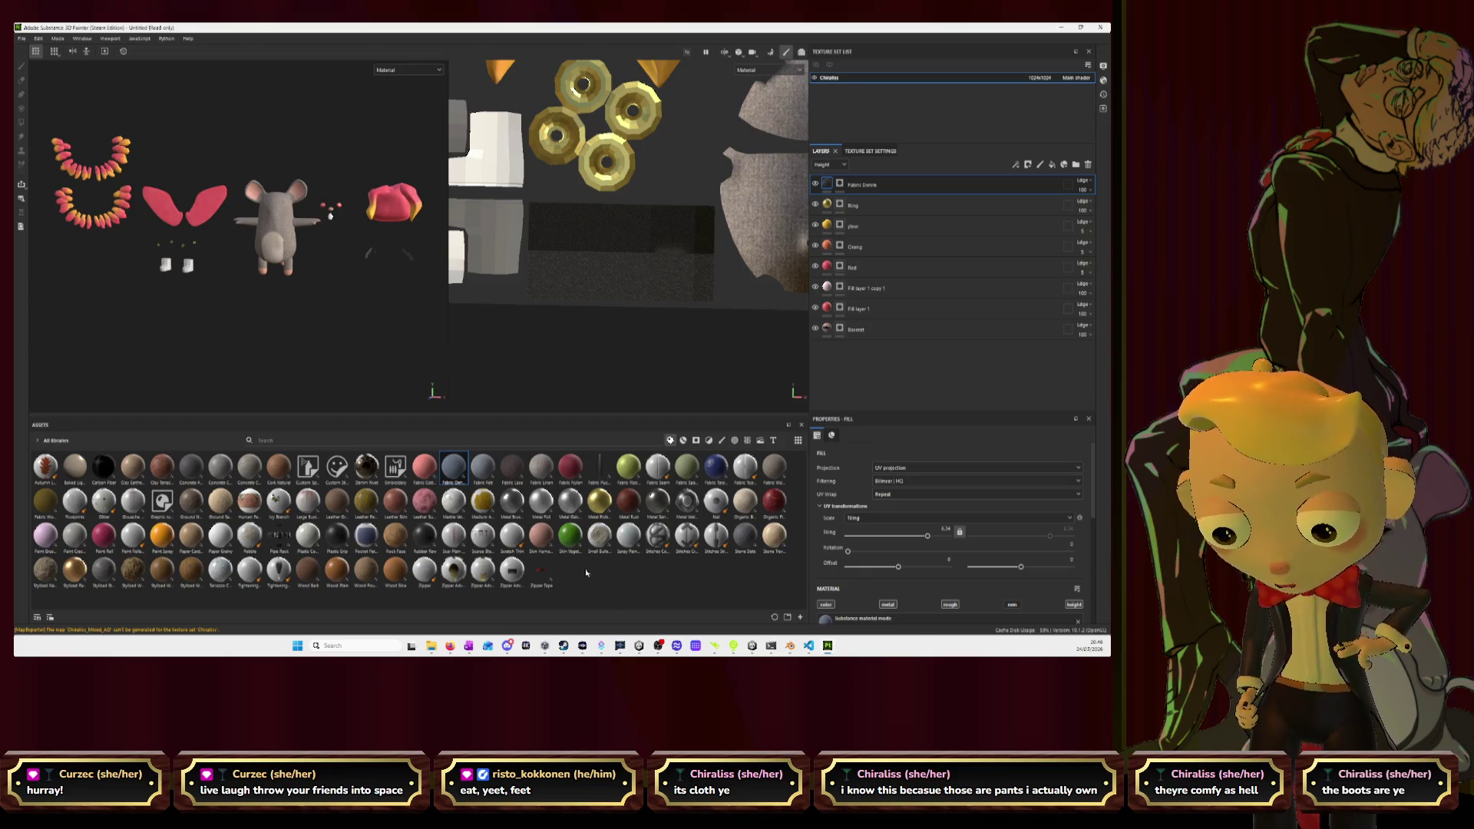
mouse_move(338, 510)
left_mouse_down()
mouse_move(868, 400)
mouse_move(875, 359)
left_mouse_up()
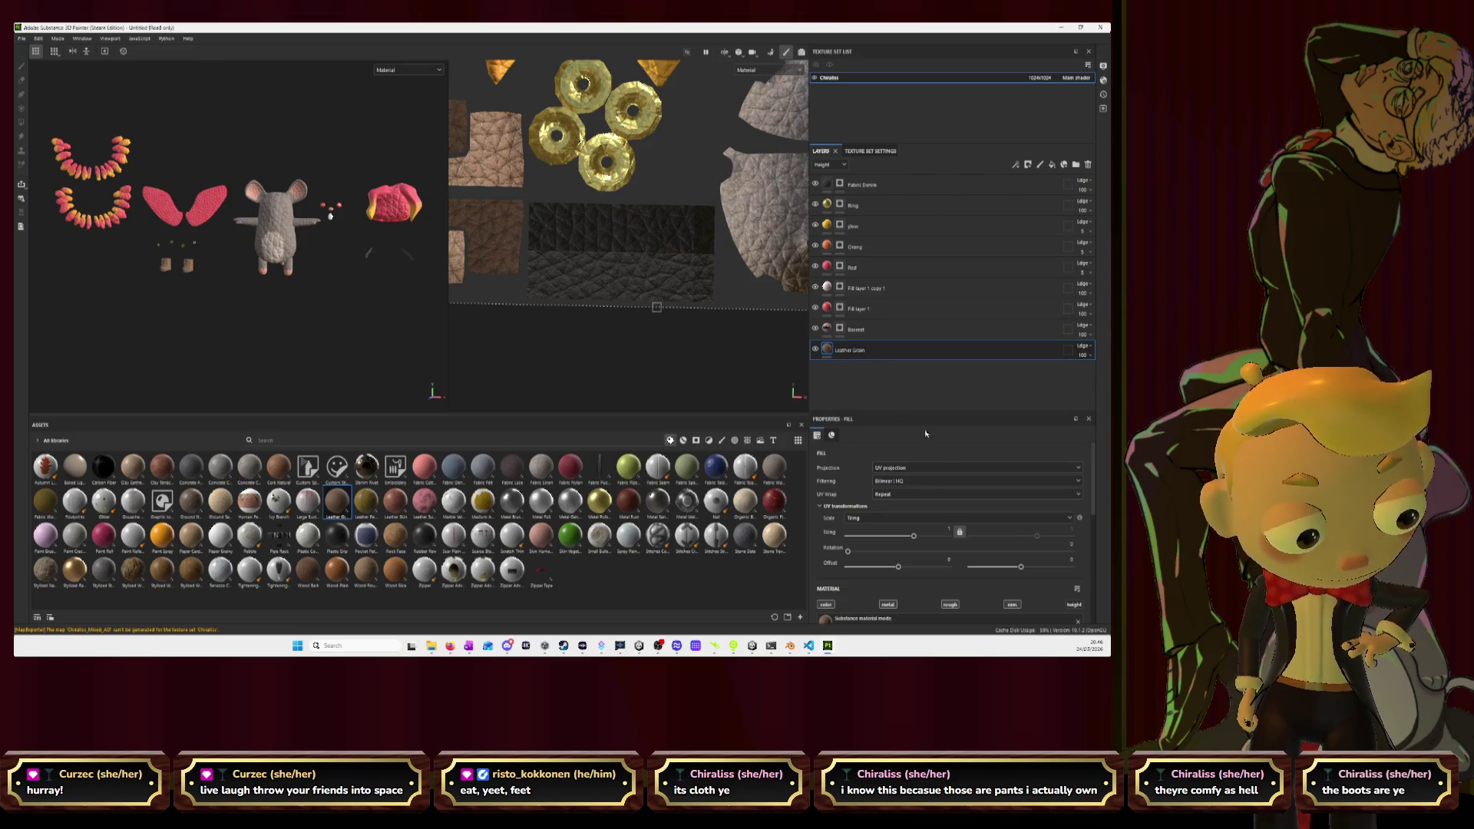
scroll(961, 543, "down", 5)
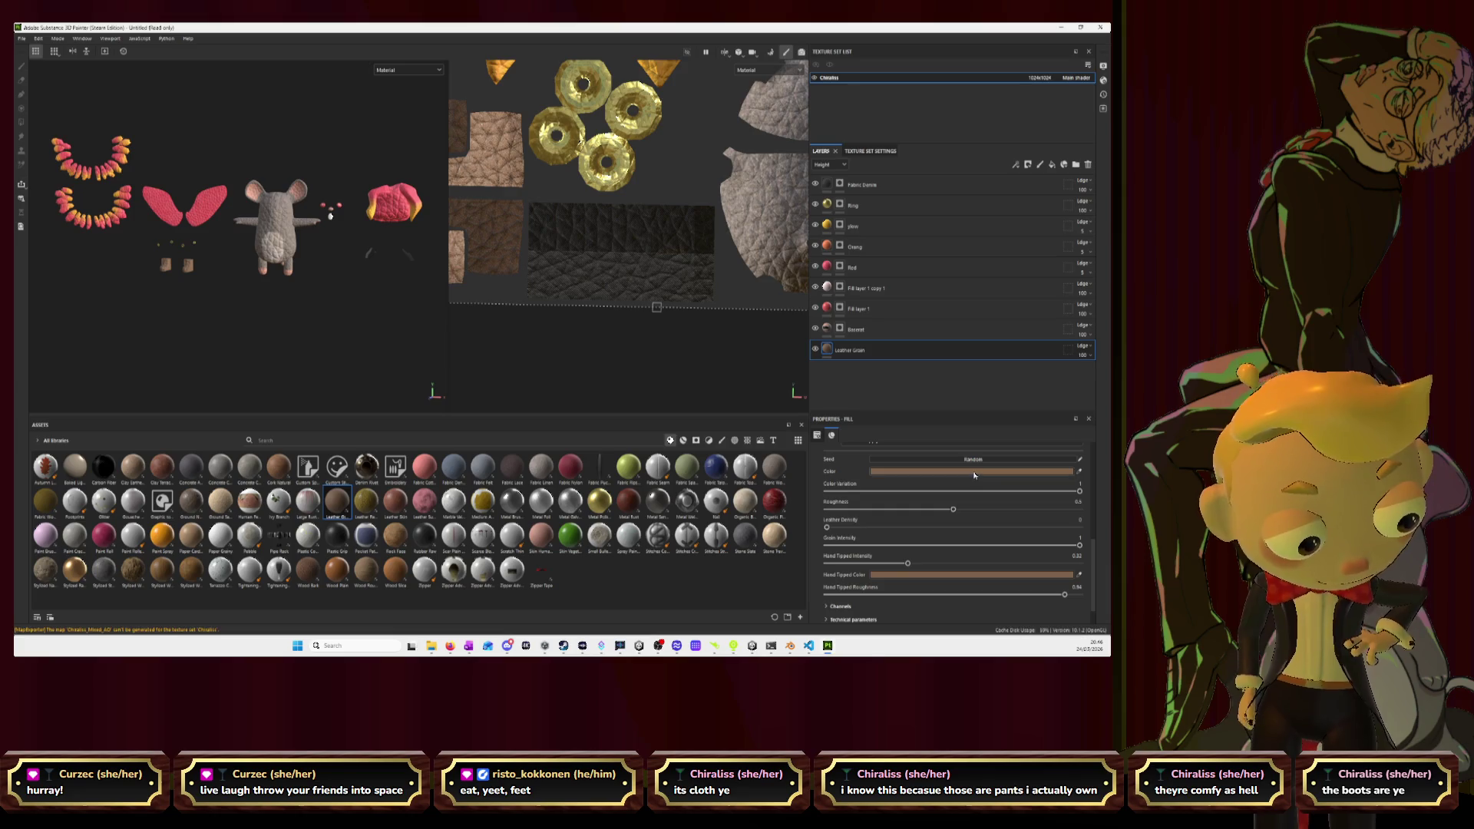
left_click(974, 472)
left_click_drag(1001, 474, 1004, 507)
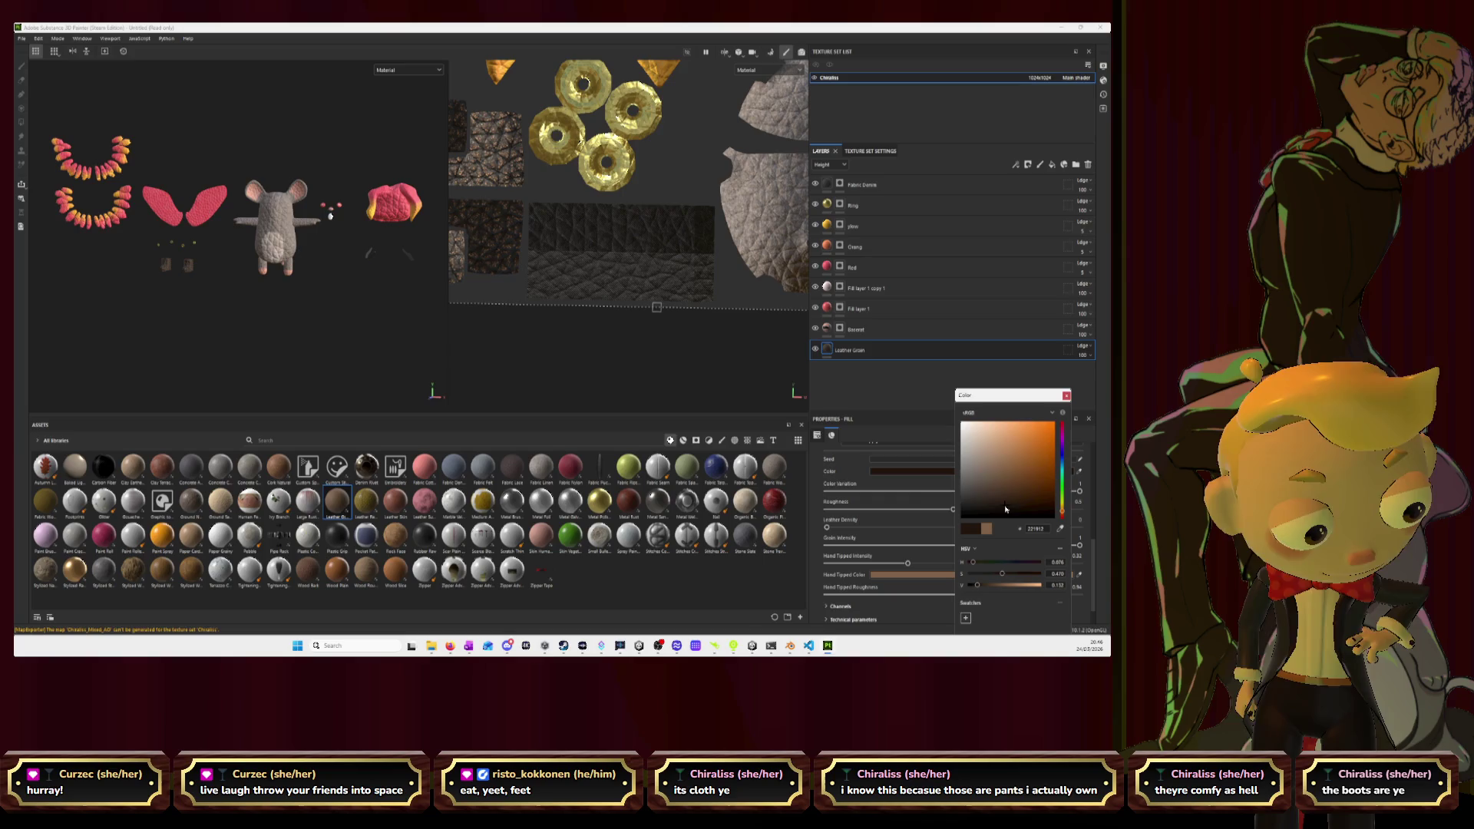
left_click(921, 576)
mouse_move(1021, 503)
left_mouse_down()
mouse_move(1032, 496)
mouse_move(977, 499)
left_mouse_up()
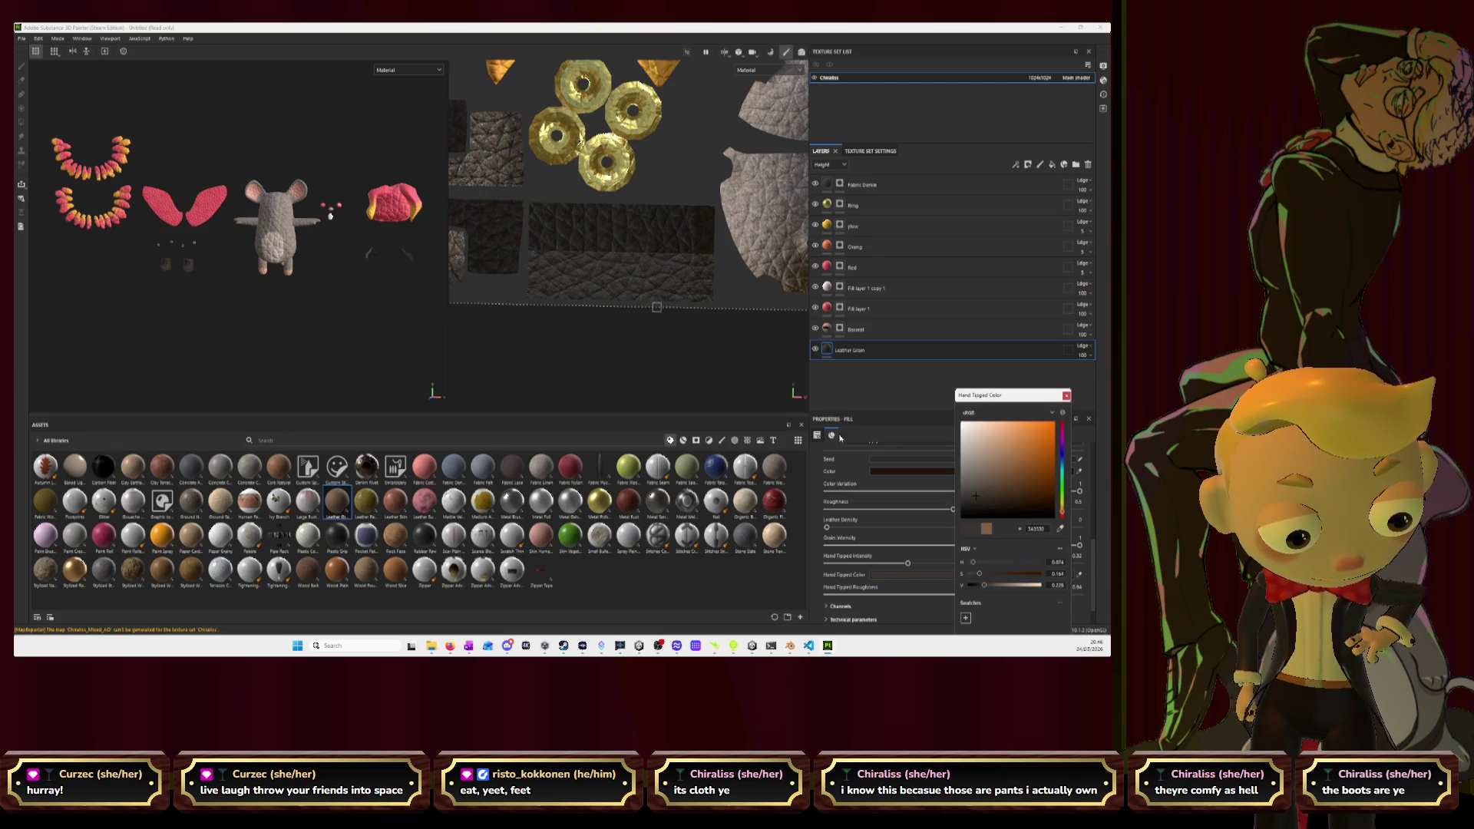
Move the Leather Grain layer just below Fabric Denim and raise its UV tiling to about 3.3.
left_click(897, 354)
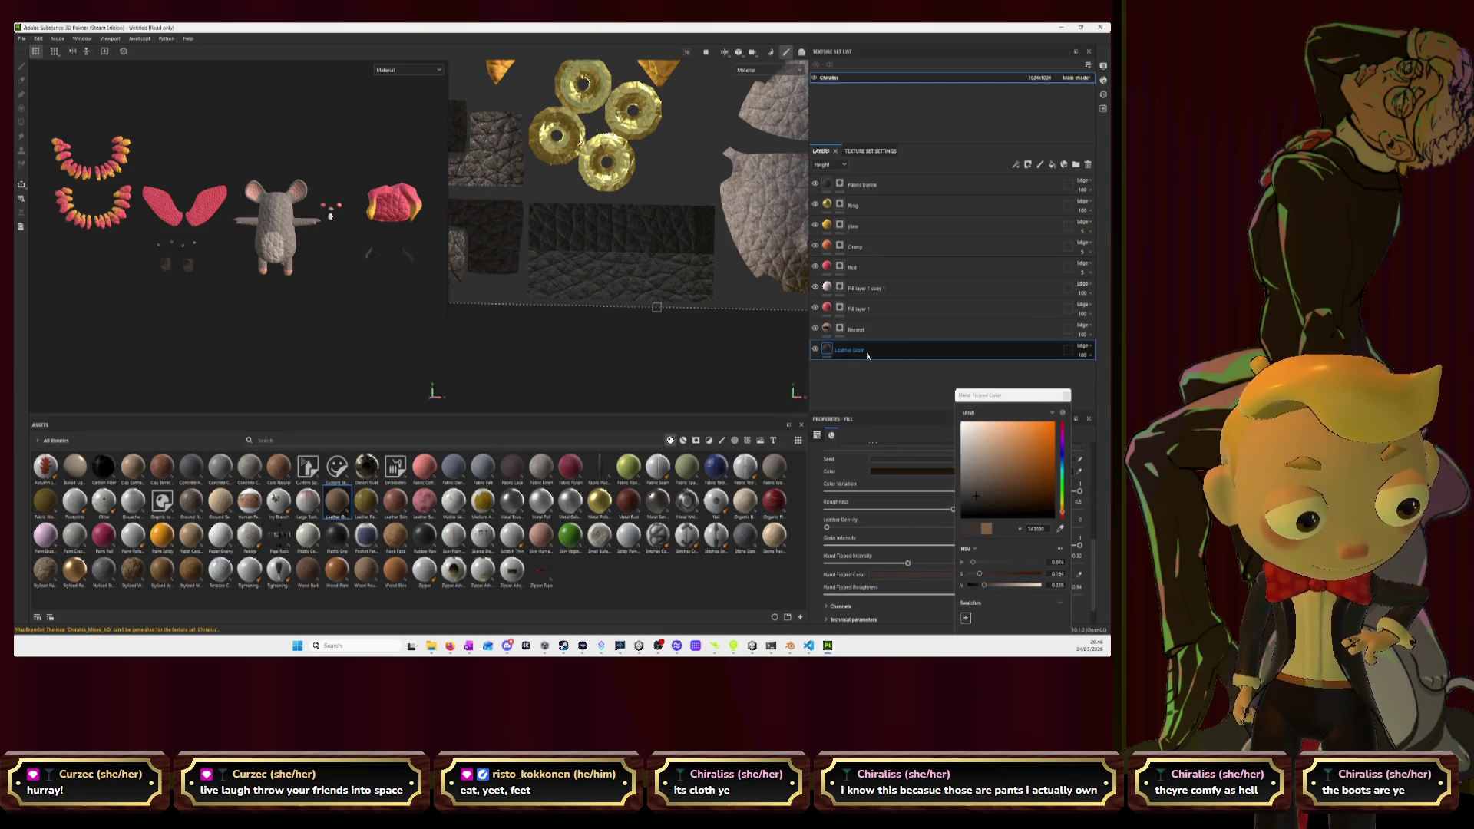
left_click_drag(899, 356, 905, 195)
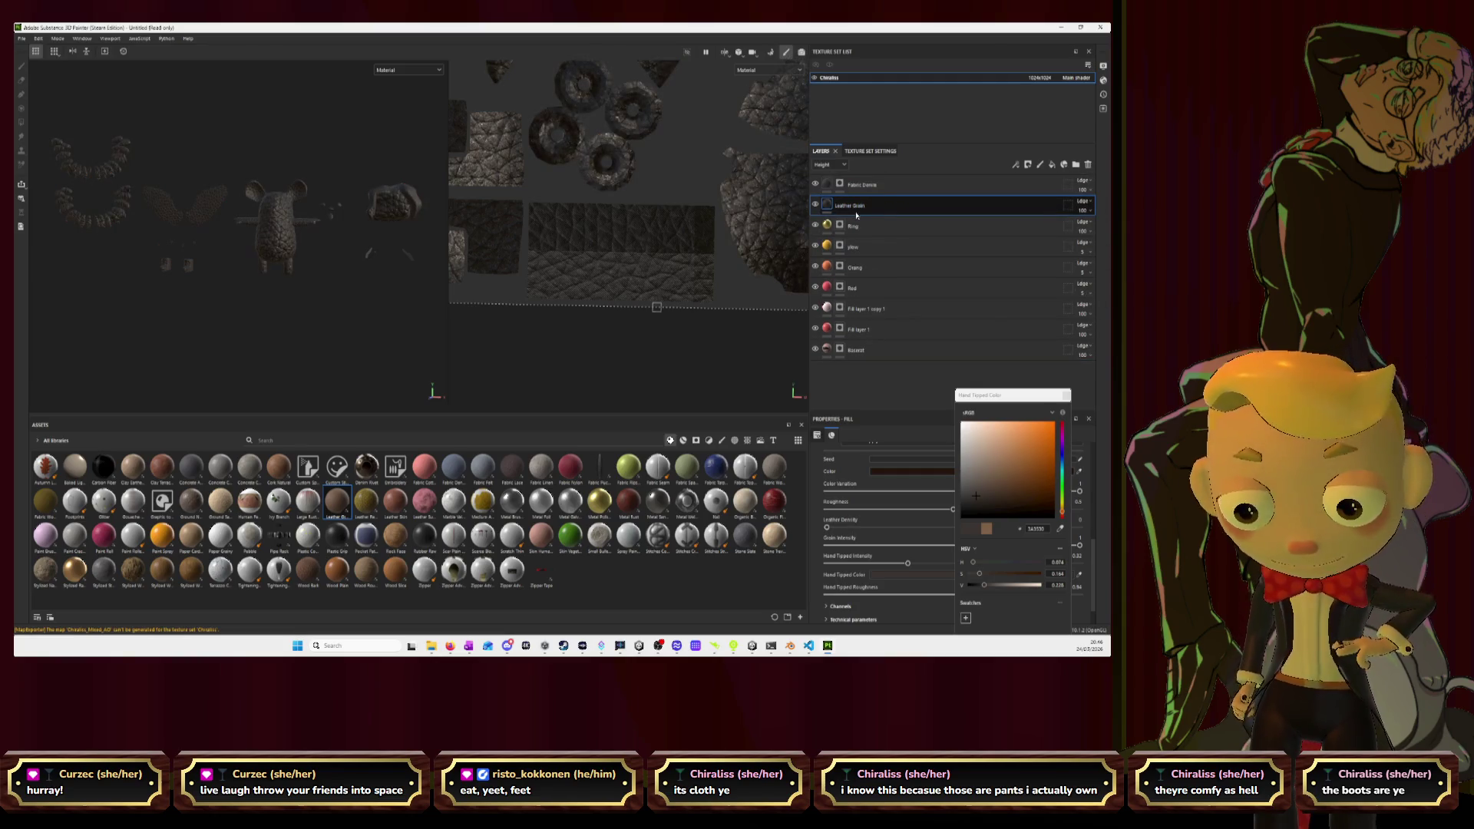
scroll(894, 490, "up", 5)
scroll(893, 490, "up", 3)
left_click_drag(914, 538, 921, 538)
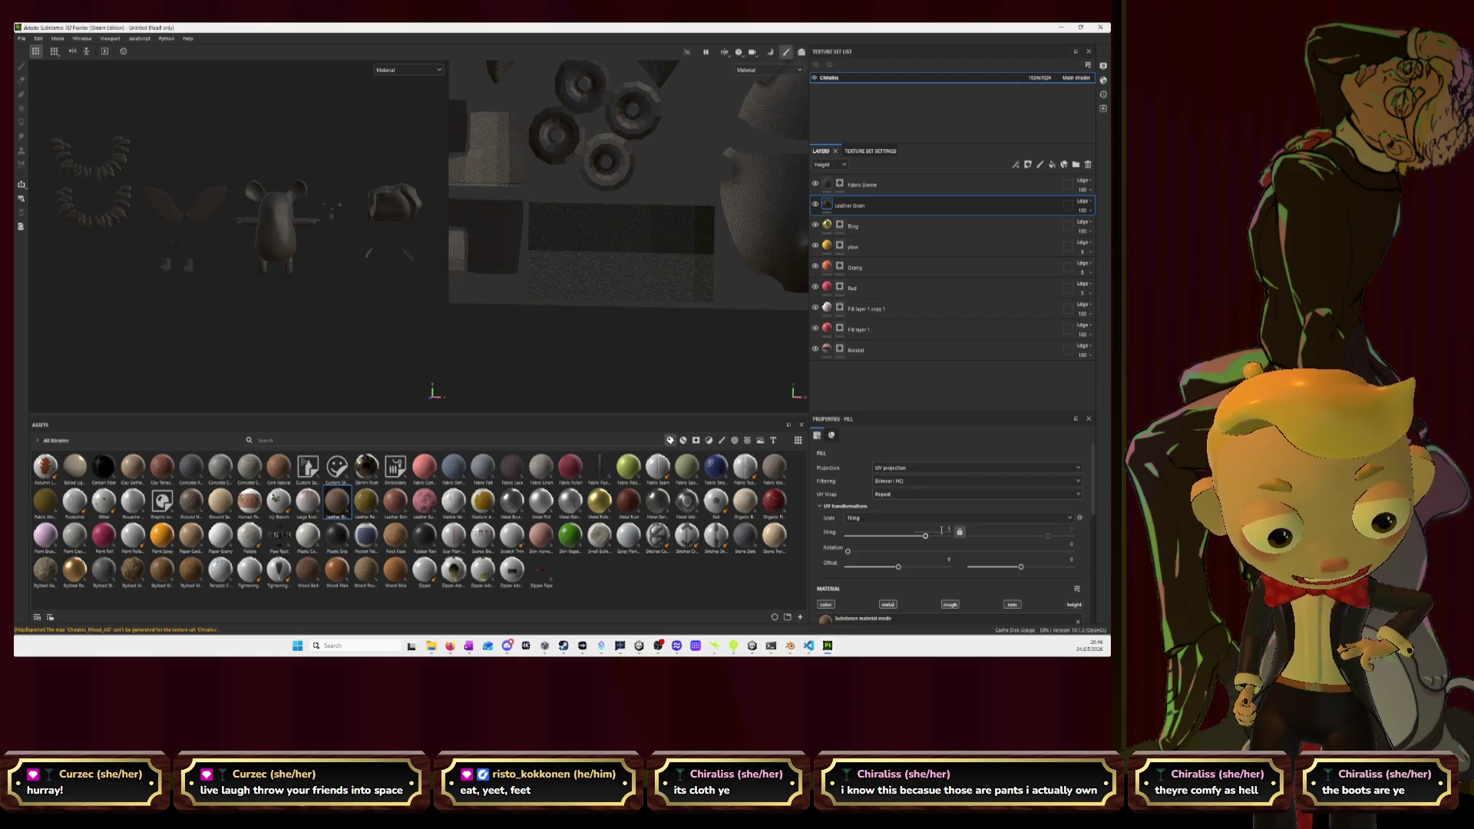
Add a black mask to the Leather Grain layer and paint leather onto the right boot.
right_click(881, 205)
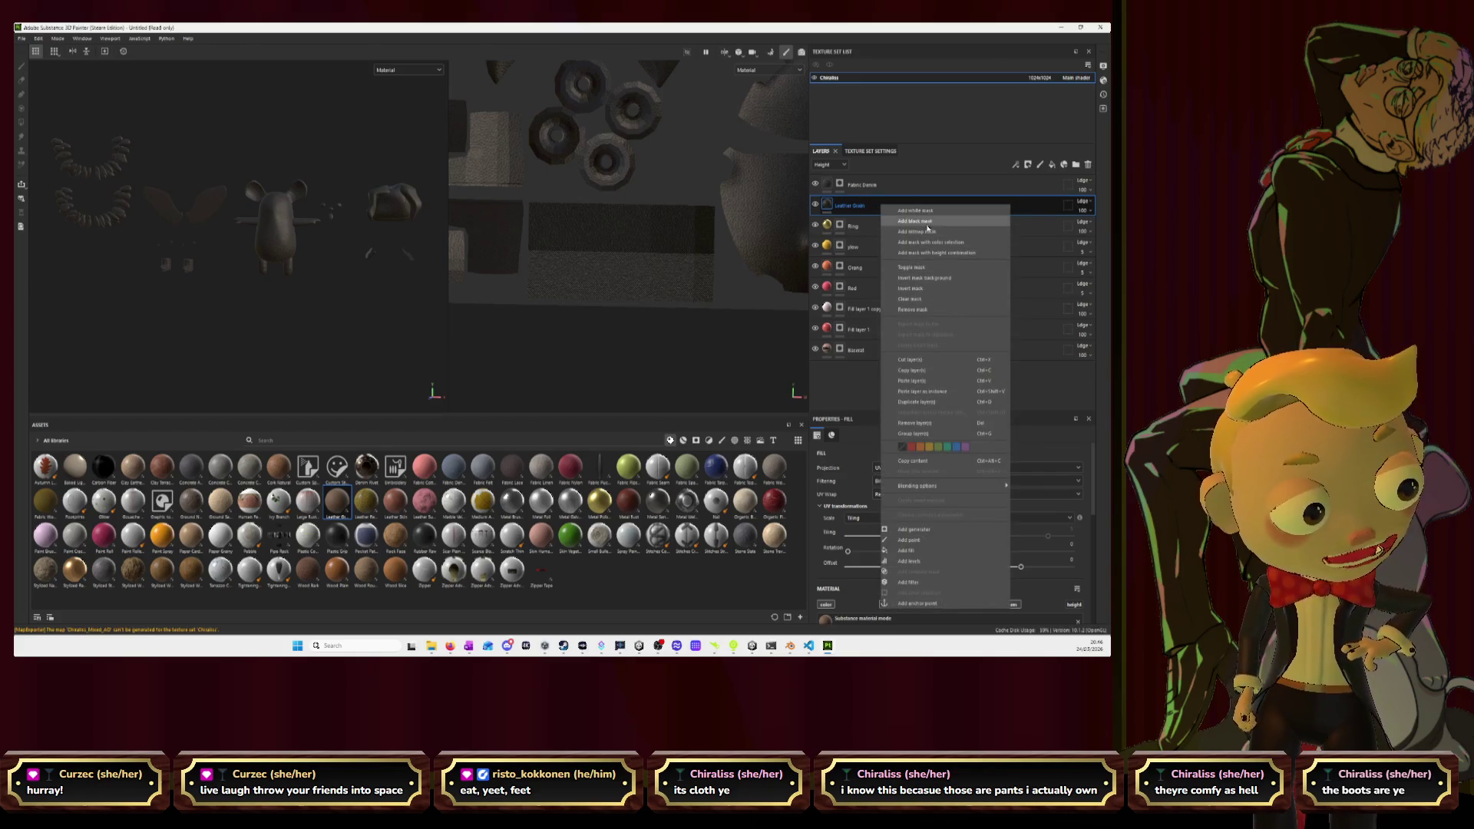
left_click(915, 221)
scroll(330, 215, "up", 10)
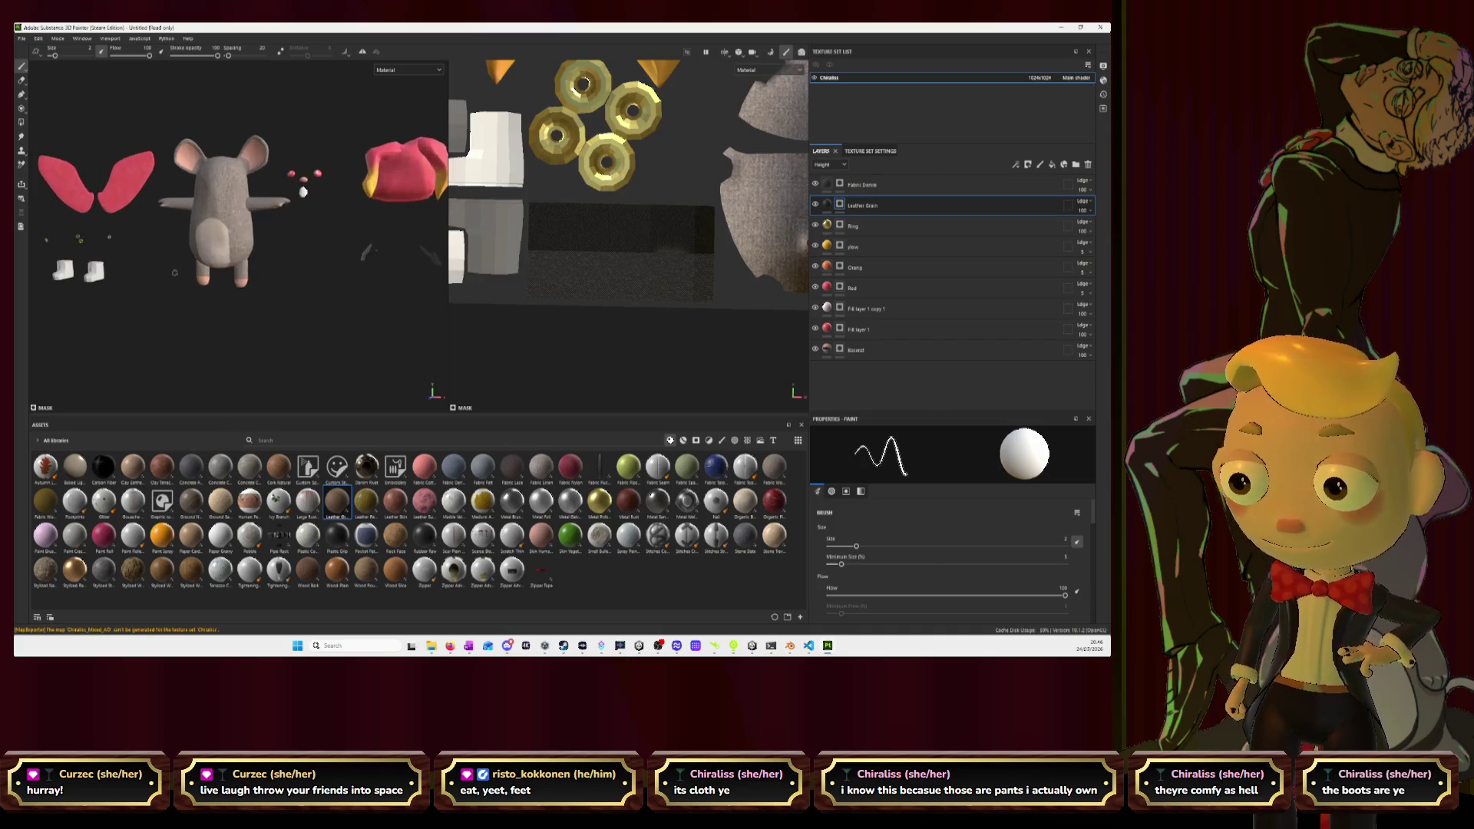
scroll(284, 265, "up", 2)
mouse_move(284, 261)
left_mouse_down()
mouse_move(252, 277)
mouse_move(268, 250)
mouse_move(288, 293)
left_mouse_up()
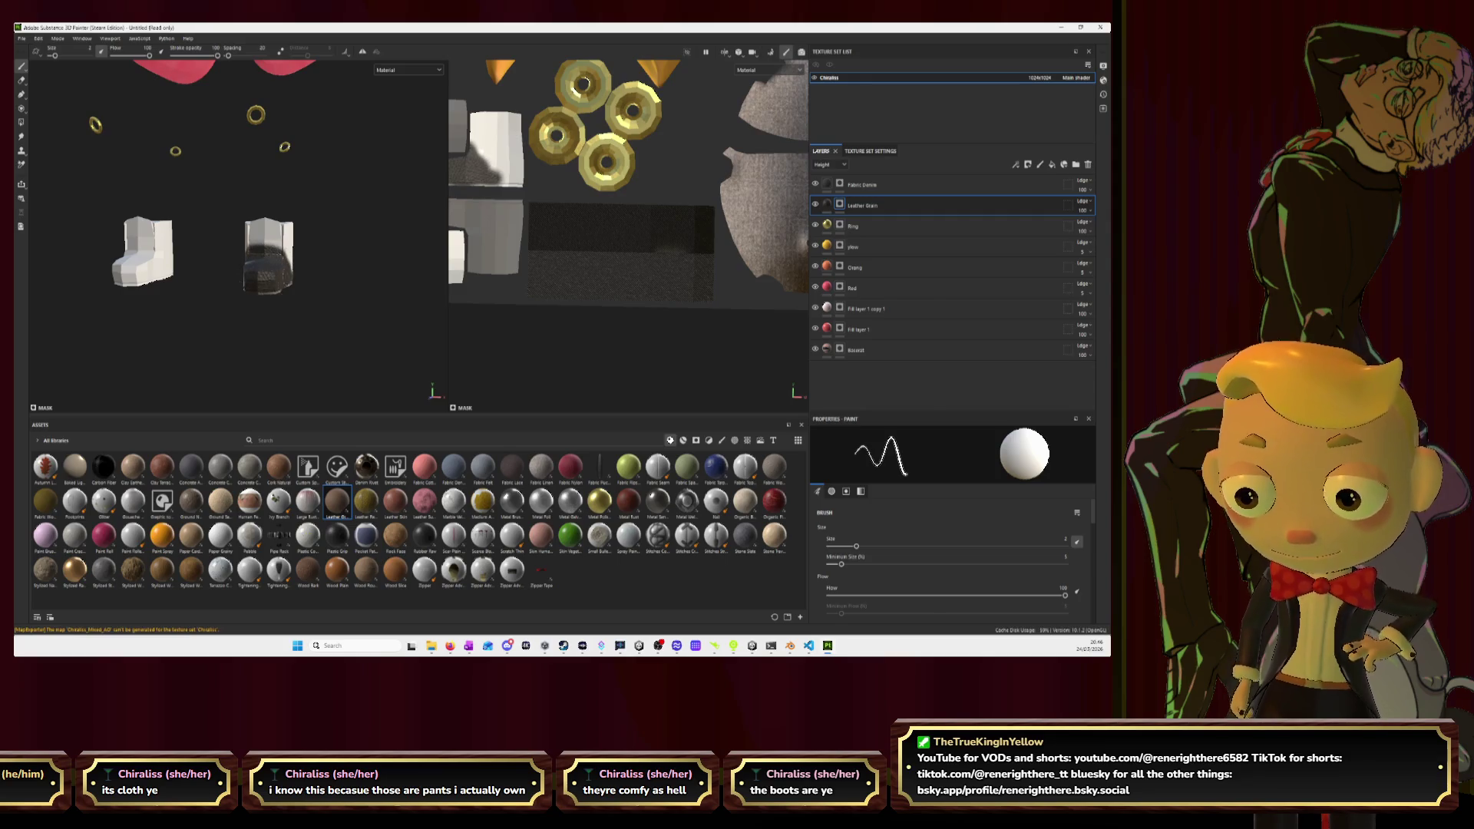
Paint the leather mask over both boots' UV islands in the UV view.
scroll(530, 234, "down", 2)
middle_click_drag(530, 234, 583, 272)
mouse_move(525, 300)
left_mouse_down()
mouse_move(552, 298)
mouse_move(523, 302)
mouse_move(554, 278)
mouse_move(510, 242)
mouse_move(556, 242)
mouse_move(545, 251)
mouse_move(514, 217)
mouse_move(557, 220)
mouse_move(543, 230)
mouse_move(554, 180)
mouse_move(576, 171)
mouse_move(530, 172)
mouse_move(516, 209)
left_mouse_up()
mouse_move(645, 229)
left_mouse_down()
mouse_move(629, 238)
mouse_move(629, 292)
mouse_move(627, 246)
mouse_move(656, 295)
mouse_move(668, 291)
mouse_move(634, 268)
mouse_move(633, 209)
mouse_move(611, 204)
mouse_move(626, 178)
mouse_move(660, 181)
mouse_move(662, 204)
mouse_move(659, 192)
mouse_move(694, 188)
mouse_move(703, 271)
mouse_move(679, 281)
left_mouse_up()
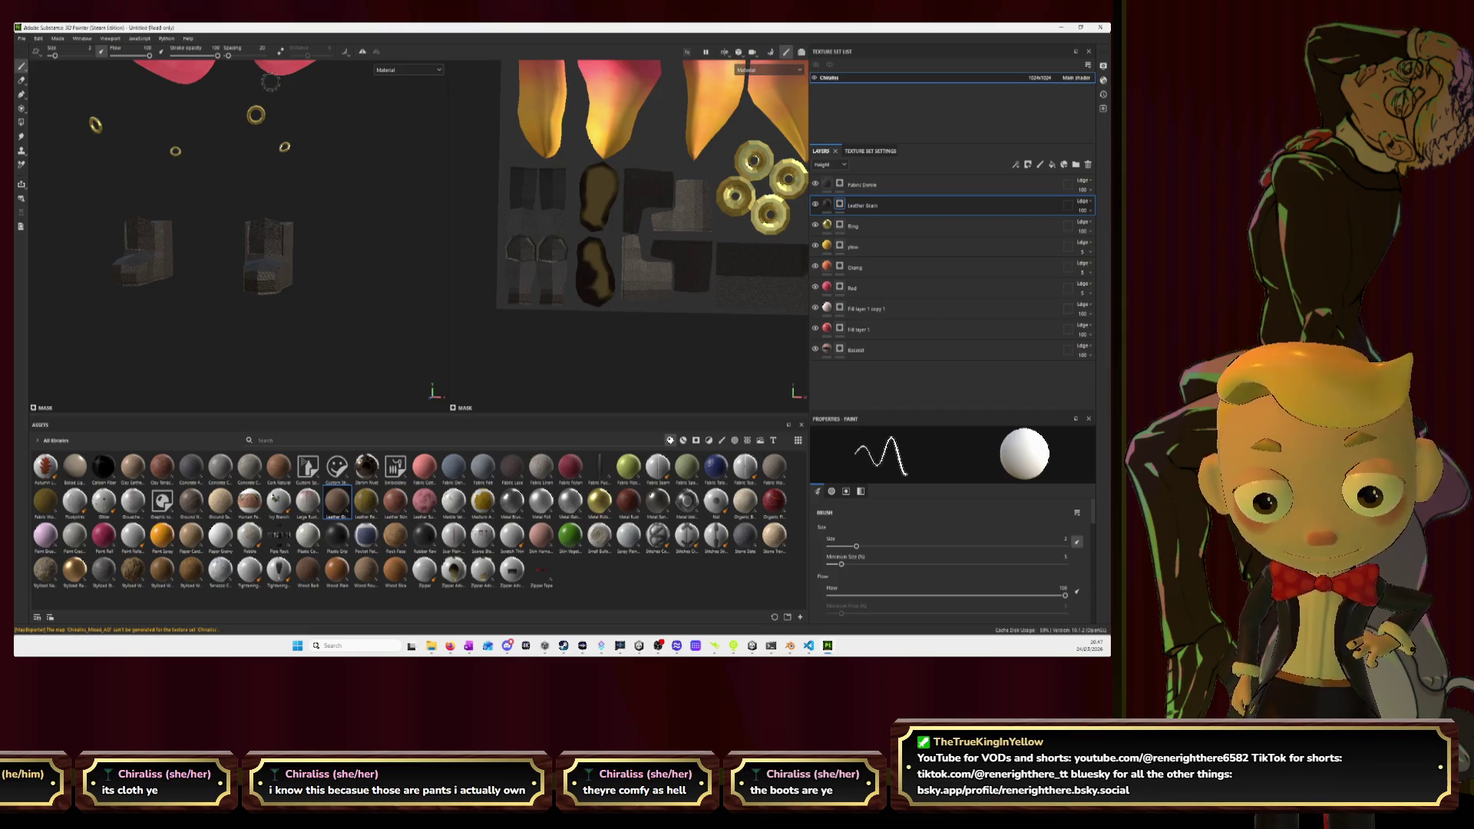
scroll(544, 250, "up", 4)
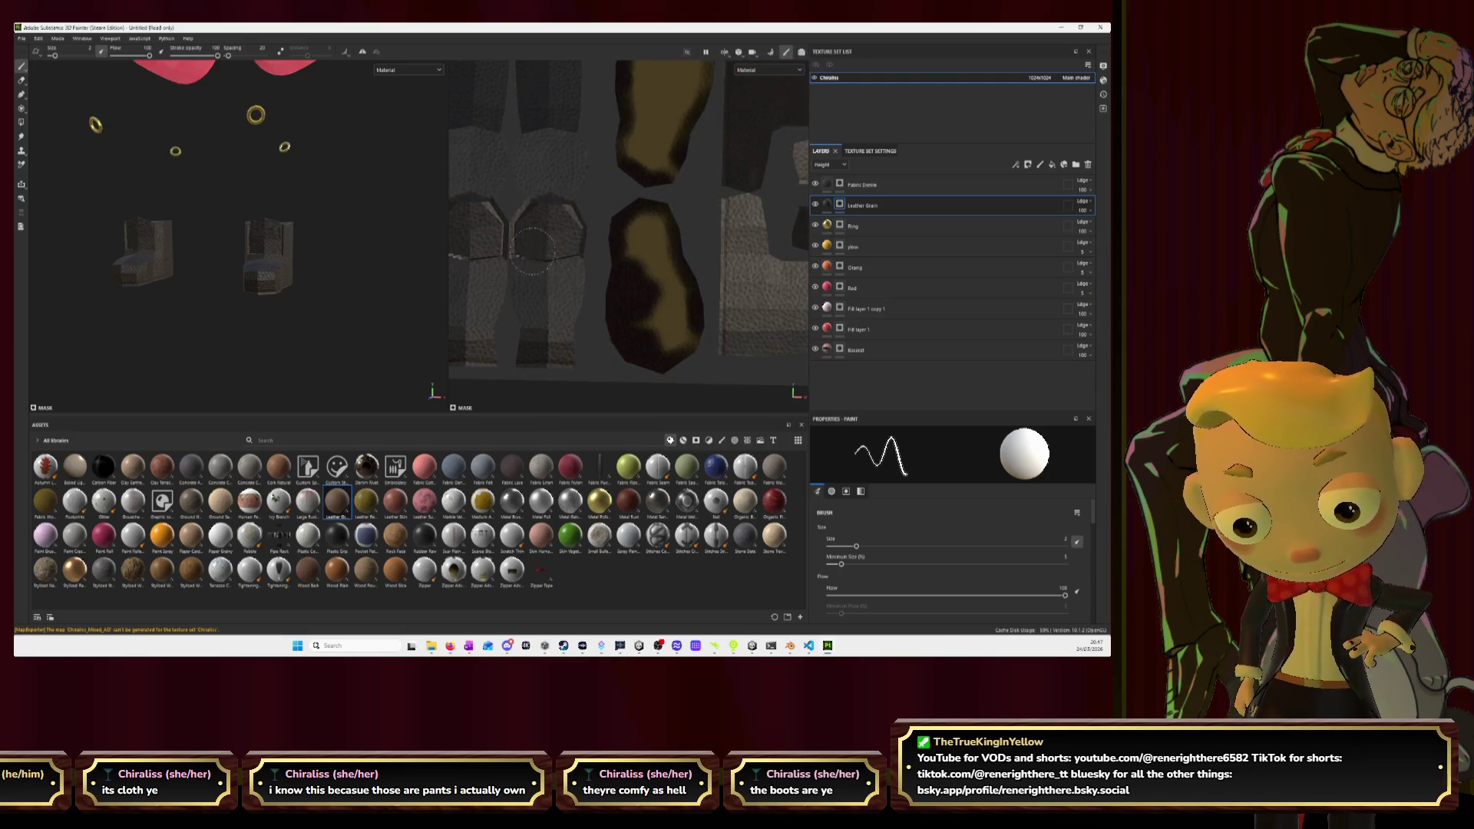
middle_click_drag(467, 256, 552, 261)
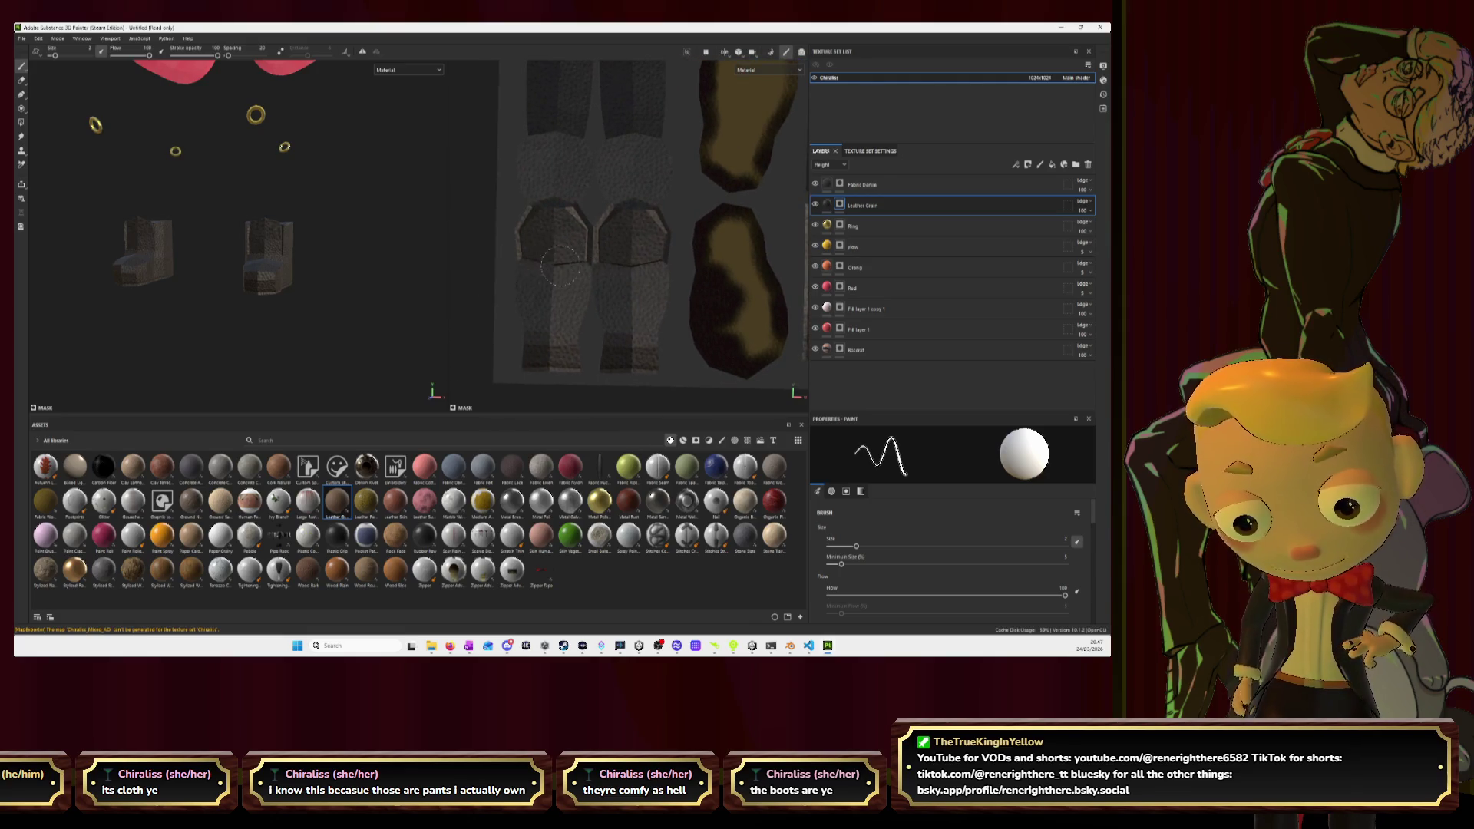
mouse_move(641, 246)
middle_mouse_down()
mouse_move(515, 247)
mouse_move(532, 258)
middle_mouse_up()
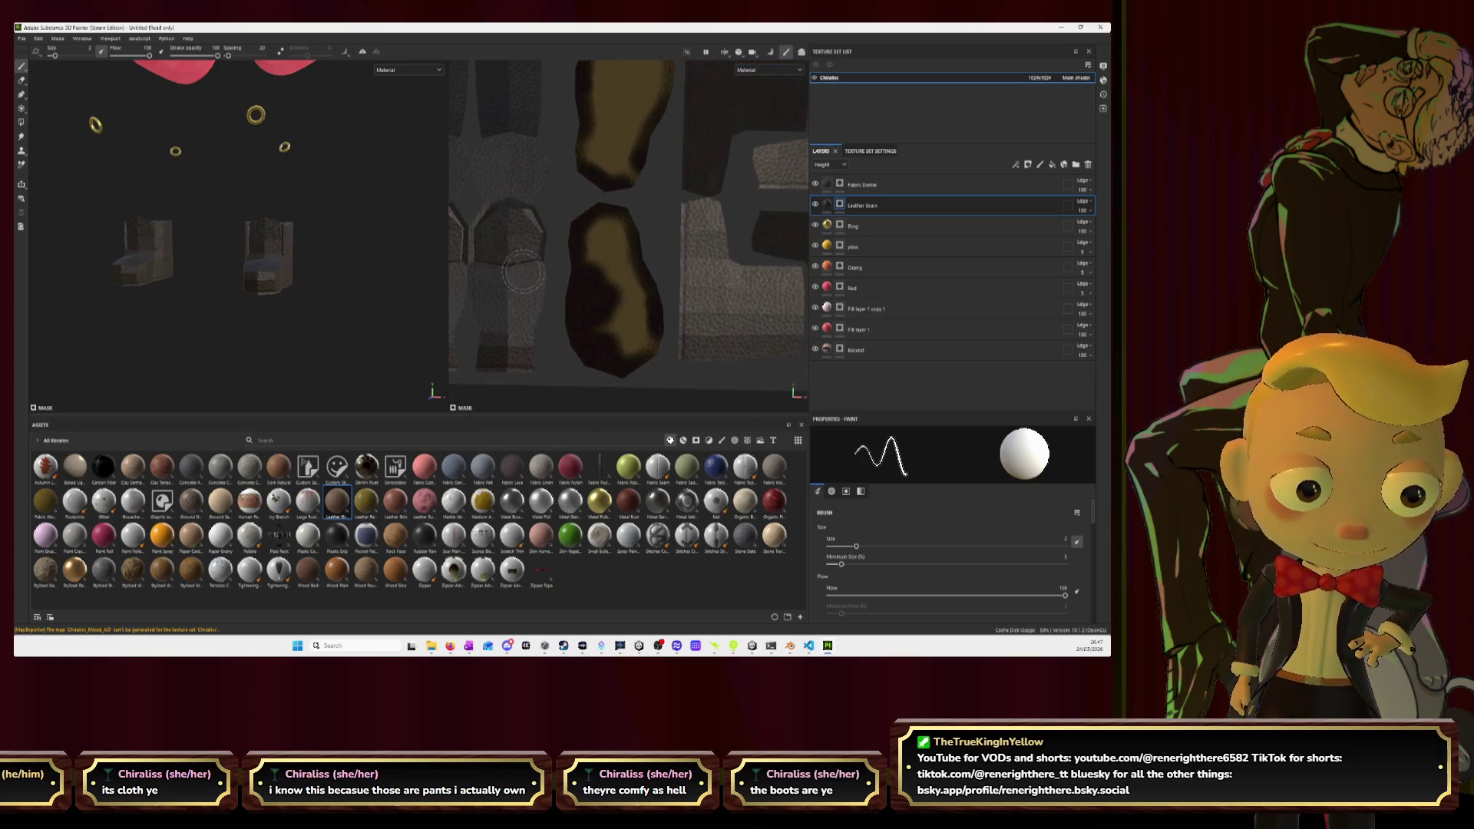
left_click(22, 80)
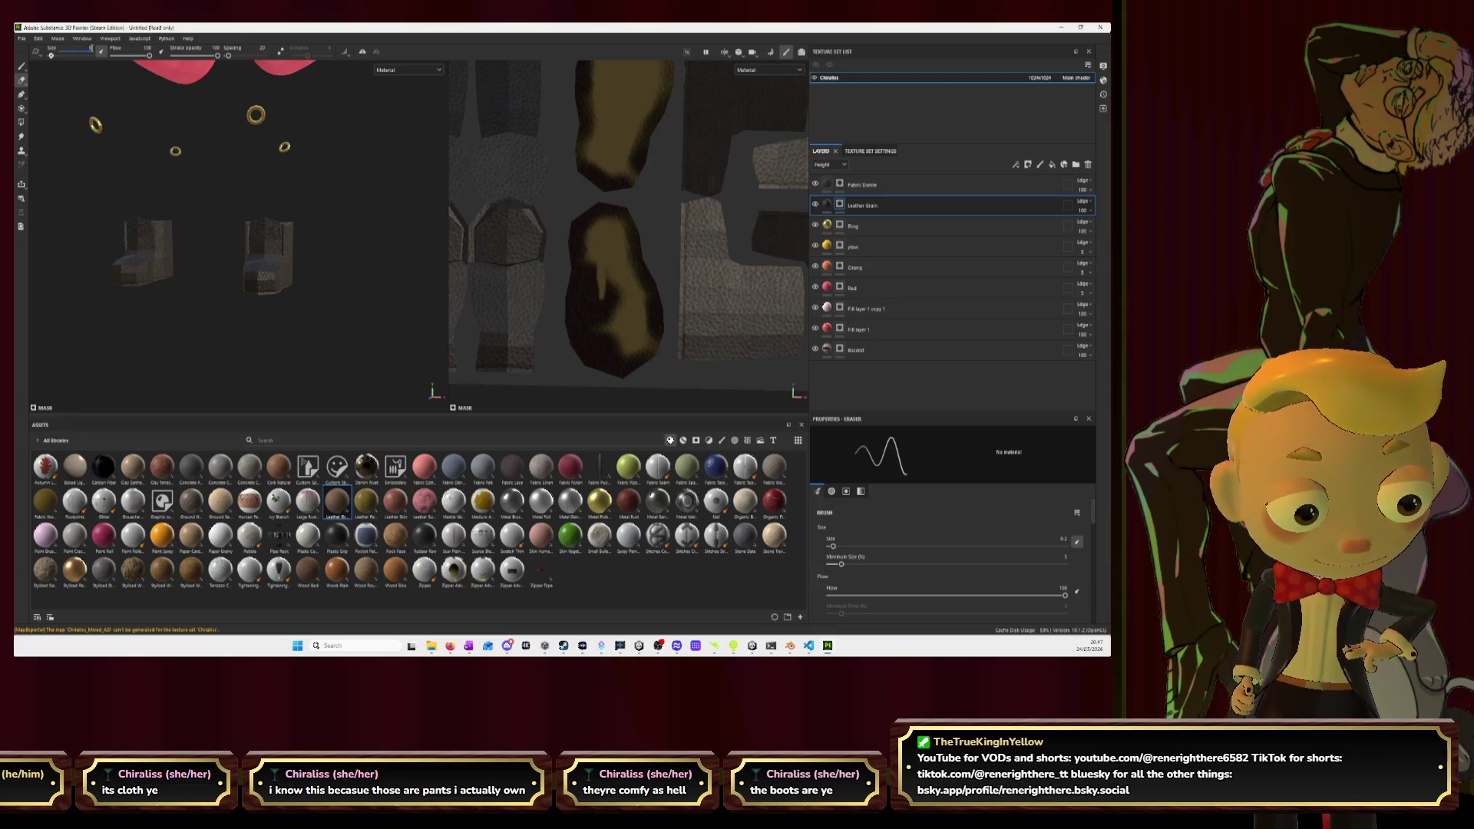
With brush size 5, then 2, erase leather from the lower and centre yellow boot shells.
key("Return")
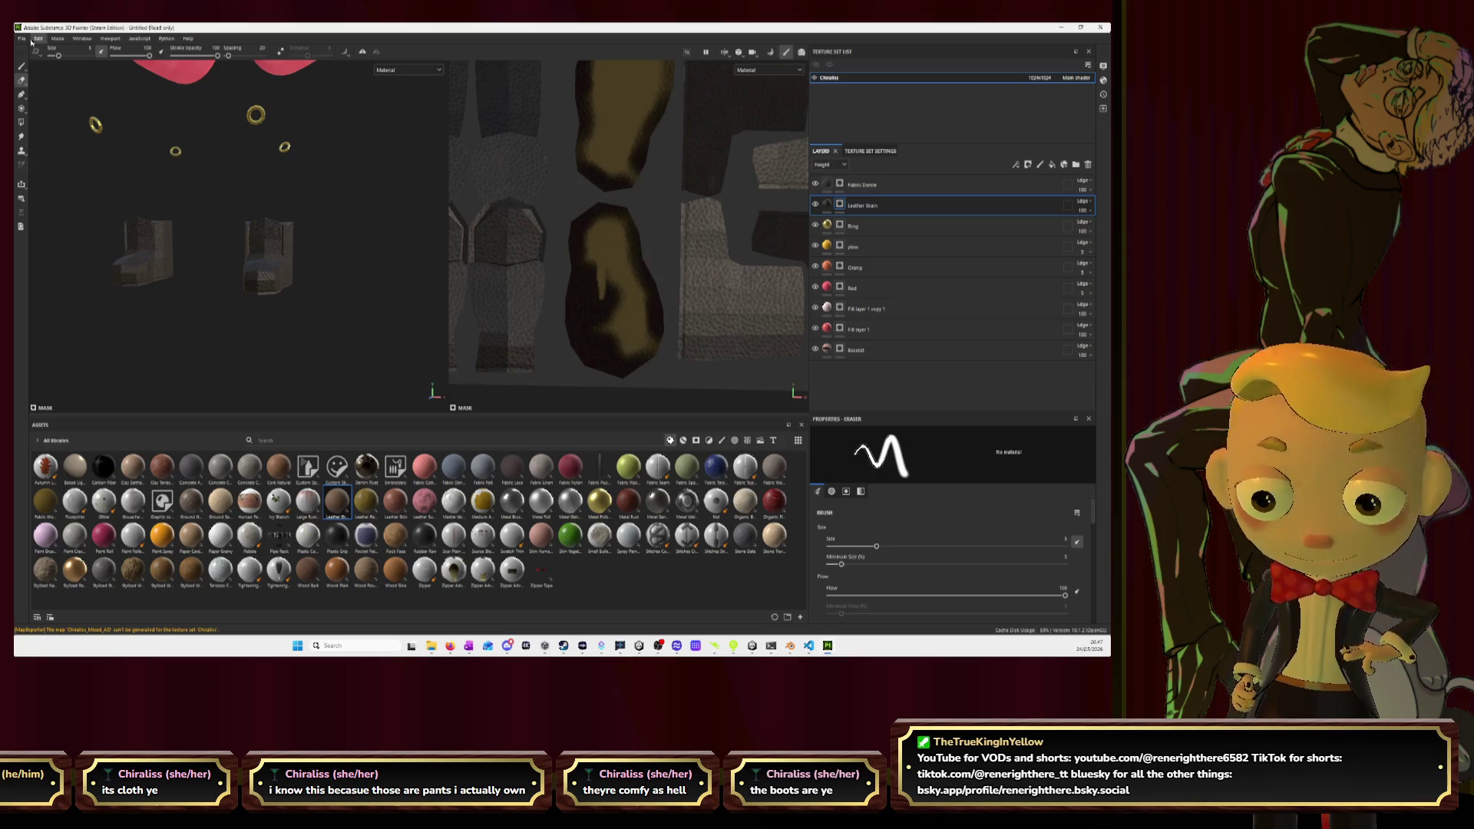
type("2")
key("Return")
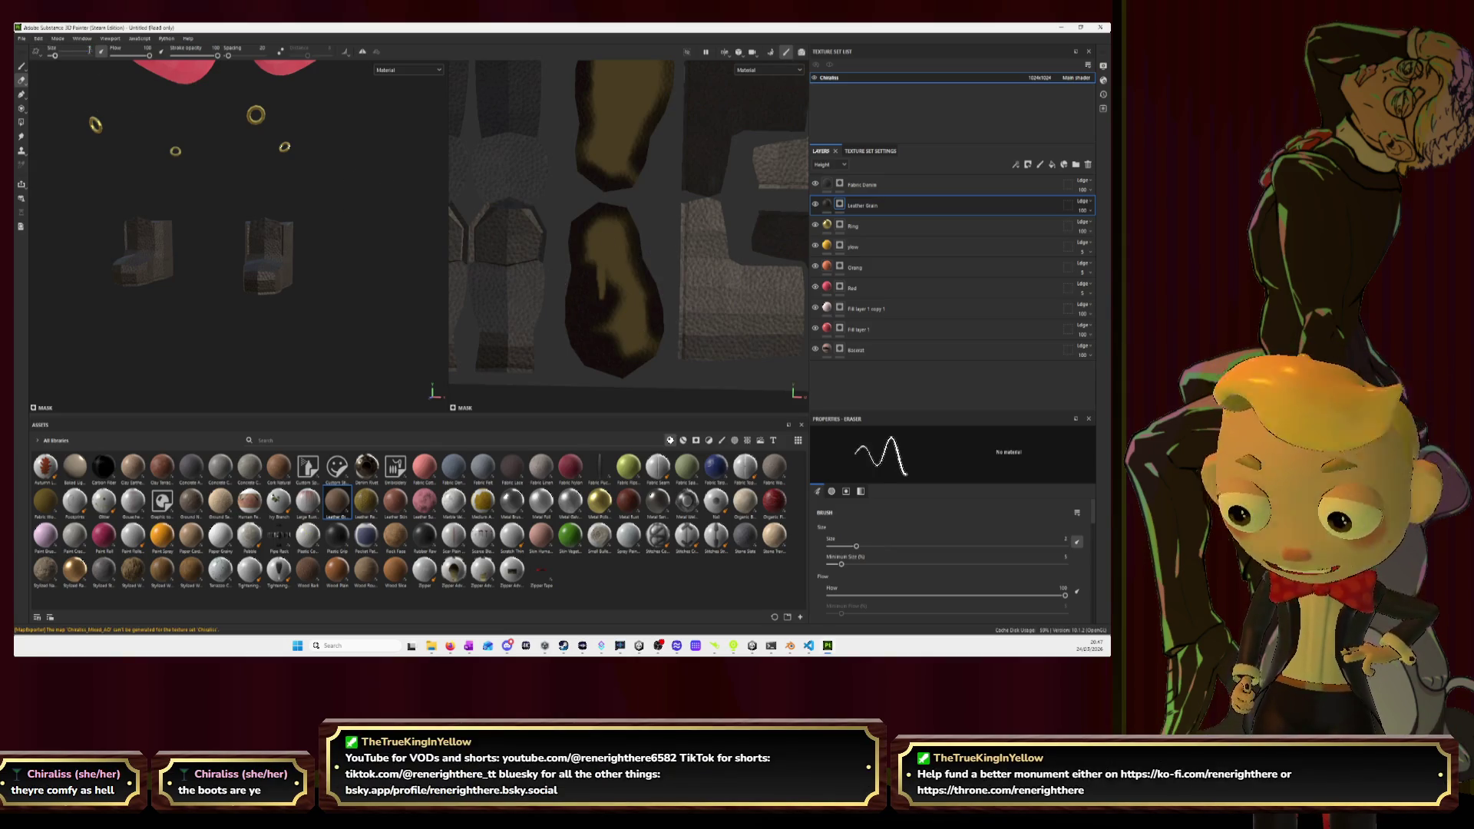
mouse_move(591, 231)
left_mouse_down()
mouse_move(607, 345)
mouse_move(606, 288)
mouse_move(583, 330)
mouse_move(599, 355)
mouse_move(626, 352)
mouse_move(648, 315)
mouse_move(637, 273)
mouse_move(597, 230)
mouse_move(576, 261)
mouse_move(568, 342)
left_mouse_up()
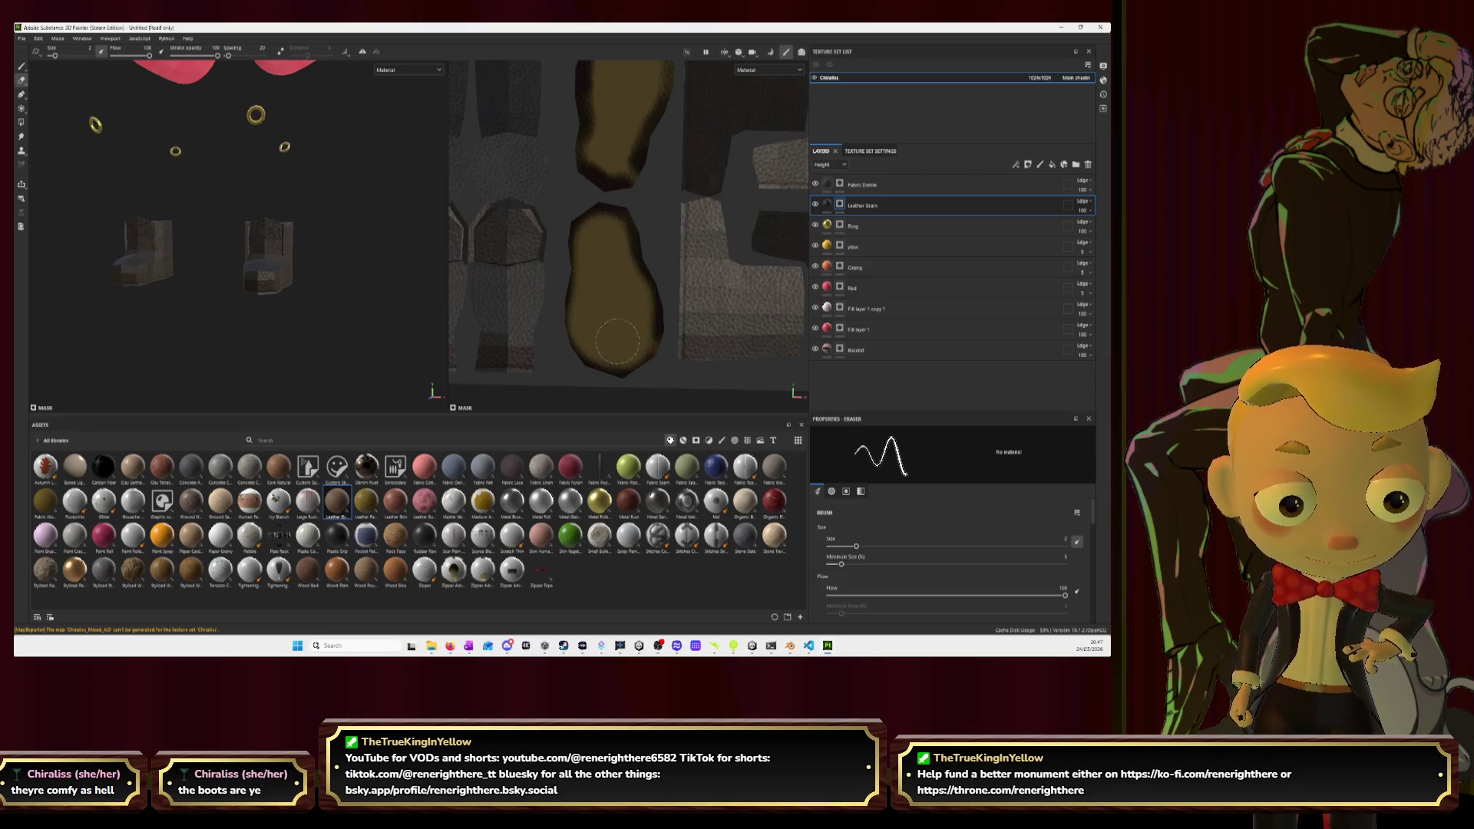
middle_click_drag(614, 258, 595, 215)
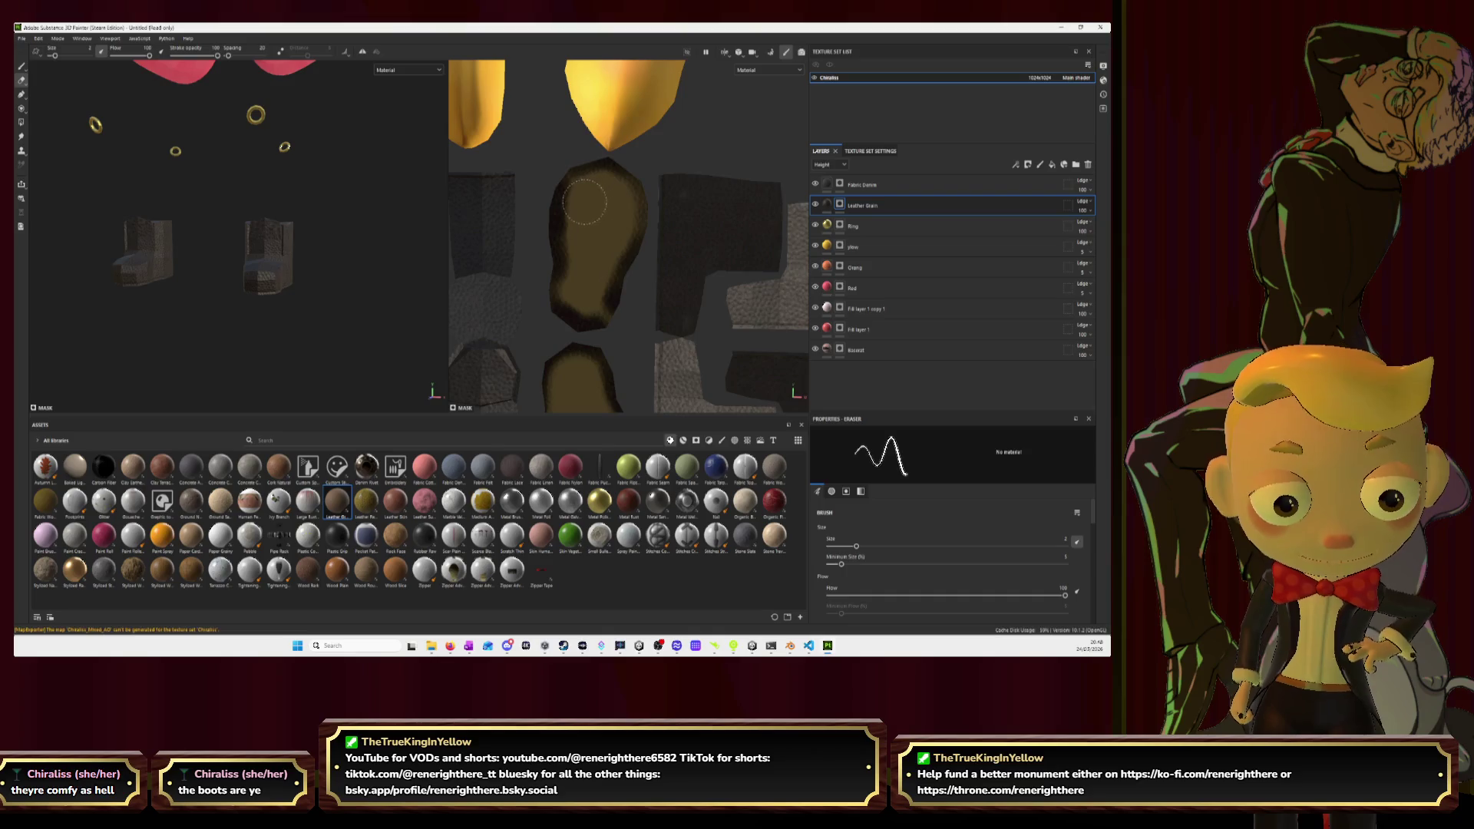
mouse_move(575, 221)
left_mouse_down()
mouse_move(559, 257)
mouse_move(572, 315)
mouse_move(617, 270)
mouse_move(618, 225)
mouse_move(568, 198)
mouse_move(557, 227)
mouse_move(584, 299)
left_mouse_up()
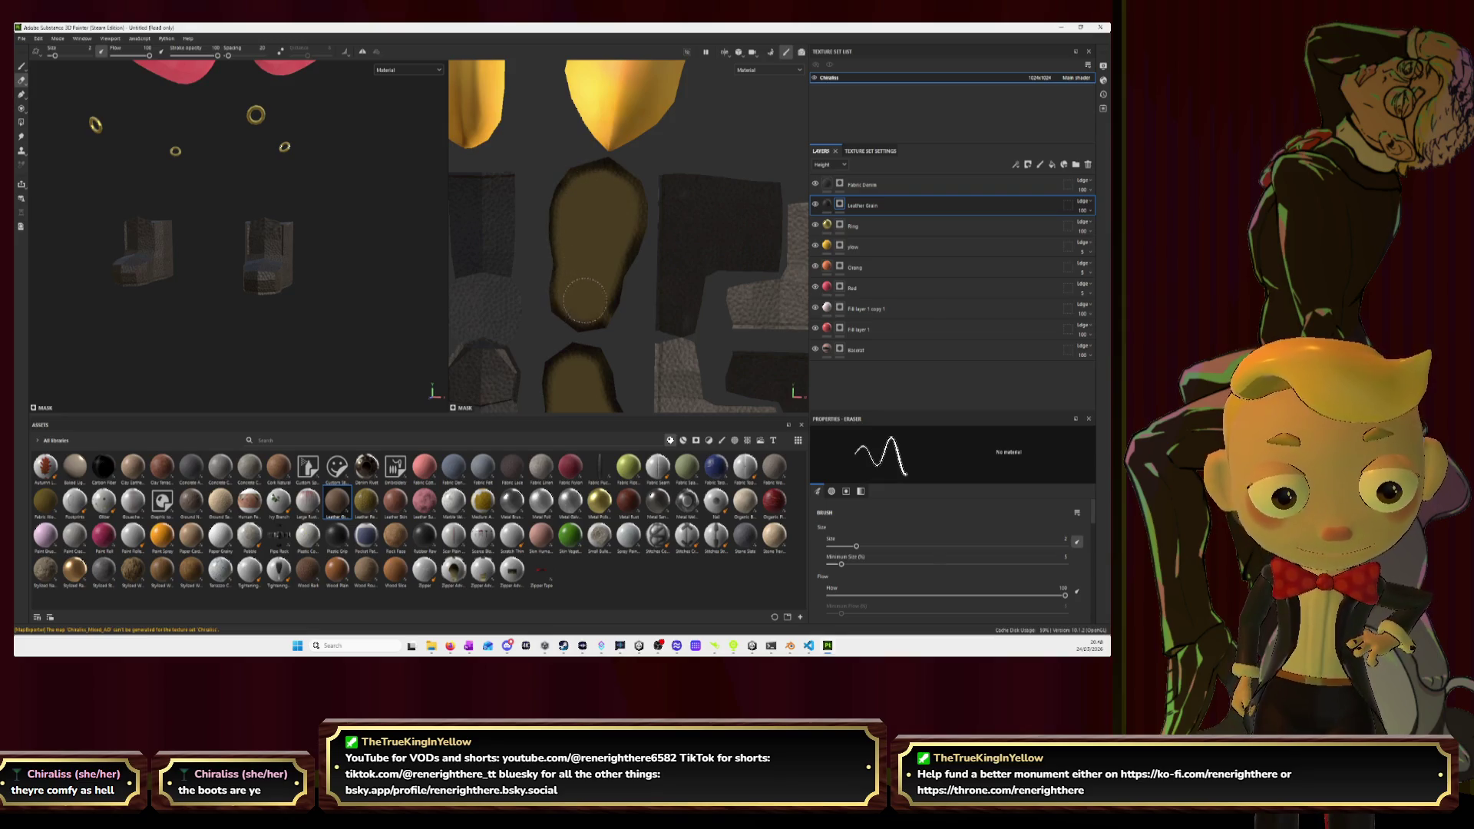
Return to the Paint tool and review the leather covering both boots.
scroll(642, 311, "down", 3)
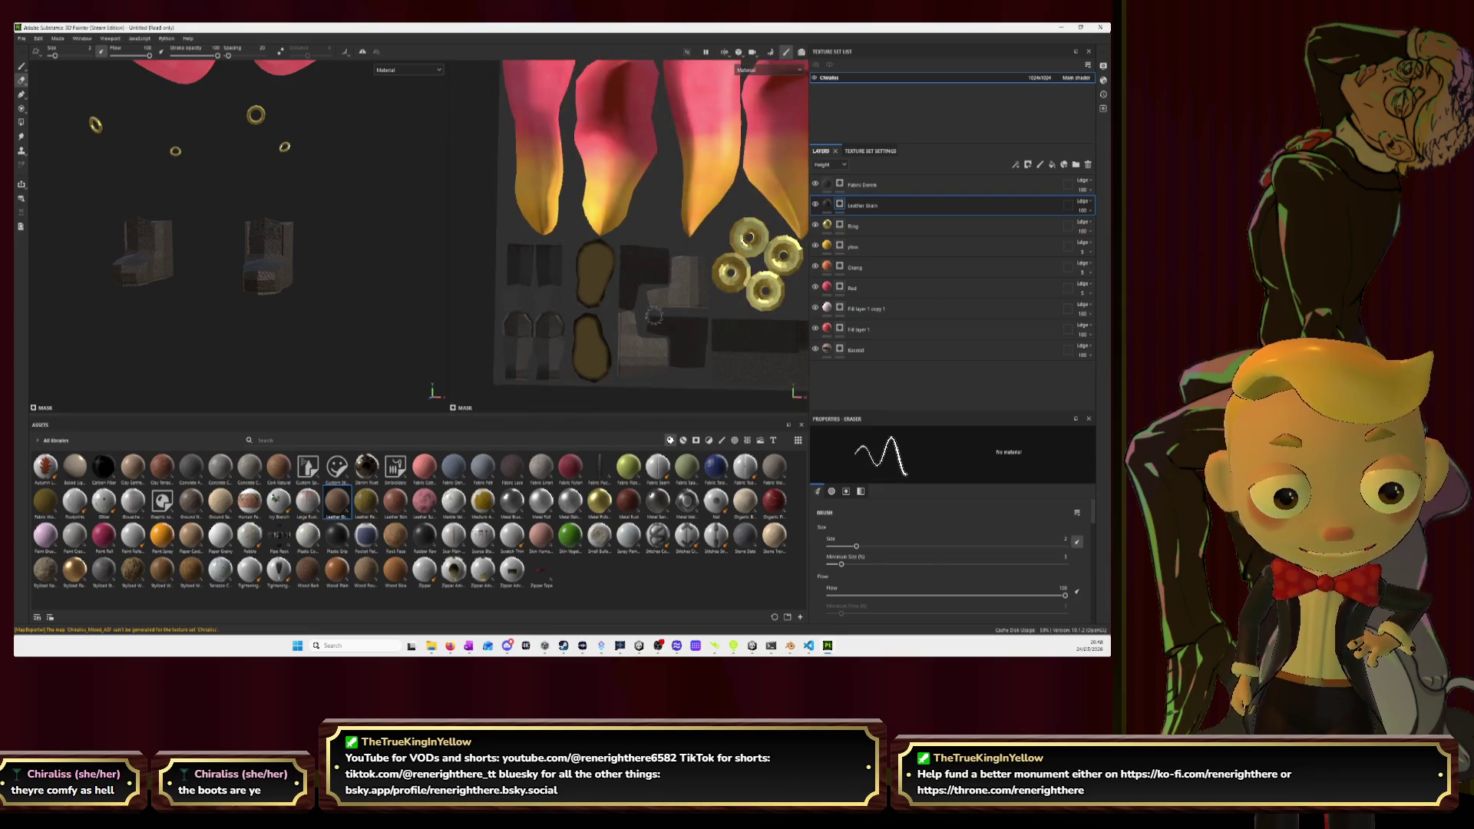
scroll(648, 307, "up", 2)
left_click(22, 66)
scroll(596, 218, "up", 2)
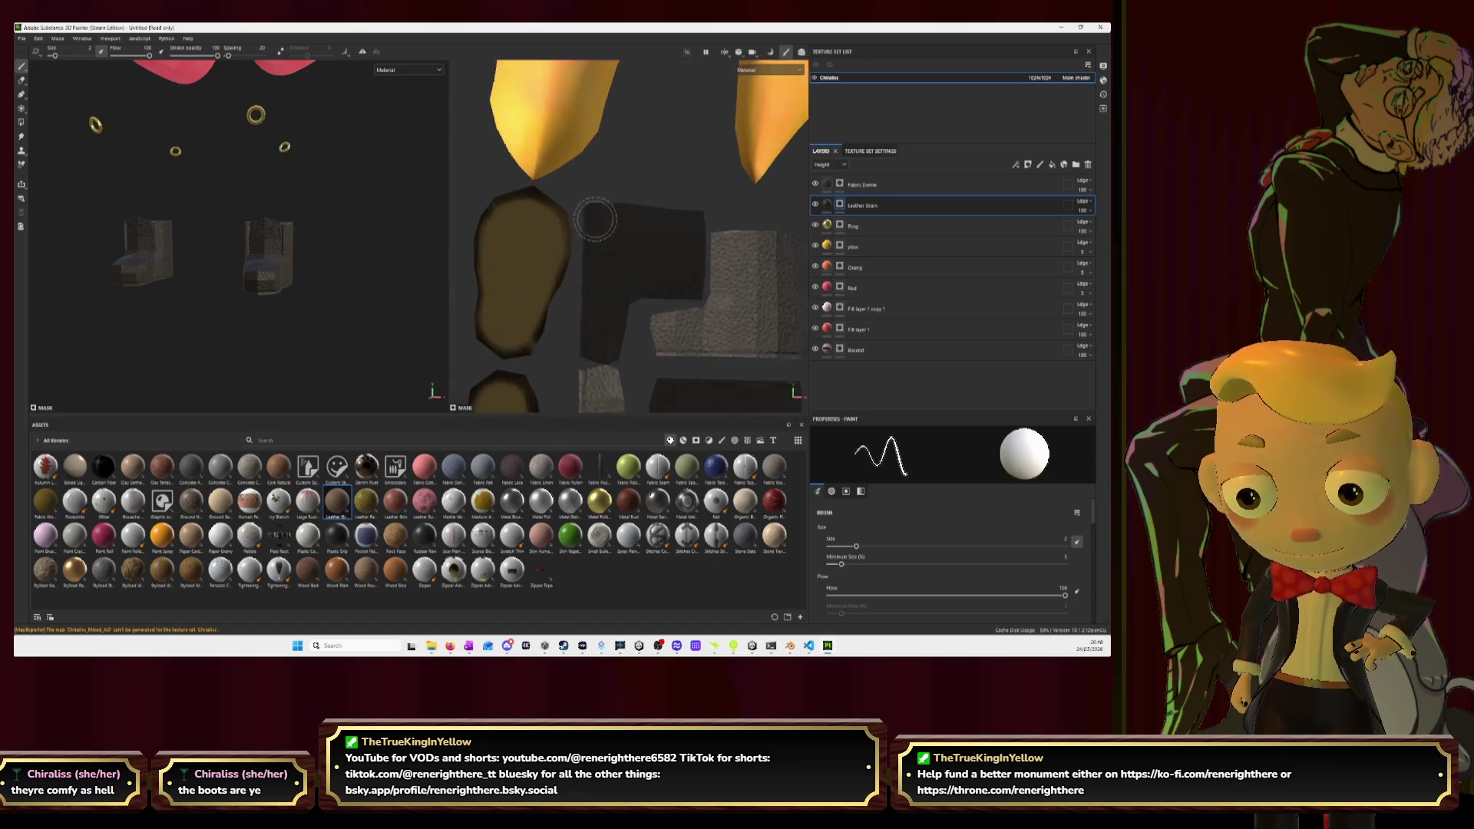
scroll(595, 219, "up", 1)
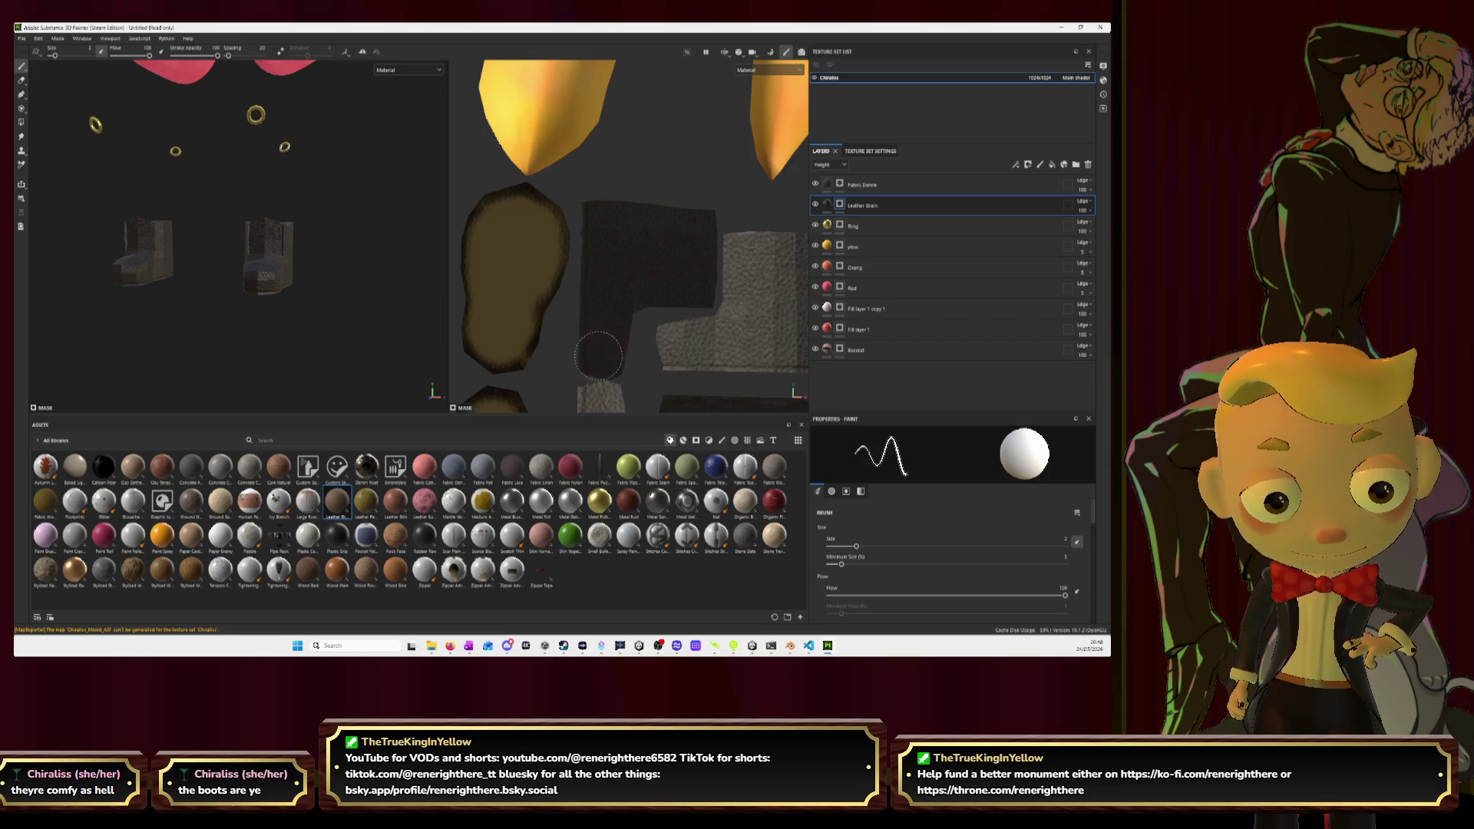
scroll(597, 356, "down", 4)
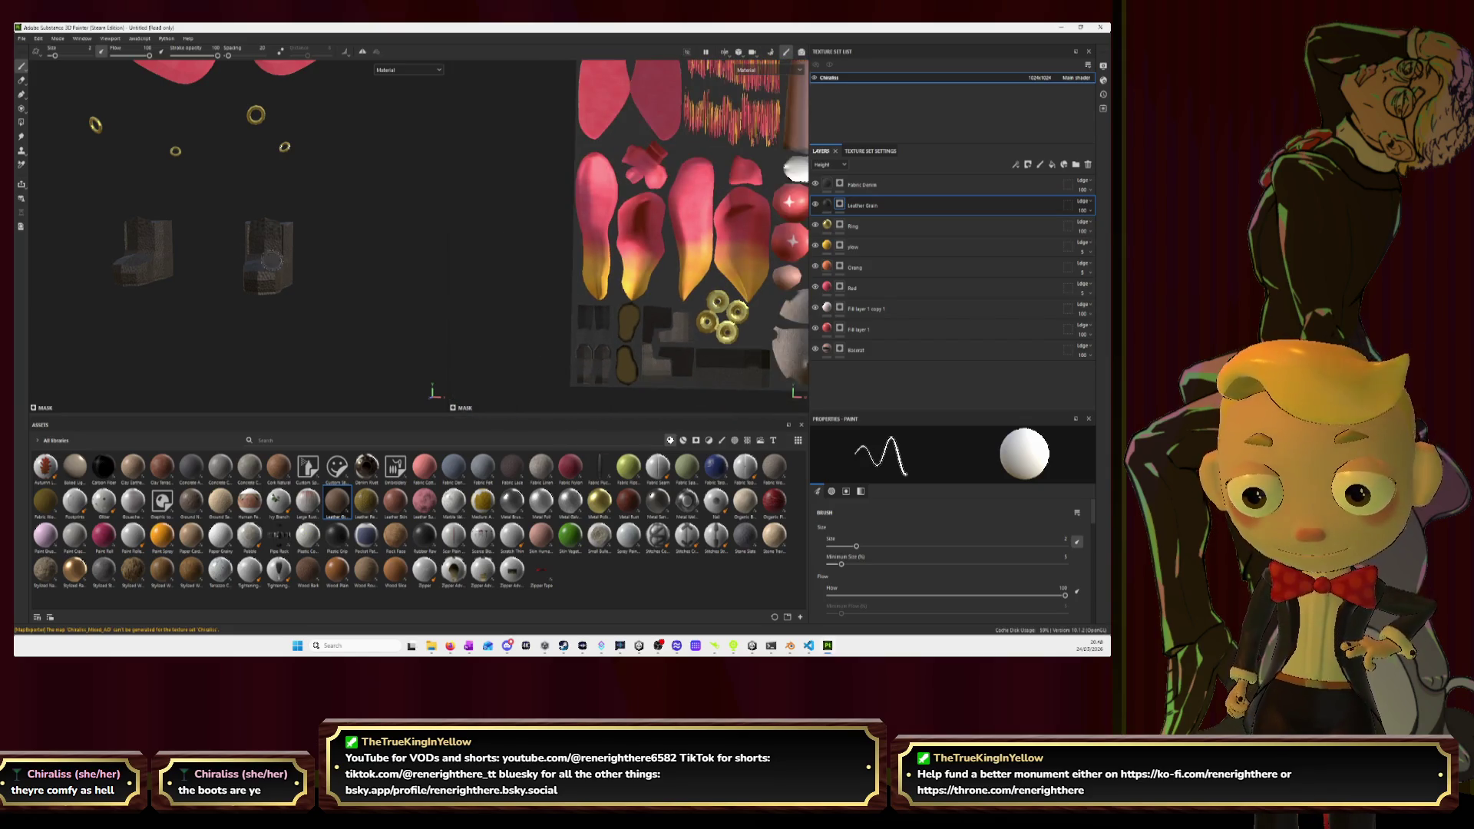
scroll(277, 260, "down", 3)
scroll(304, 259, "up", 4)
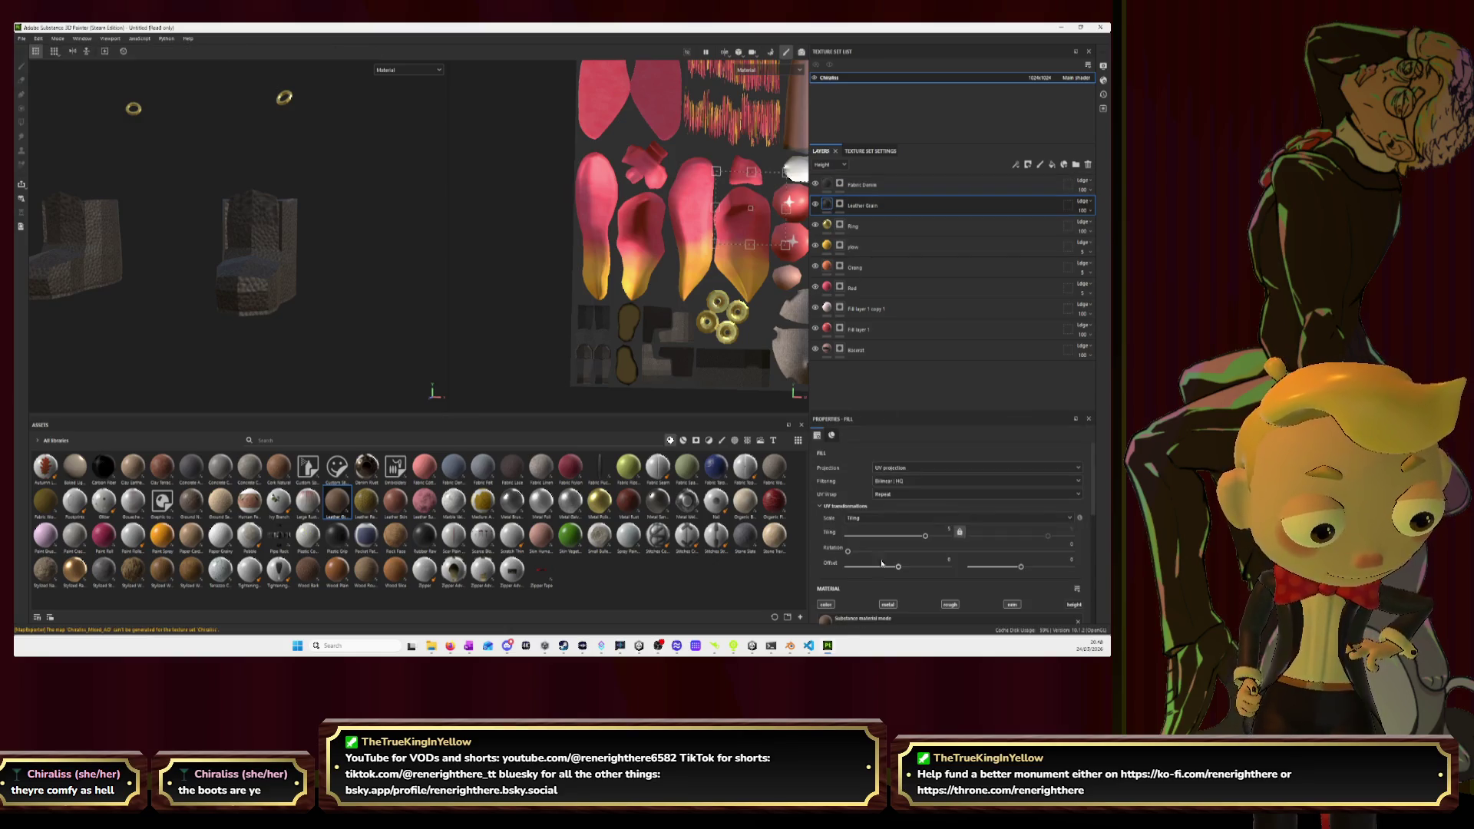
Raise the Leather (Dark) tiling slightly, then frame the whole mouse model from the front.
left_click_drag(926, 538, 937, 538)
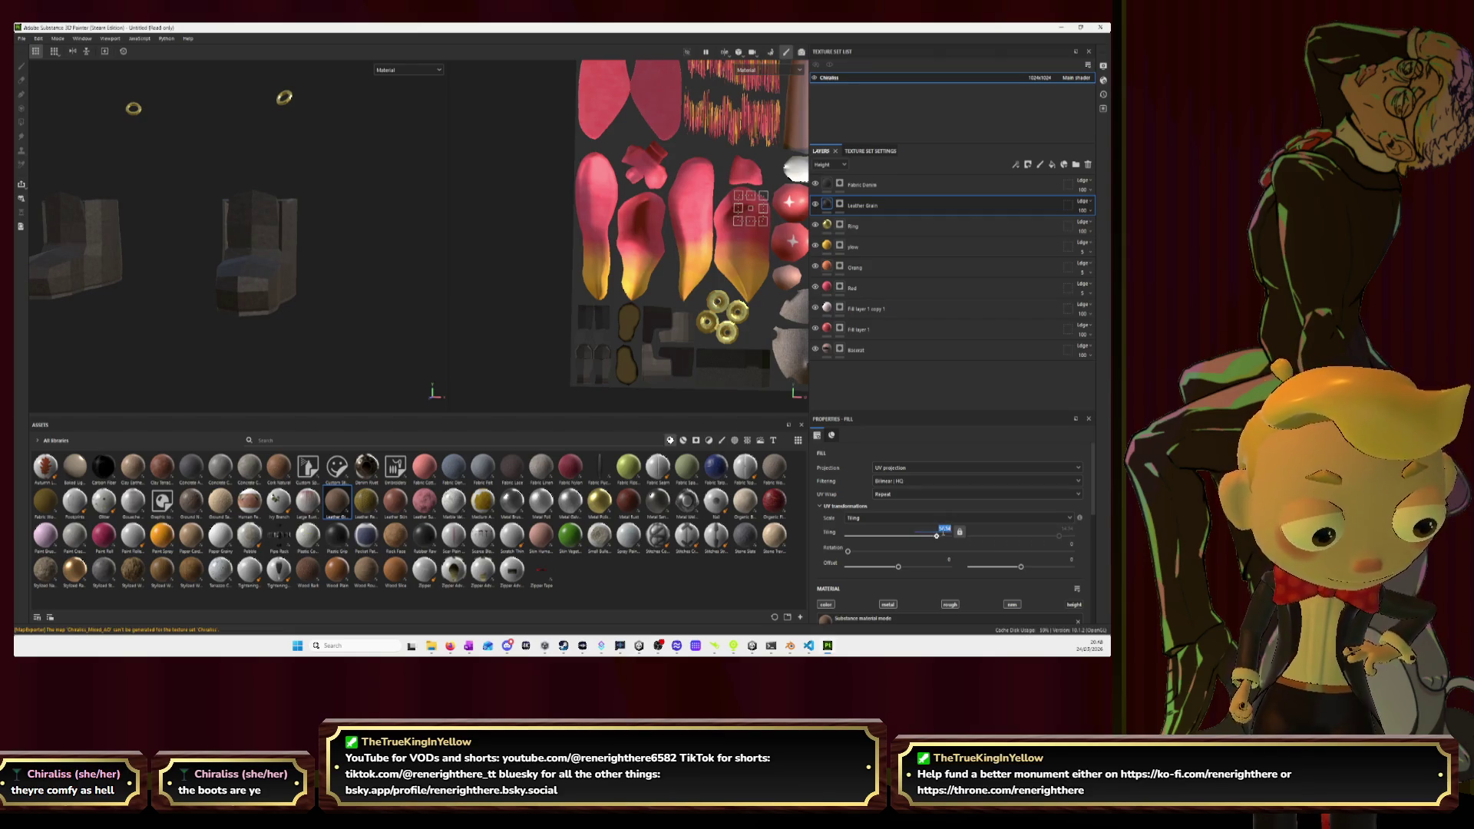
left_click_drag(937, 537, 938, 536)
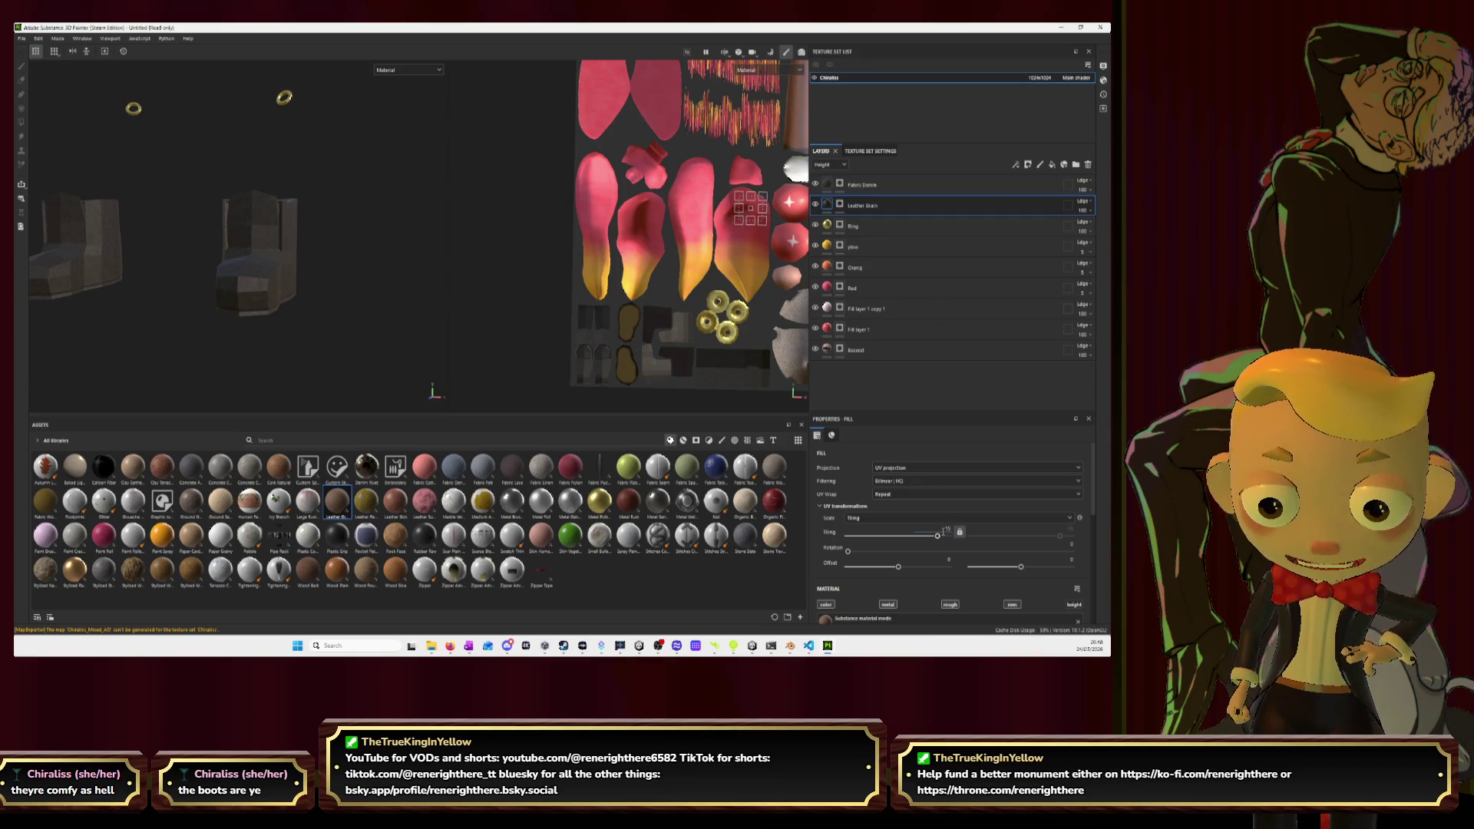
mouse_move(363, 310)
left_mouse_down("alt")
mouse_move(345, 285)
mouse_move(253, 292)
mouse_move(389, 296)
left_mouse_up("alt")
key("f")
middle_click_drag(395, 297, 354, 291, "alt")
scroll(508, 280, "down", 5)
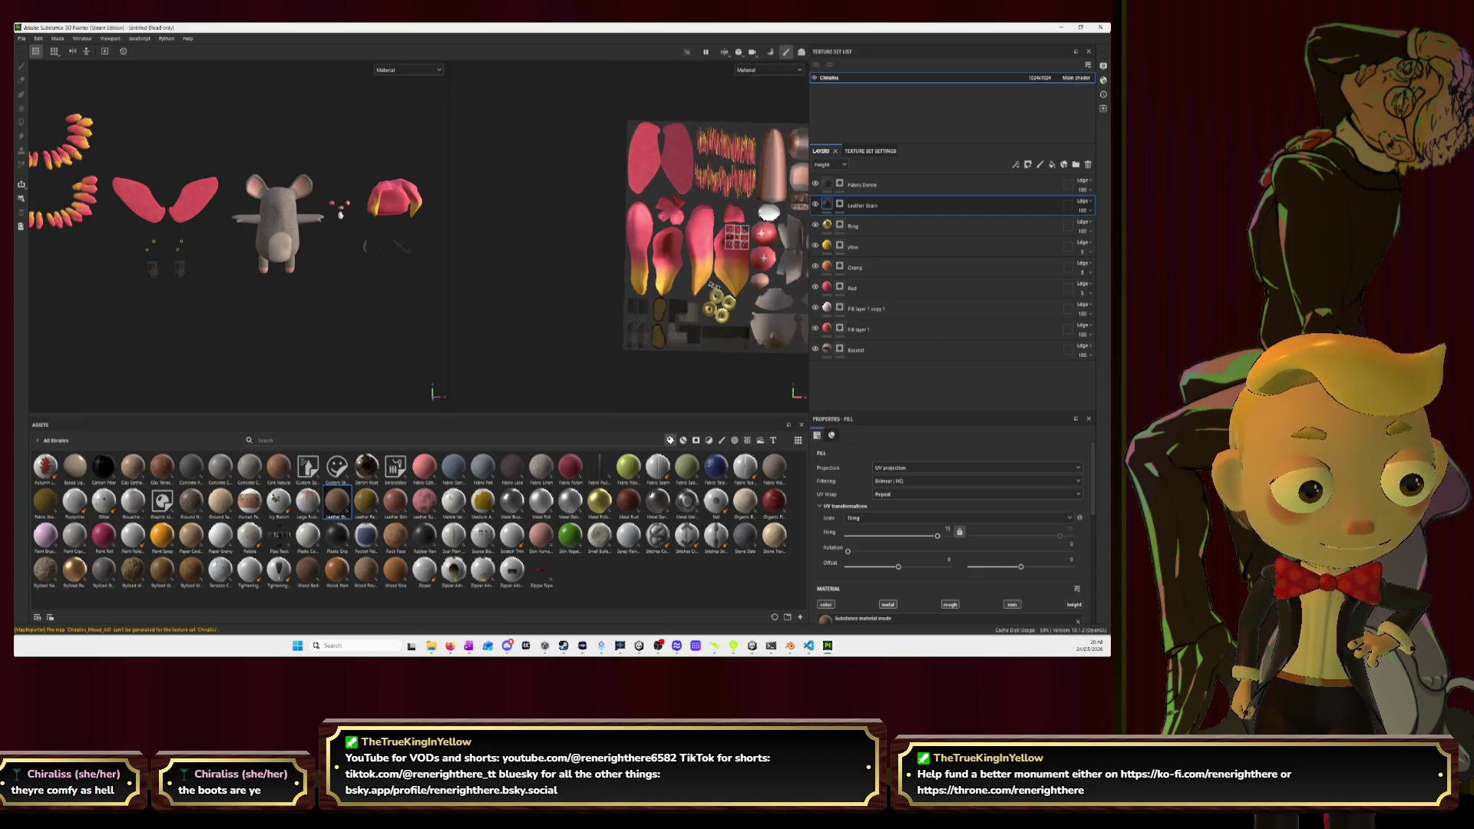
scroll(311, 257, "up", 2)
scroll(310, 258, "down", 2)
left_click_drag(310, 257, 390, 256, "alt")
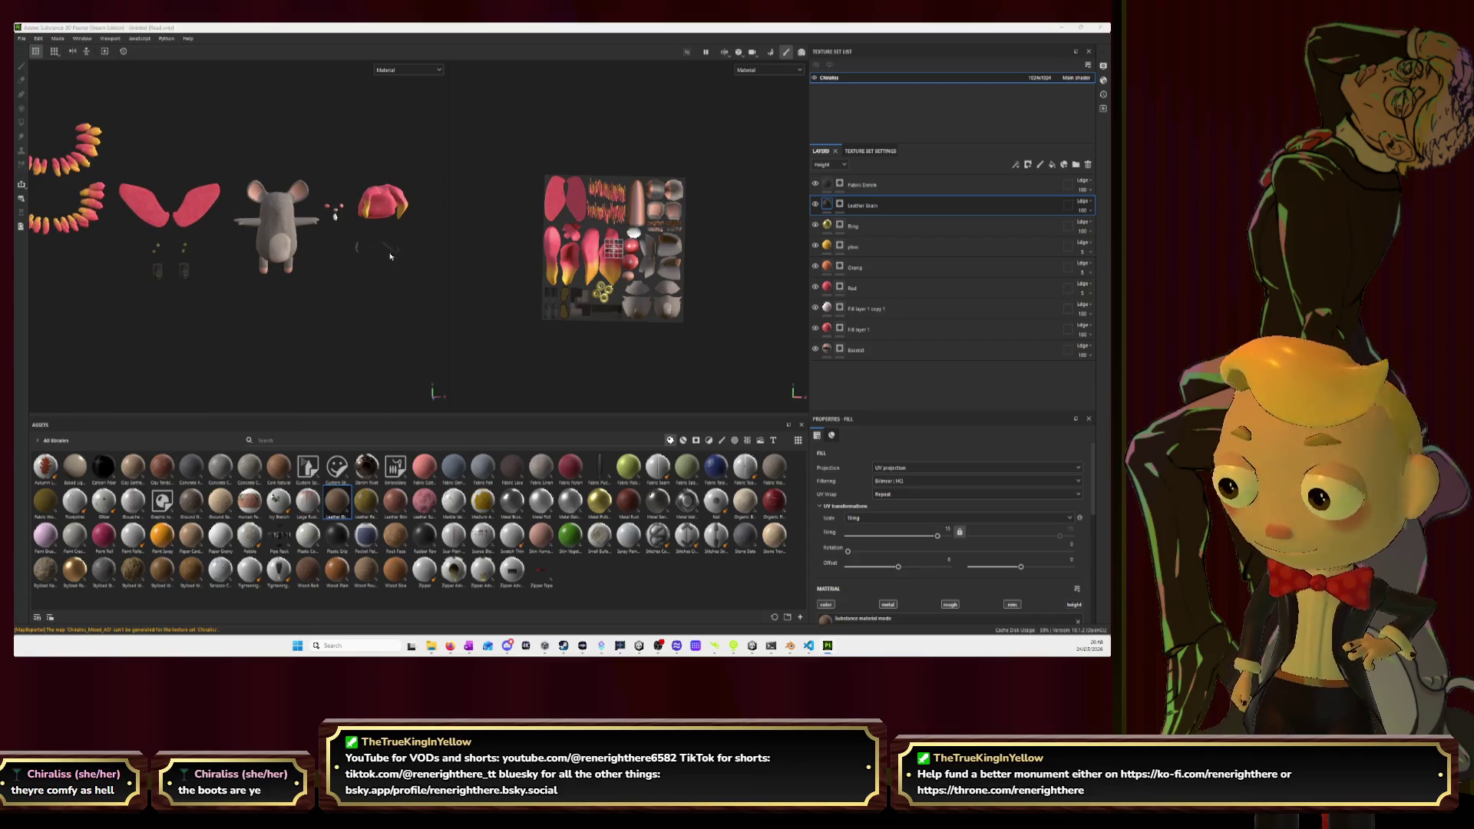
Check the creature's side and front views in Blender, then return to Substance Painter.
key("alt+Tab")
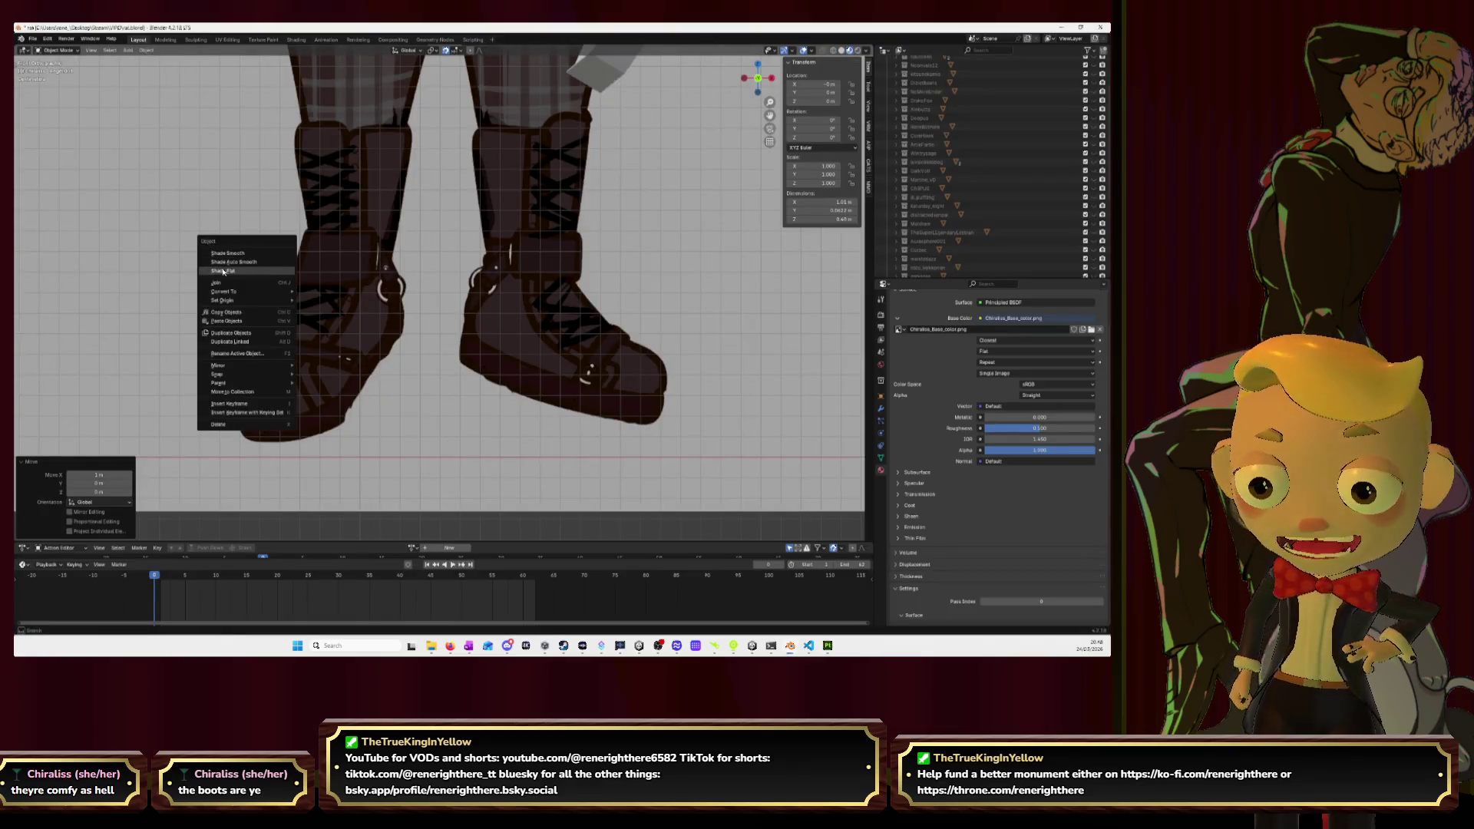
scroll(509, 178, "down", 5)
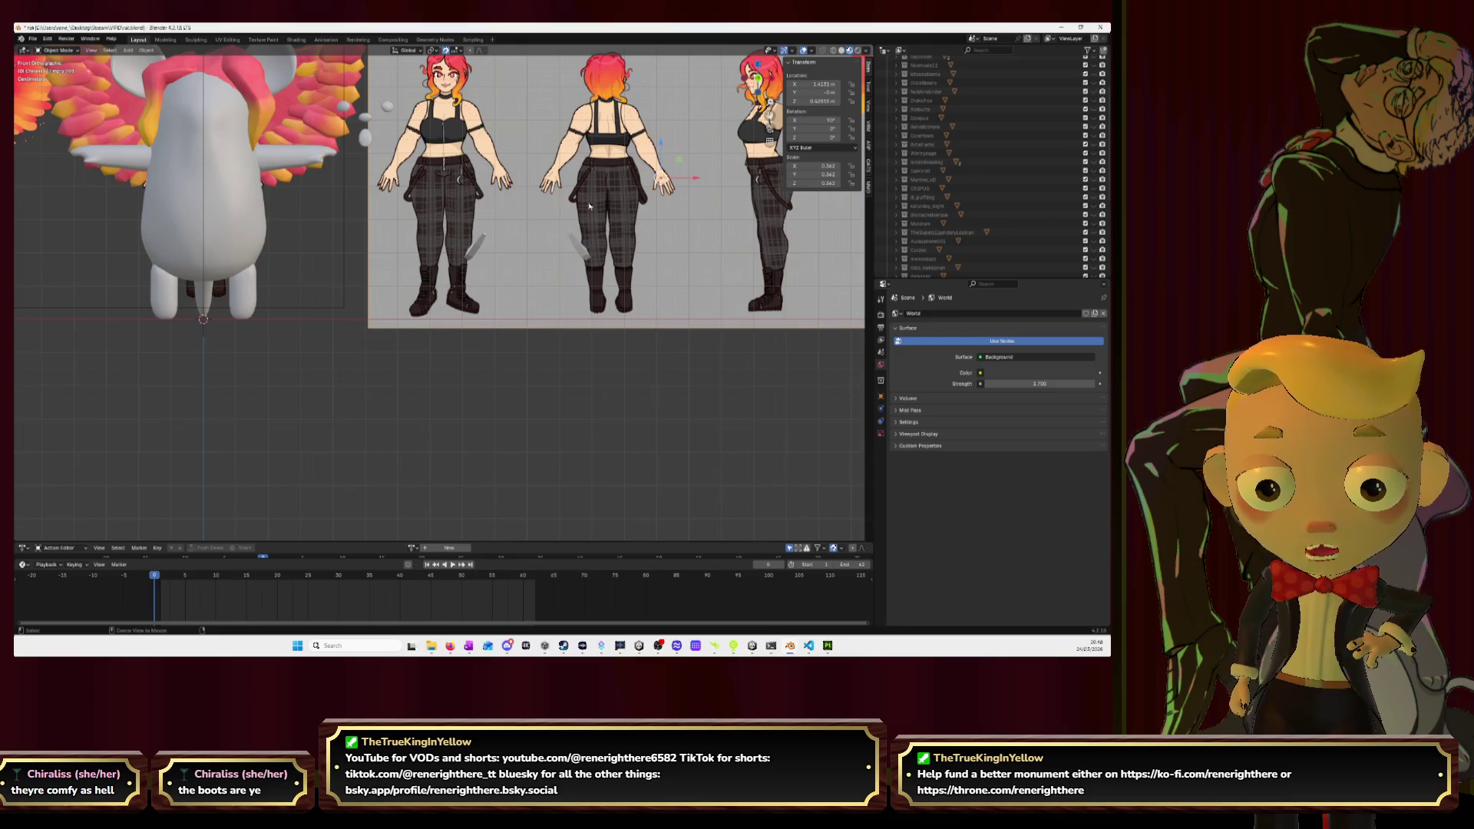
key("KP_3")
key("KP_1")
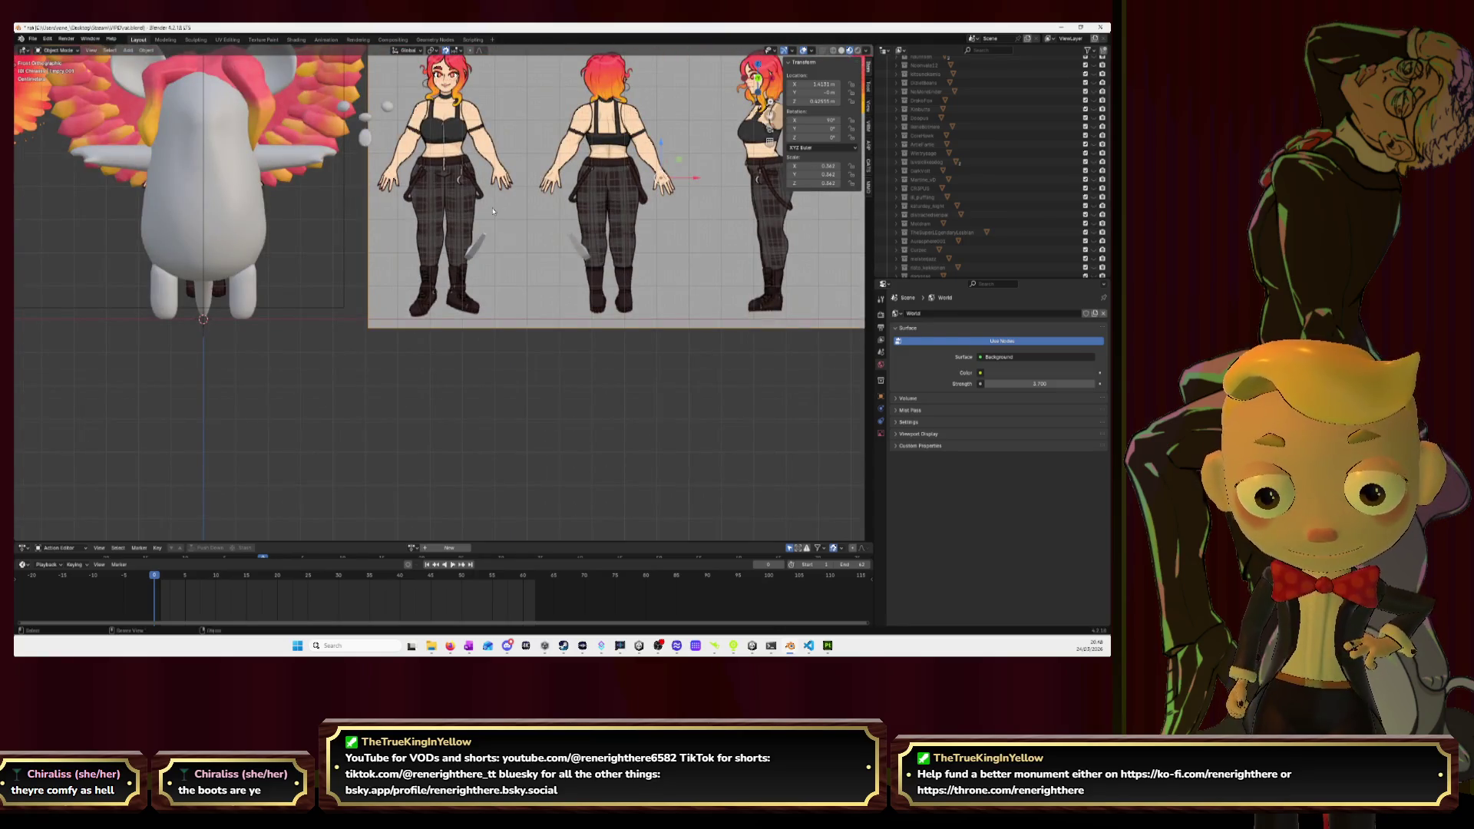
key("alt+Tab")
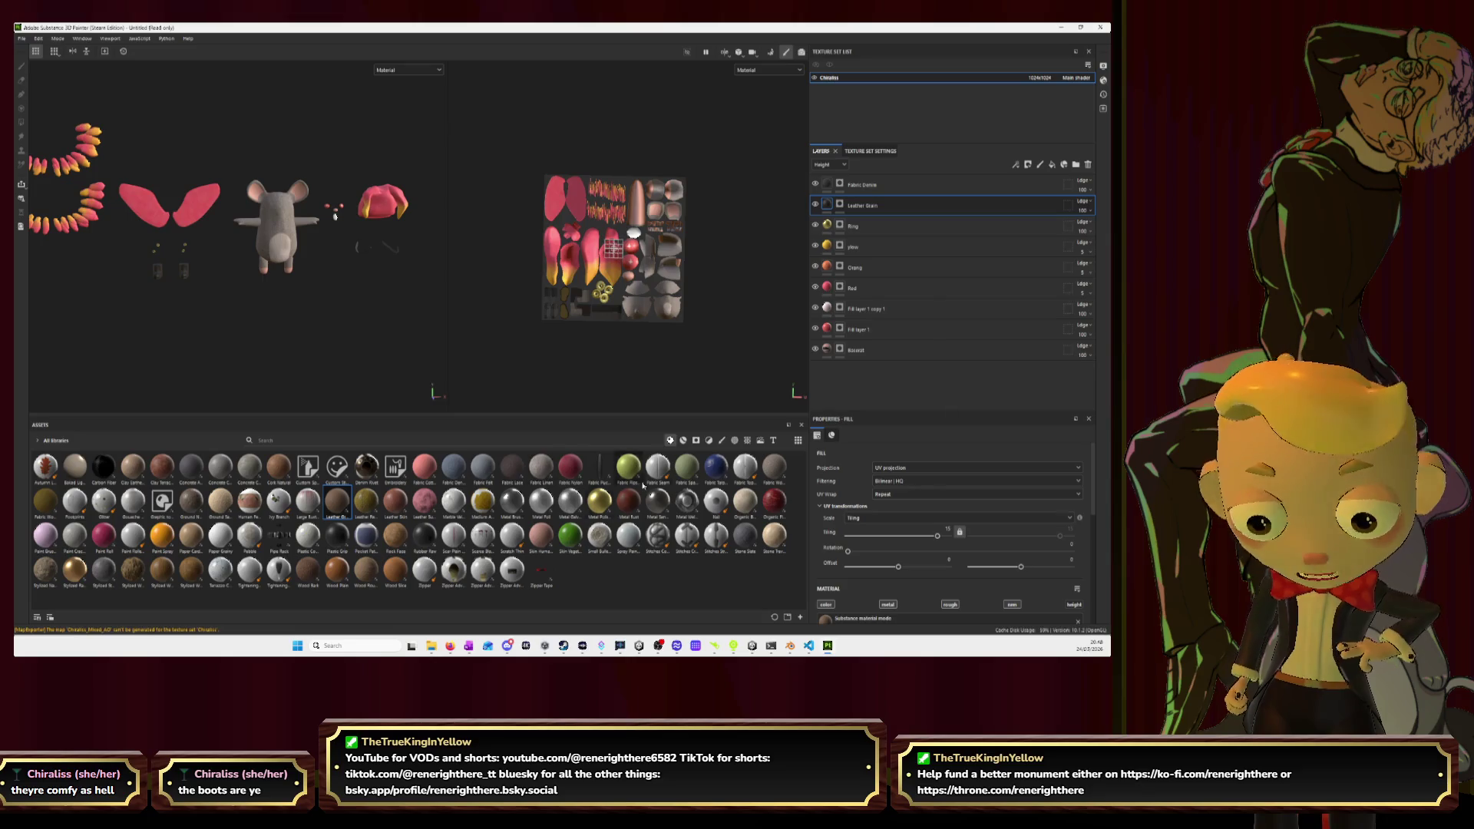
Filter the Assets shelf to smart materials and preview the Fabric Flannel Tartan thumbnail.
left_click(683, 441)
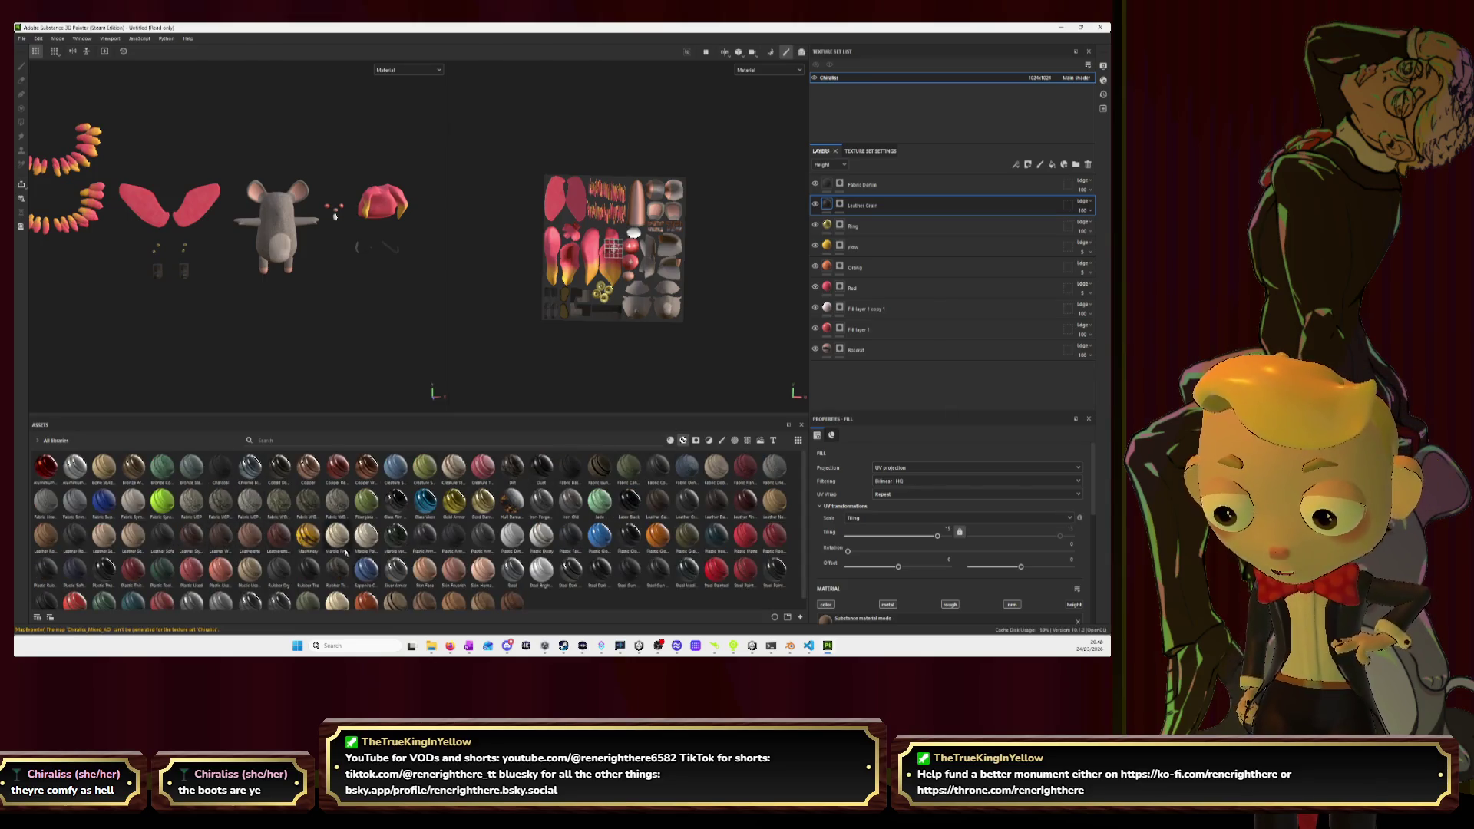
scroll(417, 538, "down", 1)
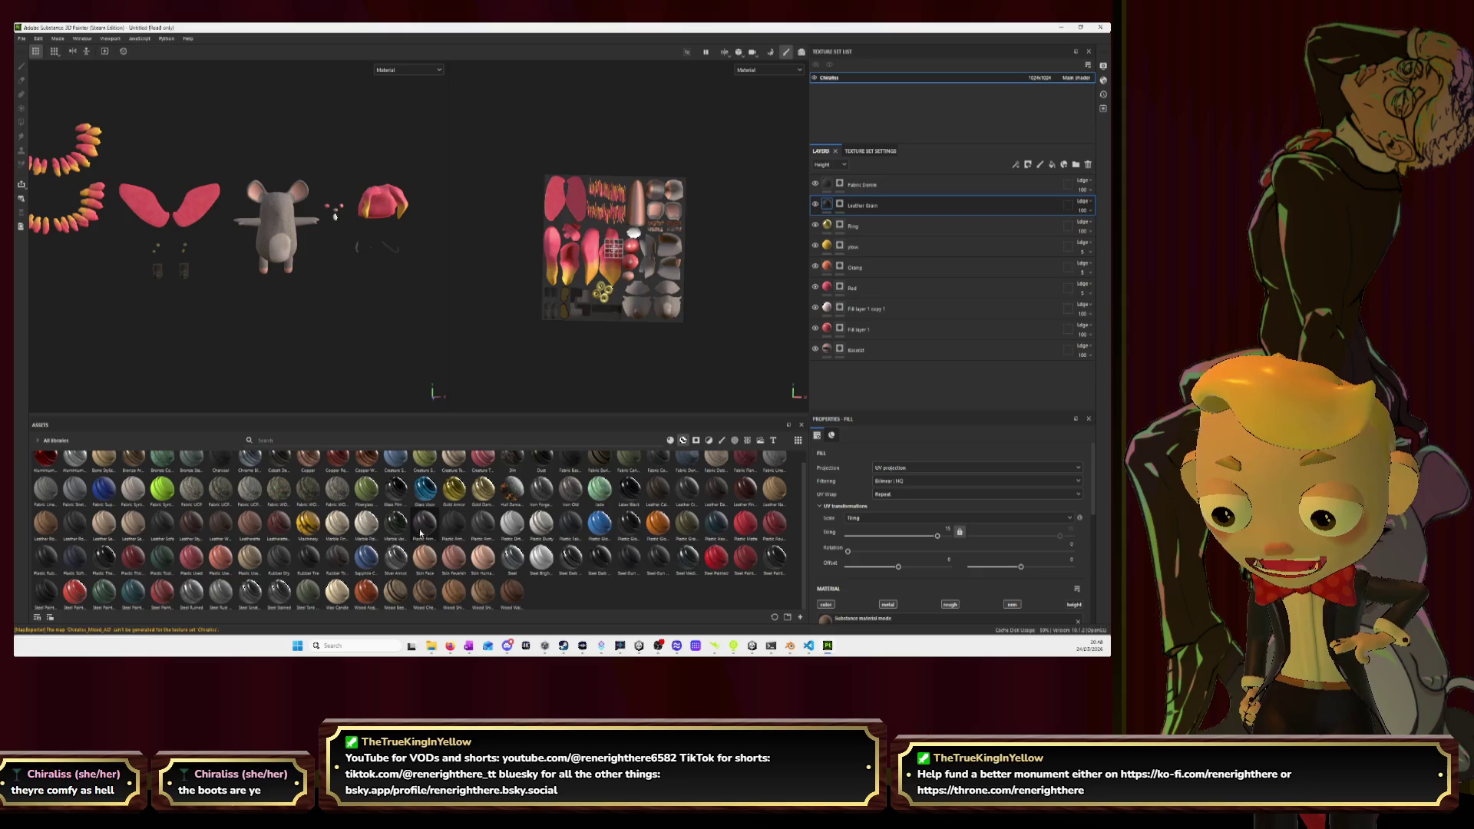
scroll(668, 556, "up", 1)
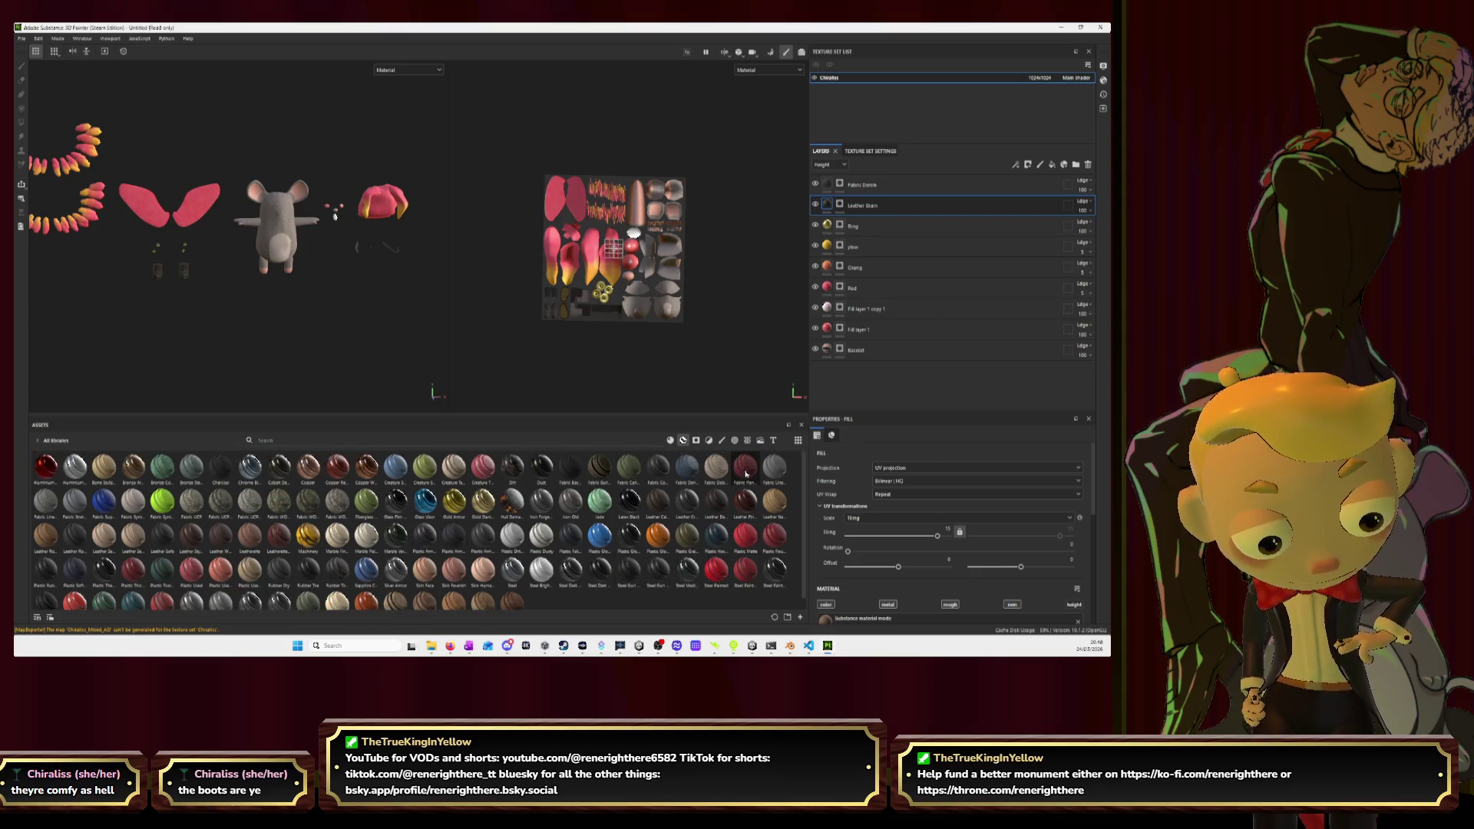
mouse_move(746, 473)
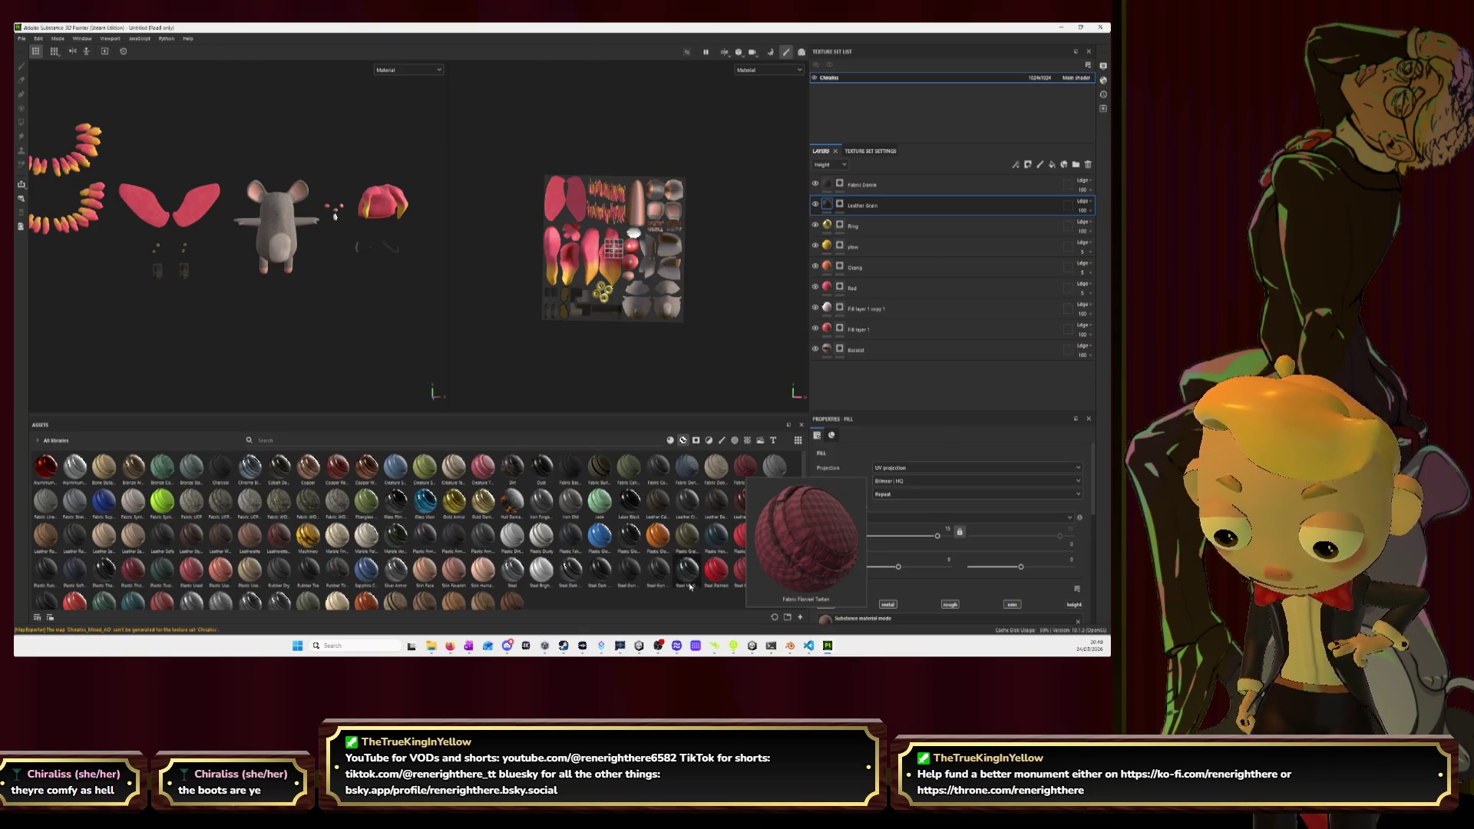
scroll(689, 586, "down", 1)
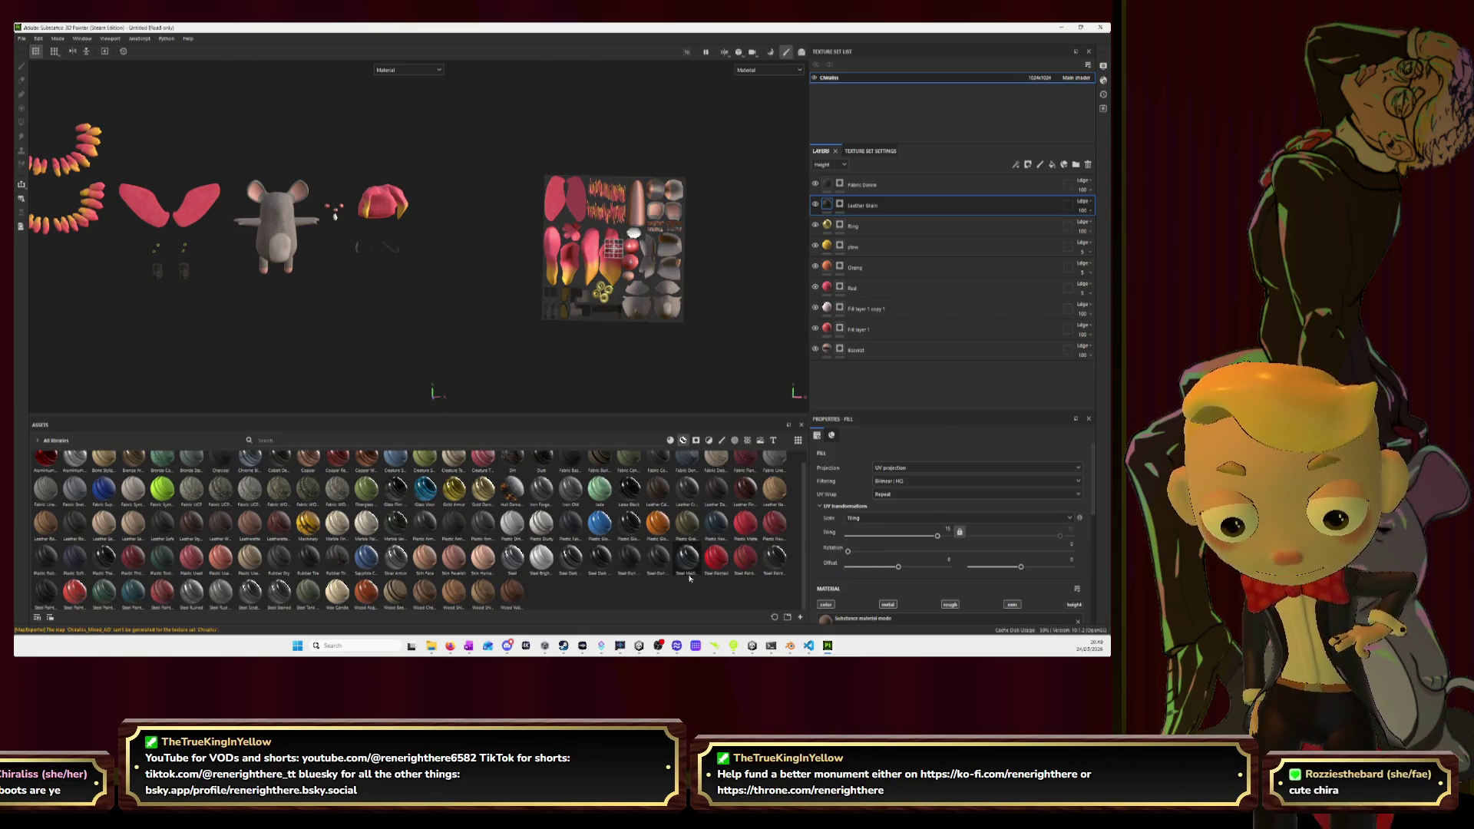
scroll(689, 580, "up", 1)
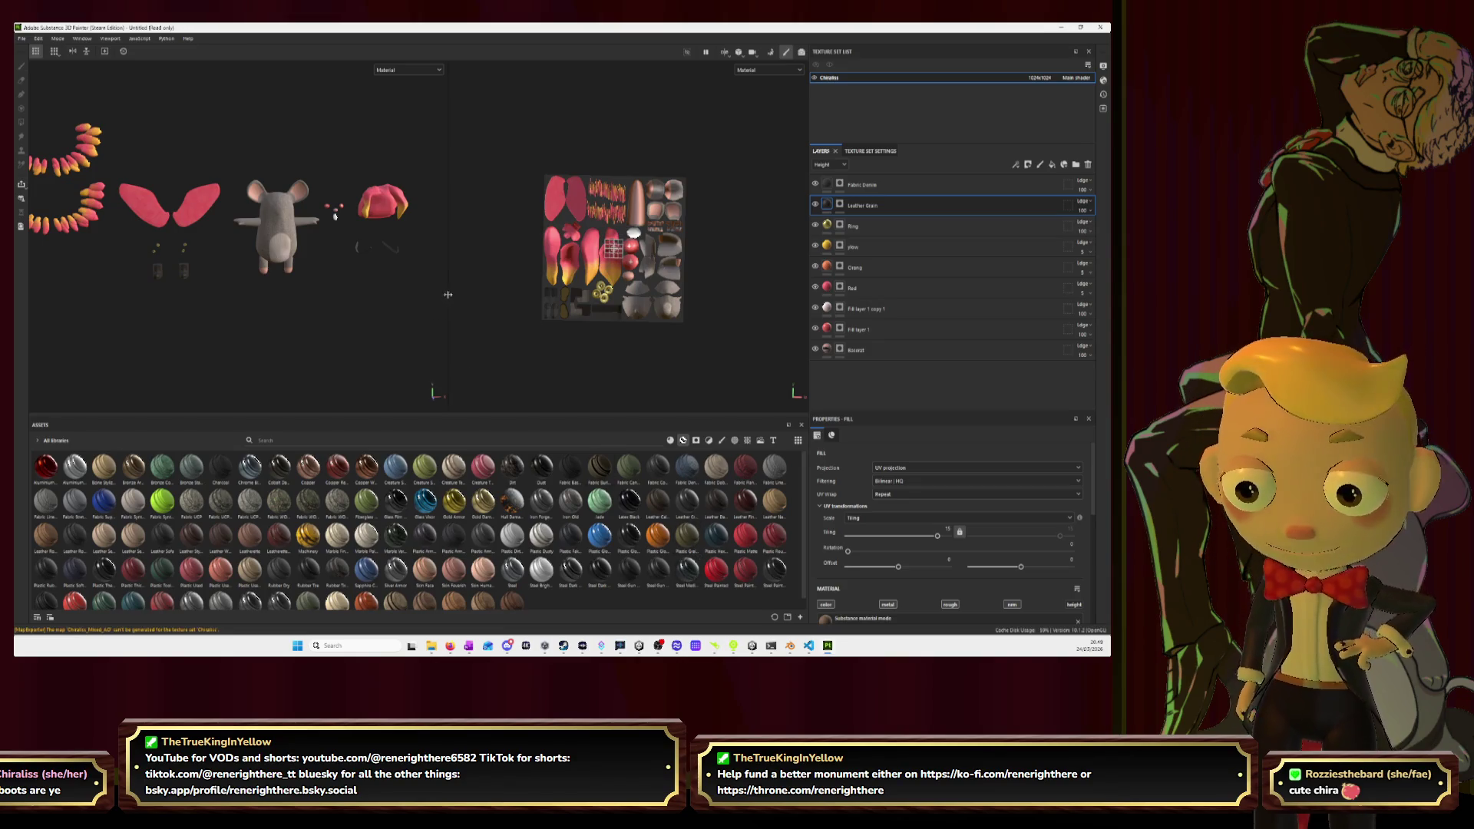
key("alt+Tab")
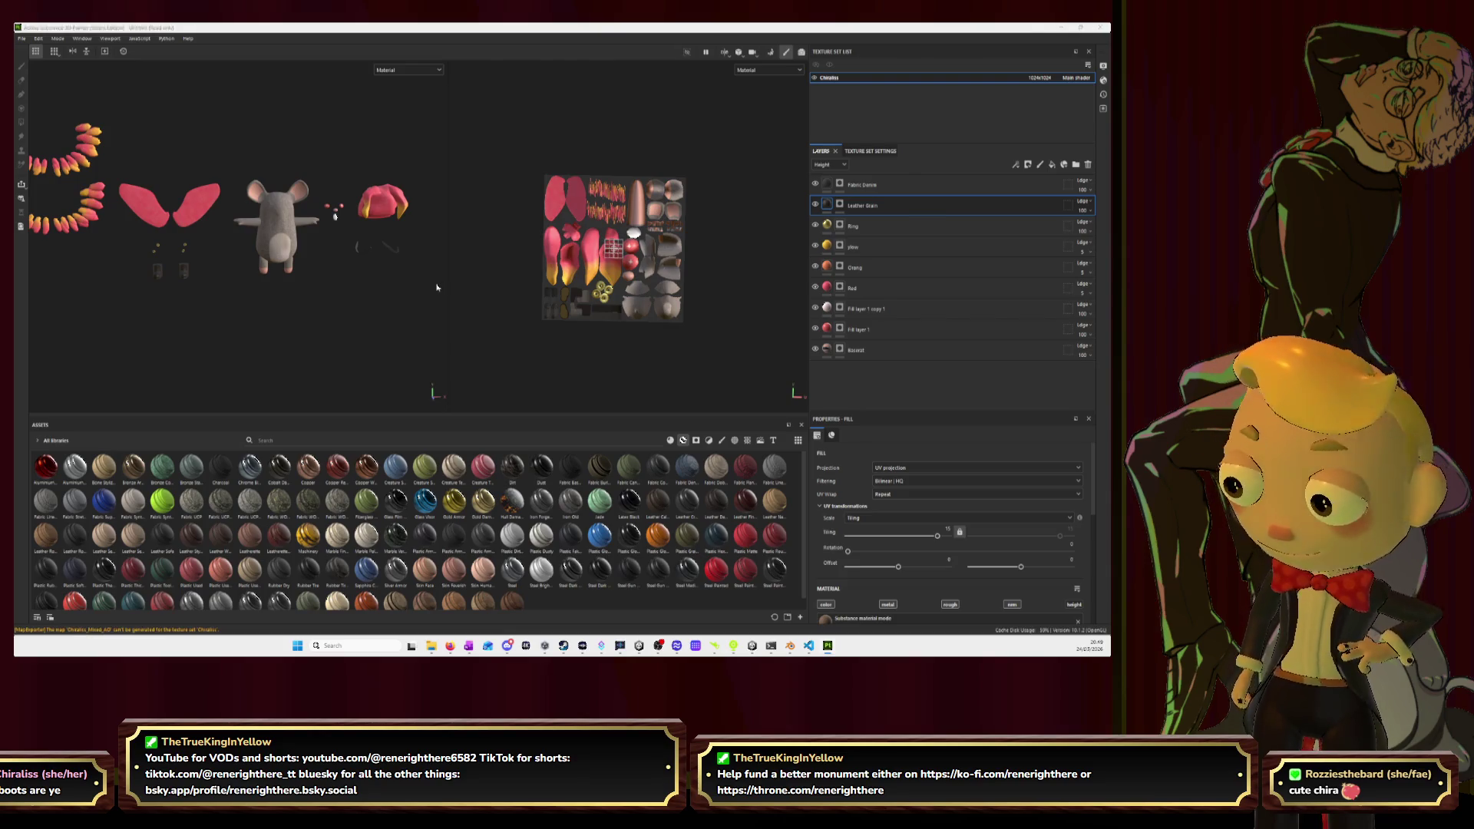
key("alt+Tab")
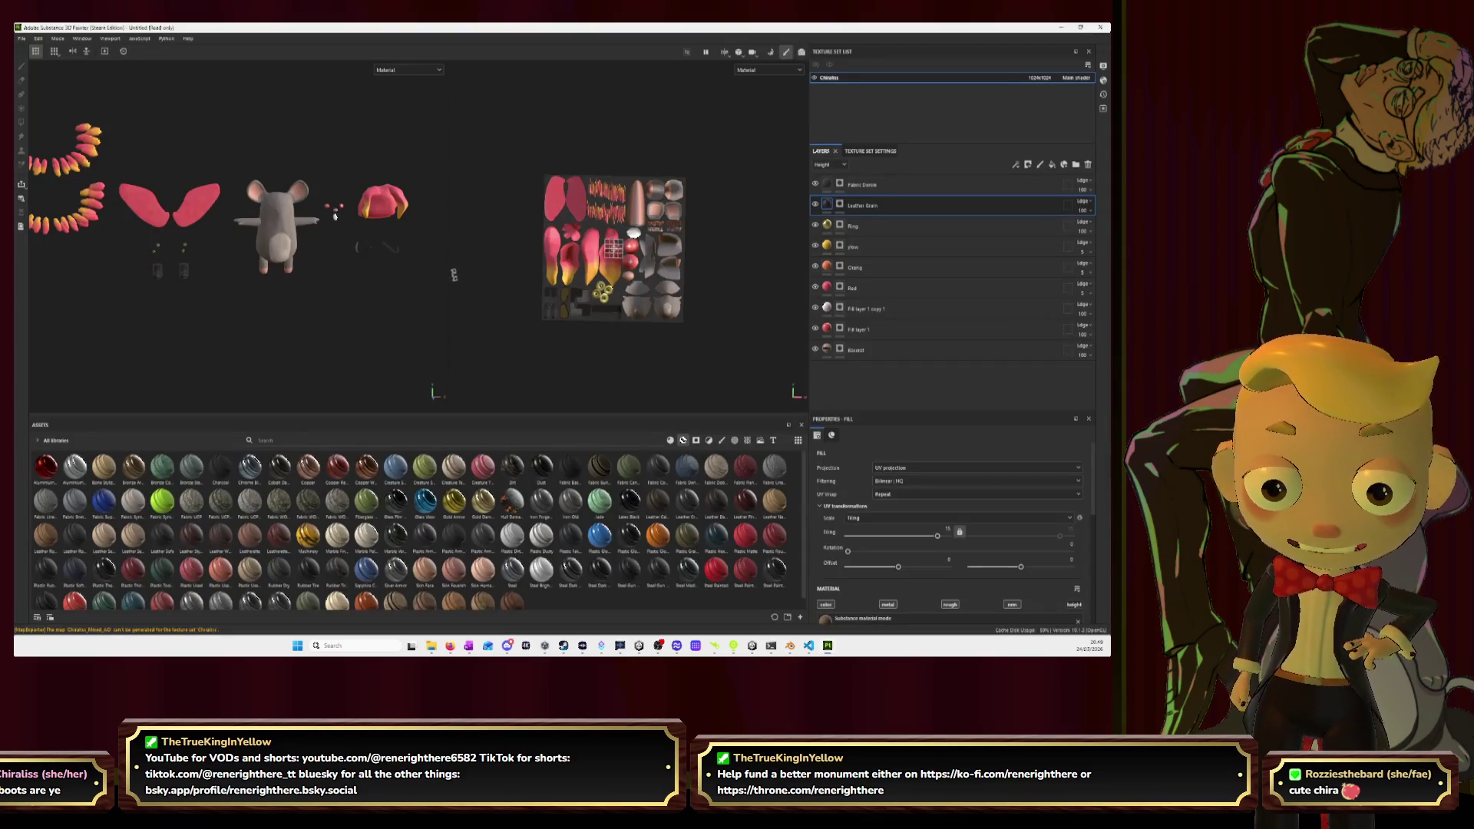
scroll(440, 201, "up", 5)
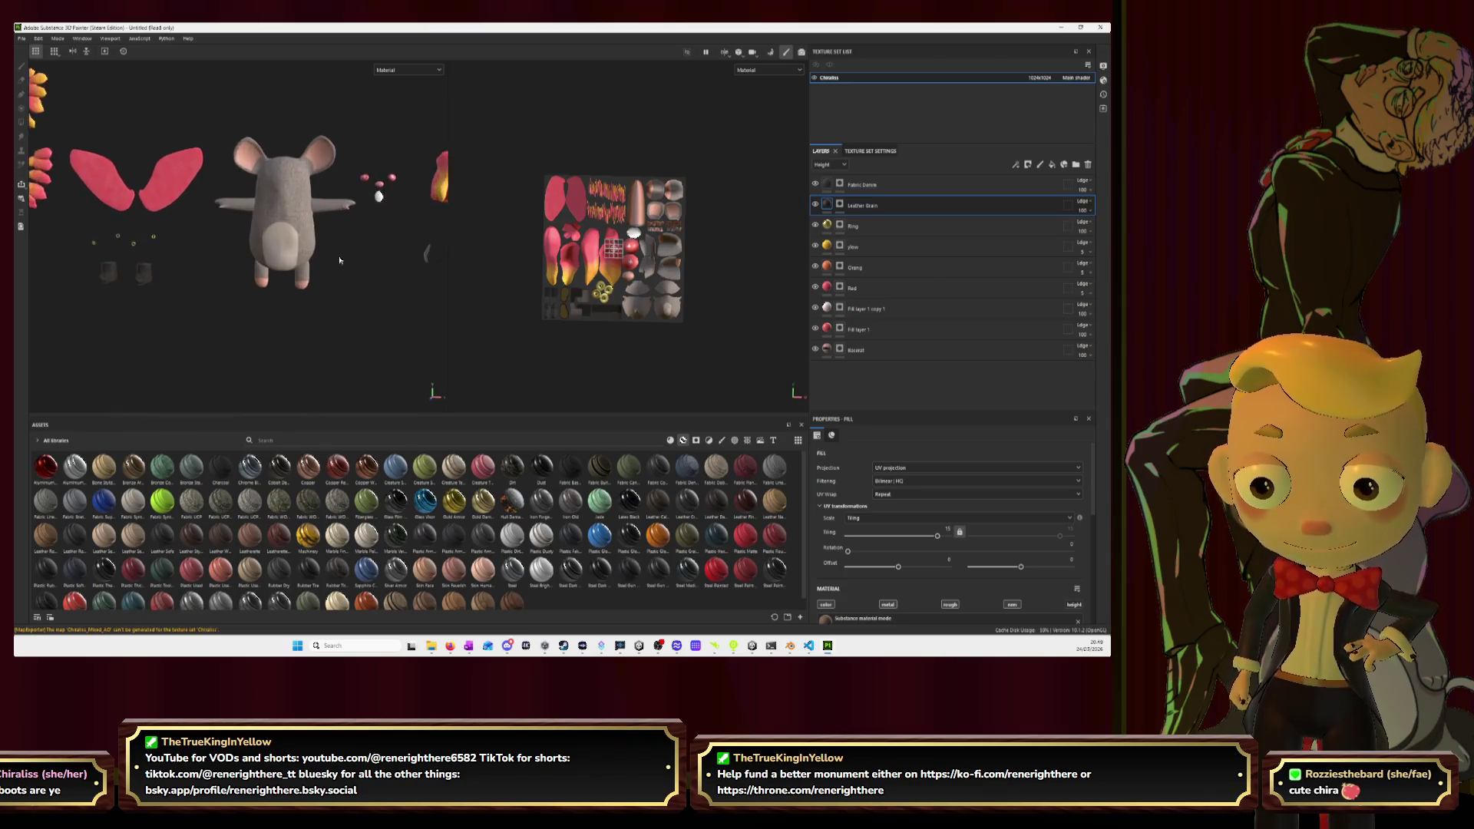
Add Fabric Flannel Tartan to the layer stack and expand its folder.
mouse_move(745, 473)
left_mouse_down()
mouse_move(779, 530)
mouse_move(860, 381)
mouse_move(880, 400)
left_mouse_up()
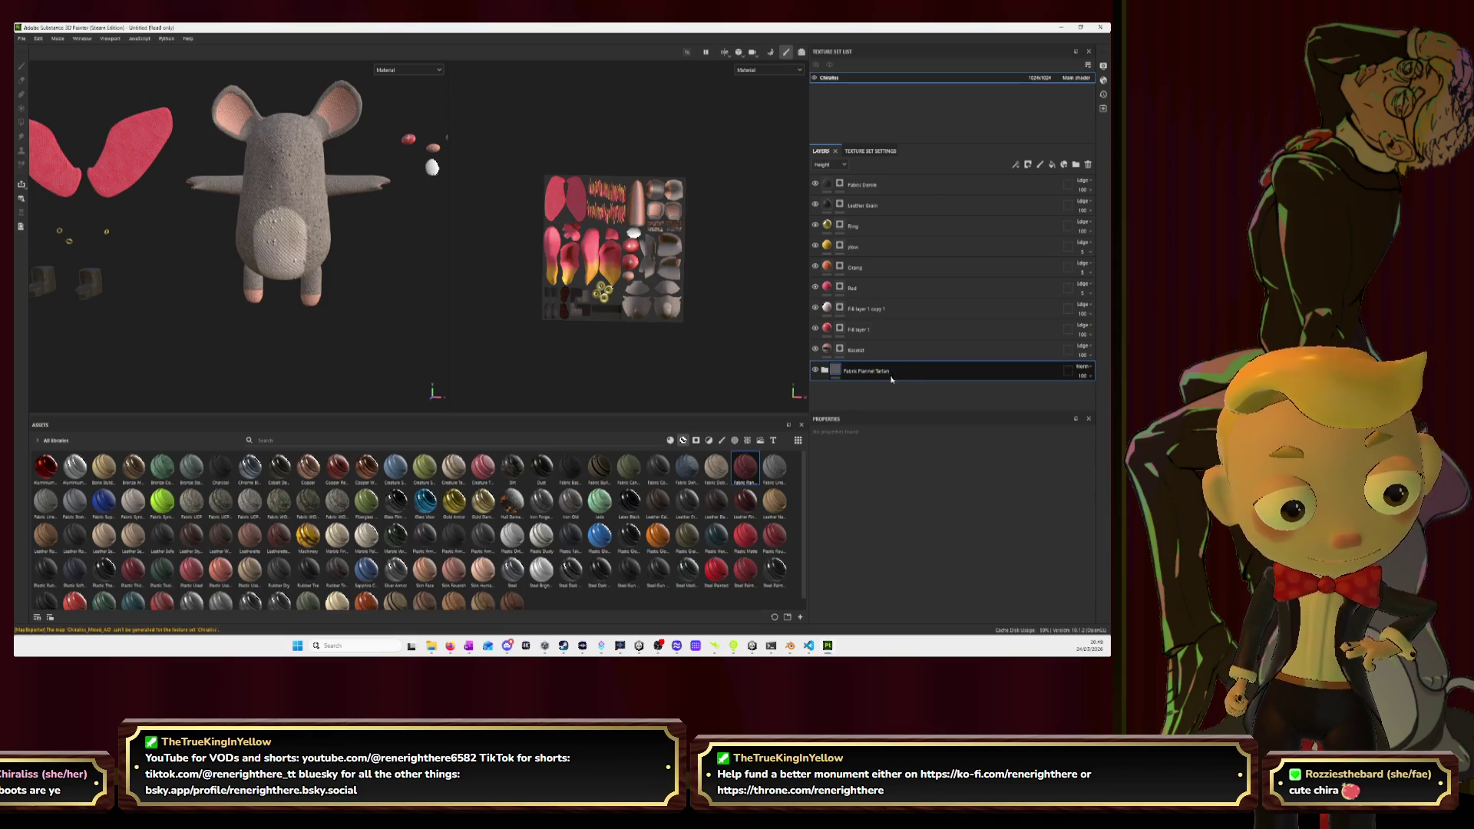
left_click(824, 370)
scroll(894, 378, "down", 3)
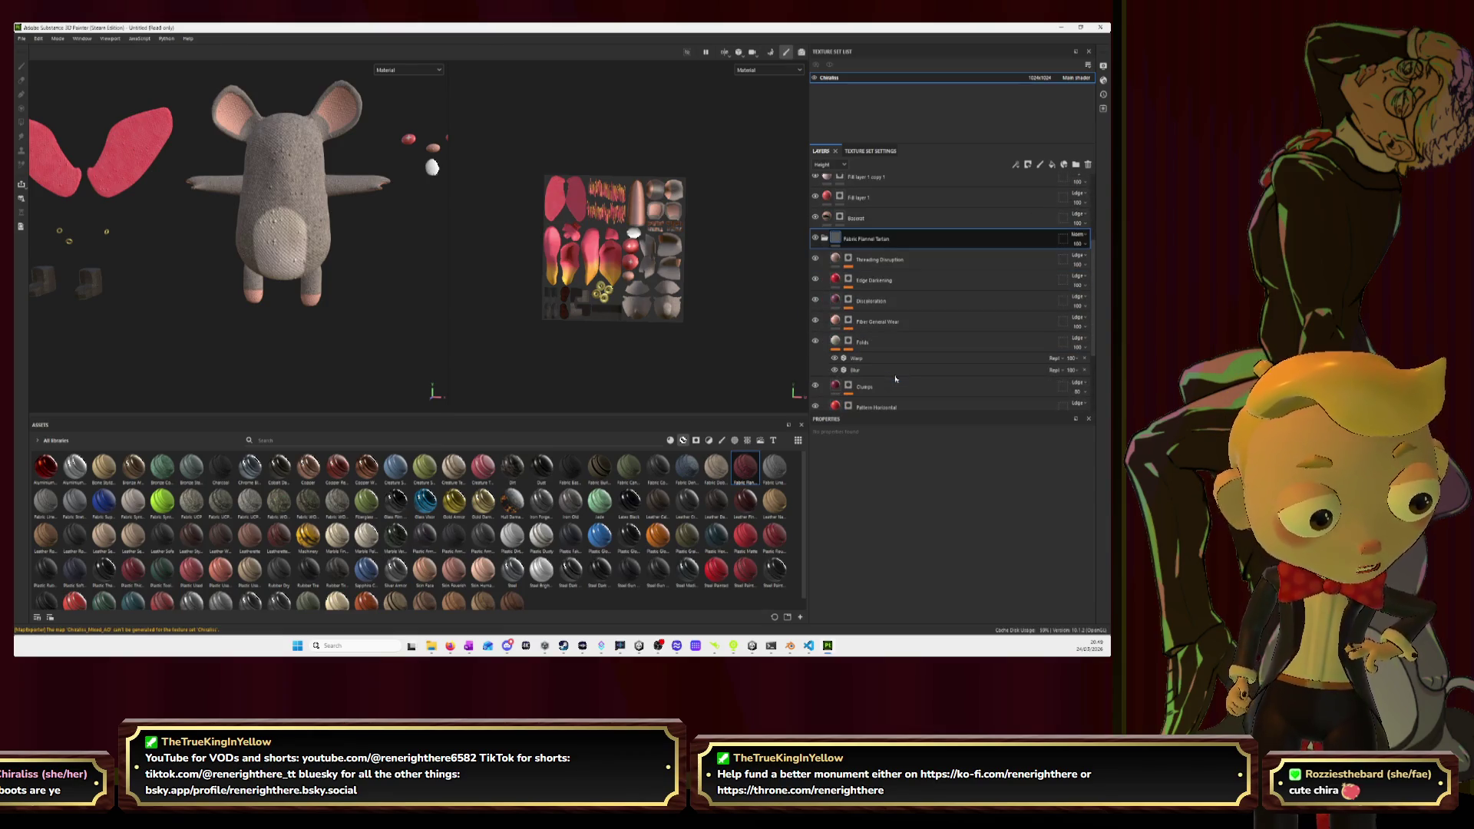
scroll(895, 361, "down", 1)
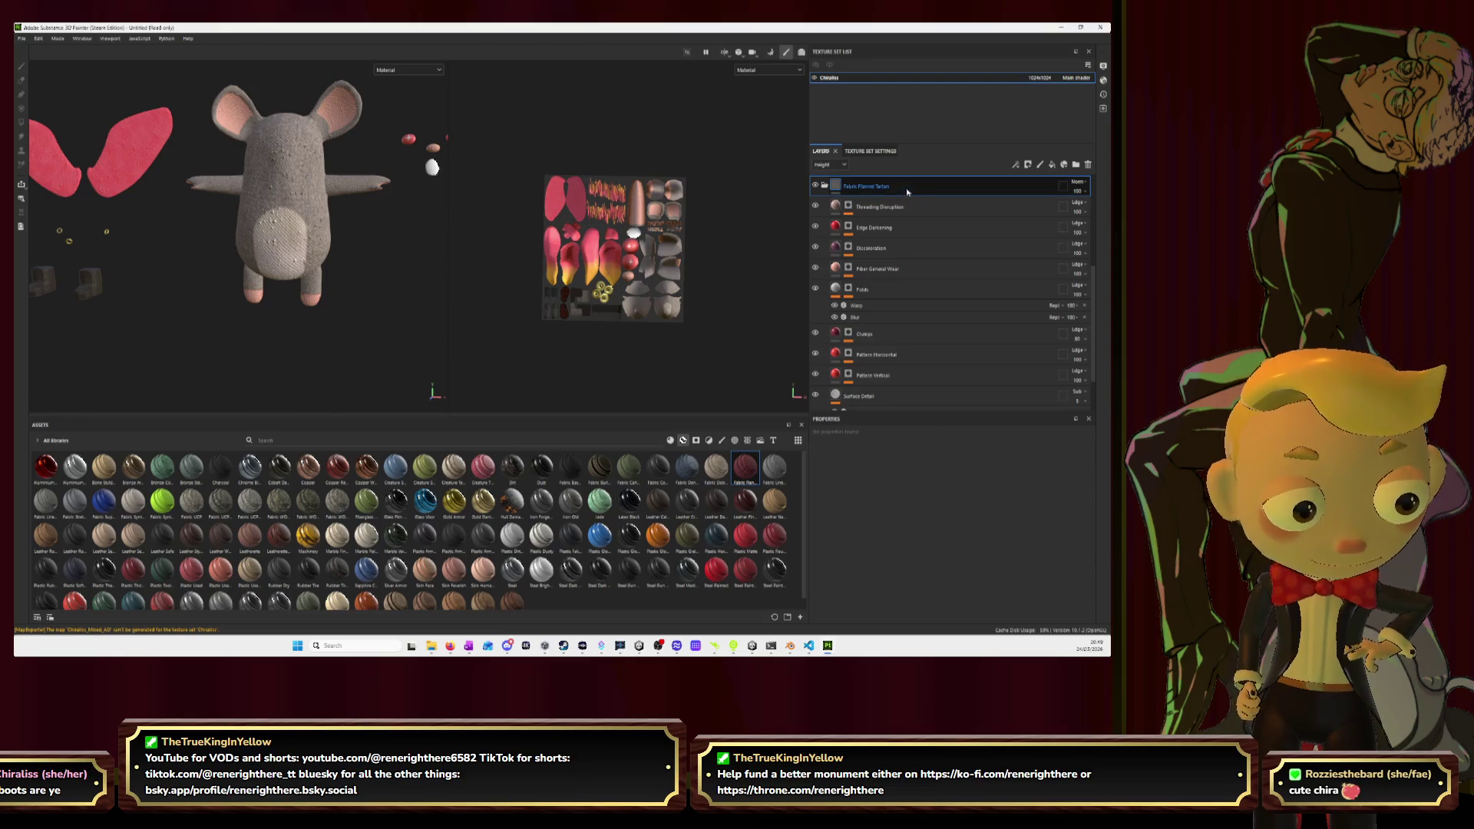
scroll(904, 307, "up", 3)
Move the tartan folder above the Basecoat layer and select its Pattern Horizontal sub-layer.
left_click_drag(906, 325, 905, 294)
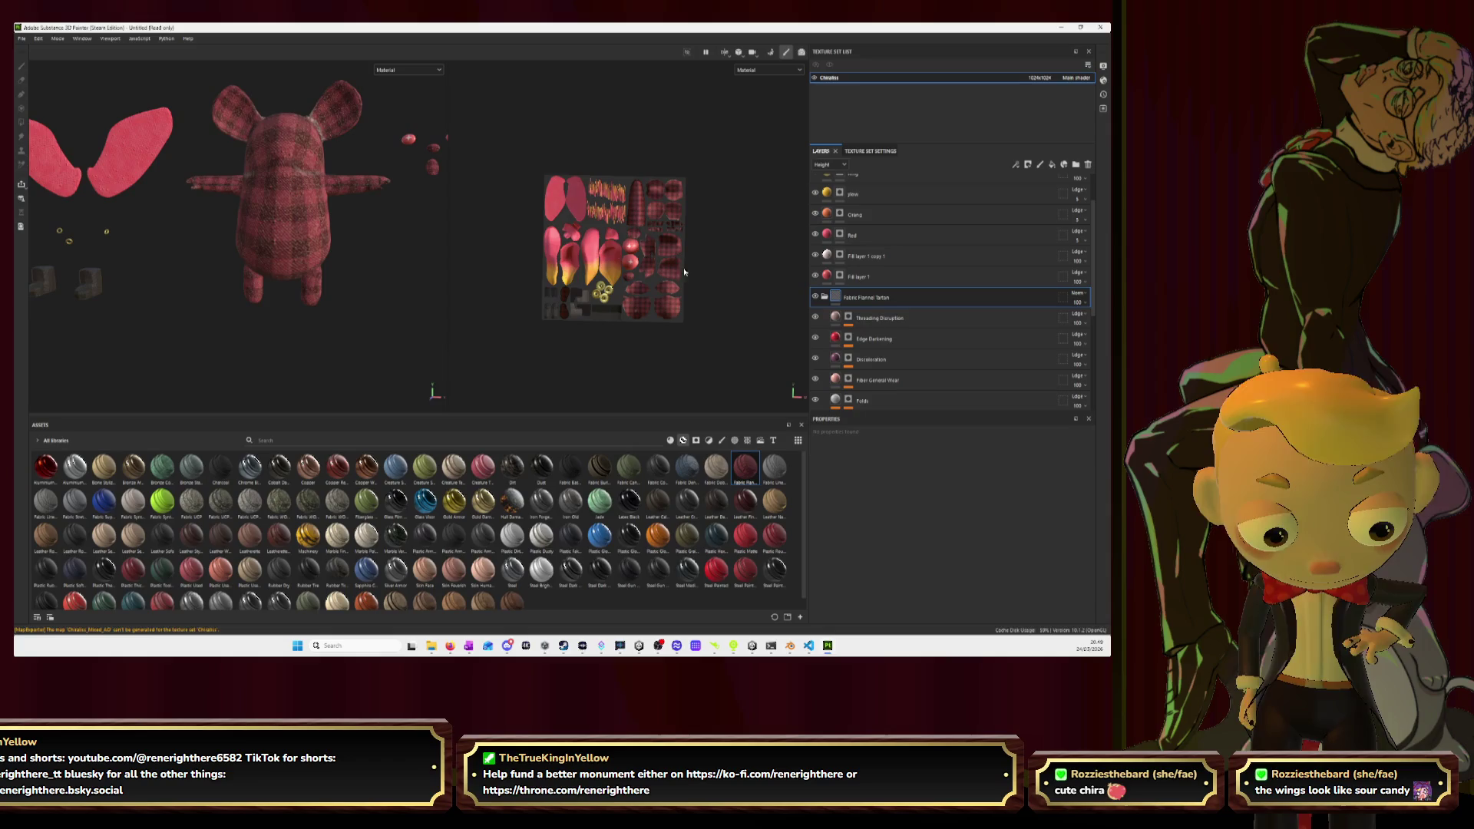
left_click(937, 337)
scroll(934, 340, "down", 5)
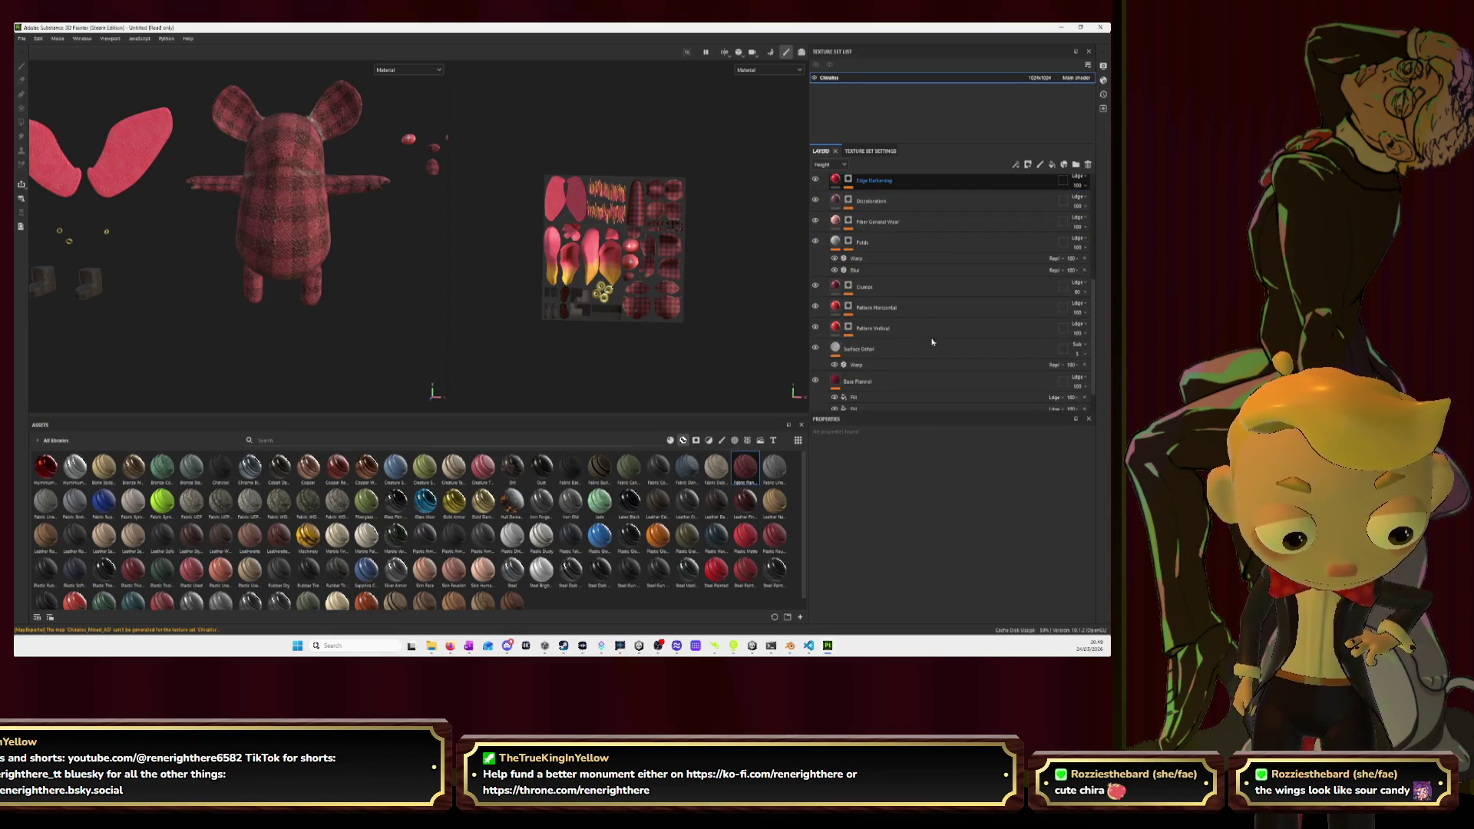
scroll(932, 342, "down", 1)
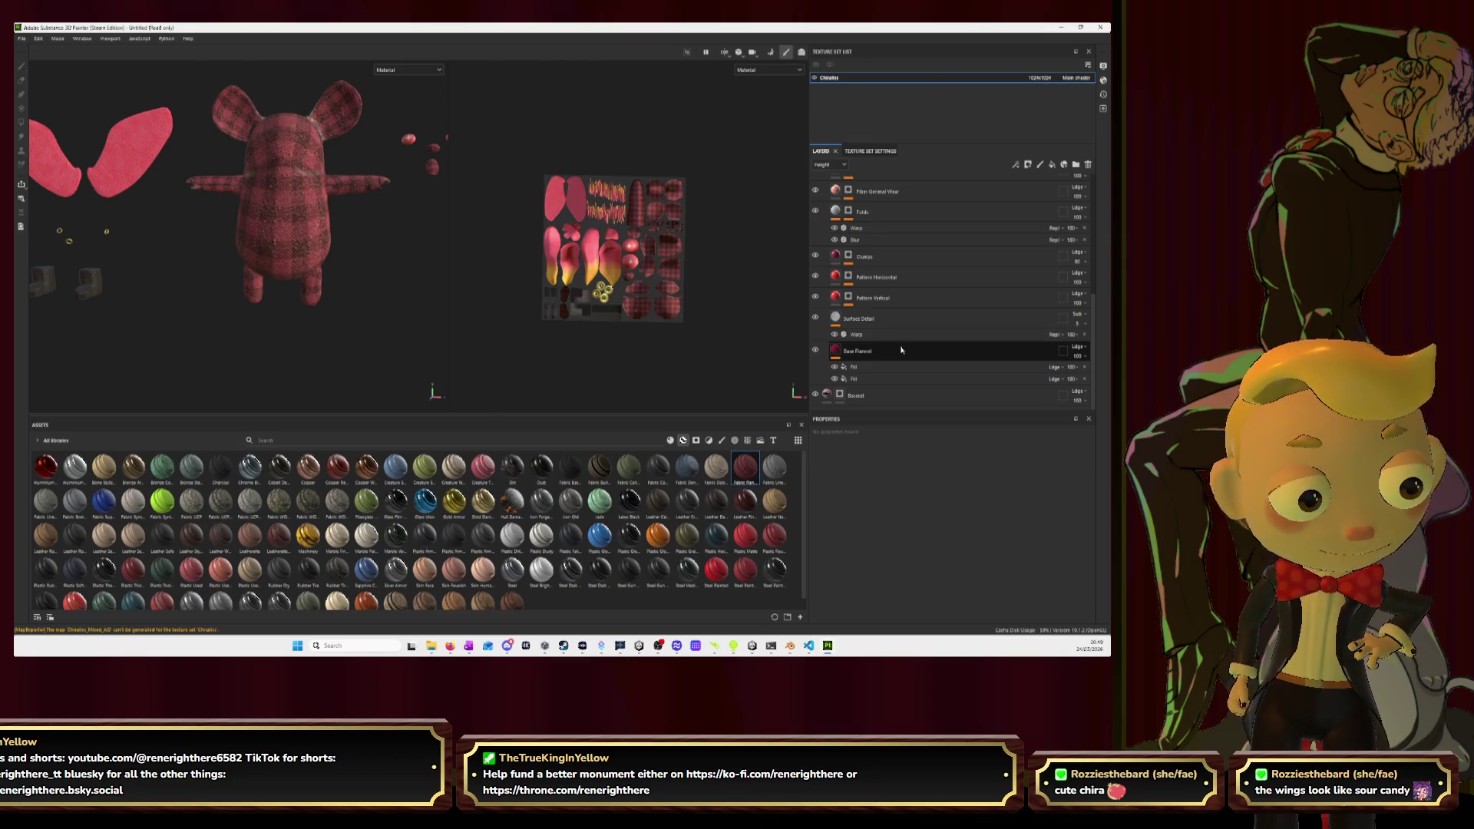
left_click(901, 277)
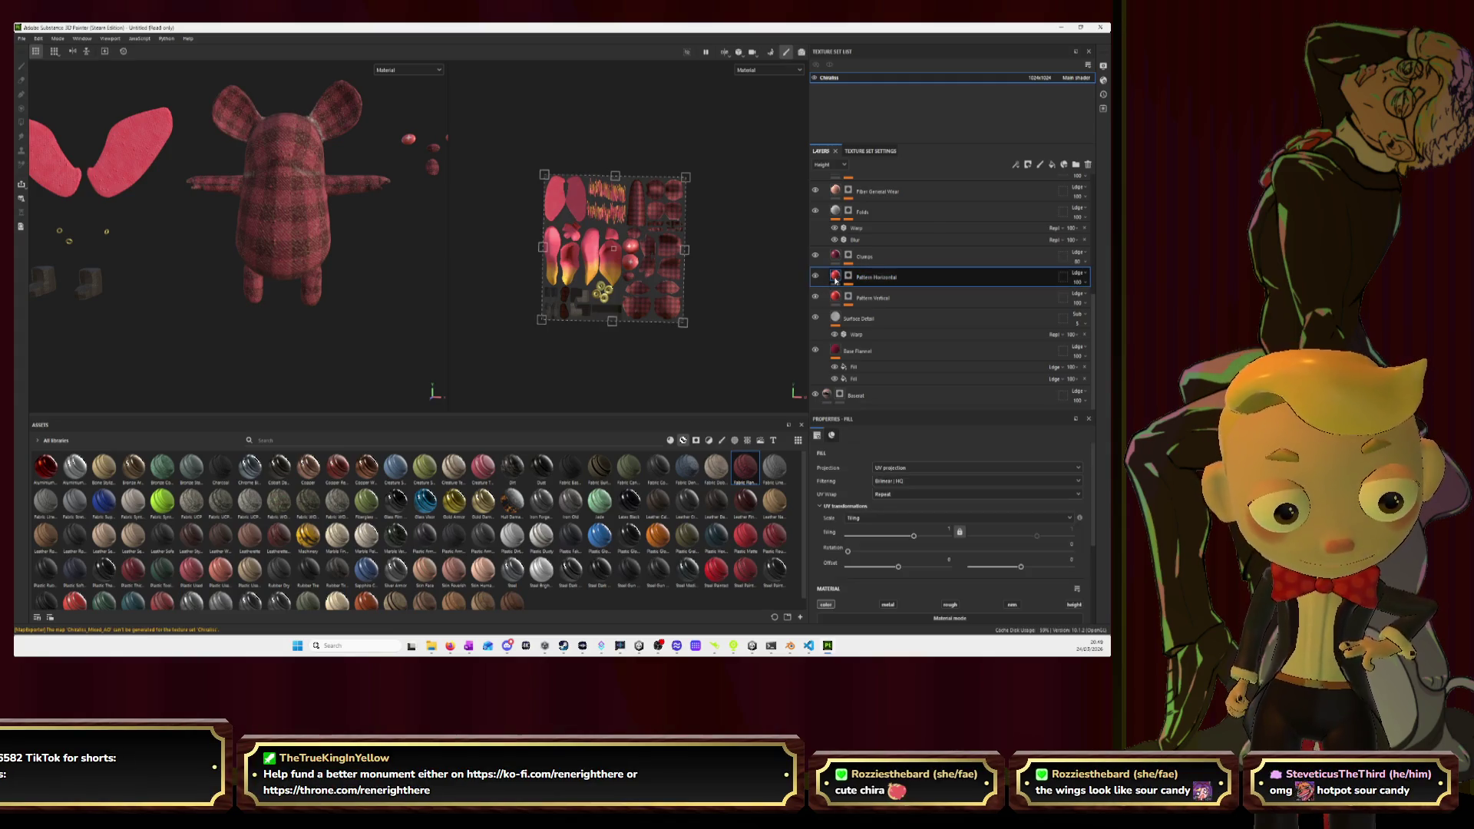
Open the Pattern Horizontal base colour picker, then switch to the Blender reference.
scroll(953, 546, "down", 5)
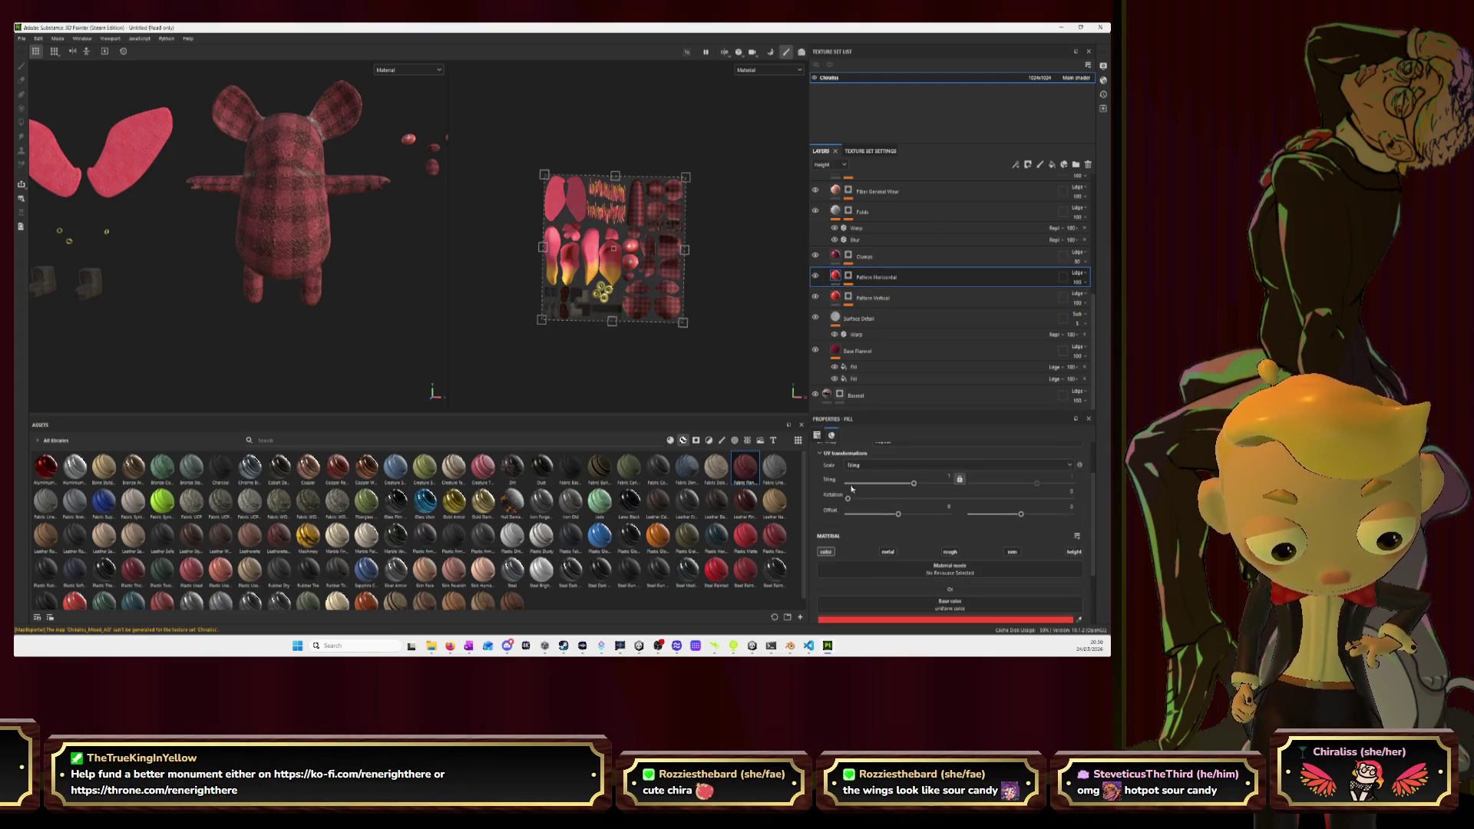
left_click(953, 536)
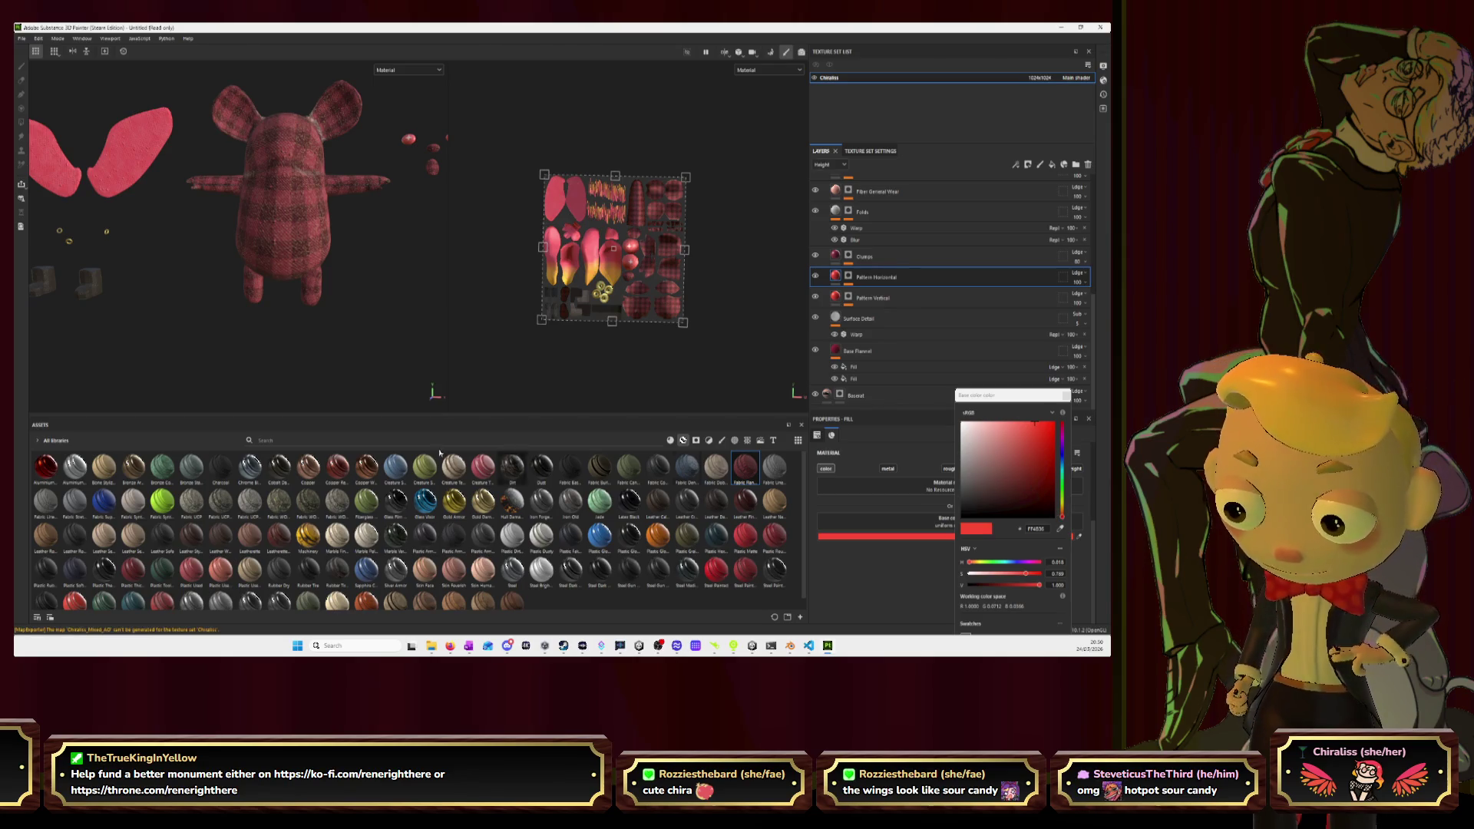
key("alt+Tab")
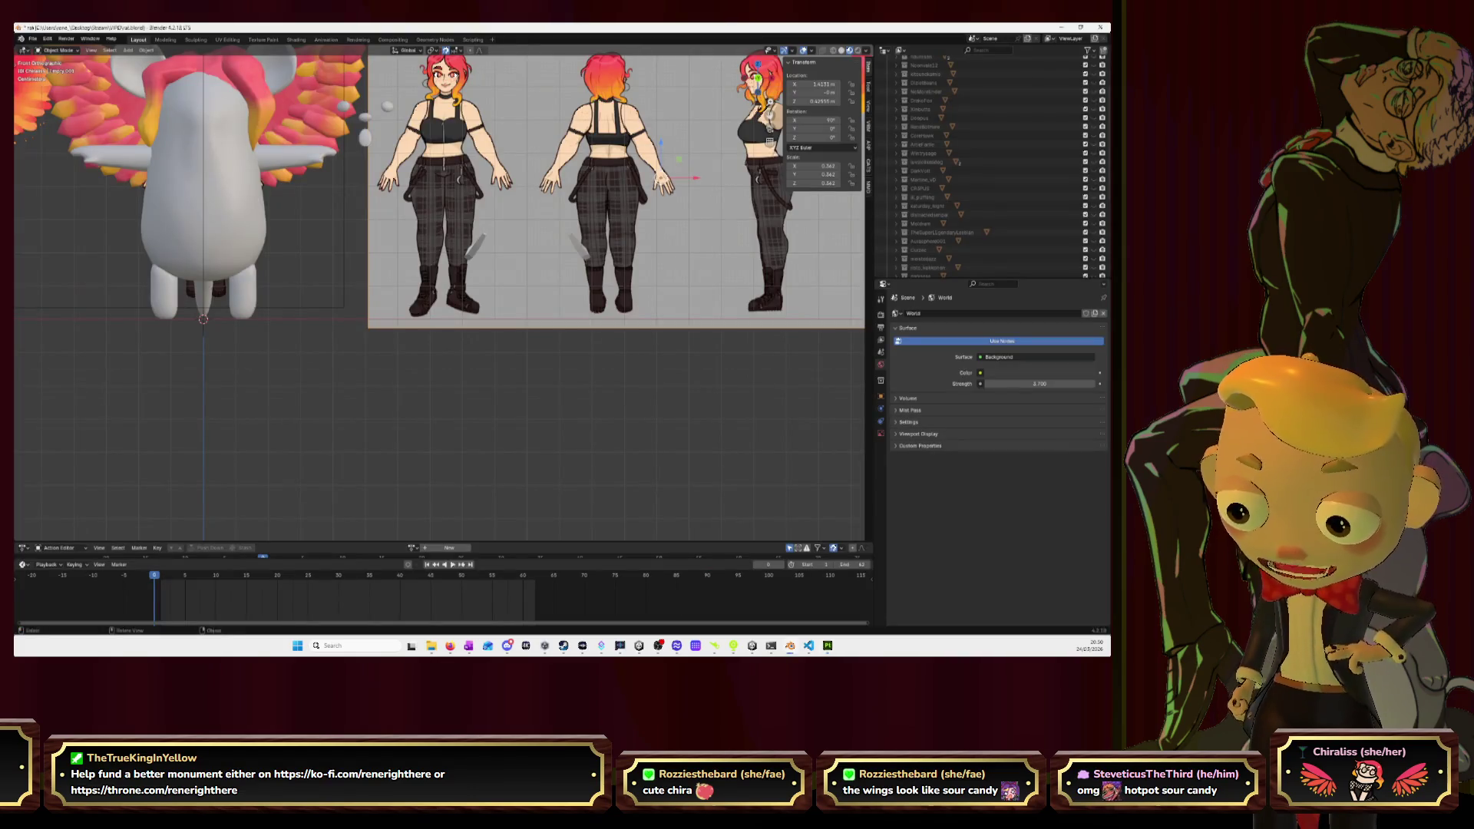
Zoom over the reference's plaid trousers, un-maximize Blender, and return to Substance Painter.
scroll(351, 365, "up", 2)
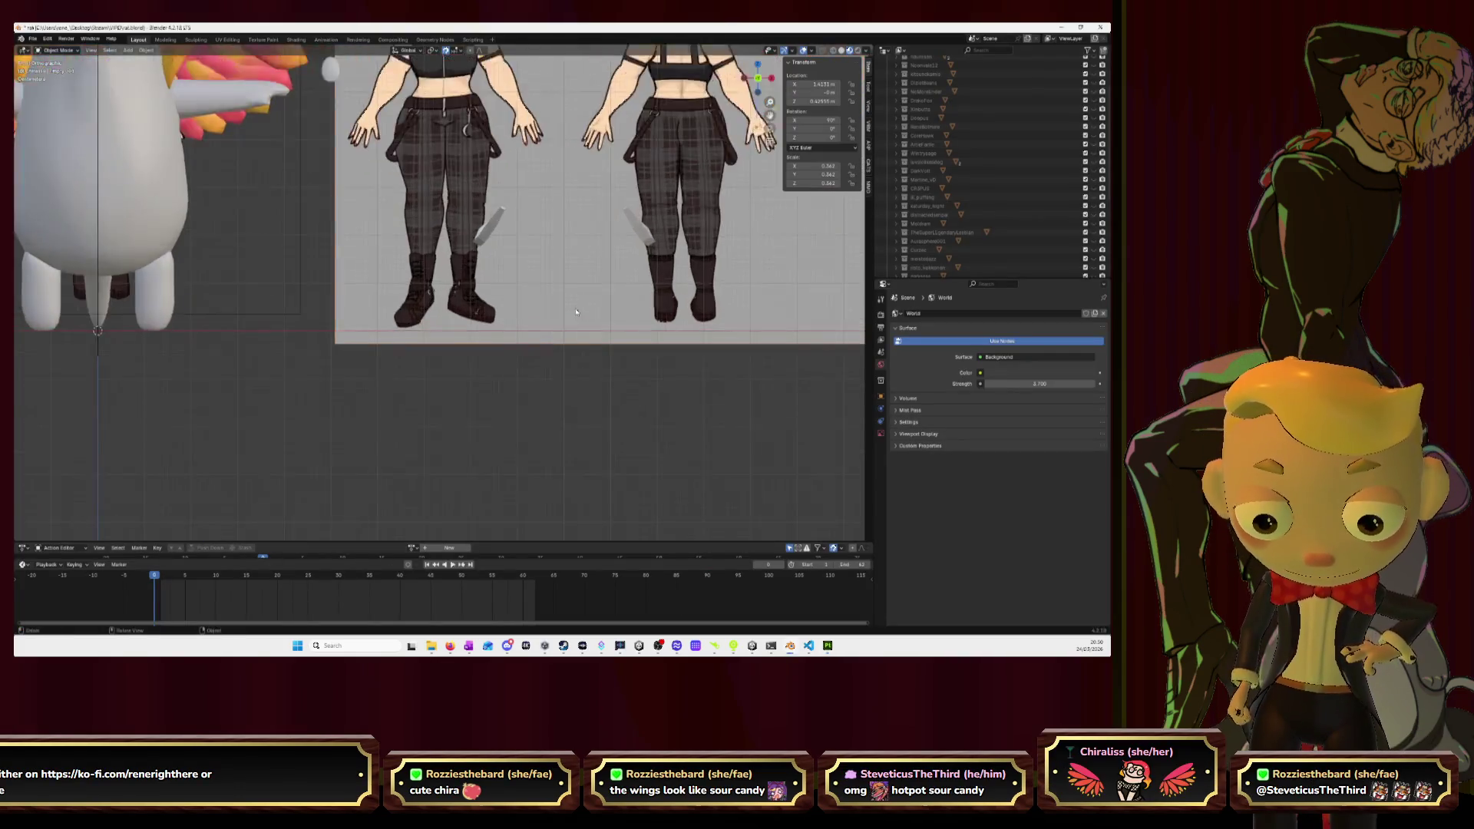
scroll(573, 316, "down", 4)
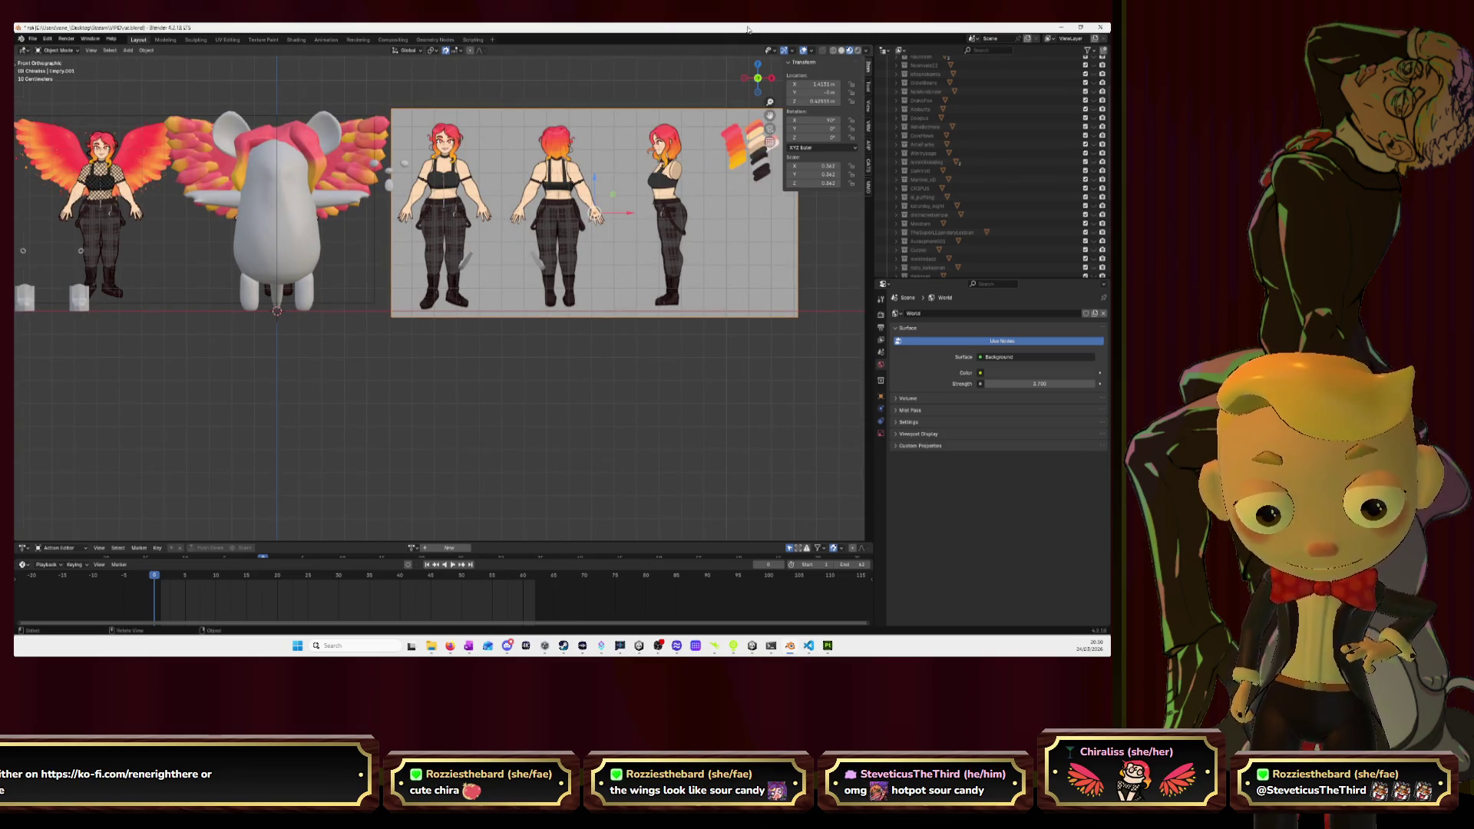
left_click_drag(537, 27, 398, 186)
key("alt+Tab")
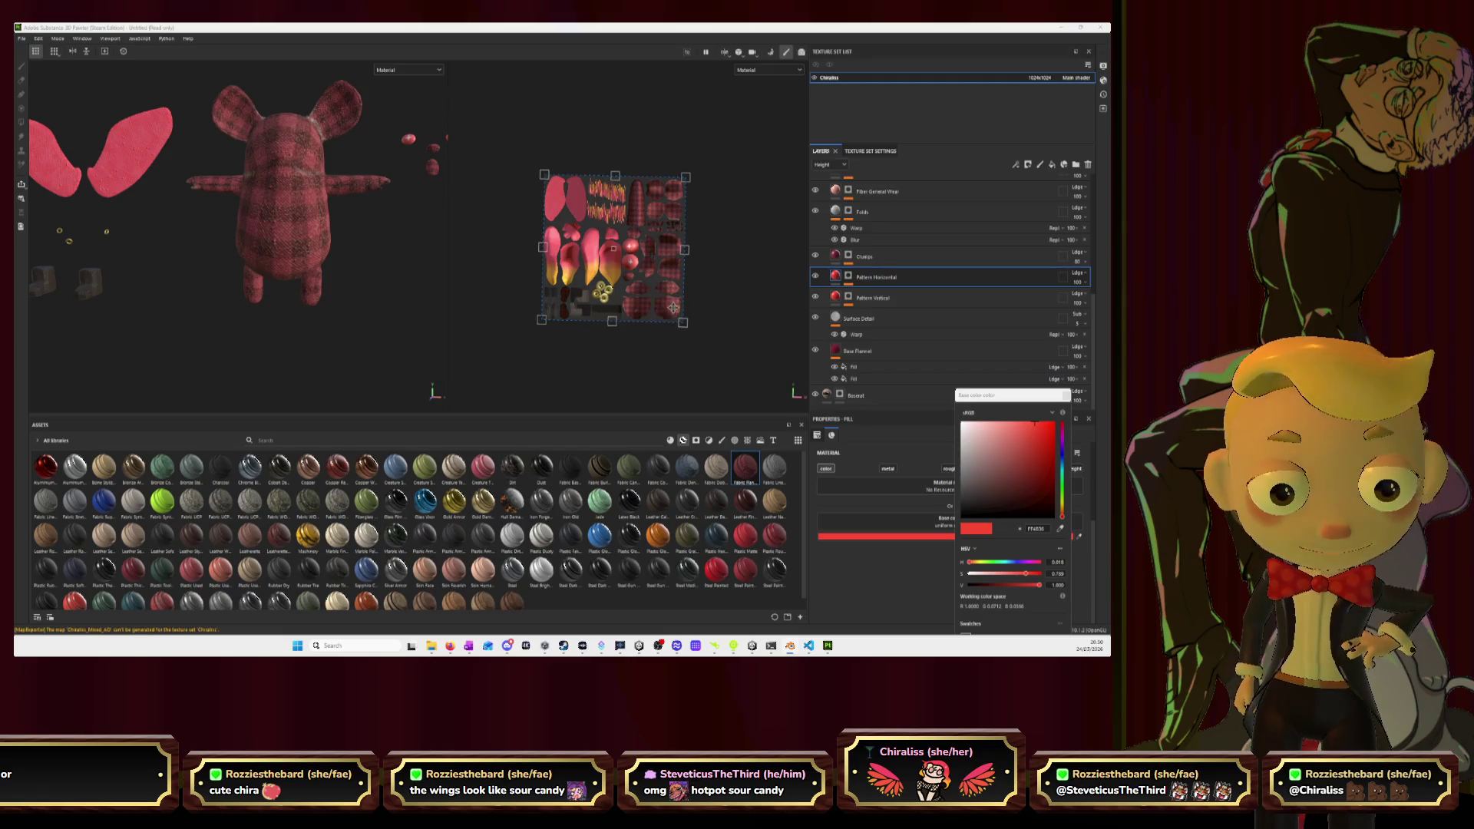
Lower the Fabric Flannel Tartan folder's opacity to about 35, keeping its name.
left_click(820, 350)
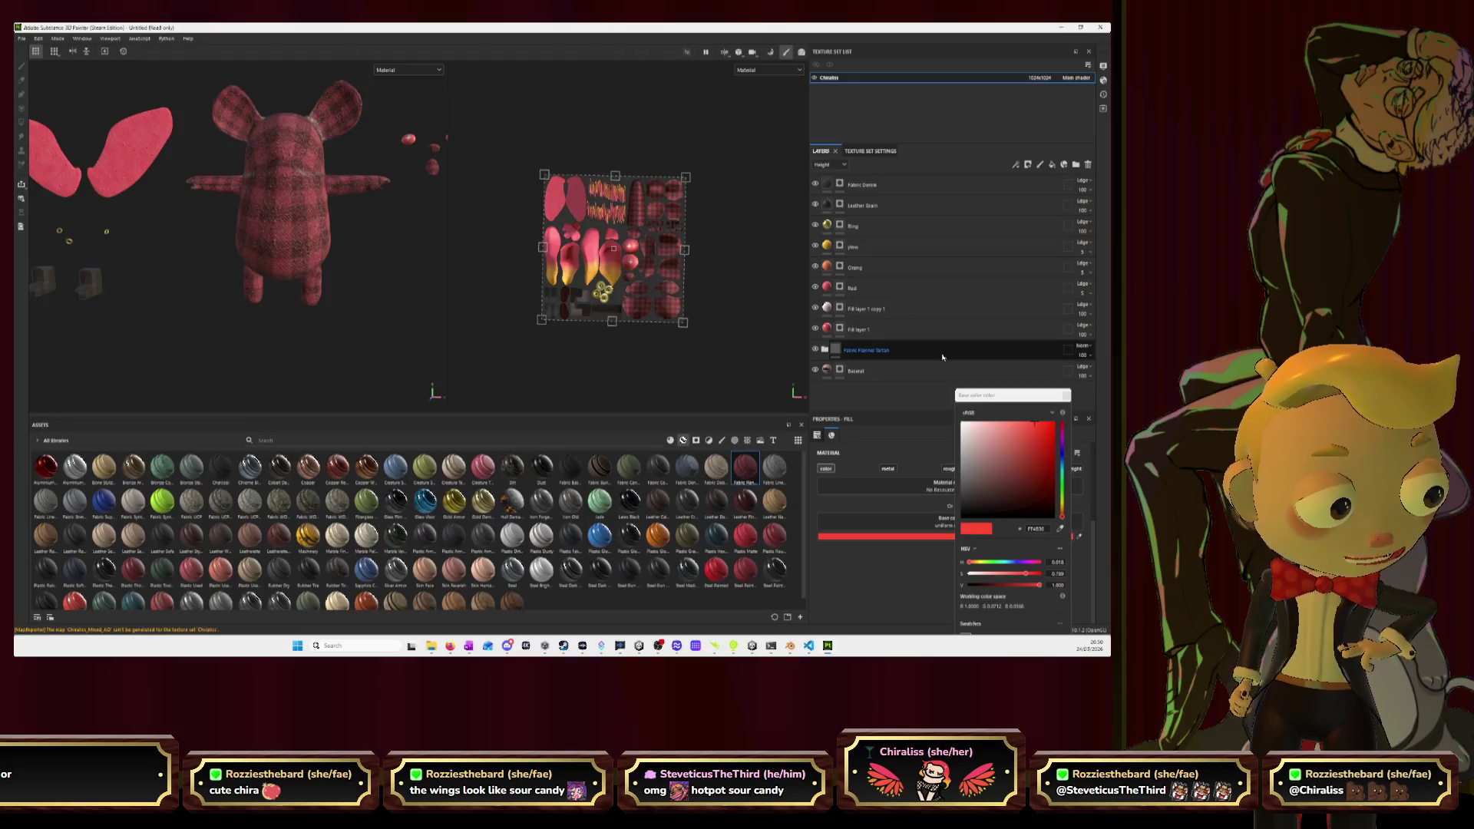
left_click(1082, 355)
left_click_drag(1105, 372, 1070, 372)
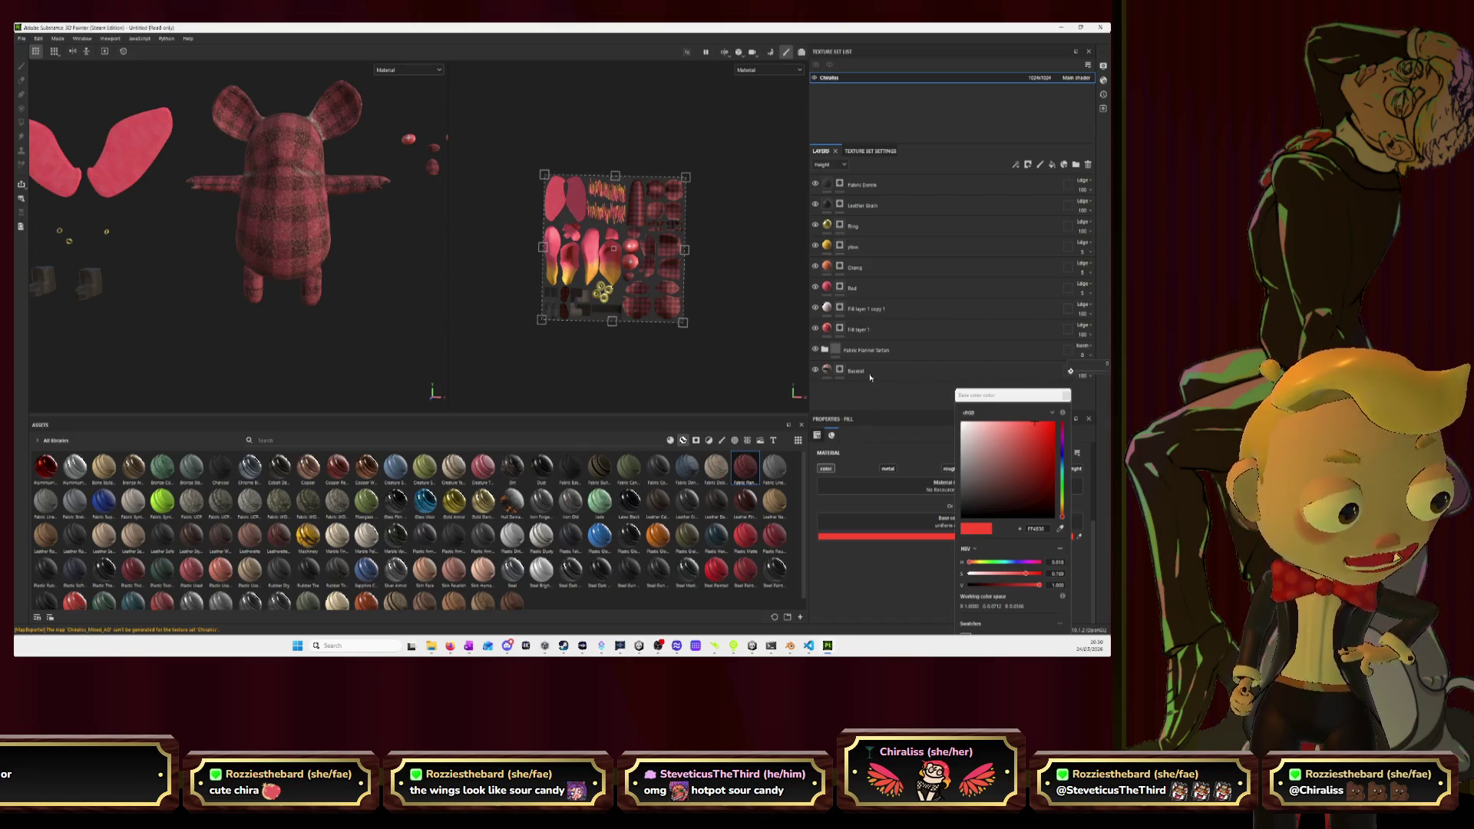
double_click(890, 352)
key("Return")
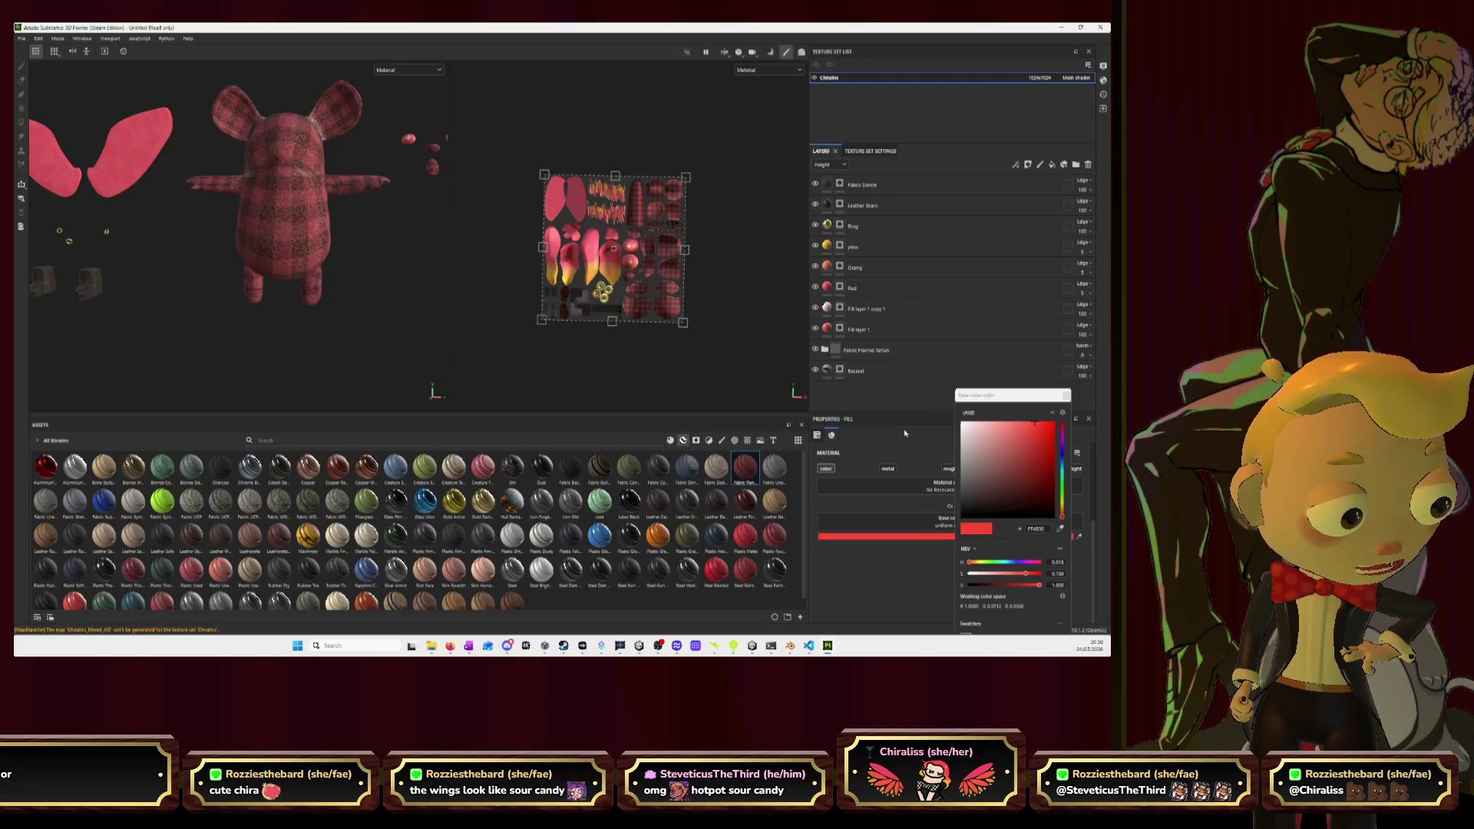
Close the colour picker, expand the tartan group, and hide Threading Disruption.
left_click(1062, 398)
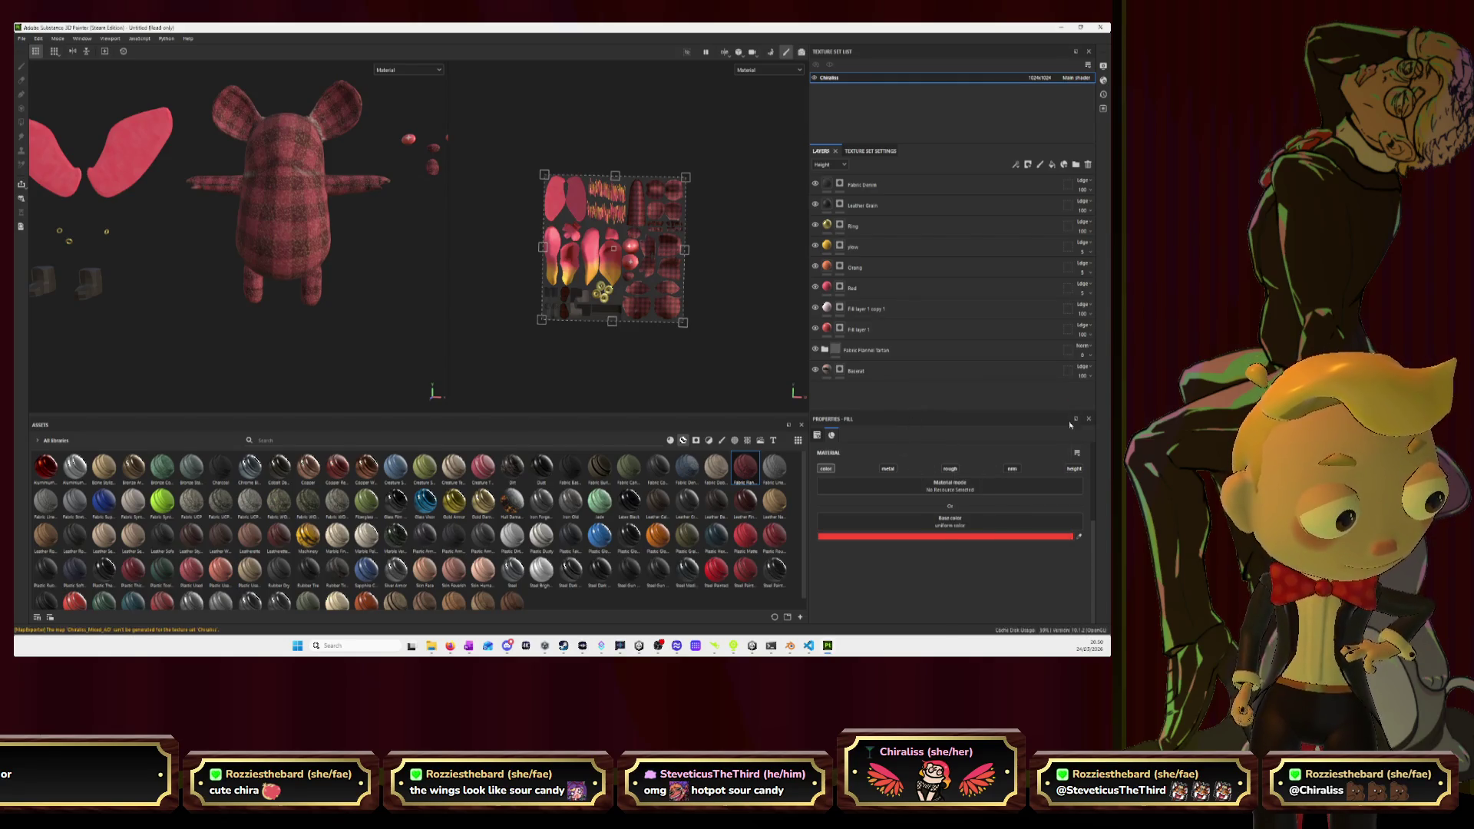
left_click(942, 351)
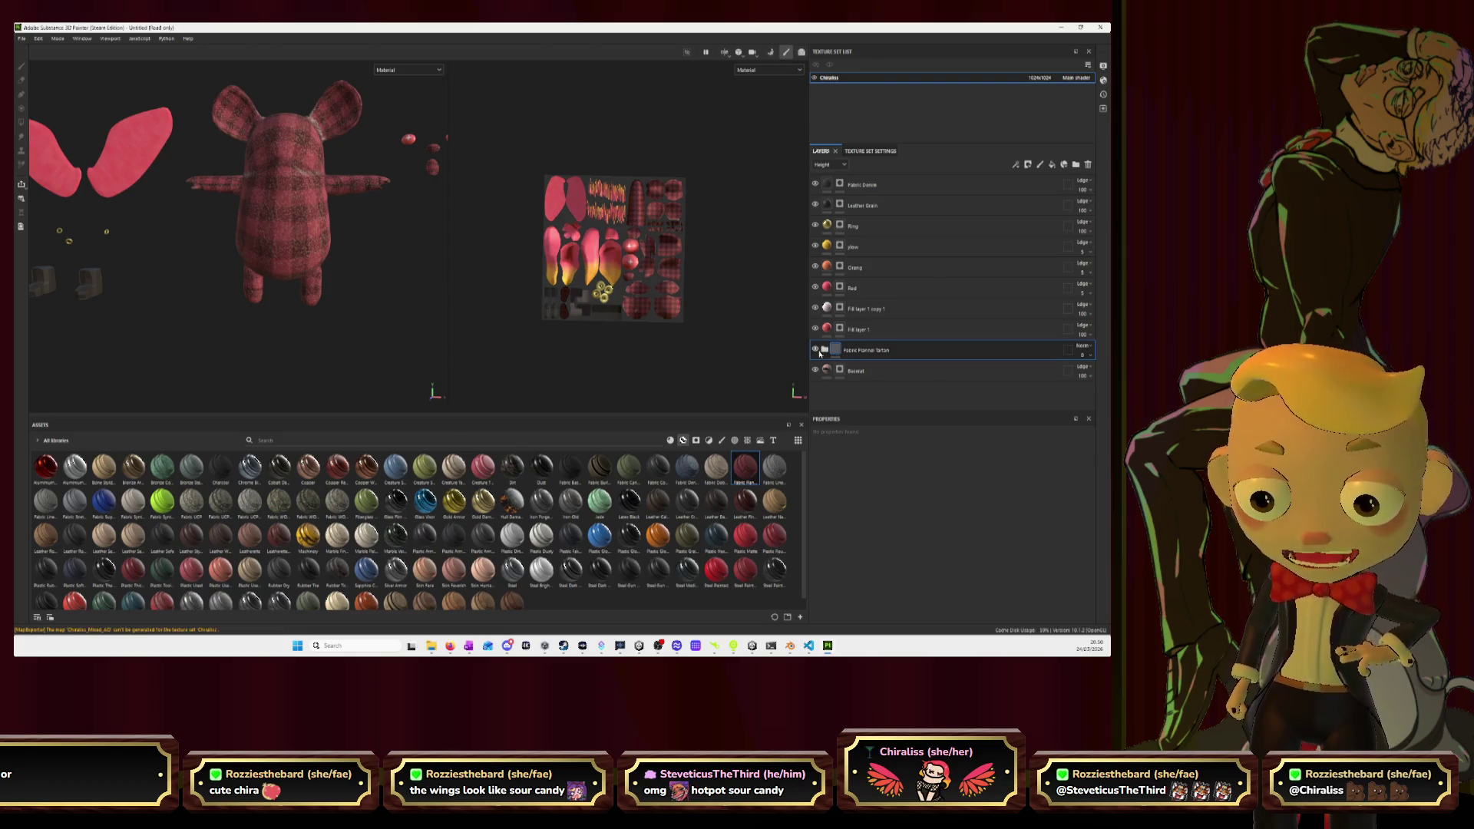
left_click(823, 350)
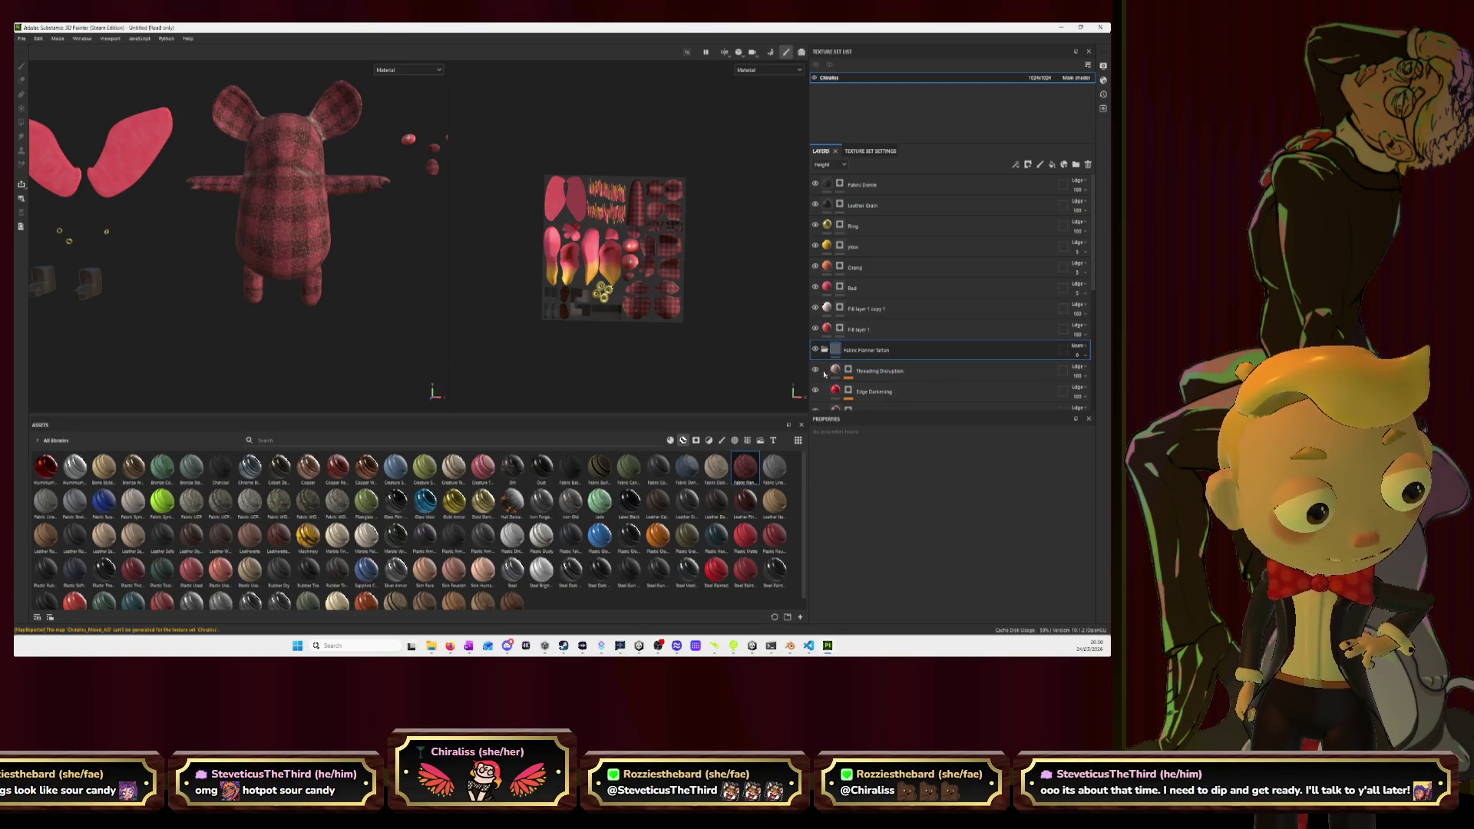
left_click(815, 371)
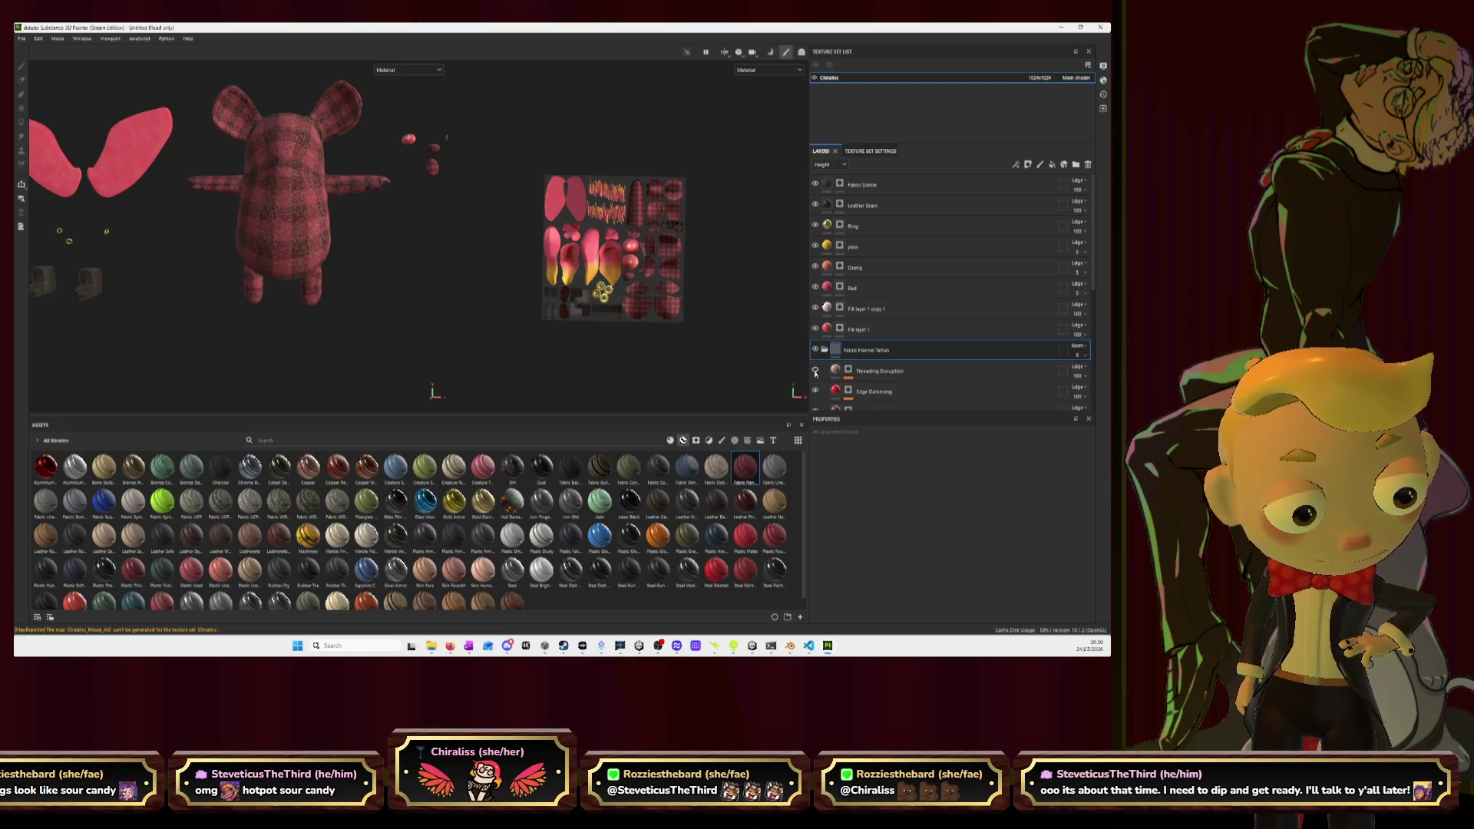
Select the Threading Disruption and then Edge Darkening sub-layers.
right_click(921, 372)
left_click(901, 395)
left_click(902, 395)
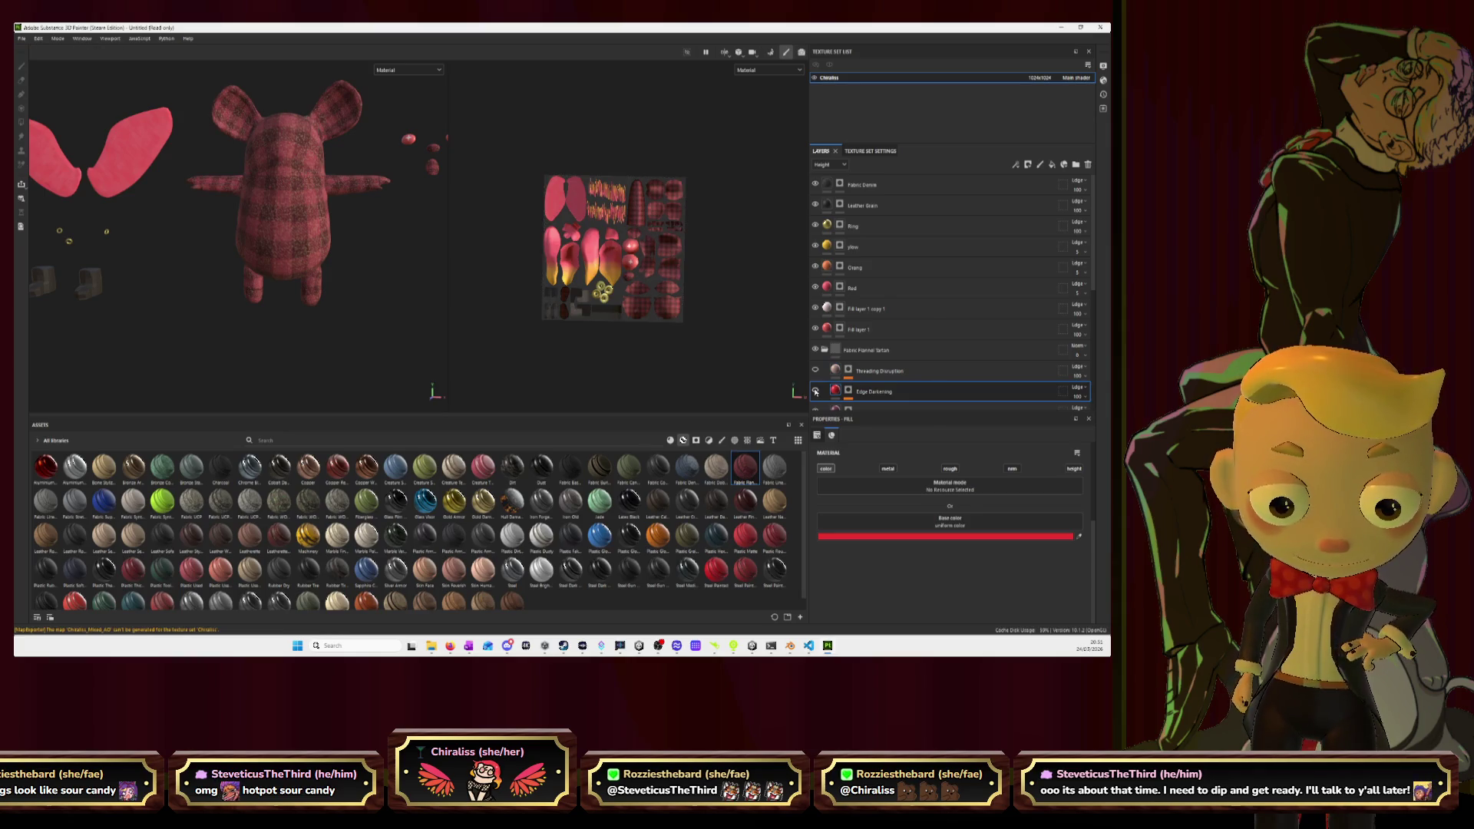
scroll(815, 392, "down", 1)
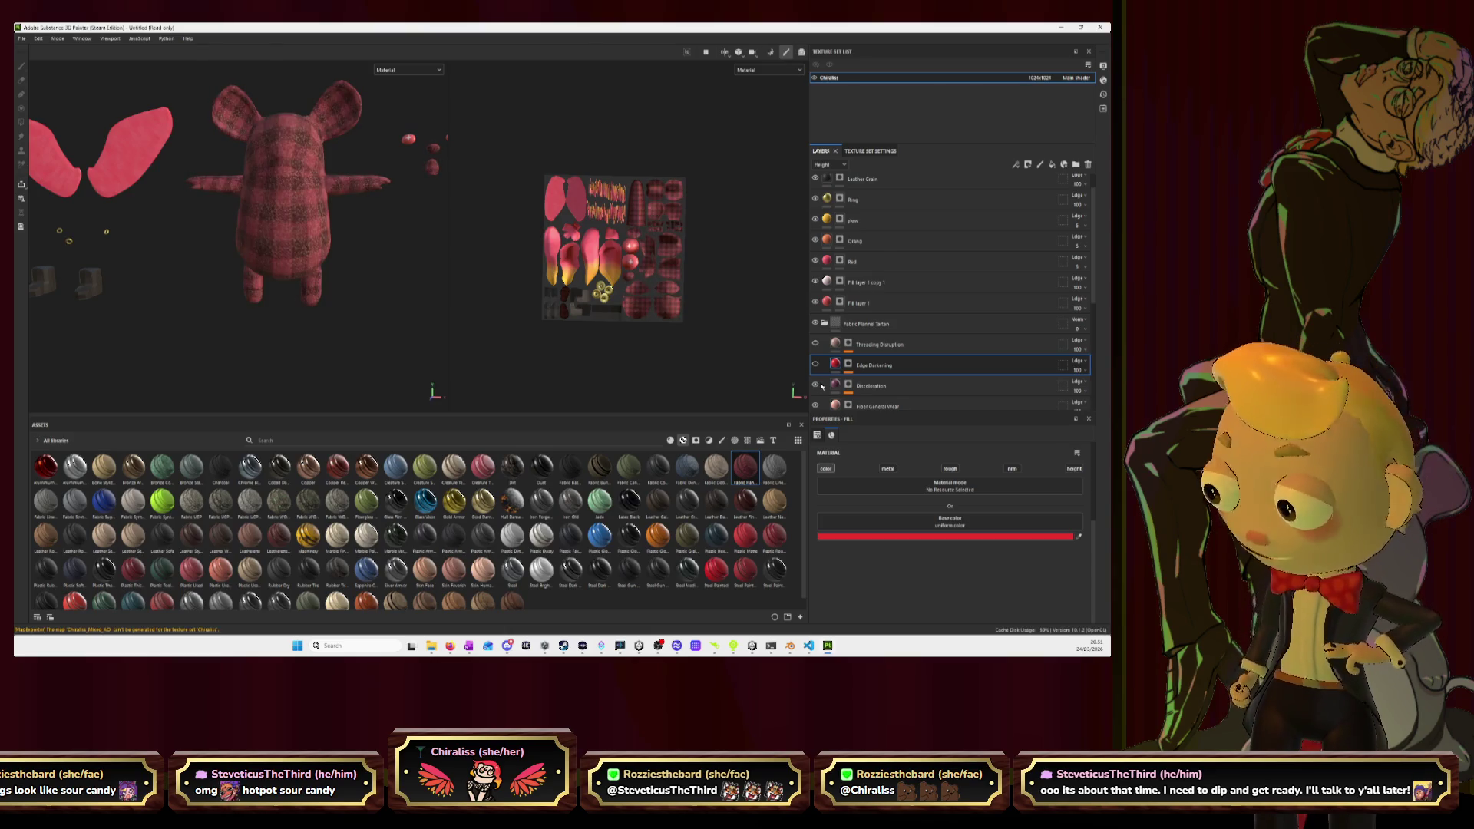
scroll(822, 386, "down", 1)
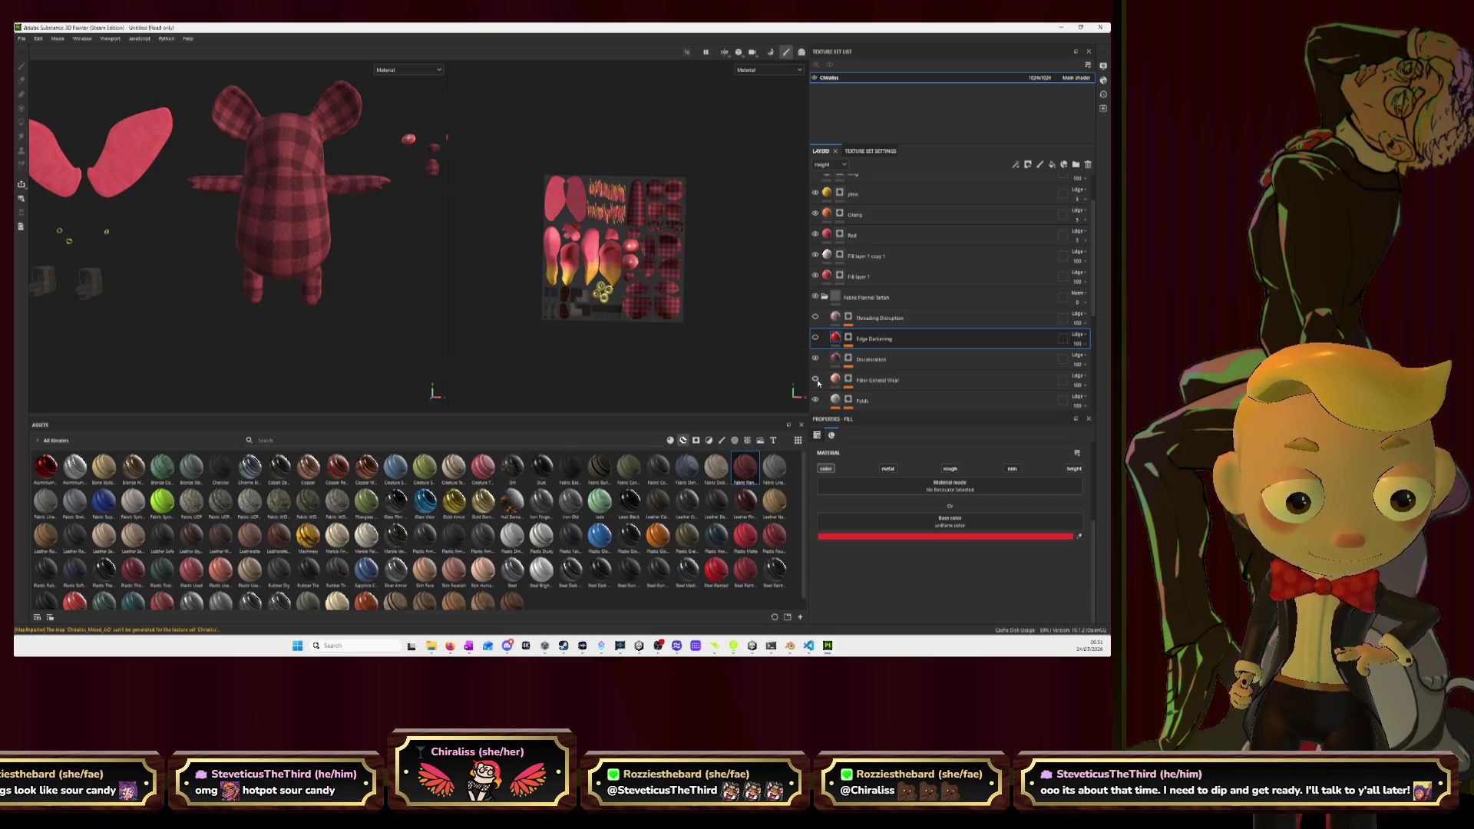
Toggle Fiber General Wear and Pattern Horizontal visibility, then select Pattern Horizontal.
left_click(815, 379)
scroll(818, 383, "down", 1)
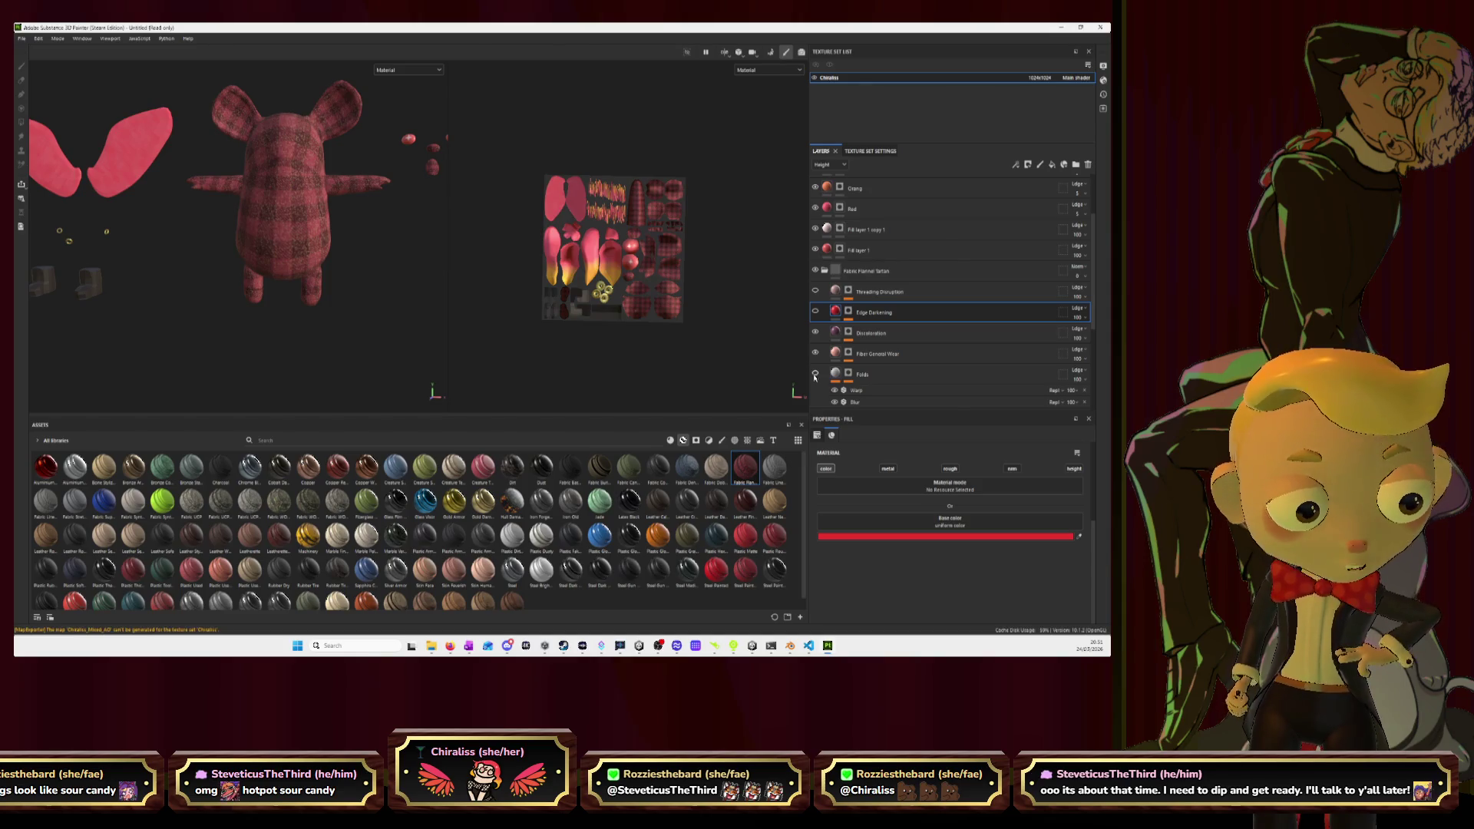
scroll(815, 376, "down", 2)
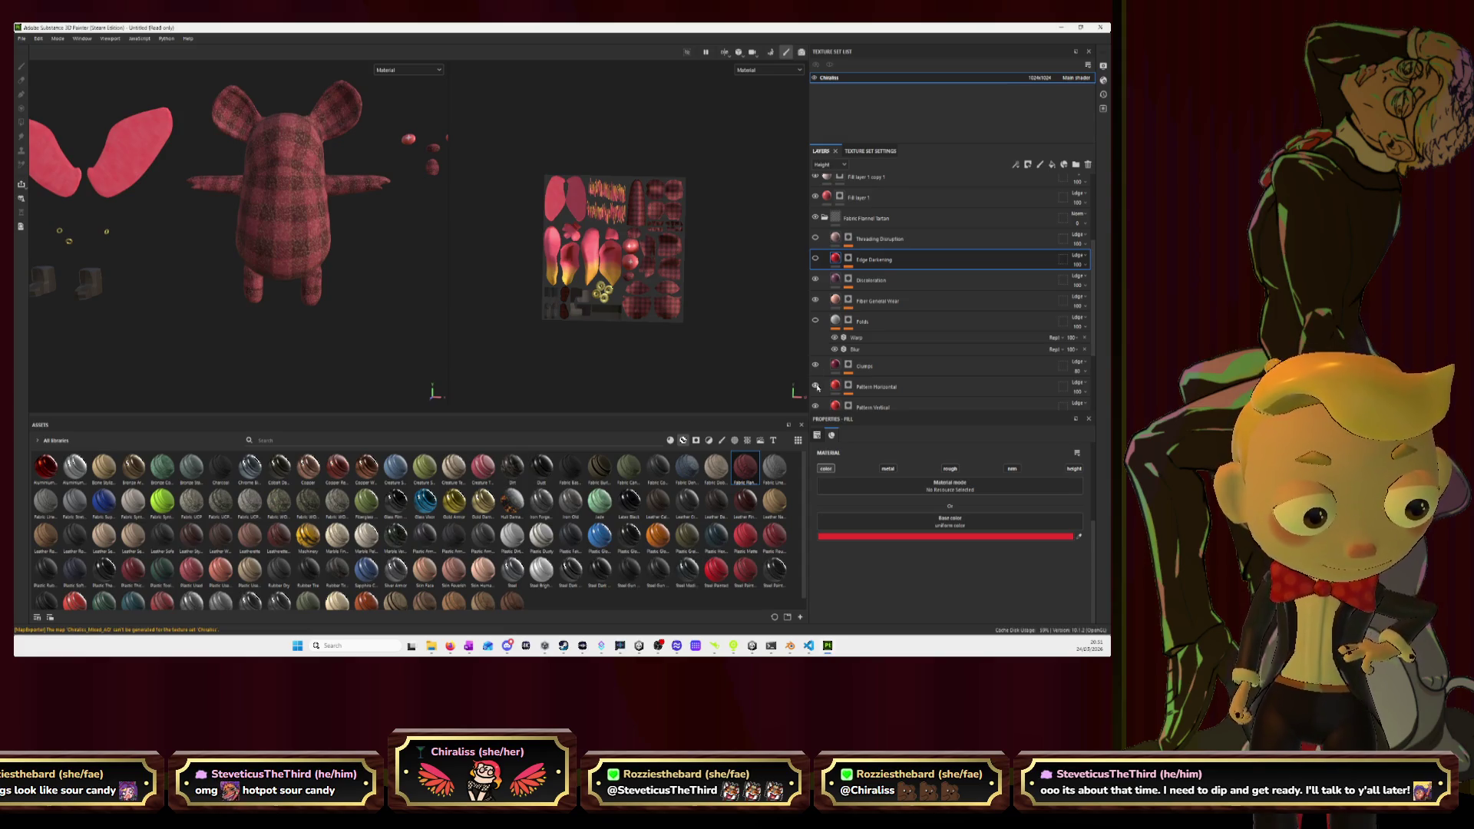
left_click(816, 387)
left_click(816, 387)
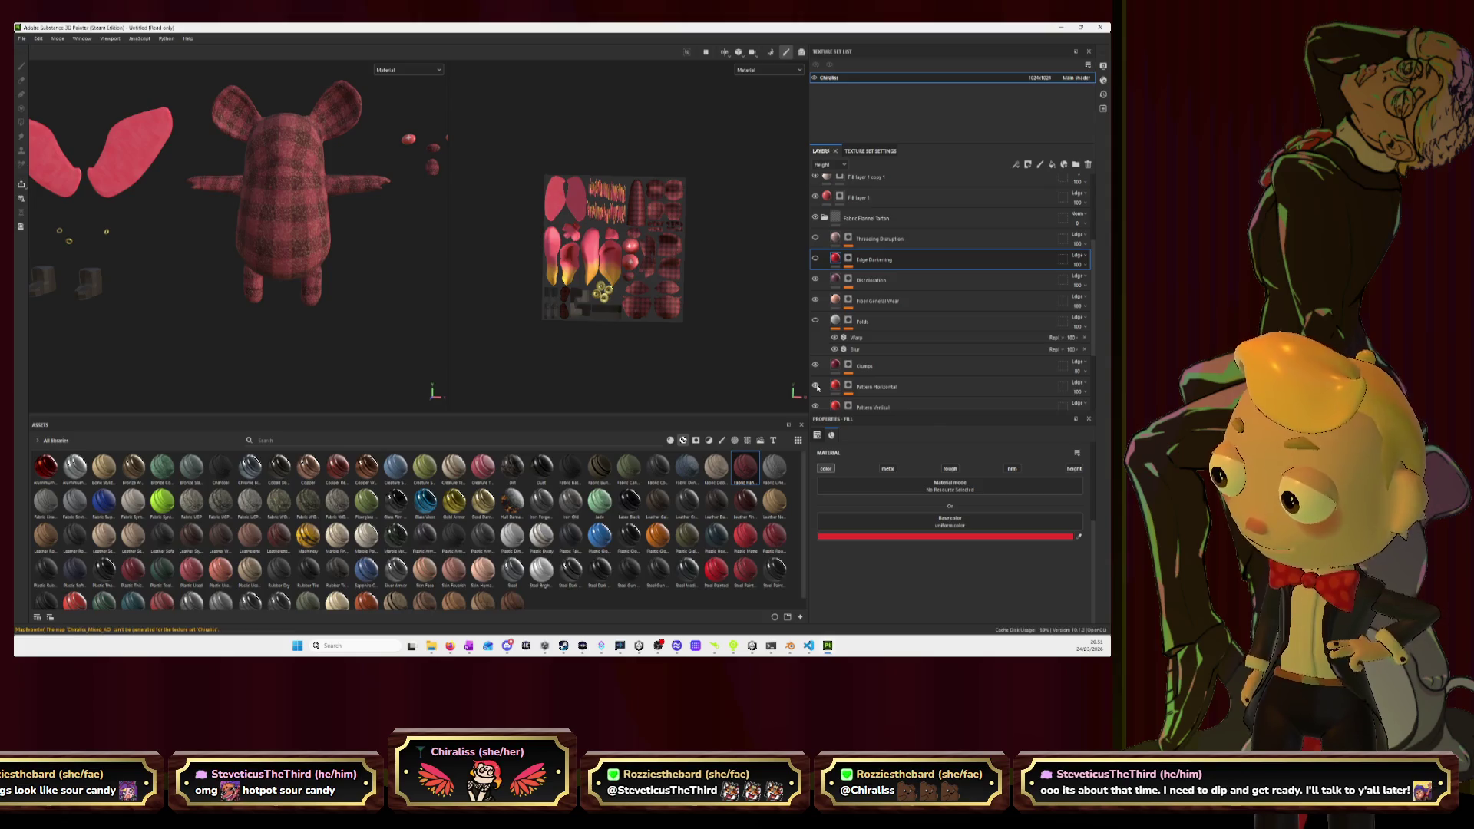
left_click(857, 389)
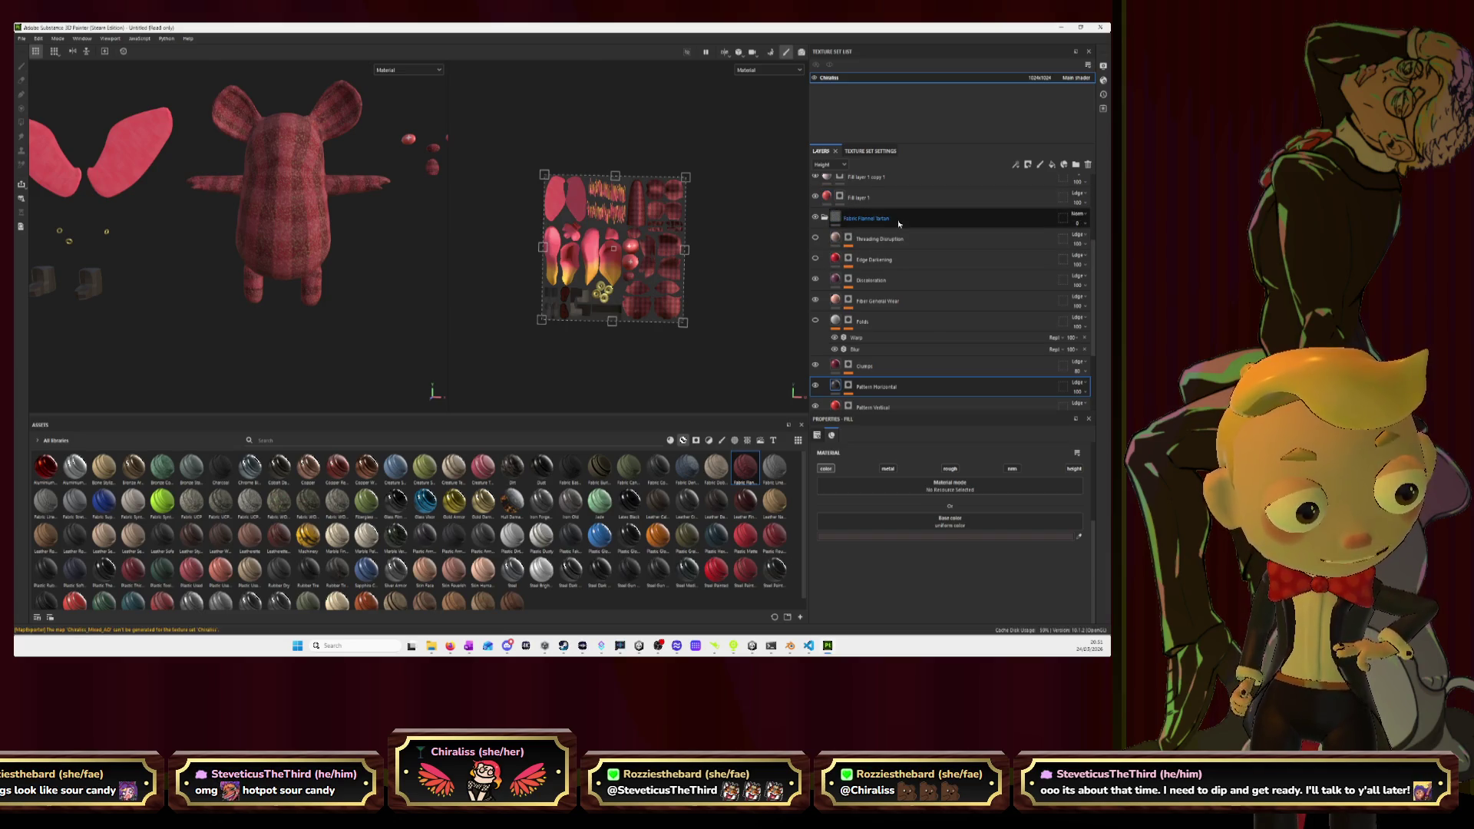
Toggle Discoloration and Pattern Vertical visibility to compare, then select Pattern Vertical.
left_click(815, 281)
left_click(815, 280)
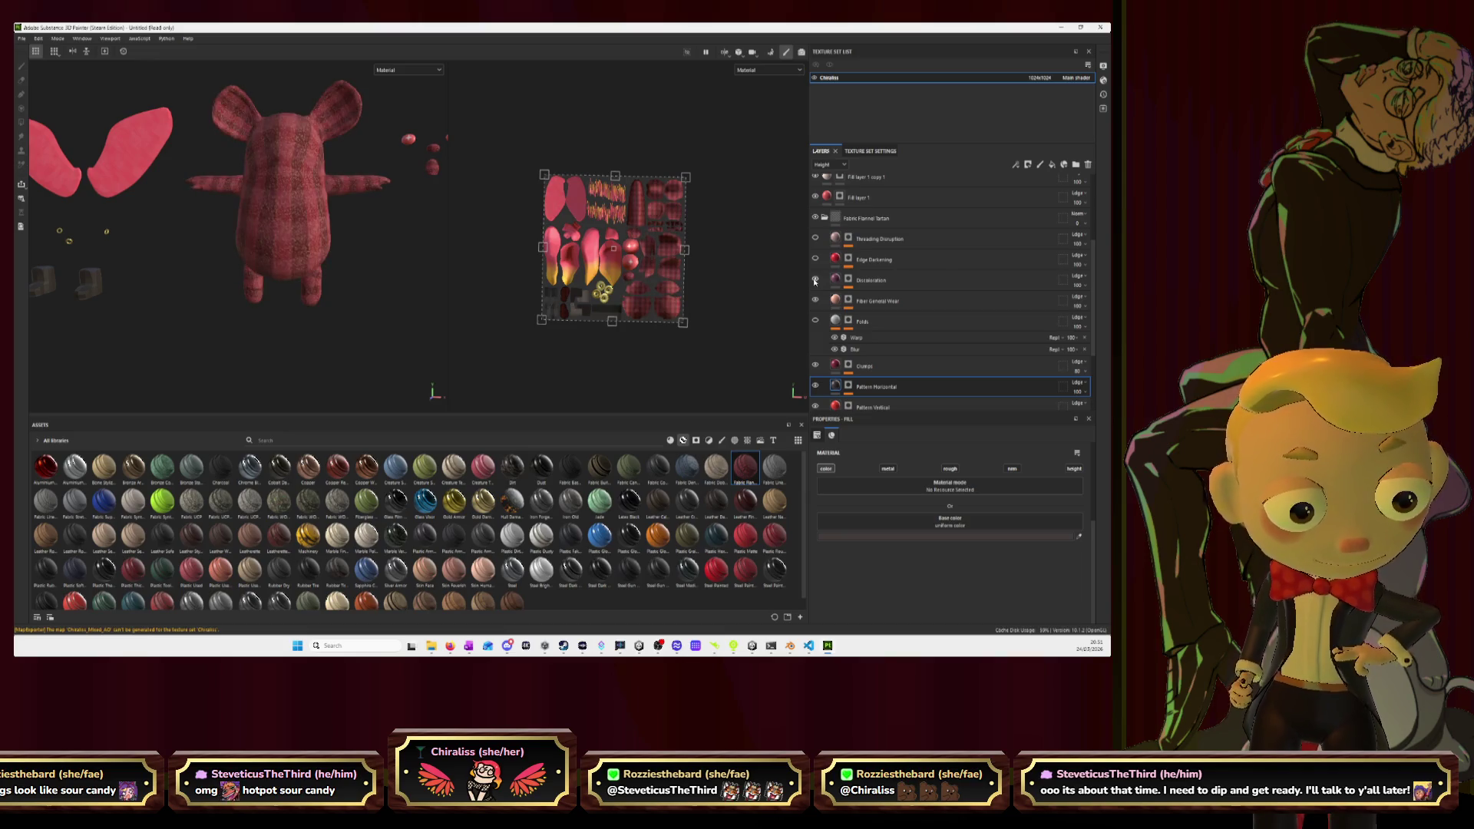
scroll(860, 315, "down", 2)
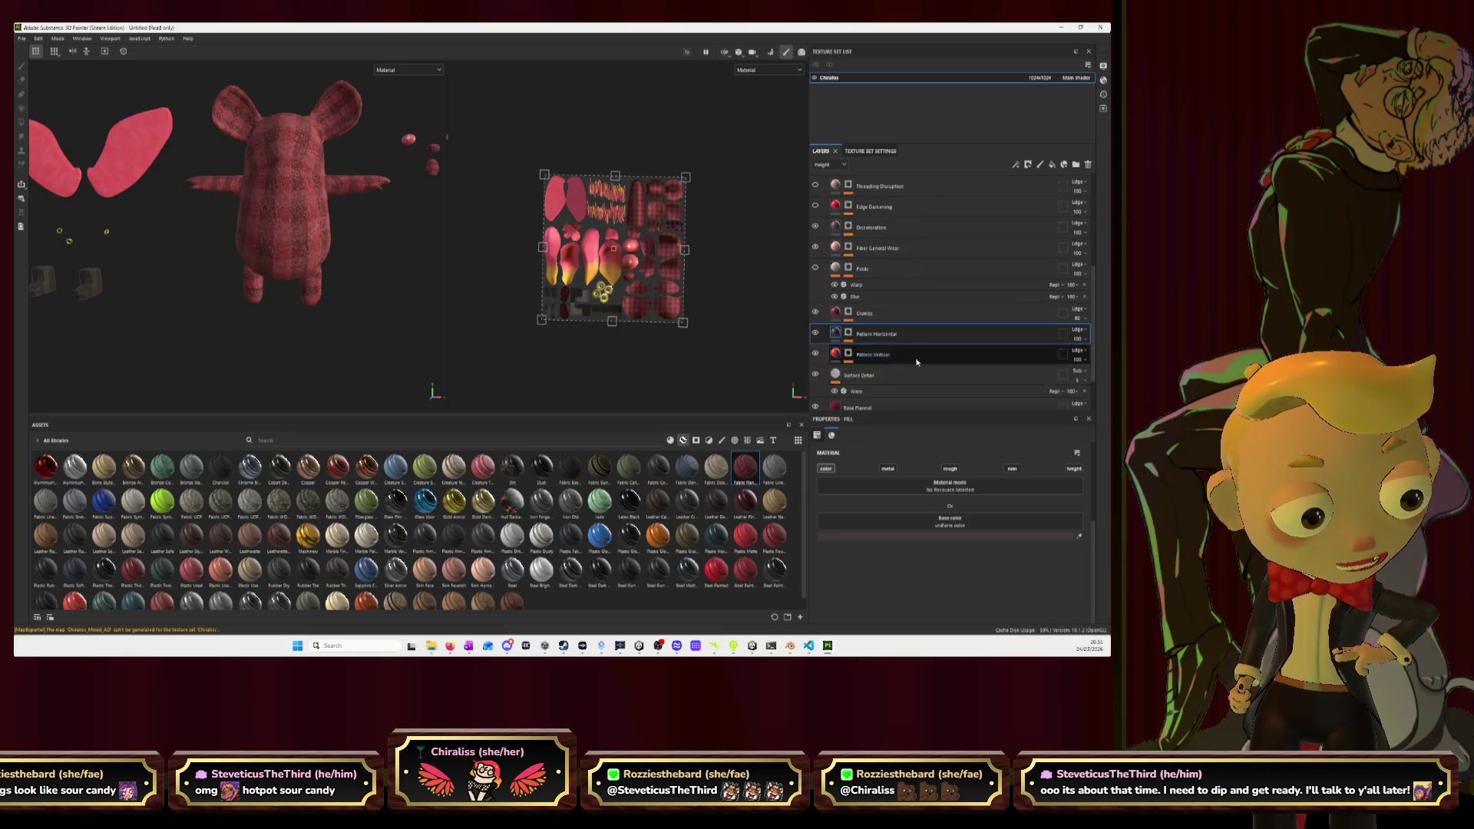
left_click(816, 354)
left_click(816, 354)
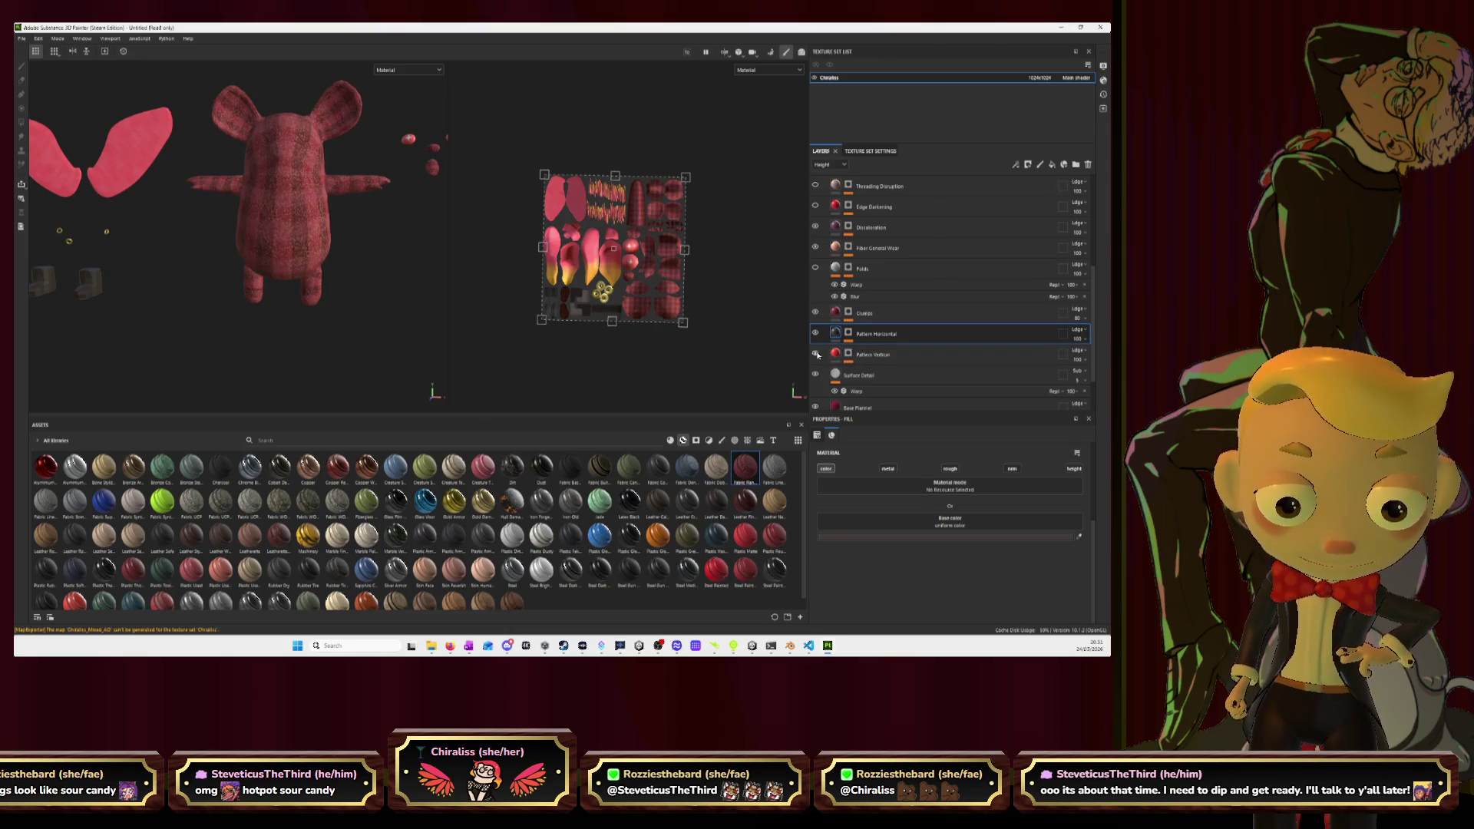
left_click(816, 354)
left_click(816, 354)
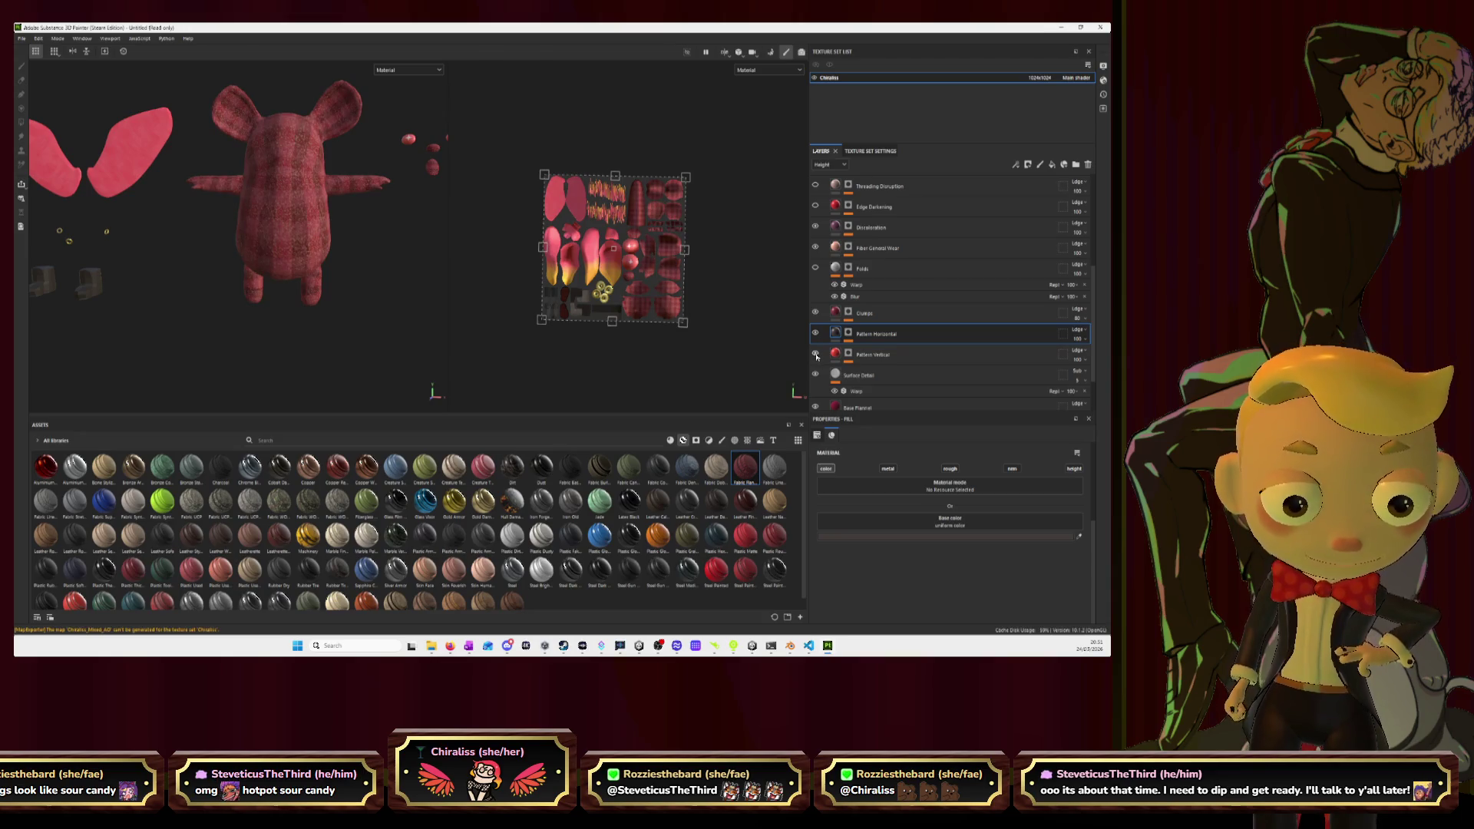
left_click(816, 354)
left_click(816, 354)
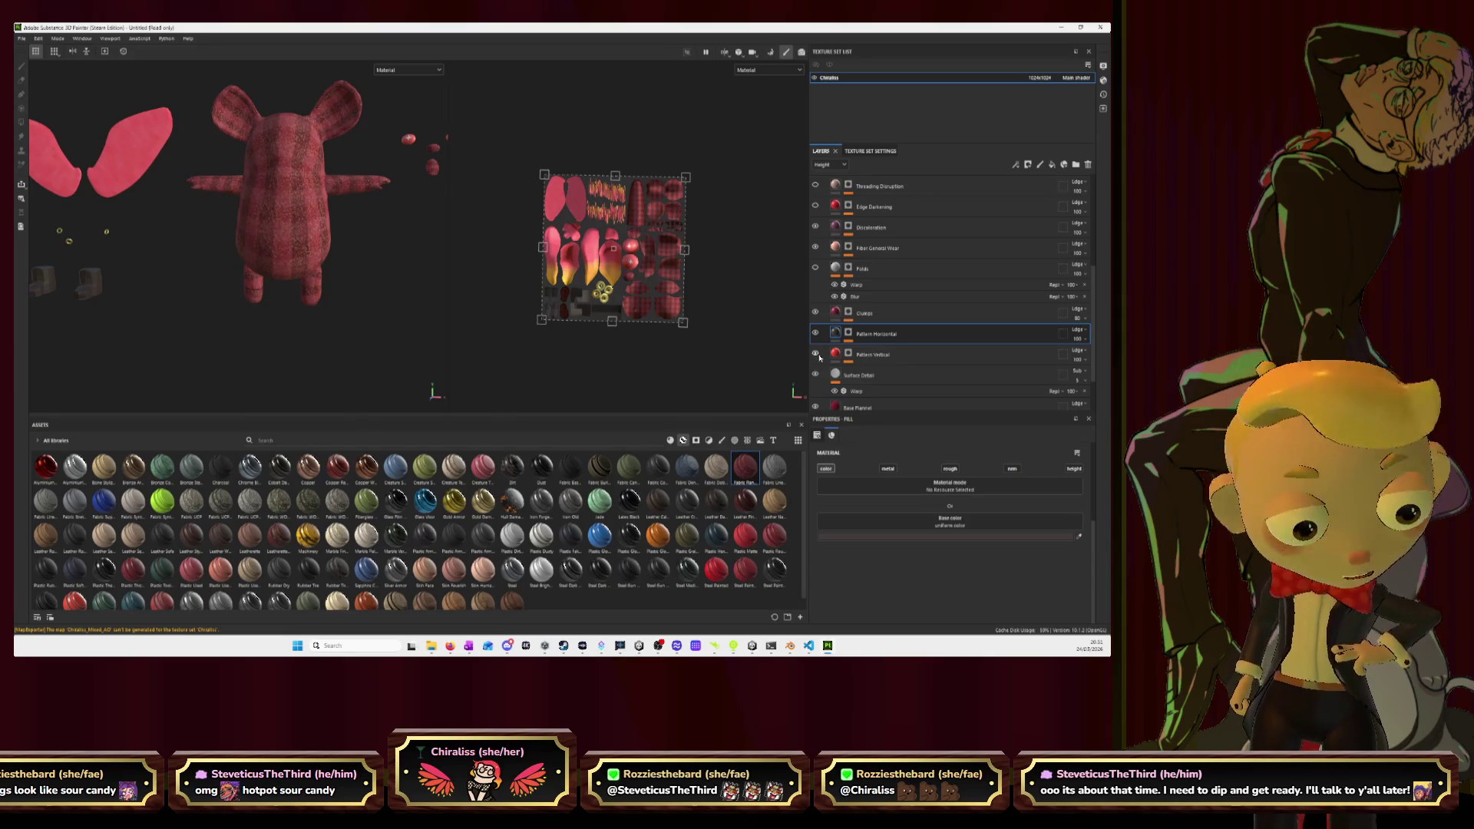
left_click(838, 356)
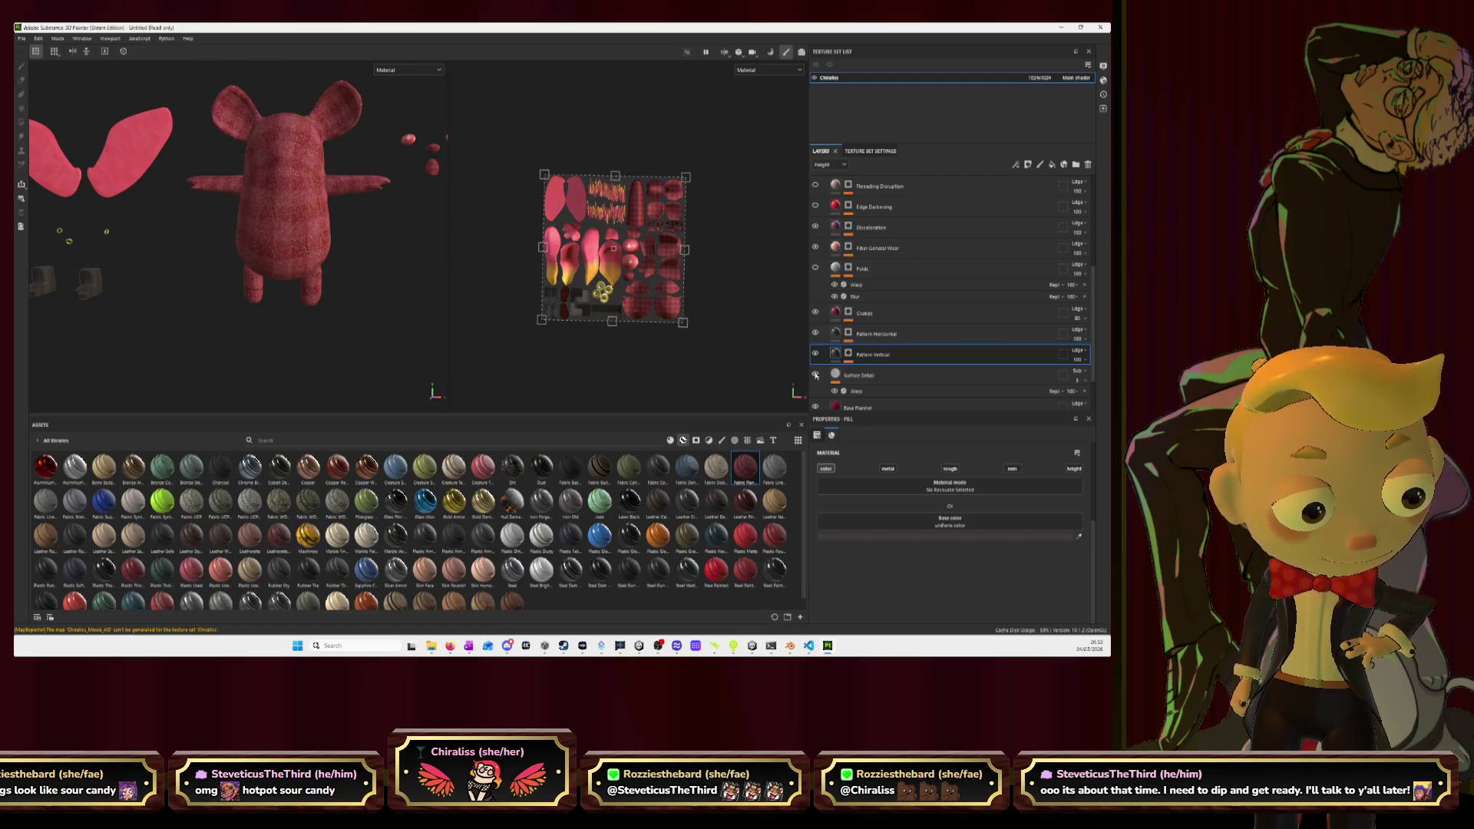
Hide Surface Detail and select Base Flannel to show its crimson base colour.
left_click(815, 374)
scroll(815, 376, "down", 1)
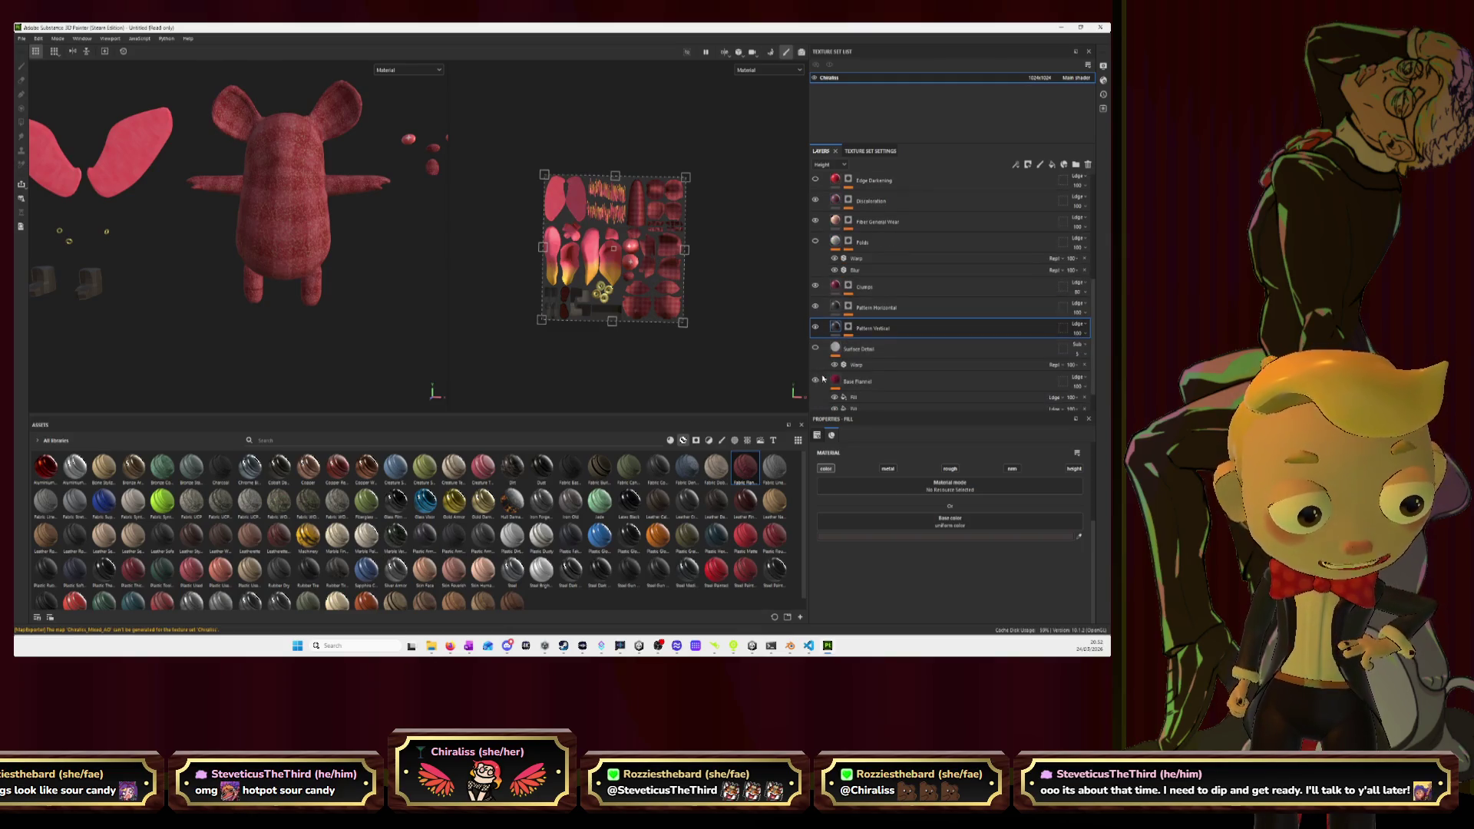
left_click(816, 382)
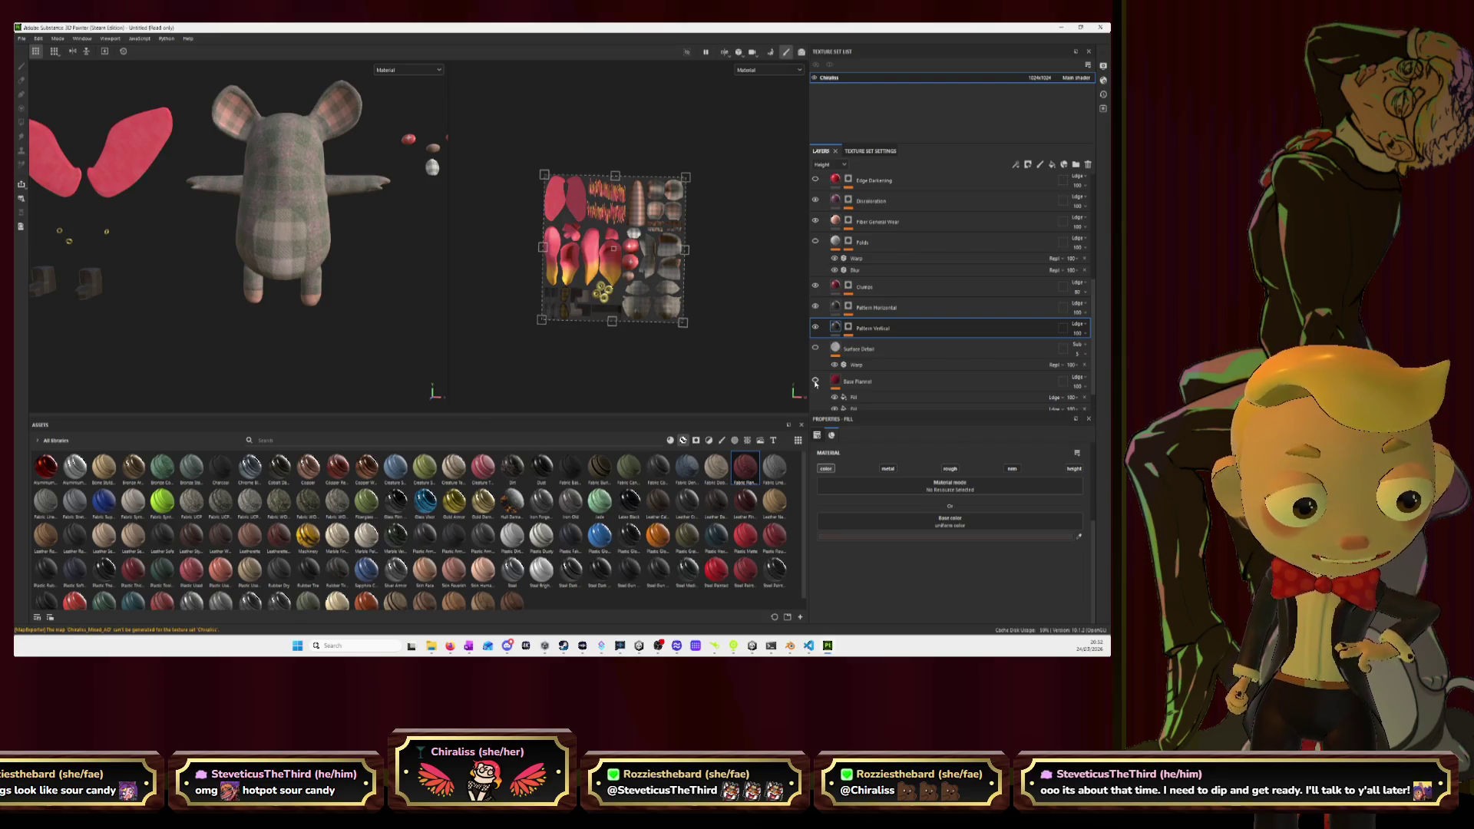
left_click(815, 381)
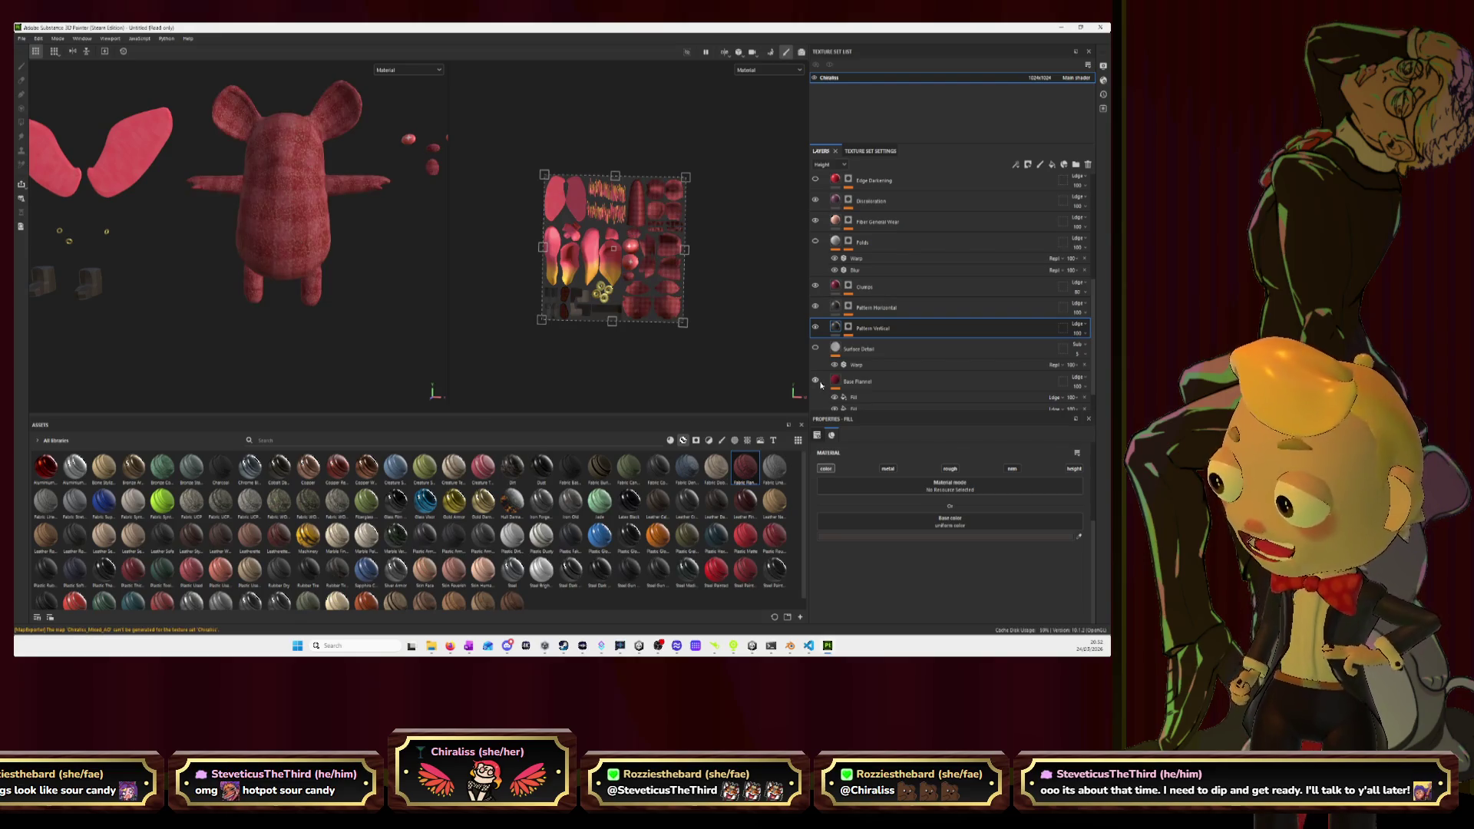
left_click(835, 382)
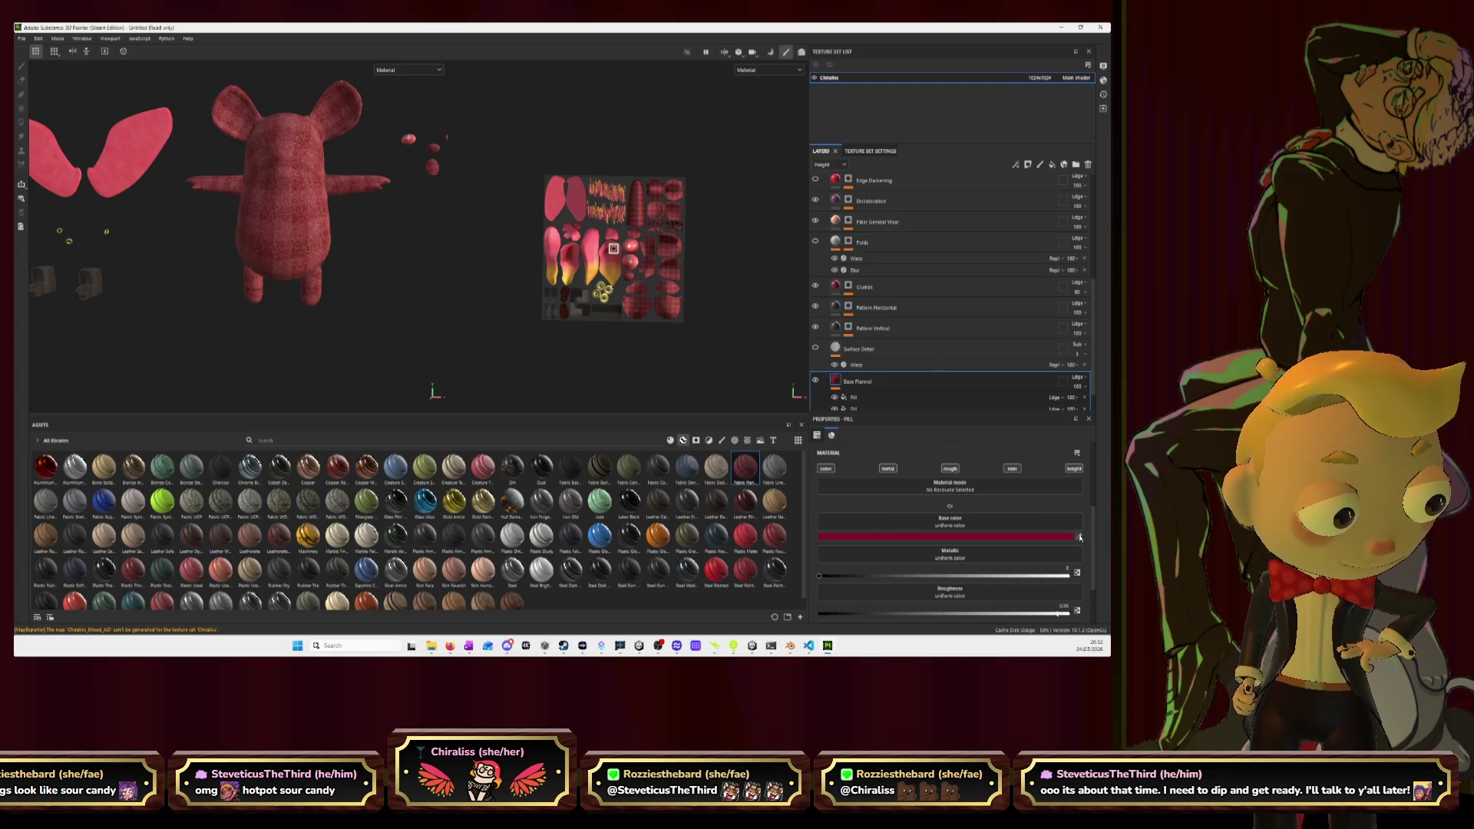
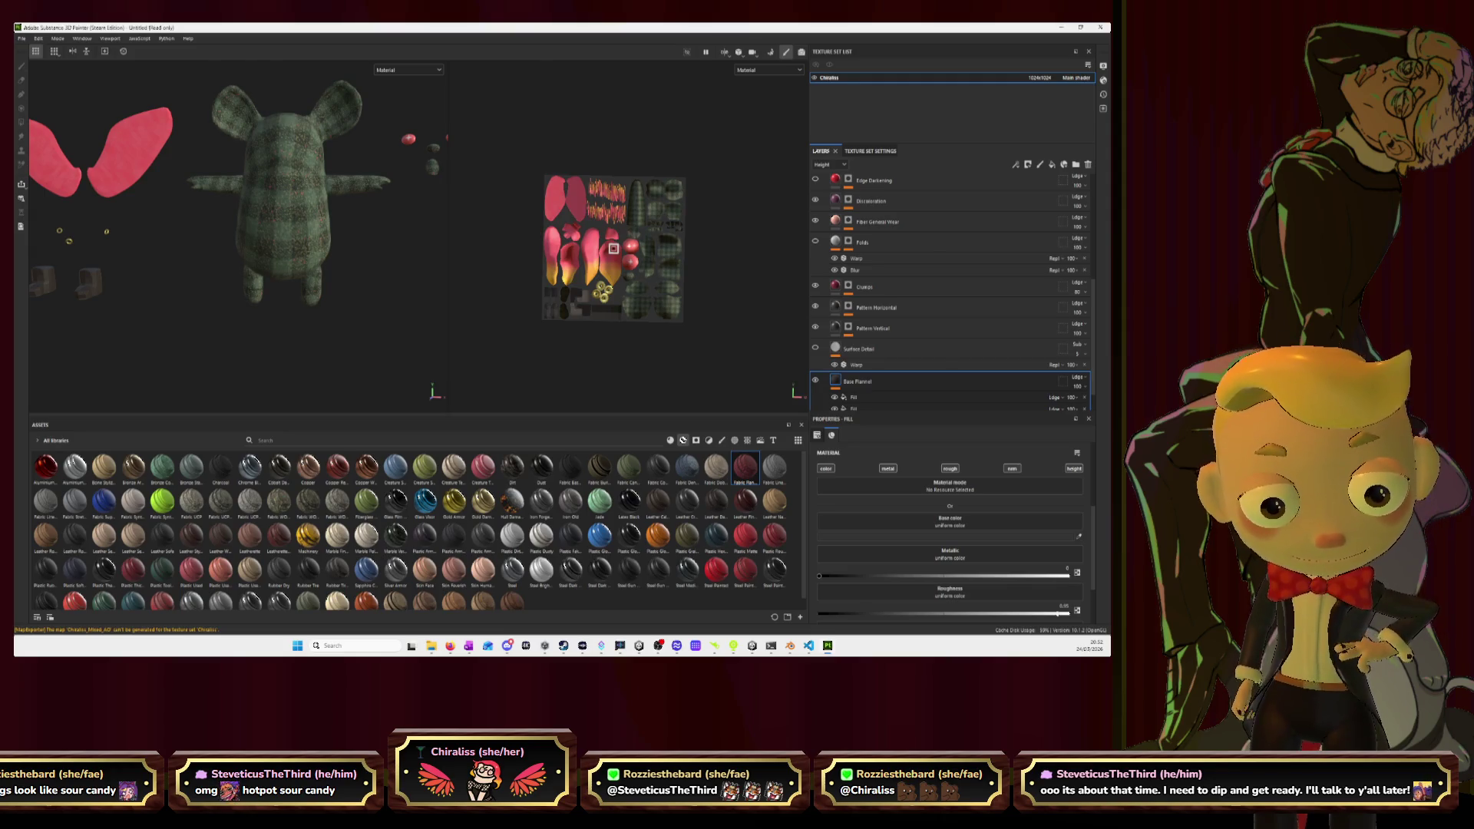
Set the Base Flannel layer's base colour to near black.
left_click(971, 536)
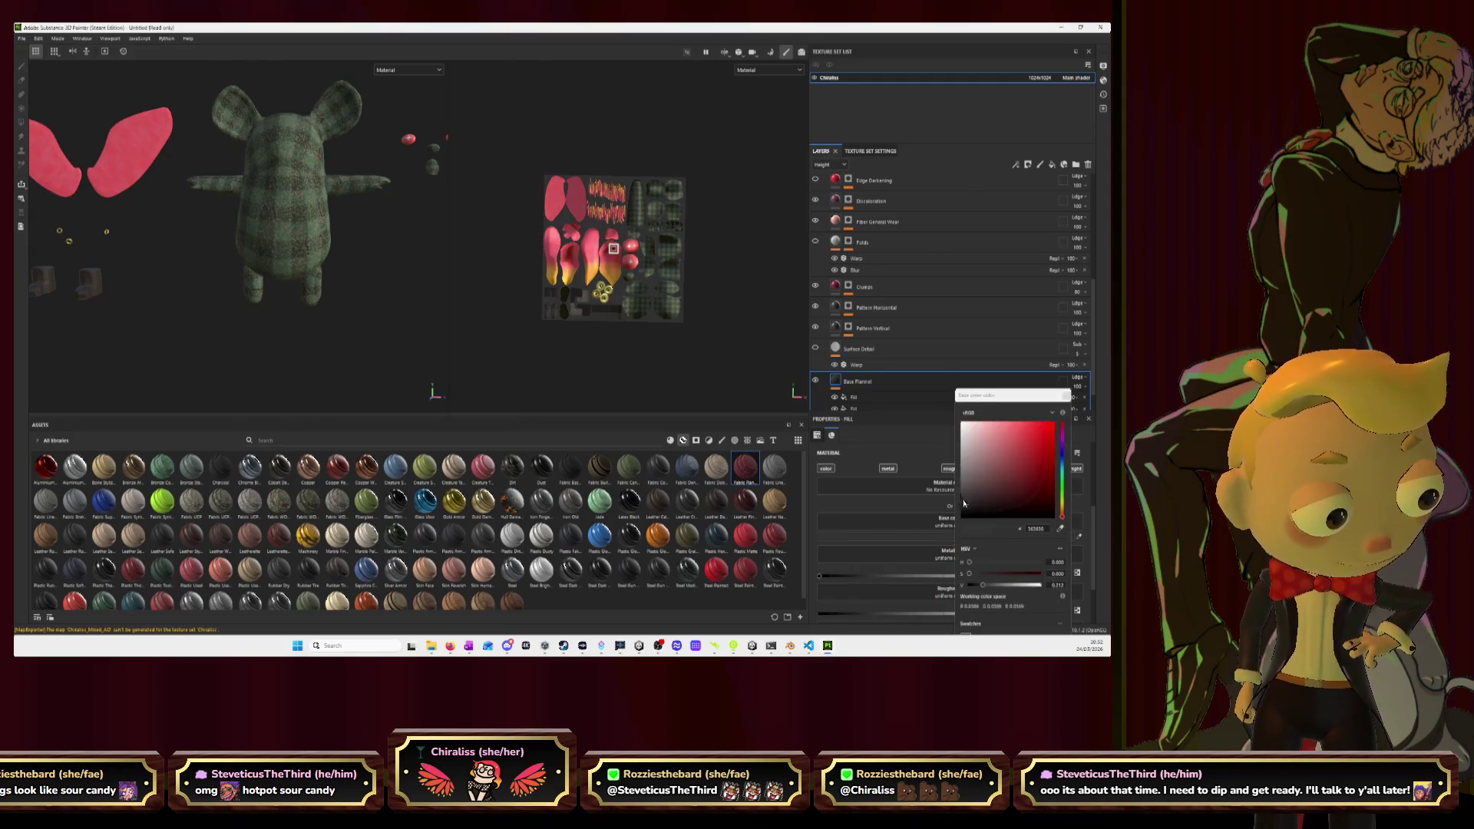
left_click(981, 518)
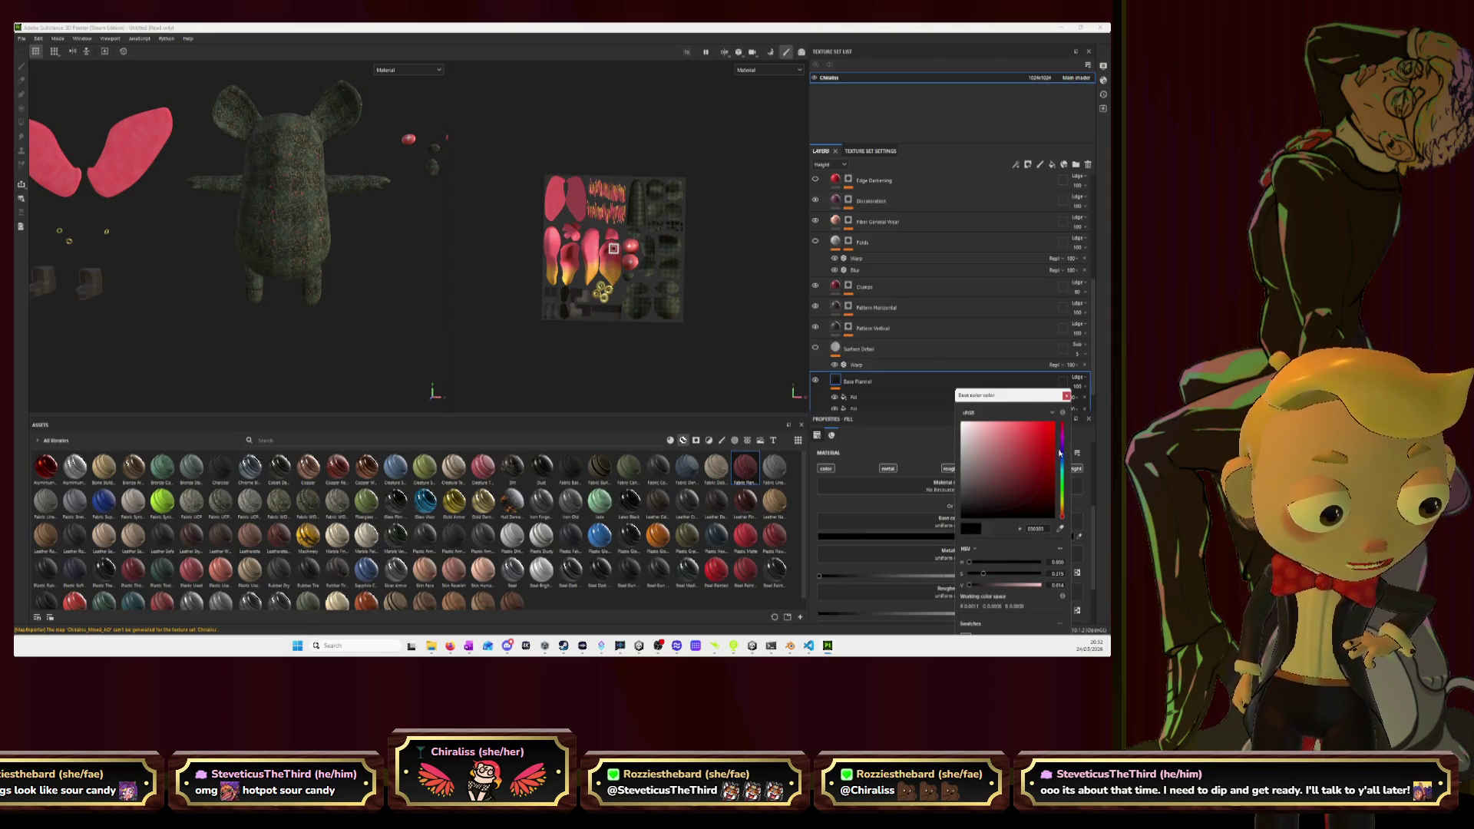
left_click(1066, 396)
Rename the bottom base layer and hide the Discoloration layer.
scroll(858, 368, "down", 1)
double_click(855, 396)
key("Return")
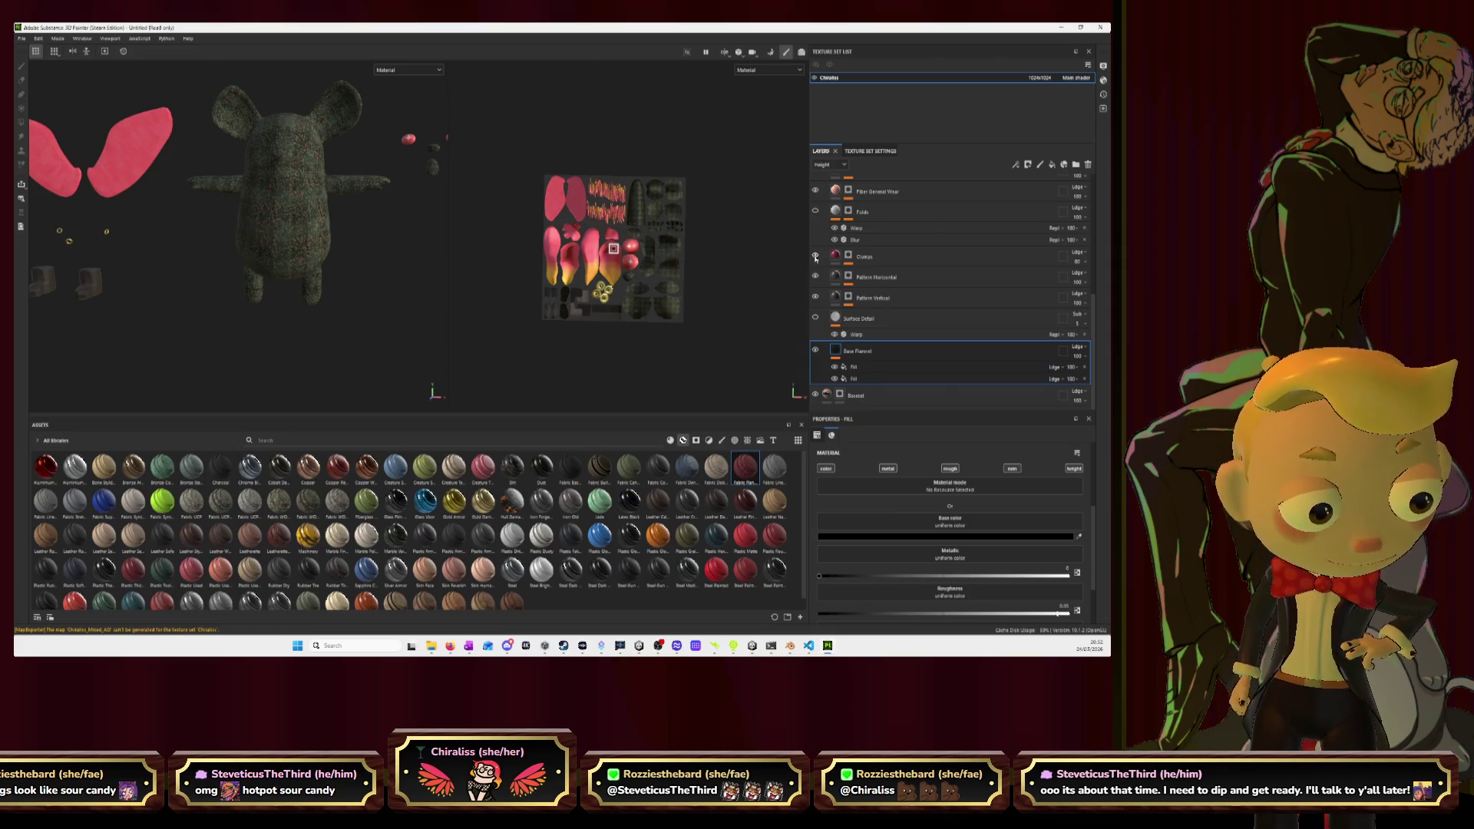
scroll(815, 258, "up", 1)
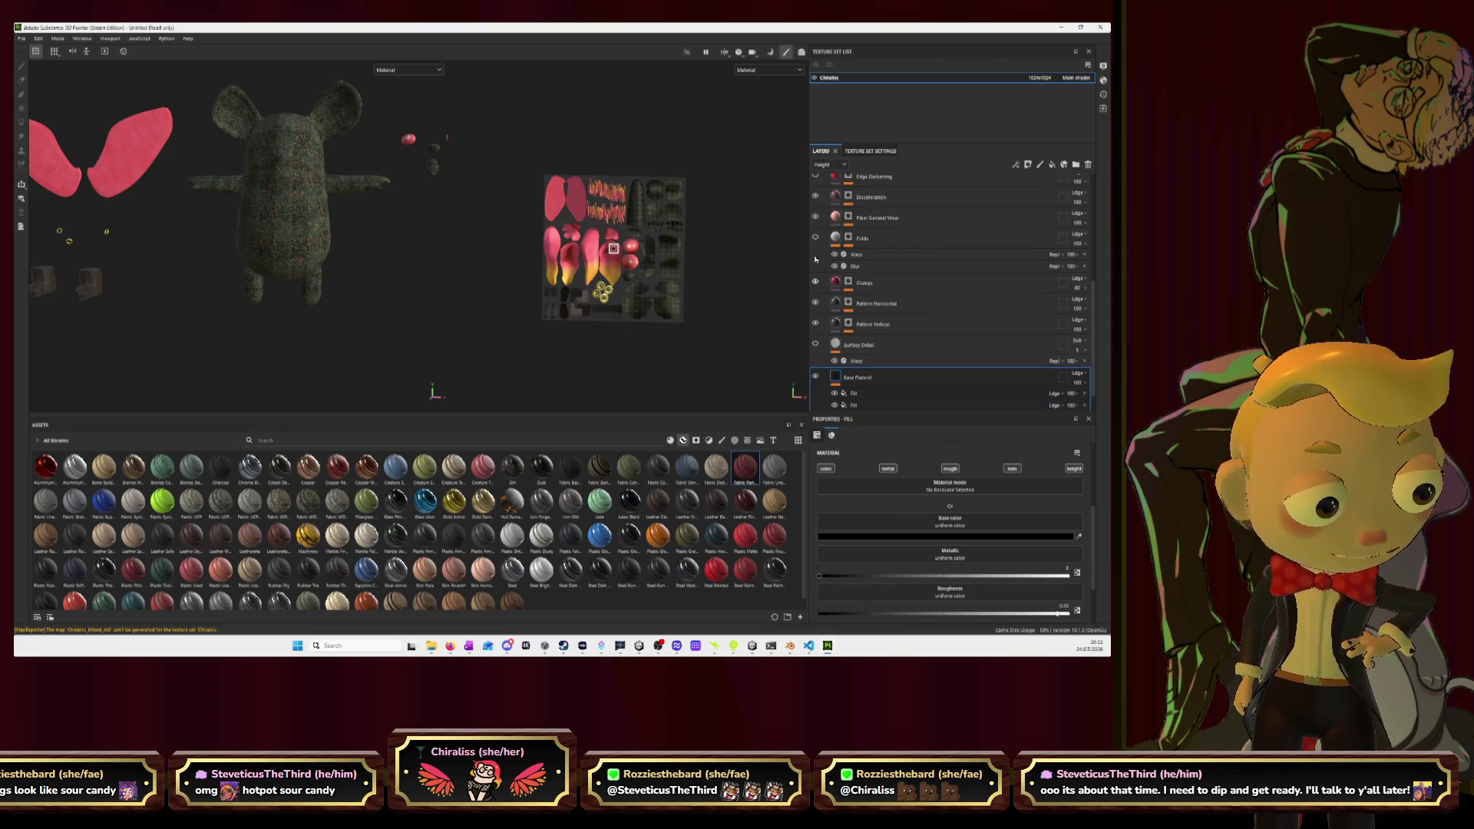
left_click(815, 197)
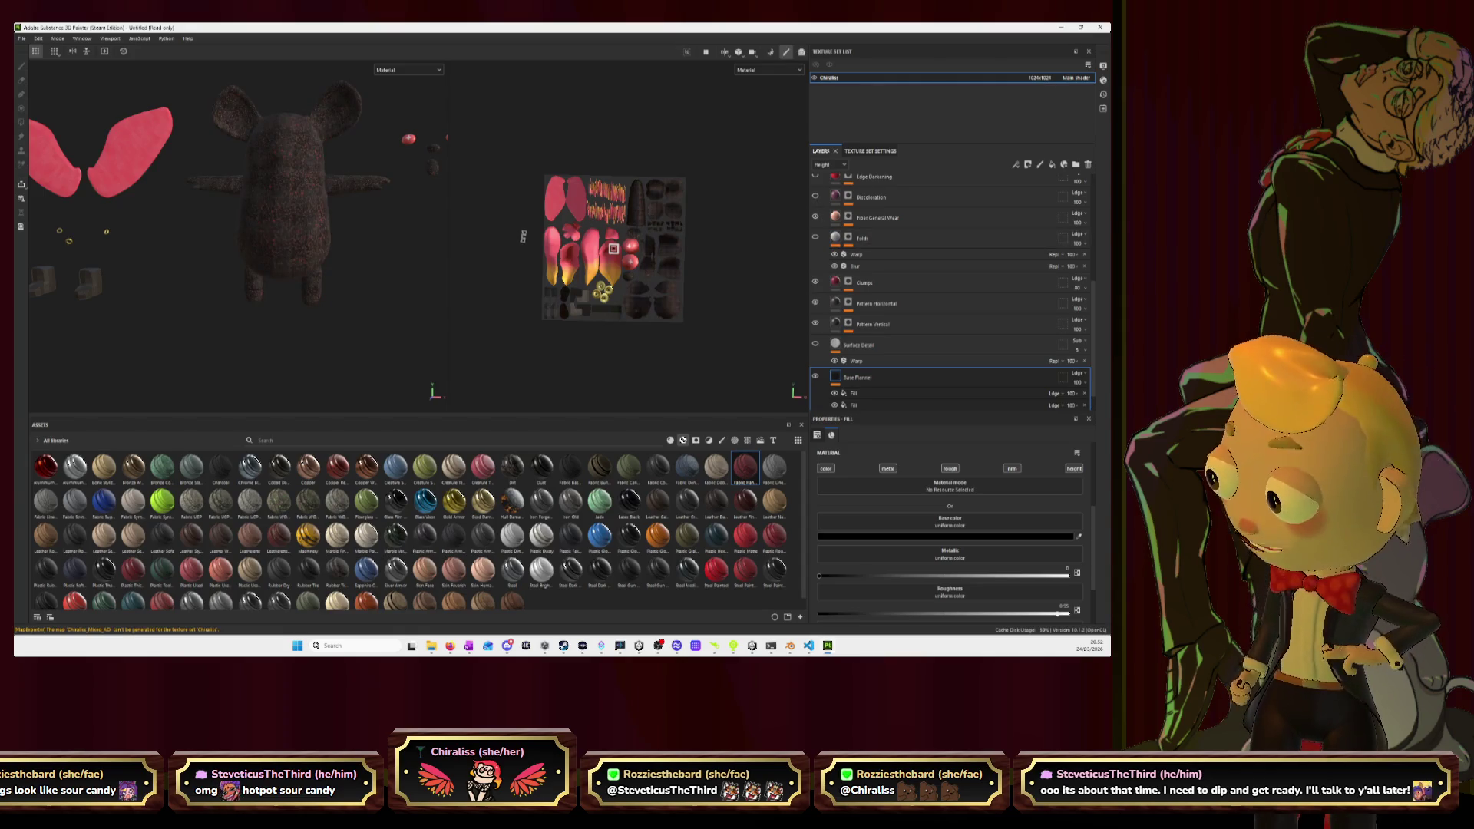
Hide the Fiber General Wear layer so the mouse shows a plain near-black plaid.
left_click(815, 217)
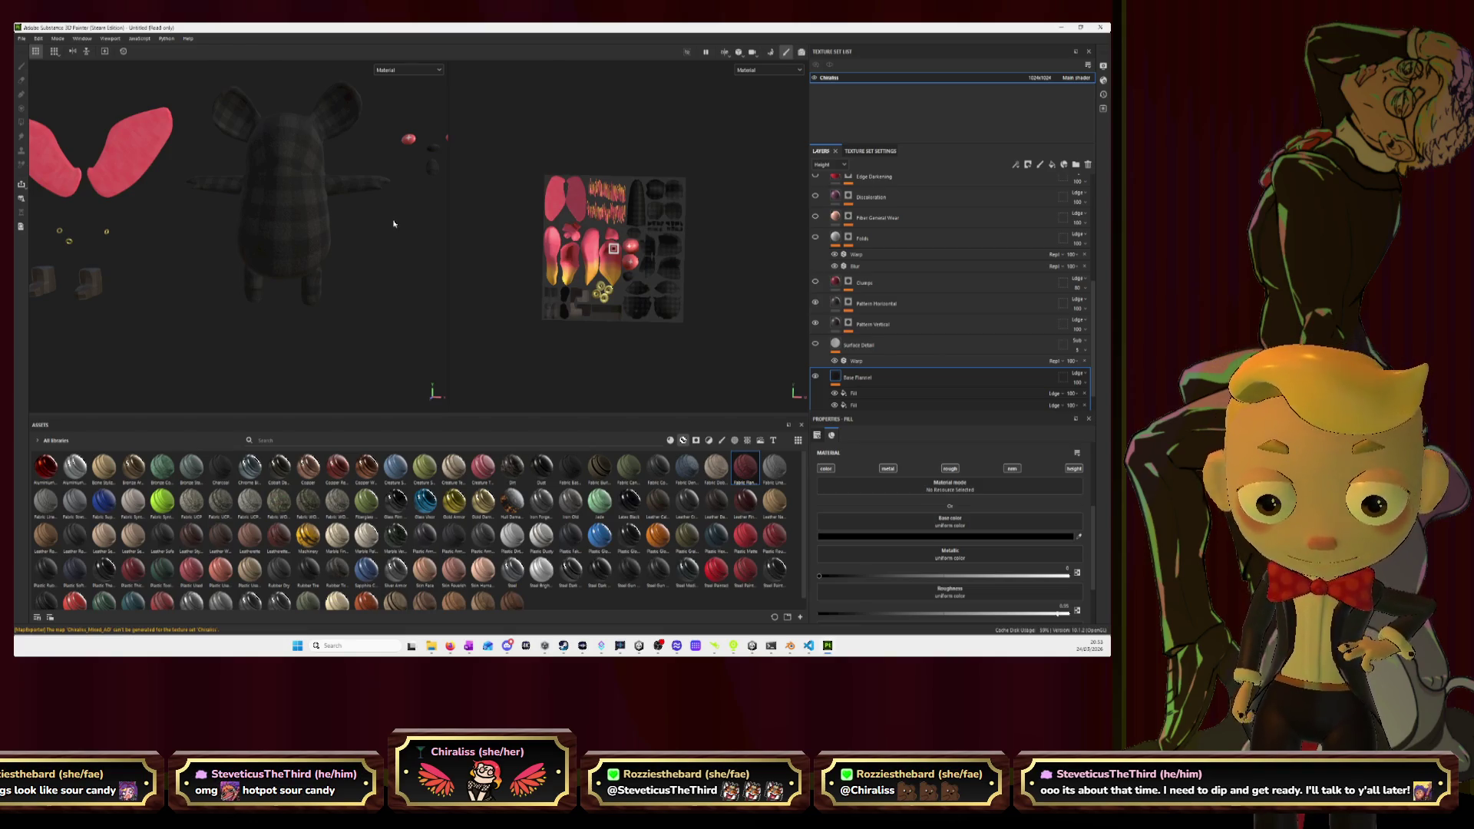
scroll(921, 491, "up", 3)
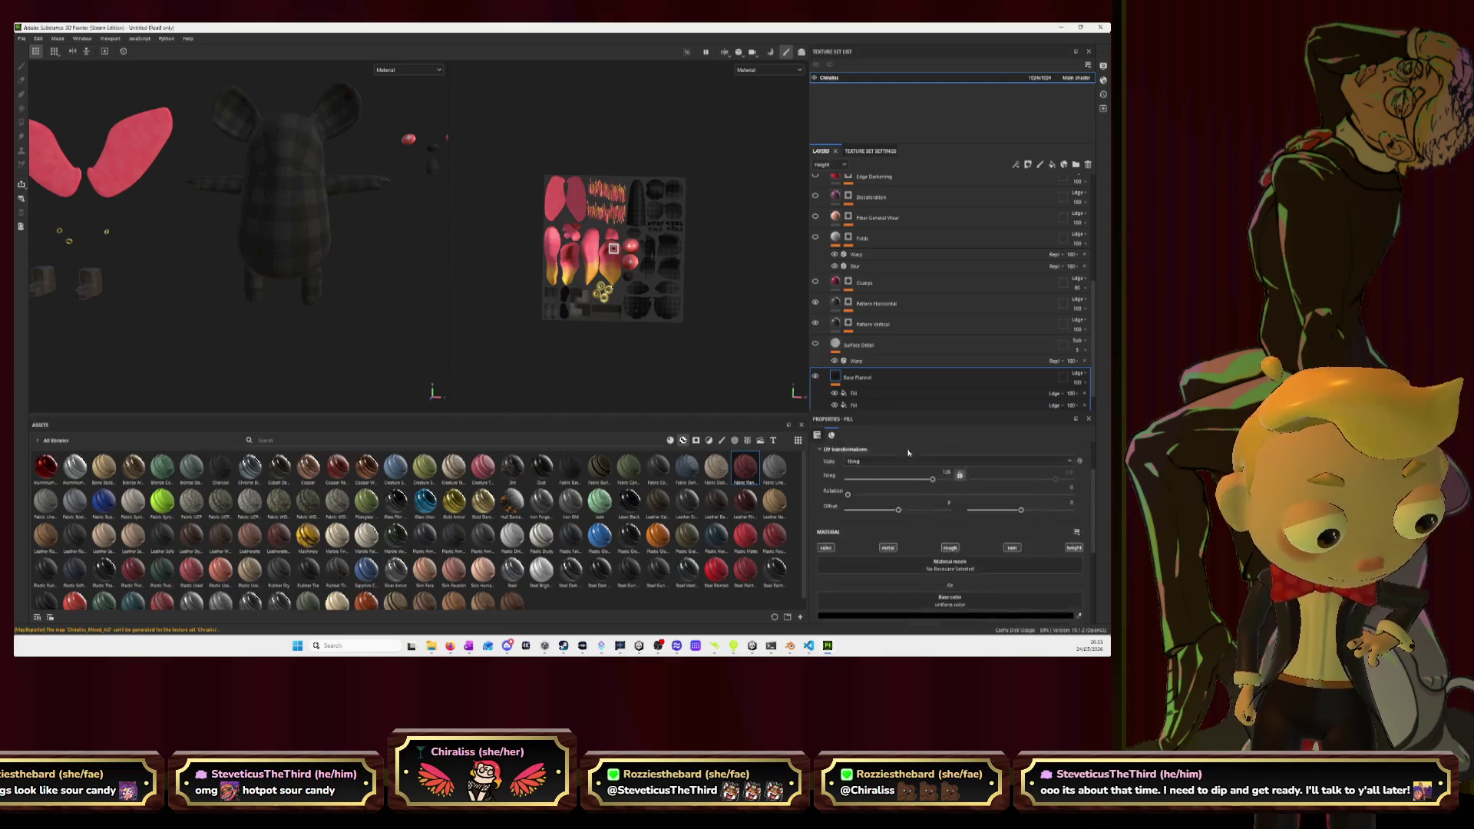
scroll(921, 323, "up", 1)
scroll(916, 510, "up", 2)
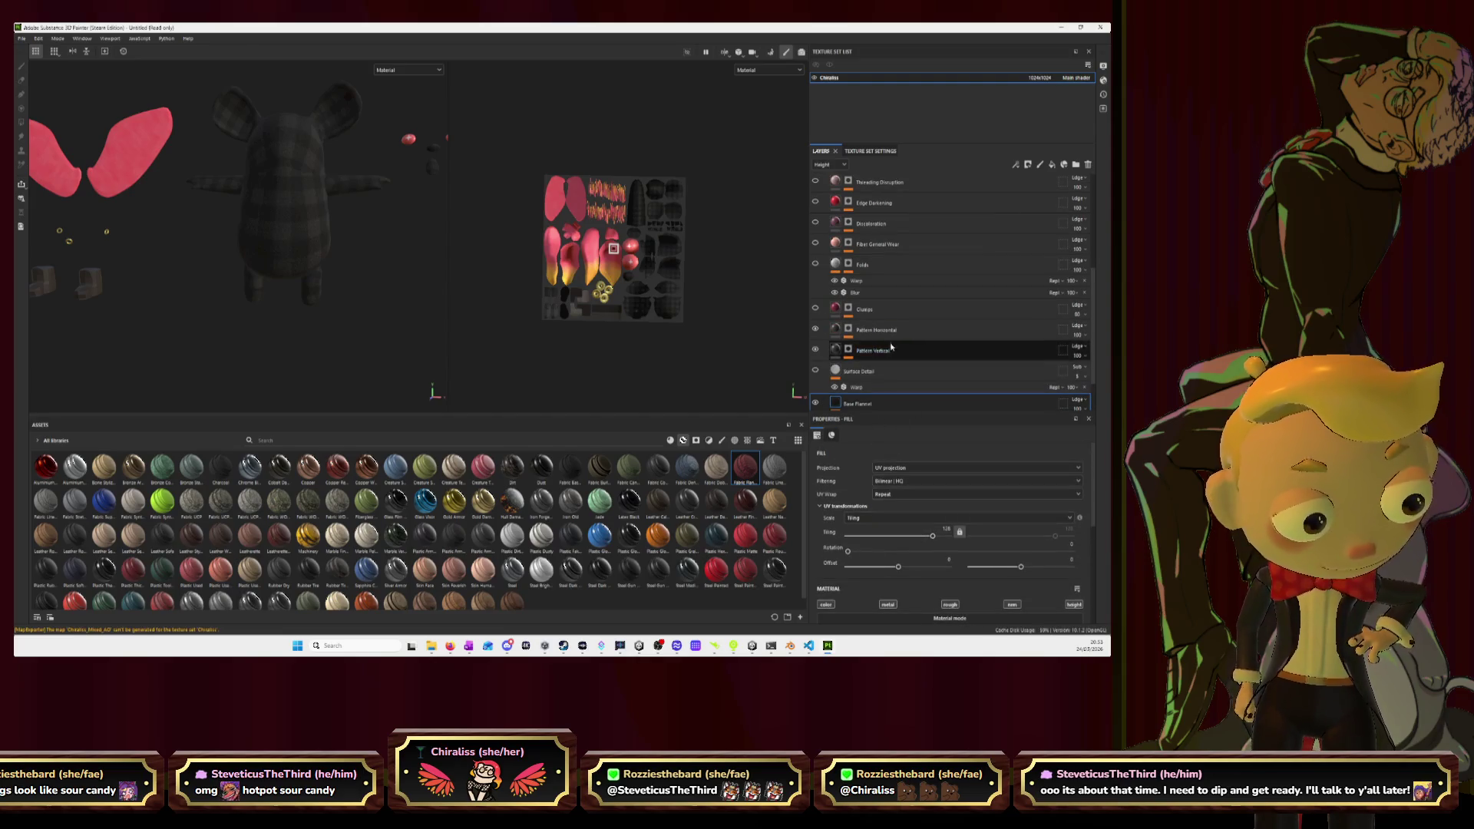
scroll(874, 308, "up", 2)
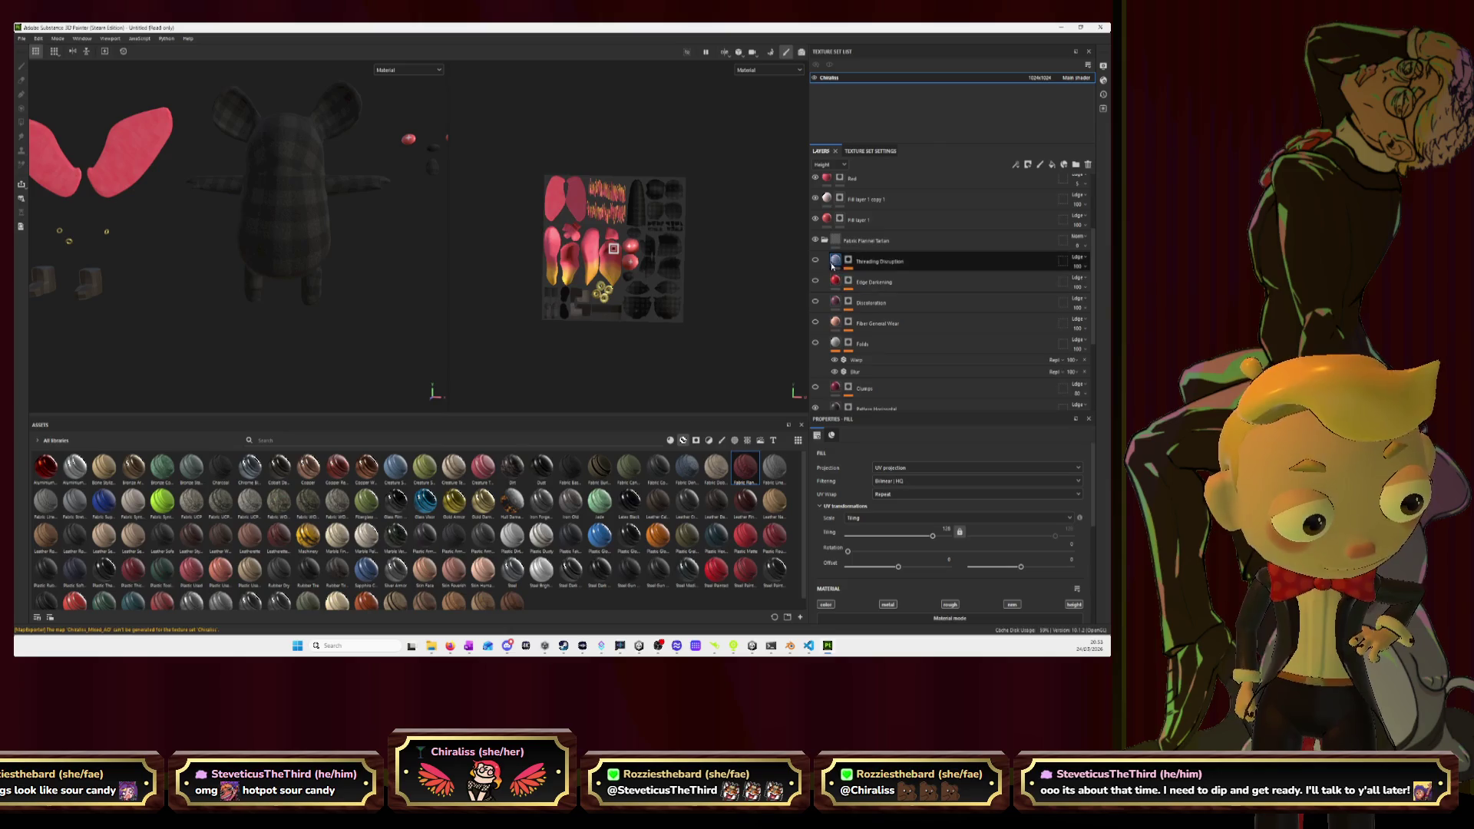
Remove the Threading Disruption, Edge Darkening, Discoloration and Fiber General Wear layers.
right_click(927, 266)
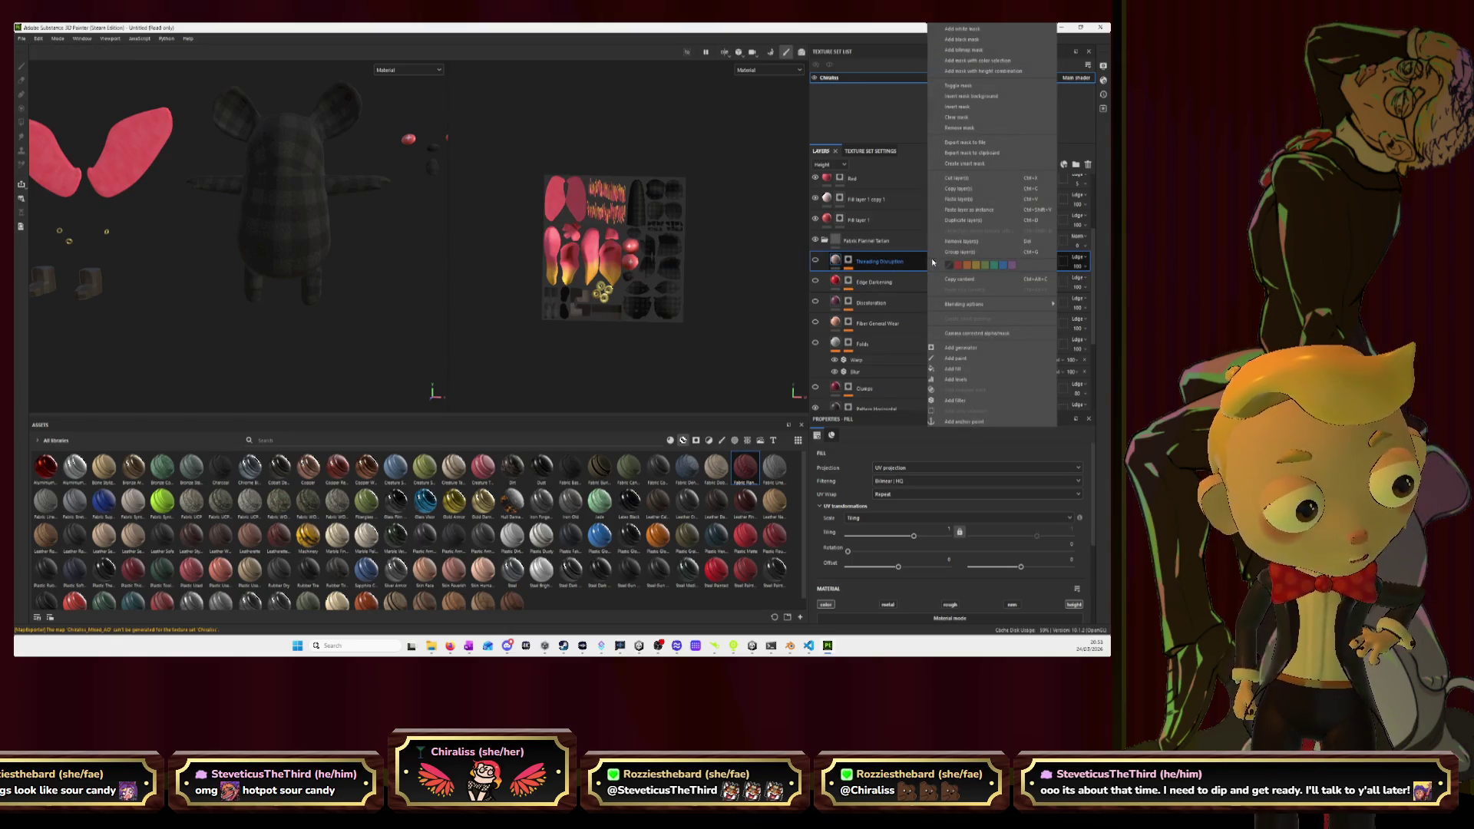
left_click(955, 241)
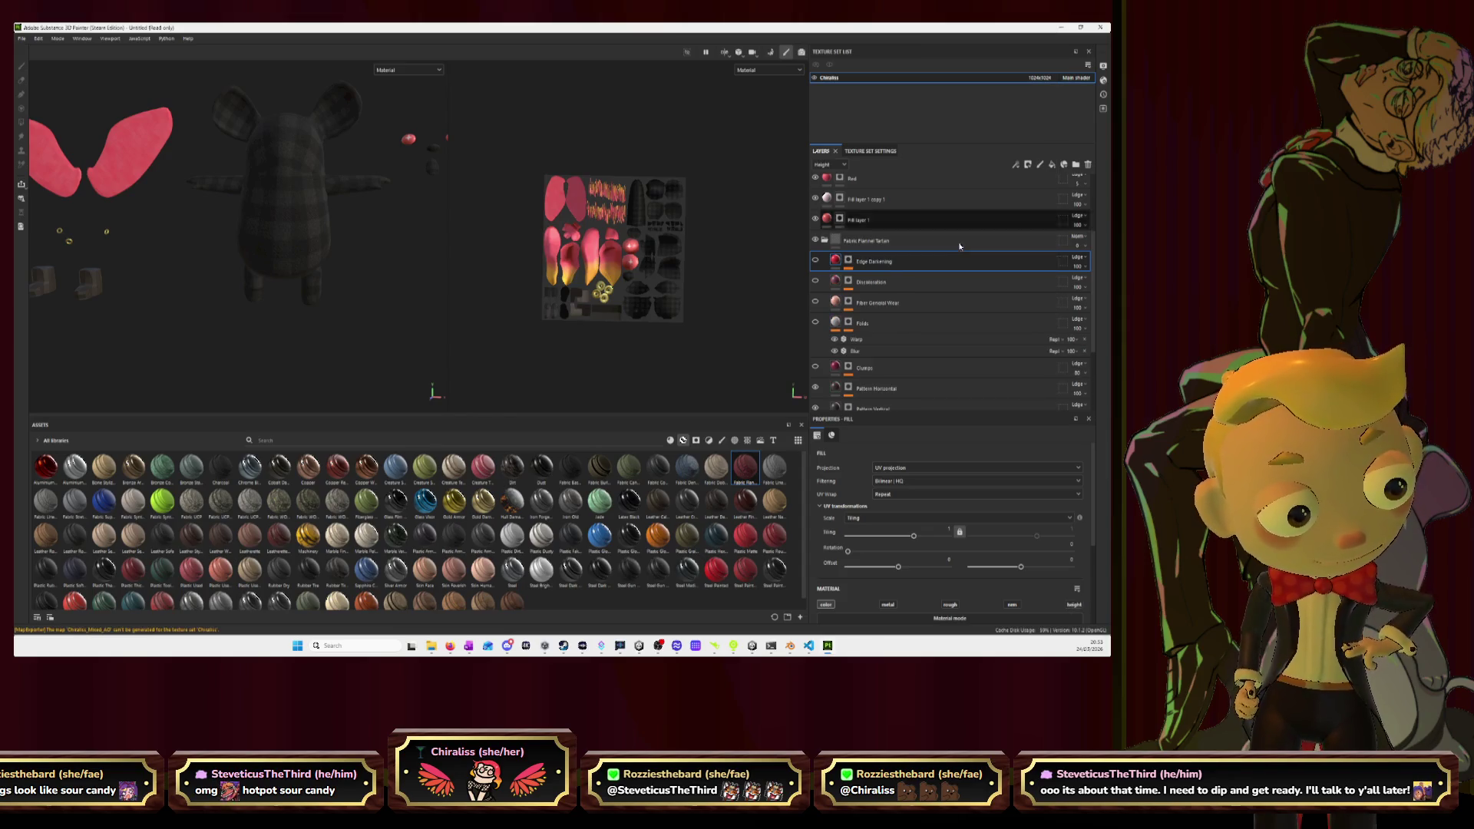
right_click(916, 265)
left_click(950, 241)
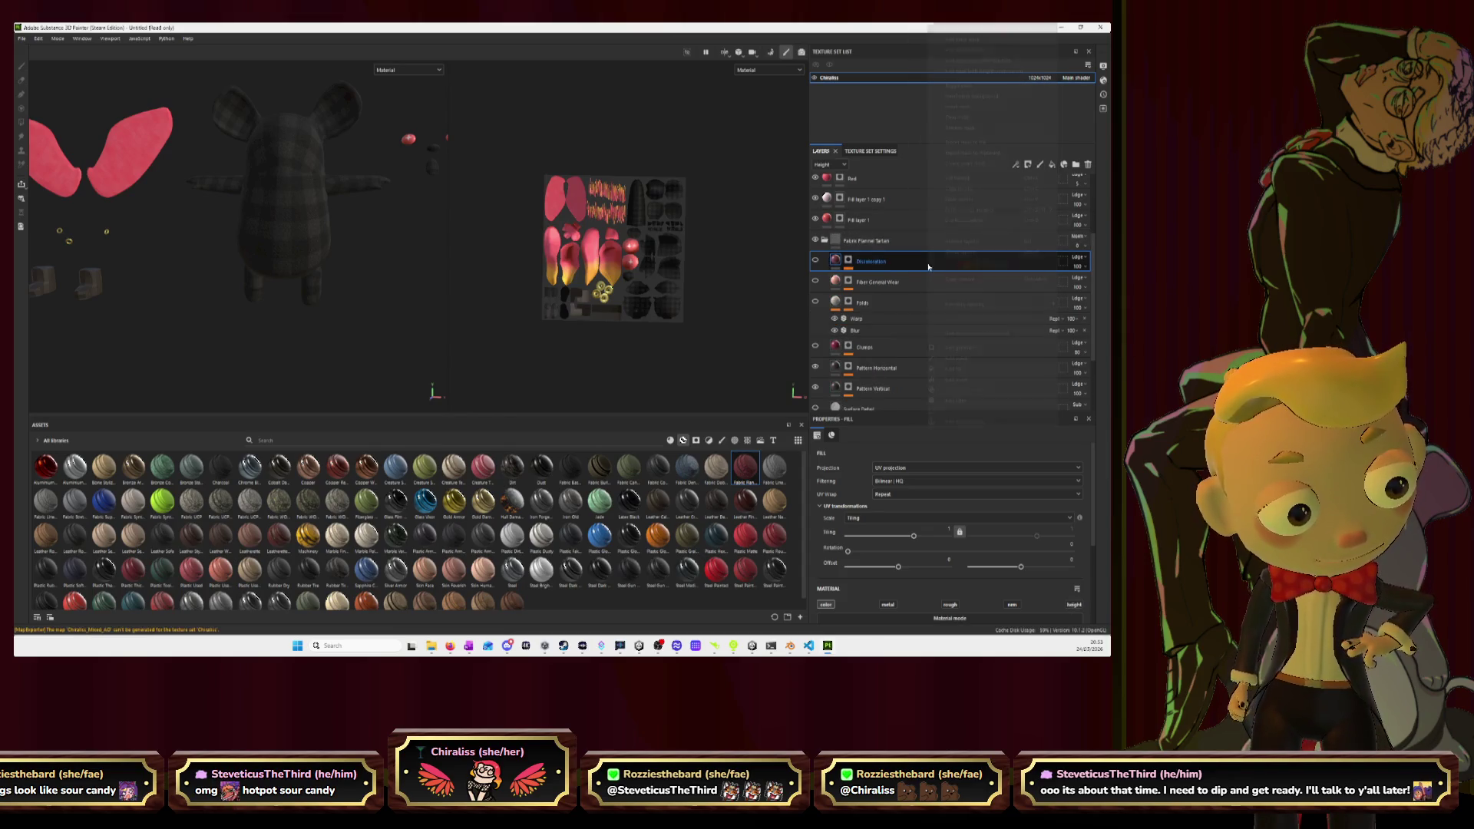
right_click(928, 262)
left_click(955, 241)
right_click(924, 262)
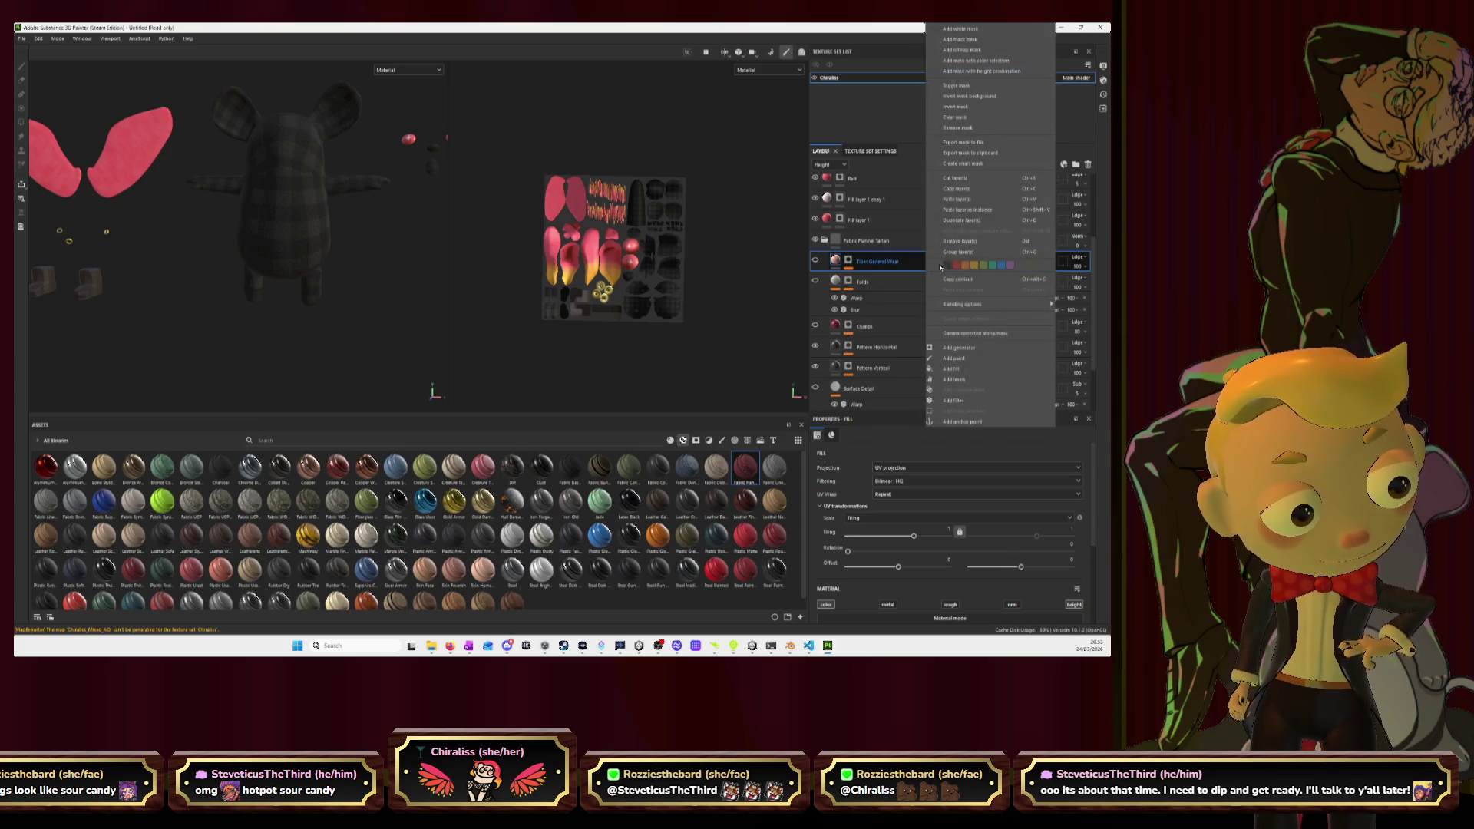
left_click(961, 242)
Remove the Folds, Clumps and Surface Detail layers, leaving the patterns and Base Flannel.
right_click(924, 264)
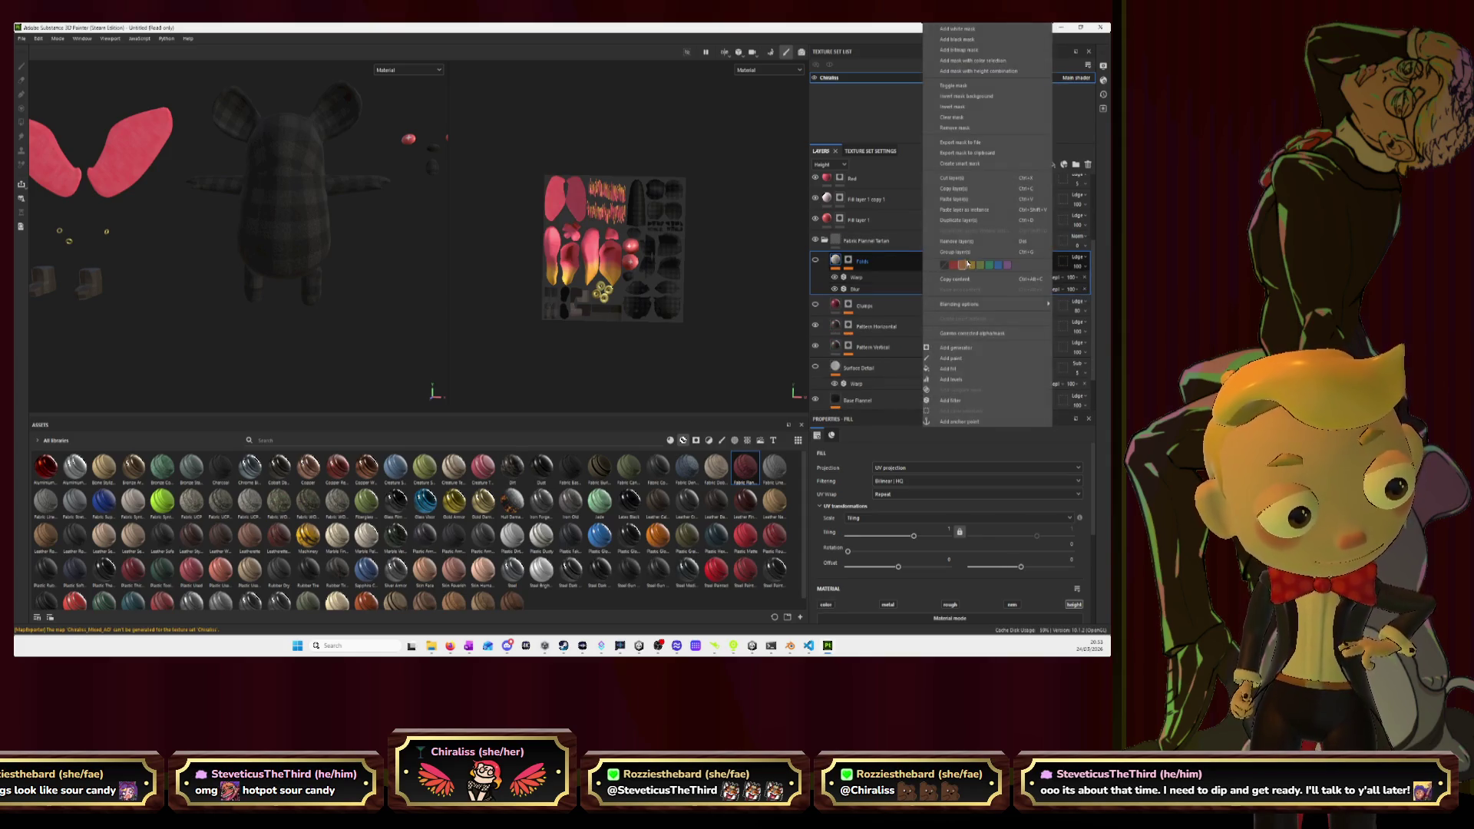
left_click(959, 242)
right_click(905, 264)
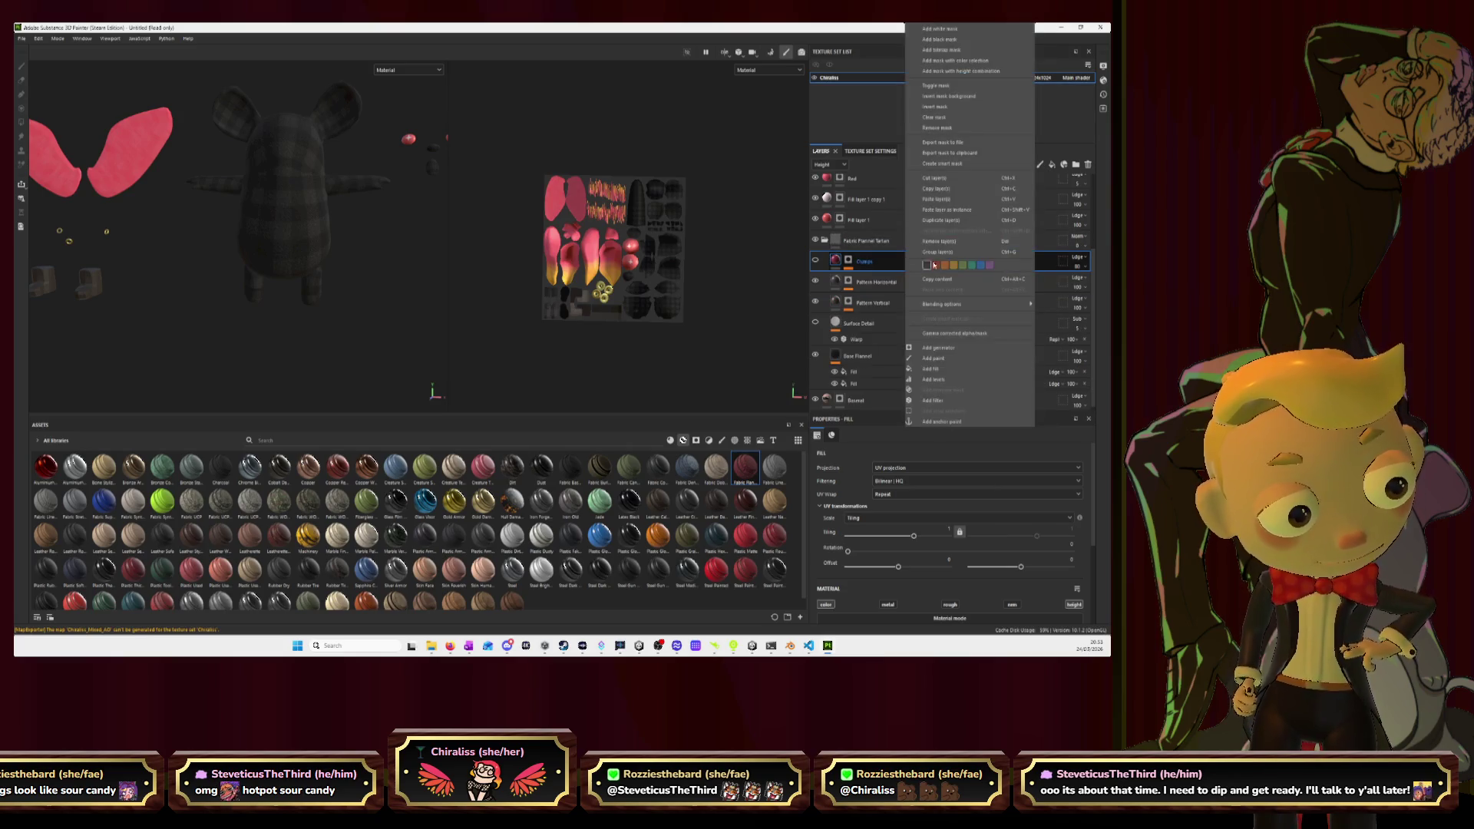
left_click(959, 241)
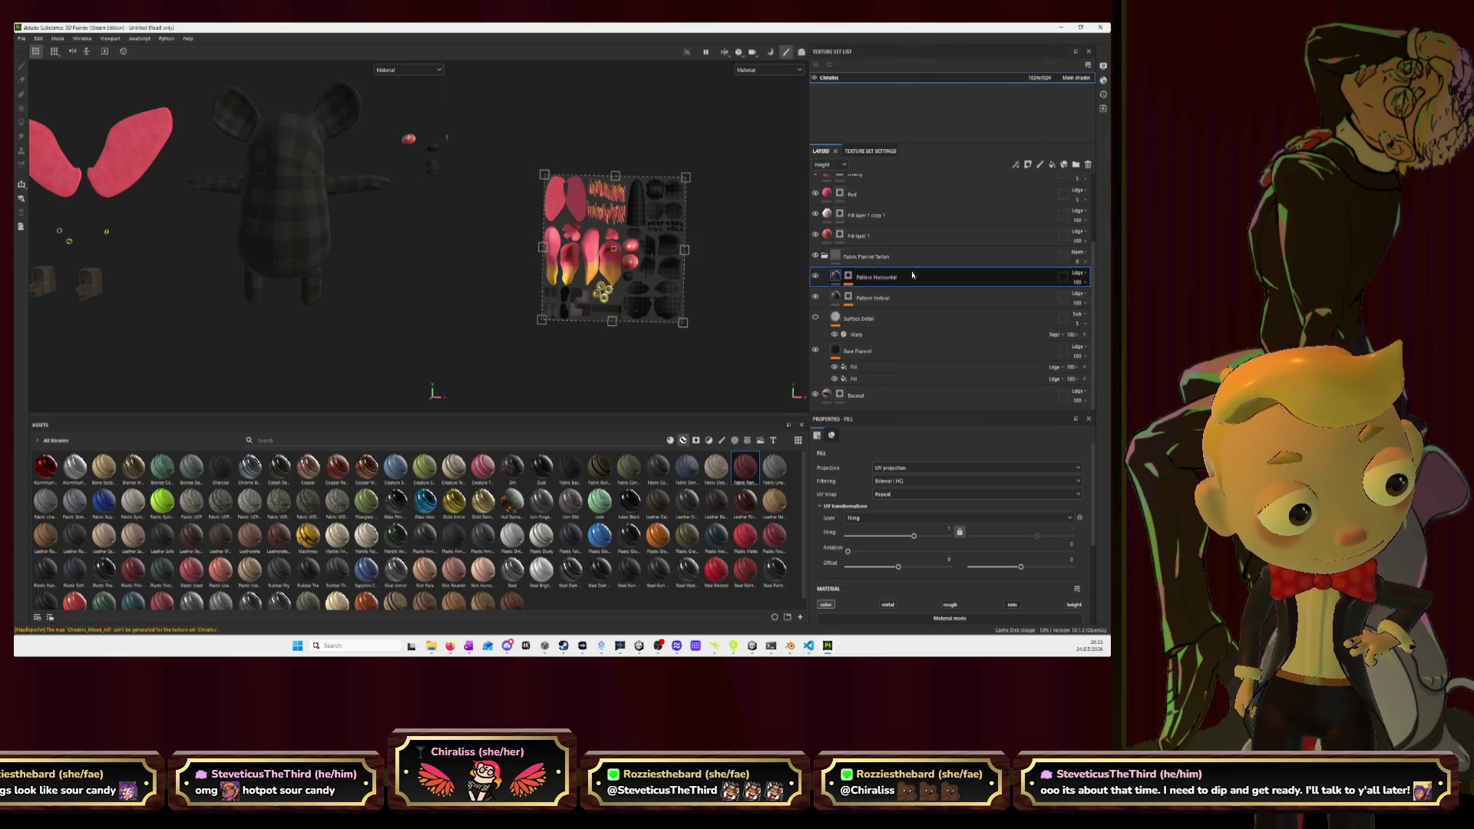
right_click(903, 314)
left_click(945, 246)
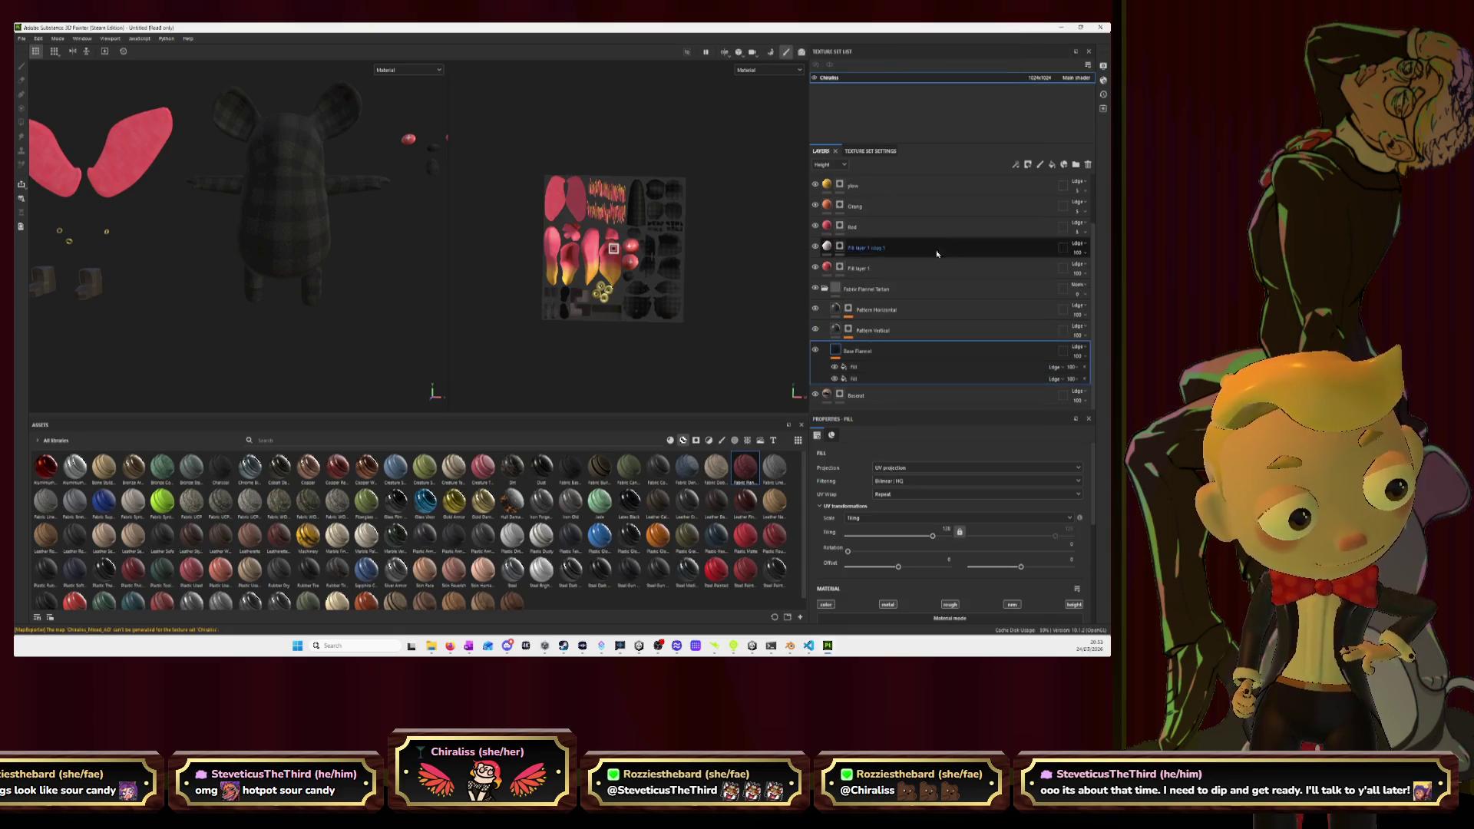
left_click(886, 379)
left_click(886, 370)
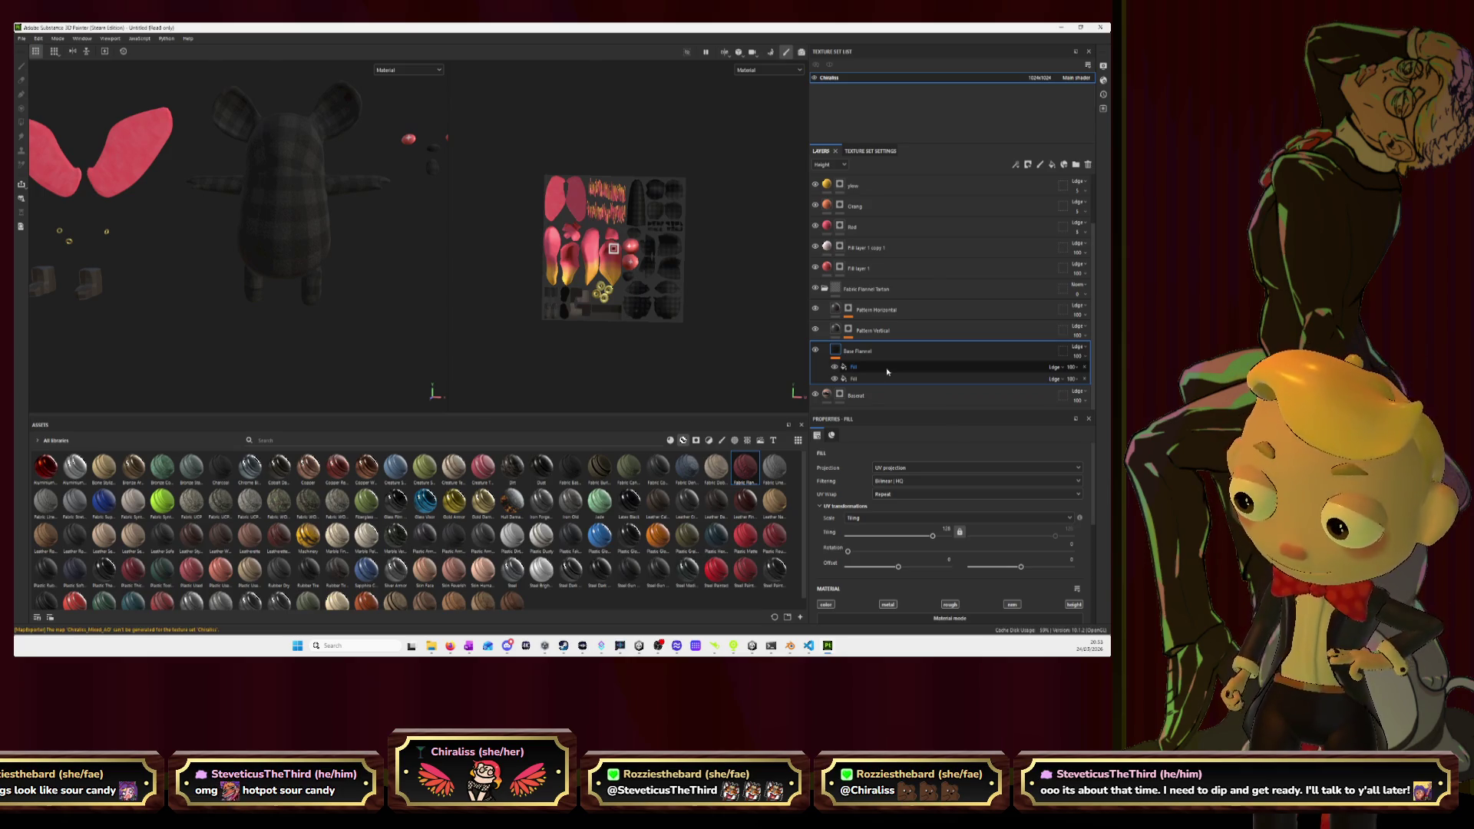
left_click(898, 292)
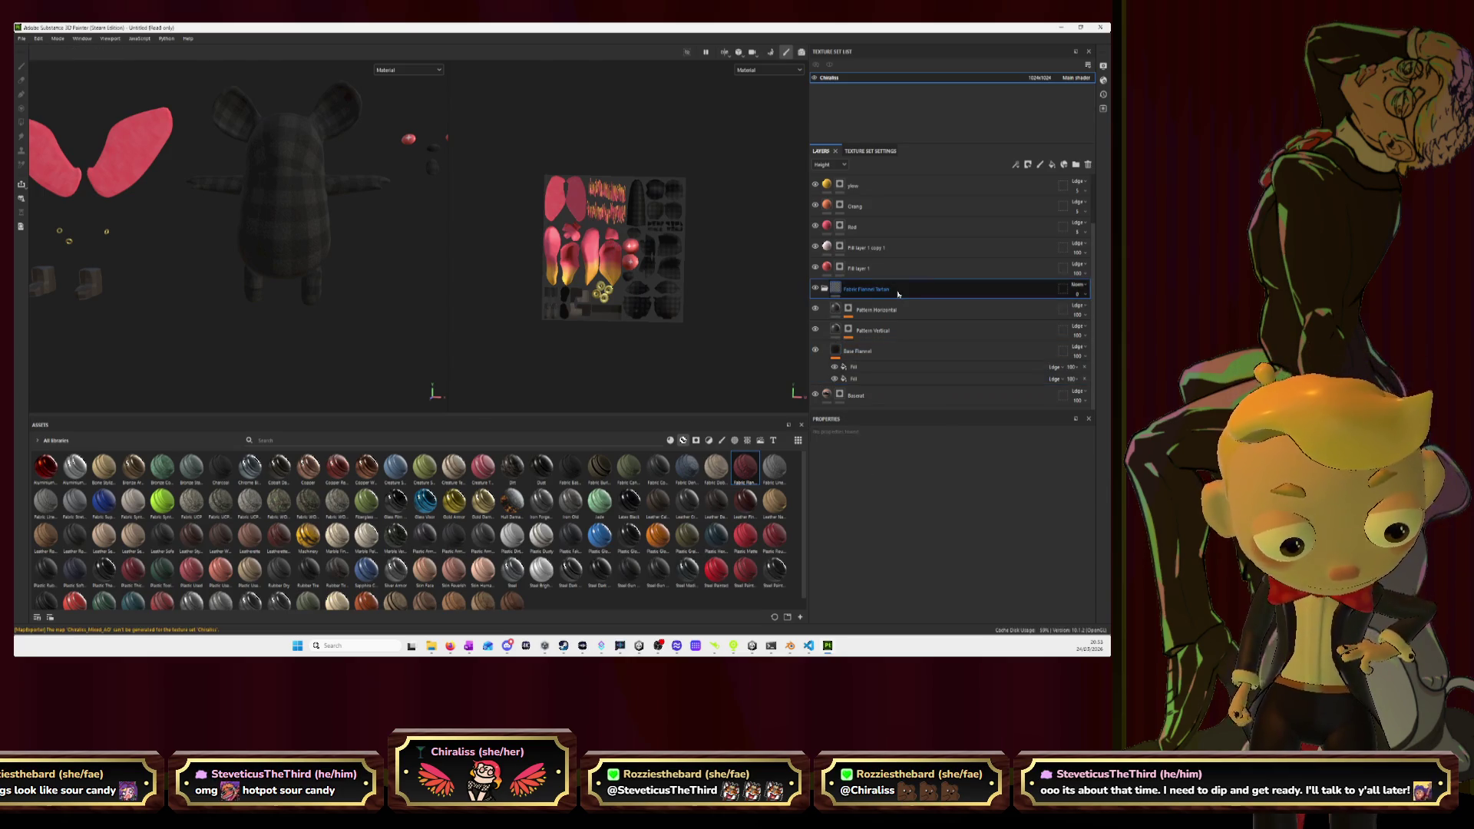
Lower the Pattern Horizontal UV tiling and raise the Base Flannel UV tiling.
left_click(825, 289)
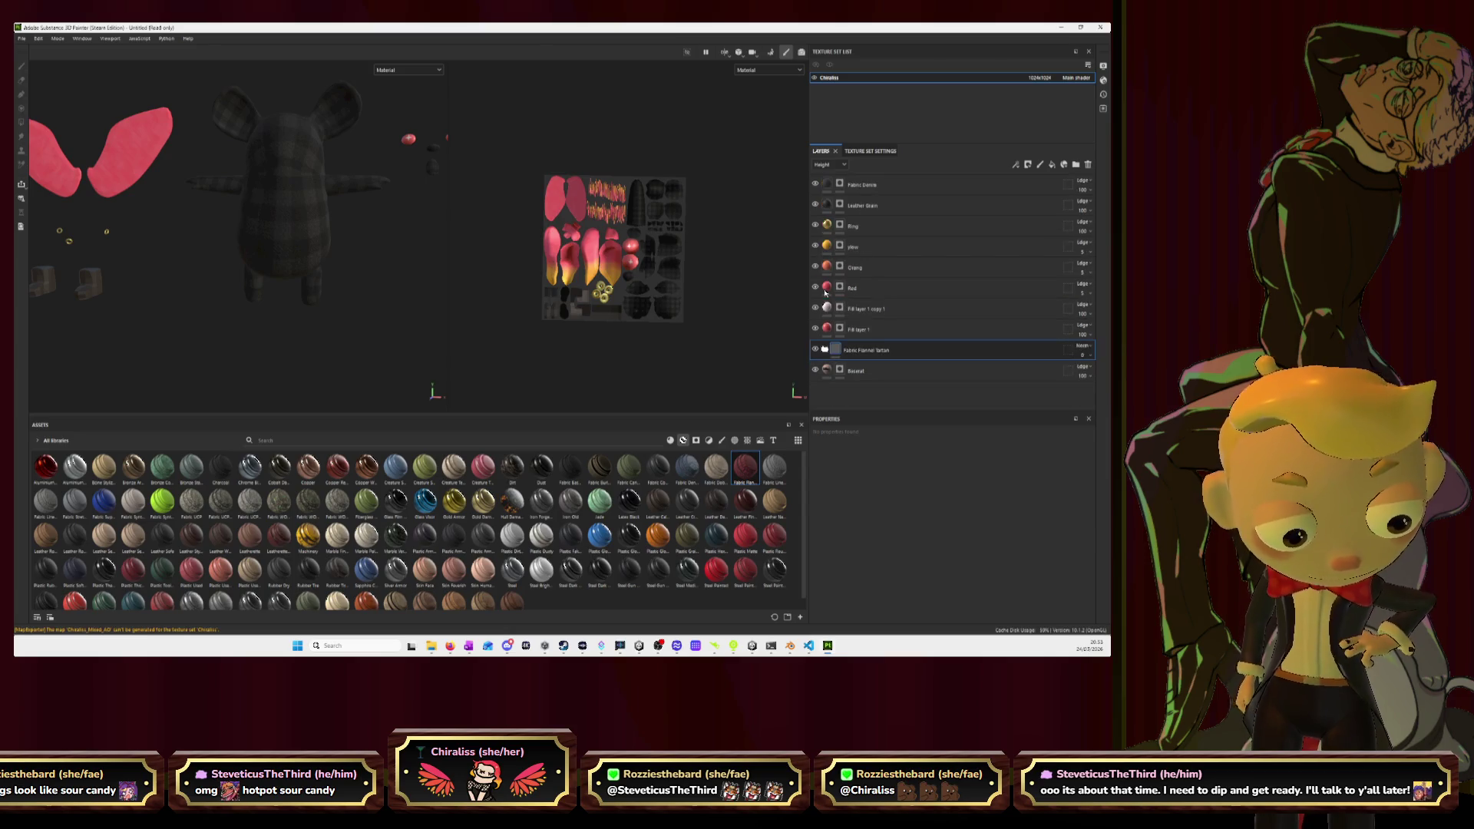
left_click(824, 349)
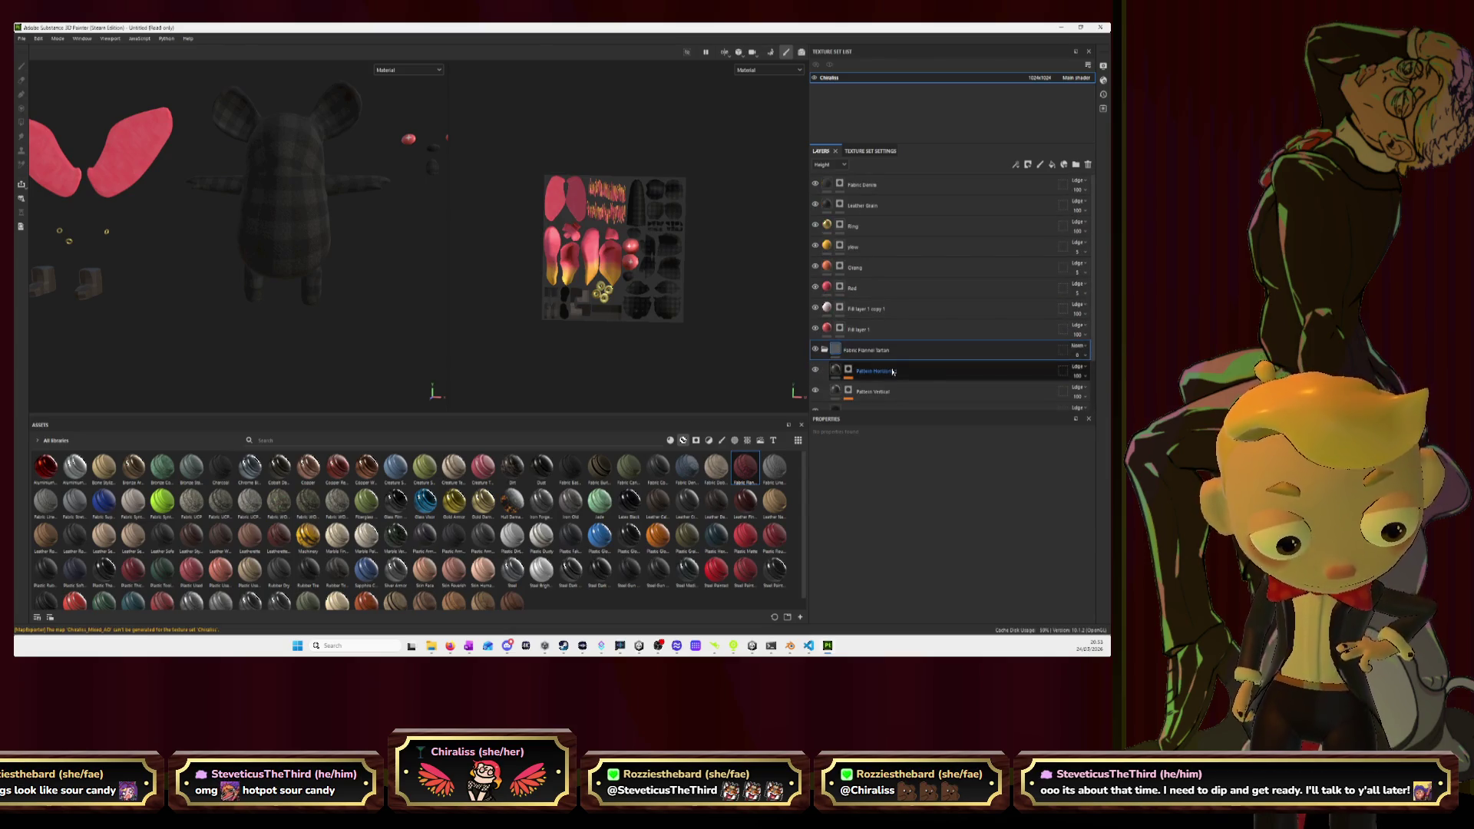
left_click(930, 375)
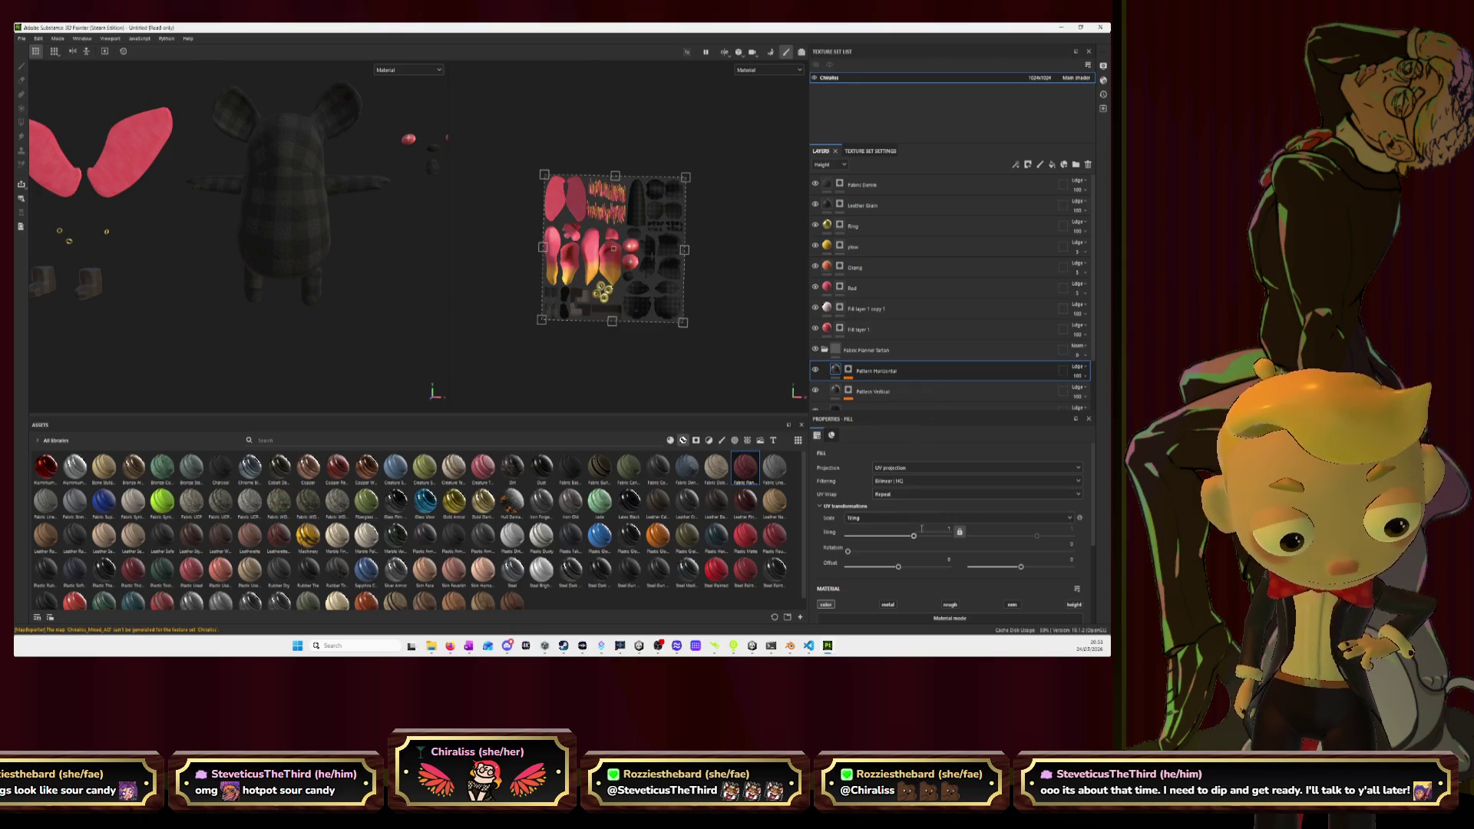
mouse_move(915, 539)
left_mouse_down()
mouse_move(903, 539)
mouse_move(925, 541)
left_mouse_up()
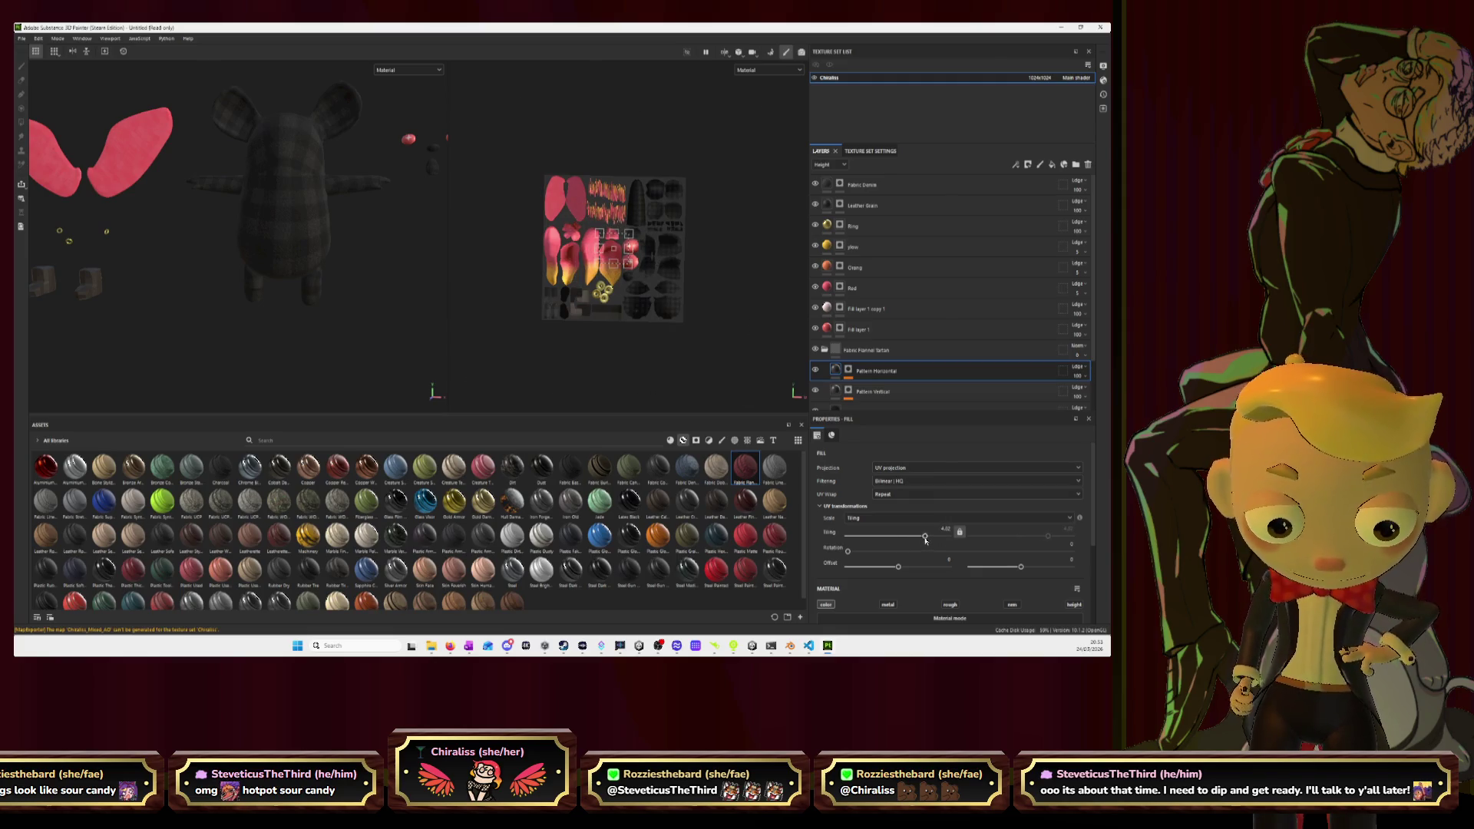
left_click(932, 393)
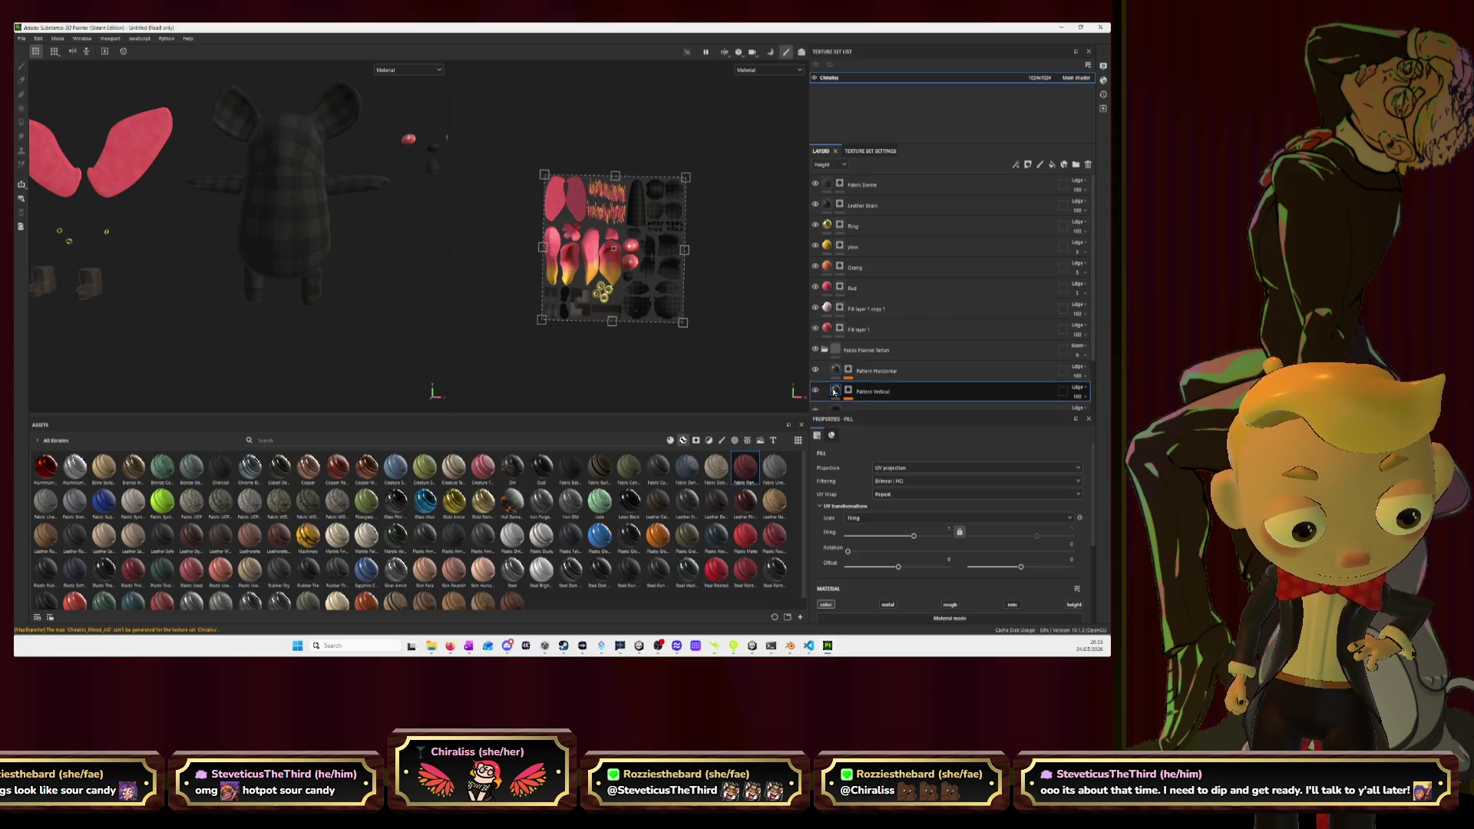
scroll(888, 387, "down", 1)
left_click(836, 360)
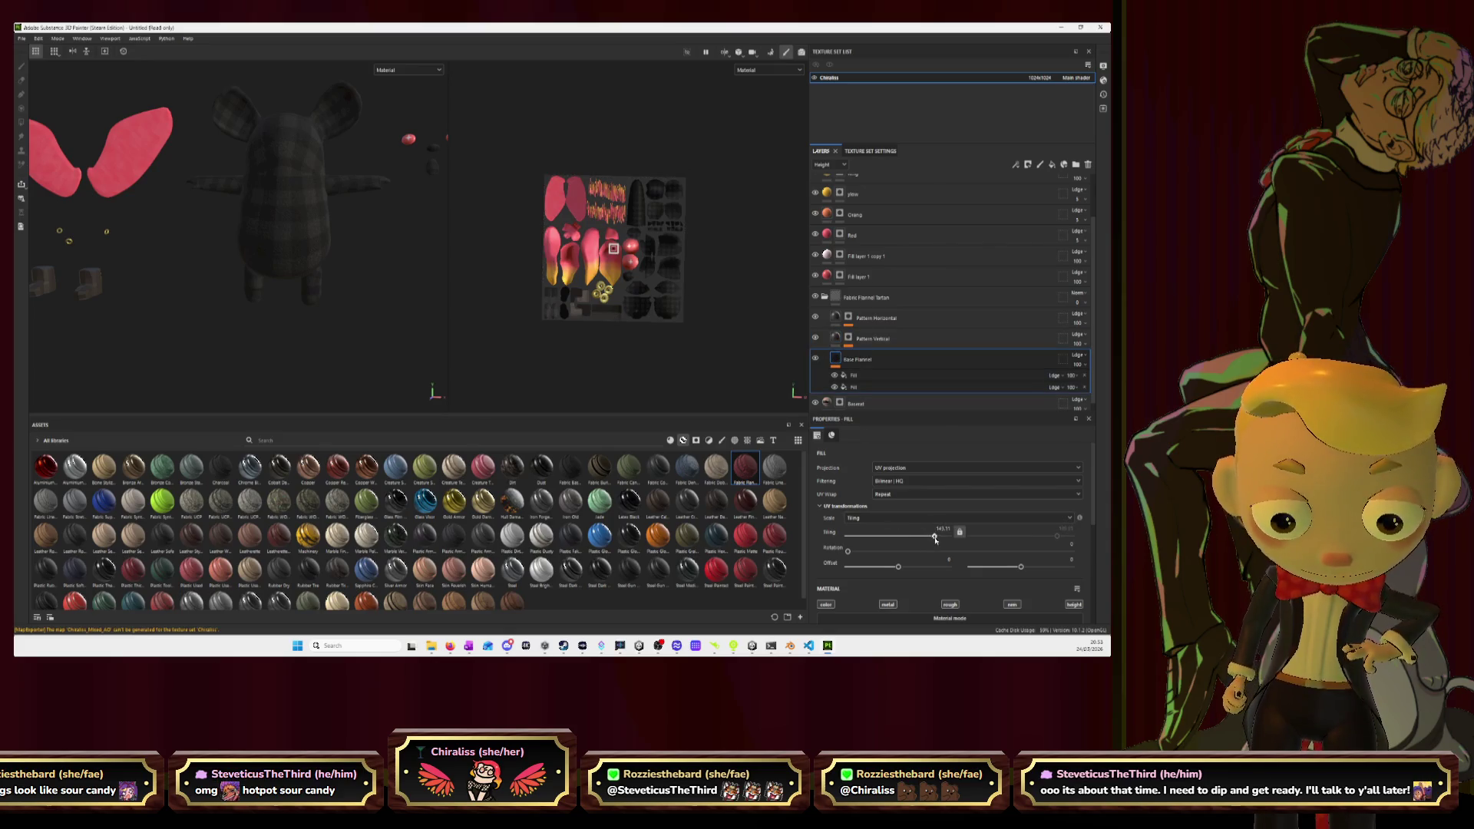
mouse_move(925, 537)
left_mouse_down()
mouse_move(879, 537)
mouse_move(932, 536)
left_mouse_up()
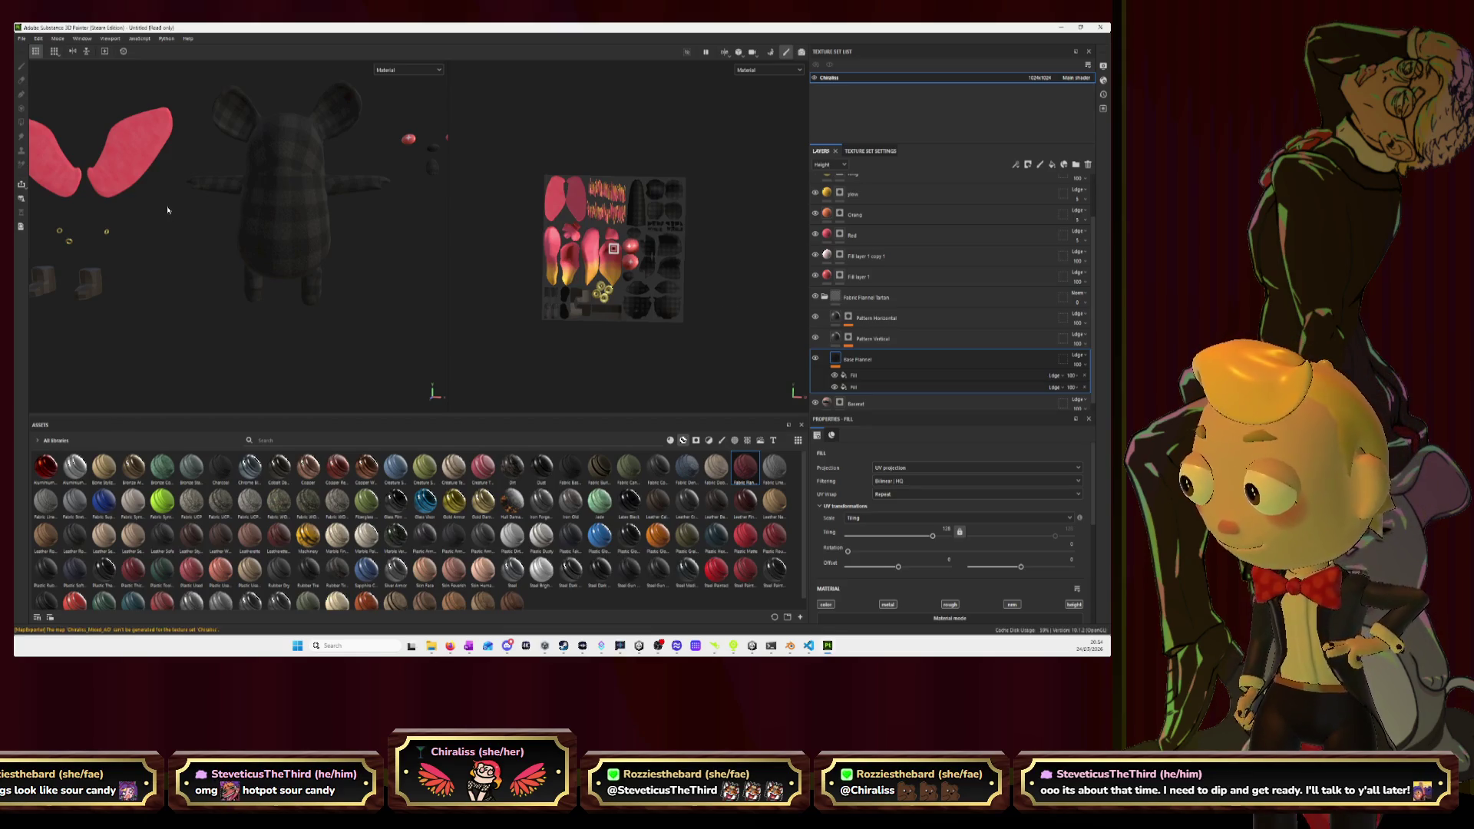
Add a black mask to the Fabric Flannel Tartan group to reveal the grey fur, then switch to Blender.
left_click(824, 302)
right_click(921, 350)
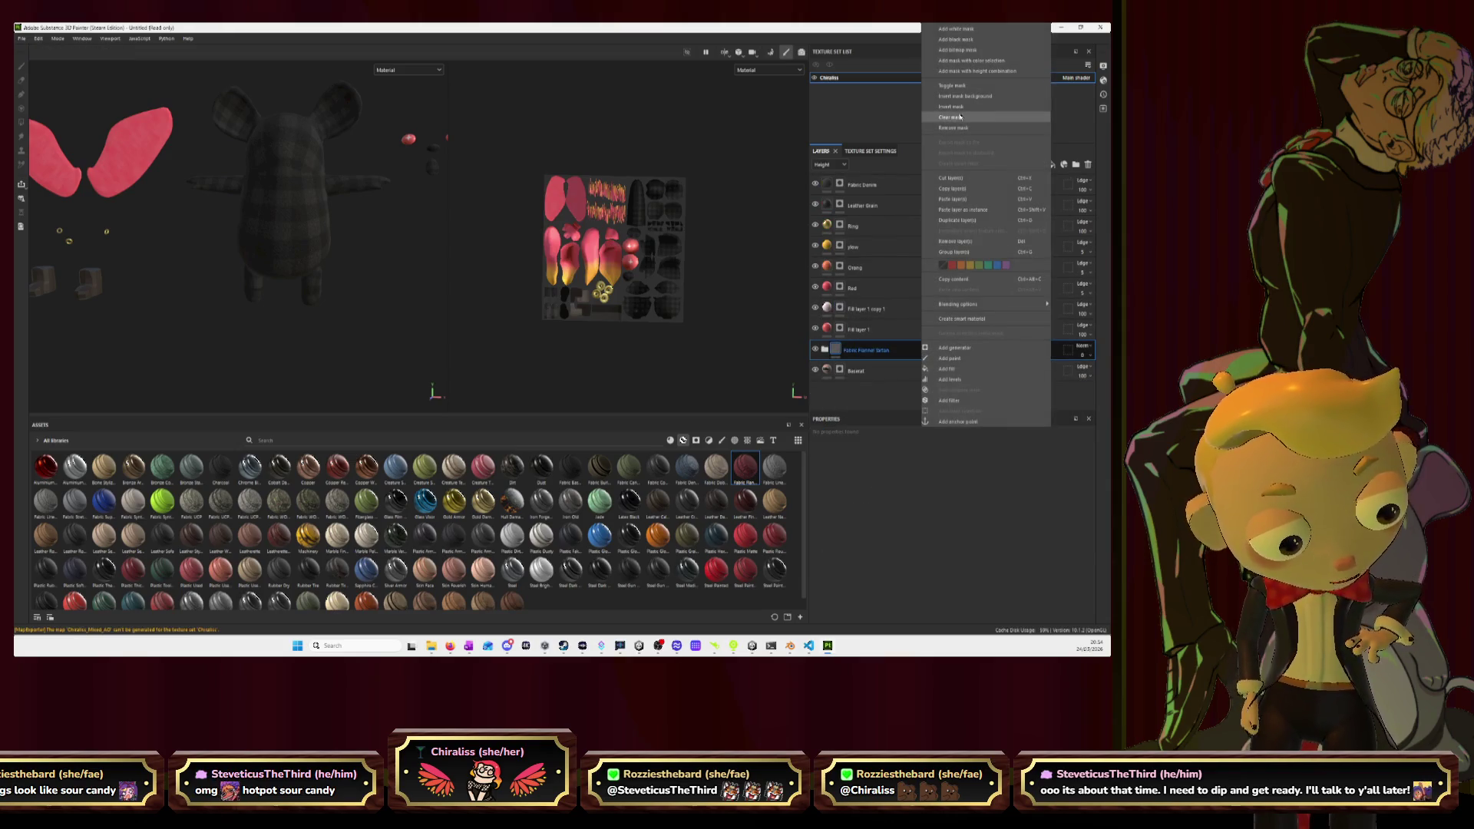
left_click(970, 44)
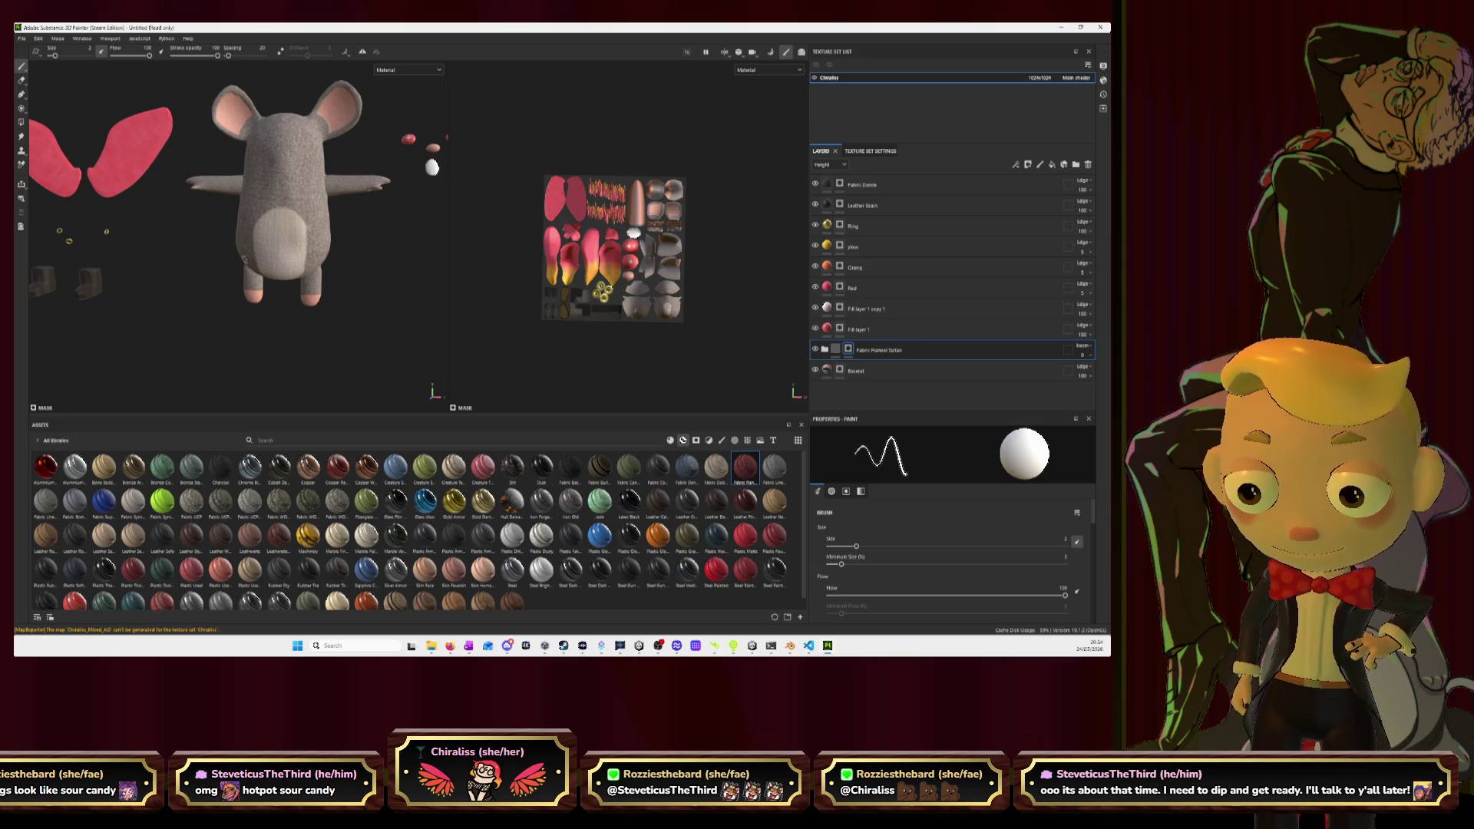
mouse_move(391, 154)
left_mouse_down("alt")
mouse_move(409, 247)
mouse_move(510, 246)
mouse_move(279, 217)
mouse_move(384, 245)
mouse_move(399, 215)
mouse_move(376, 238)
mouse_move(383, 270)
mouse_move(338, 273)
left_mouse_up("alt")
scroll(376, 238, "down", 3)
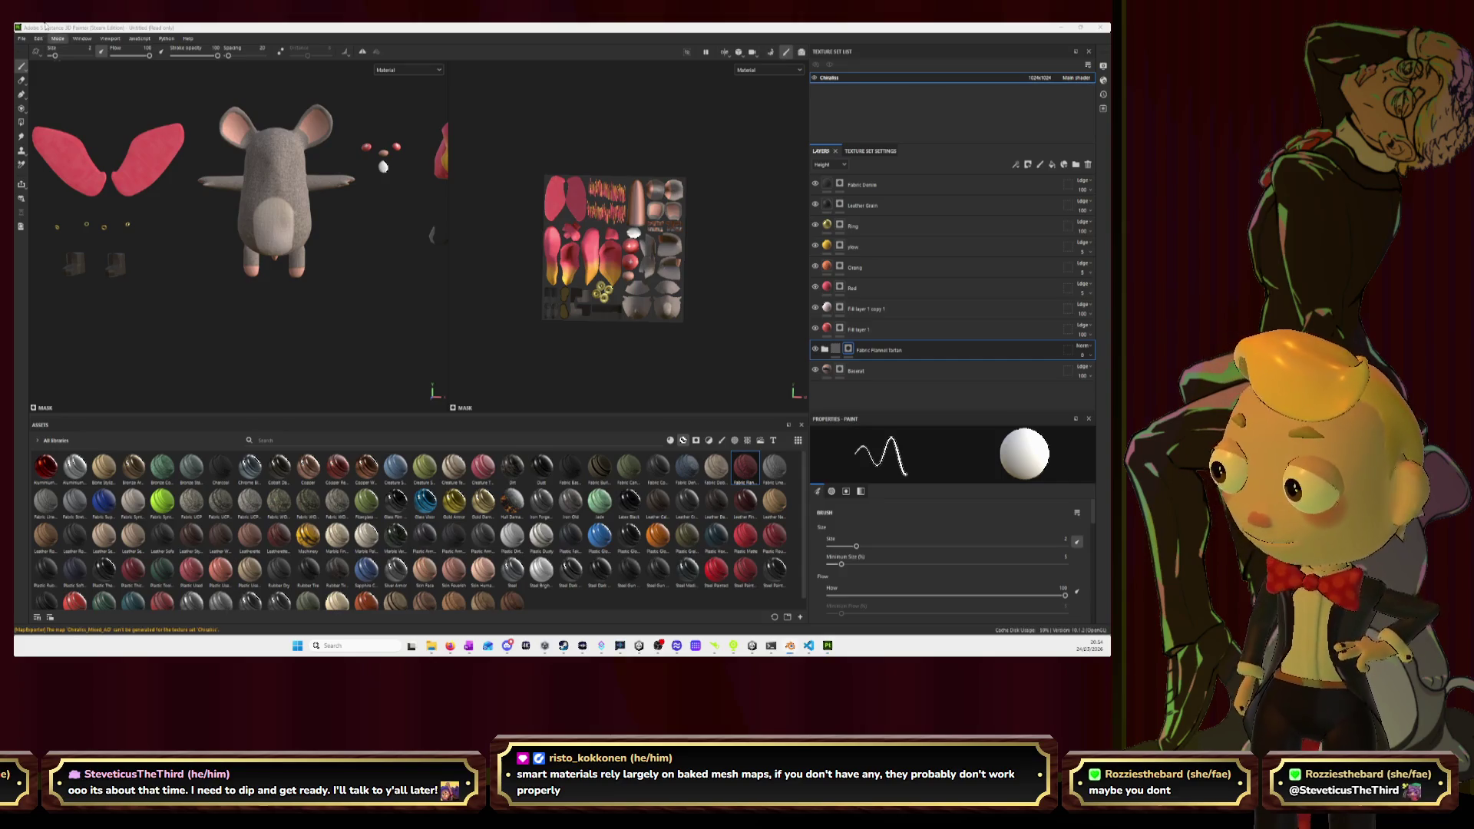
key("alt+Tab")
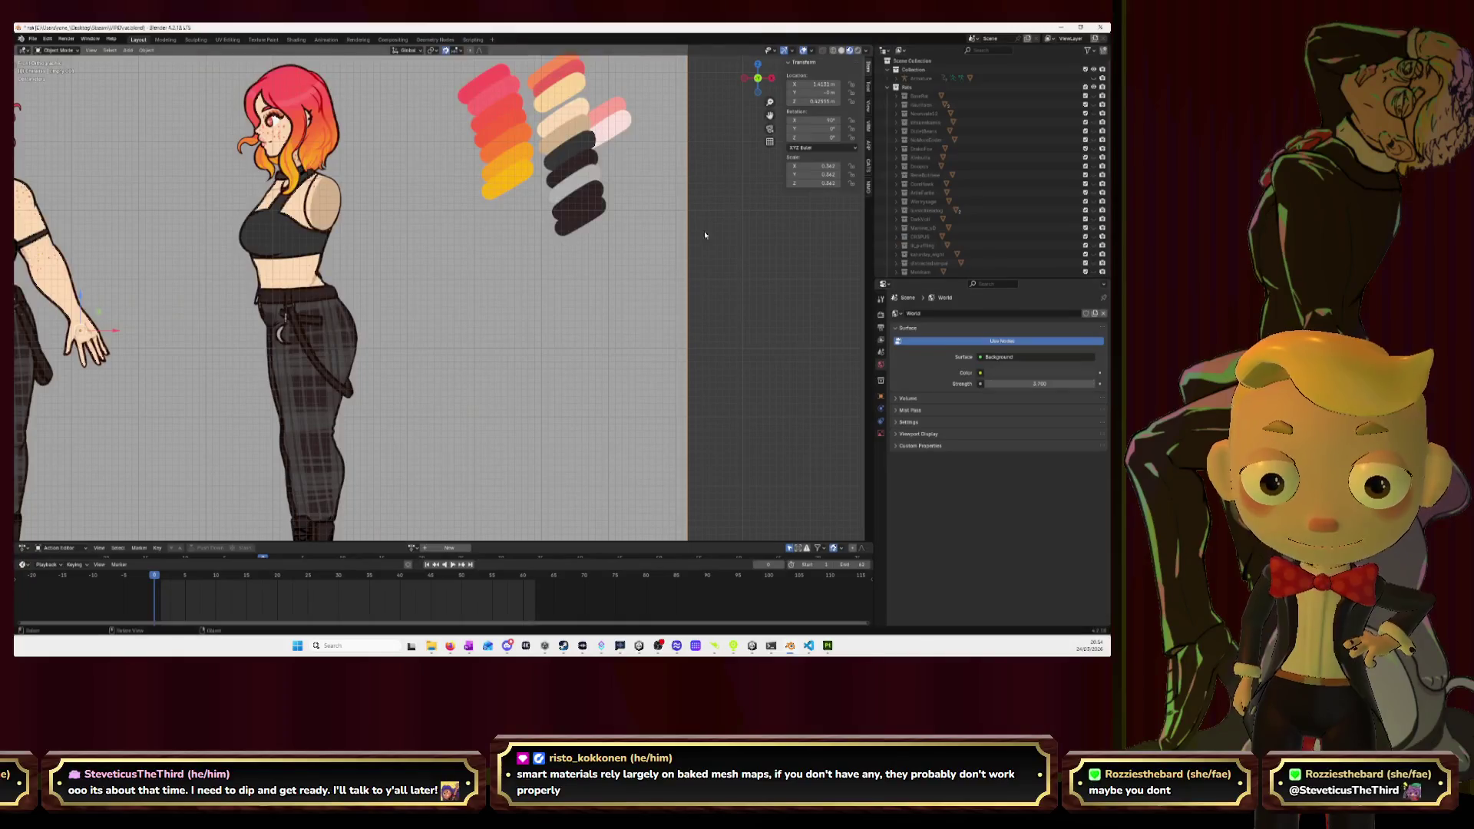
Collapse Rats, hide the reference images and frame the whole mouse character.
scroll(584, 310, "down", 6)
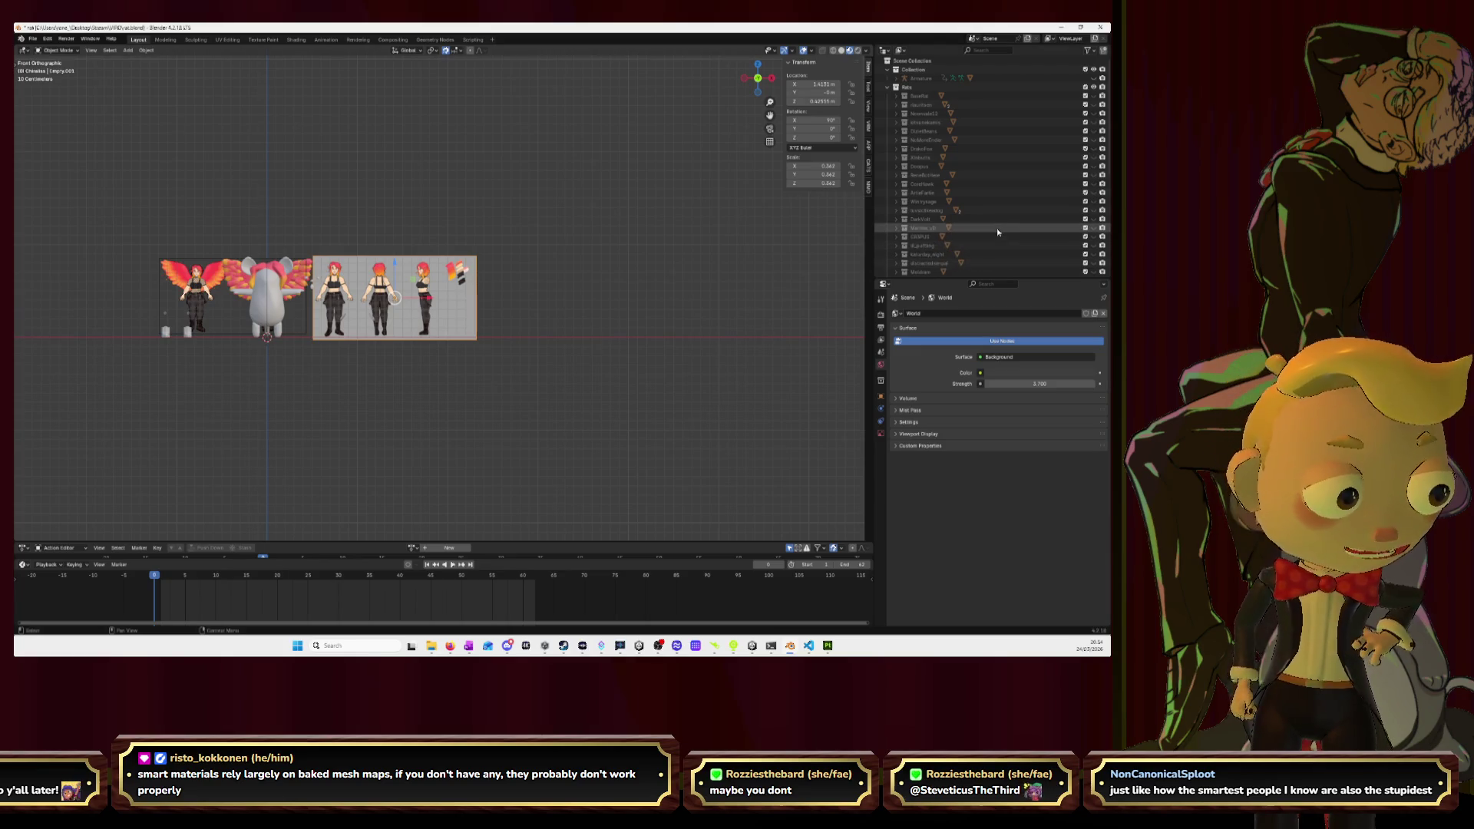
left_click(888, 88)
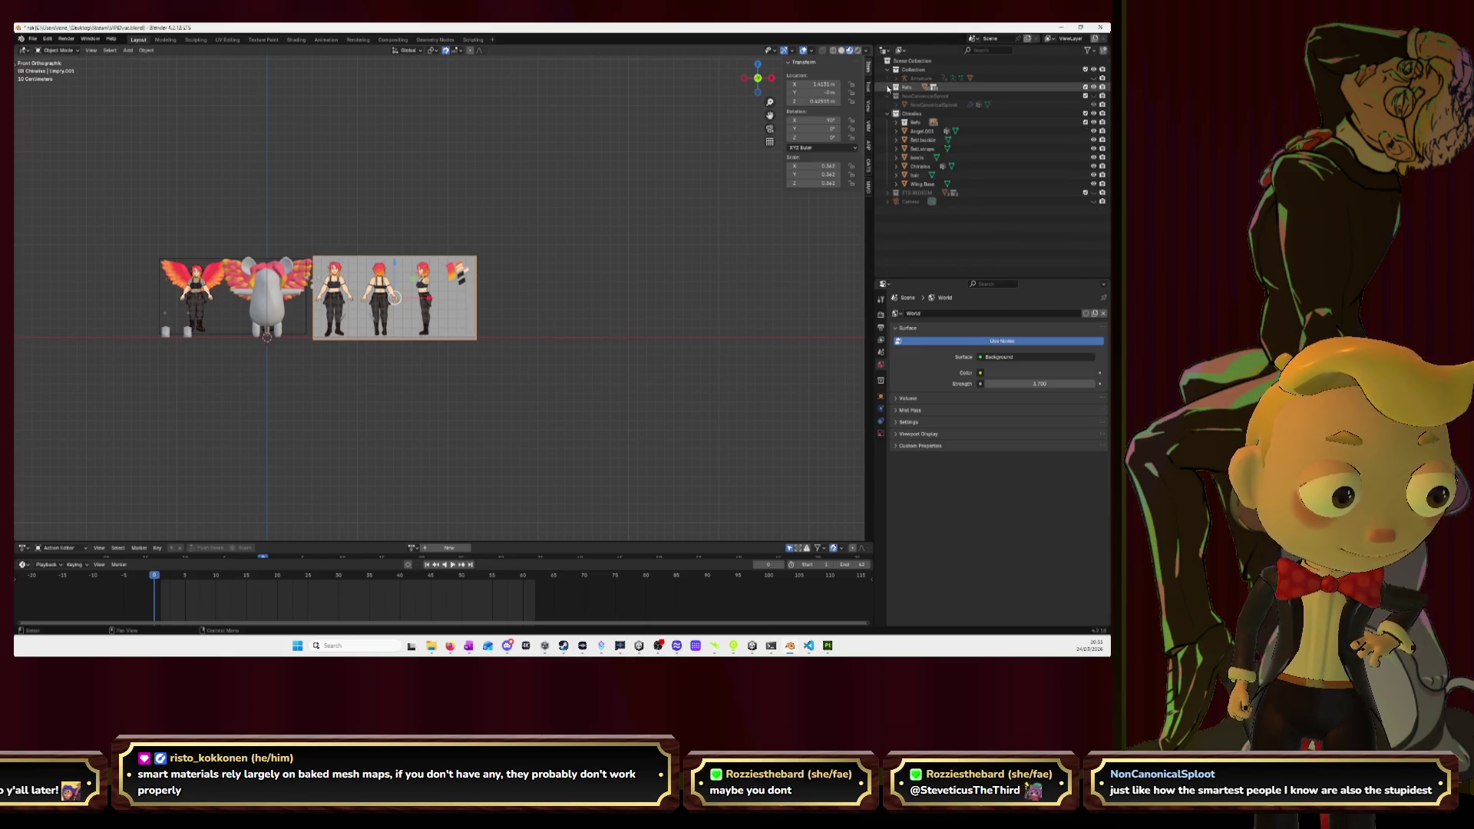
left_click(1093, 123)
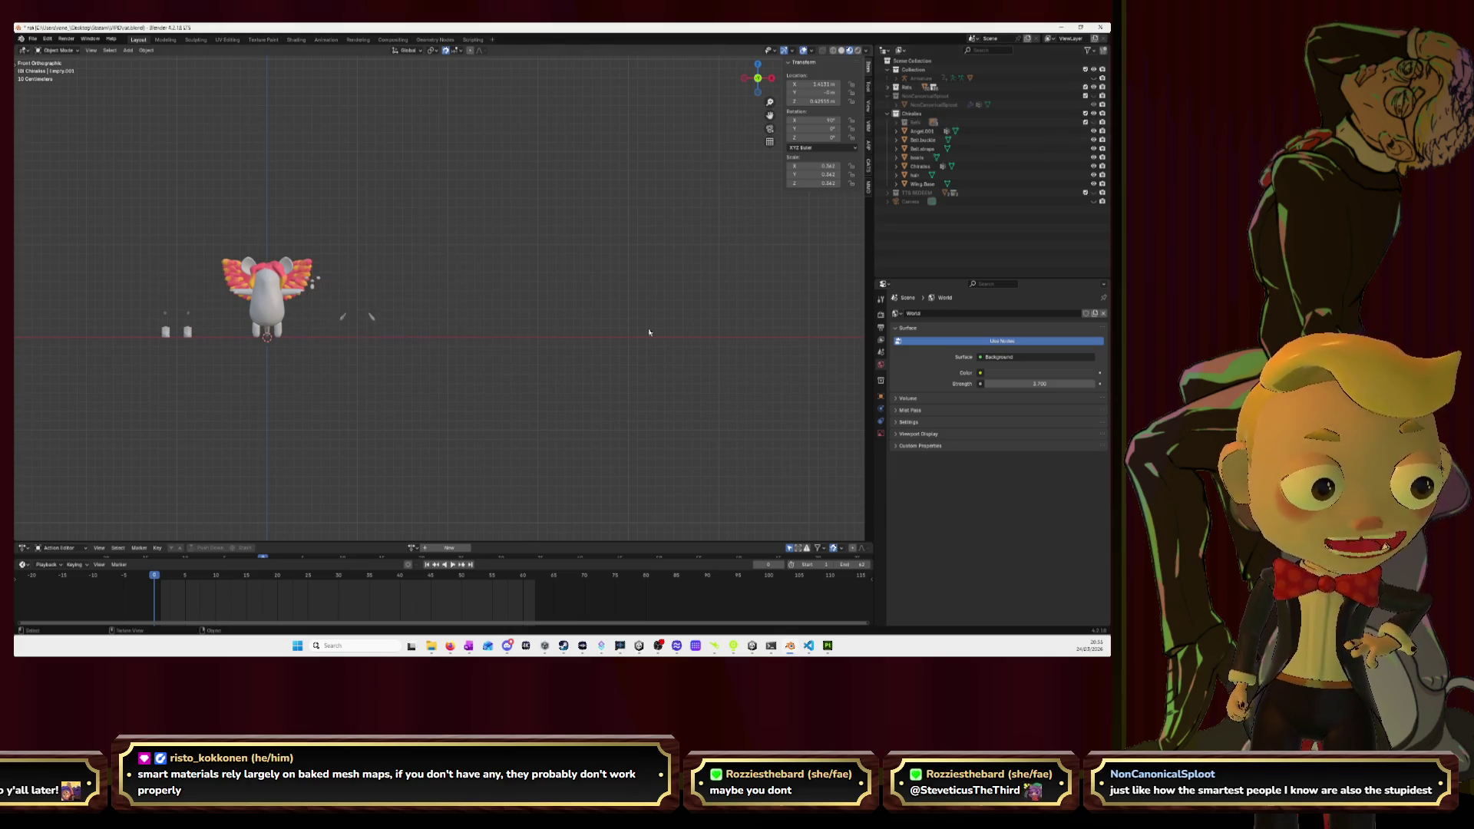
key("a")
key("KP_Decimal")
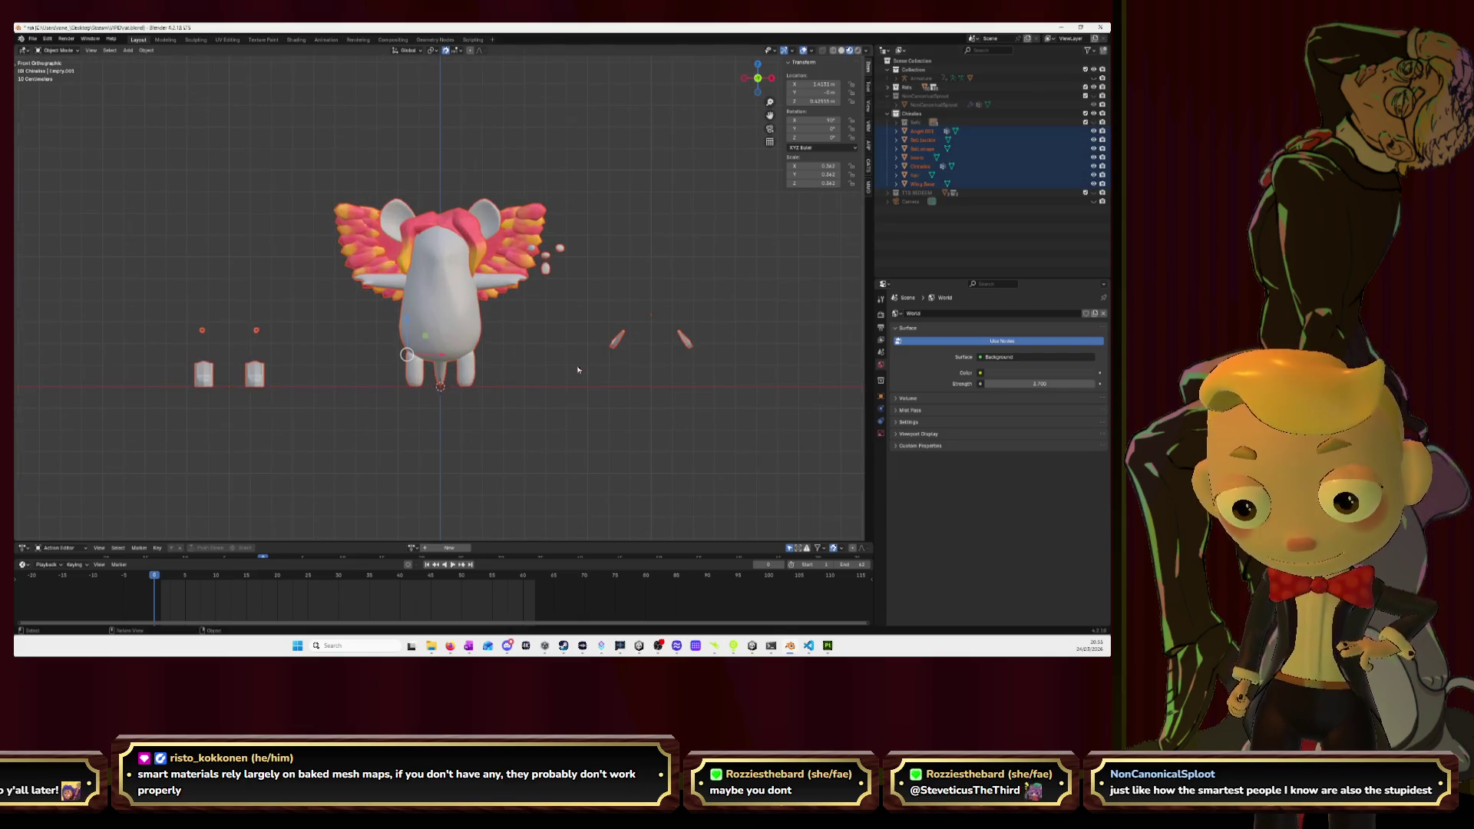
scroll(567, 399, "down", 2)
key("alt+a")
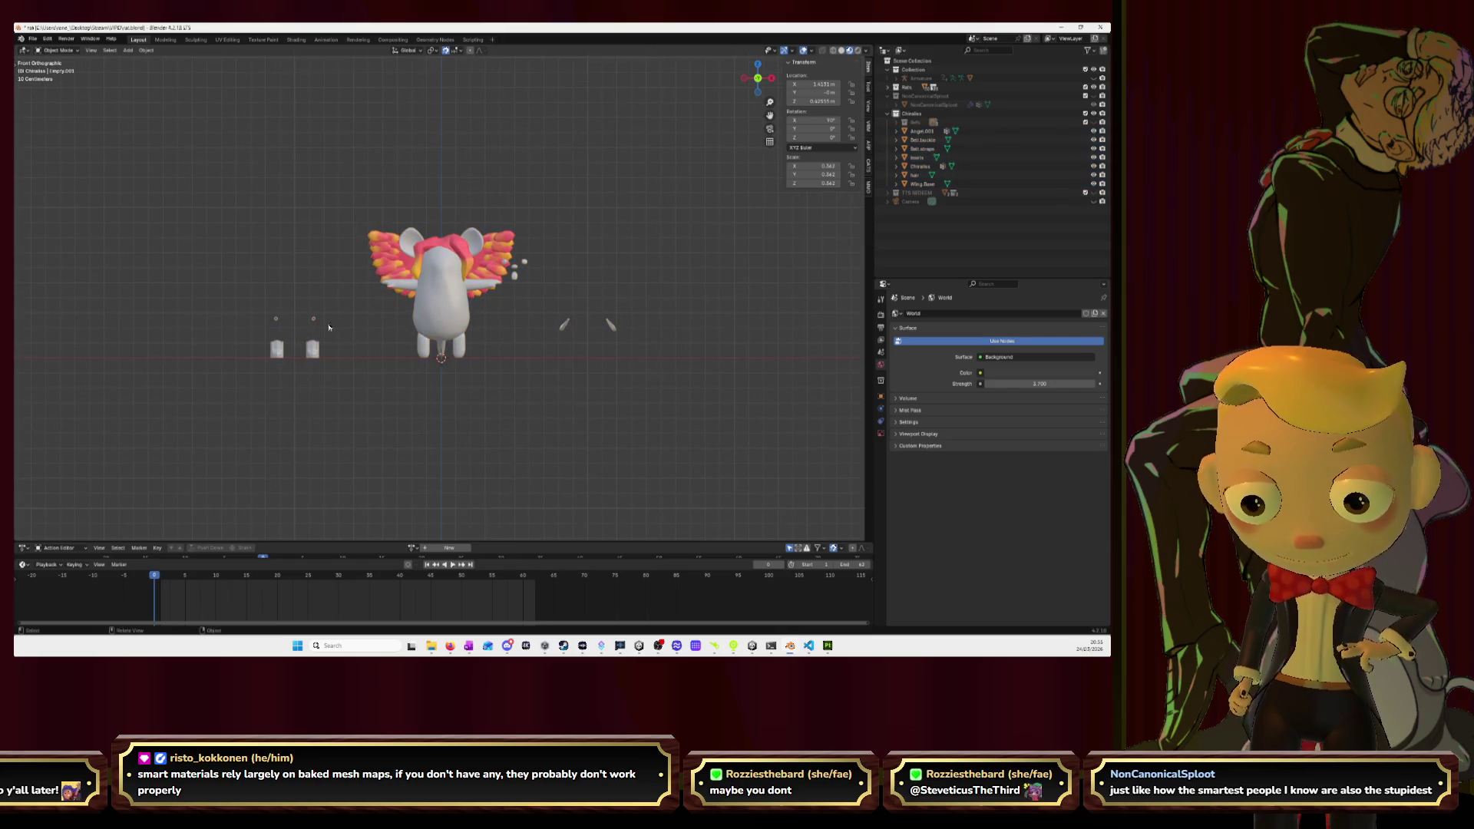
Move the belt buckle and belt straps onto the mouse at X 0.
left_click(315, 321)
key("g")
key("x")
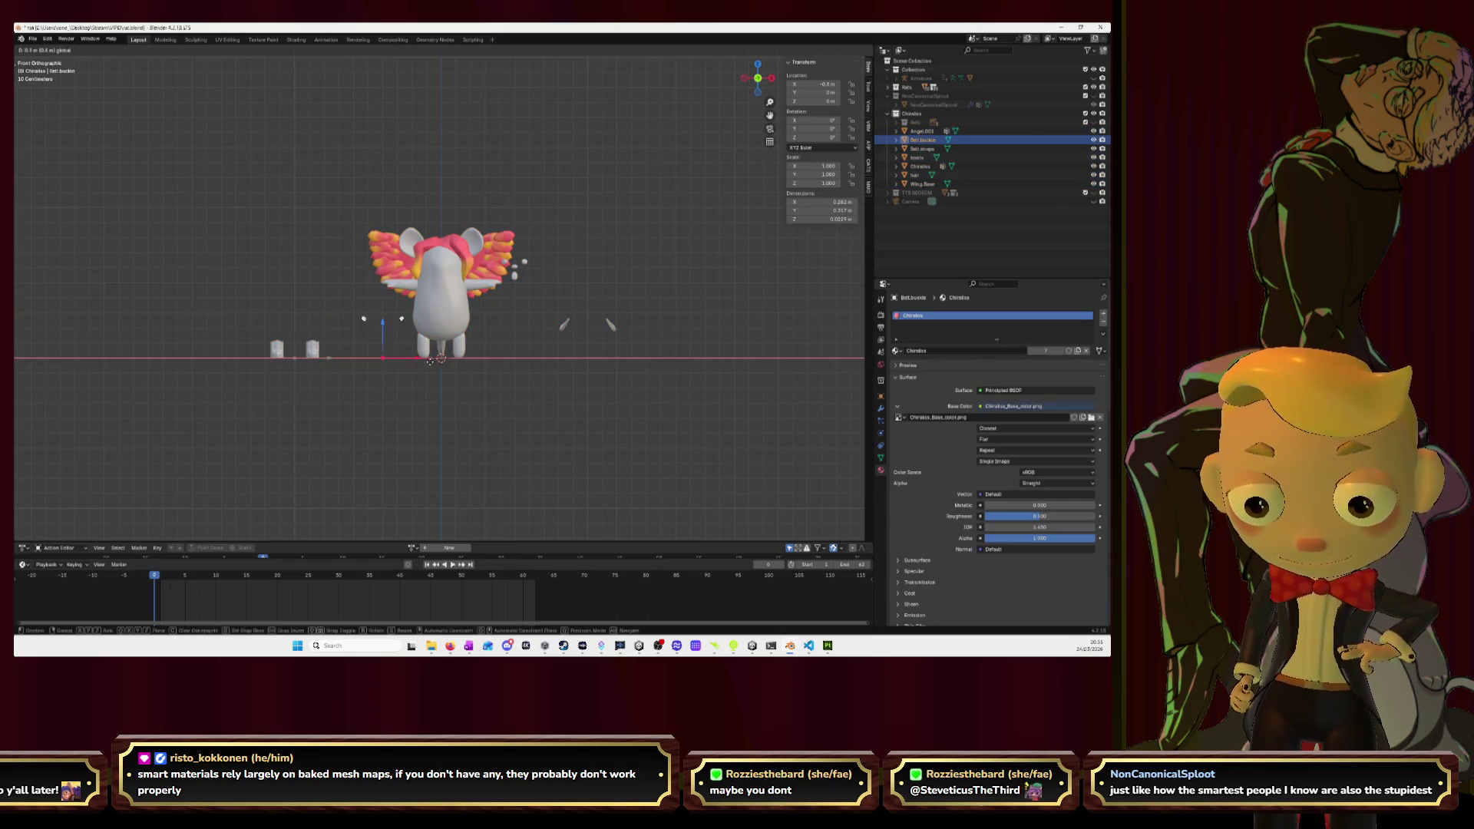
left_click(477, 362)
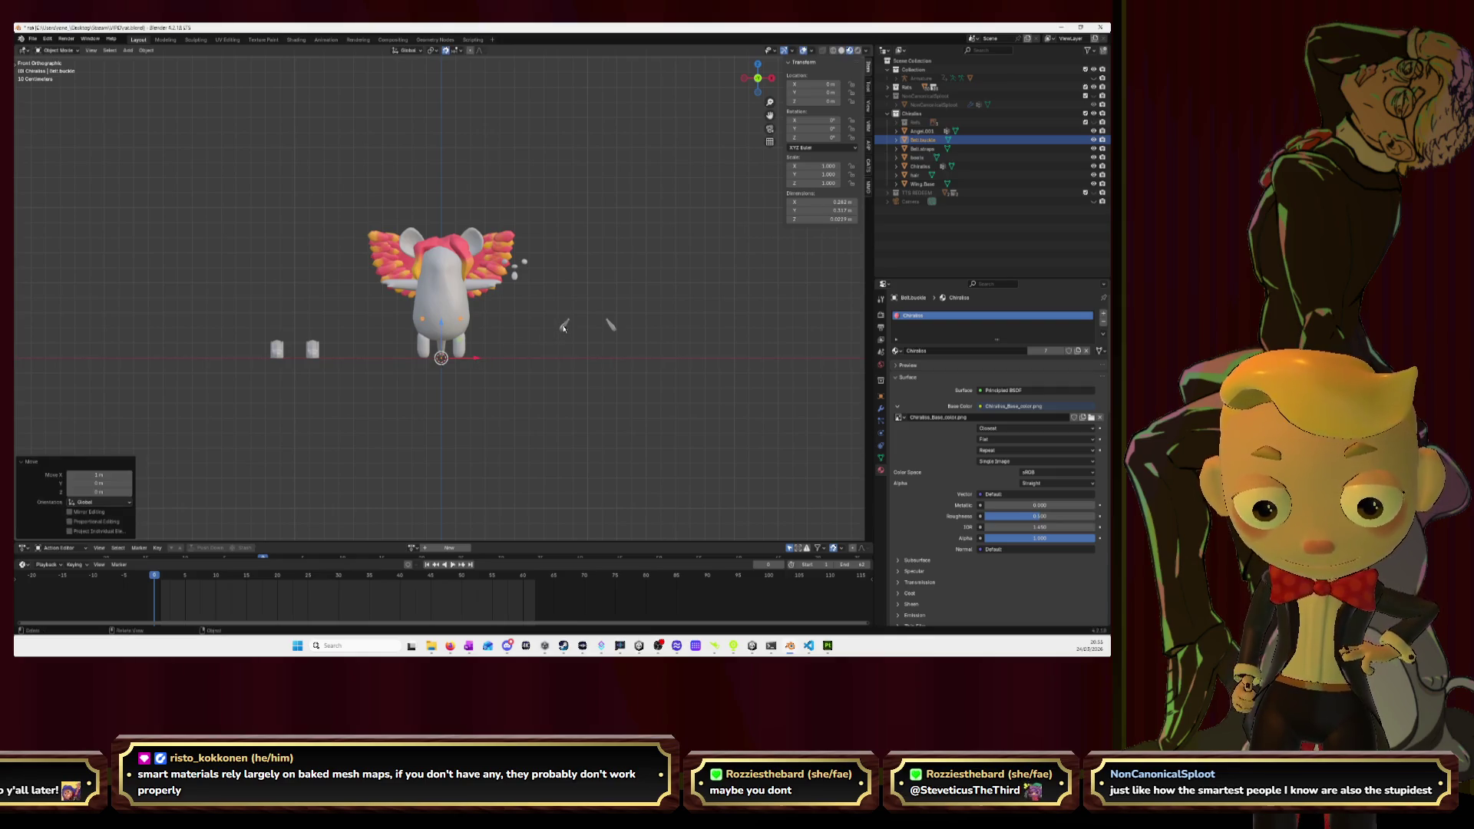
left_click(611, 325)
left_click(478, 323)
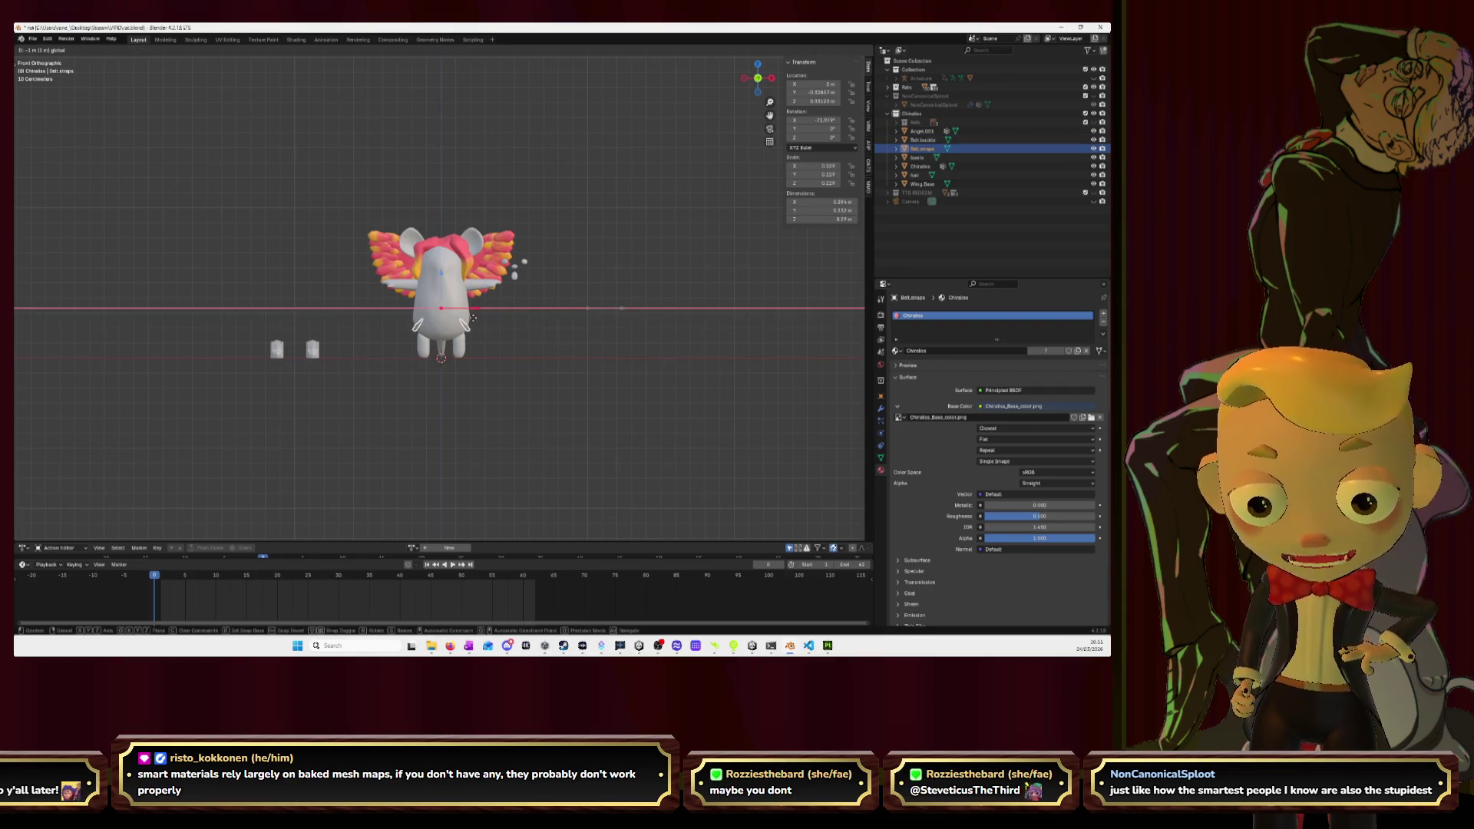
left_click(298, 353)
Move the boots onto the mouse's feet at X 0, then switch back to Substance Painter.
left_click(298, 353)
key("g")
key("x")
left_click(517, 369)
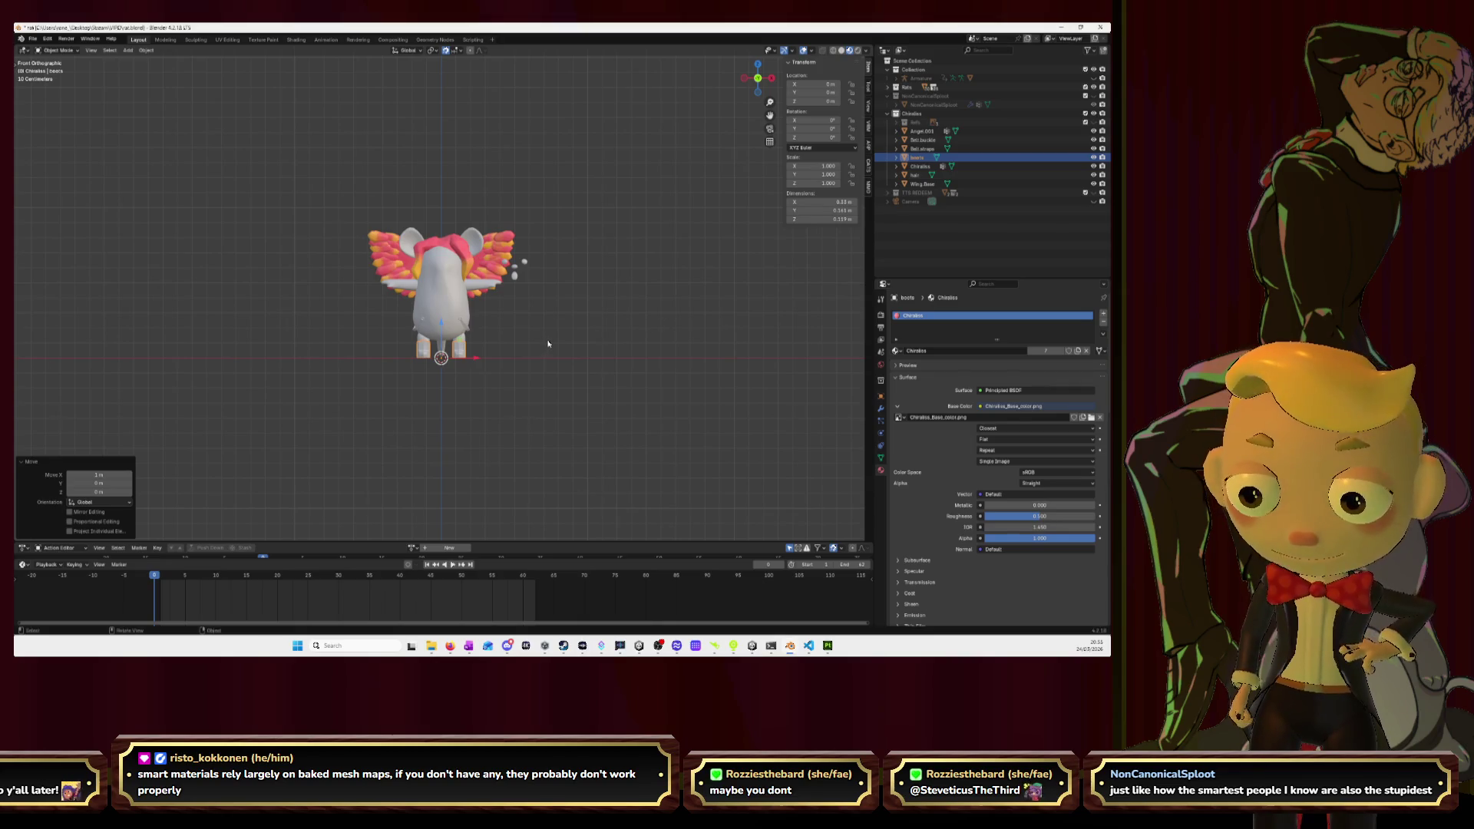
key("alt+Tab")
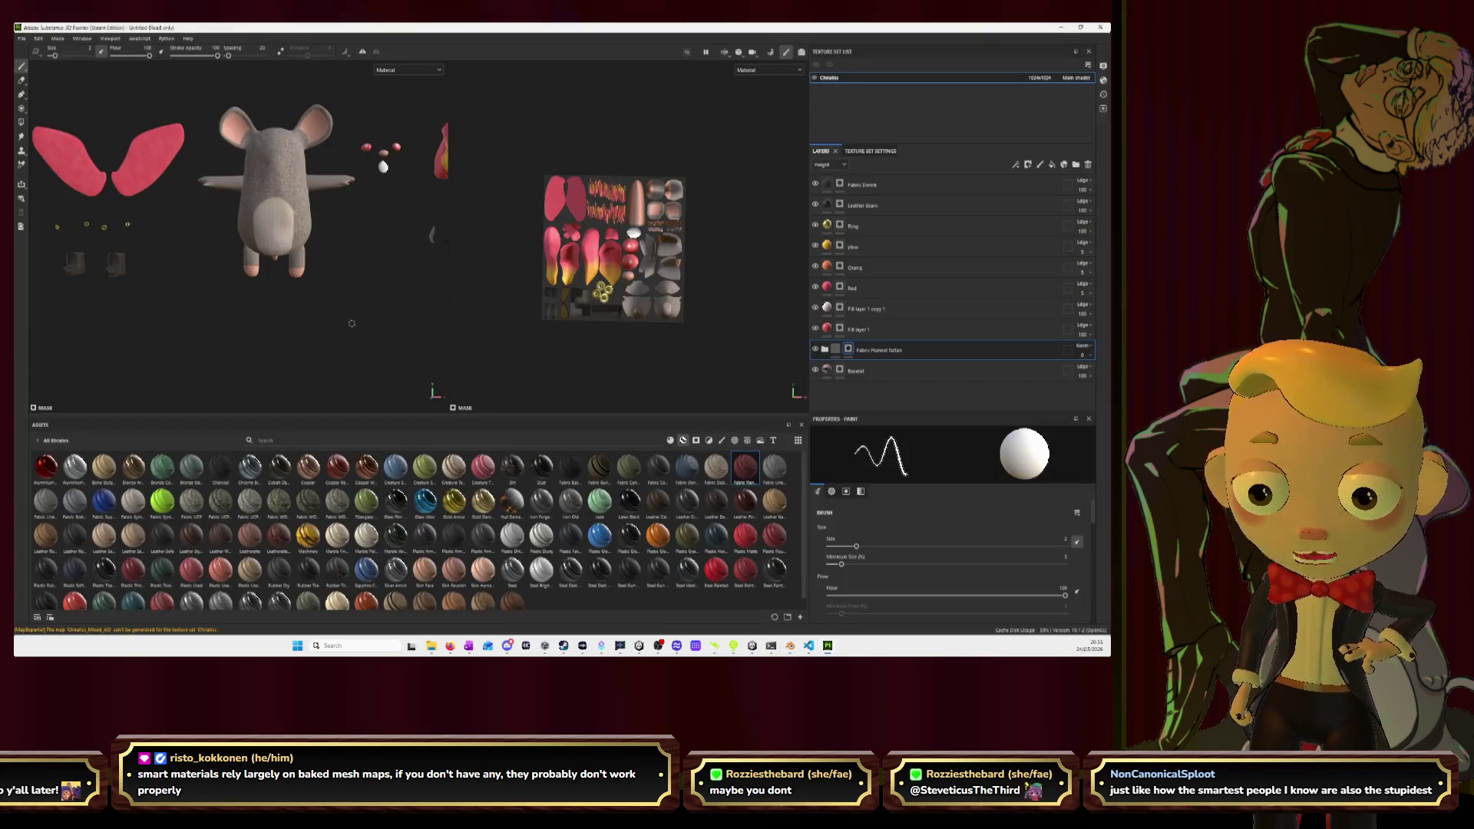
Export the mouse's textures as PNG maps with File > Export textures, then return to Blender.
left_click(22, 37)
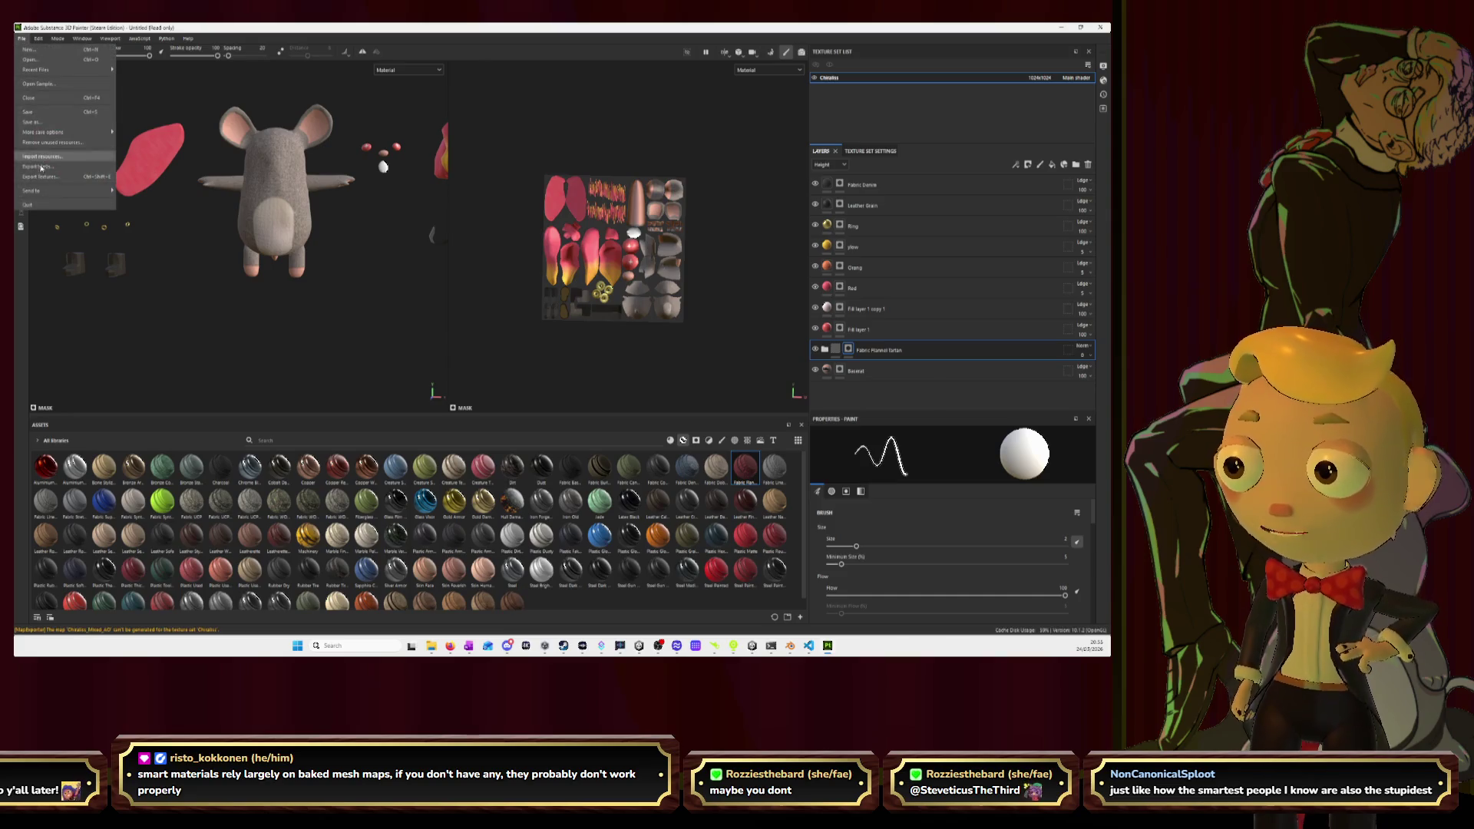
left_click(42, 178)
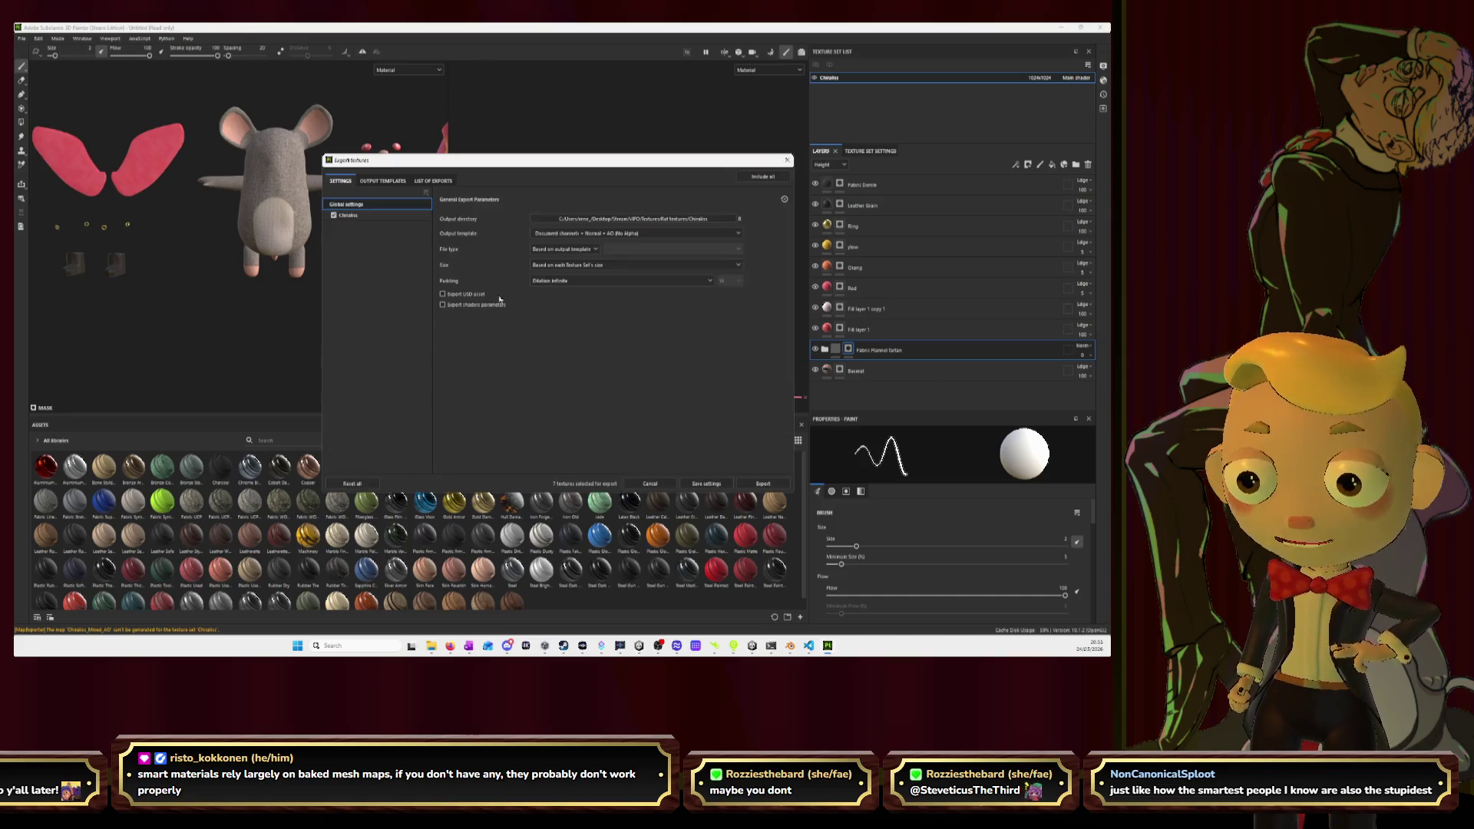
left_click(758, 485)
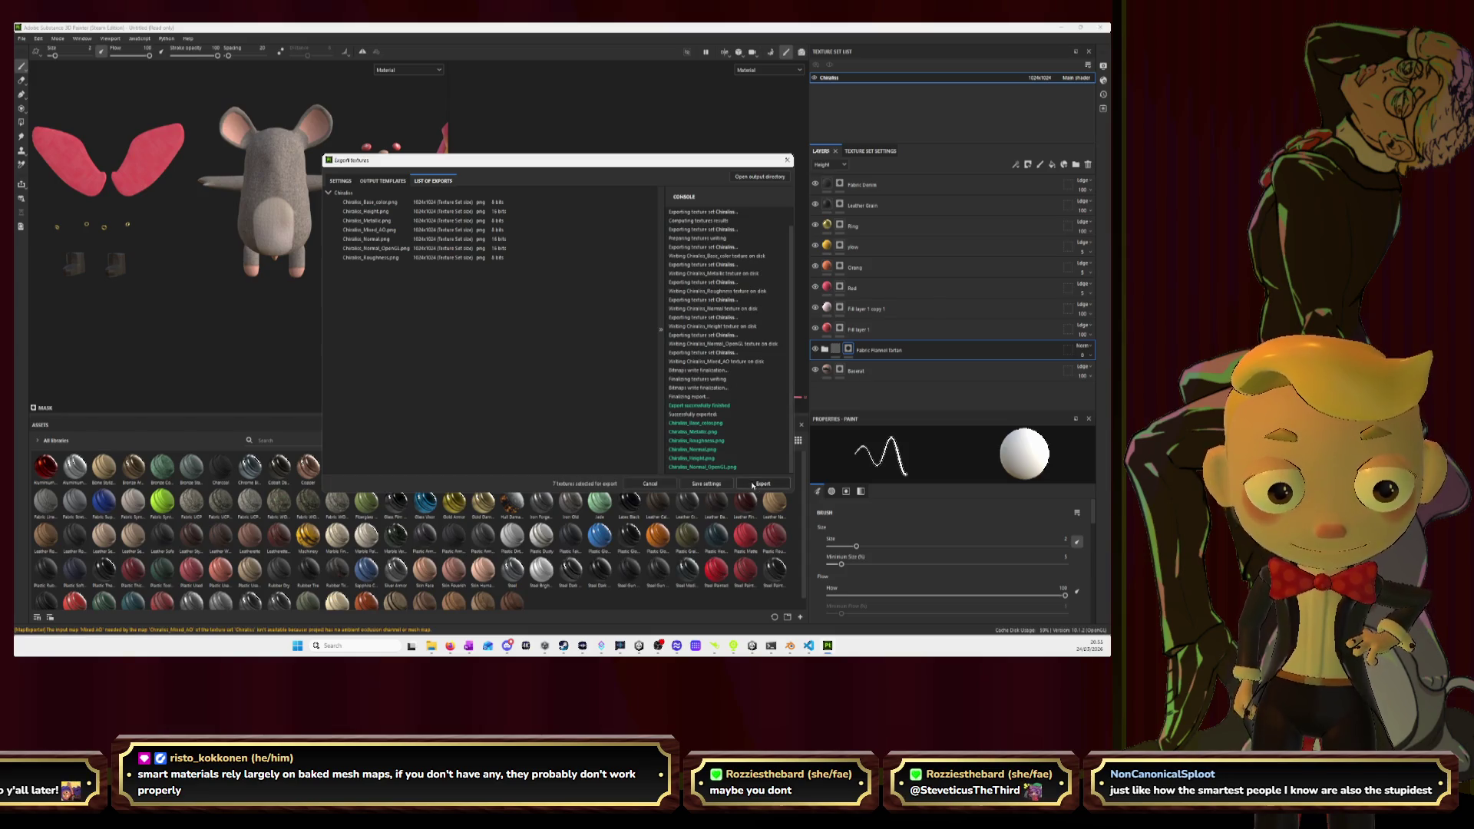
left_click(787, 160)
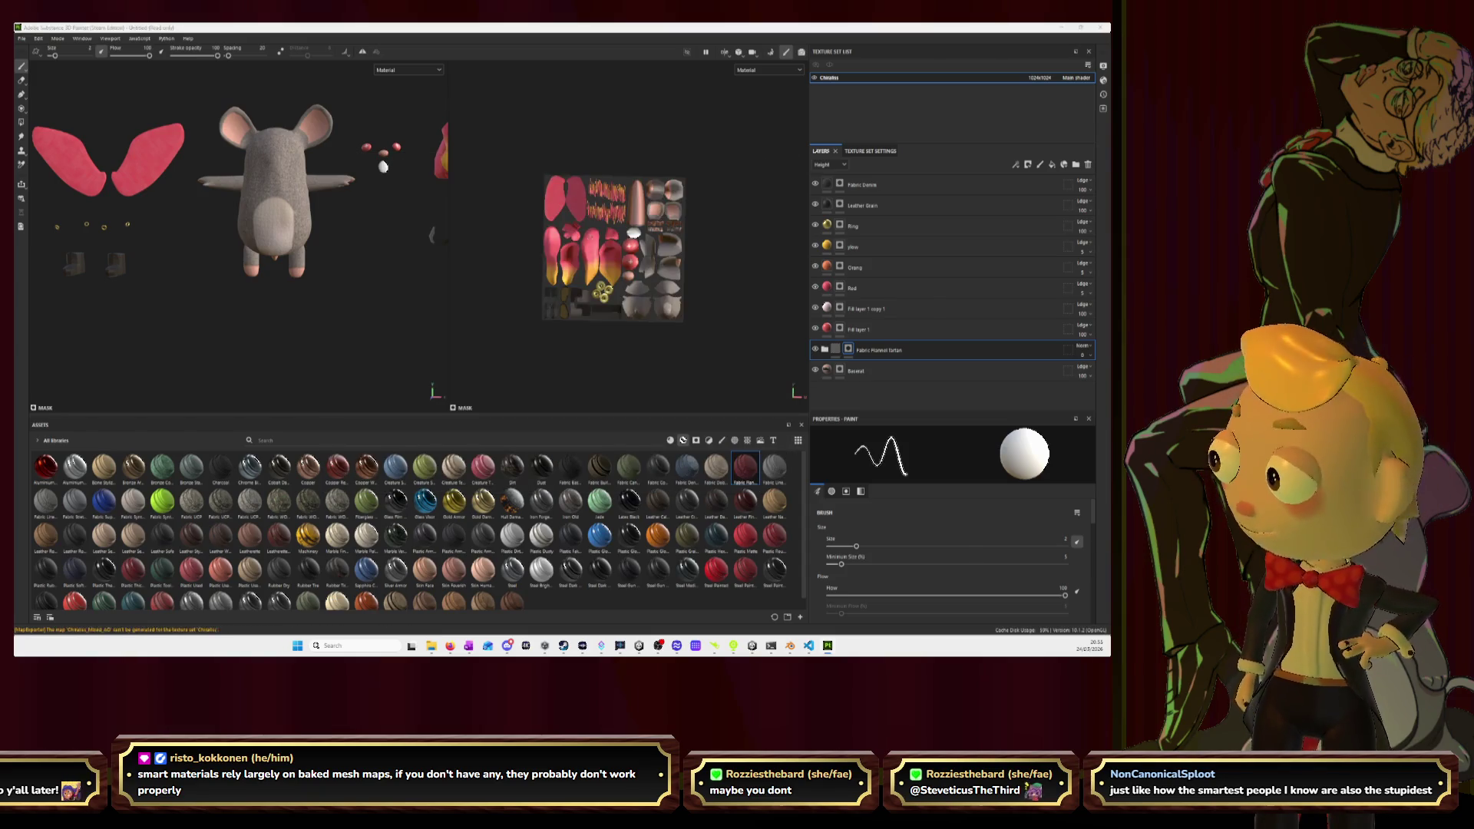
key("alt+Tab")
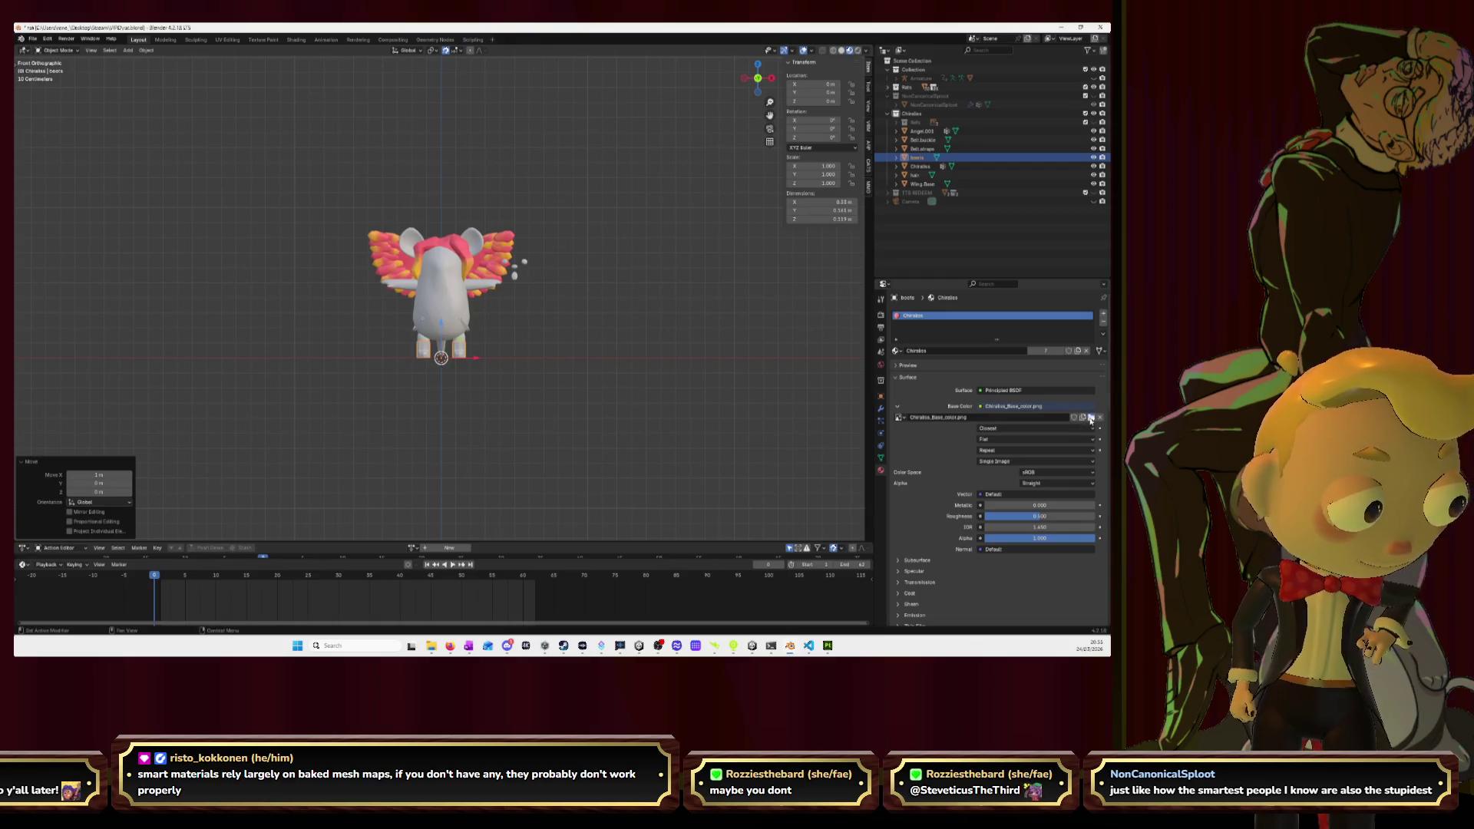
Load Chiralss_Base_color.png into the base colour image node.
left_click(1091, 416)
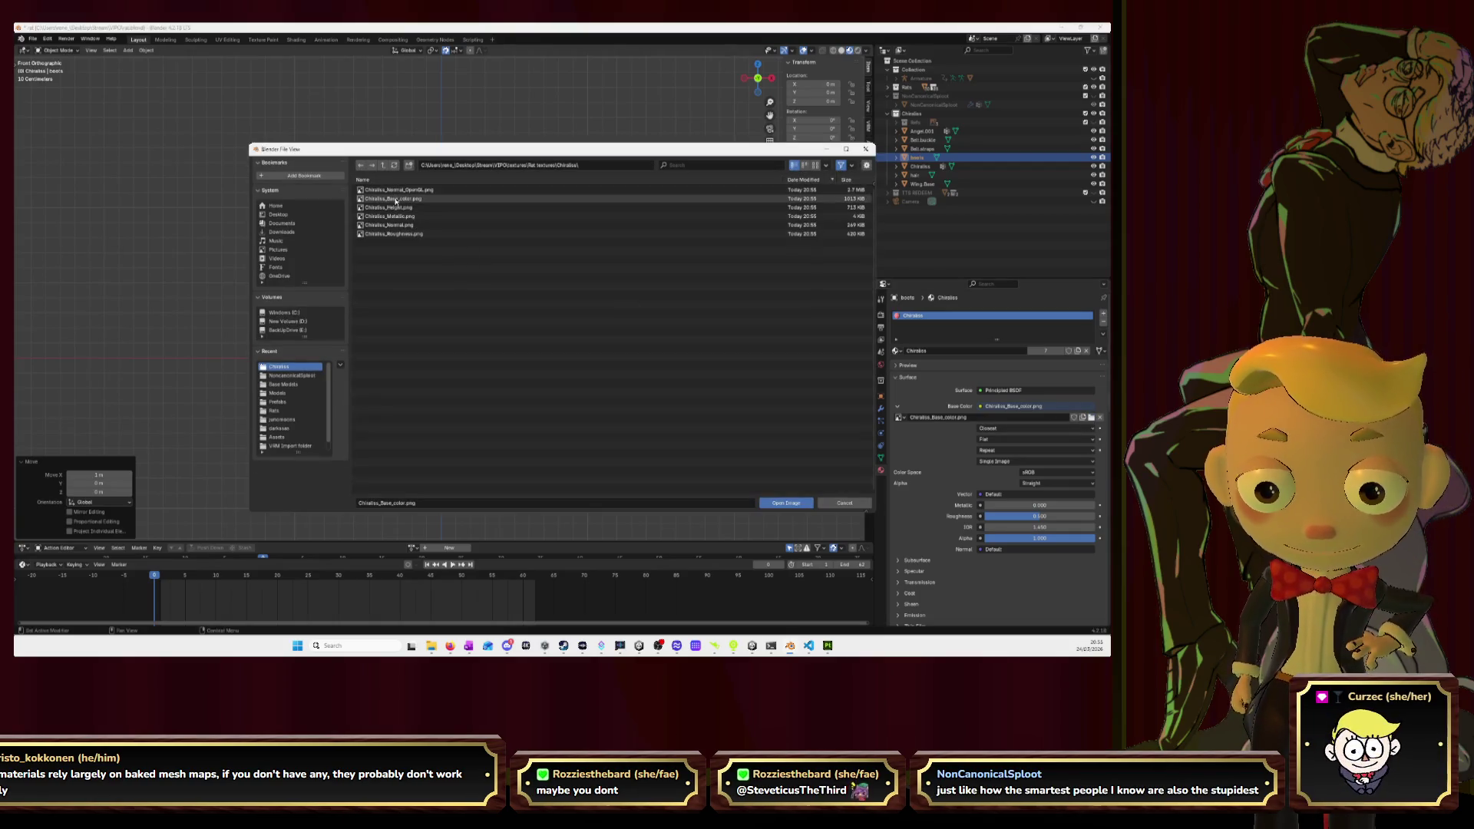
left_click(785, 503)
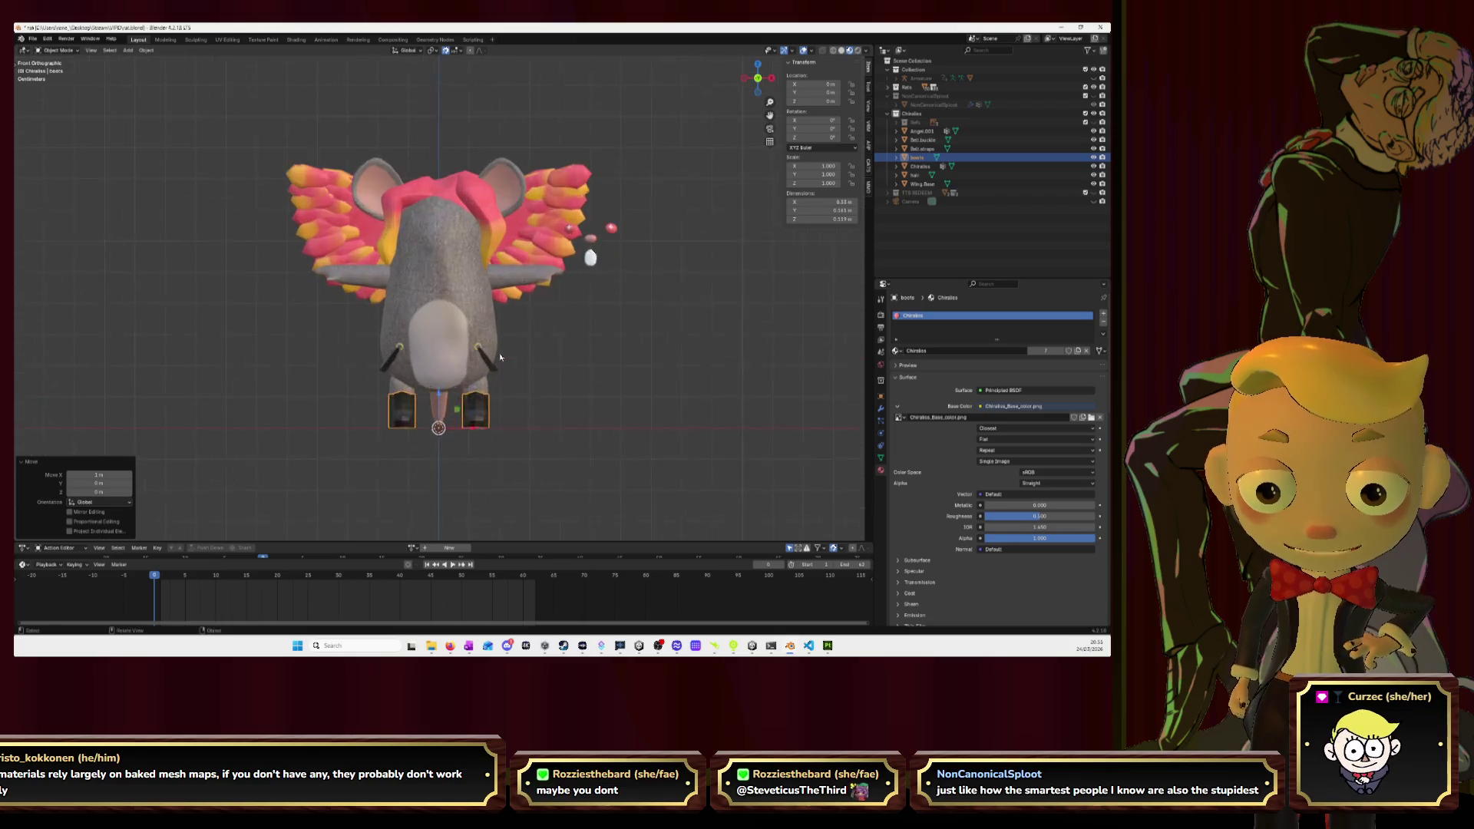
scroll(500, 357, "up", 1)
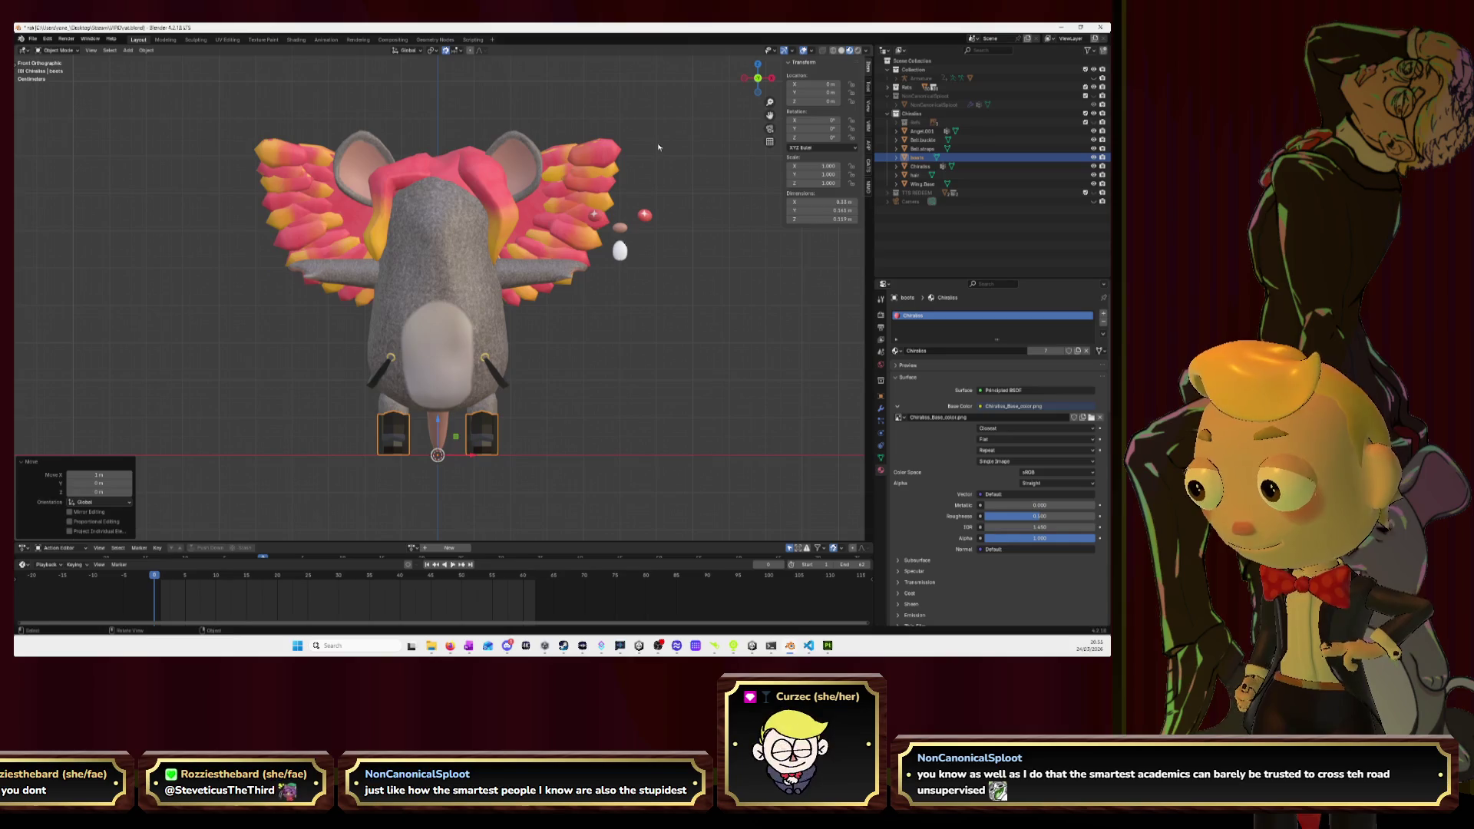
Select the Chiralas mouse body and enter Edit Mode.
left_click_drag(770, 115, 776, 61)
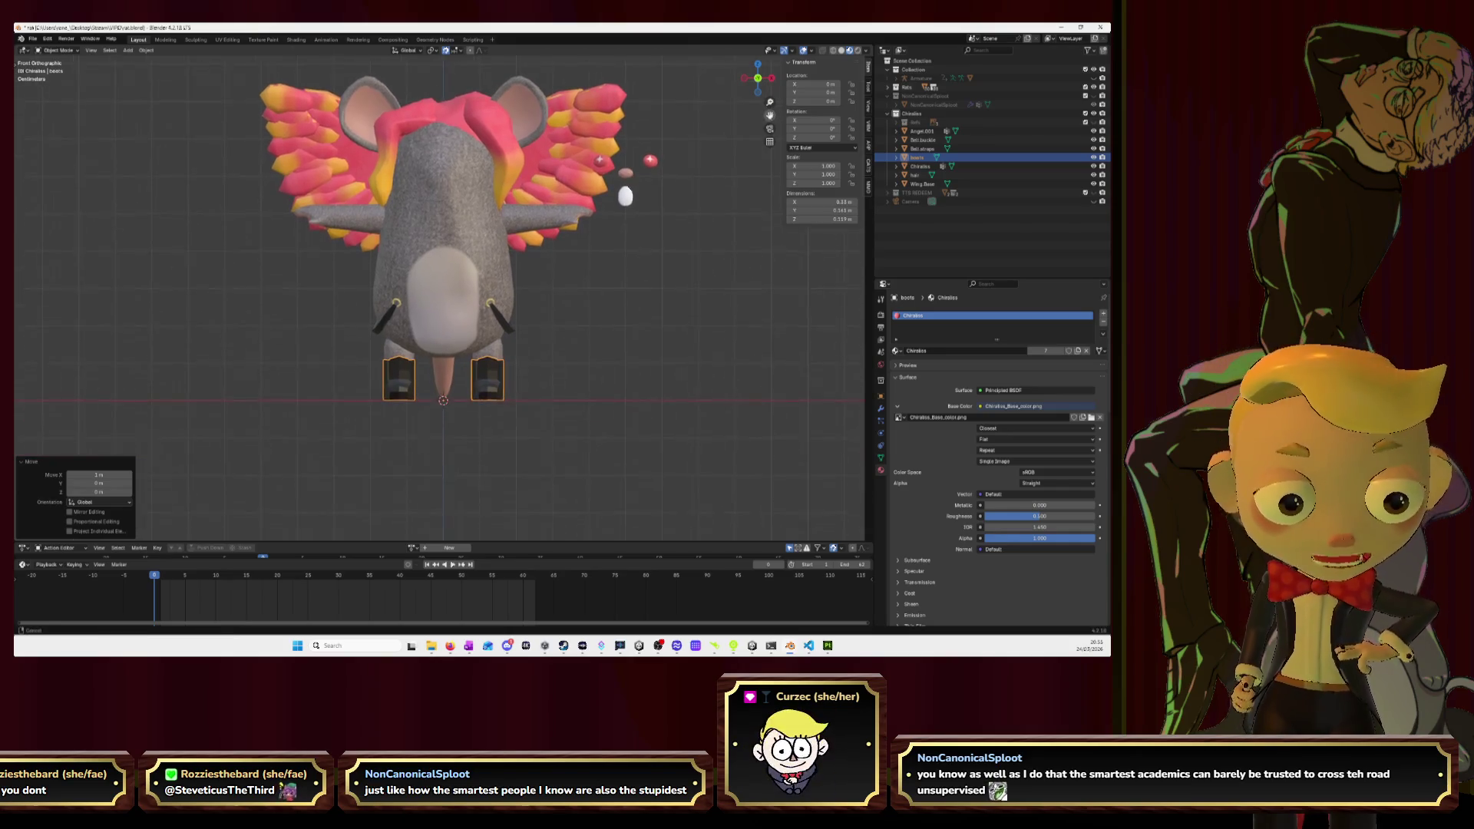
left_click(625, 219)
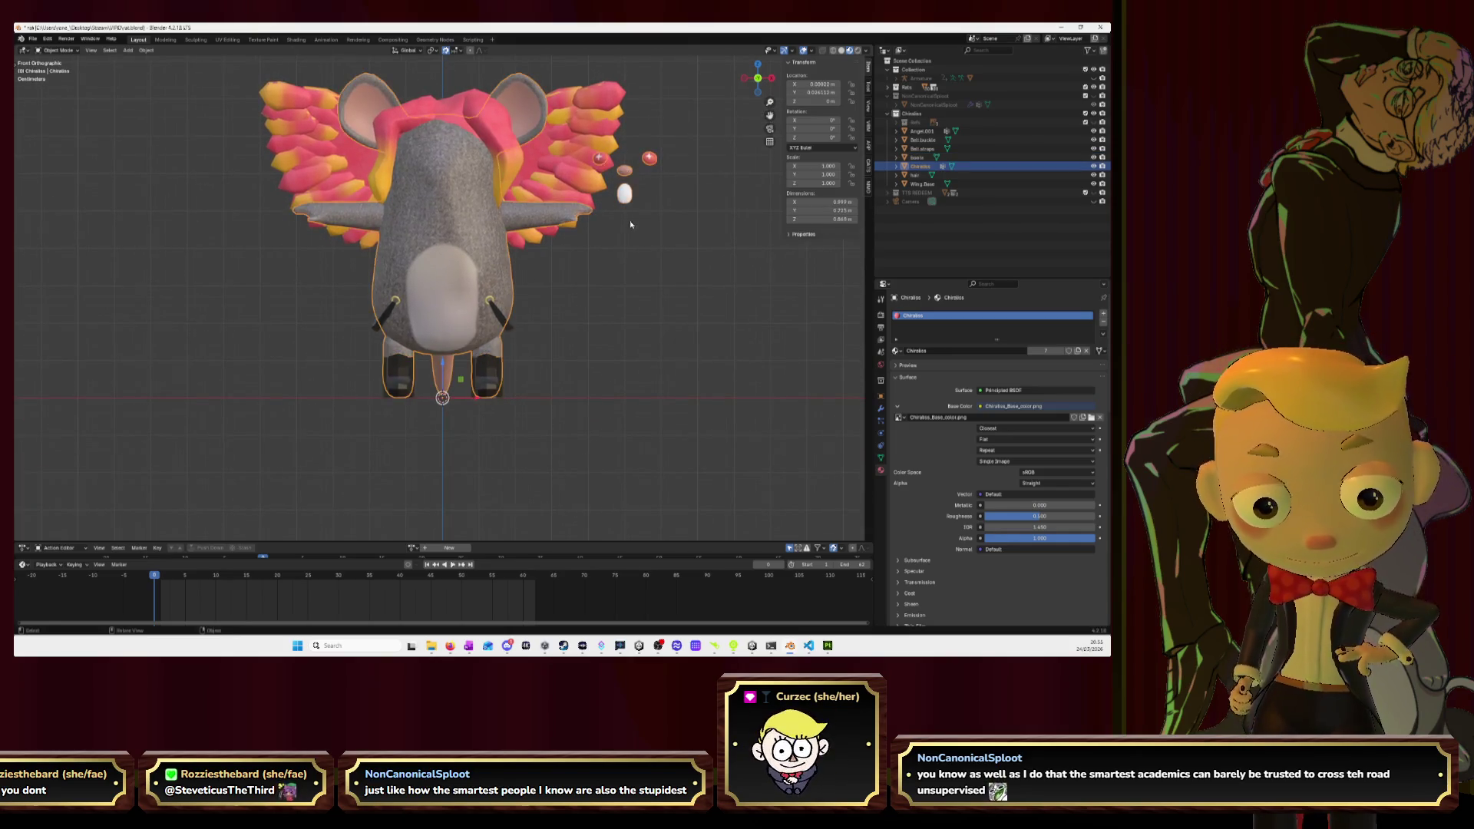
scroll(631, 224, "down", 3)
key("Tab")
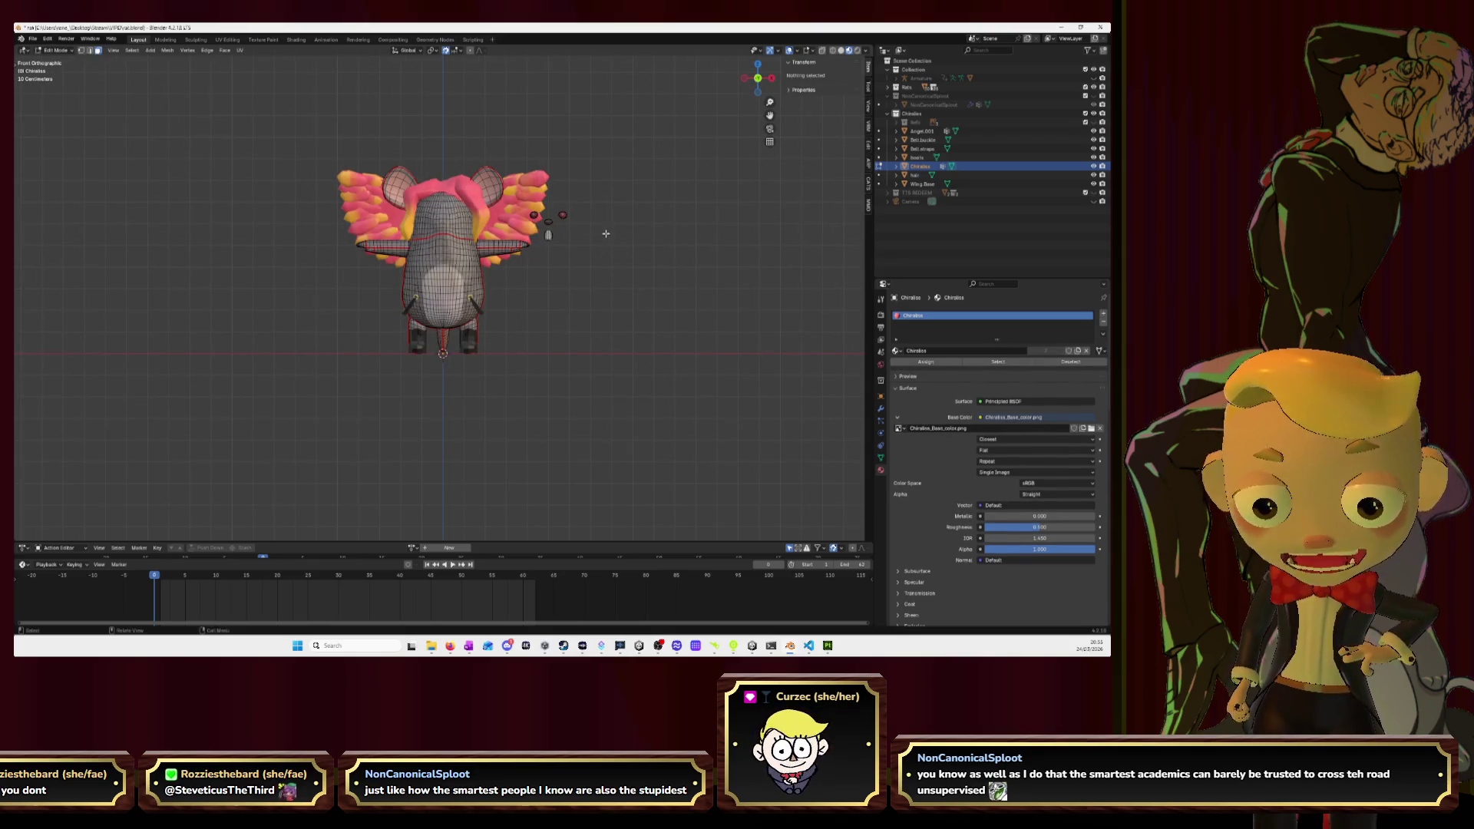
Check the linked ear ornament geometry, return to Object Mode and orbit the textured mouse.
key("l")
key("l")
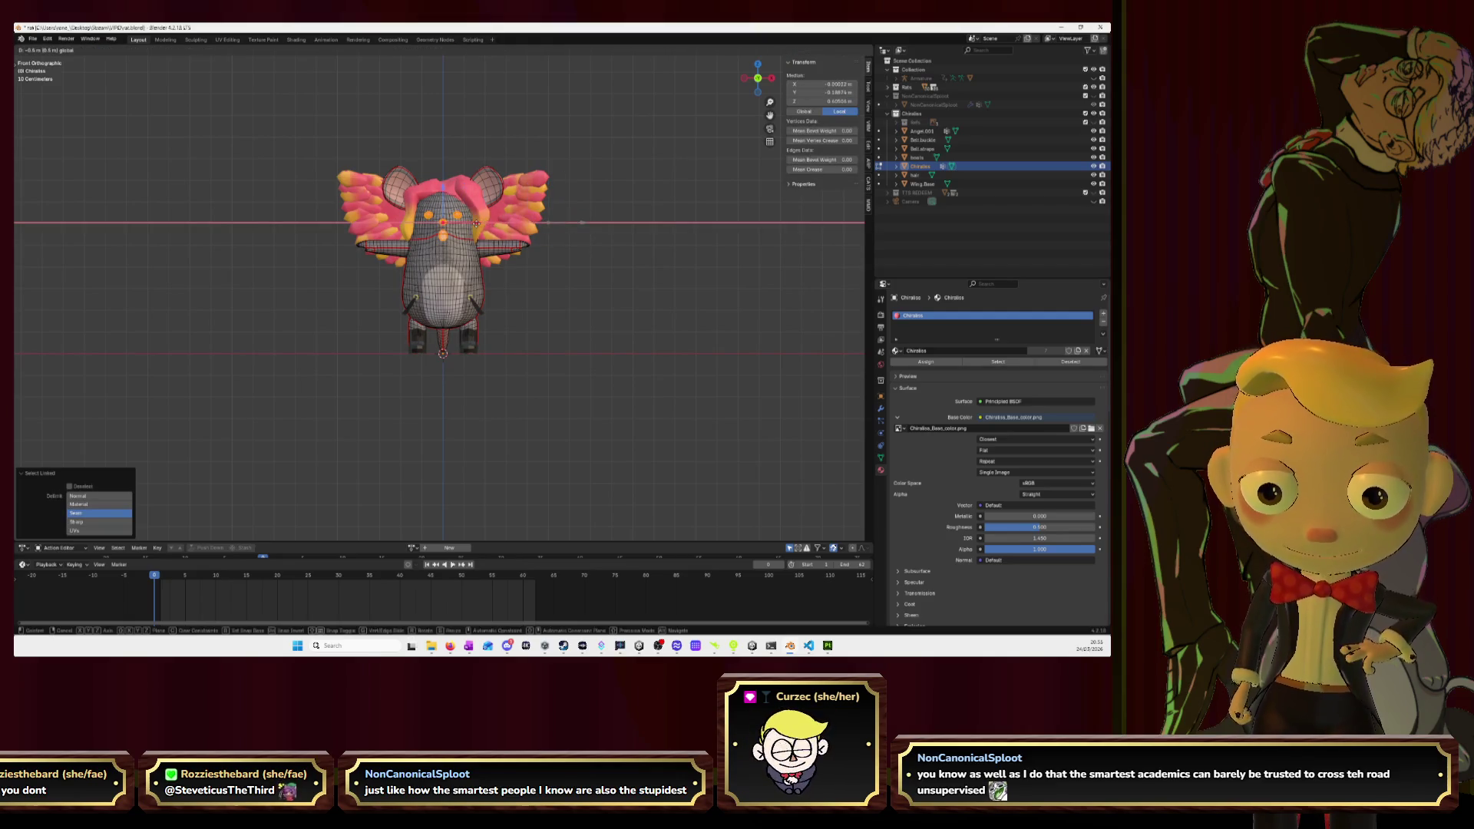
left_click(620, 254)
key("Tab")
scroll(560, 304, "up", 1)
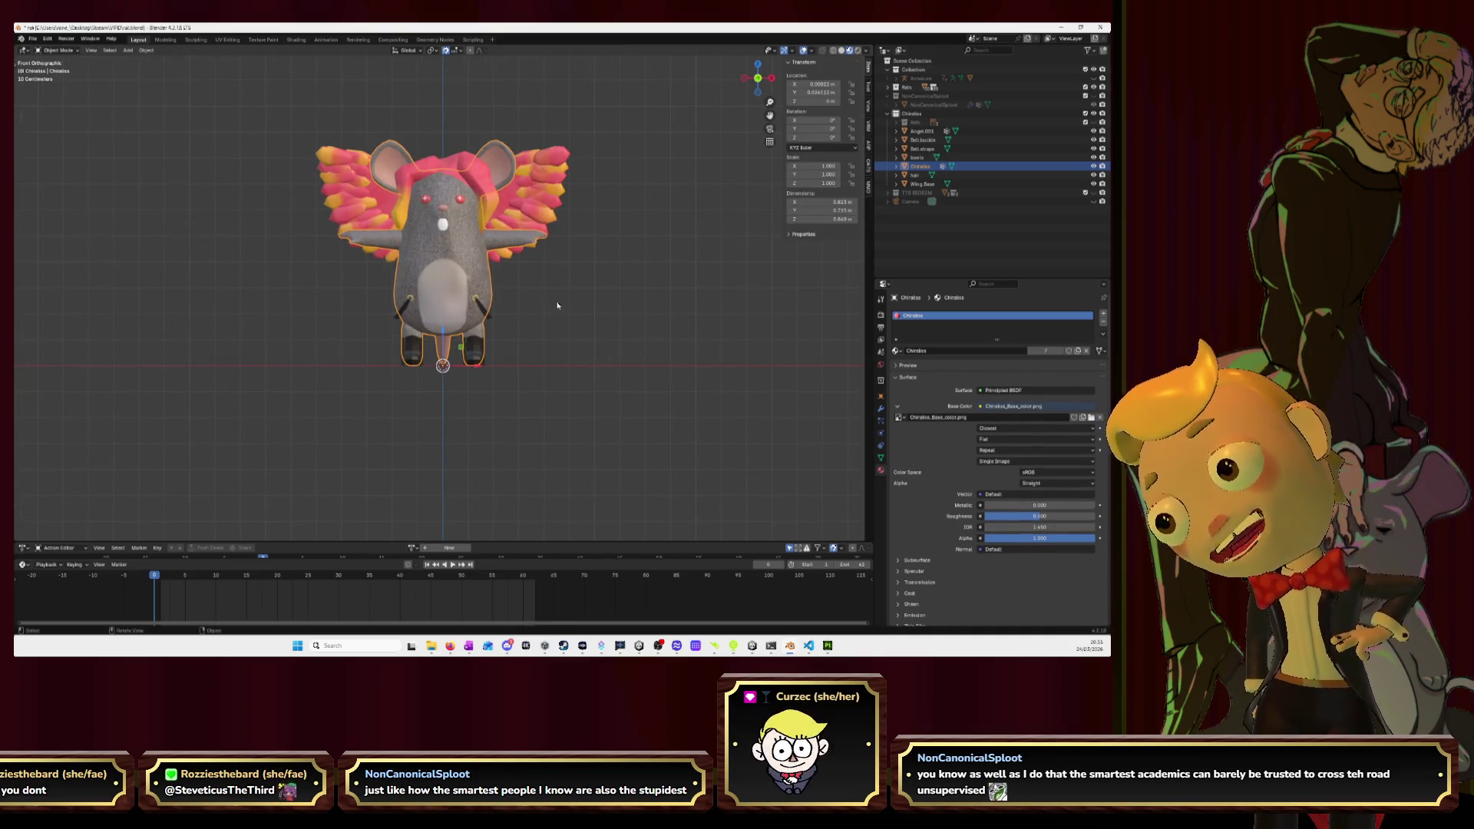
mouse_move(531, 348)
middle_mouse_down()
mouse_move(550, 338)
mouse_move(495, 398)
mouse_move(547, 388)
mouse_move(460, 384)
mouse_move(556, 393)
mouse_move(494, 384)
mouse_move(540, 390)
mouse_move(534, 378)
middle_mouse_up()
Apply Shade Smooth to the boots, then switch back to Substance Painter.
left_click(491, 402)
right_click(492, 402)
left_click(491, 405)
left_click(558, 394)
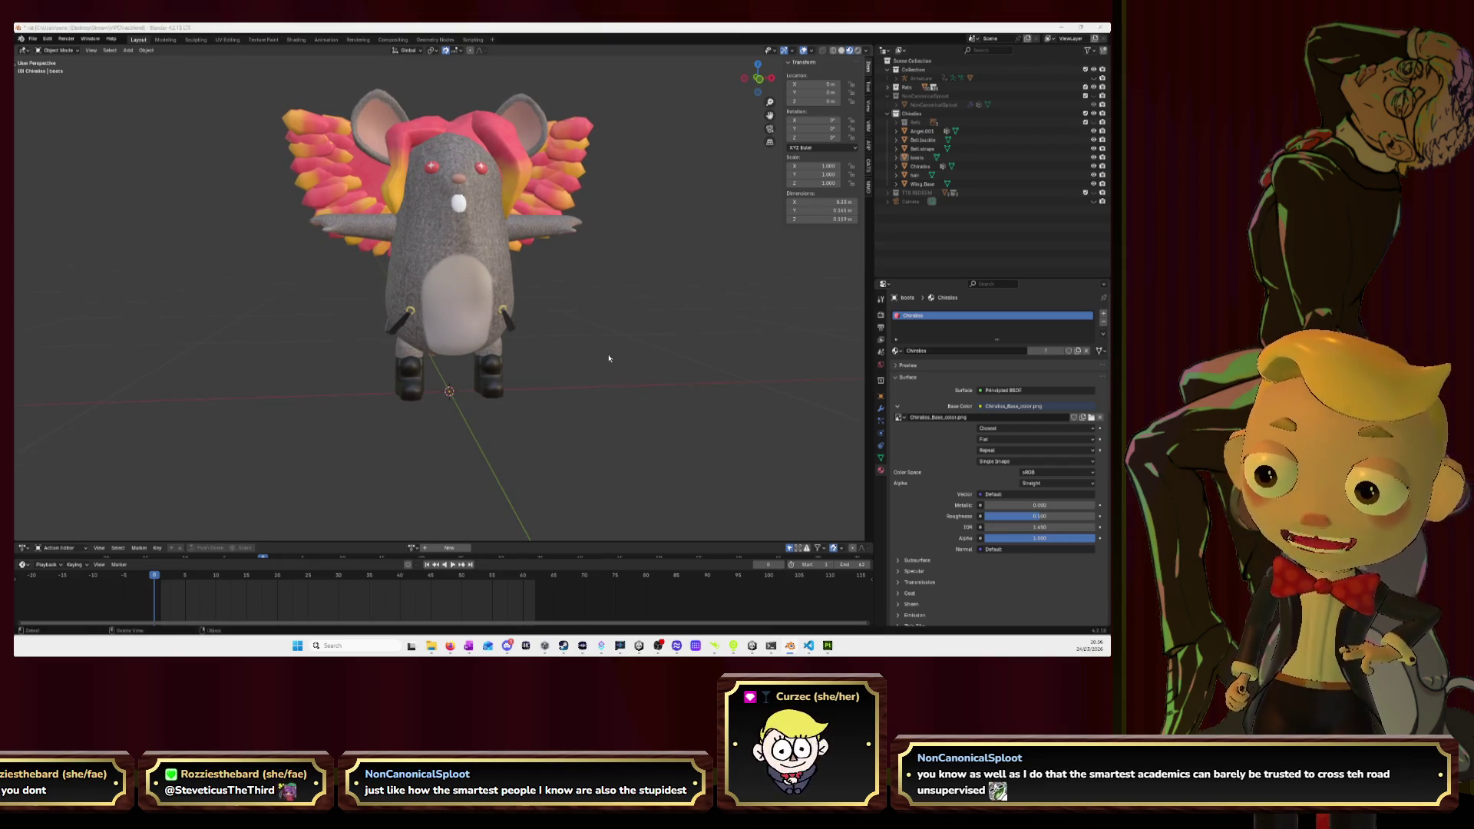
key("alt+Tab")
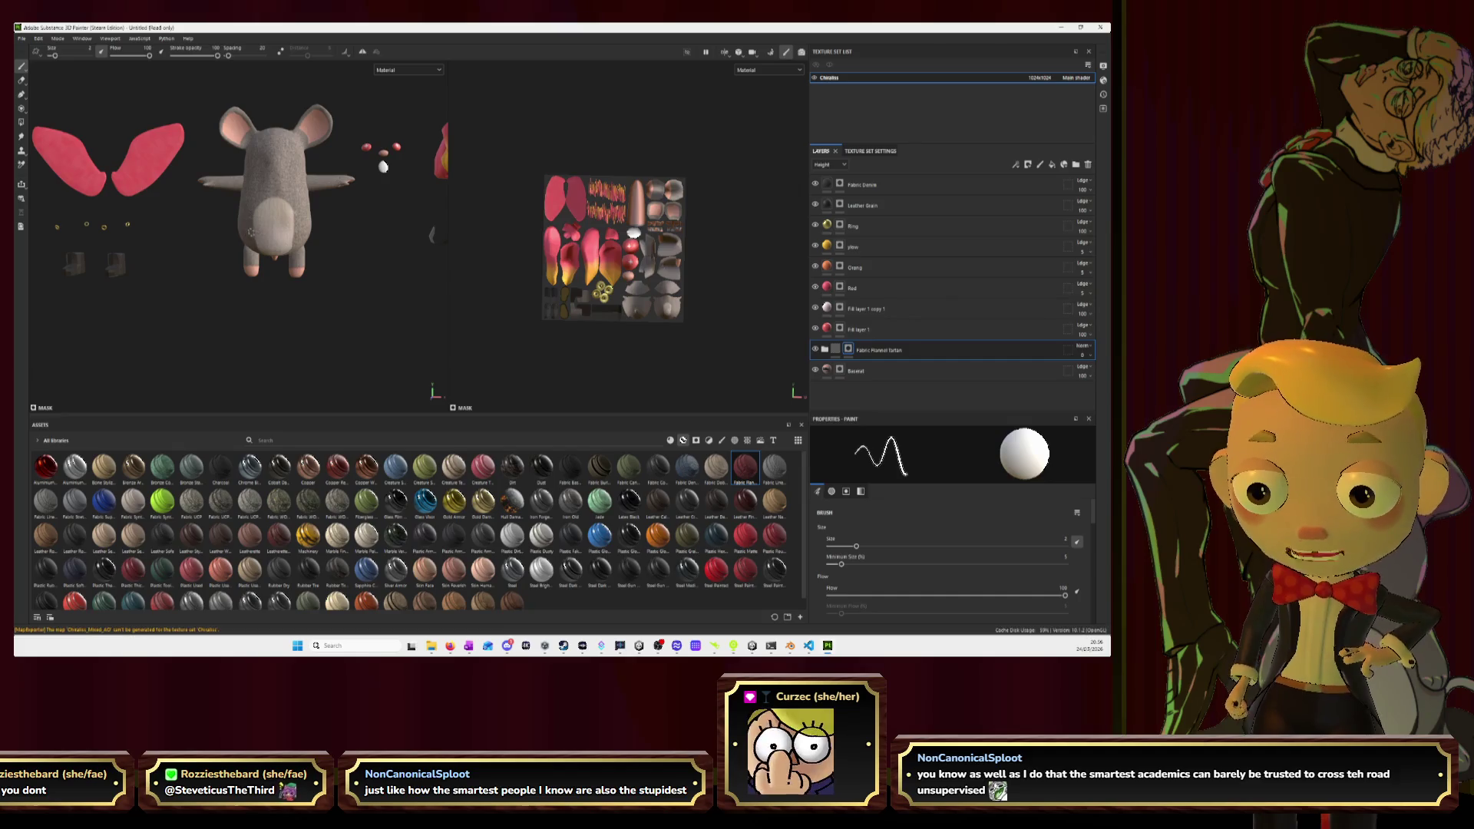
Paint a straight dark band across the belly, re-export the textures and return to Blender.
left_click(245, 230)
left_click(280, 230, "shift")
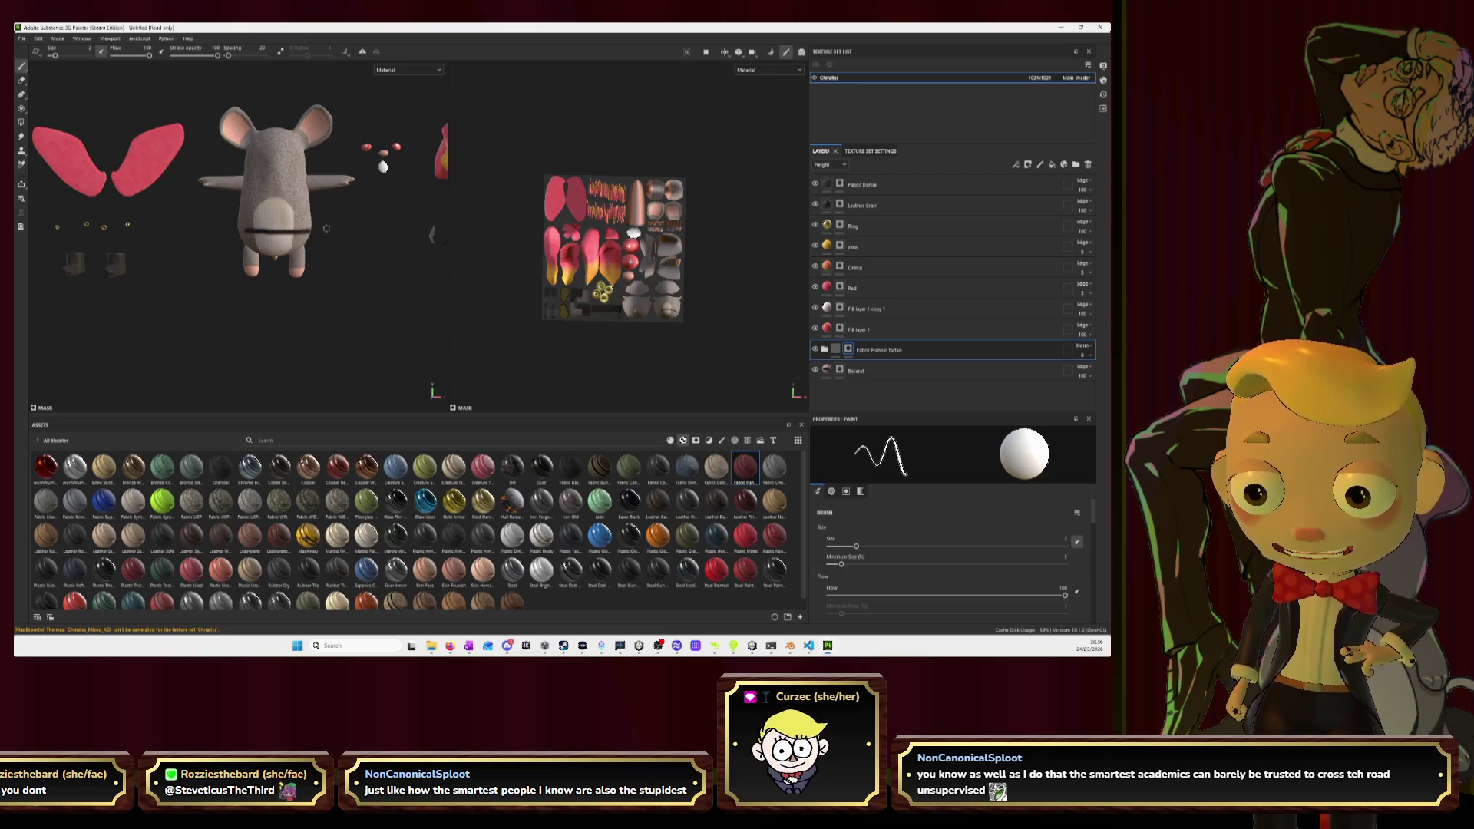
left_click(22, 38)
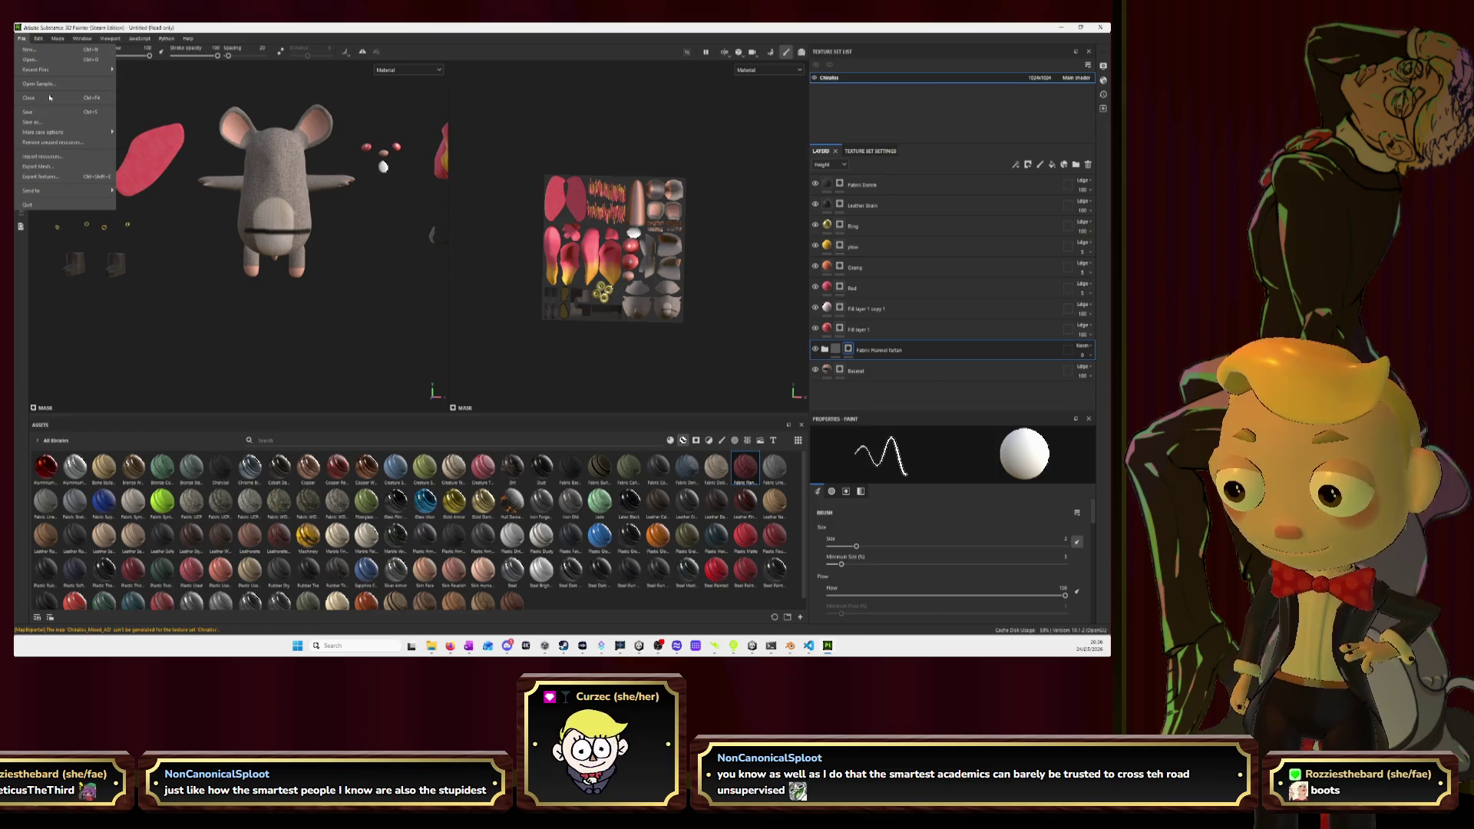
left_click(42, 176)
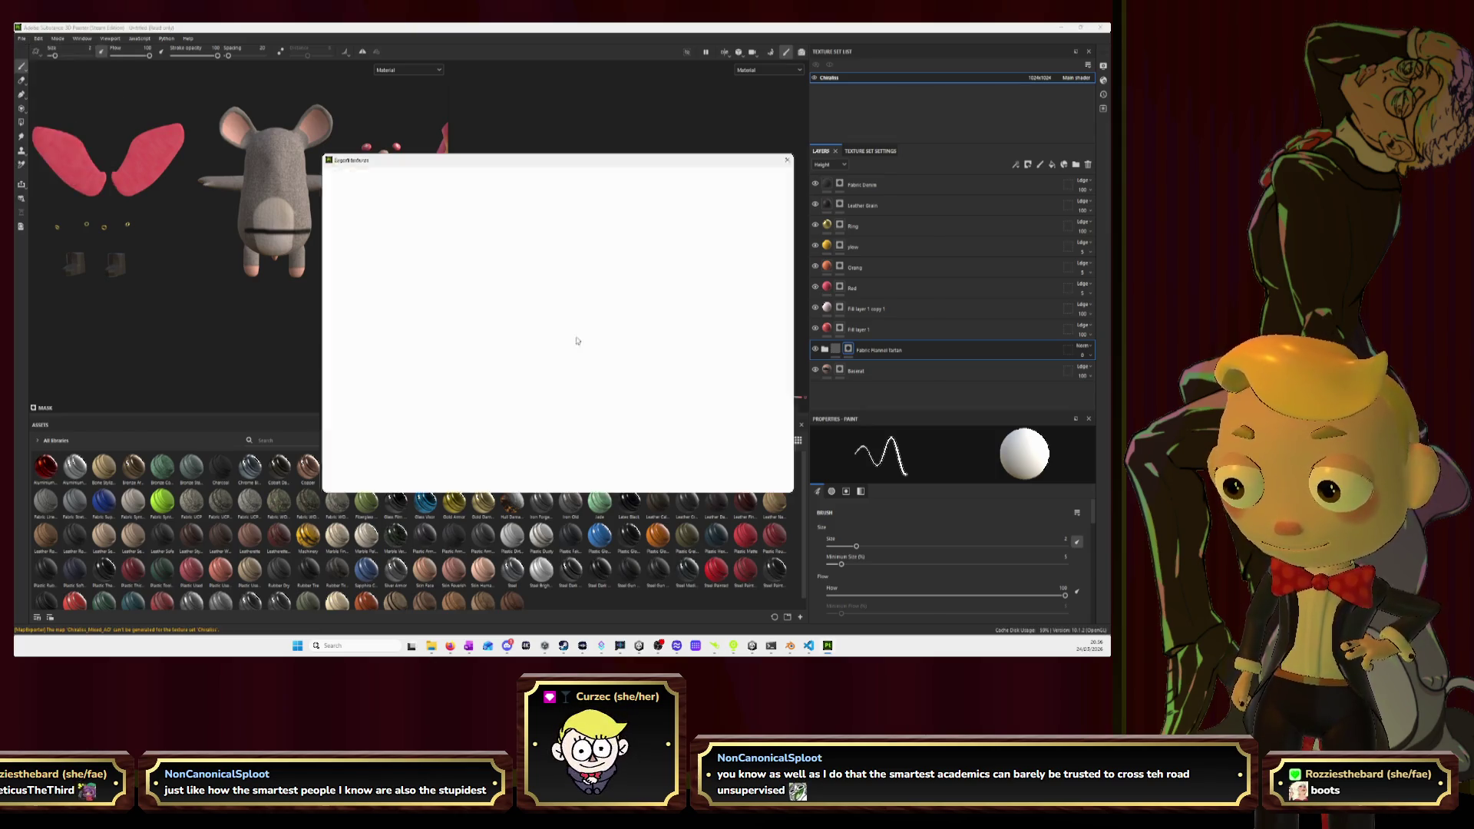
left_click(764, 483)
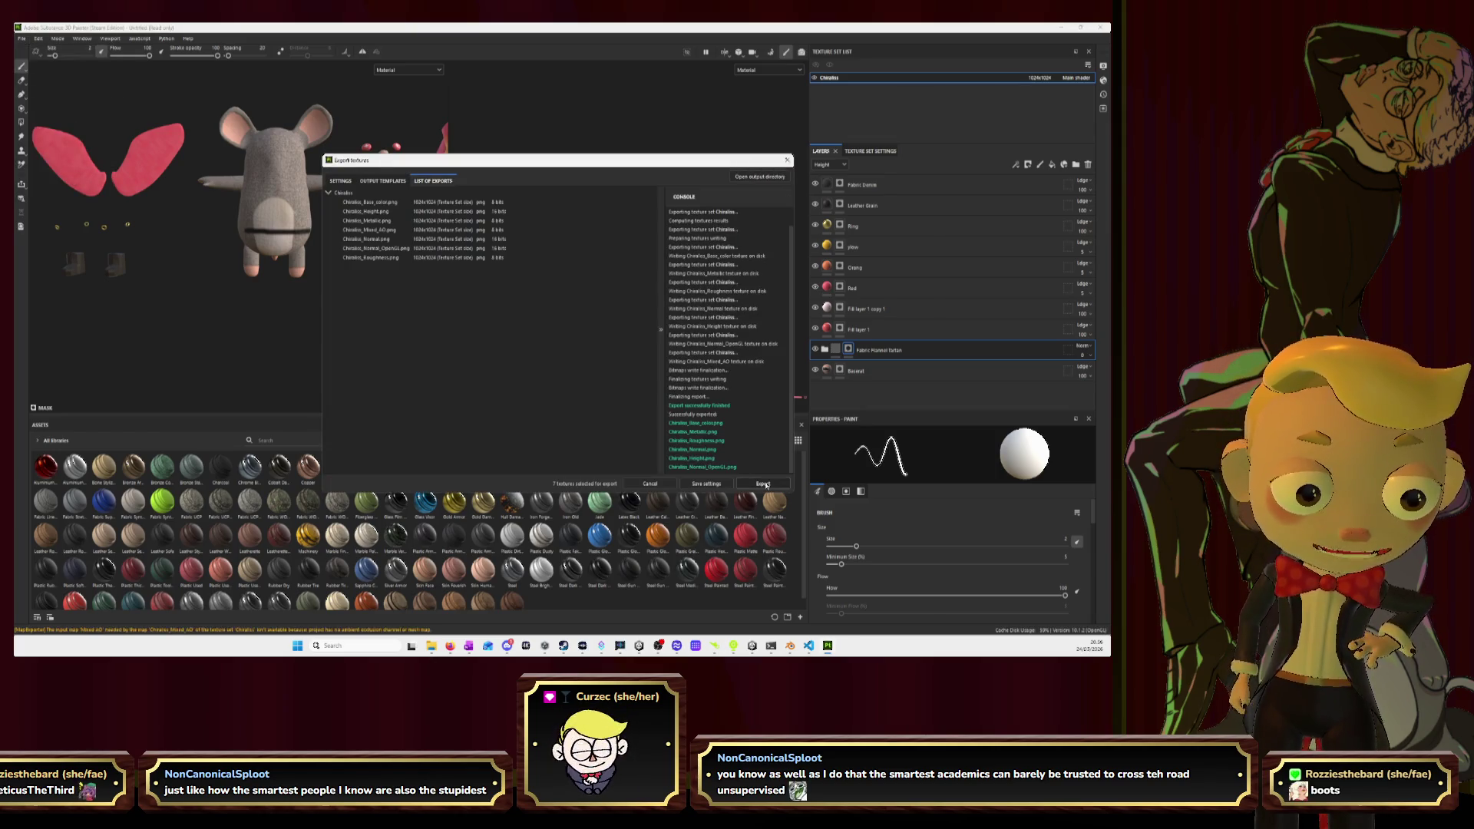
left_click(787, 160)
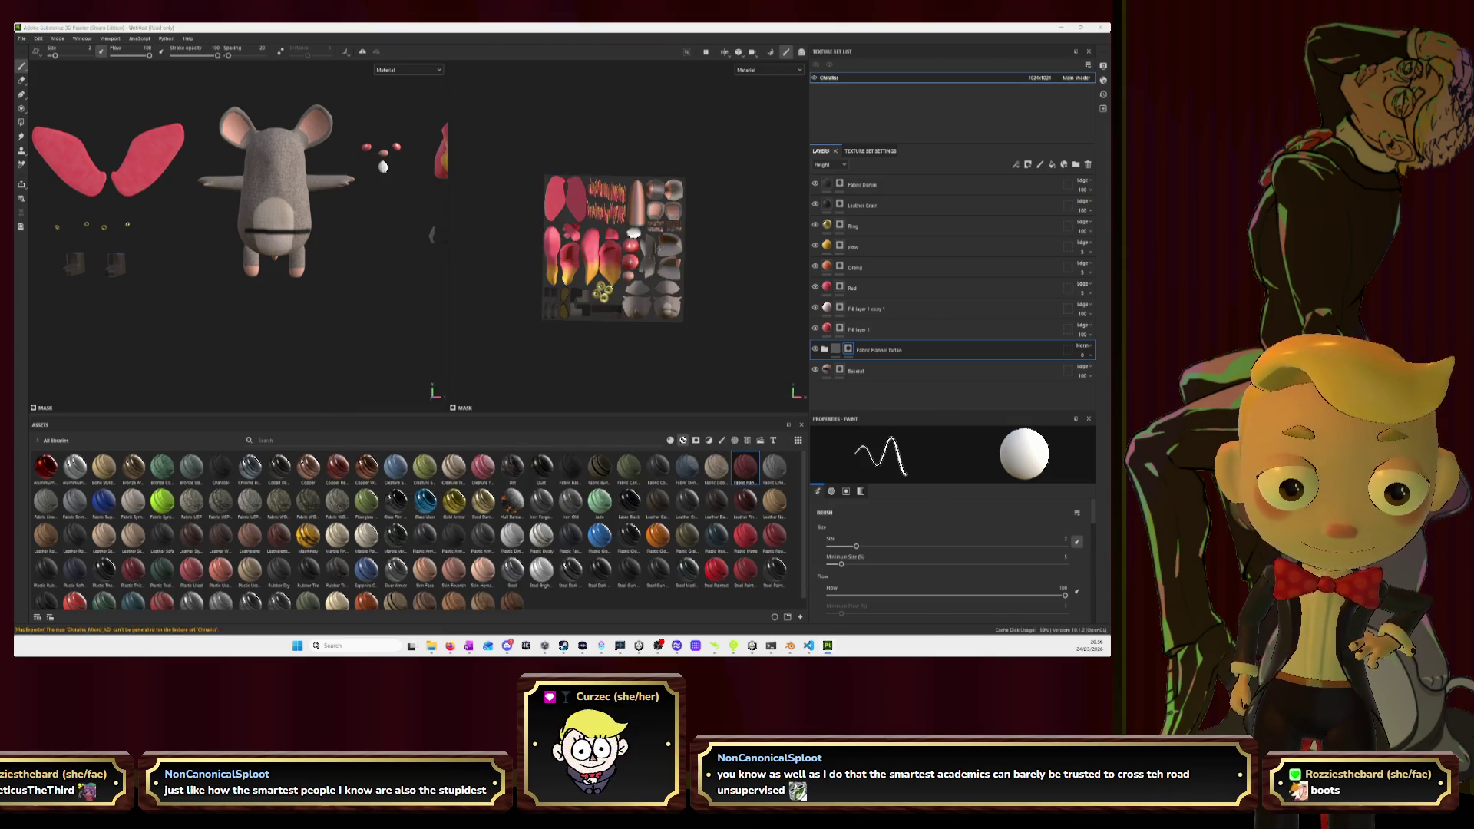
key("alt+Tab")
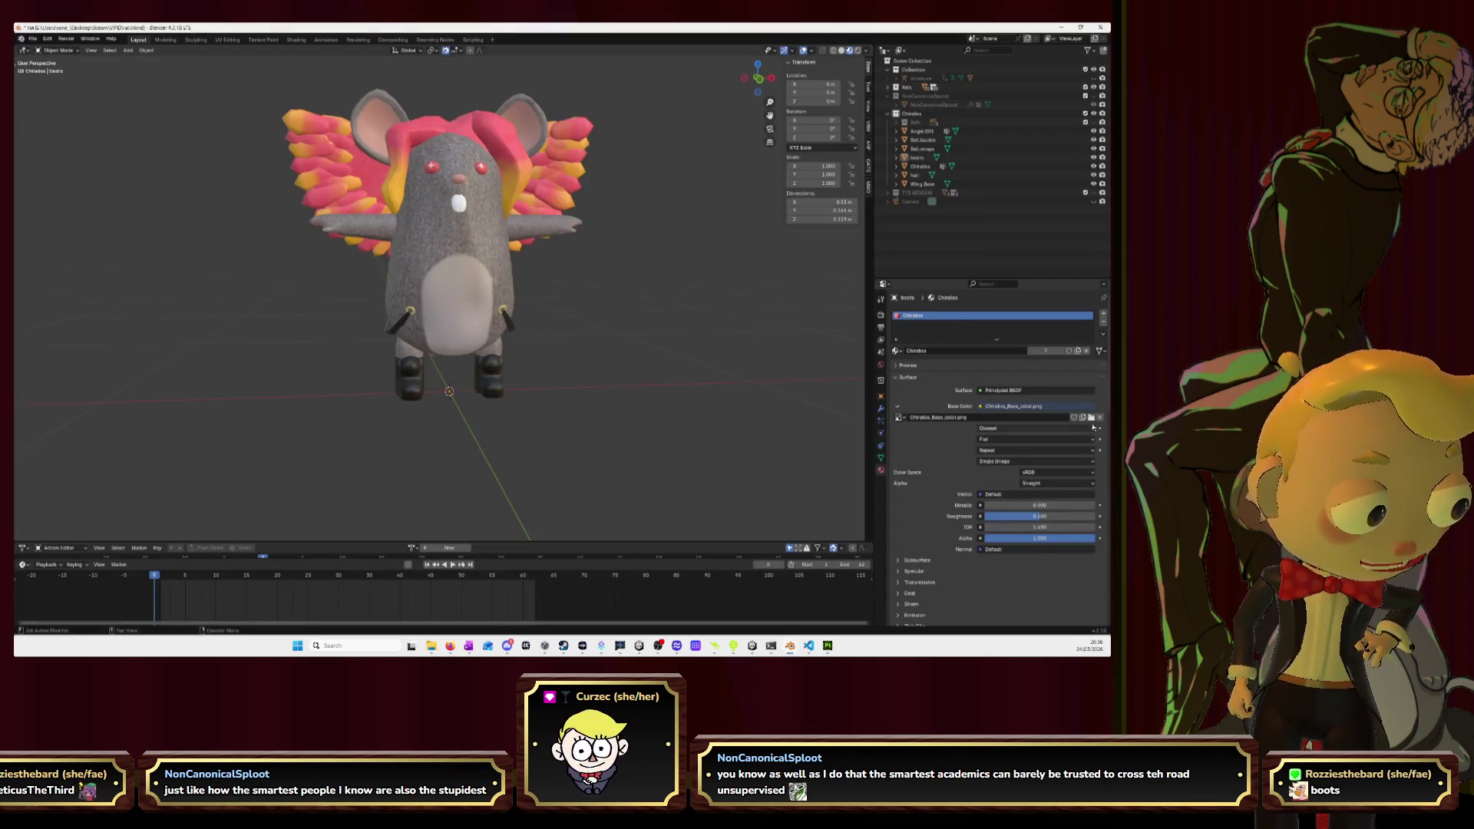
Reload Base_color.png into Blender's Base Color slot, check the belly band, then return to Substance Painter.
left_click(1092, 419)
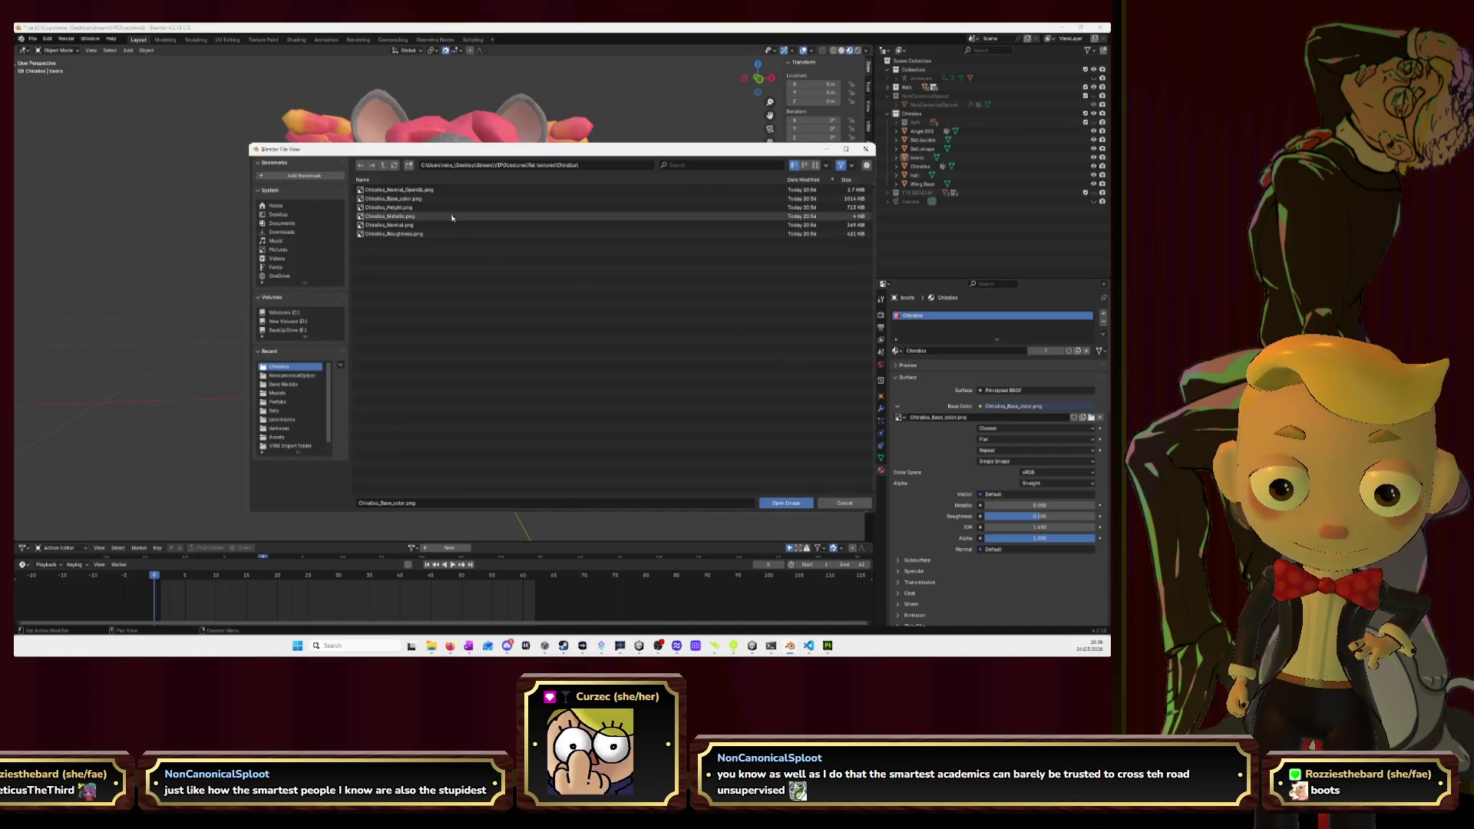
double_click(422, 203)
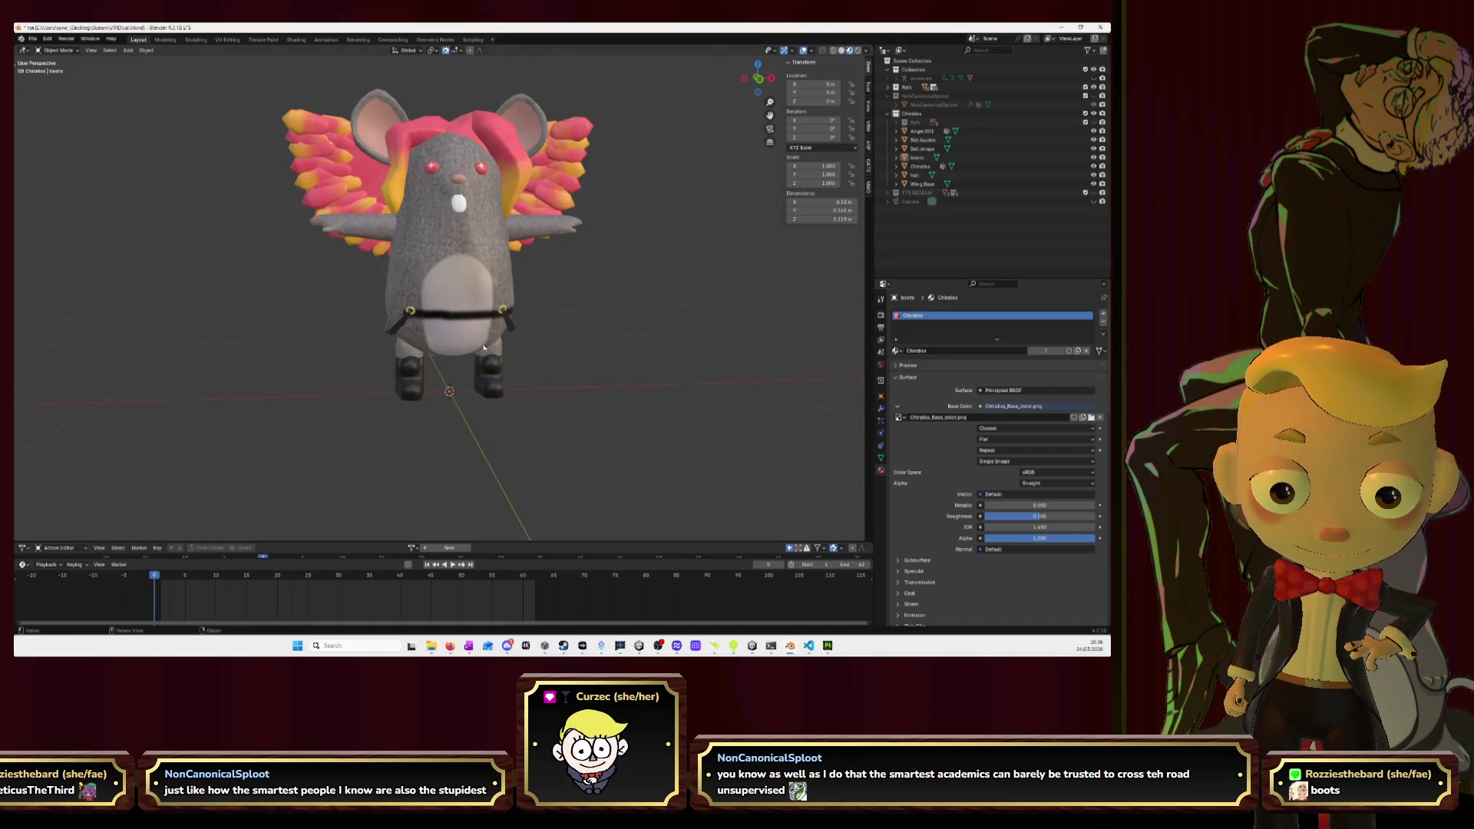
scroll(483, 348, "up", 6)
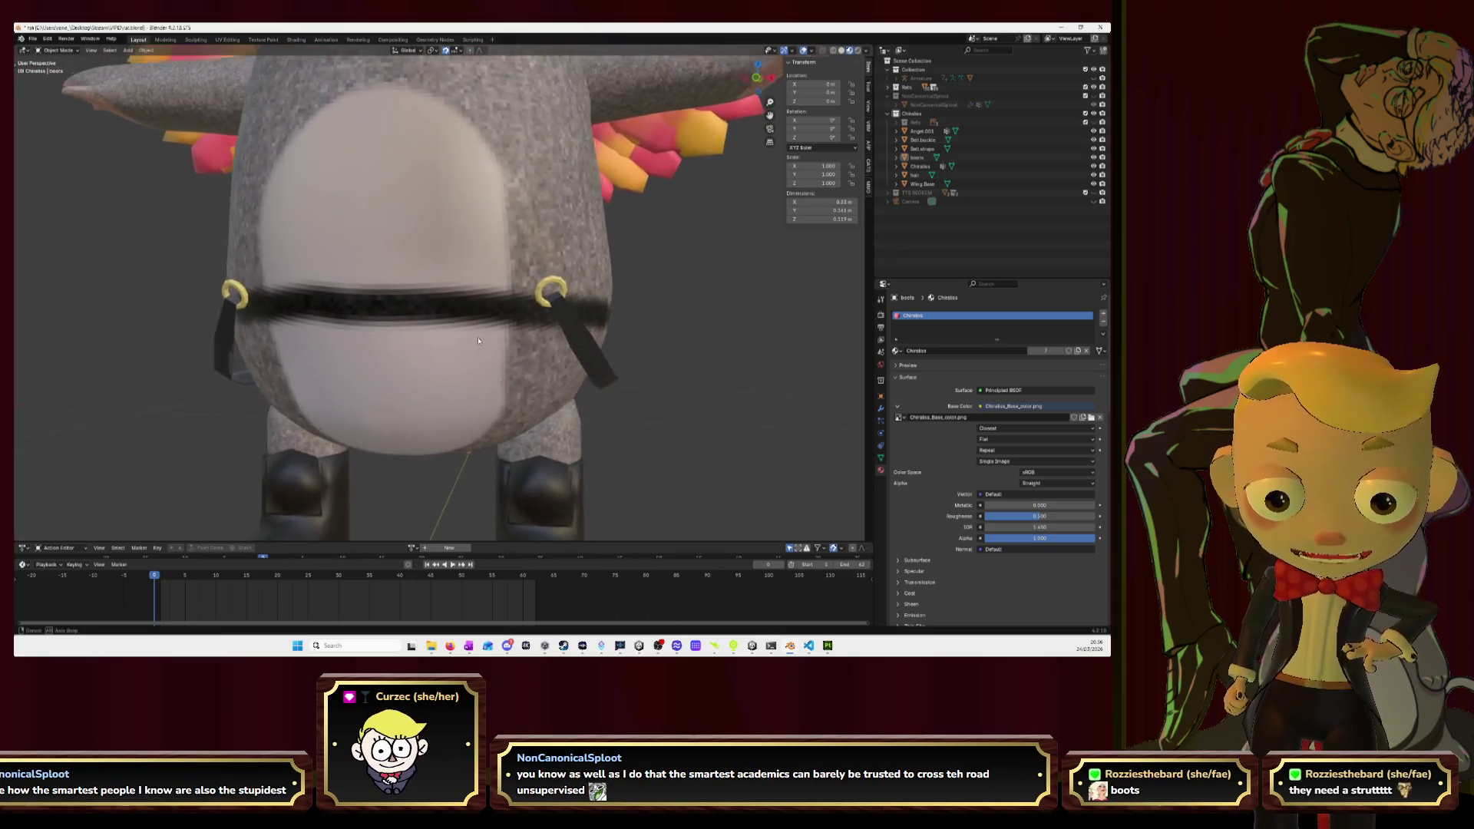
middle_click_drag(482, 340, 501, 345)
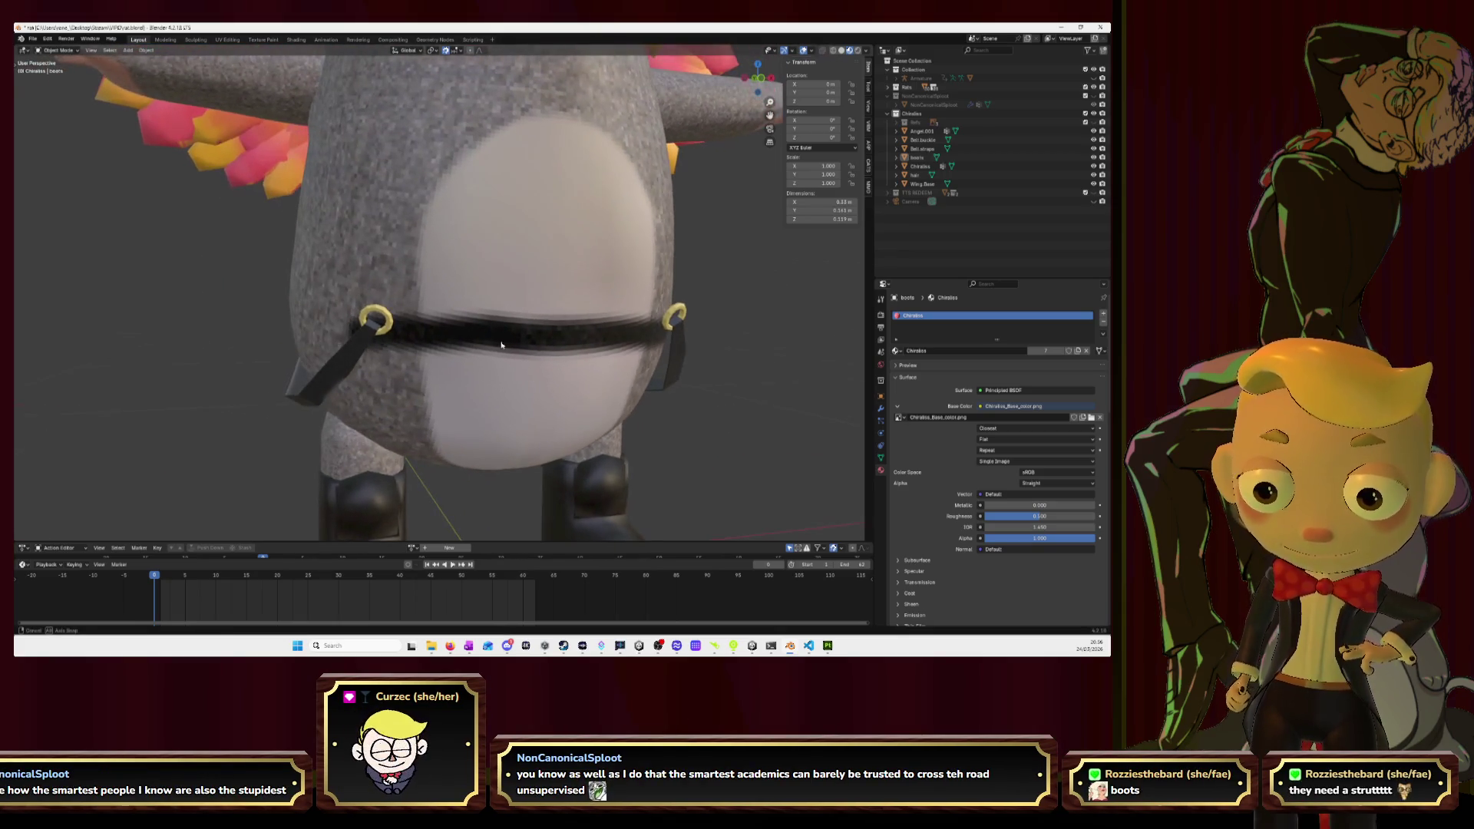
key("alt+Tab")
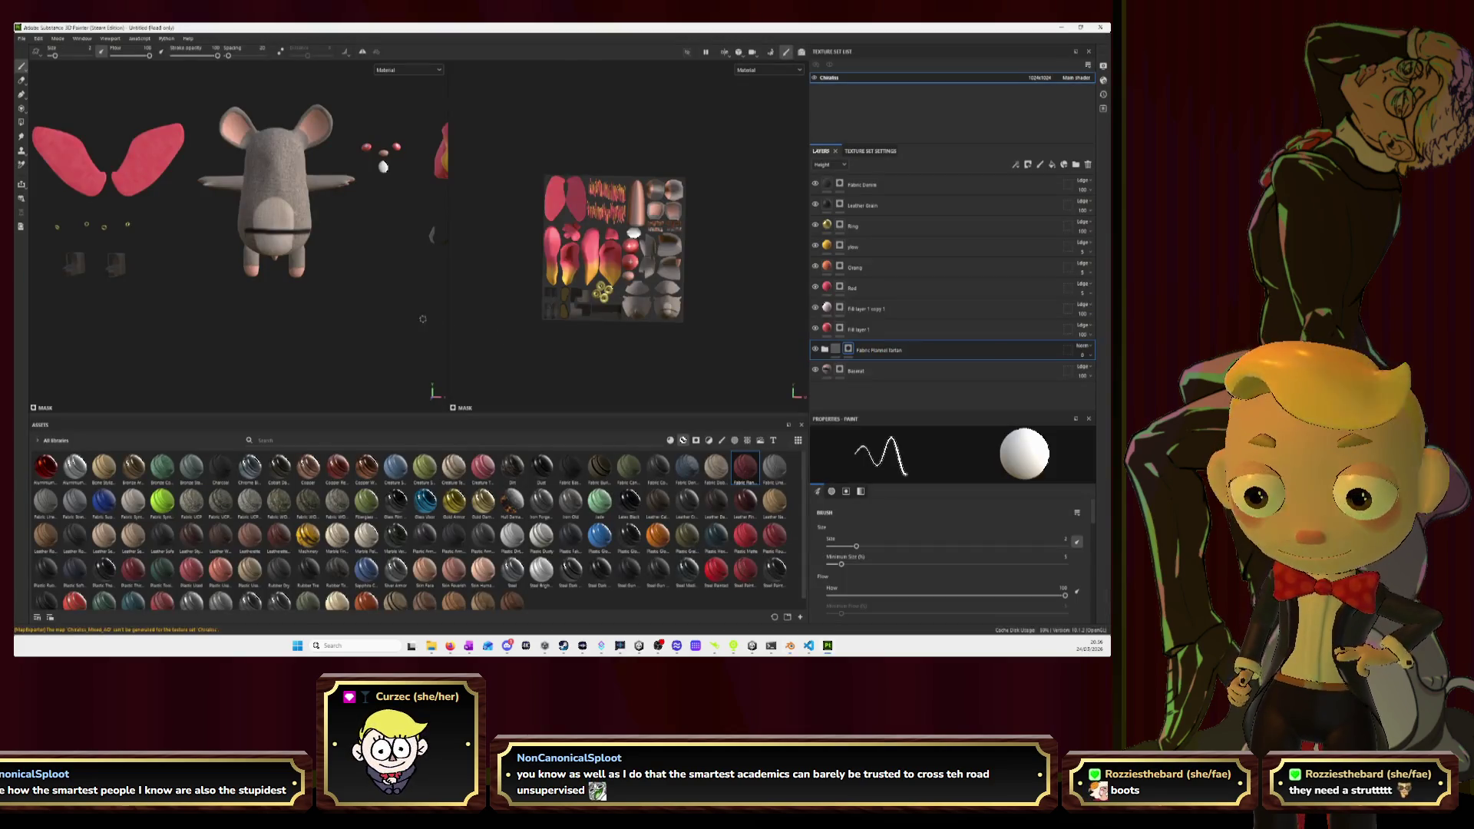
Paint the belly band, both legs and feet, and the lower body black.
scroll(307, 281, "up", 6)
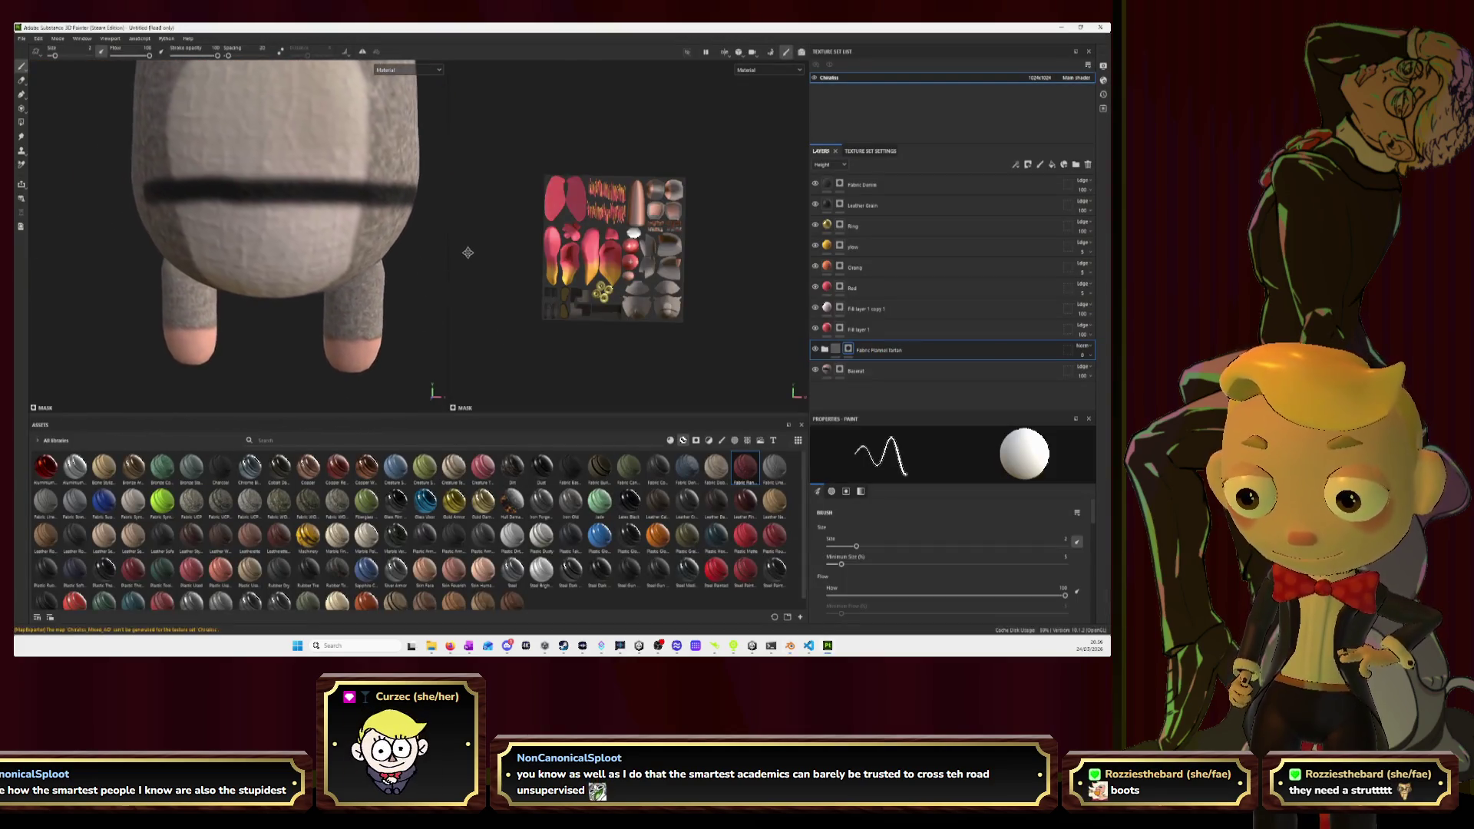
mouse_move(344, 228)
left_mouse_down()
mouse_move(142, 231)
mouse_move(323, 244)
mouse_move(179, 246)
mouse_move(361, 265)
mouse_move(192, 284)
mouse_move(361, 295)
mouse_move(191, 318)
mouse_move(303, 321)
mouse_move(149, 277)
left_mouse_up()
left_click_drag(244, 315, 137, 358)
mouse_move(233, 333)
left_mouse_down()
mouse_move(353, 357)
mouse_move(306, 373)
mouse_move(394, 307)
mouse_move(376, 231)
mouse_move(349, 215)
left_mouse_up()
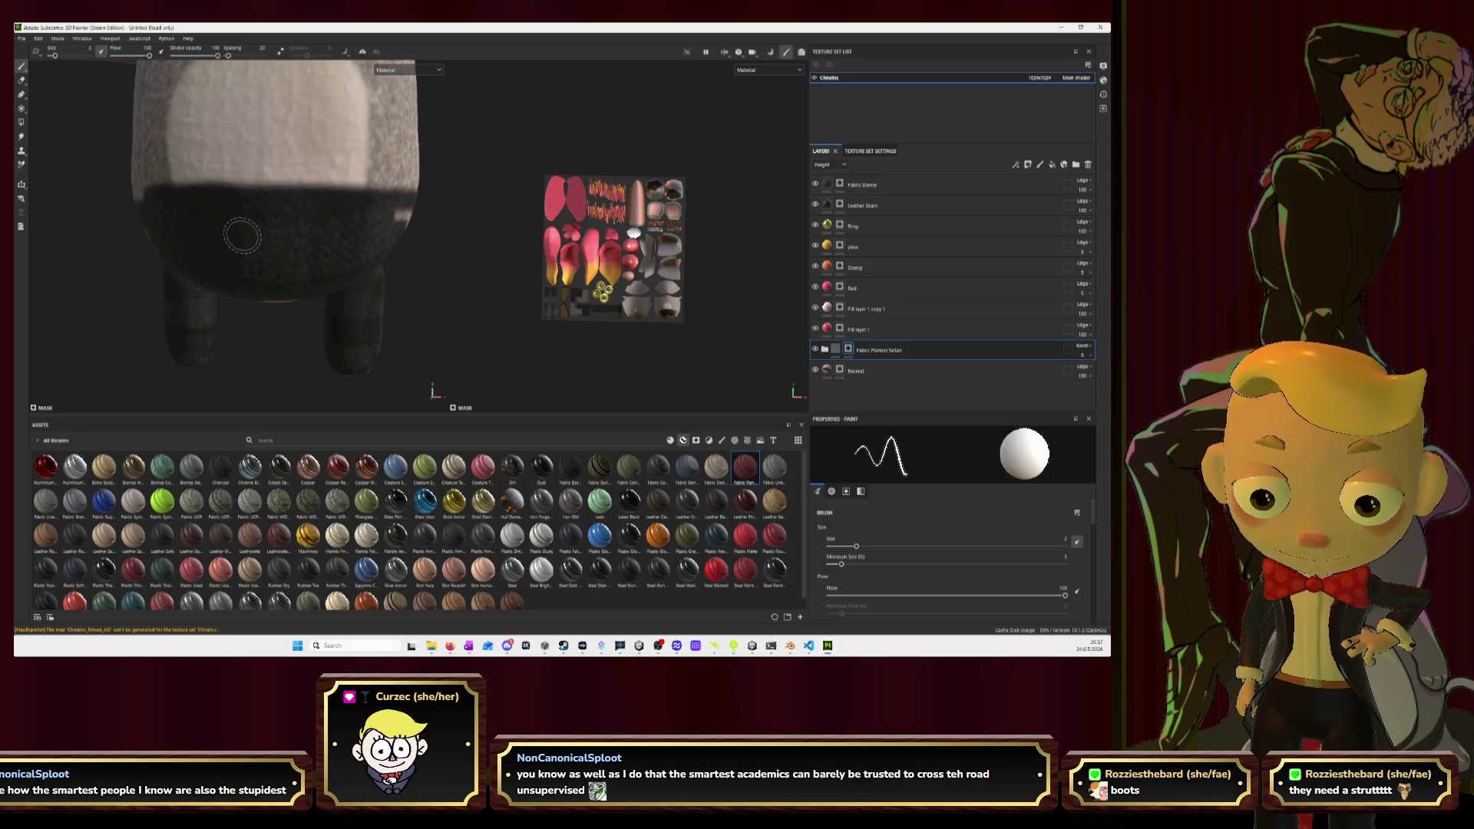
mouse_move(246, 287)
left_mouse_down("alt")
mouse_move(342, 241)
mouse_move(313, 227)
mouse_move(188, 235)
mouse_move(299, 244)
mouse_move(211, 249)
mouse_move(311, 277)
mouse_move(253, 299)
mouse_move(253, 355)
mouse_move(269, 341)
mouse_move(230, 322)
mouse_move(257, 354)
mouse_move(247, 312)
mouse_move(306, 335)
mouse_move(382, 313)
mouse_move(264, 299)
mouse_move(319, 311)
mouse_move(307, 291)
mouse_move(320, 299)
mouse_move(322, 276)
mouse_move(238, 240)
mouse_move(151, 240)
mouse_move(135, 256)
mouse_move(127, 245)
left_mouse_up("alt")
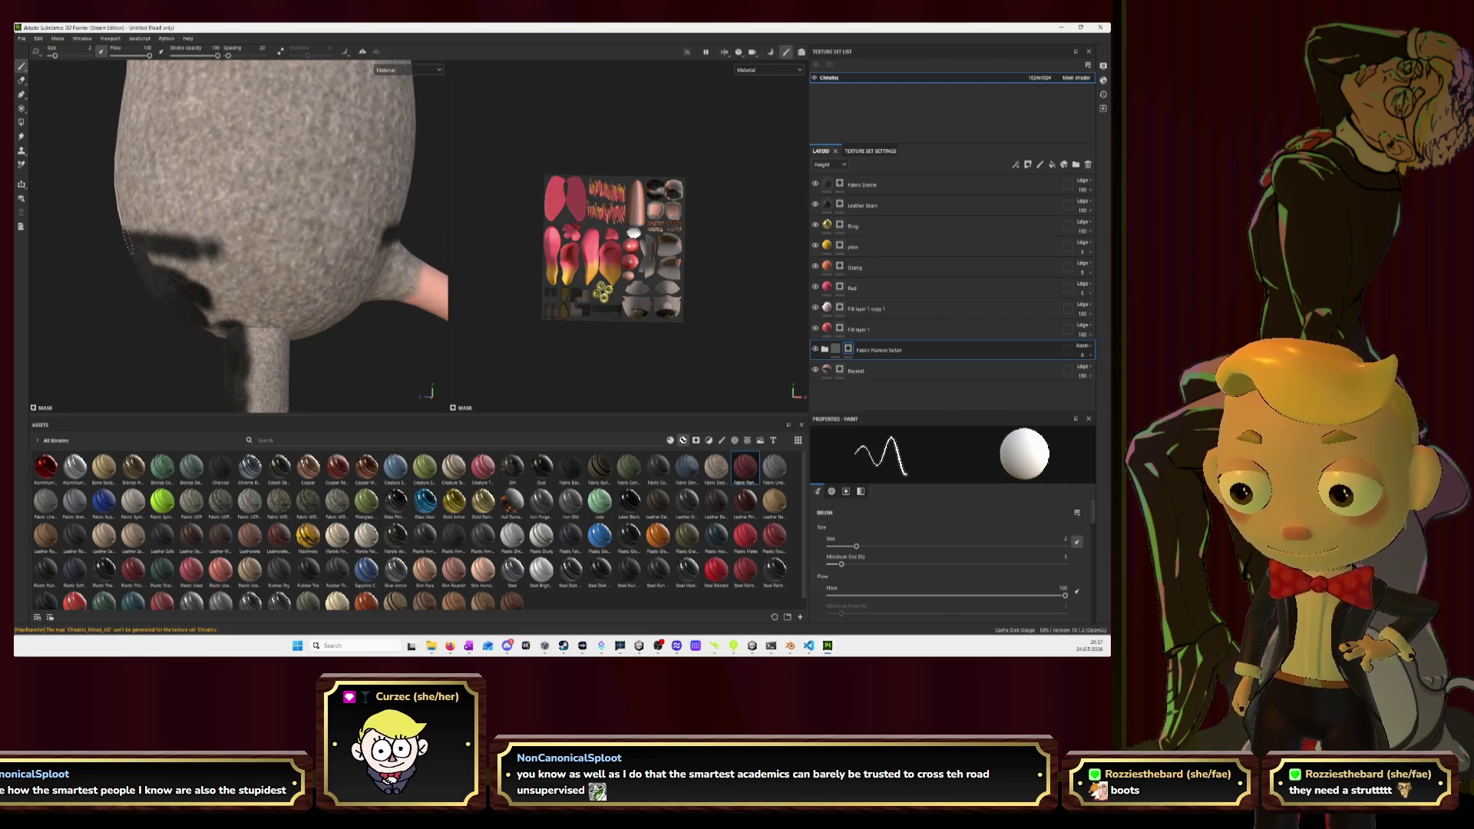
mouse_move(188, 247)
left_mouse_down()
mouse_move(373, 247)
mouse_move(176, 264)
mouse_move(319, 281)
mouse_move(276, 299)
mouse_move(295, 287)
mouse_move(200, 290)
mouse_move(253, 283)
mouse_move(261, 303)
mouse_move(222, 314)
mouse_move(269, 326)
mouse_move(222, 331)
mouse_move(270, 349)
mouse_move(351, 292)
mouse_move(342, 274)
mouse_move(384, 265)
mouse_move(230, 334)
mouse_move(265, 334)
left_mouse_up()
scroll(265, 334, "down", 5)
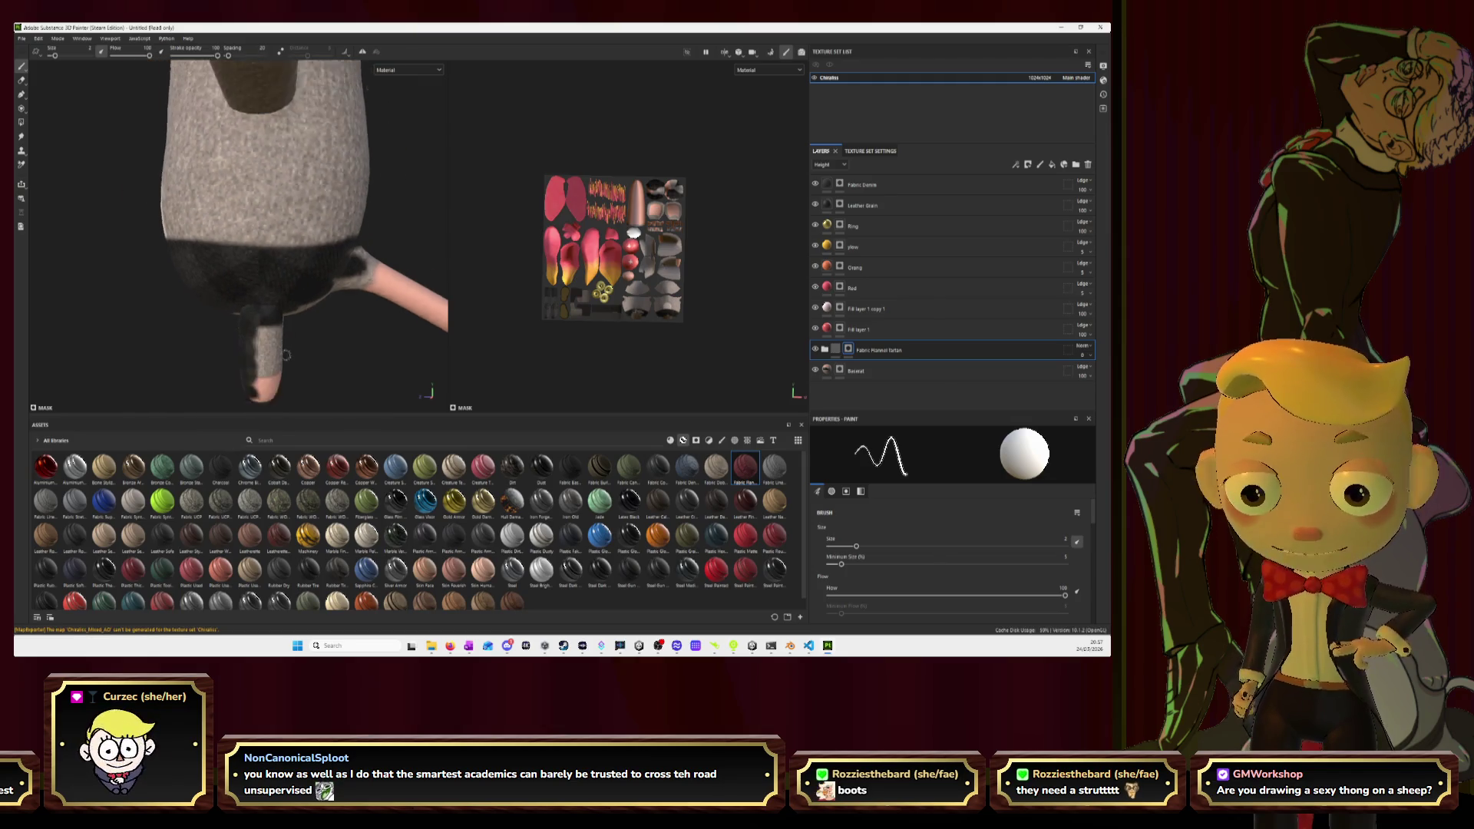
left_click_drag(210, 199, 301, 234, "alt")
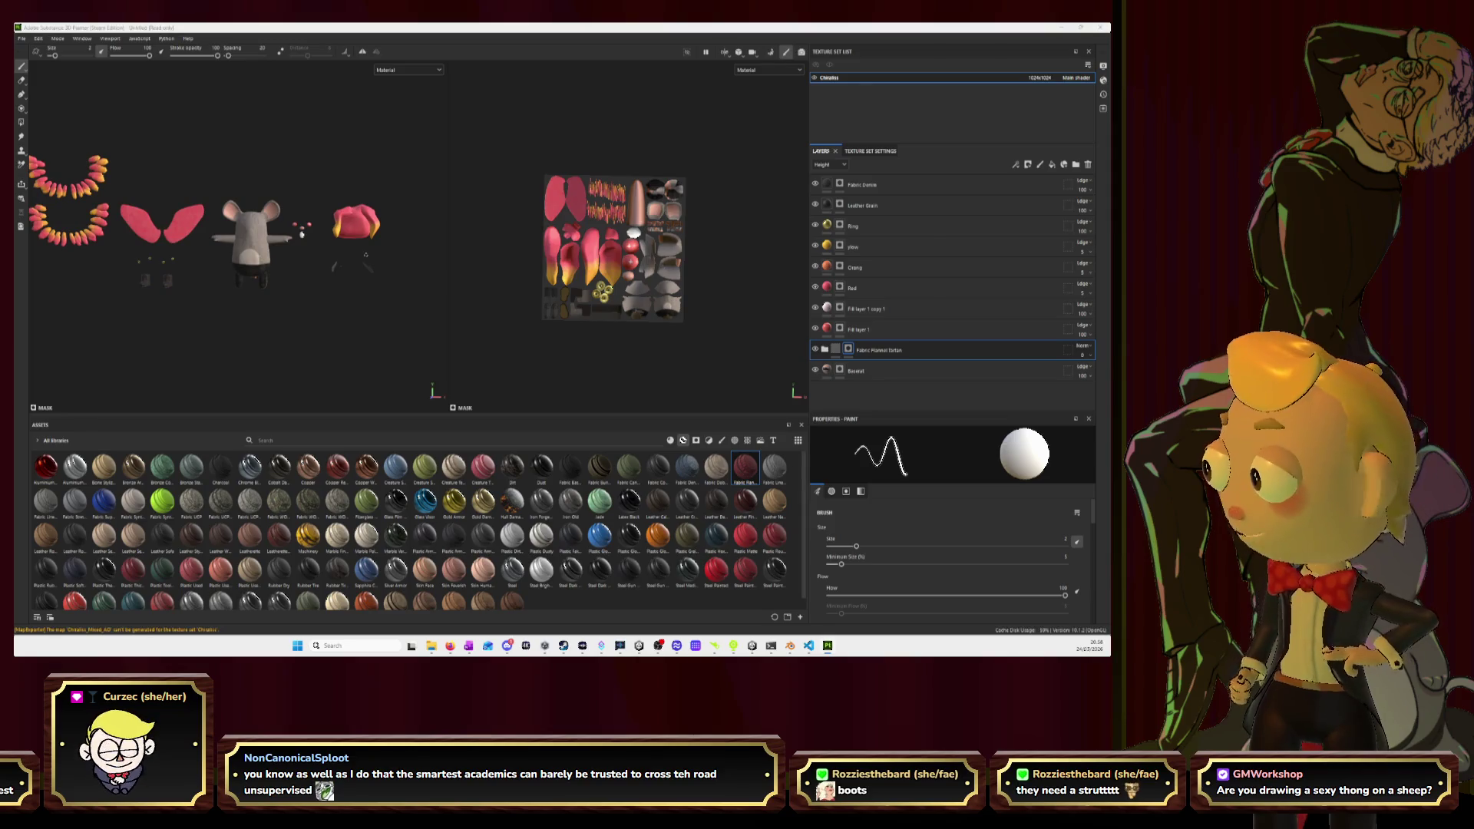
Export the updated texture maps through File > Export textures, then return to Blender.
key("alt+Tab")
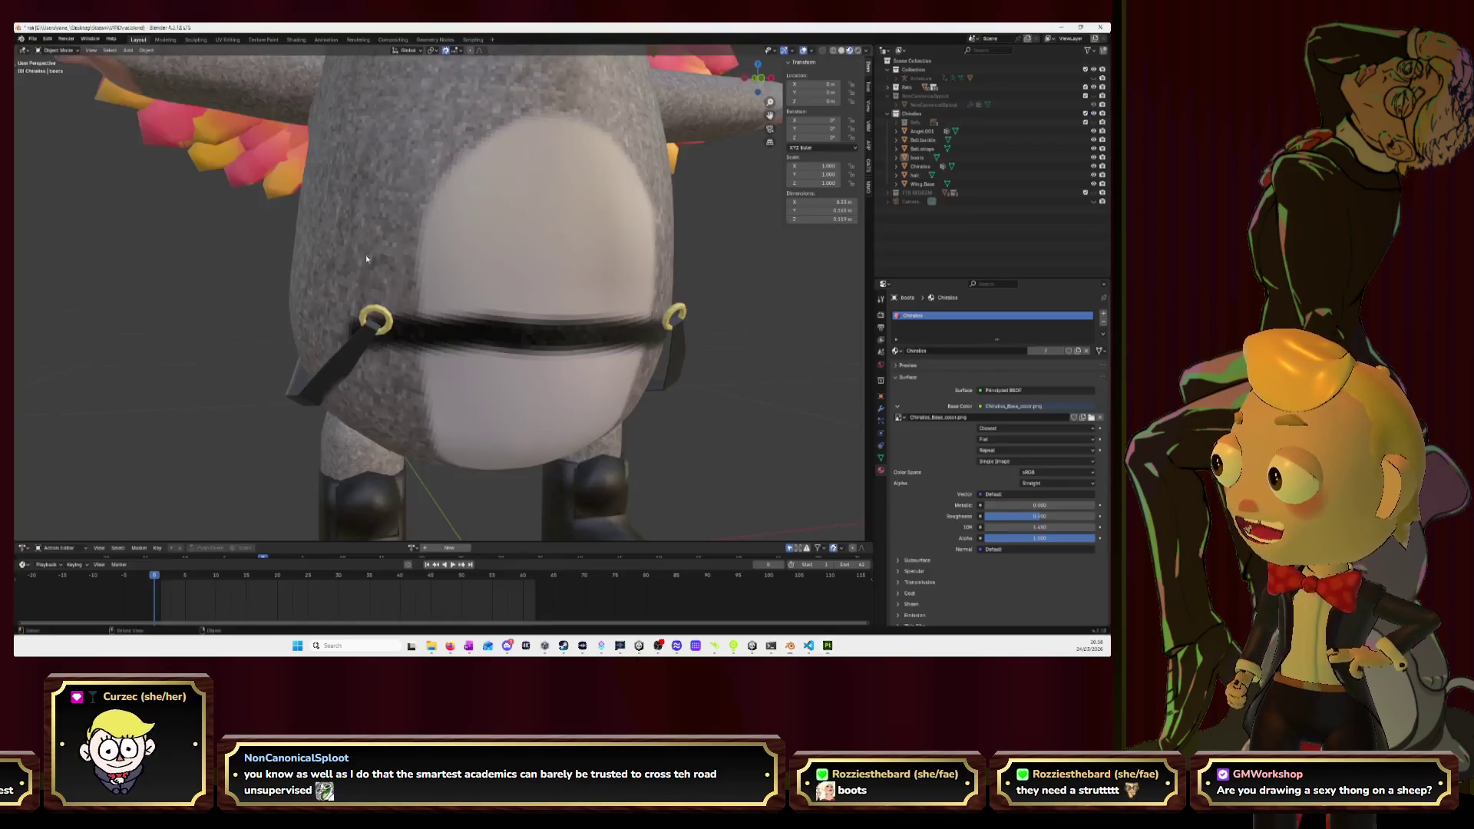
key("alt+Tab")
left_click(21, 38)
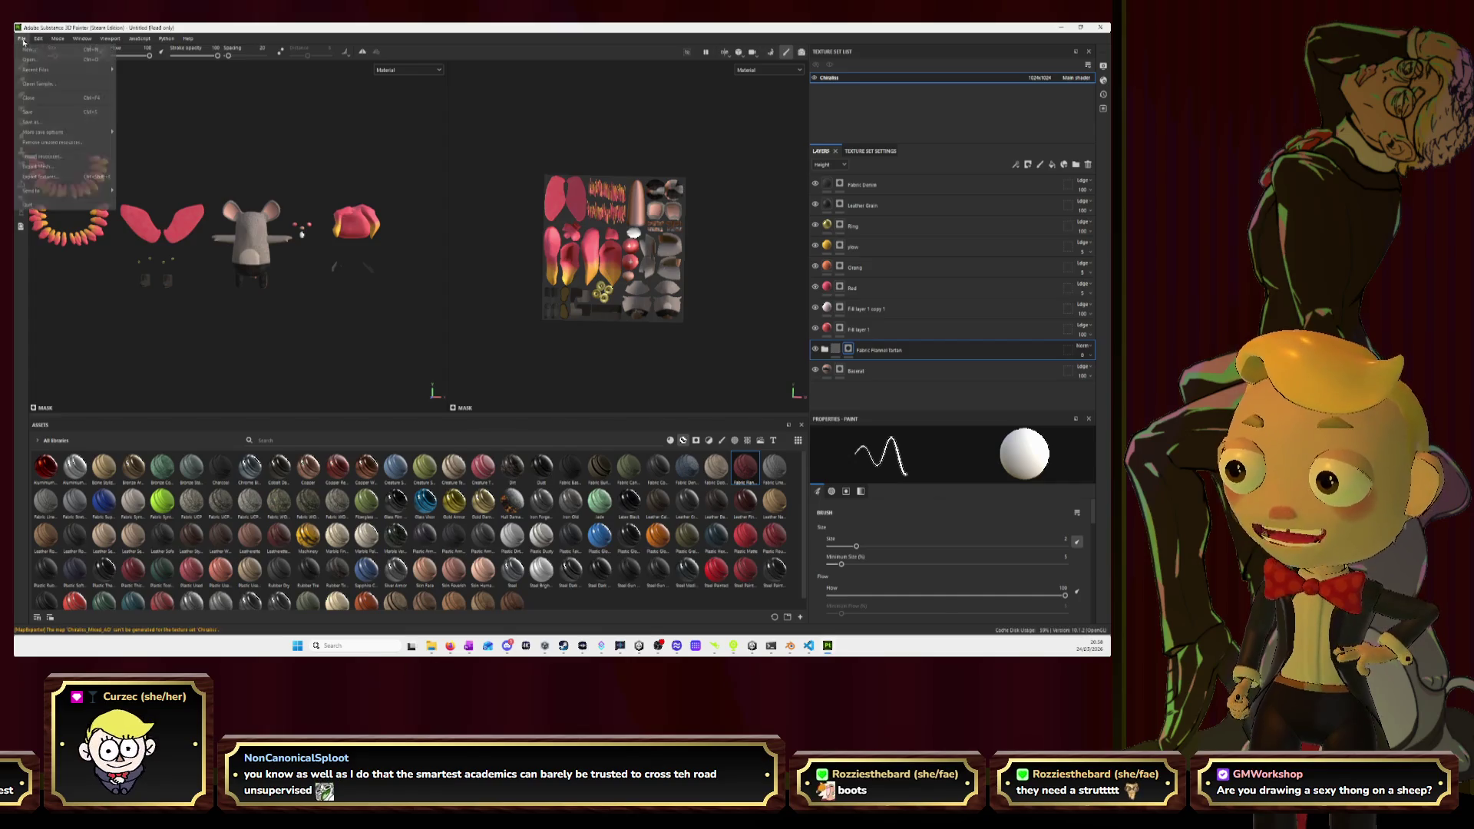
left_click(67, 179)
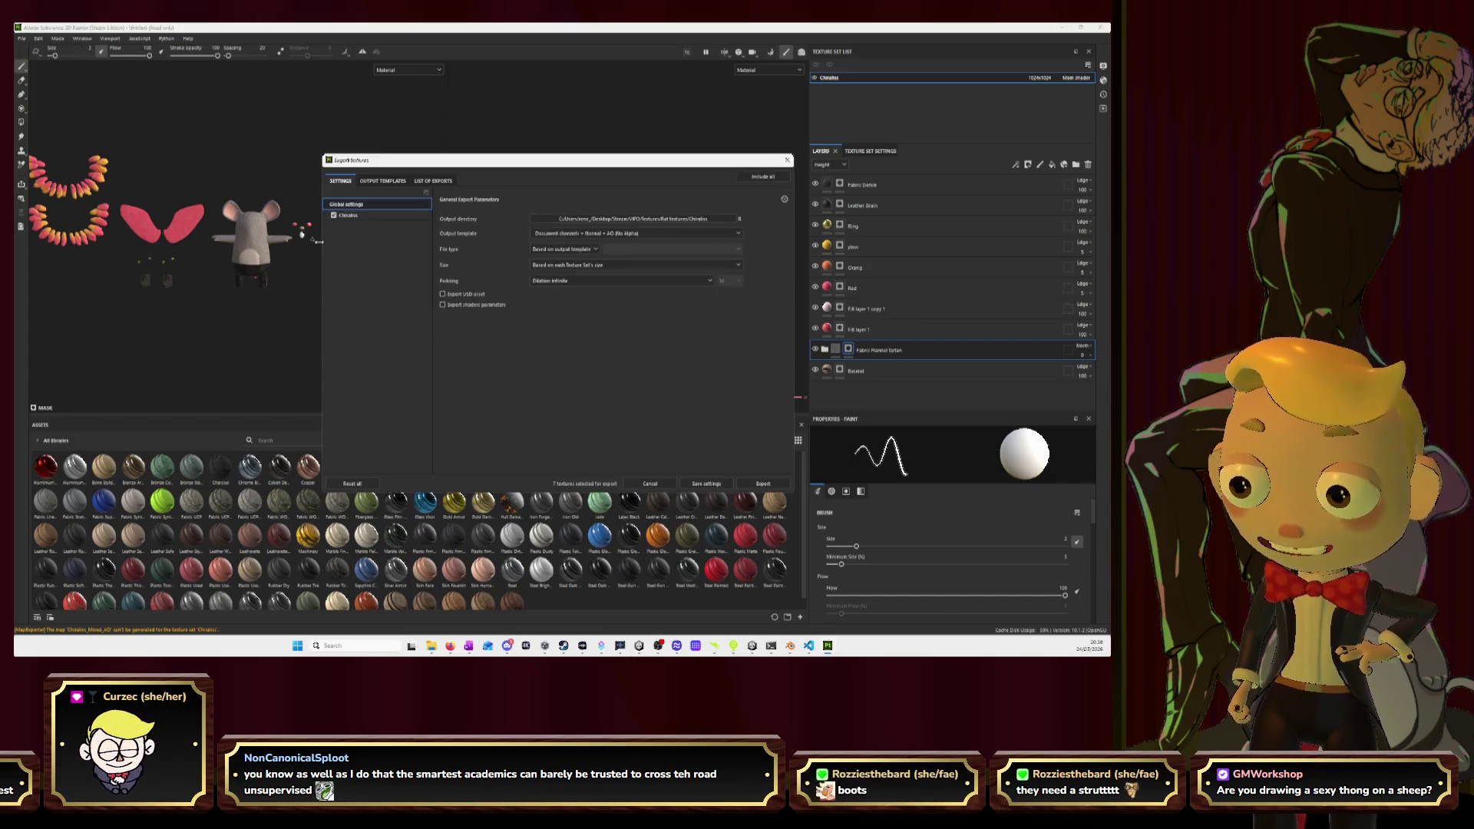
left_click(768, 484)
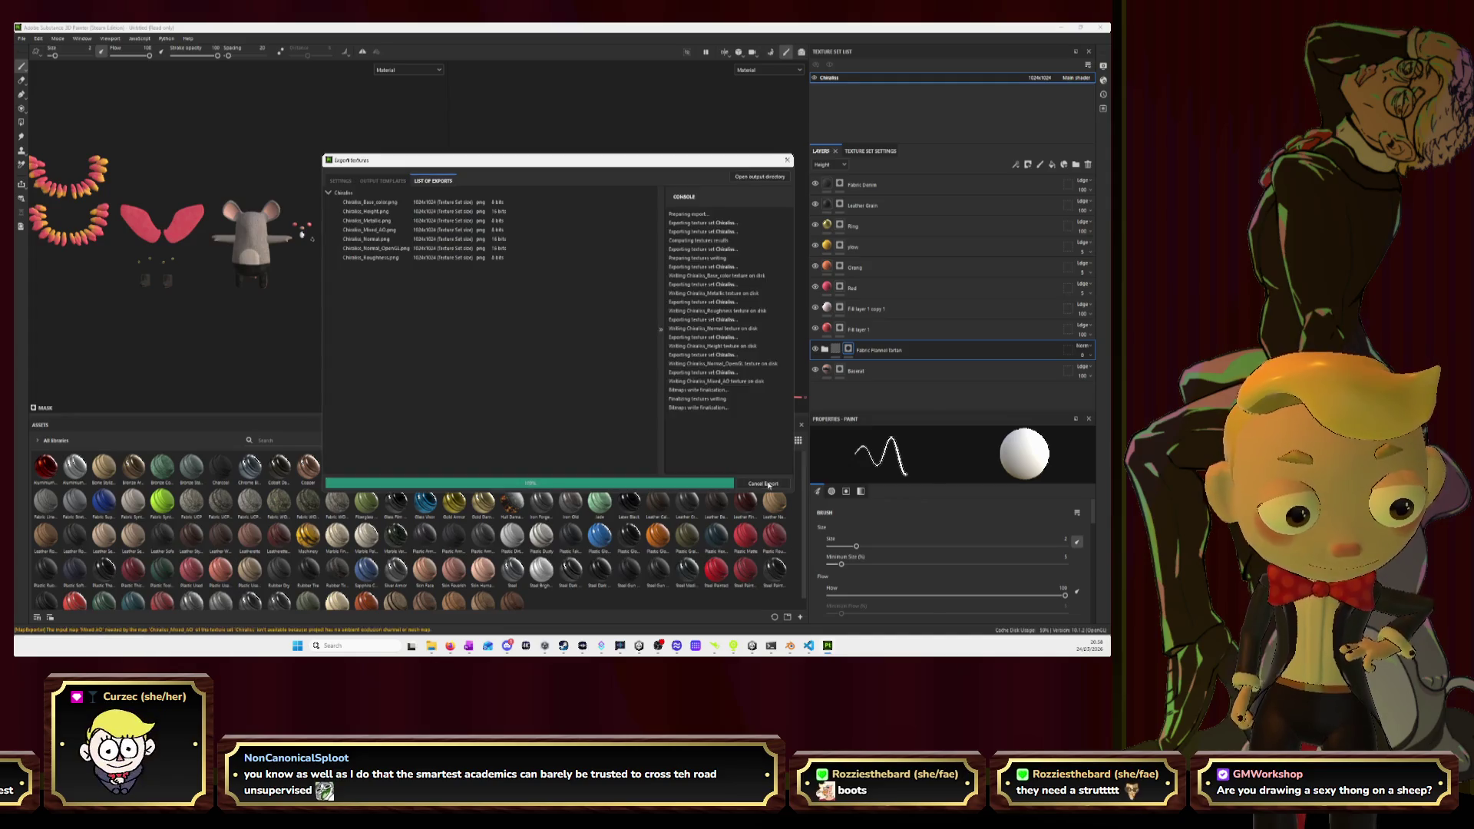
left_click(788, 162)
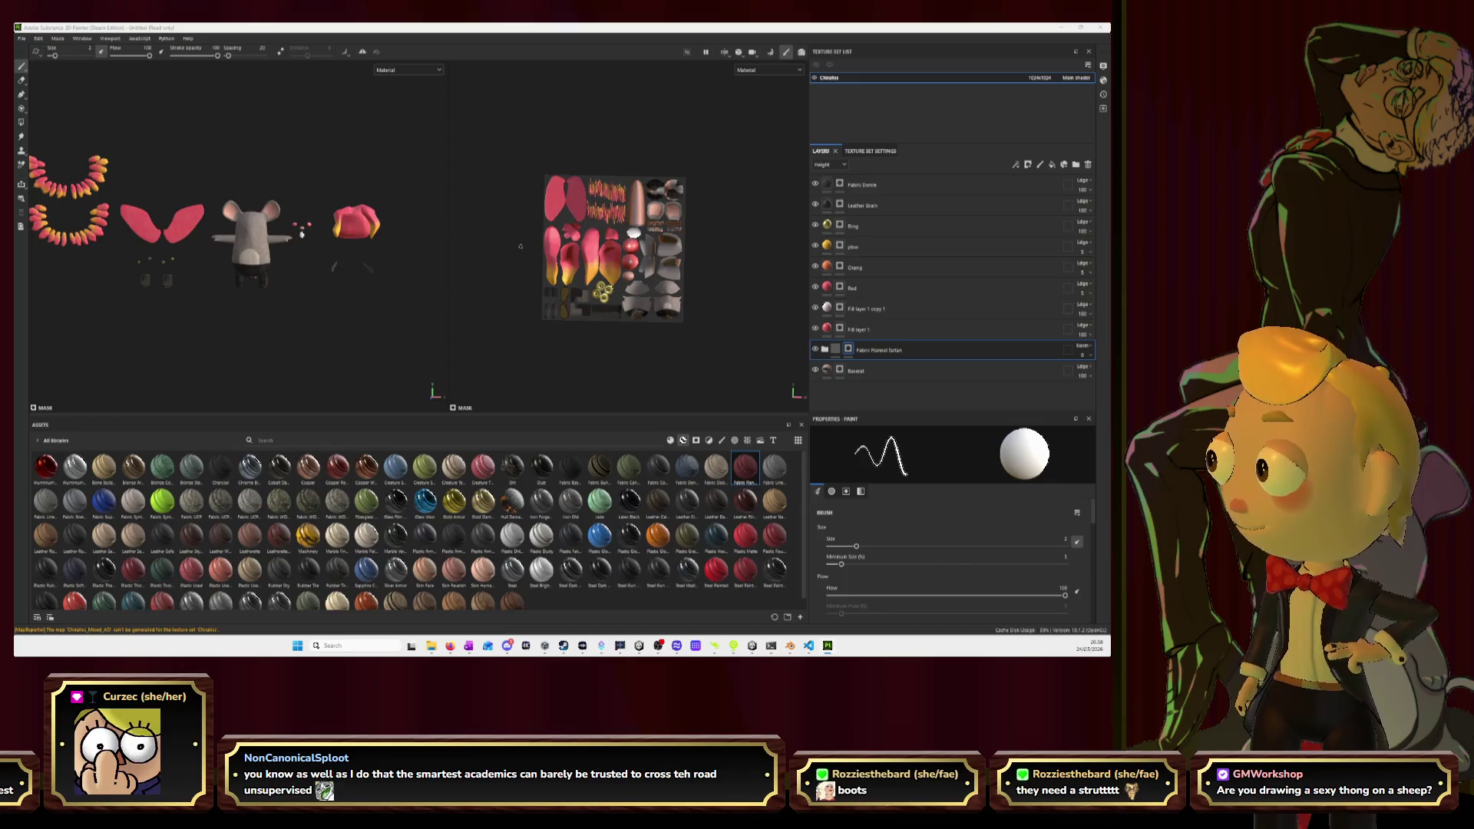
key("alt+Tab")
scroll(445, 277, "down", 5)
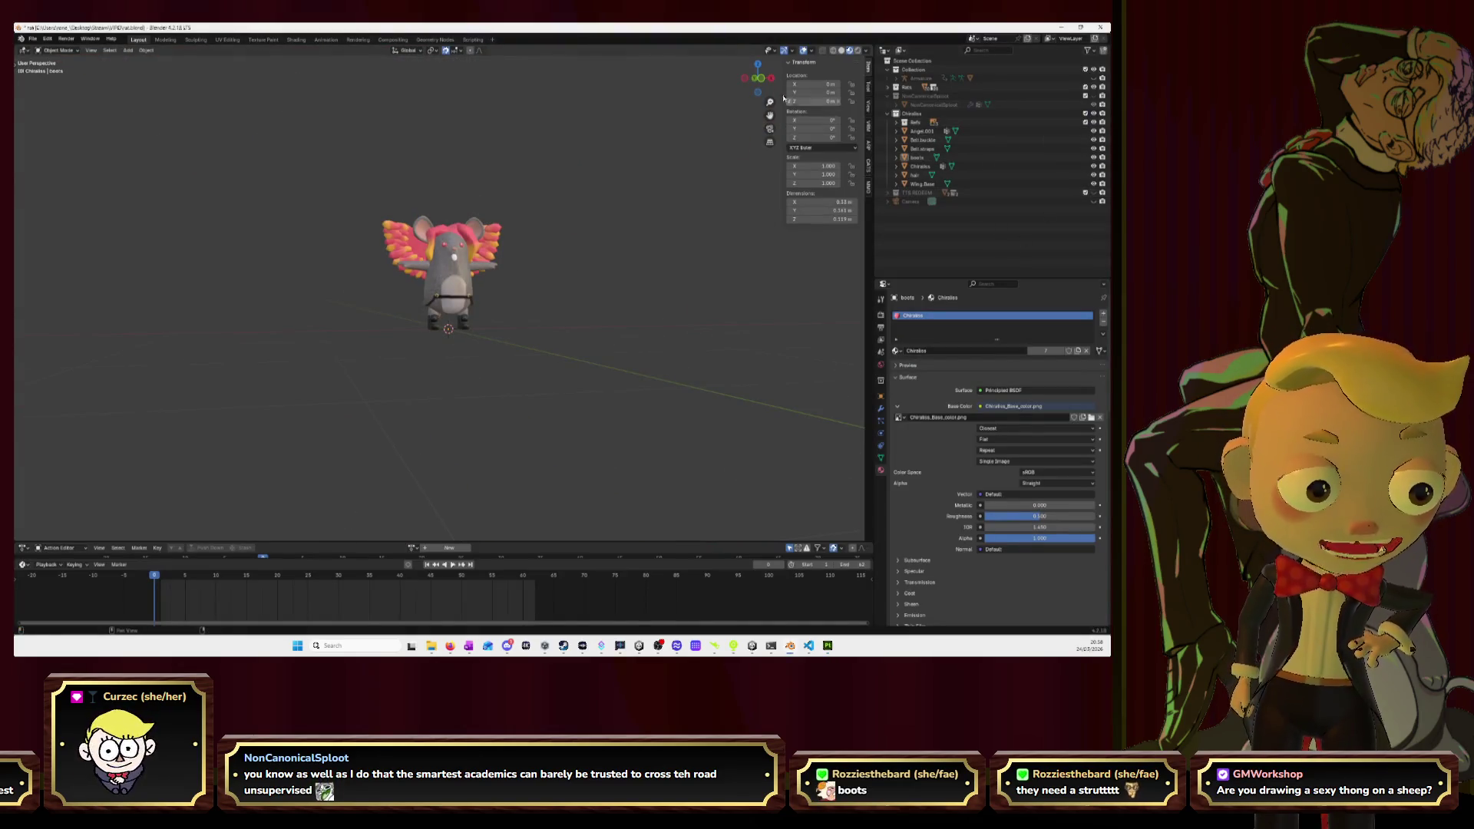
Switch to front orthographic view and frame the mouse beside the reference sheets.
left_click(758, 78)
scroll(668, 269, "up", 4)
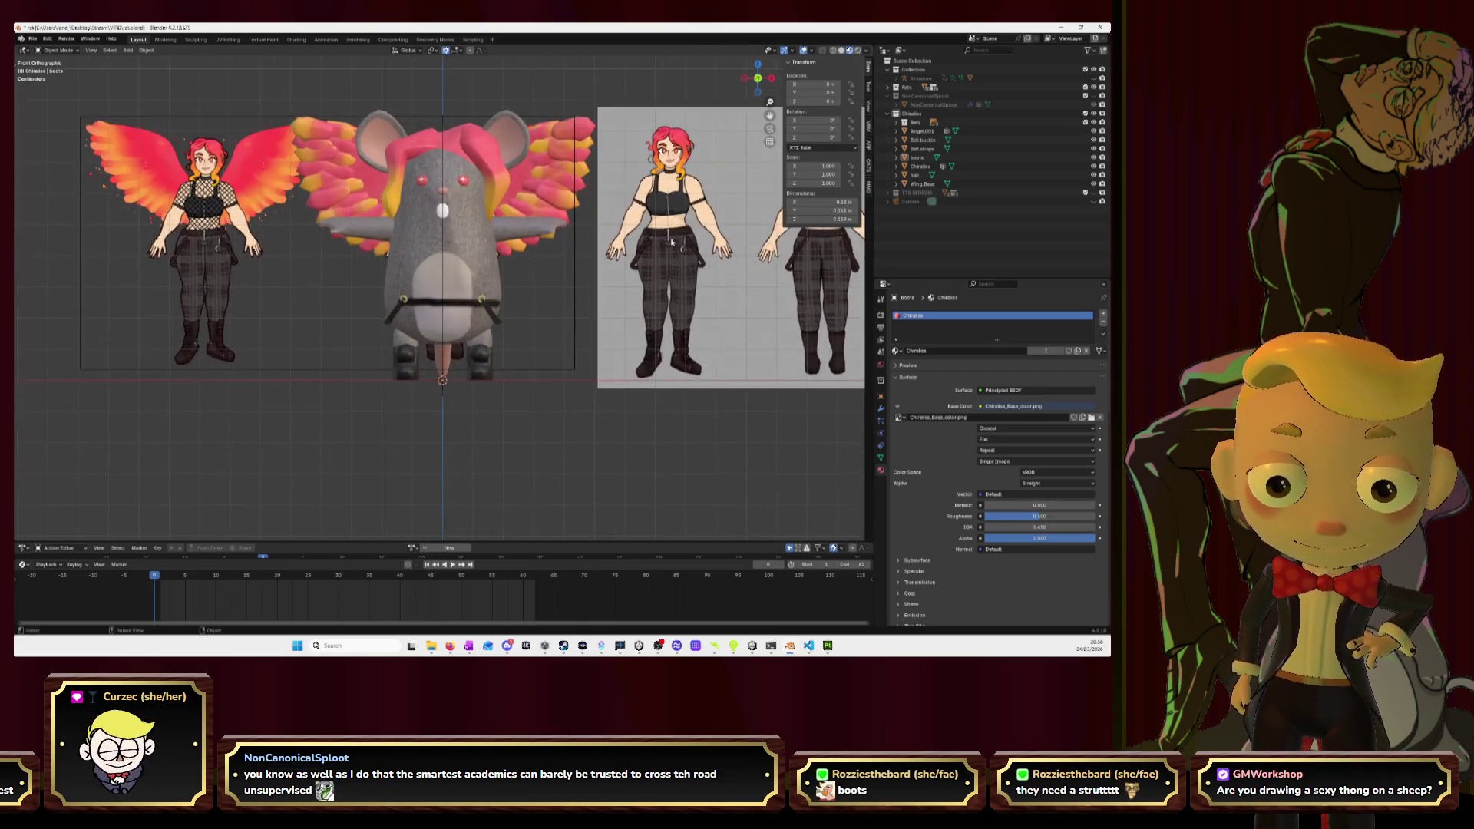
left_click_drag(769, 114, 525, 132)
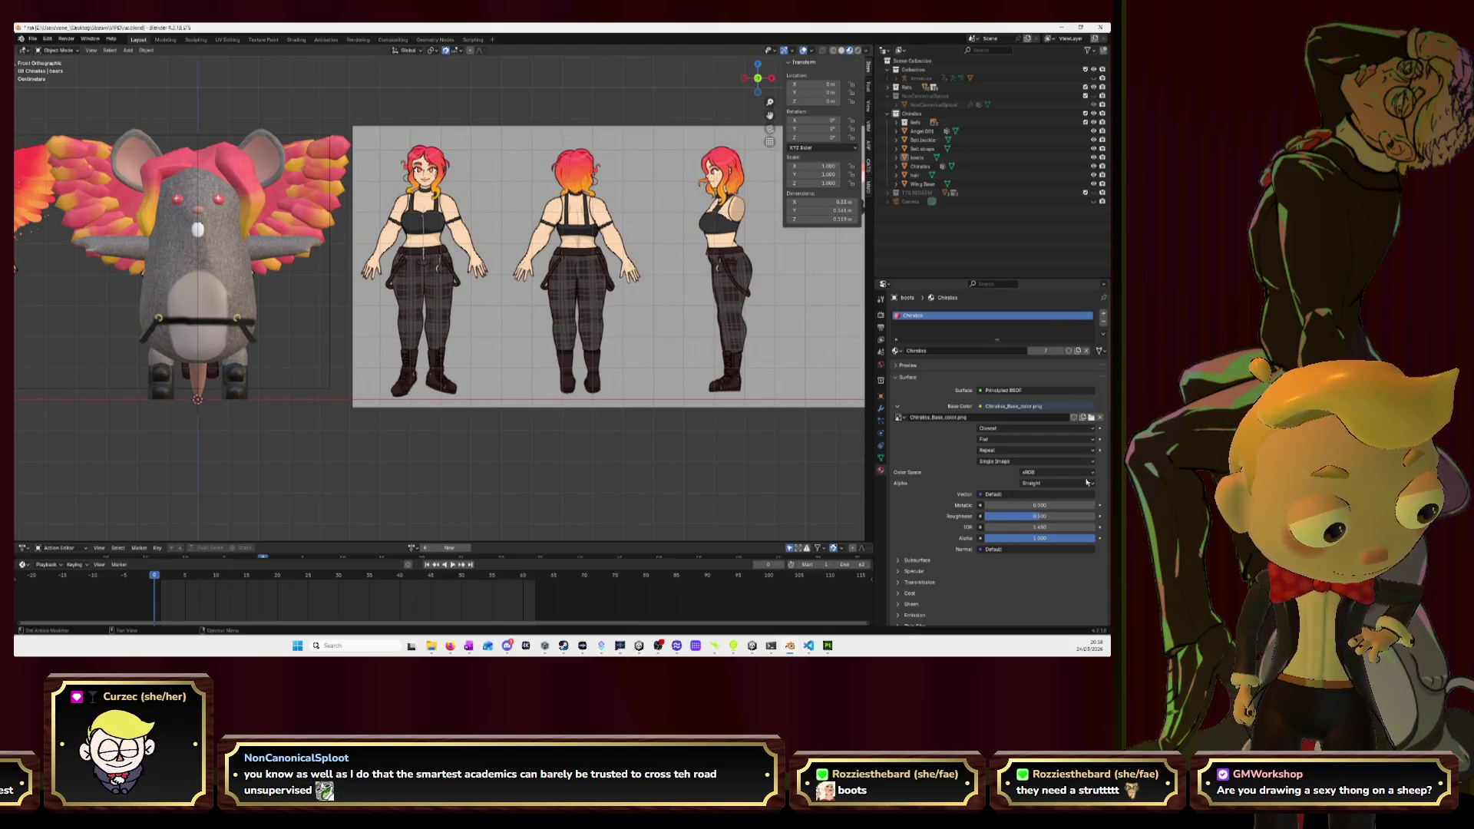
Select the exported Base_color.png for the Base Color slot.
left_click(1091, 416)
left_click(760, 189)
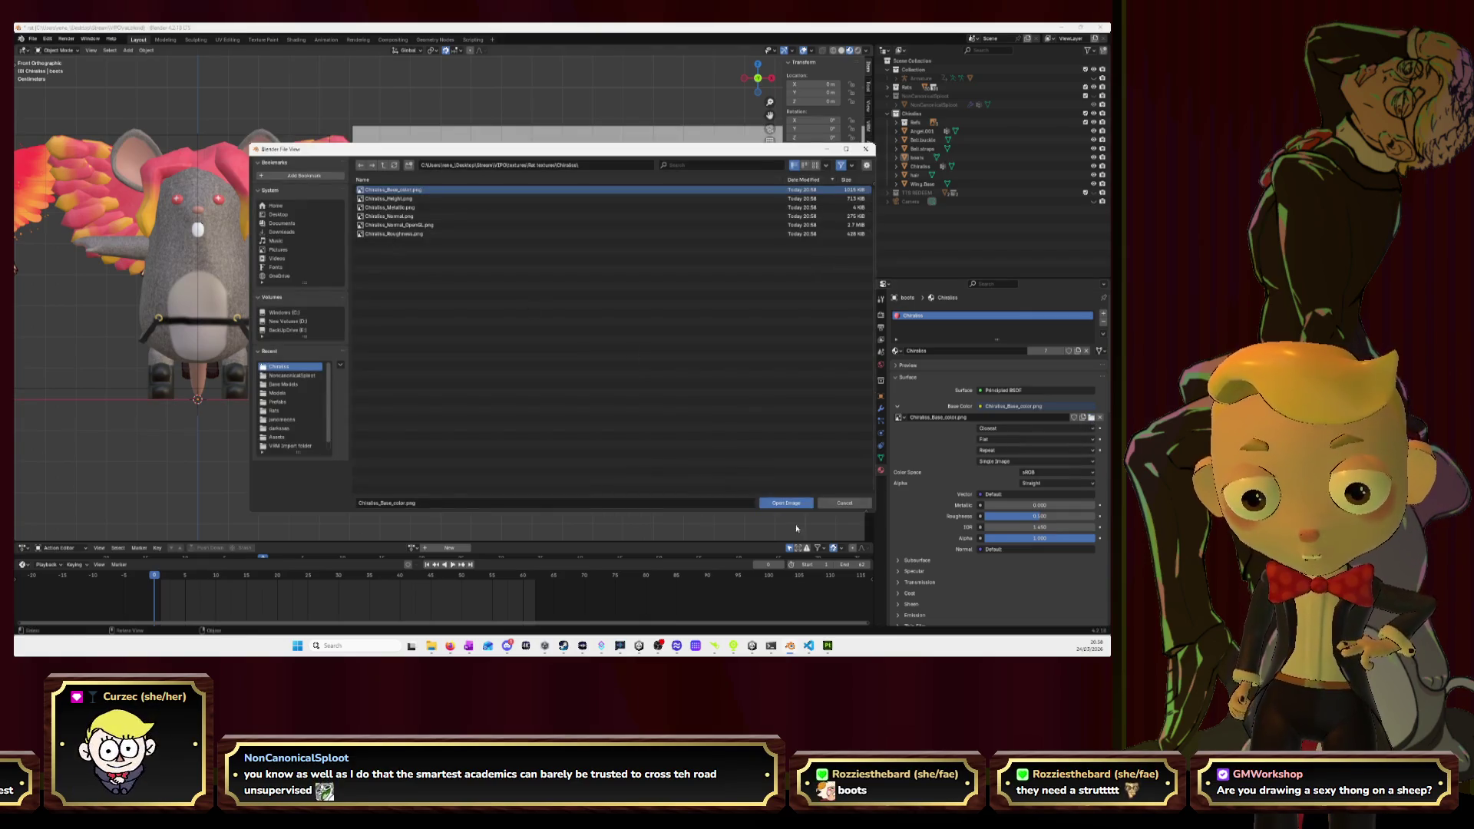
left_click(784, 503)
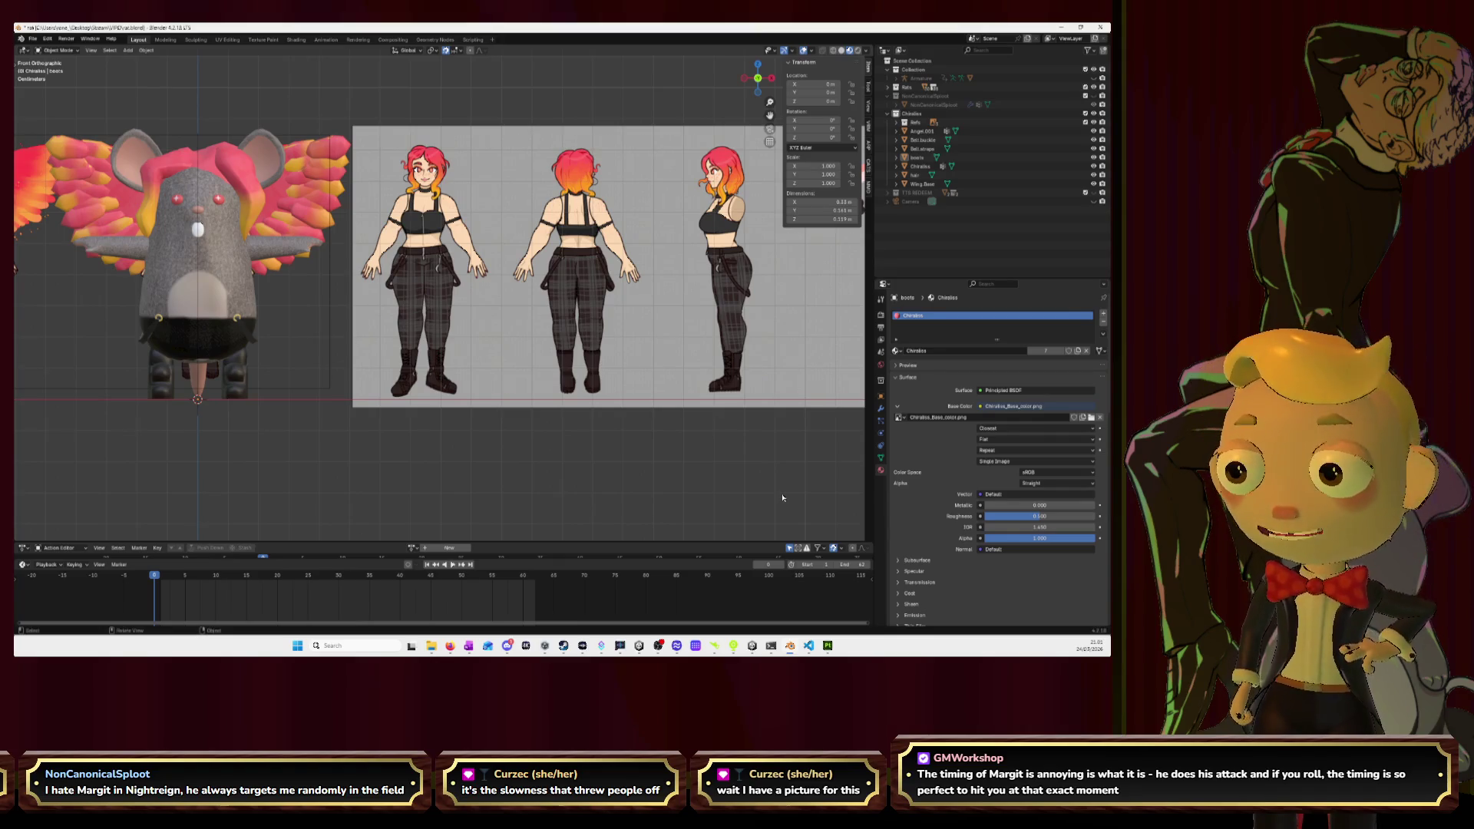
Frame the winged girl, the dark-bellied mouse and the reference sheet together.
scroll(596, 310, "down", 4)
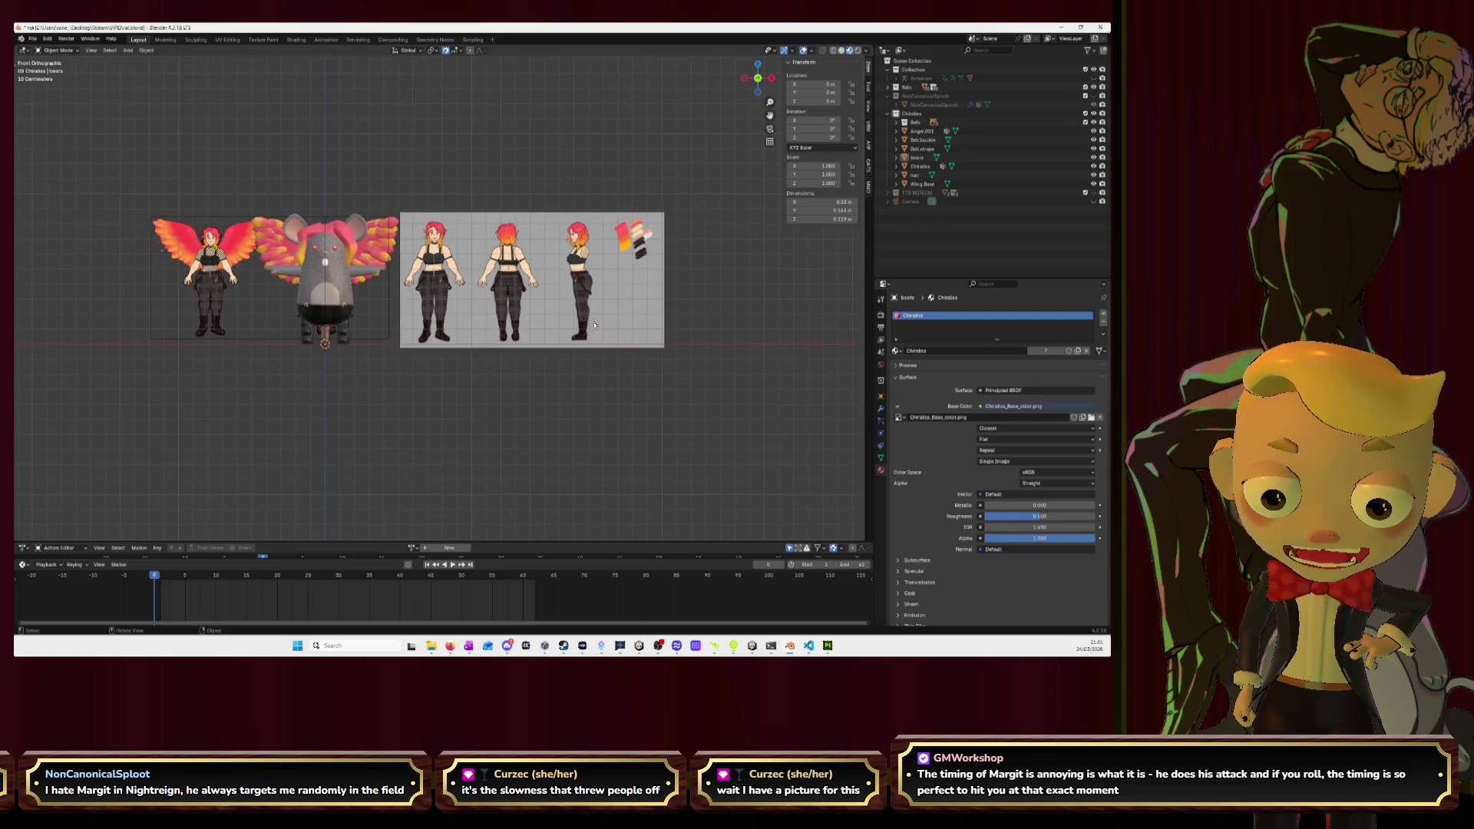
middle_click_drag(595, 258, 694, 227, "shift")
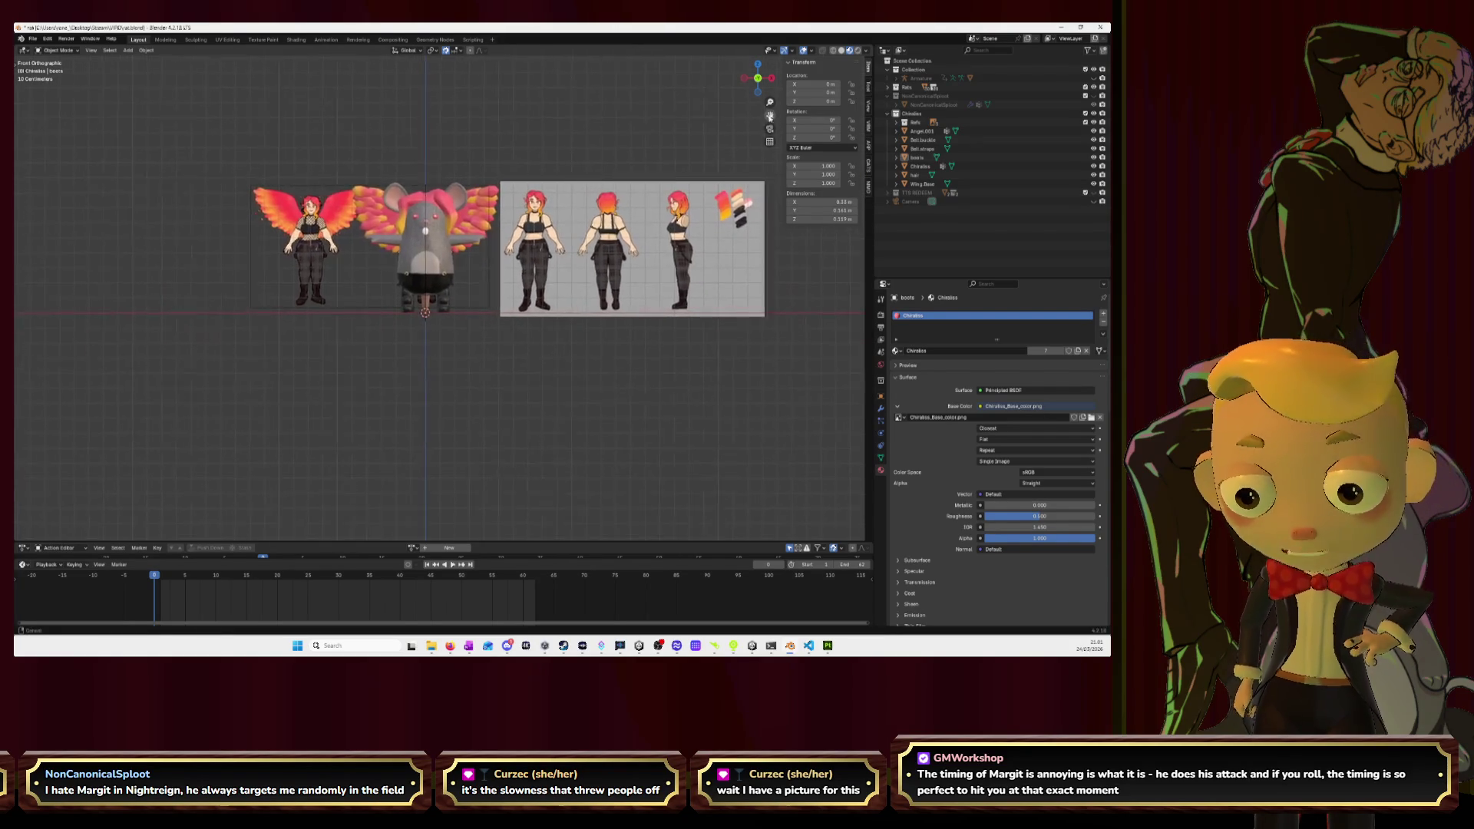
scroll(492, 261, "up", 5)
Zoom in on the mouse in Substance Painter and orbit to view its underside.
key("alt+Tab")
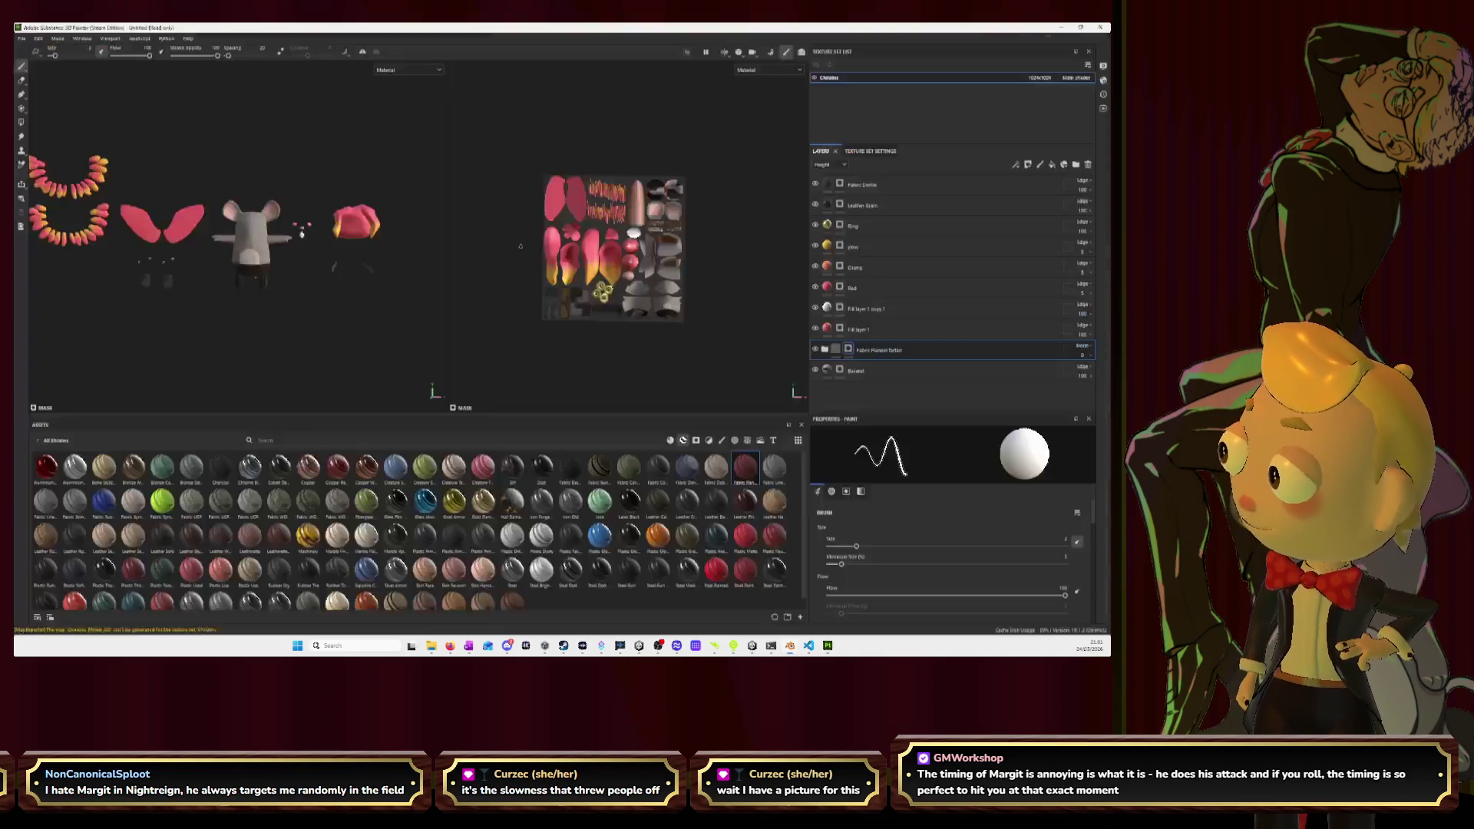
scroll(301, 234, "up", 6)
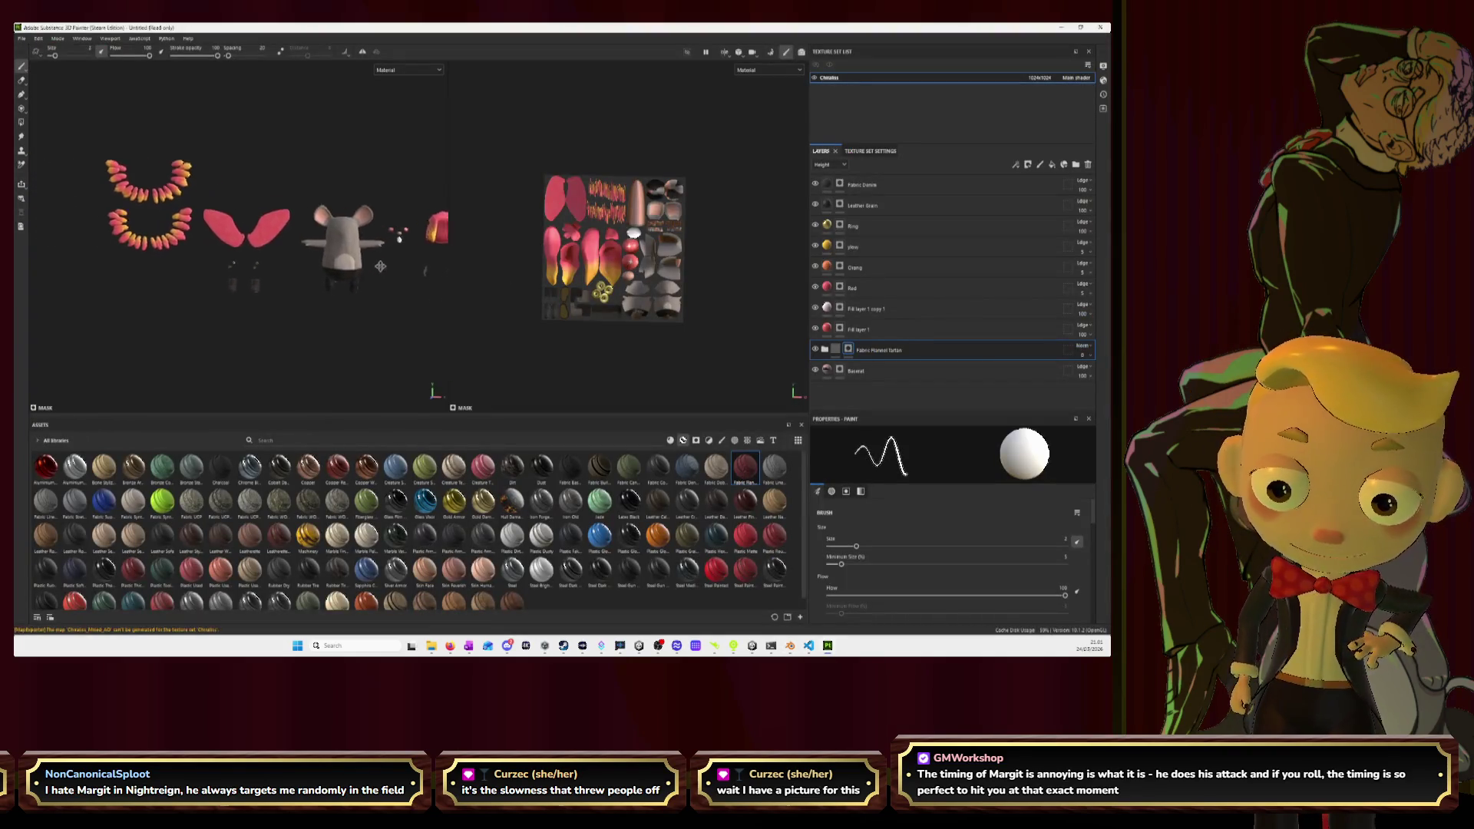
left_click_drag(373, 256, 285, 258, "alt")
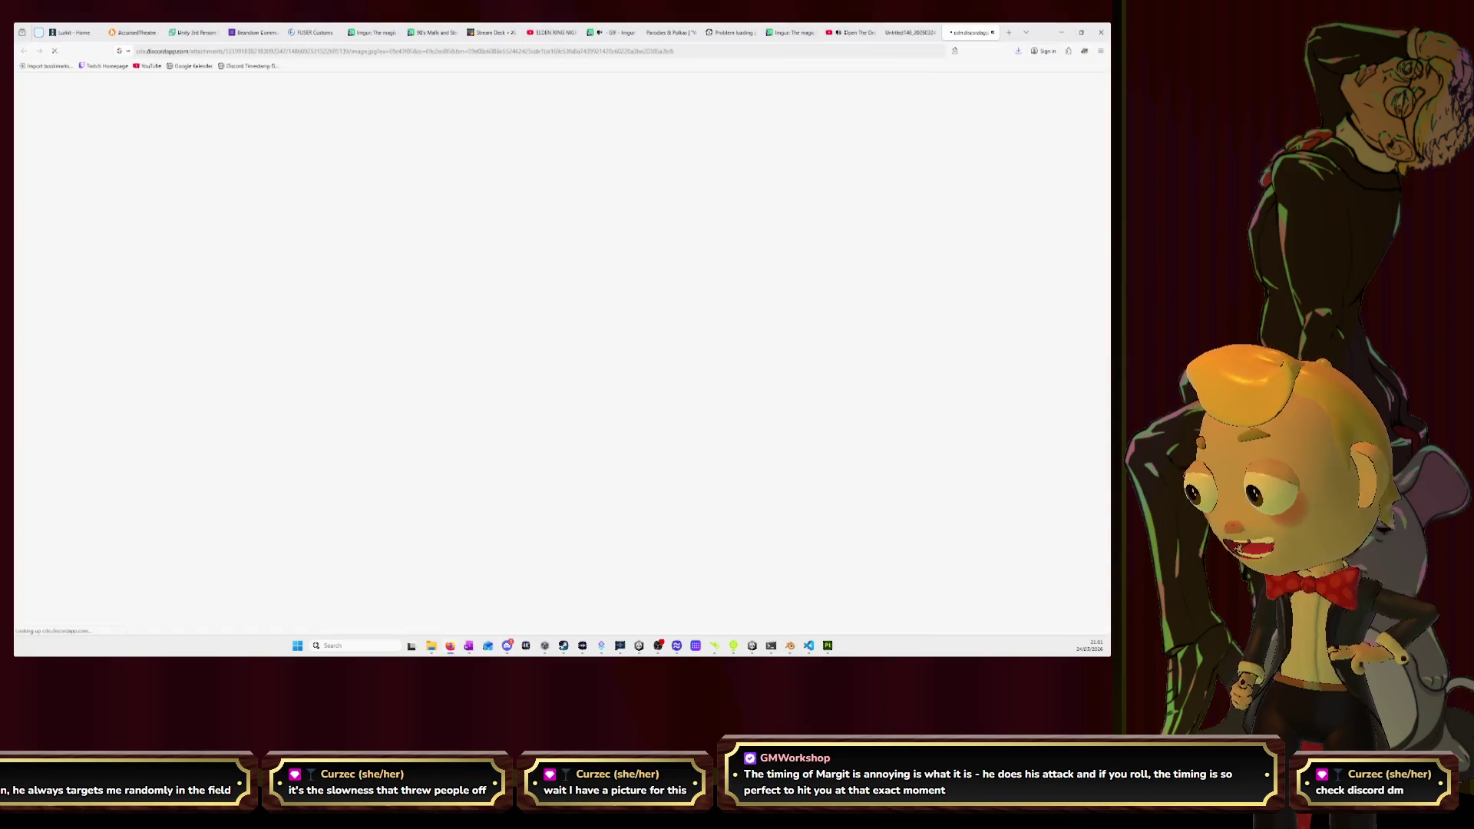
Enlarge the 'HATER ARRIVED' image in the browser, then minimise the browser.
scroll(580, 335, "up", 5, "ctrl")
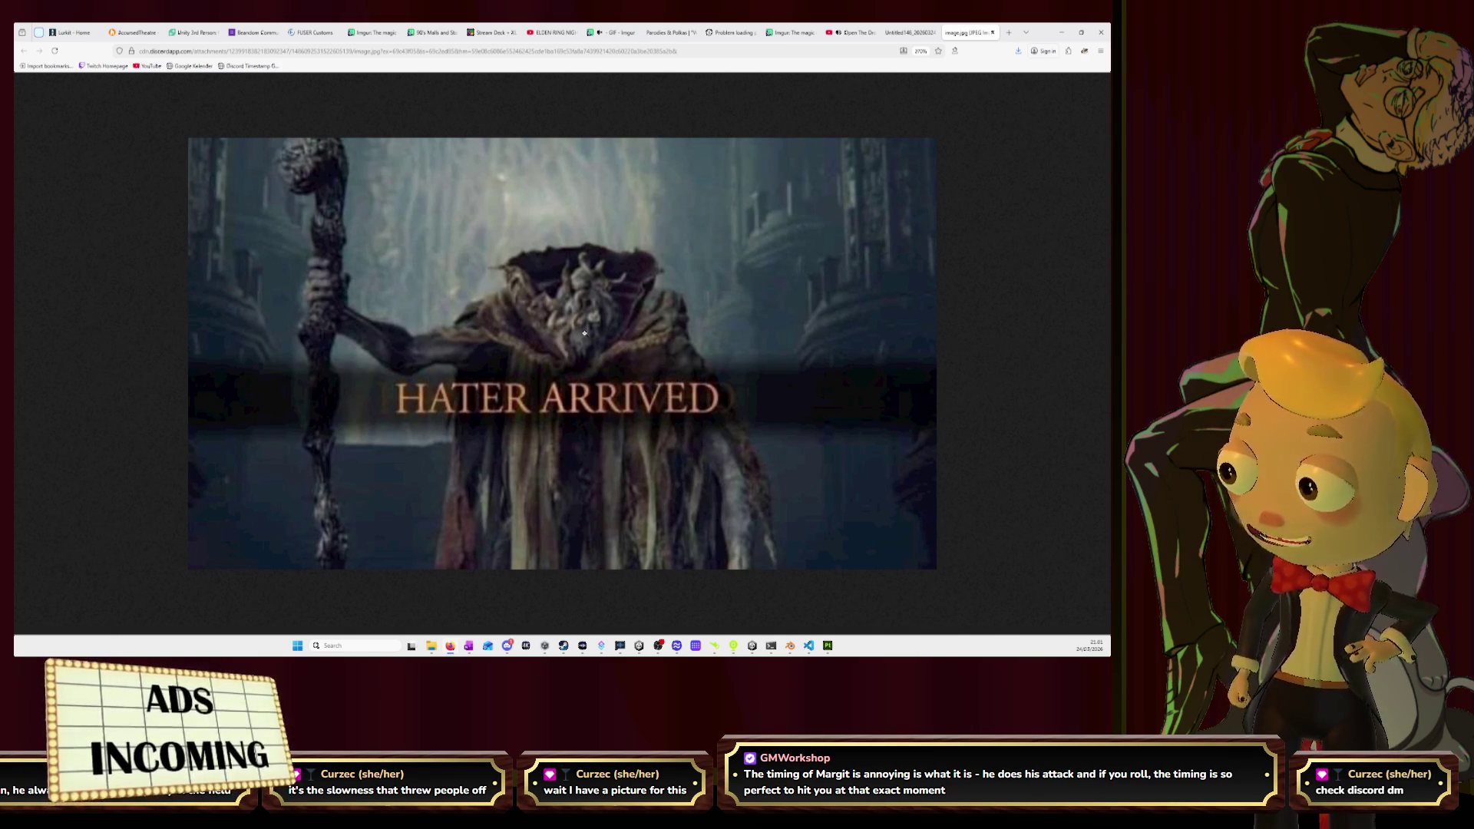
left_click(1063, 33)
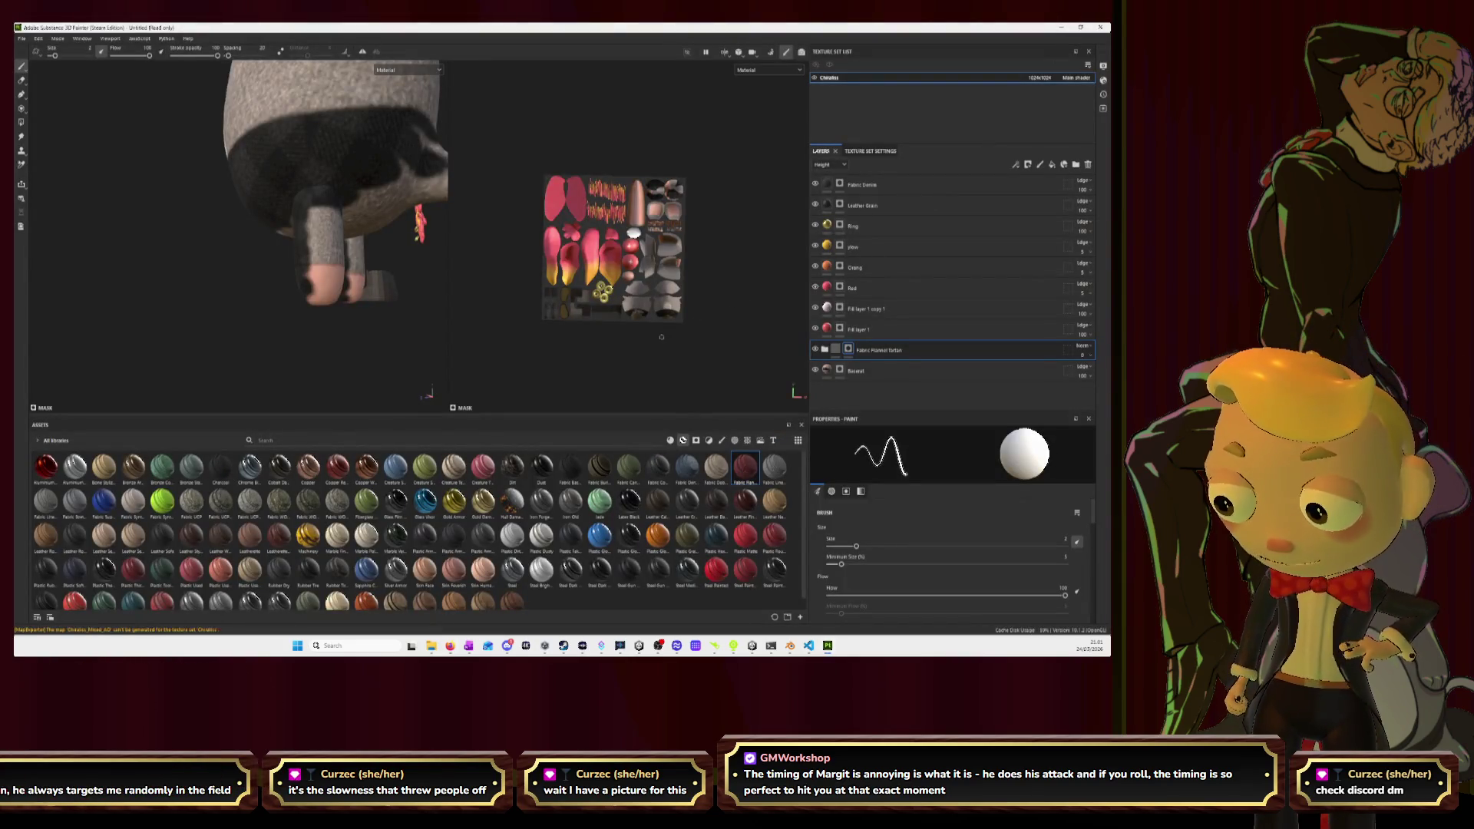
Paint the left leg, lower legs and underside near the tail base dark.
mouse_move(388, 286)
left_mouse_down("alt")
mouse_move(176, 315)
mouse_move(350, 268)
left_mouse_up("alt")
scroll(351, 267, "up", 3)
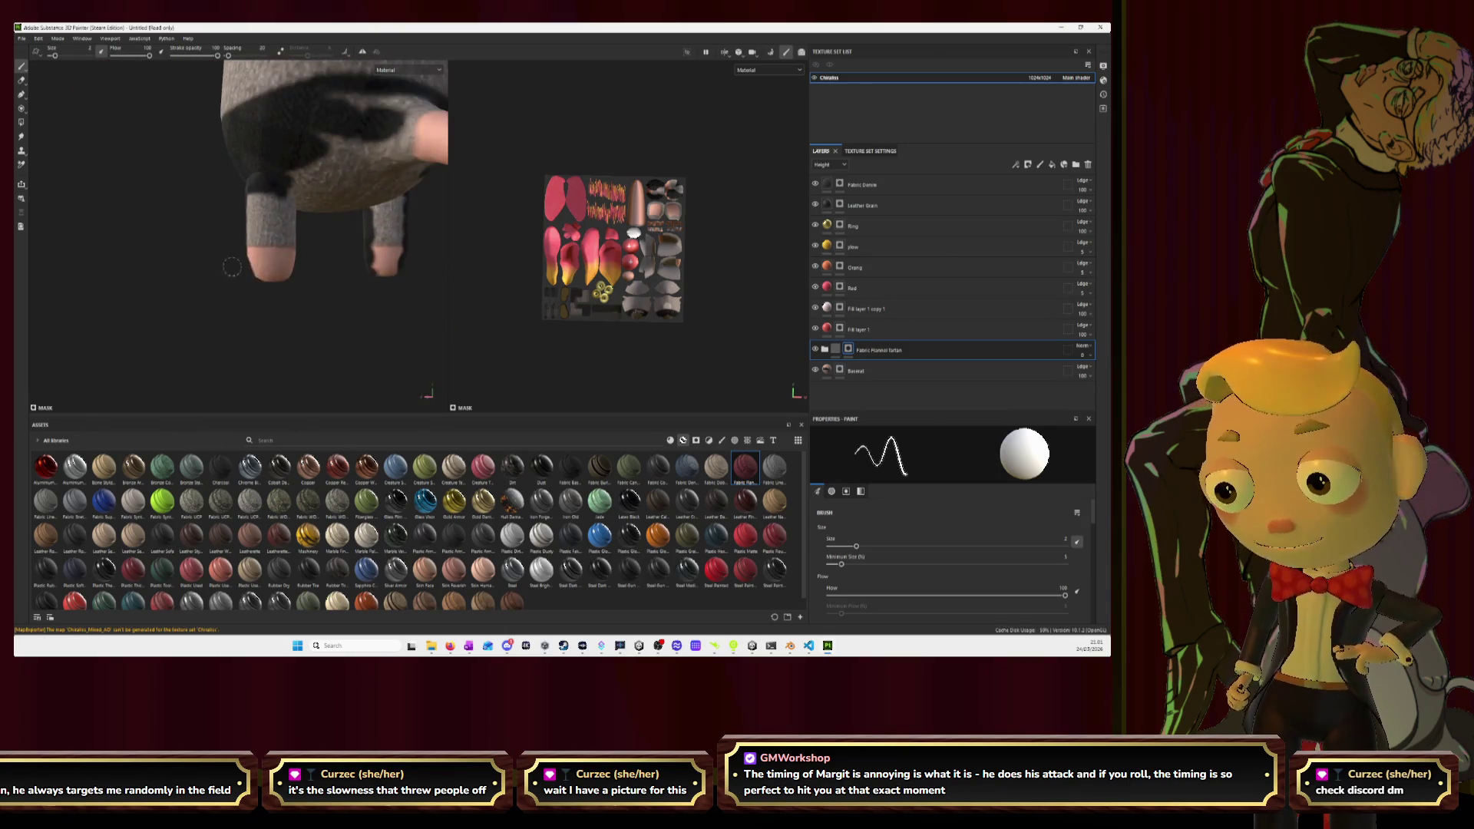
mouse_move(241, 266)
left_mouse_down()
mouse_move(231, 225)
mouse_move(290, 190)
mouse_move(276, 265)
mouse_move(253, 282)
left_mouse_up()
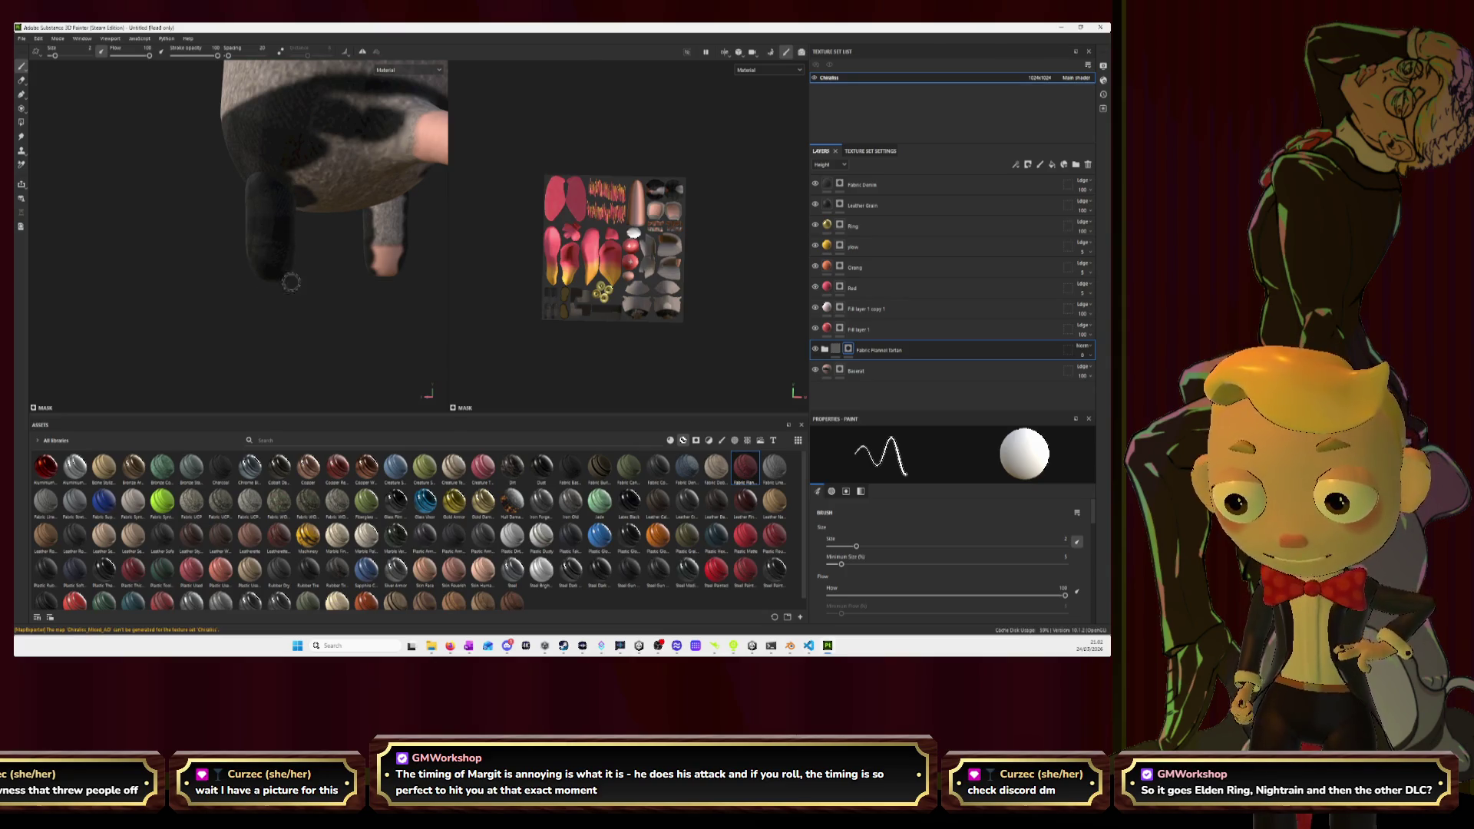
mouse_move(320, 296)
left_mouse_down("alt")
mouse_move(184, 240)
mouse_move(322, 232)
left_mouse_up("alt")
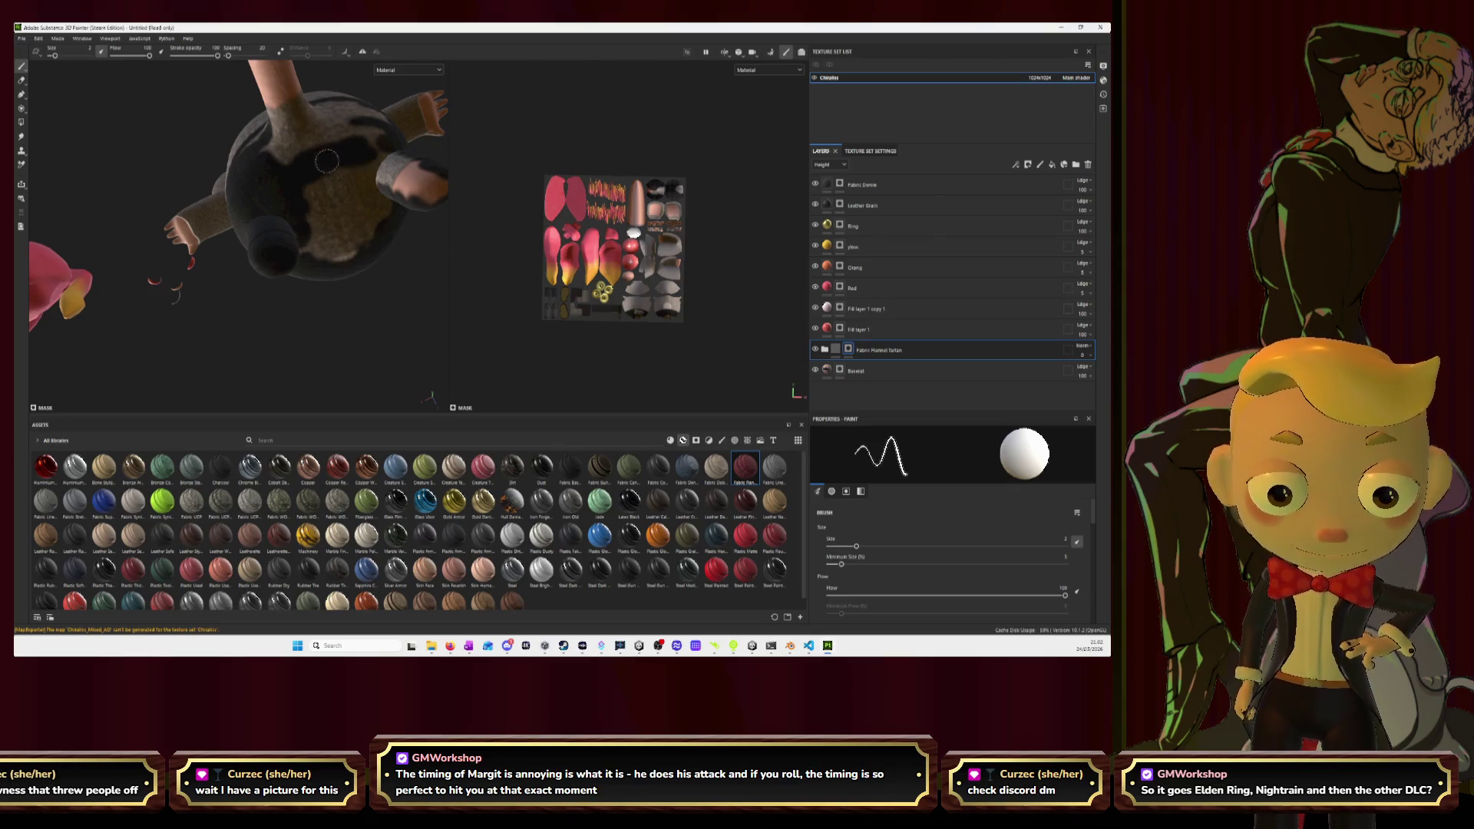
left_click_drag(356, 184, 334, 253)
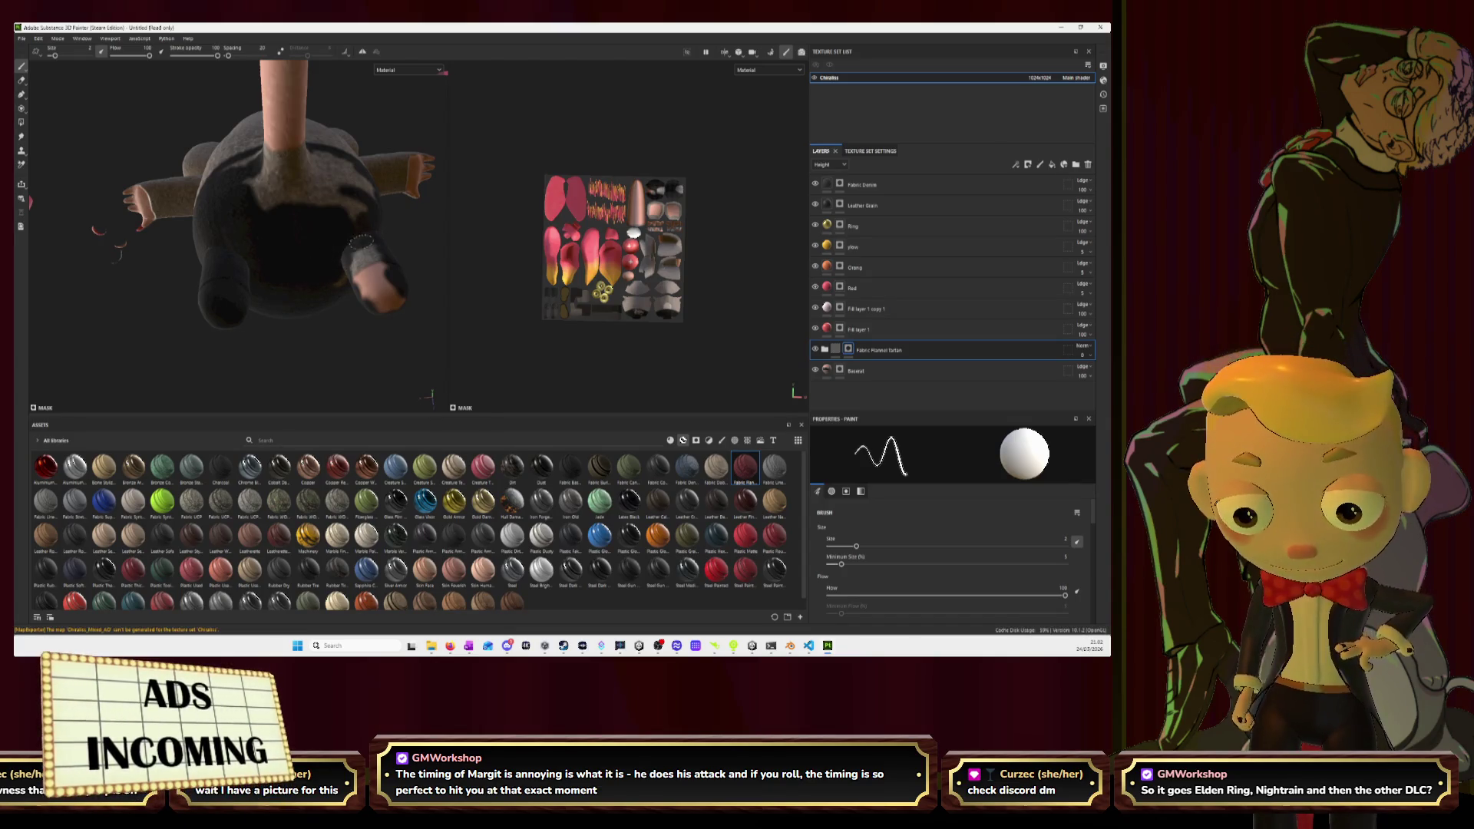
left_click_drag(345, 261, 376, 285)
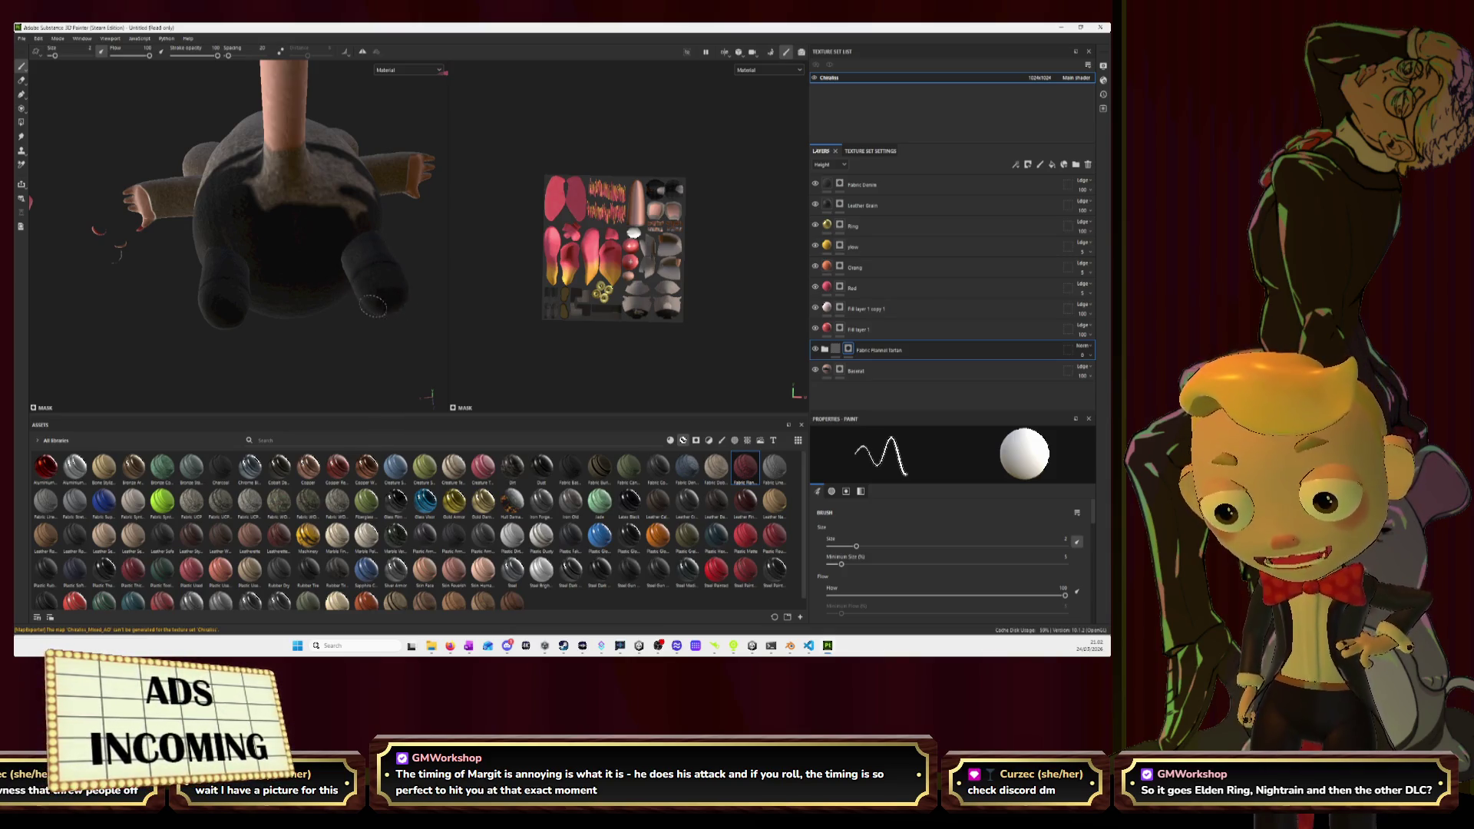
mouse_move(352, 244)
left_mouse_down("alt")
mouse_move(335, 268)
mouse_move(353, 230)
left_mouse_up("alt")
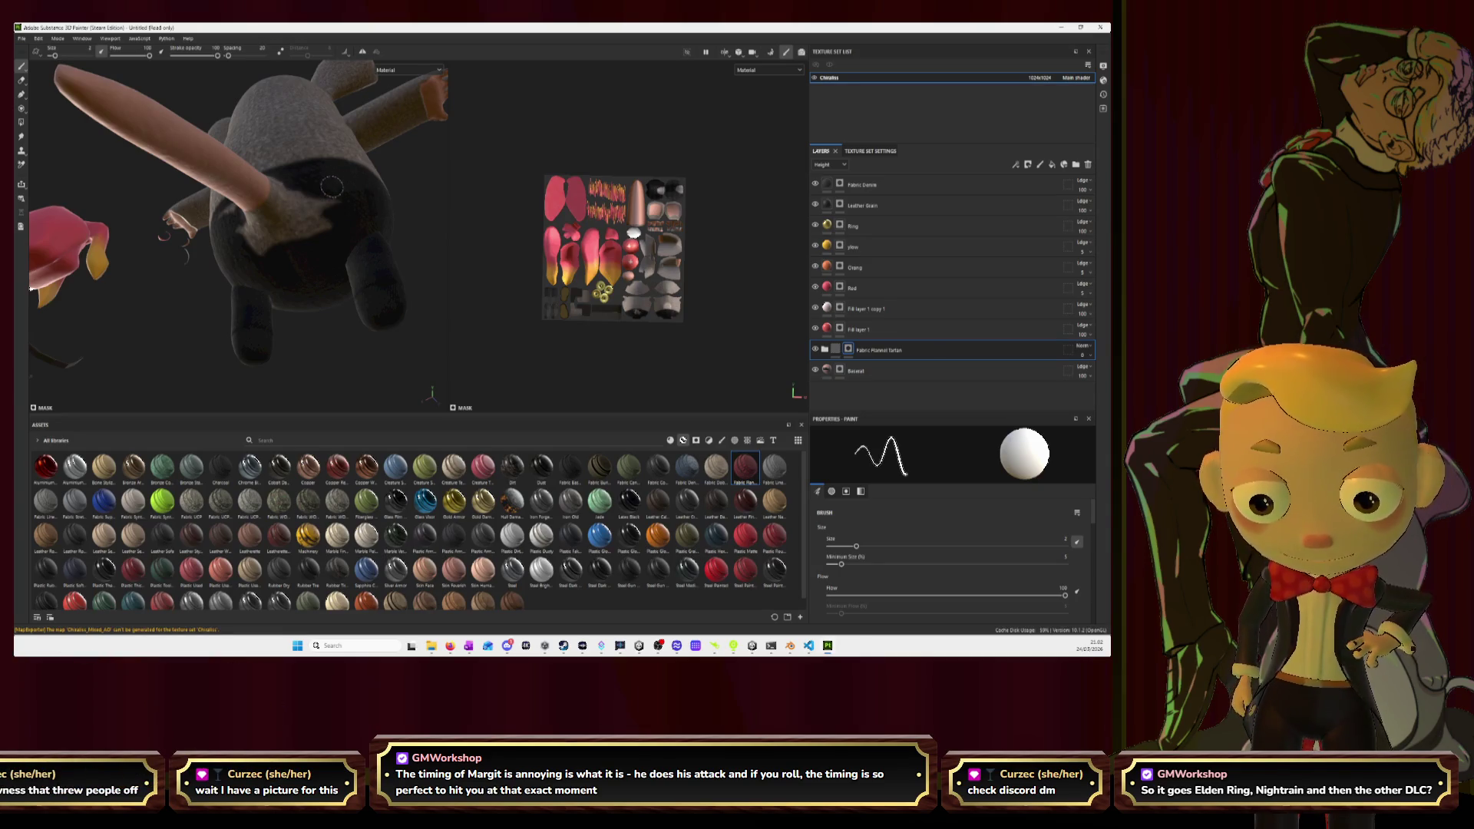
mouse_move(341, 202)
left_mouse_down()
mouse_move(284, 242)
mouse_move(237, 238)
mouse_move(261, 247)
mouse_move(252, 232)
mouse_move(286, 231)
mouse_move(297, 192)
left_mouse_up()
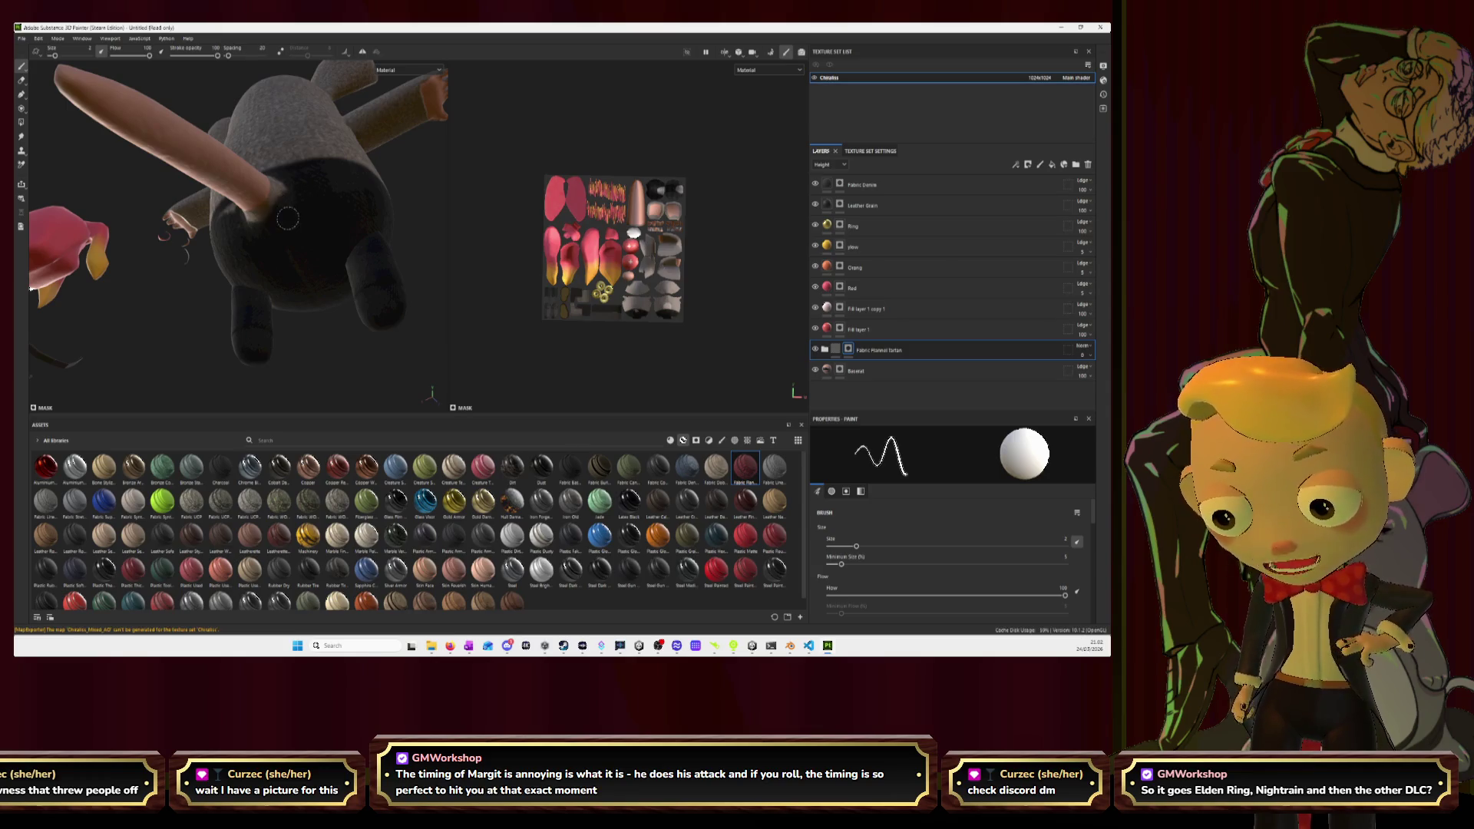
mouse_move(299, 261)
left_mouse_down("alt")
mouse_move(407, 251)
mouse_move(361, 277)
mouse_move(338, 268)
left_mouse_up("alt")
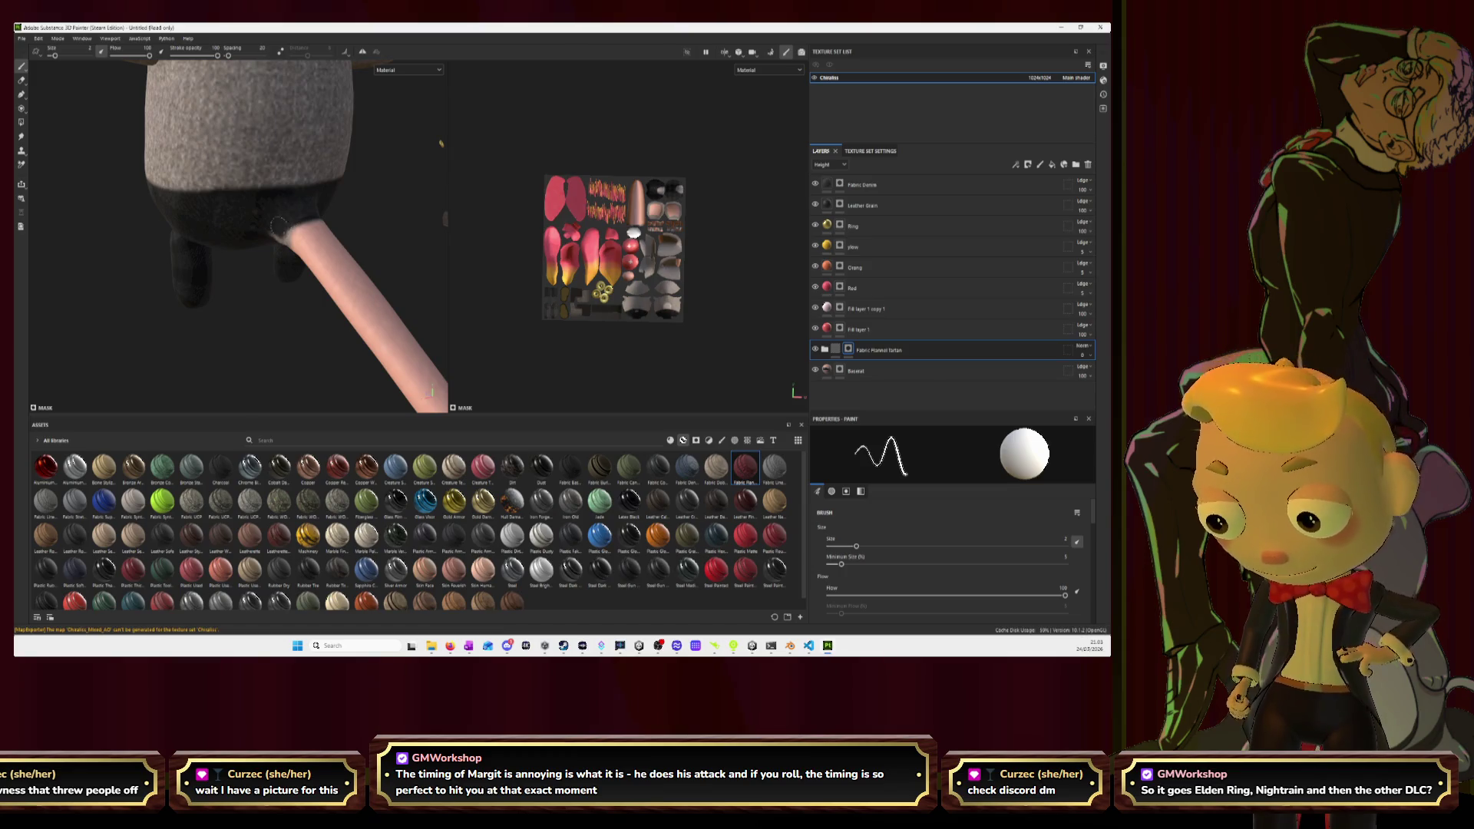
Darken the seam where the pink tail joins the dark lower body.
left_click_drag(272, 227, 291, 224, "alt")
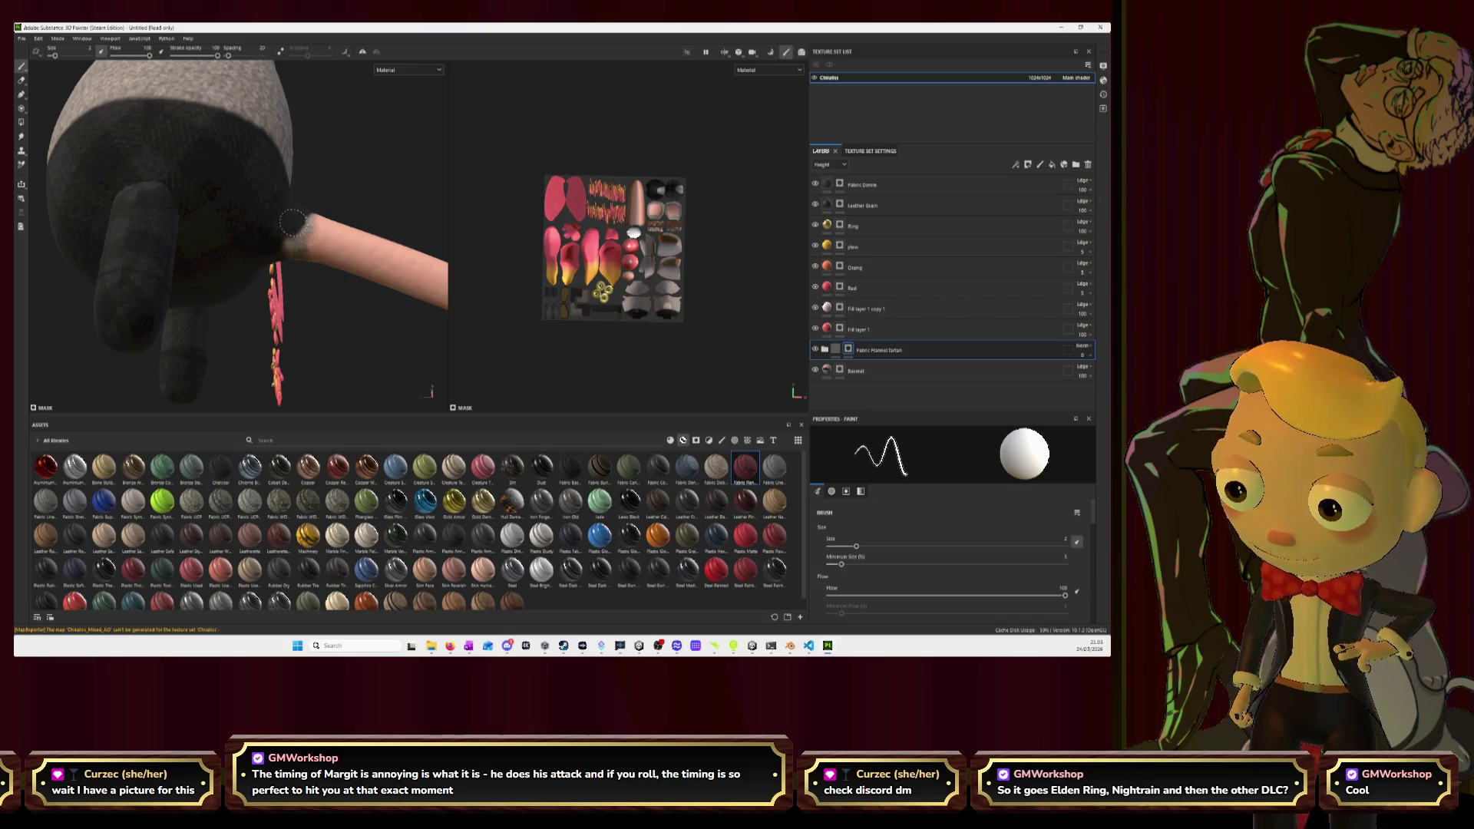
mouse_move(297, 224)
left_mouse_down()
mouse_move(290, 242)
mouse_move(313, 215)
mouse_move(281, 244)
mouse_move(330, 275)
left_mouse_up()
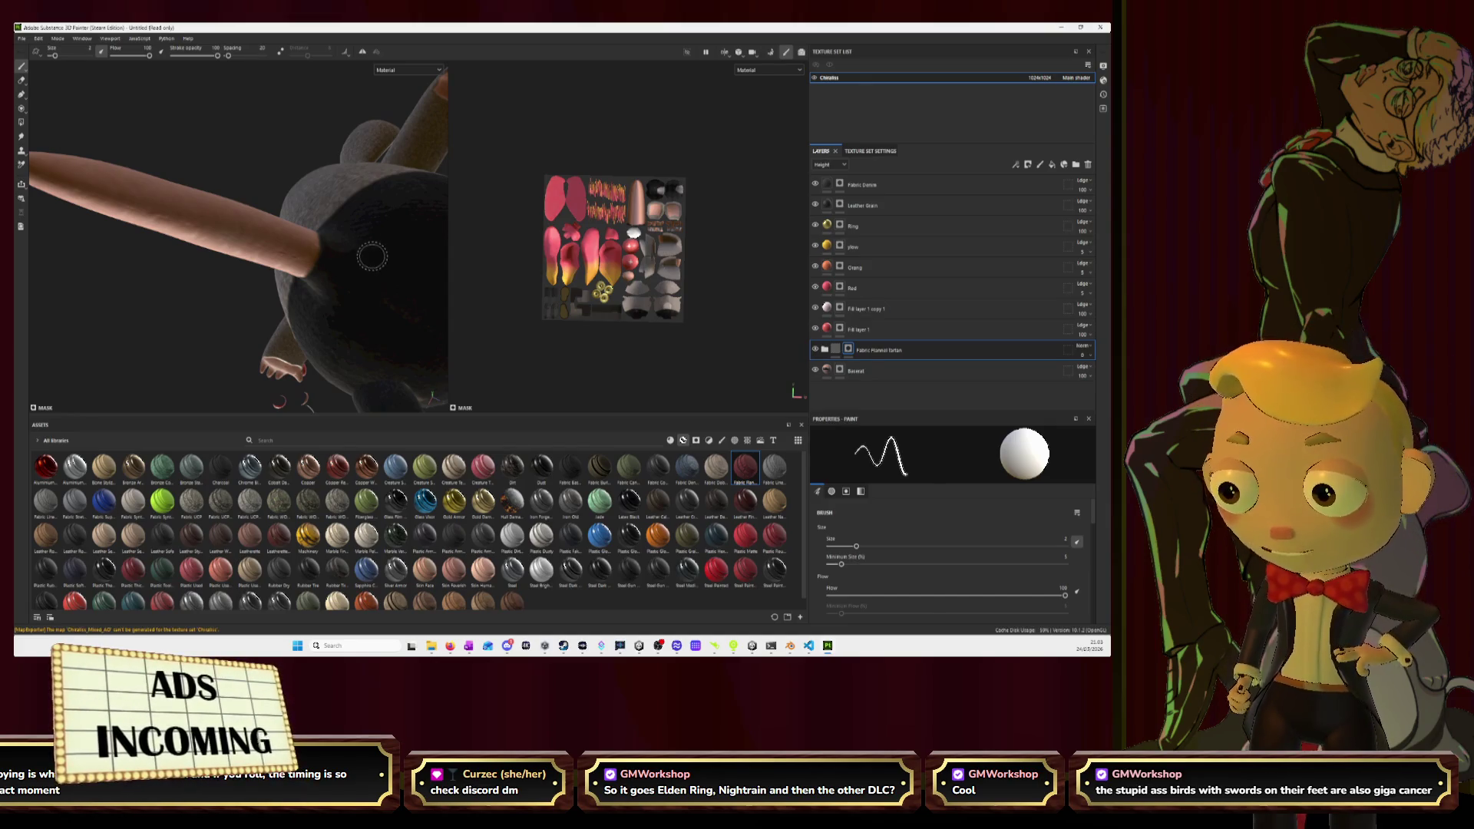
mouse_move(350, 233)
left_mouse_down("alt")
mouse_move(330, 253)
mouse_move(287, 240)
mouse_move(319, 222)
mouse_move(181, 240)
mouse_move(238, 242)
left_mouse_up("alt")
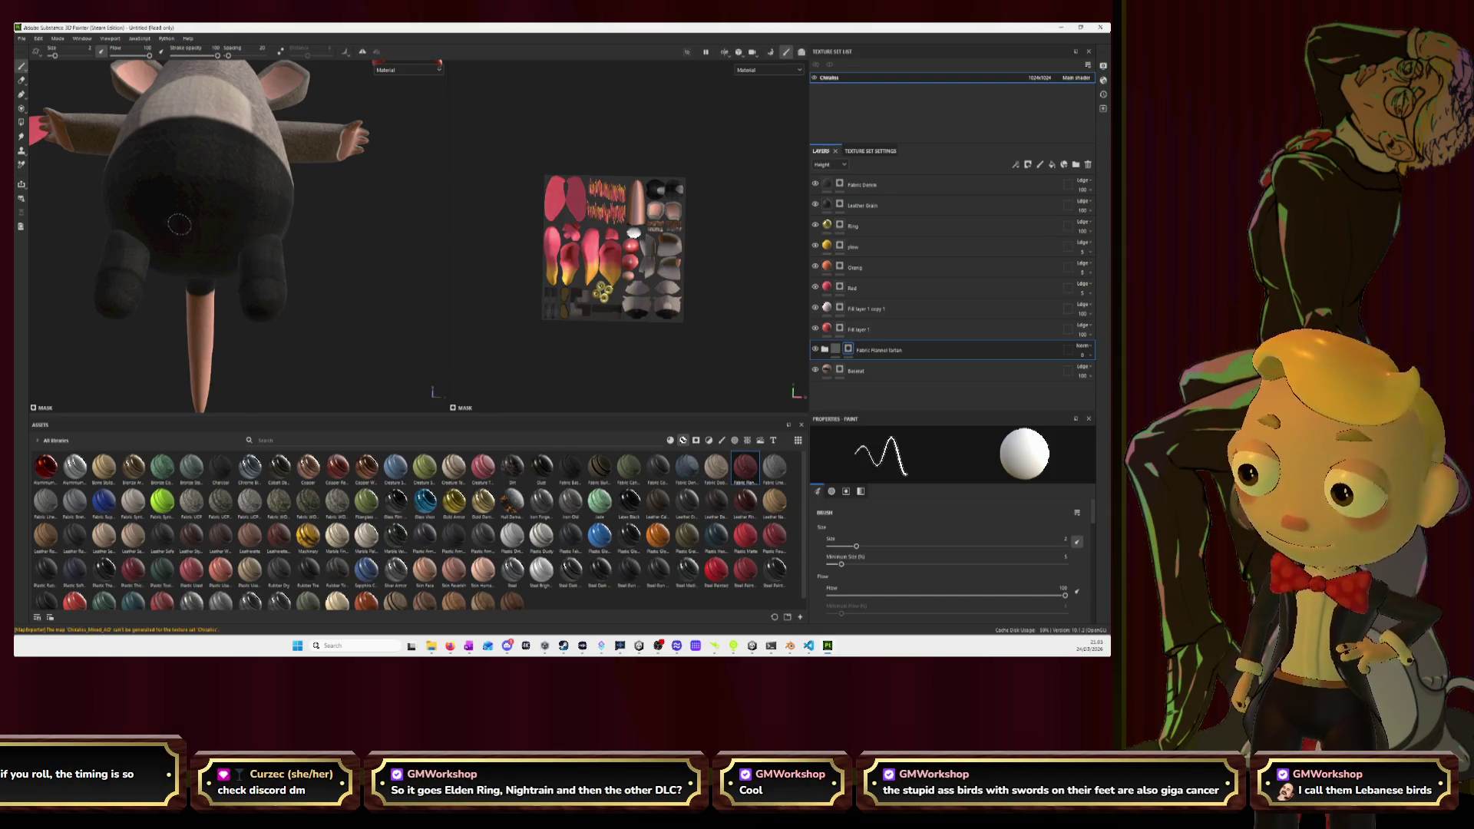
Orbit and zoom around the lower body to inspect the solid dark shorts.
mouse_move(228, 210)
left_mouse_down("alt")
mouse_move(254, 218)
mouse_move(230, 224)
mouse_move(358, 185)
left_mouse_up("alt")
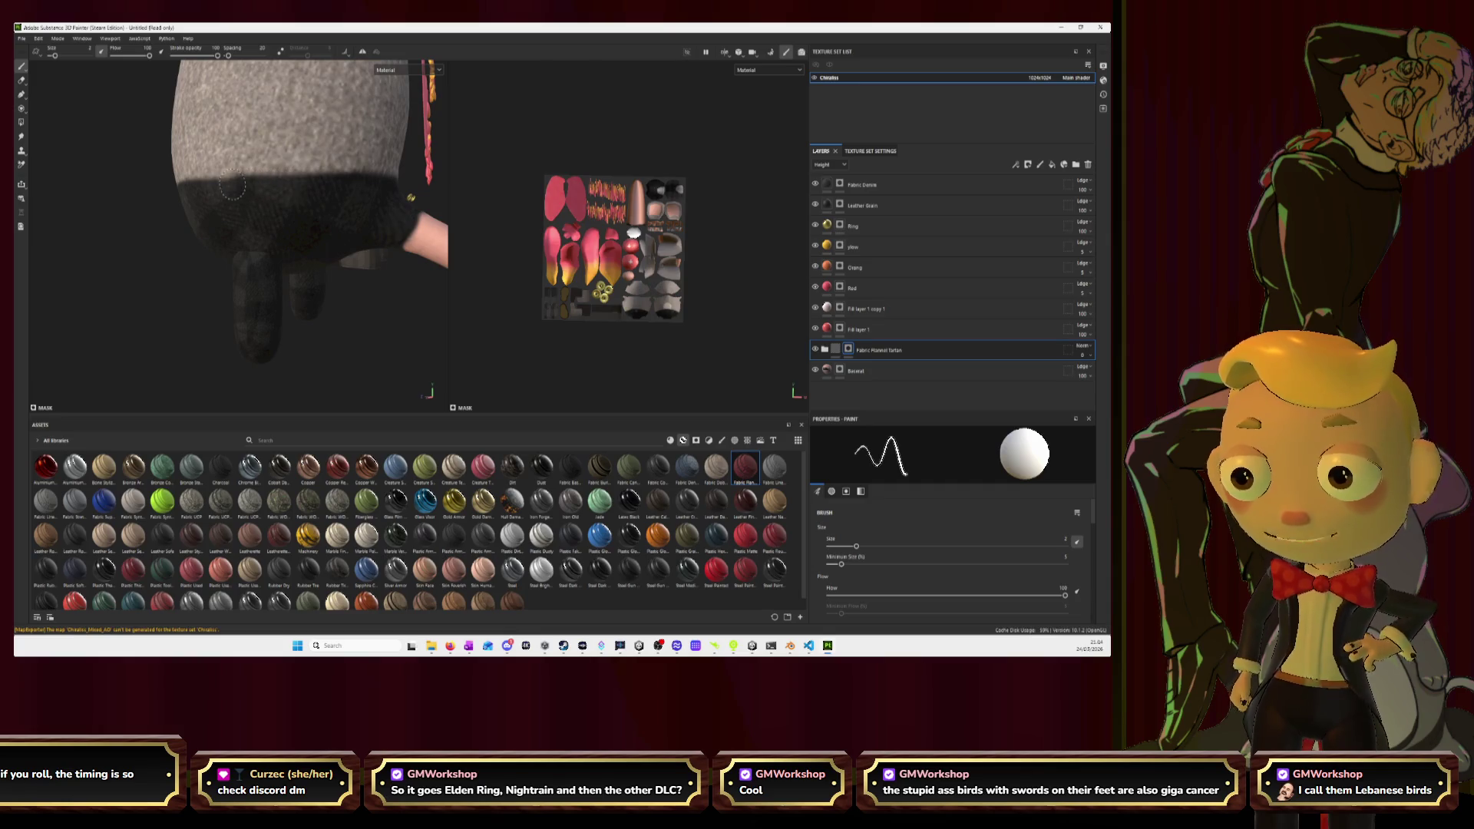
middle_click_drag(180, 192, 331, 214, "alt")
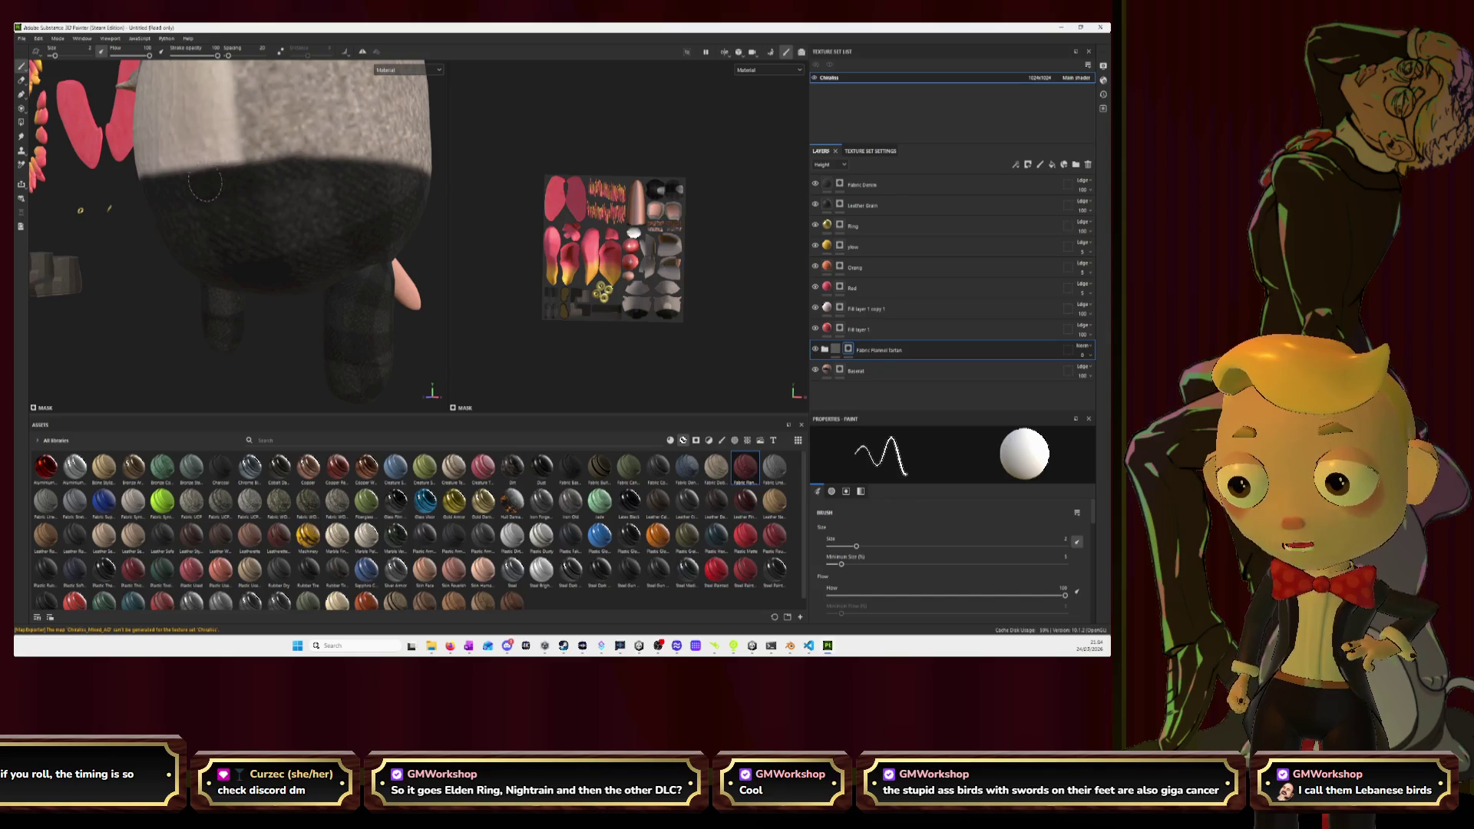
left_click_drag(172, 189, 261, 189, "alt")
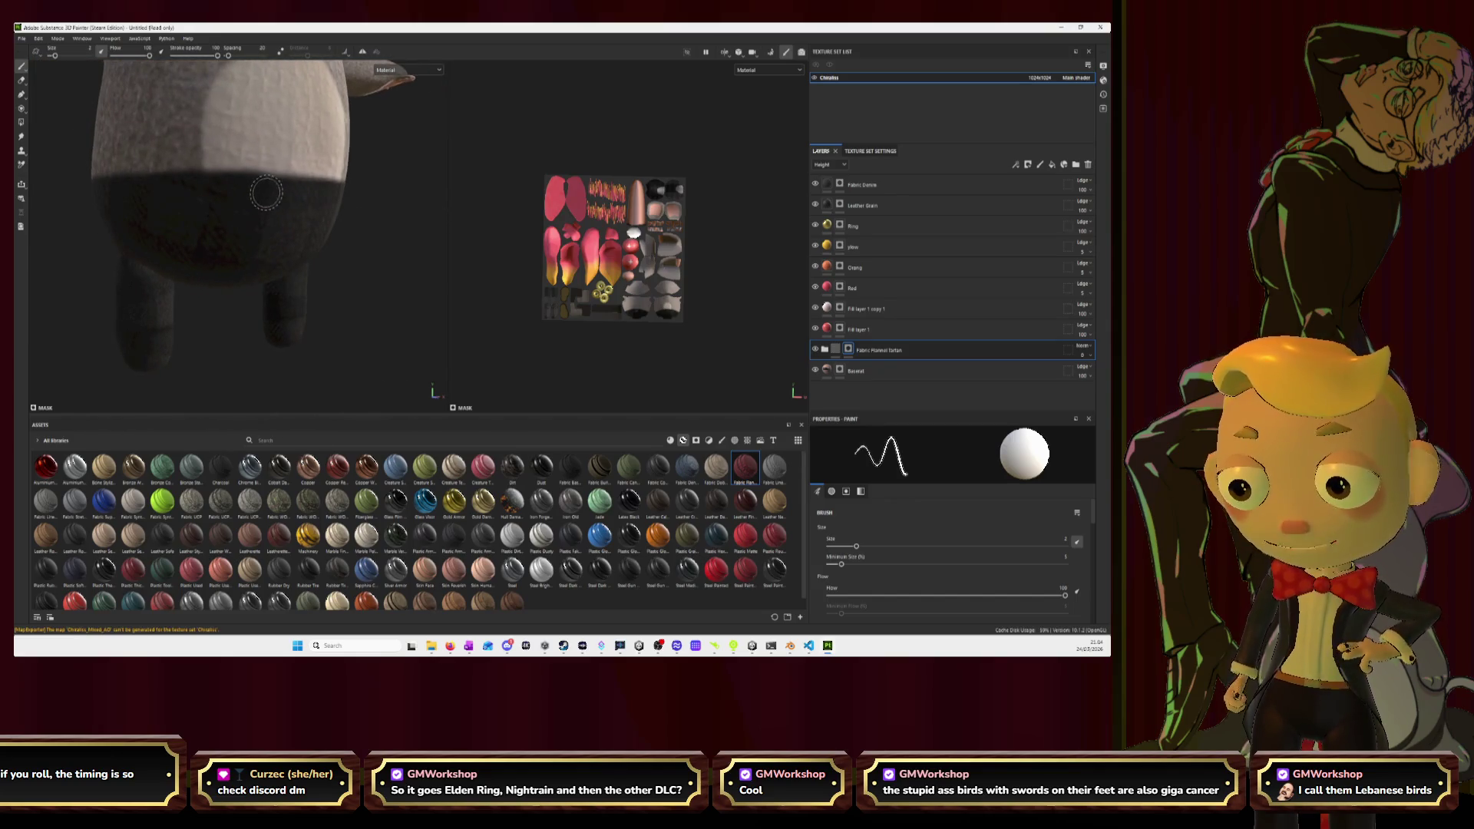
mouse_move(220, 234)
left_mouse_down("alt")
mouse_move(119, 215)
mouse_move(192, 196)
left_mouse_up("alt")
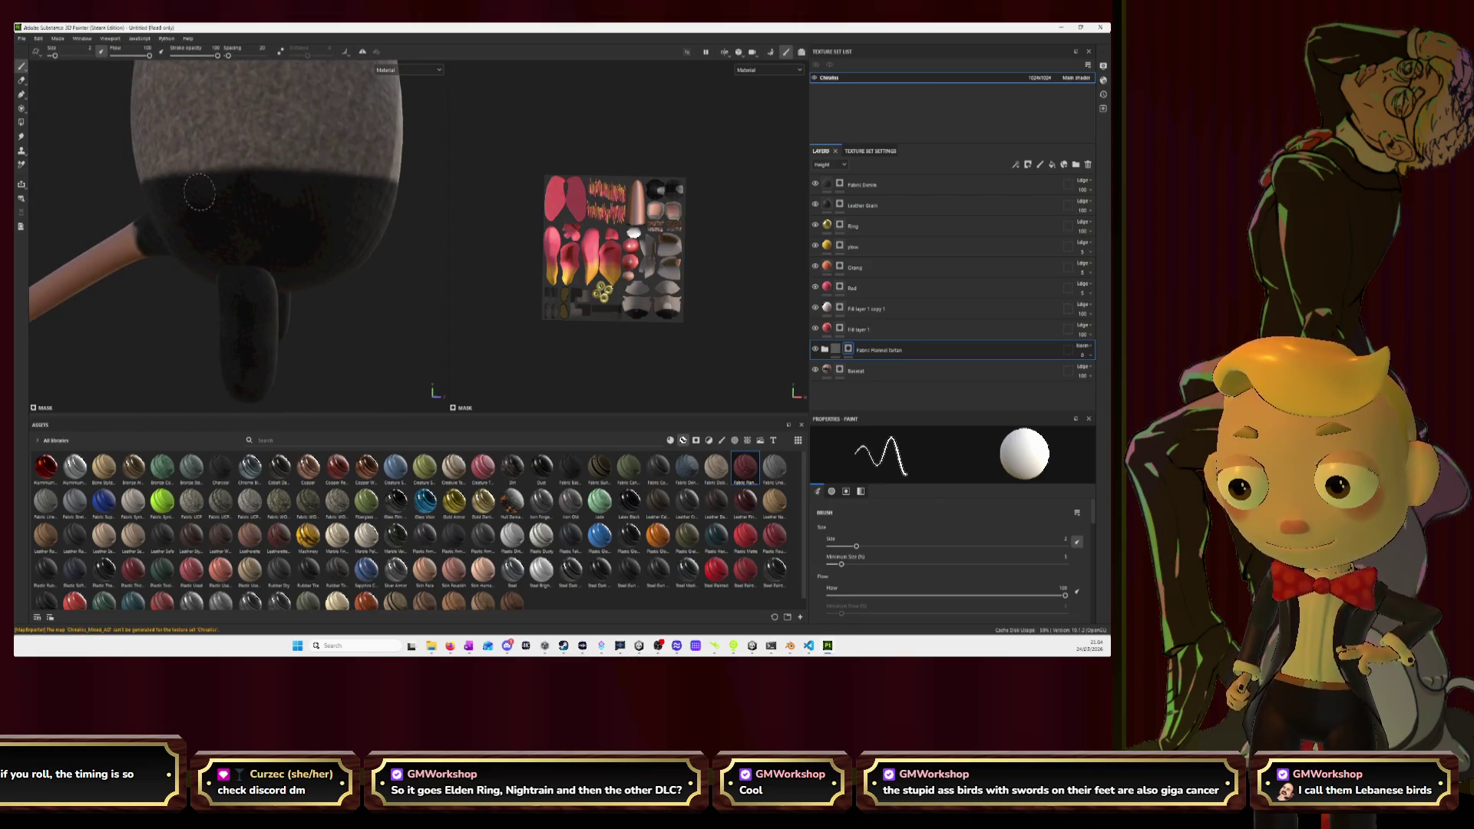
mouse_move(182, 230)
left_mouse_down("alt")
mouse_move(212, 231)
mouse_move(230, 255)
mouse_move(307, 249)
left_mouse_up("alt")
scroll(211, 230, "down", 5)
scroll(239, 205, "up", 3)
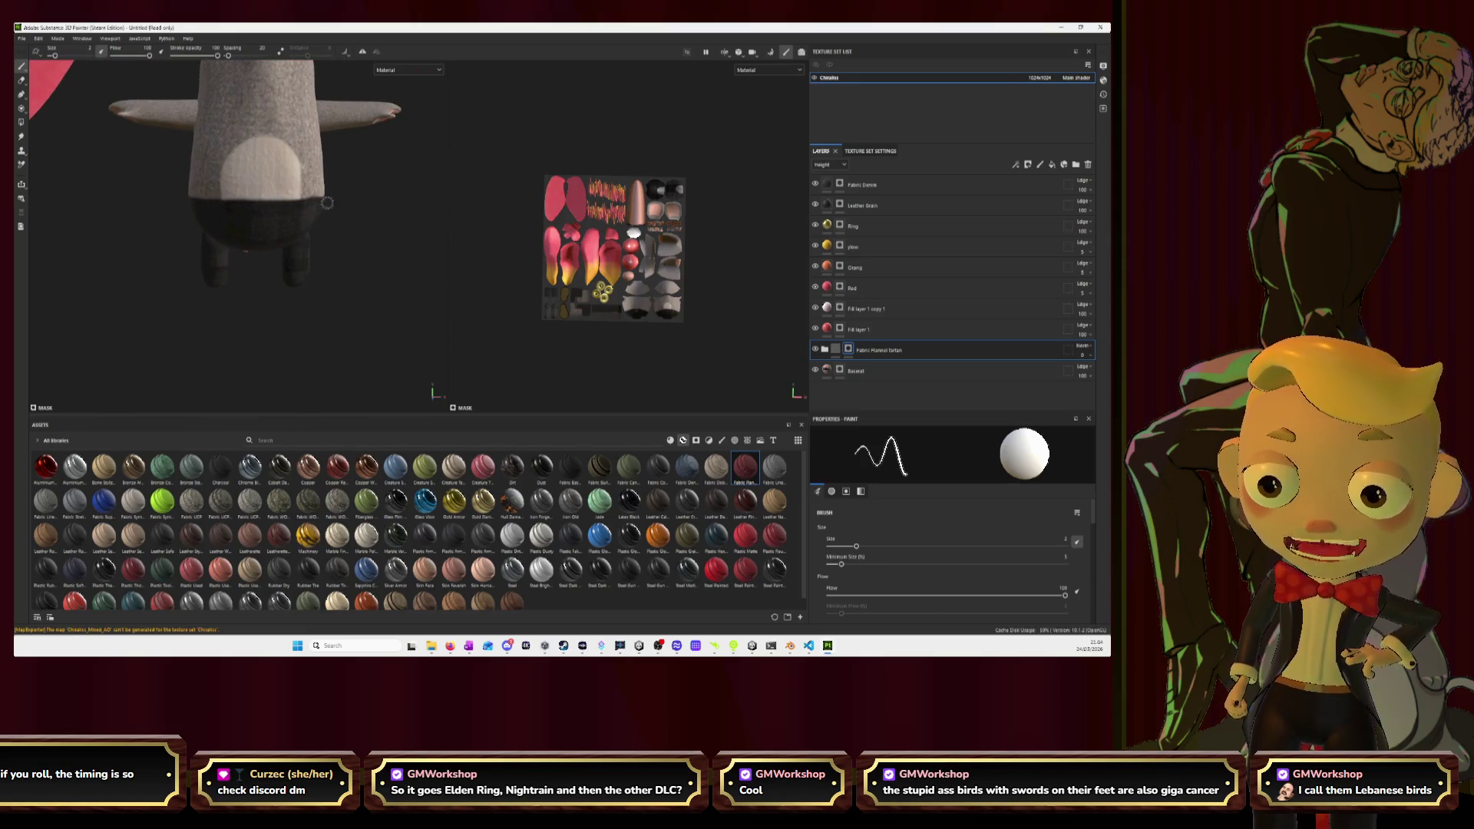
mouse_move(267, 298)
left_mouse_down("alt")
mouse_move(118, 287)
mouse_move(354, 276)
mouse_move(369, 290)
mouse_move(345, 312)
mouse_move(307, 307)
left_mouse_up("alt")
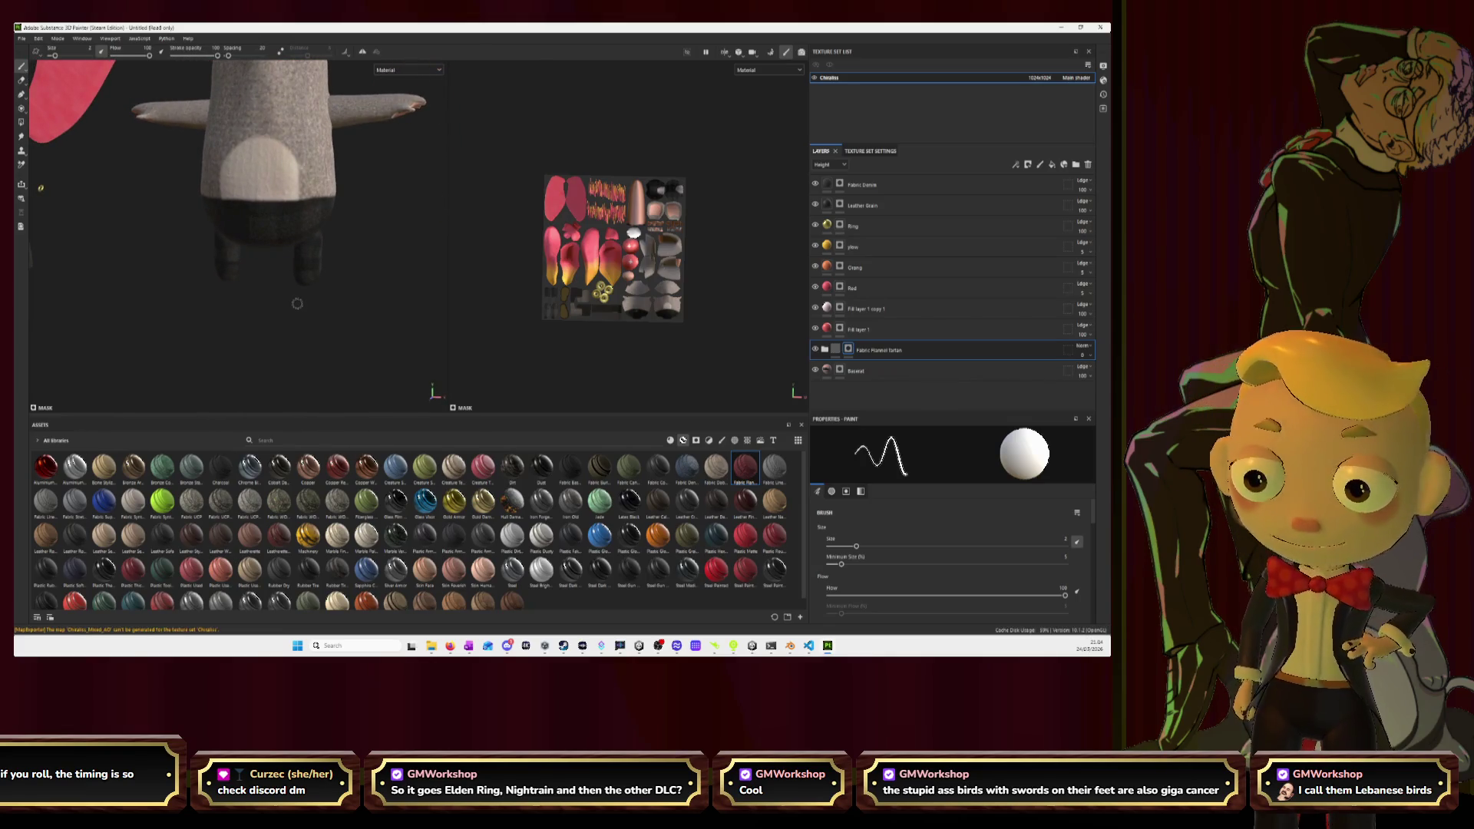
scroll(316, 208, "down", 5)
left_click_drag(276, 262, 312, 254, "alt")
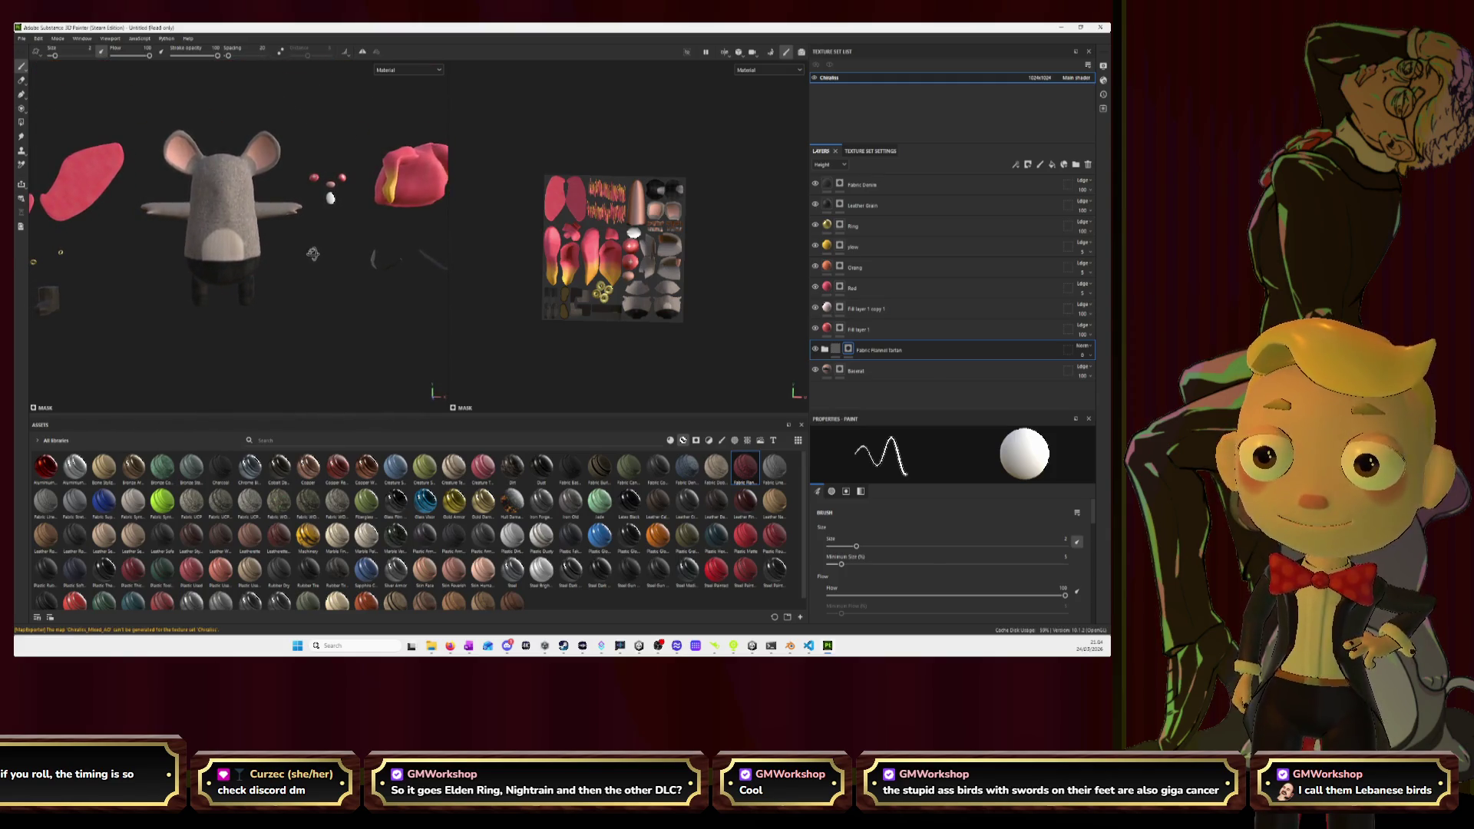
scroll(313, 254, "down", 5)
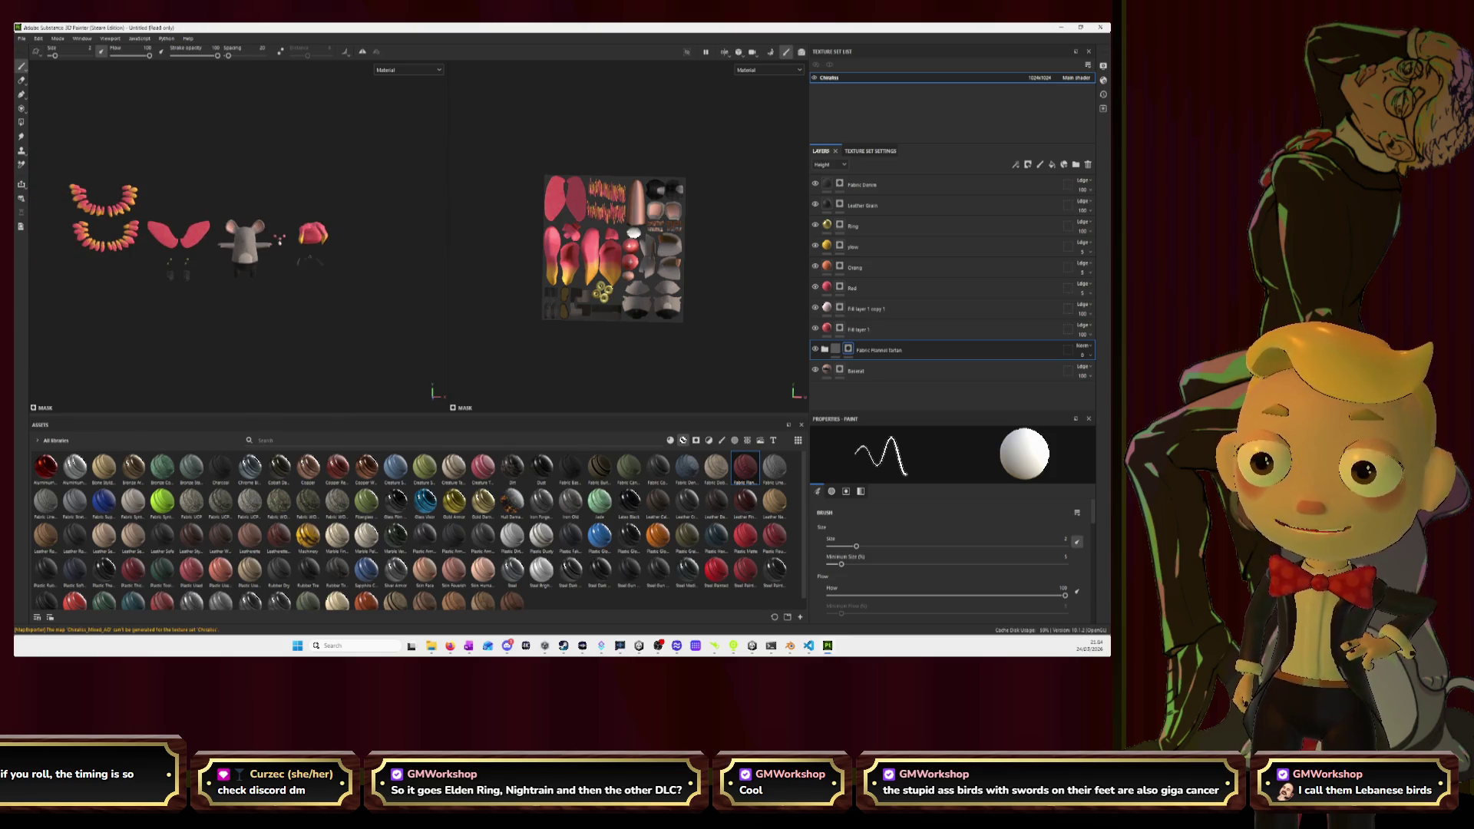
middle_click_drag(279, 266, 304, 278, "alt")
scroll(305, 250, "up", 3)
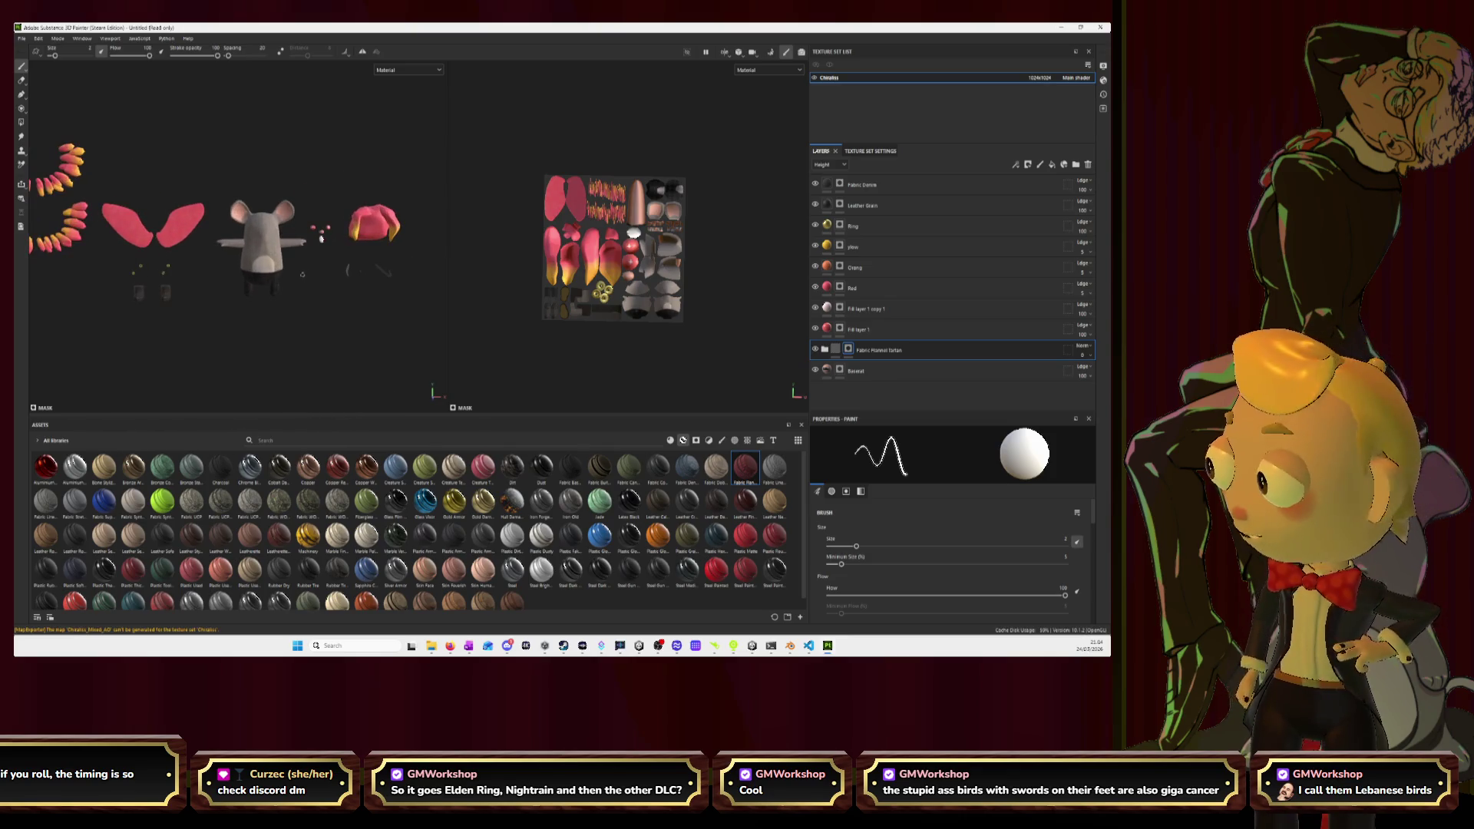
key("alt+Tab")
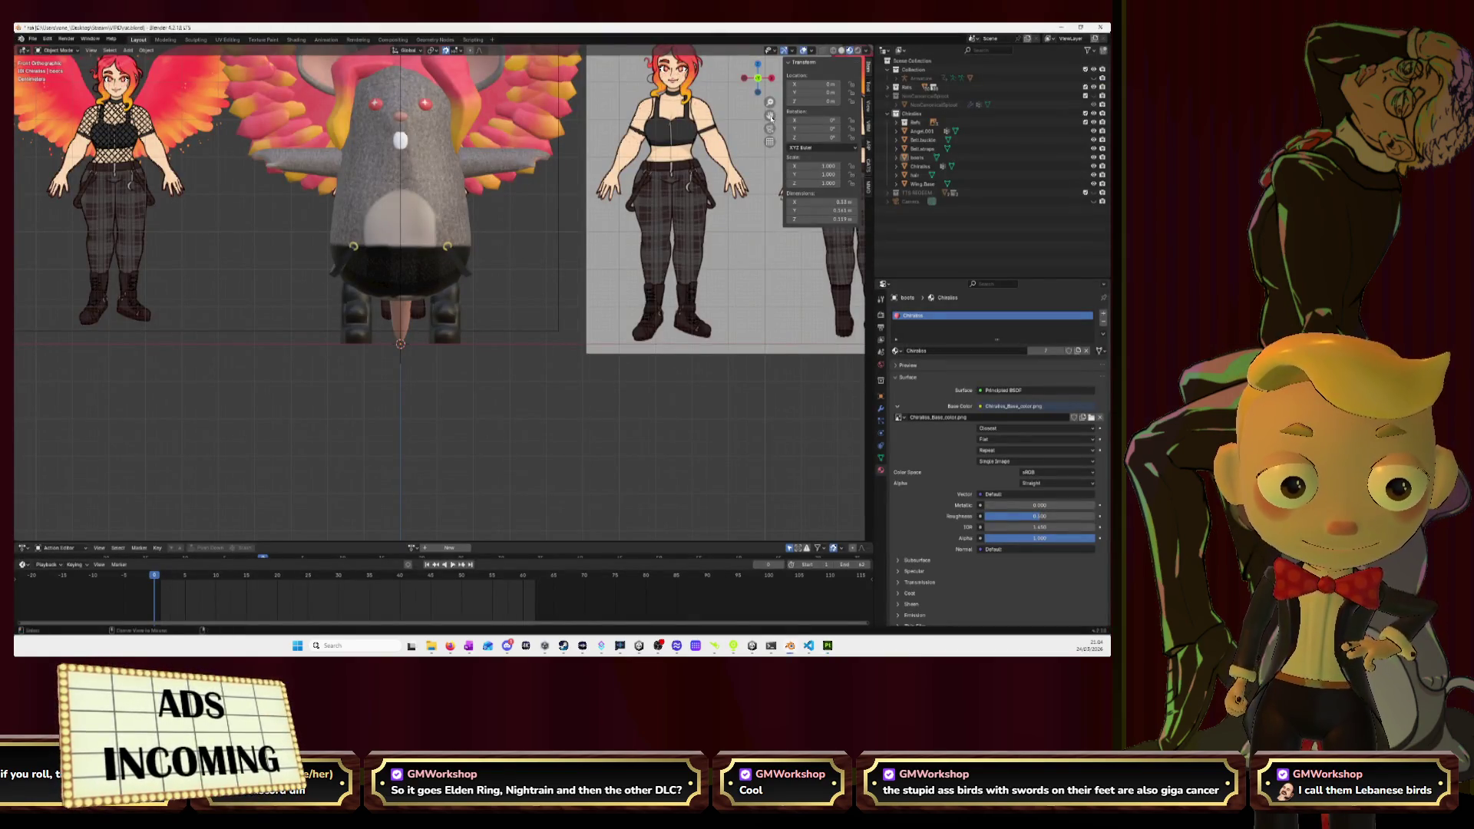
scroll(557, 186, "up", 2)
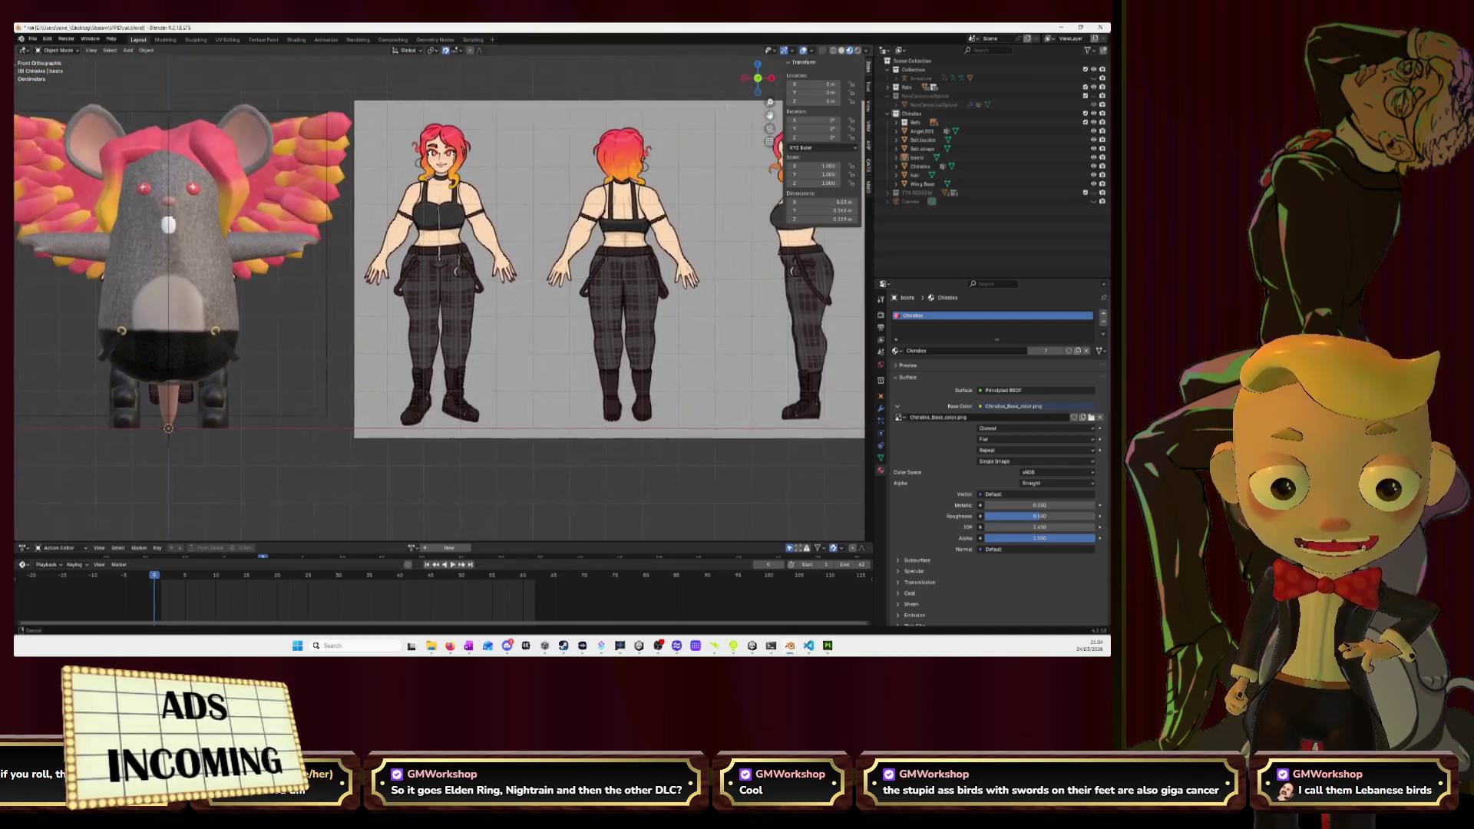
middle_click_drag(558, 185, 430, 207)
key("alt+Tab")
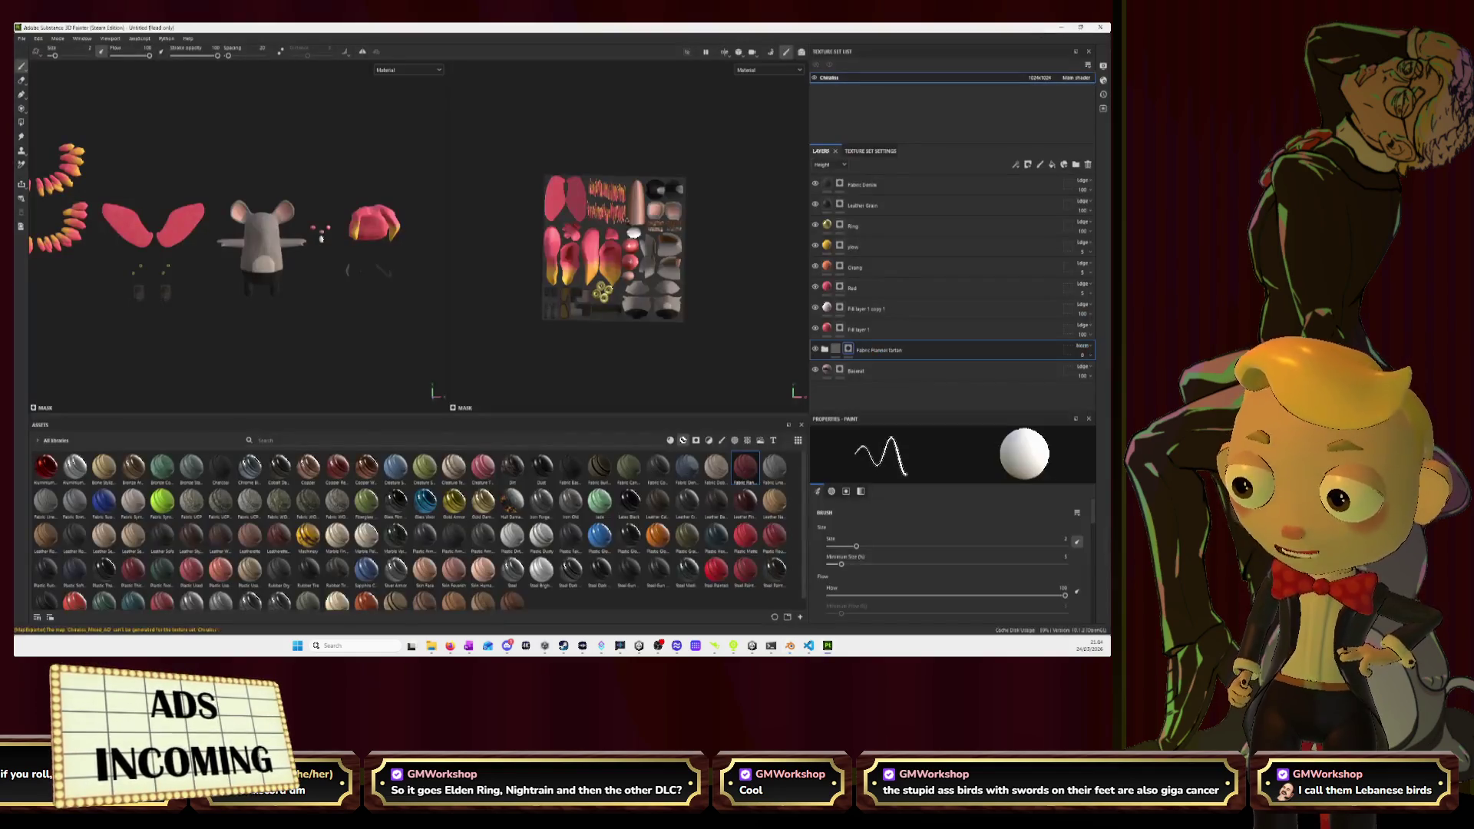
Target the Fabric Denim layer's mask for painting and set the brush size to 1.
scroll(321, 239, "up", 6)
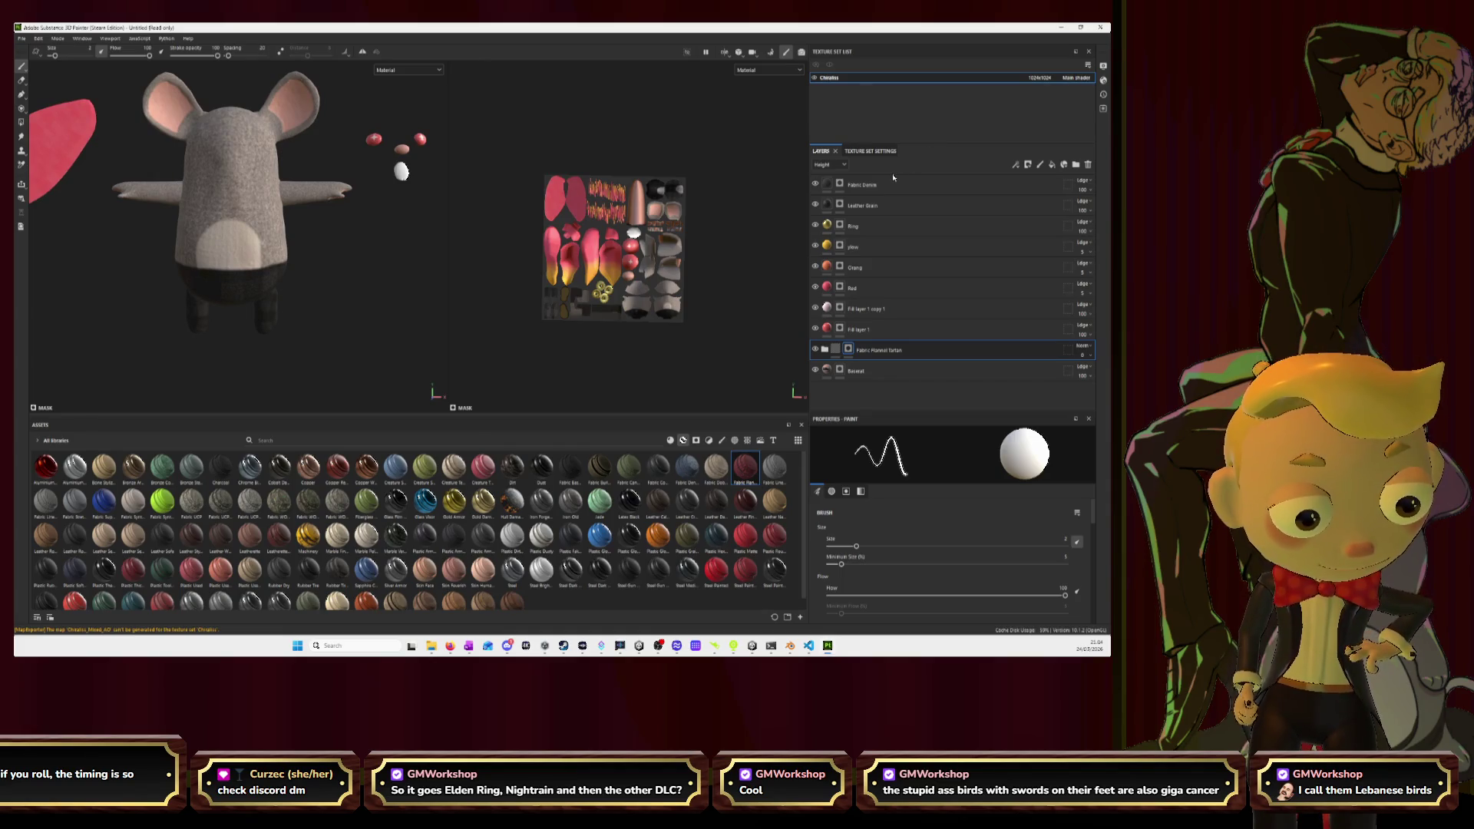
left_click(905, 184)
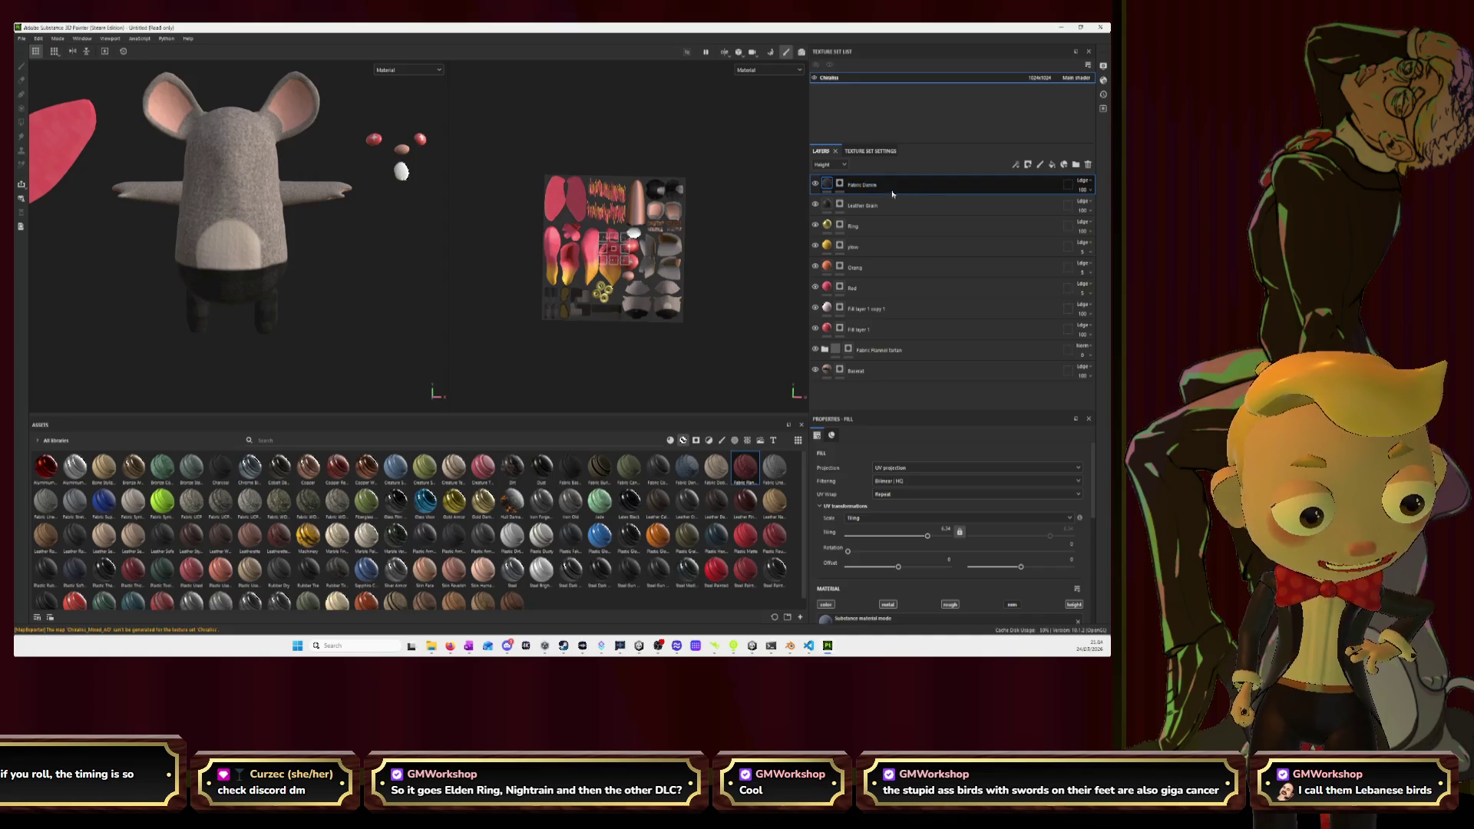
scroll(261, 195, "up", 5)
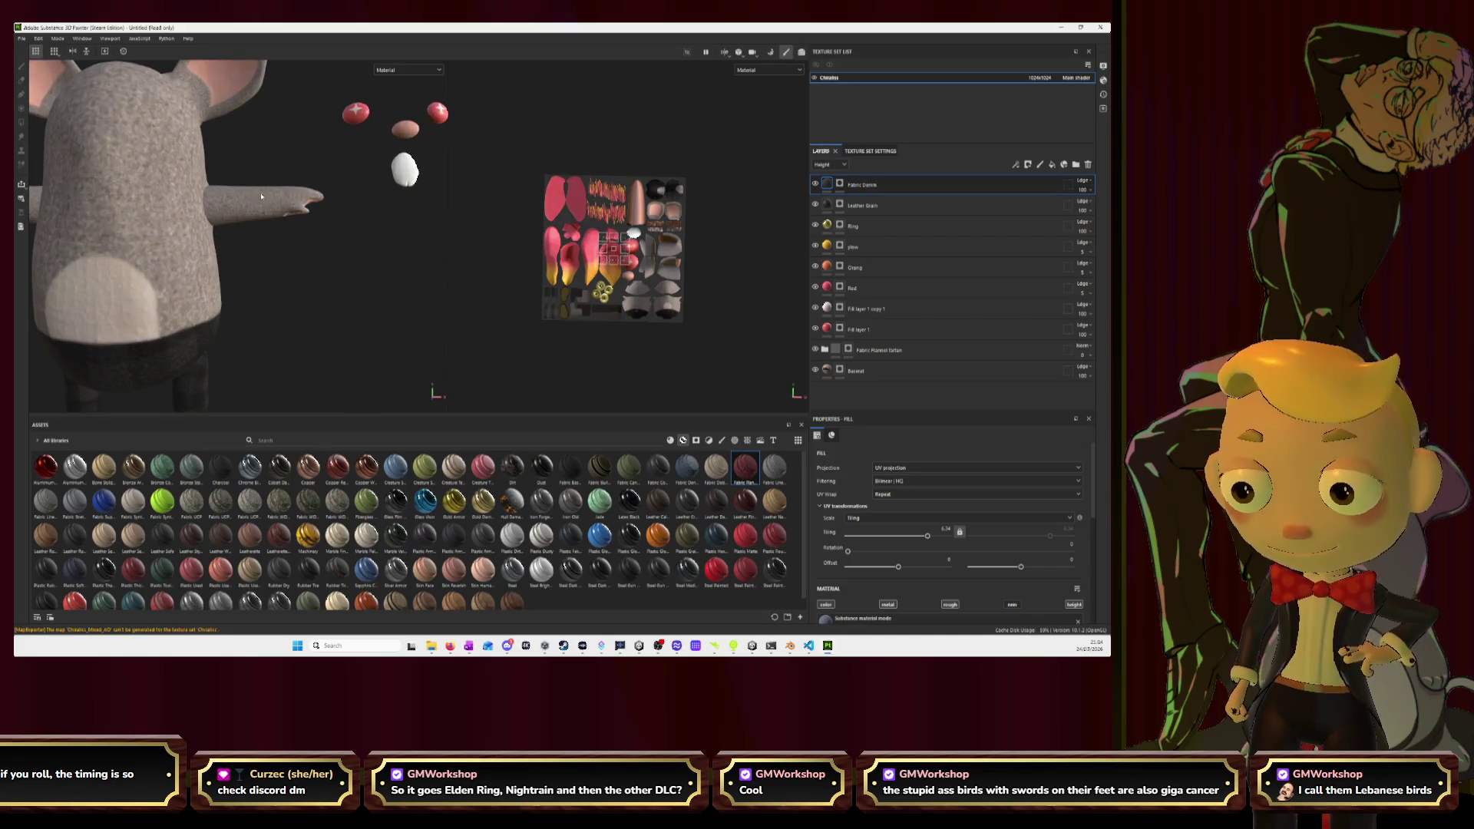
left_click(840, 184)
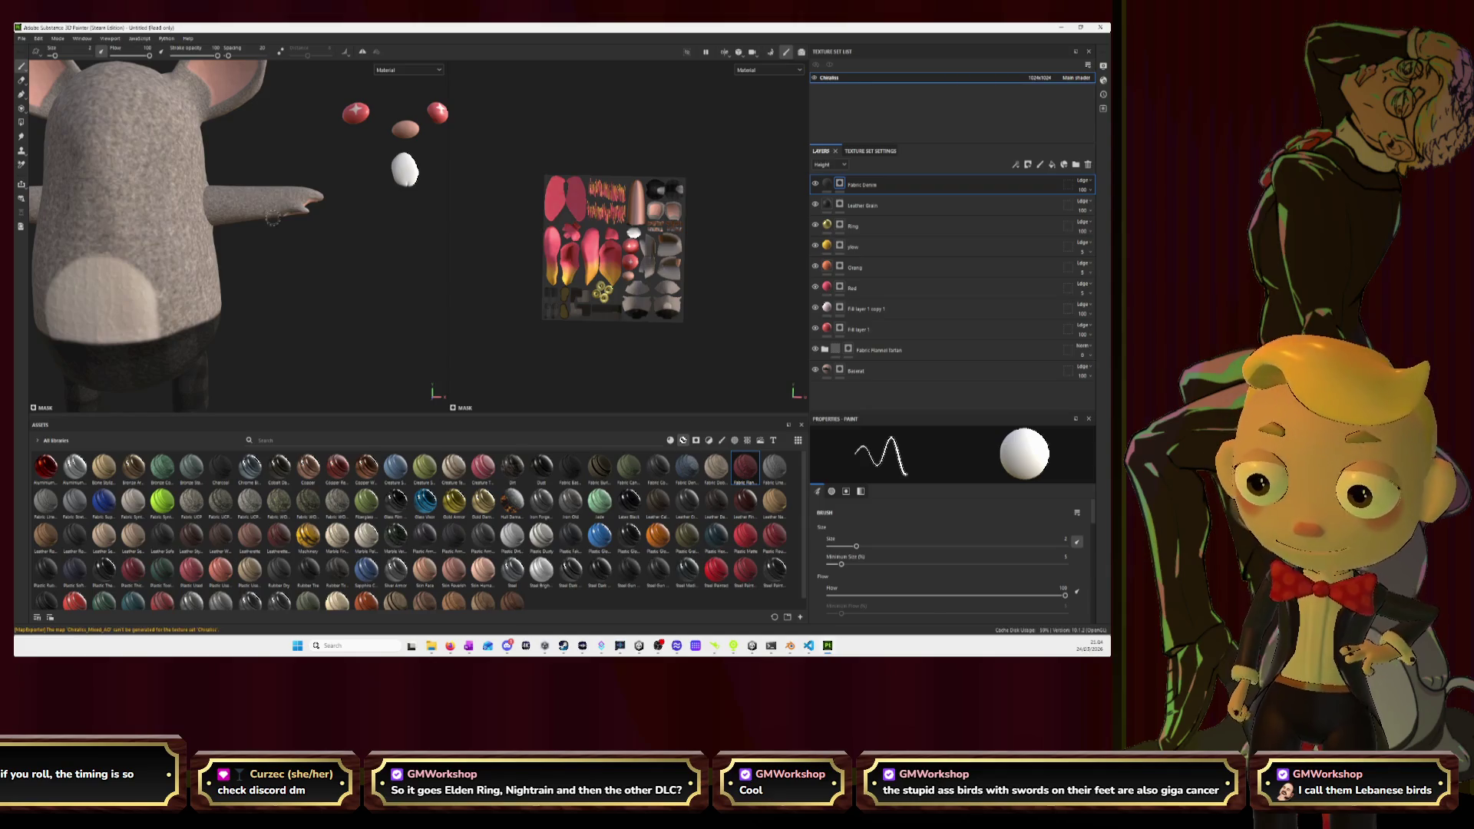
left_click_drag(275, 255, 412, 248, "alt")
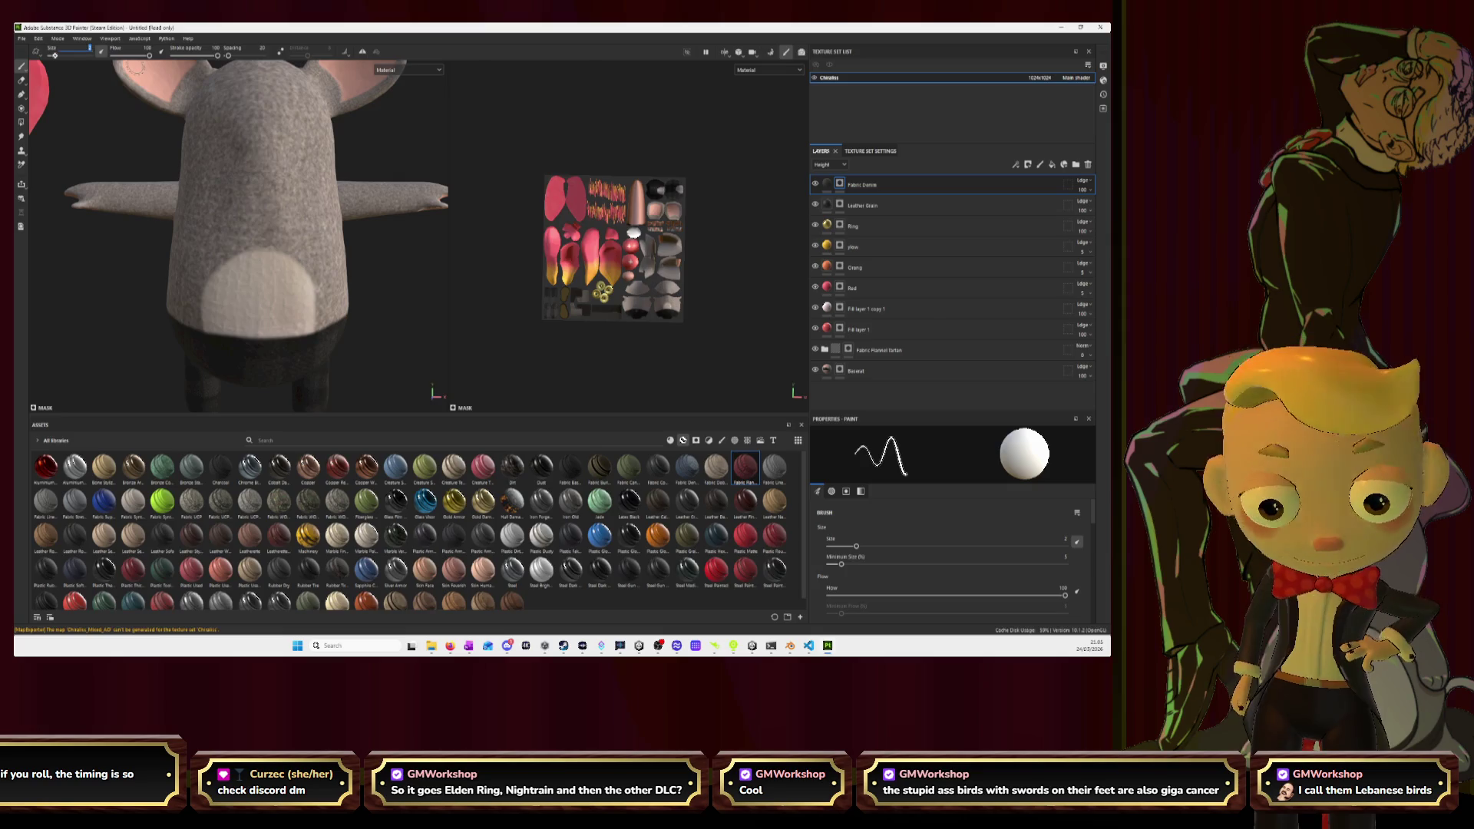
left_click_drag(55, 56, 53, 56)
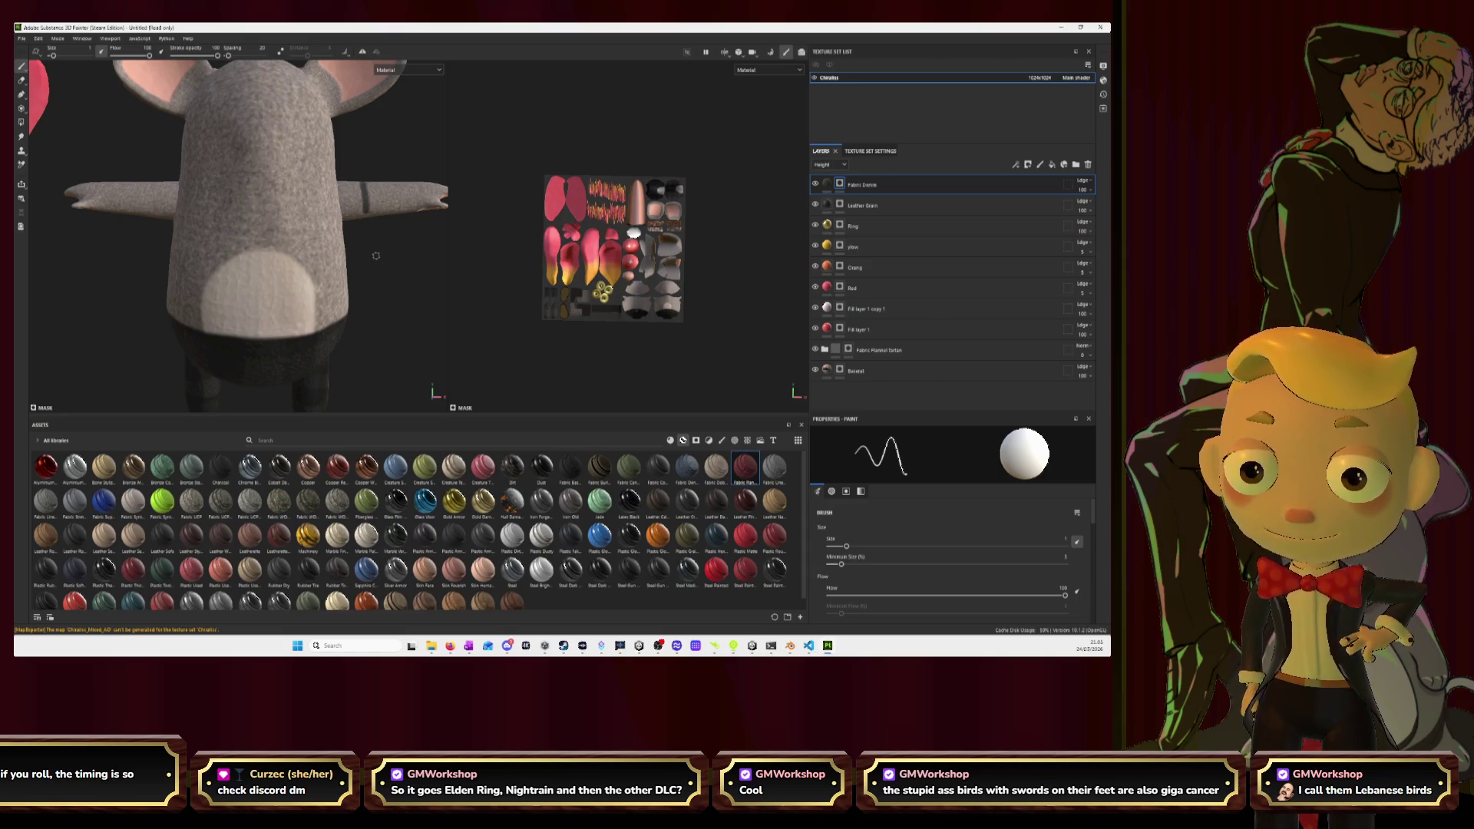
scroll(675, 288, "up", 5)
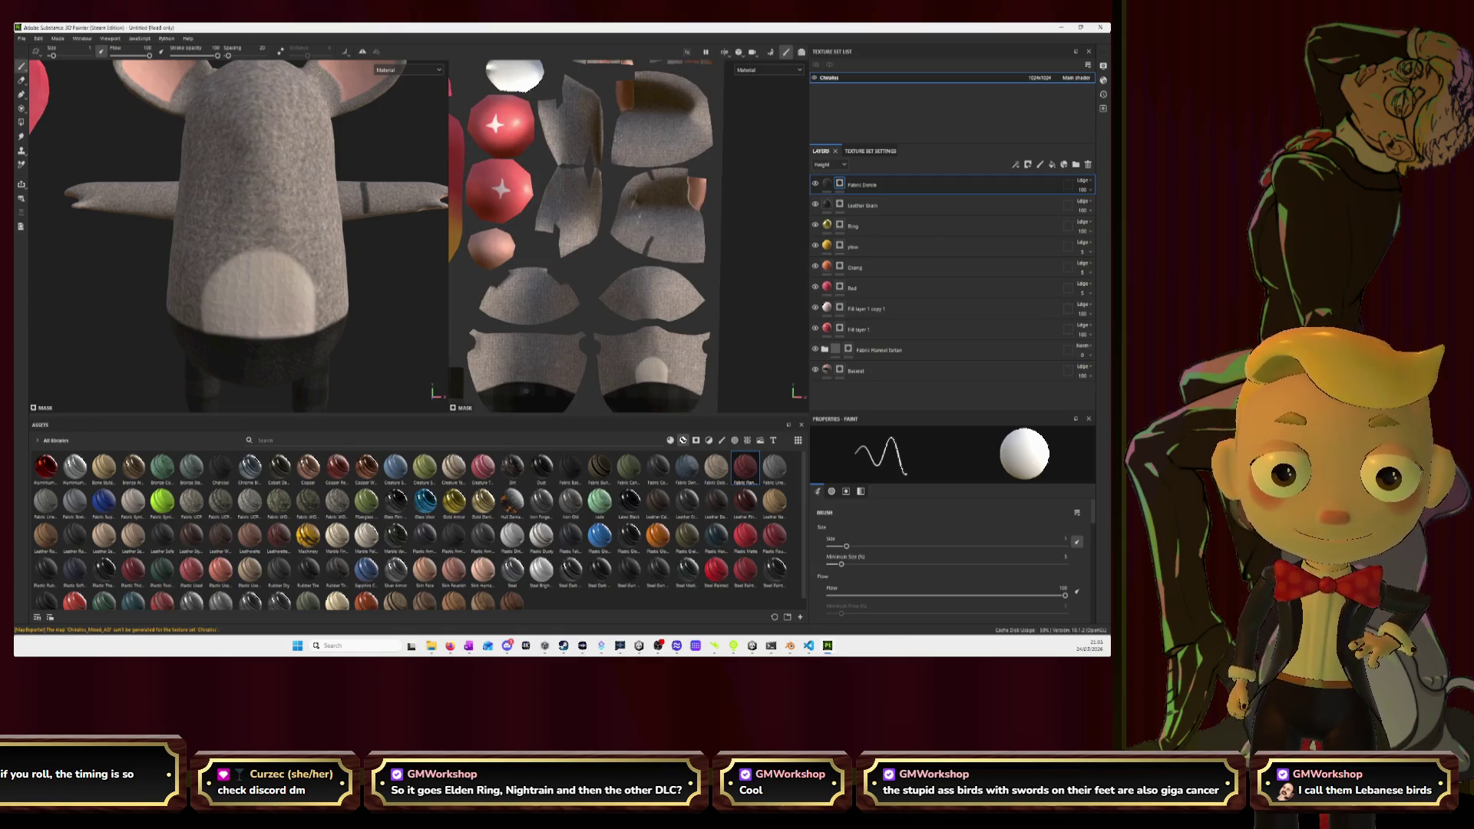
scroll(579, 401, "down", 5)
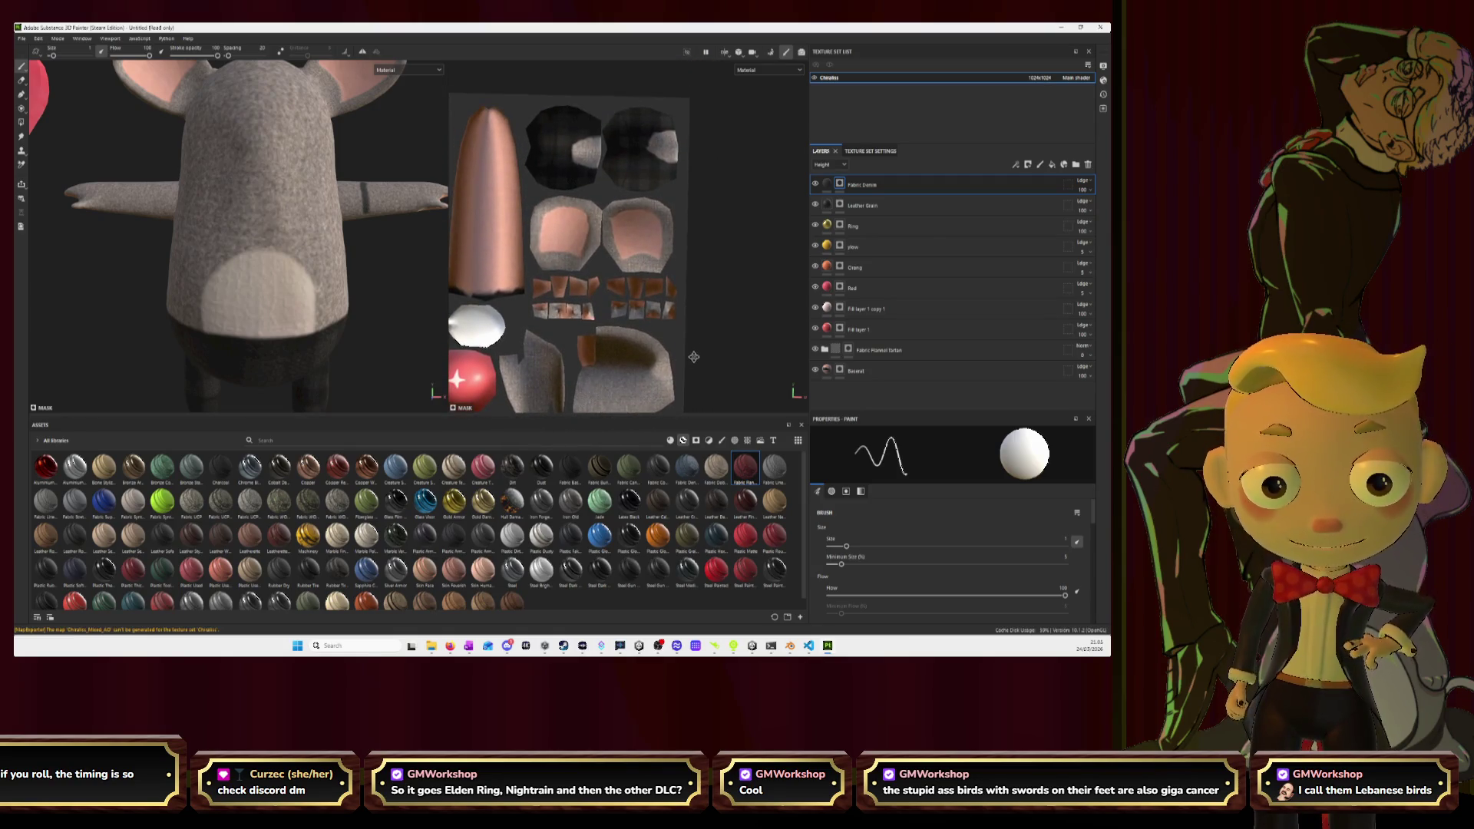
scroll(514, 300, "up", 3)
scroll(670, 201, "down", 2)
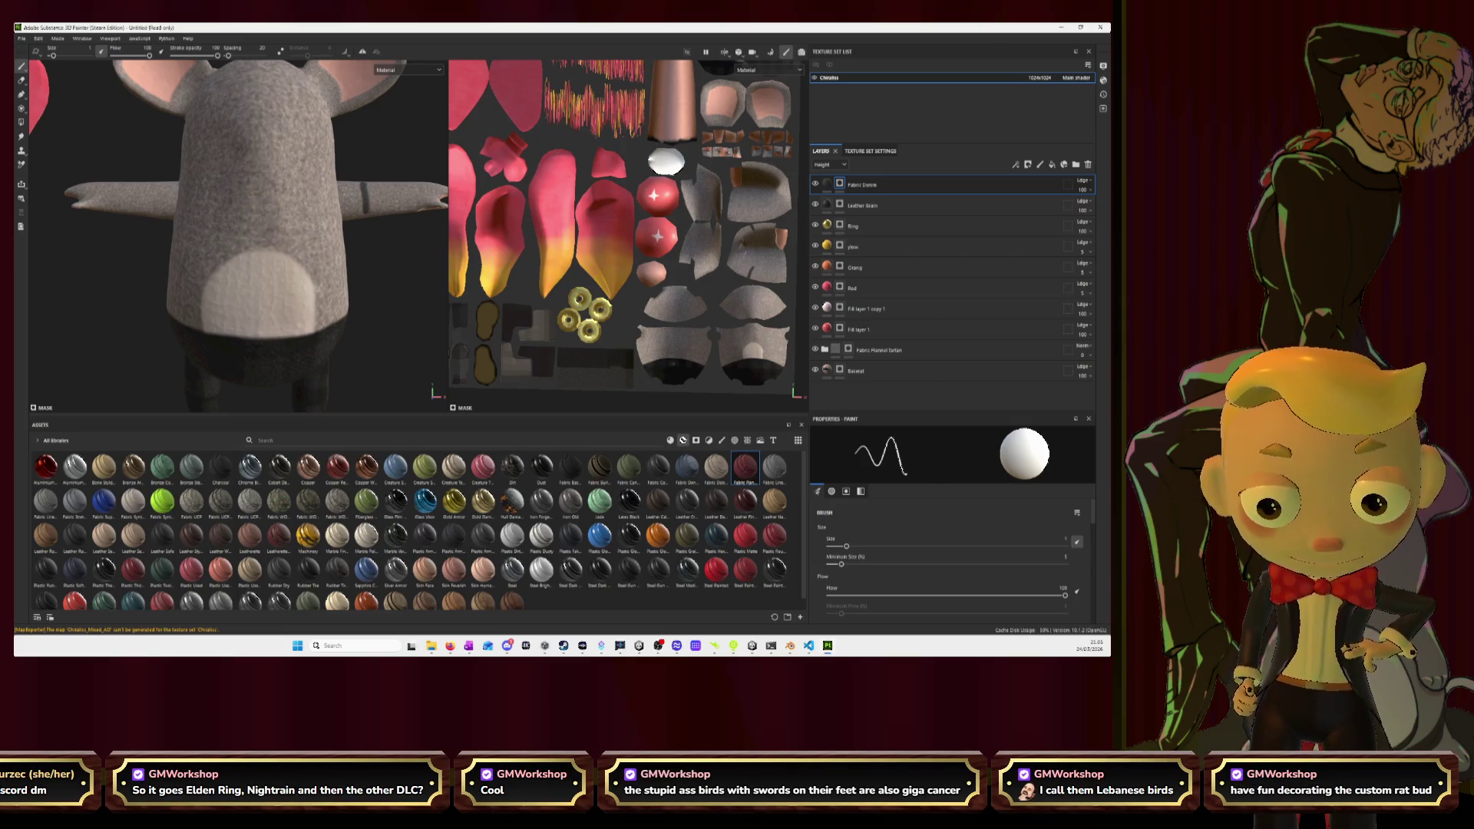
left_click_drag(350, 191, 391, 193)
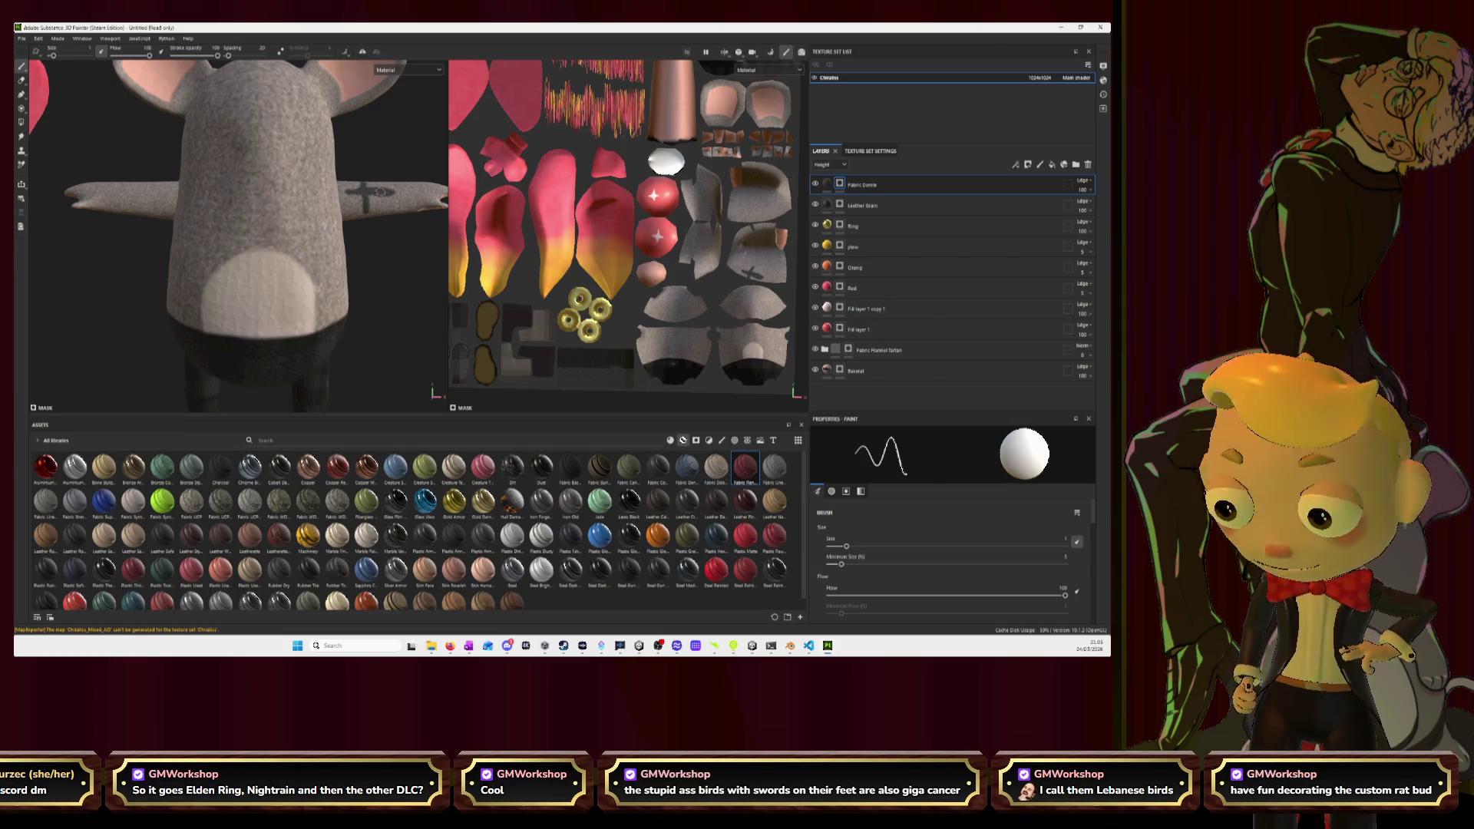
key("ctrl+z")
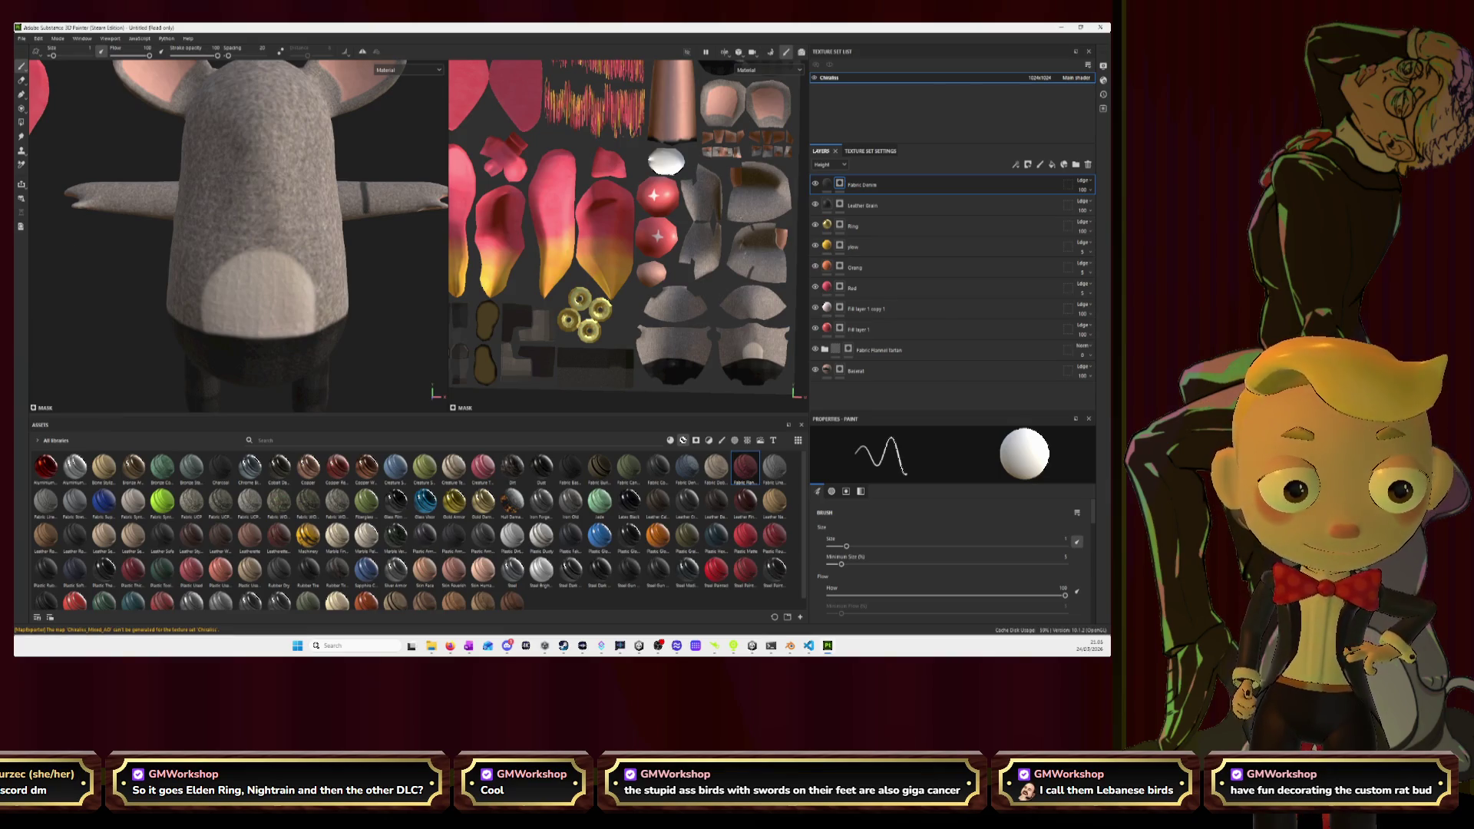
scroll(737, 230, "up", 5)
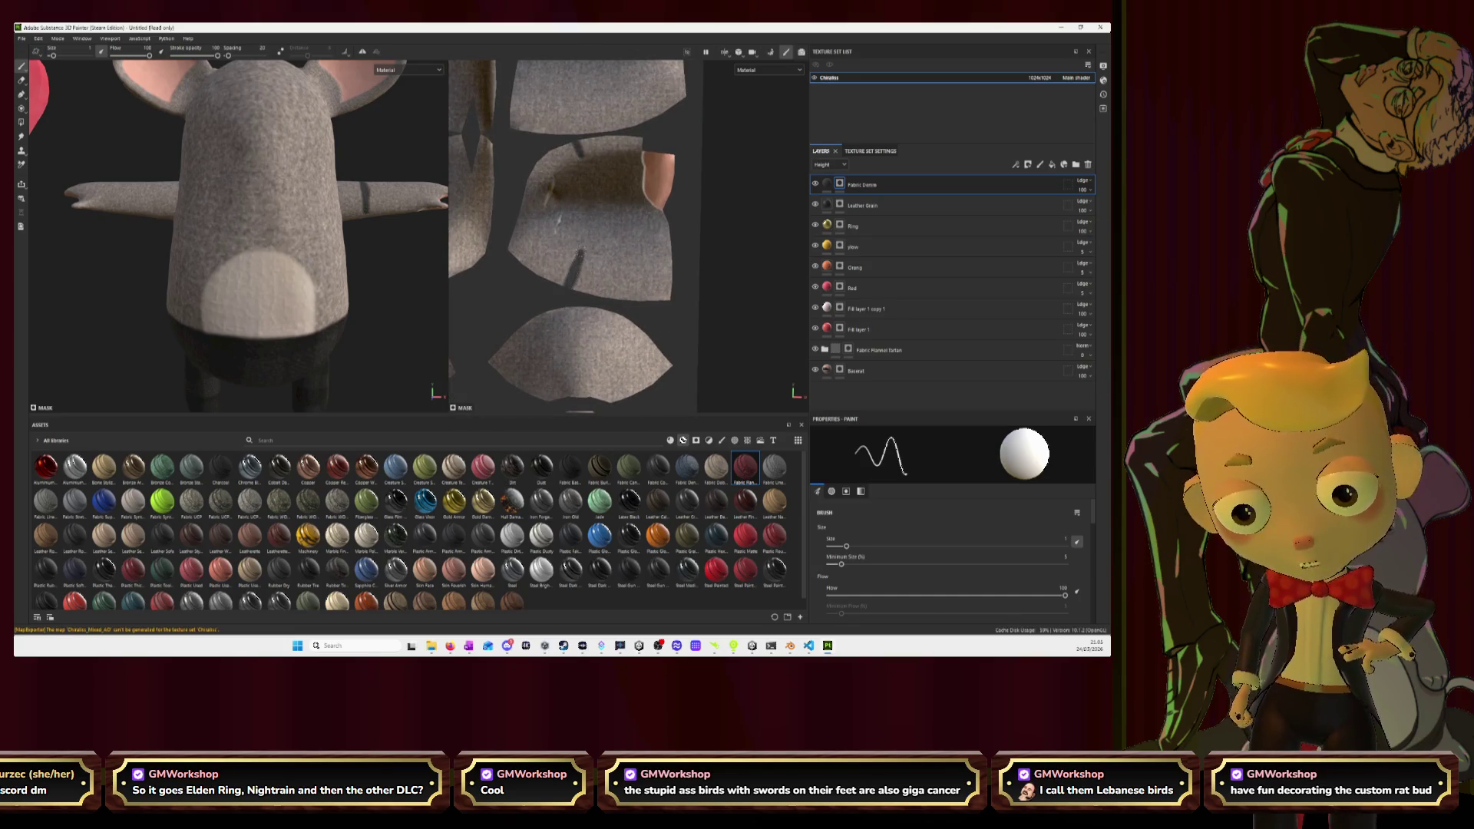
left_click_drag(585, 234, 583, 150)
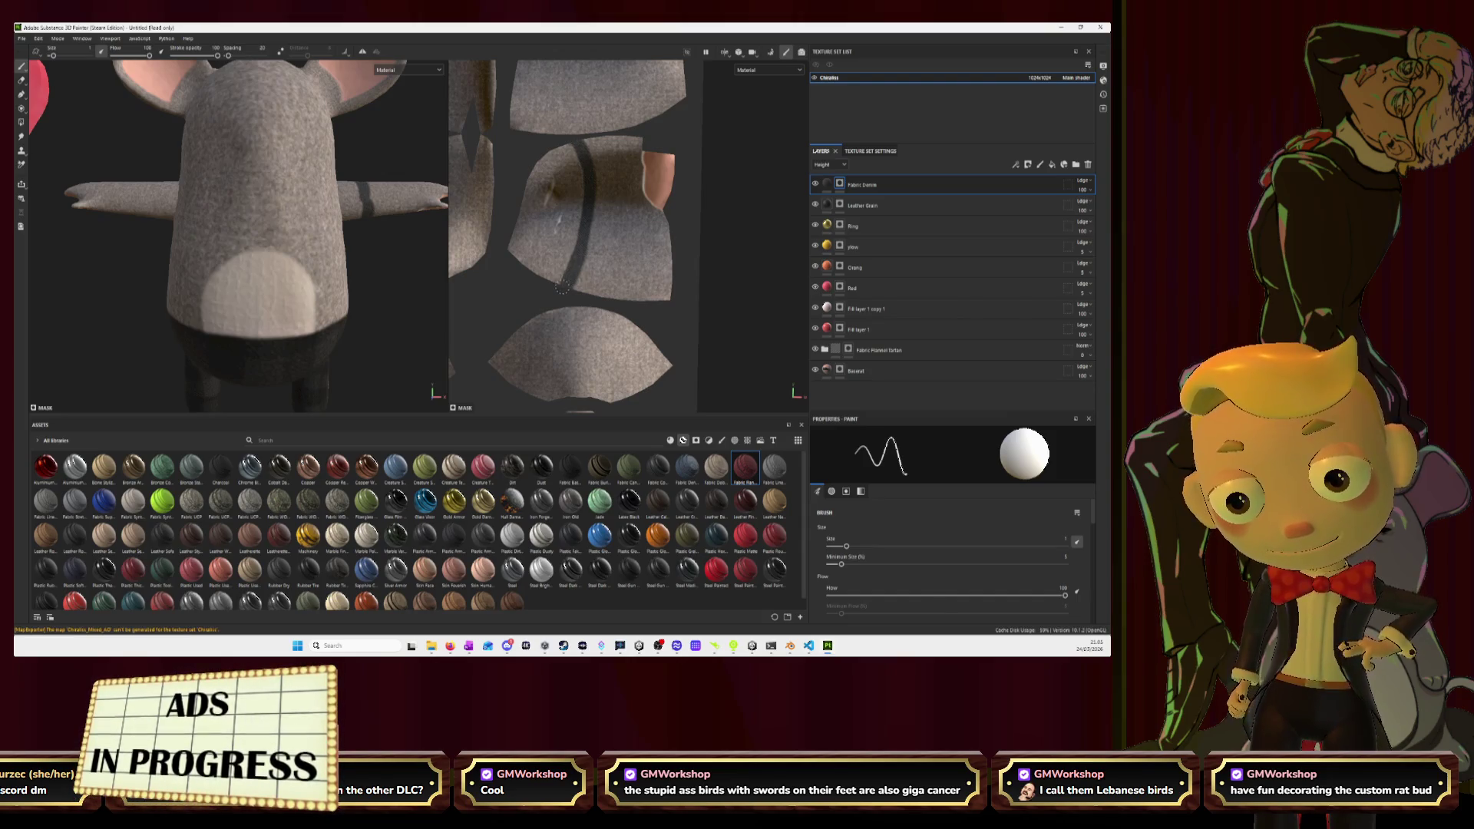
Switch to the eraser, reframe the mouse, and drag the base layer's opacity to 0.
key("e")
left_click_drag(307, 231, 244, 234, "alt")
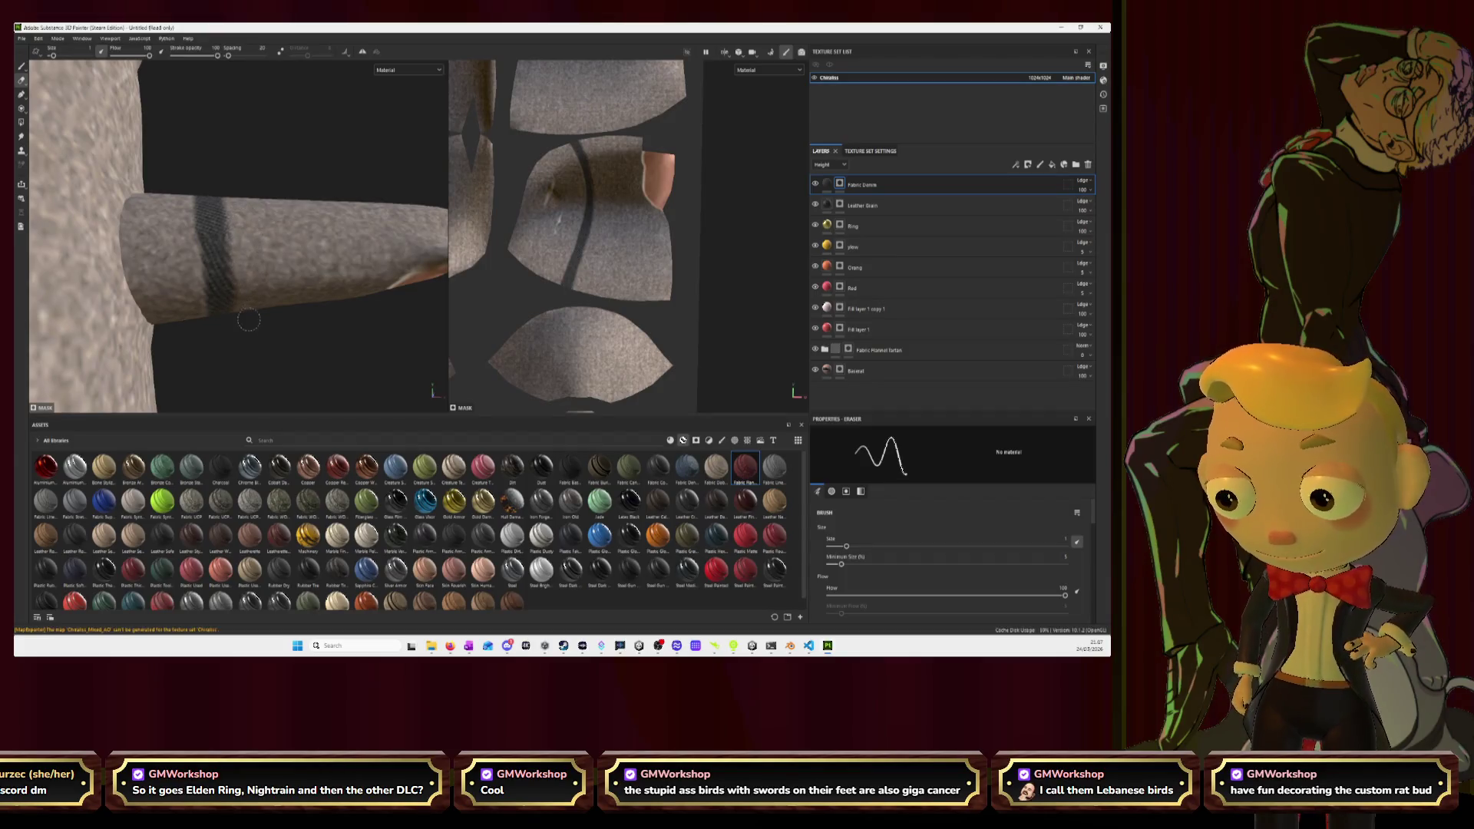
key("f")
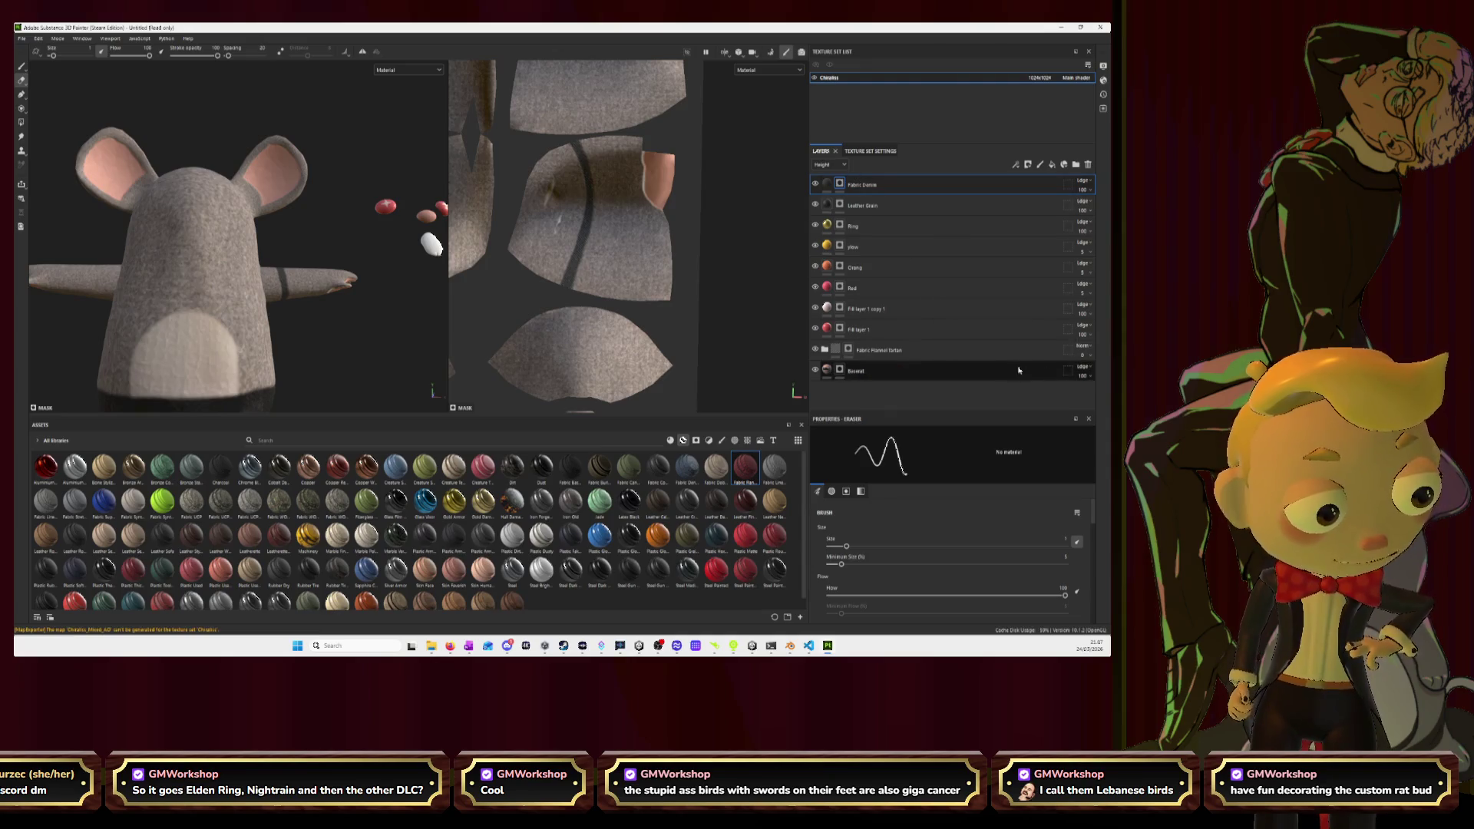
left_click(1089, 379)
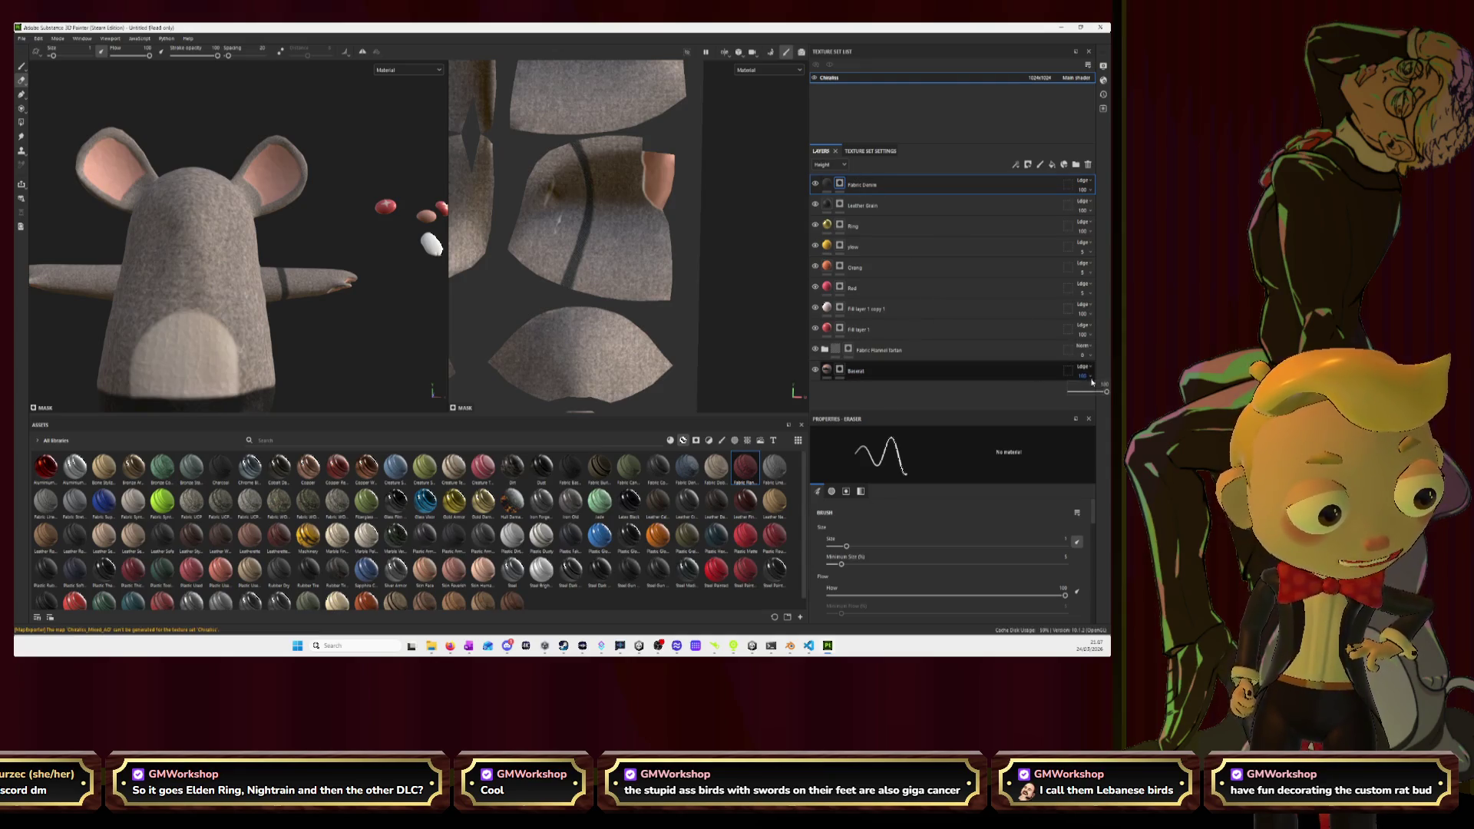
mouse_move(1106, 393)
left_mouse_down()
mouse_move(1026, 397)
mouse_move(1106, 391)
left_mouse_up()
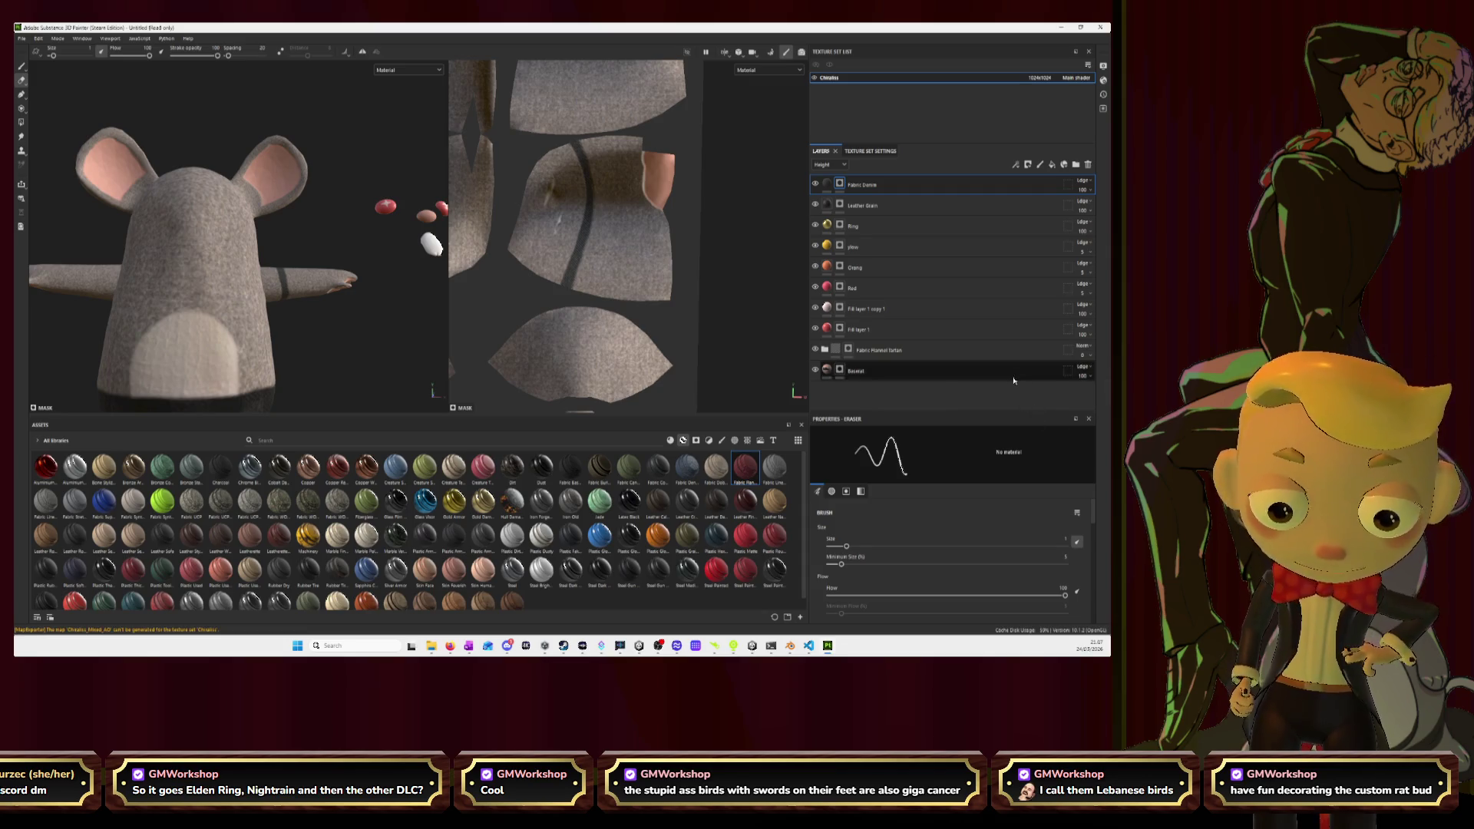
left_click(1084, 375)
left_click_drag(1102, 395, 1058, 395)
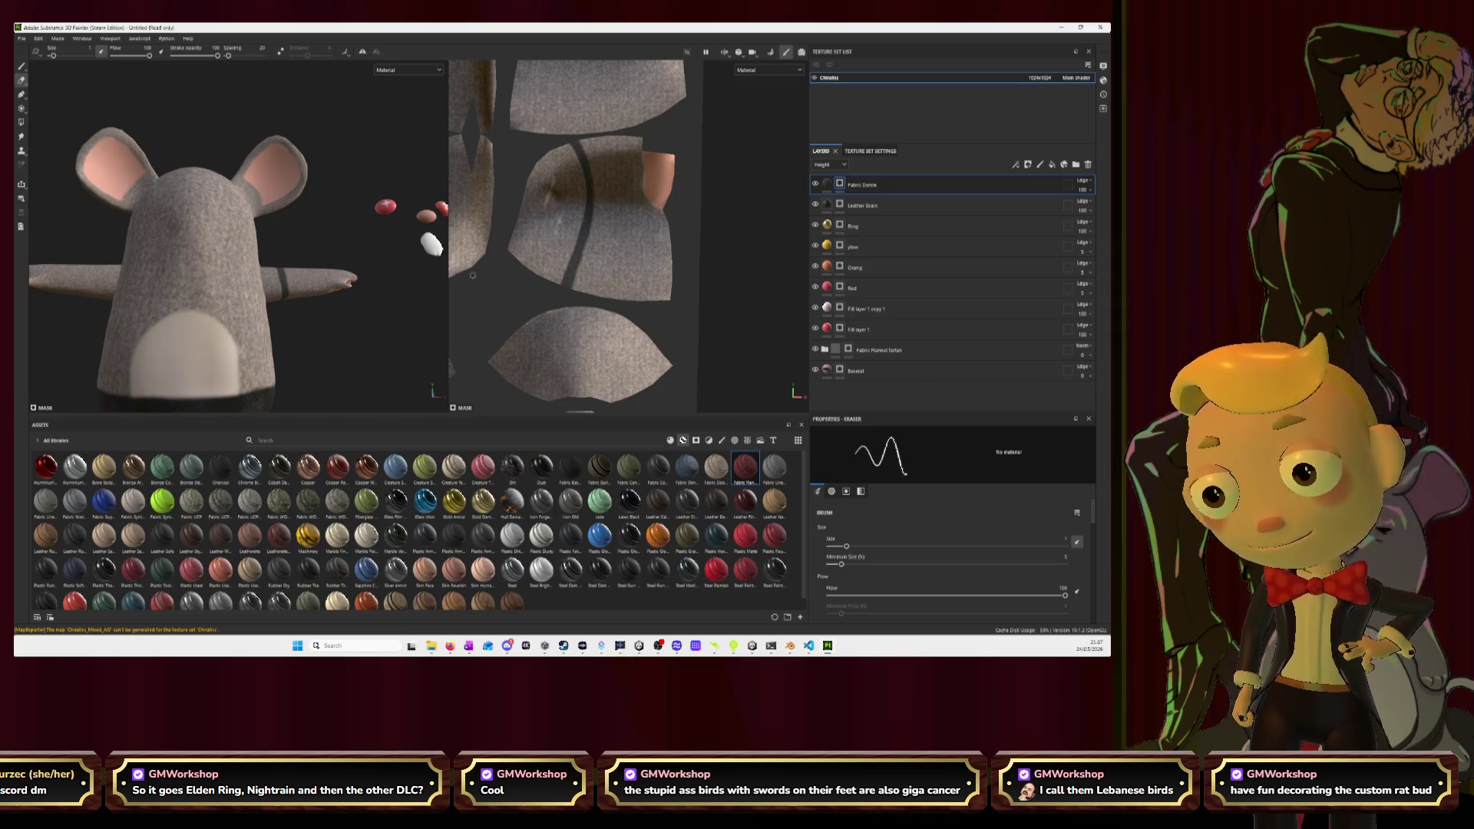
left_click(856, 371)
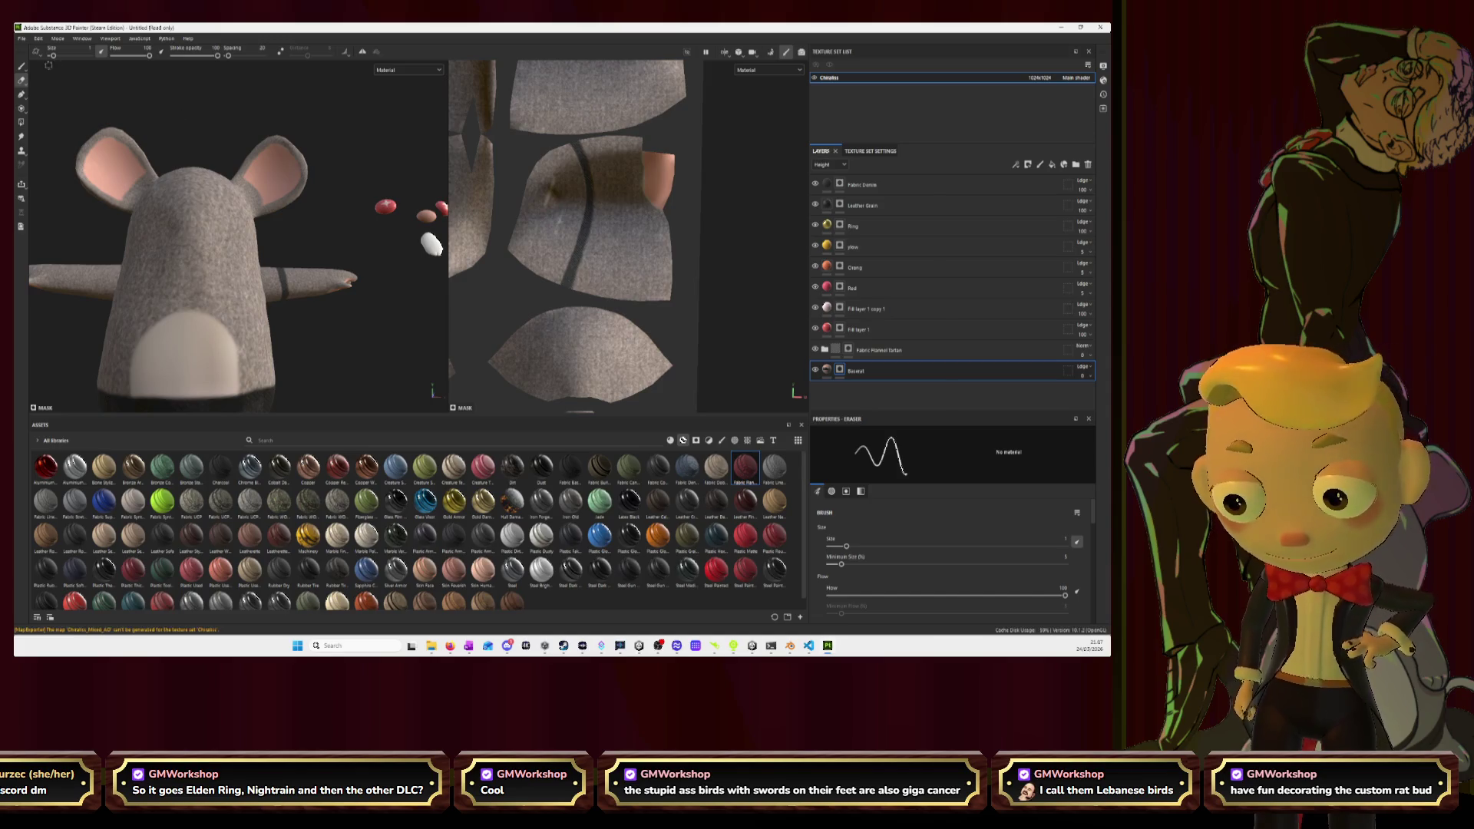
left_click(22, 66)
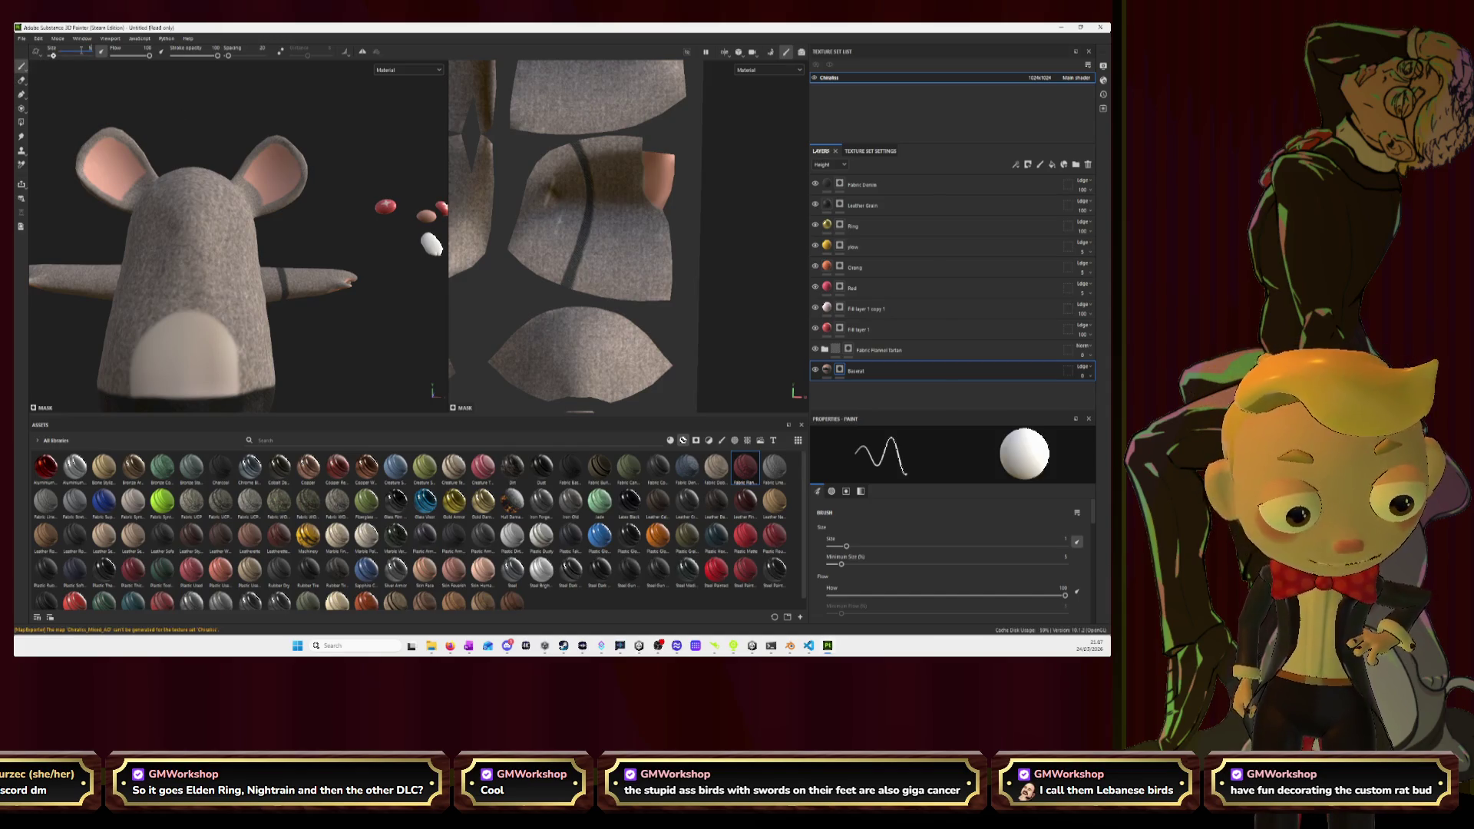
Select the Fabric Denim layer and try a size-2 dark stroke on the chest, then undo it.
key("bracketright")
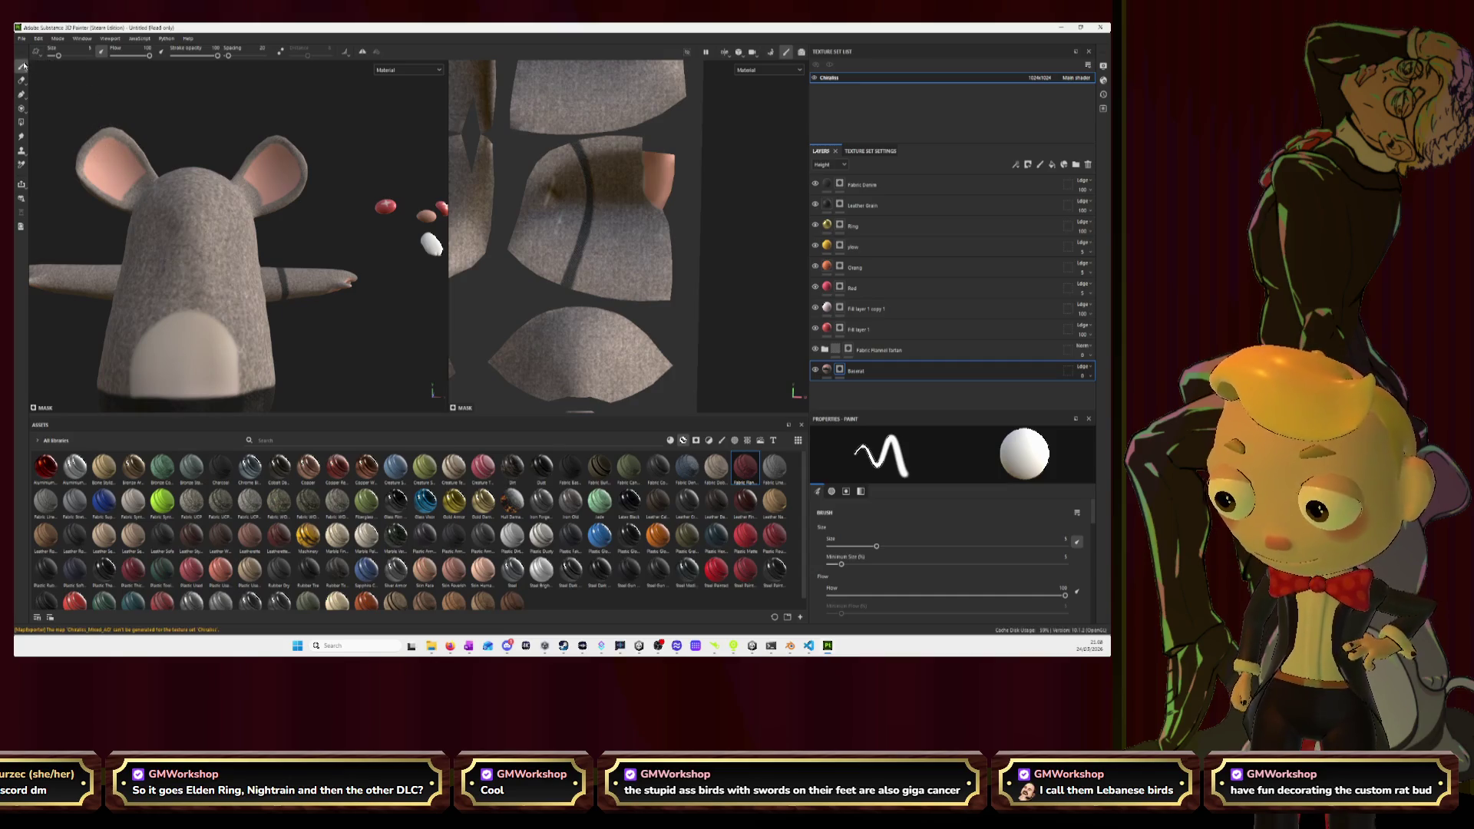
left_click(921, 185)
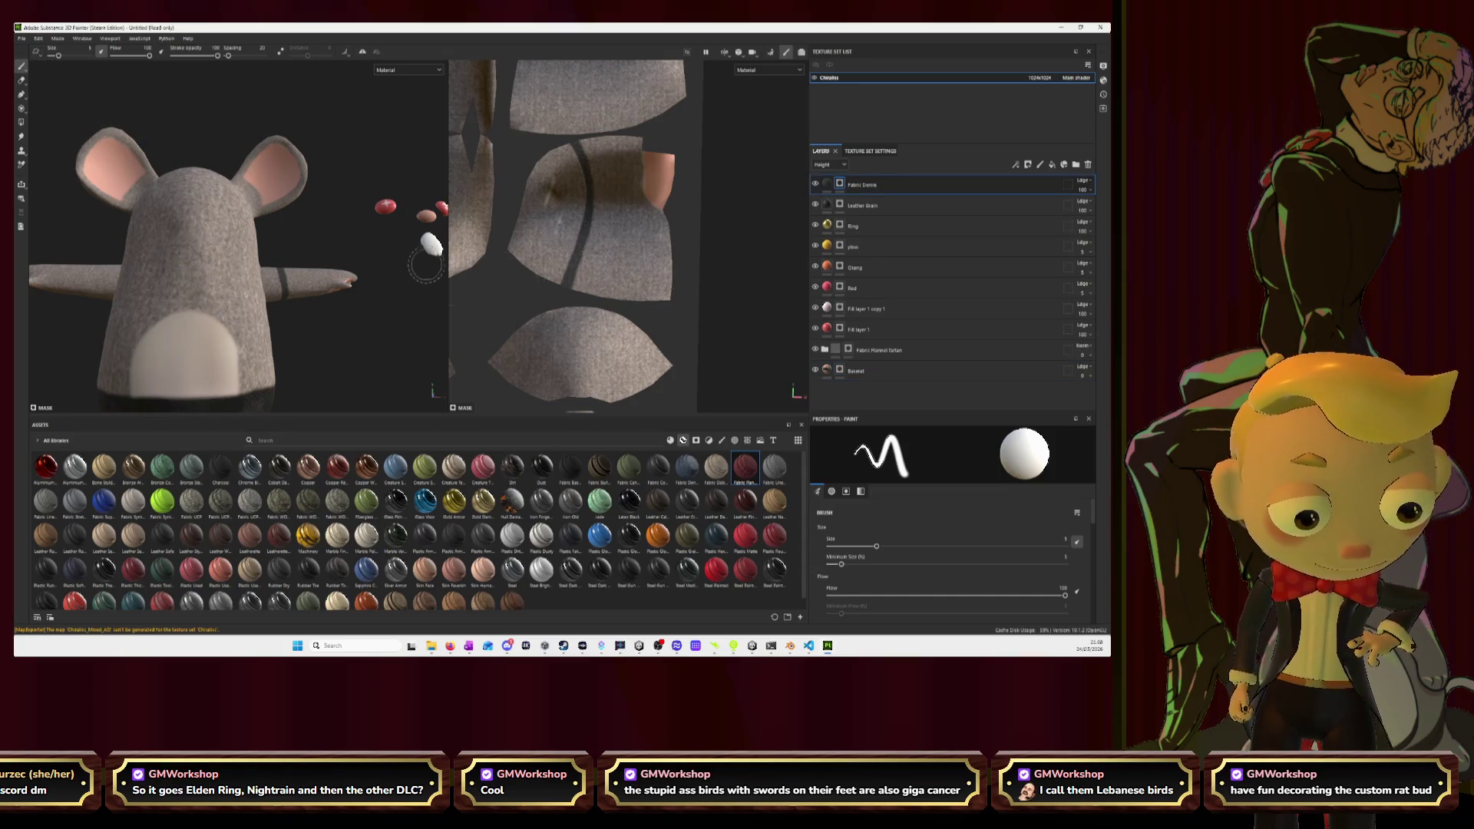
mouse_move(156, 203)
left_mouse_down("alt")
mouse_move(177, 154)
mouse_move(169, 111)
left_mouse_up("alt")
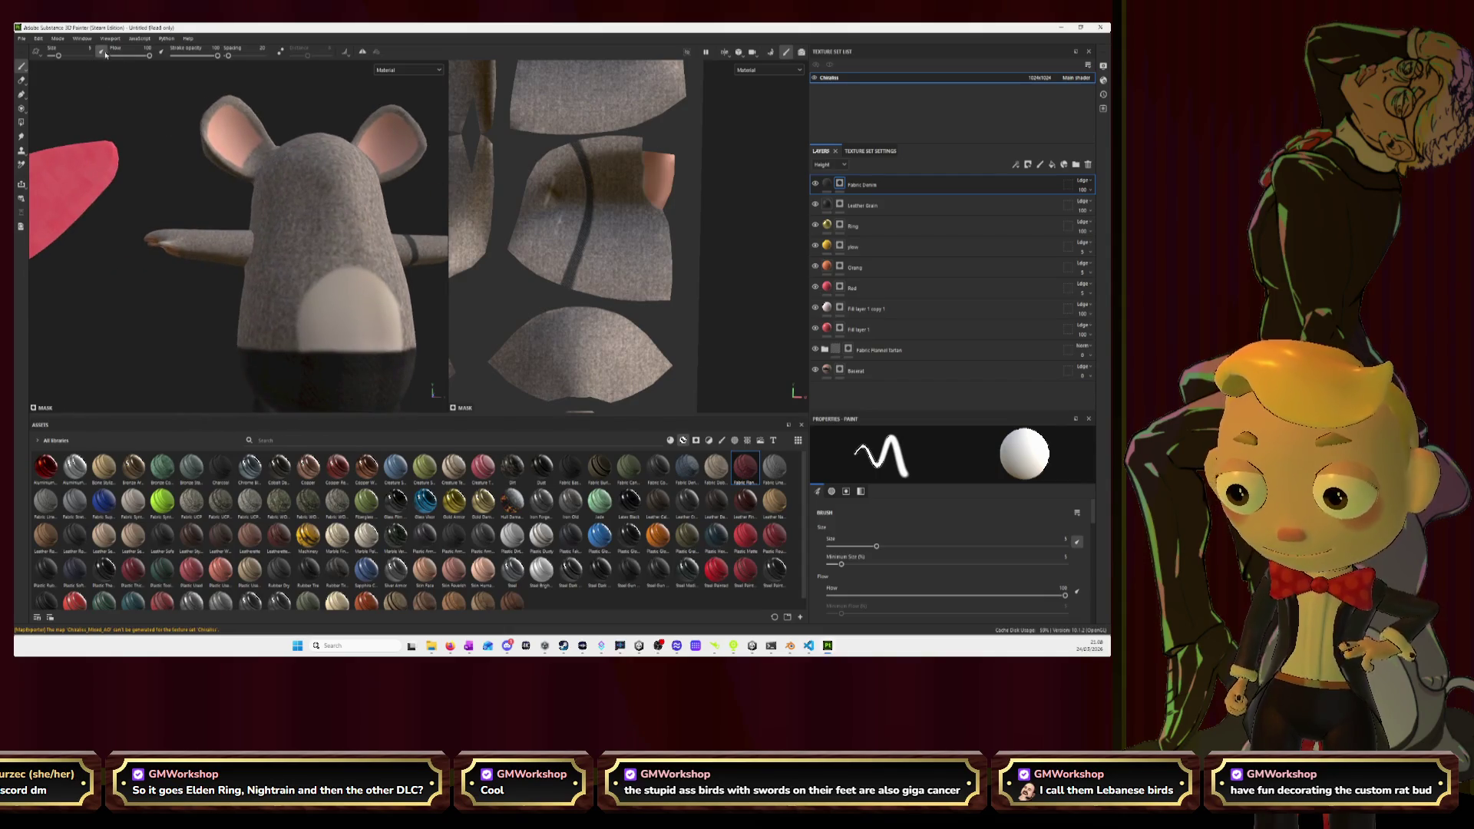
key("[")
key("[")
key("[")
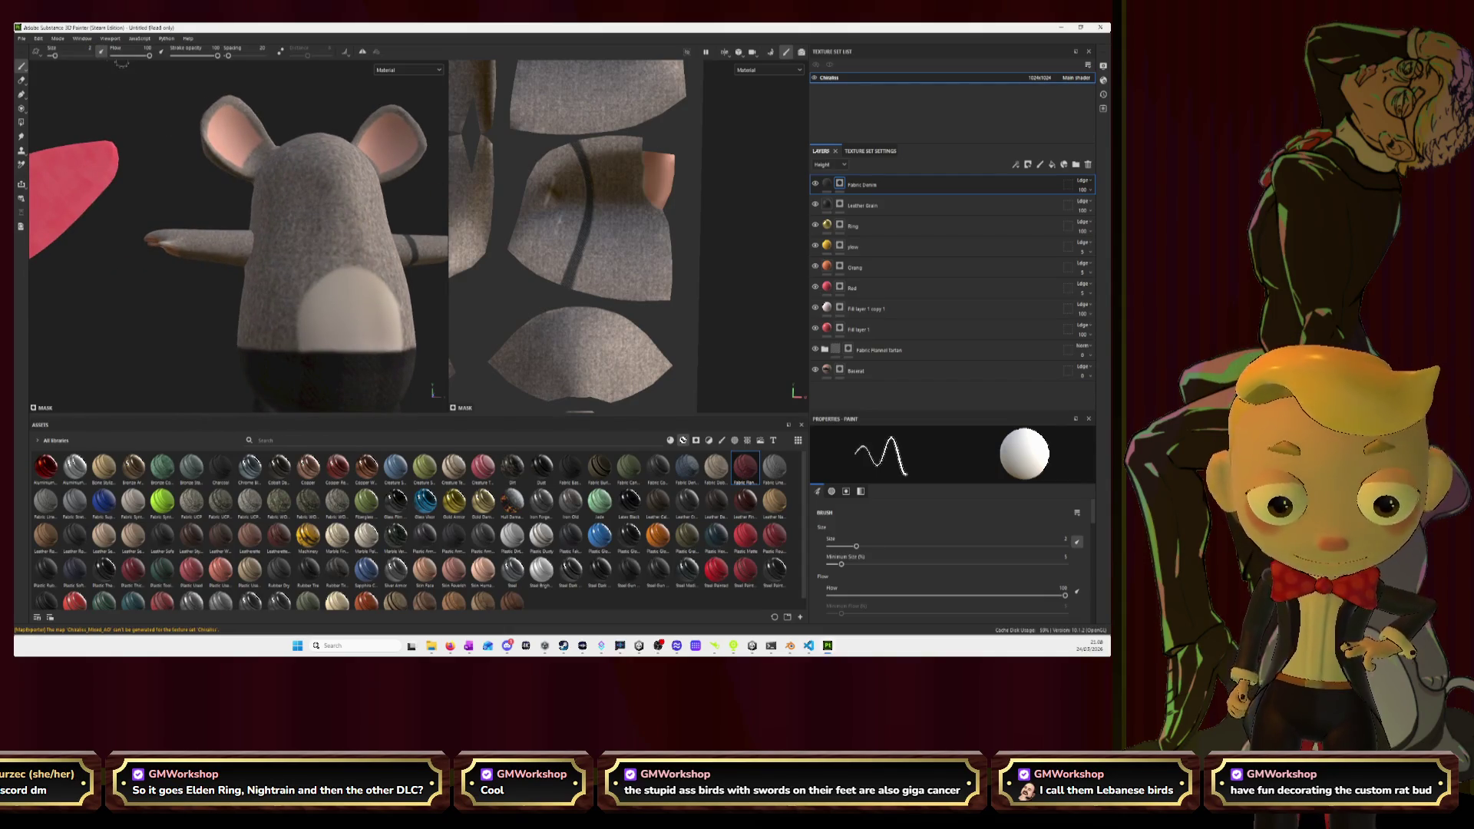
mouse_move(373, 255)
left_mouse_down()
mouse_move(322, 284)
mouse_move(342, 292)
left_mouse_up()
key("ctrl+z")
Paint a dark band around the mouse's arm at brush size 1.
scroll(342, 292, "up", 3)
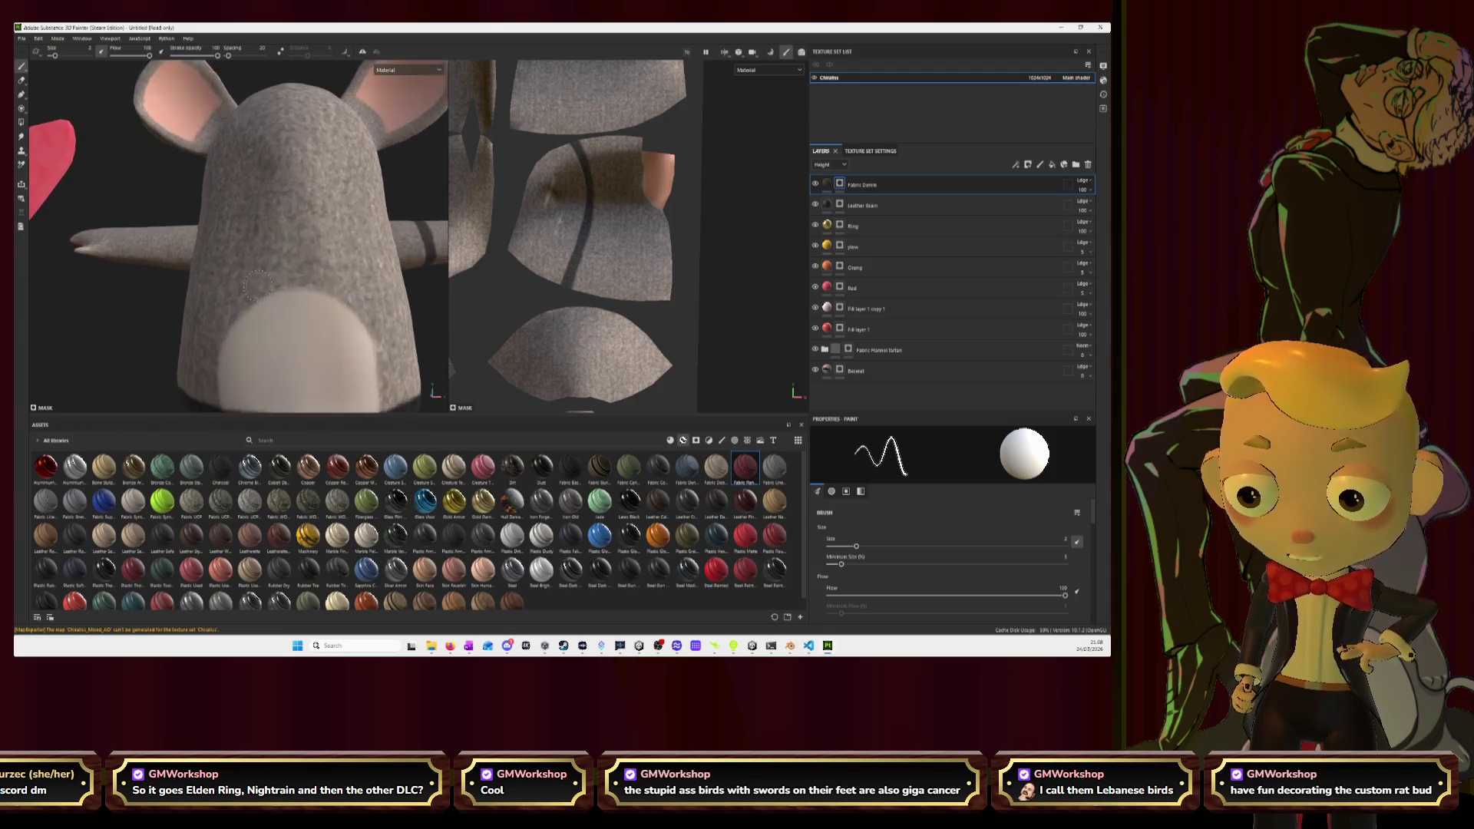
mouse_move(207, 278)
left_mouse_down("alt")
mouse_move(238, 290)
mouse_move(210, 259)
mouse_move(246, 269)
left_mouse_up("alt")
scroll(216, 262, "up", 3)
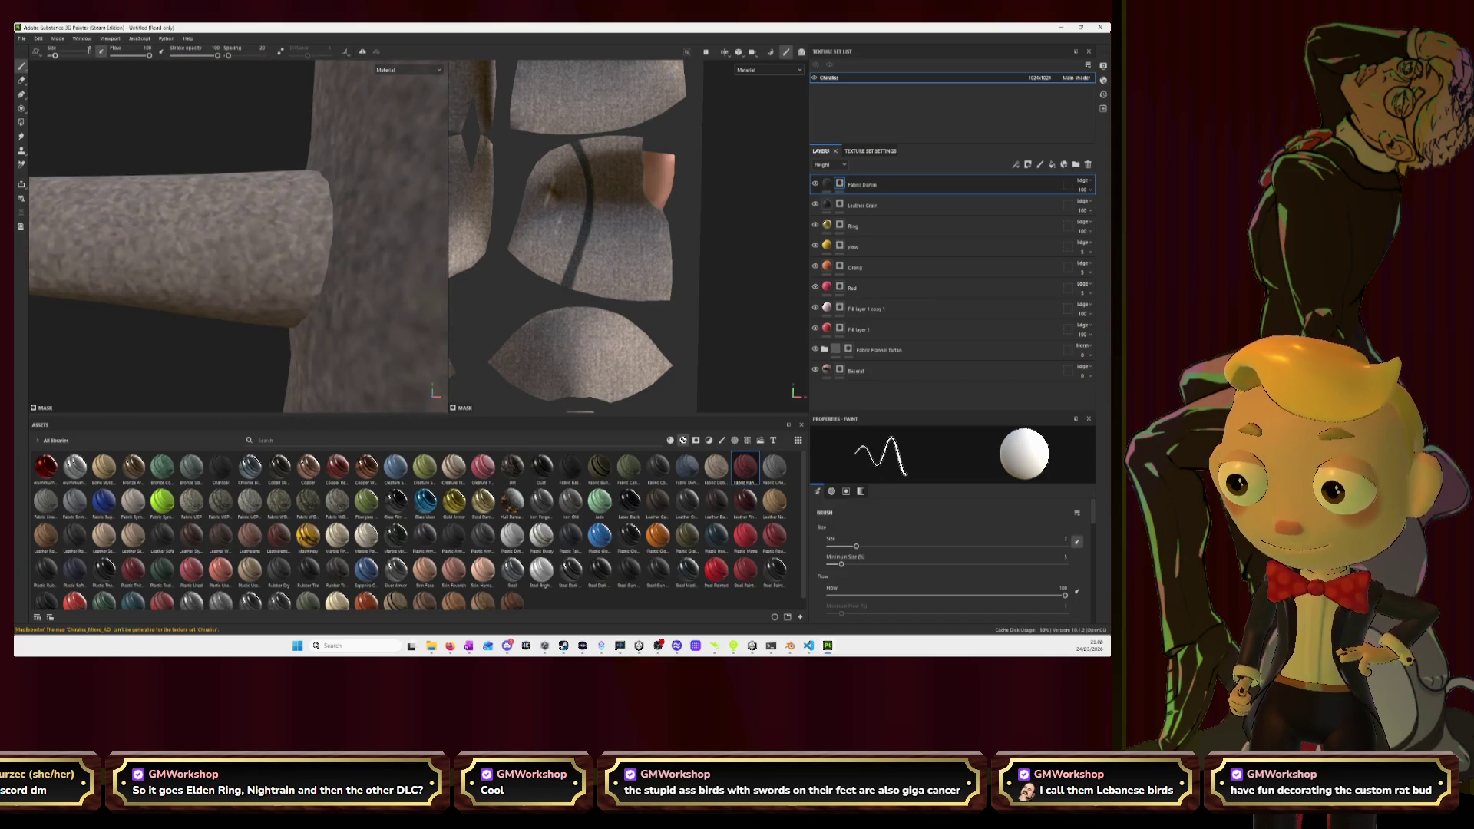
key("Return")
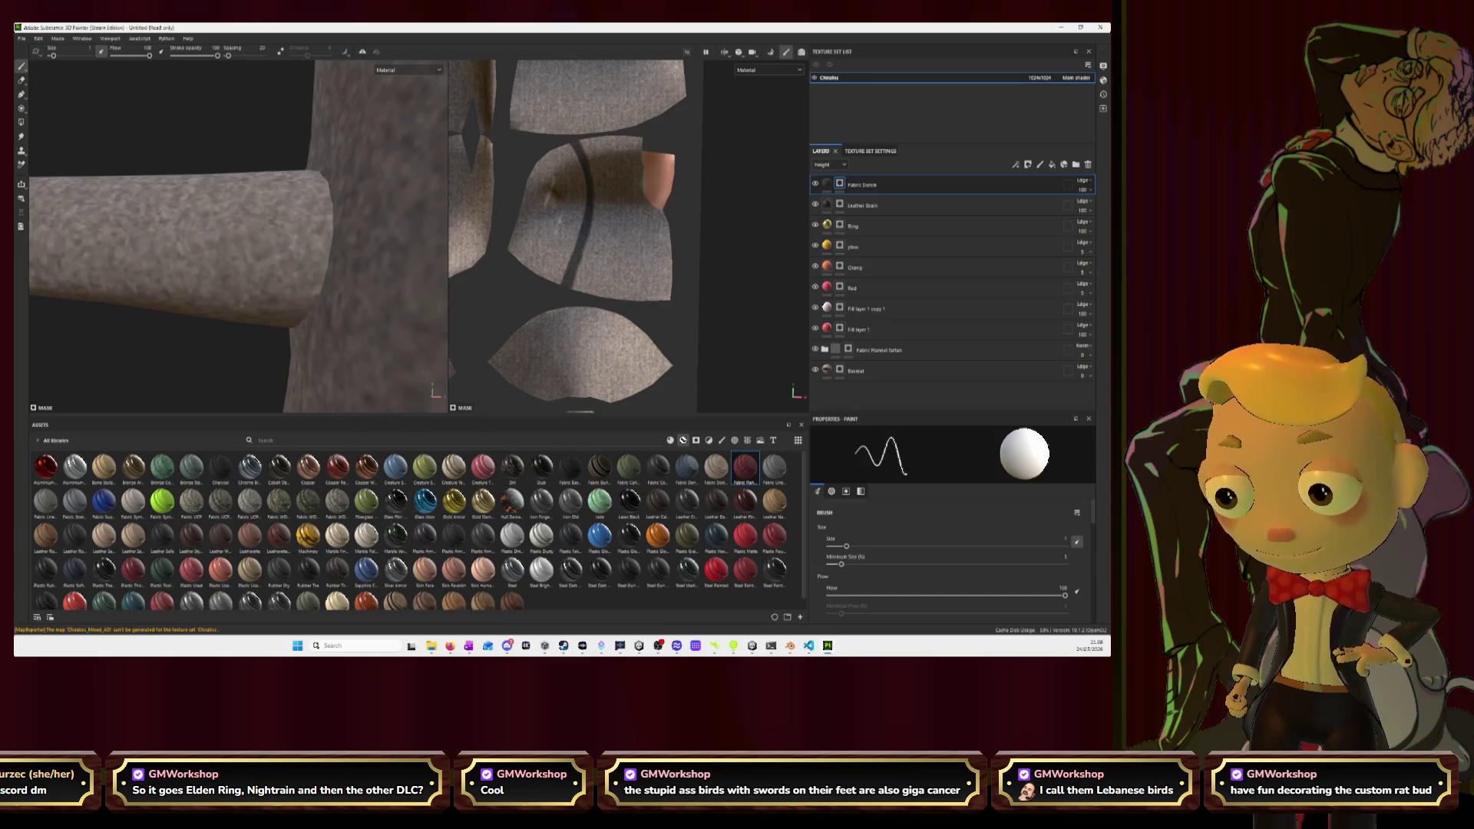
mouse_move(215, 179)
left_mouse_down()
mouse_move(208, 315)
mouse_move(201, 268)
mouse_move(227, 175)
mouse_move(246, 306)
mouse_move(291, 284)
mouse_move(269, 244)
mouse_move(415, 264)
mouse_move(149, 231)
mouse_move(329, 257)
mouse_move(380, 282)
mouse_move(414, 277)
mouse_move(267, 301)
mouse_move(229, 236)
mouse_move(252, 358)
left_mouse_up()
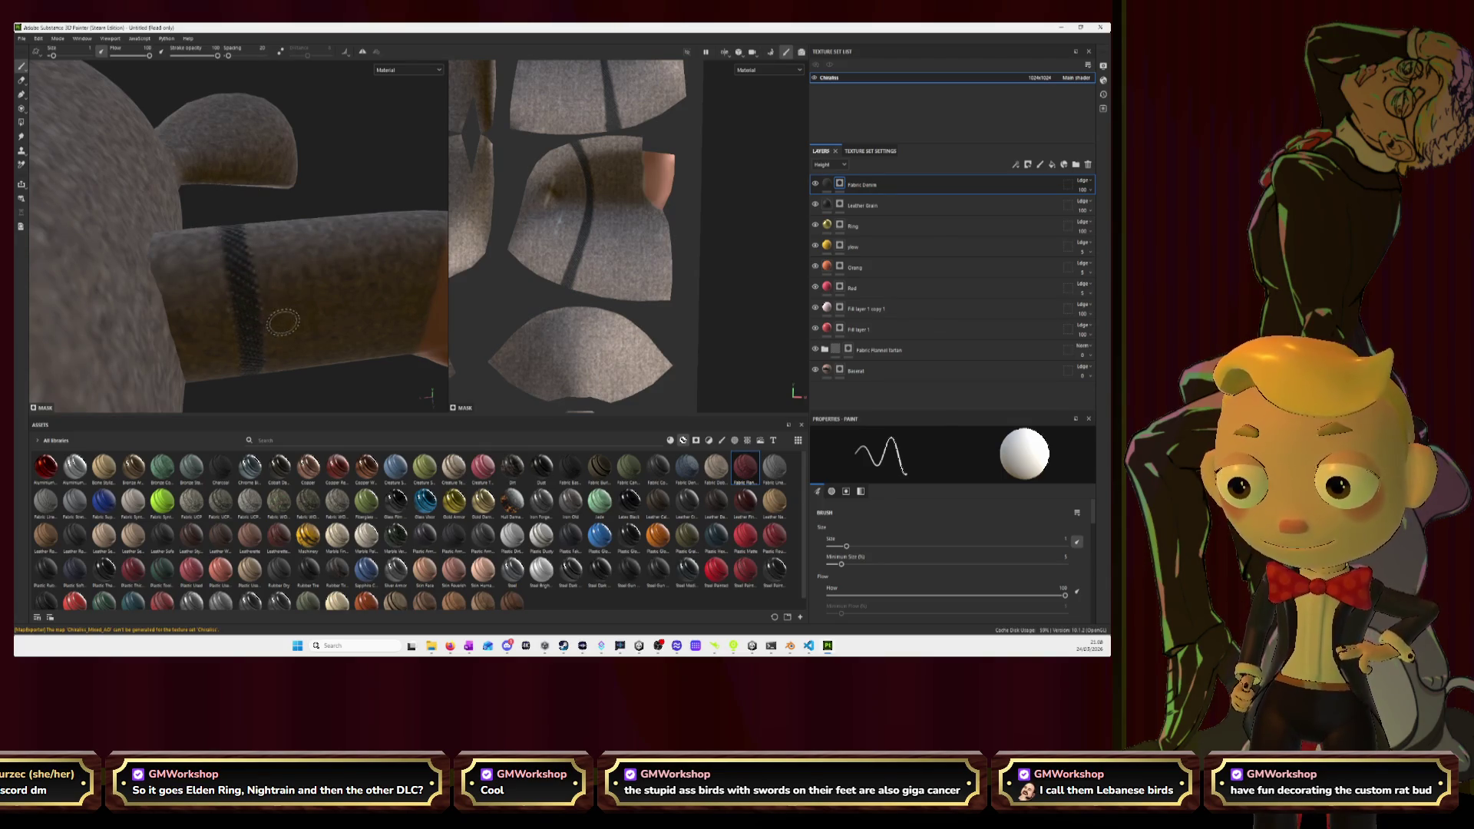
mouse_move(322, 296)
left_mouse_down("alt")
mouse_move(213, 239)
mouse_move(231, 208)
mouse_move(300, 303)
mouse_move(221, 299)
mouse_move(301, 261)
mouse_move(276, 214)
left_mouse_up("alt")
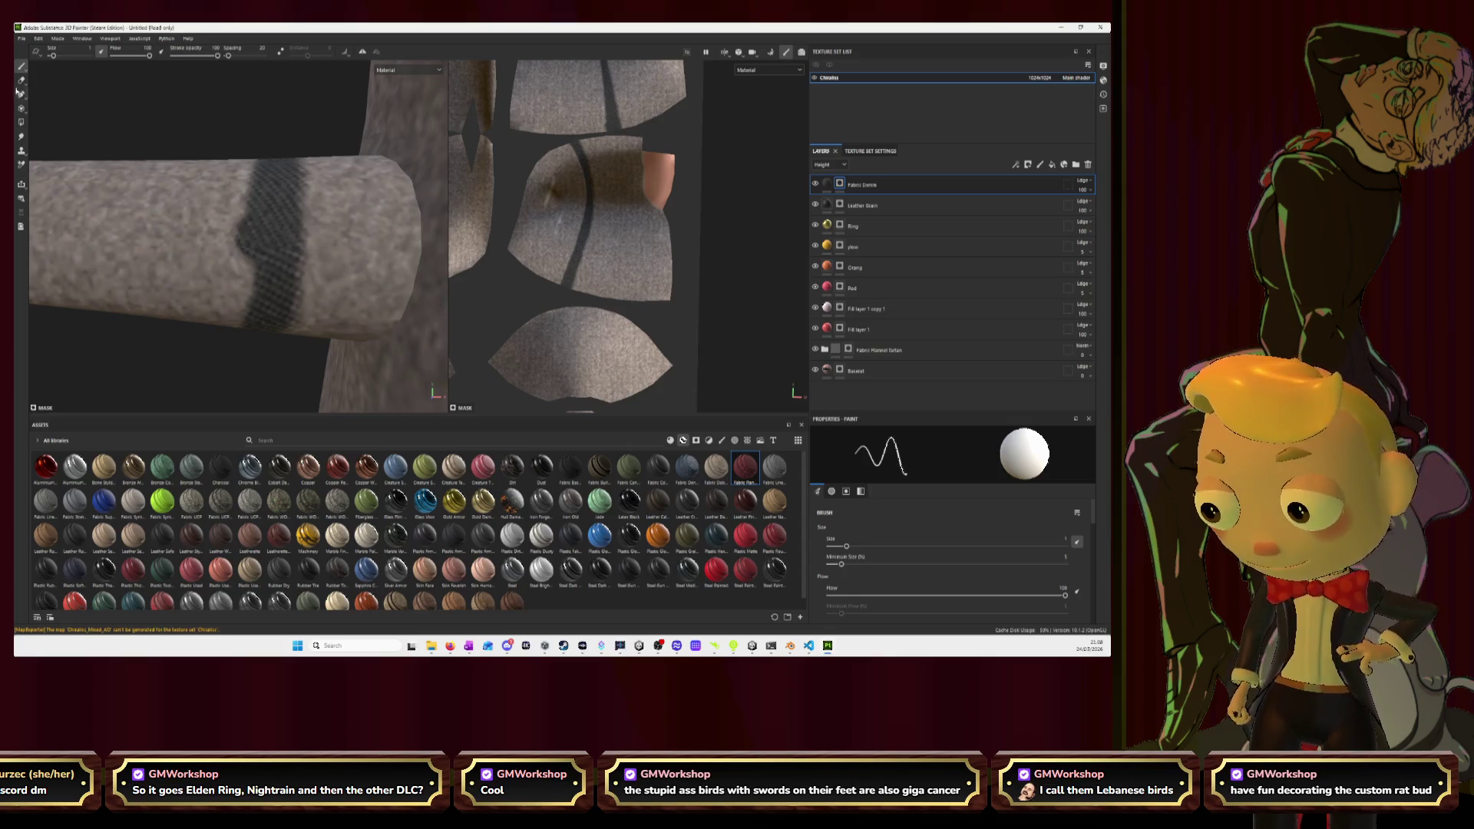
Erase along the dark arm band's edge to thin it, inspect the arm and head, then switch to Blender.
key("2")
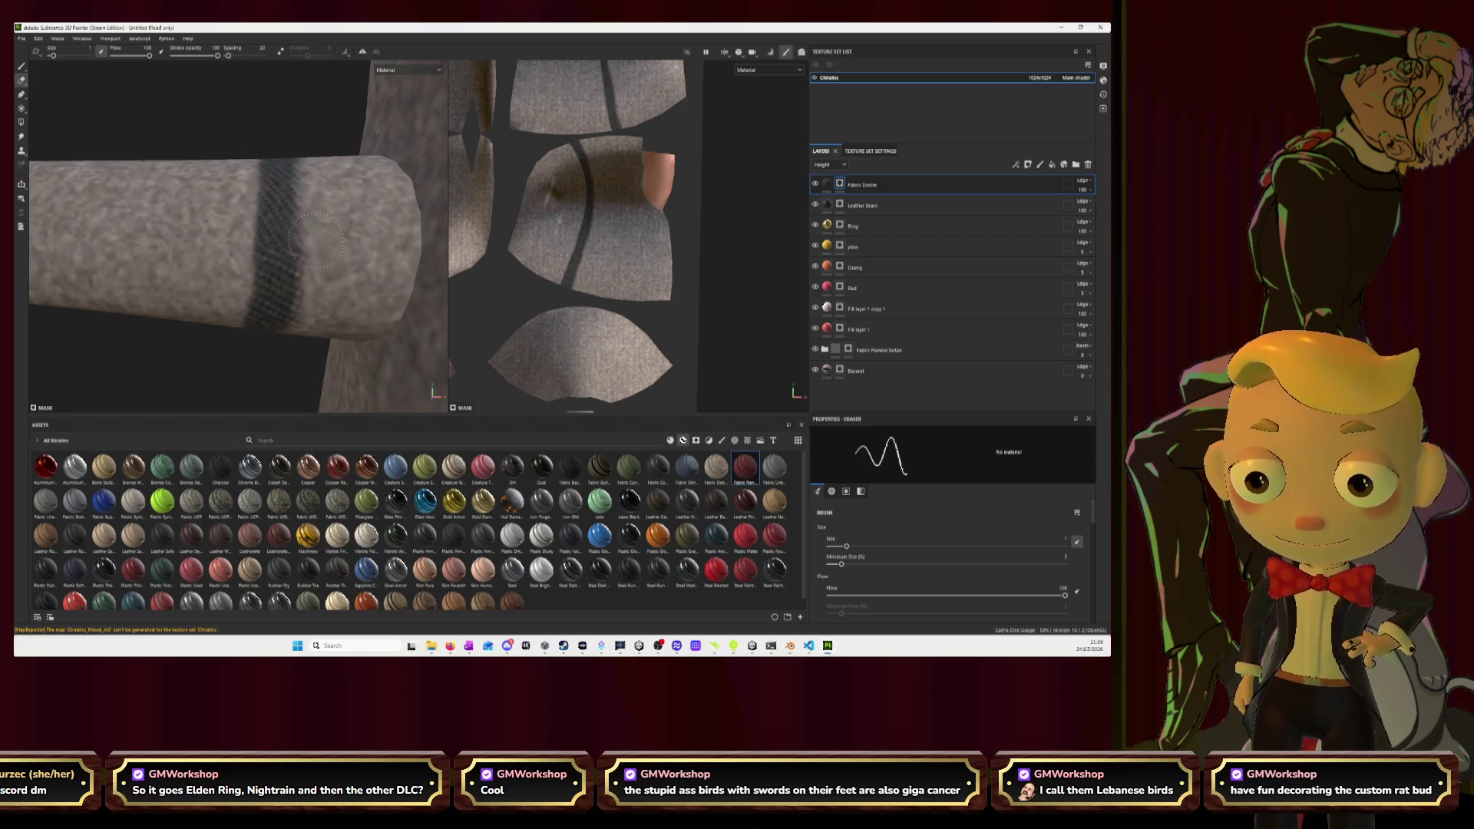
mouse_move(303, 338)
left_mouse_down("alt")
mouse_move(273, 322)
mouse_move(322, 195)
mouse_move(277, 279)
left_mouse_up("alt")
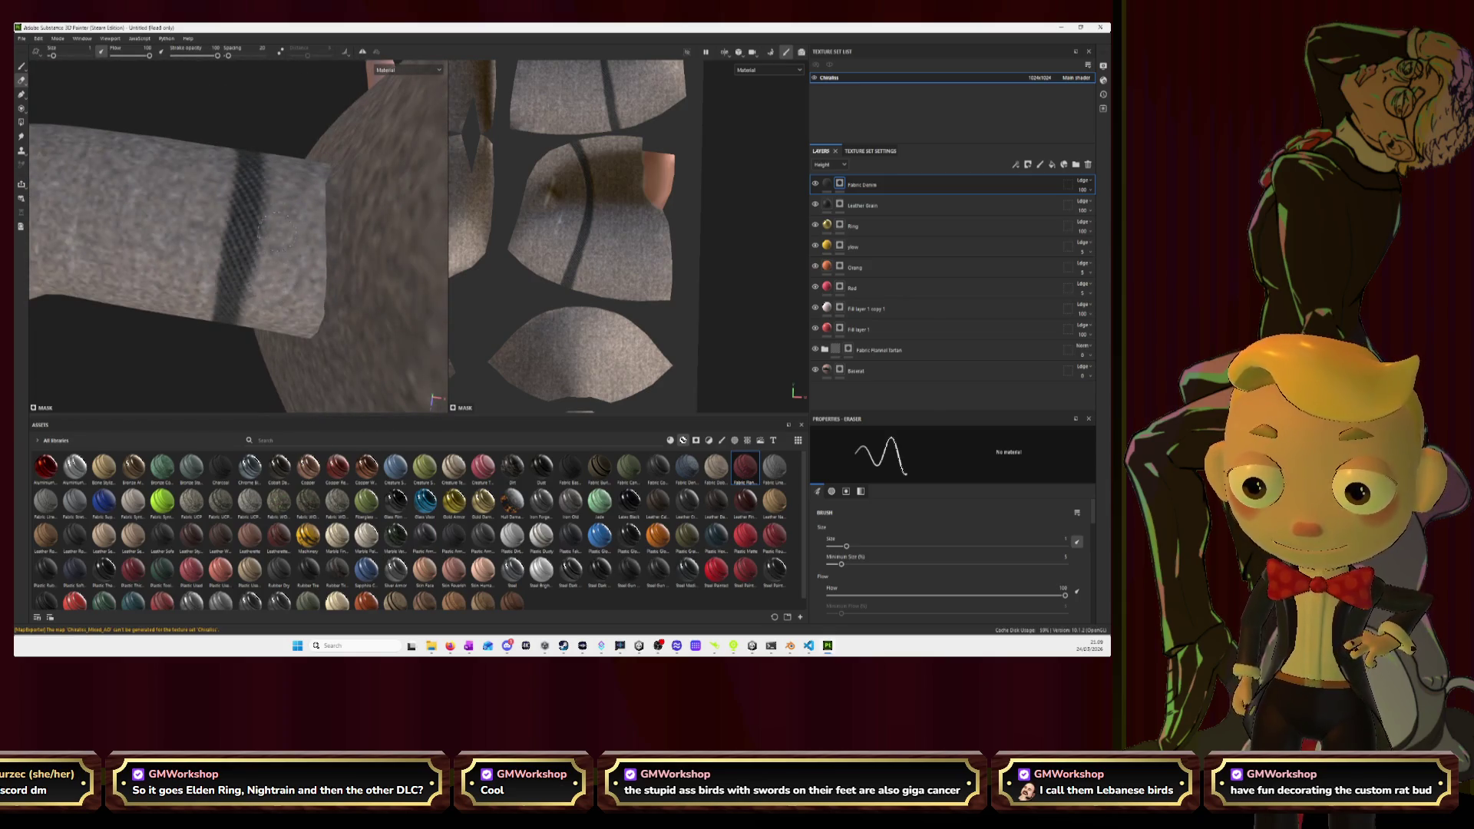
left_click_drag(265, 184, 247, 280)
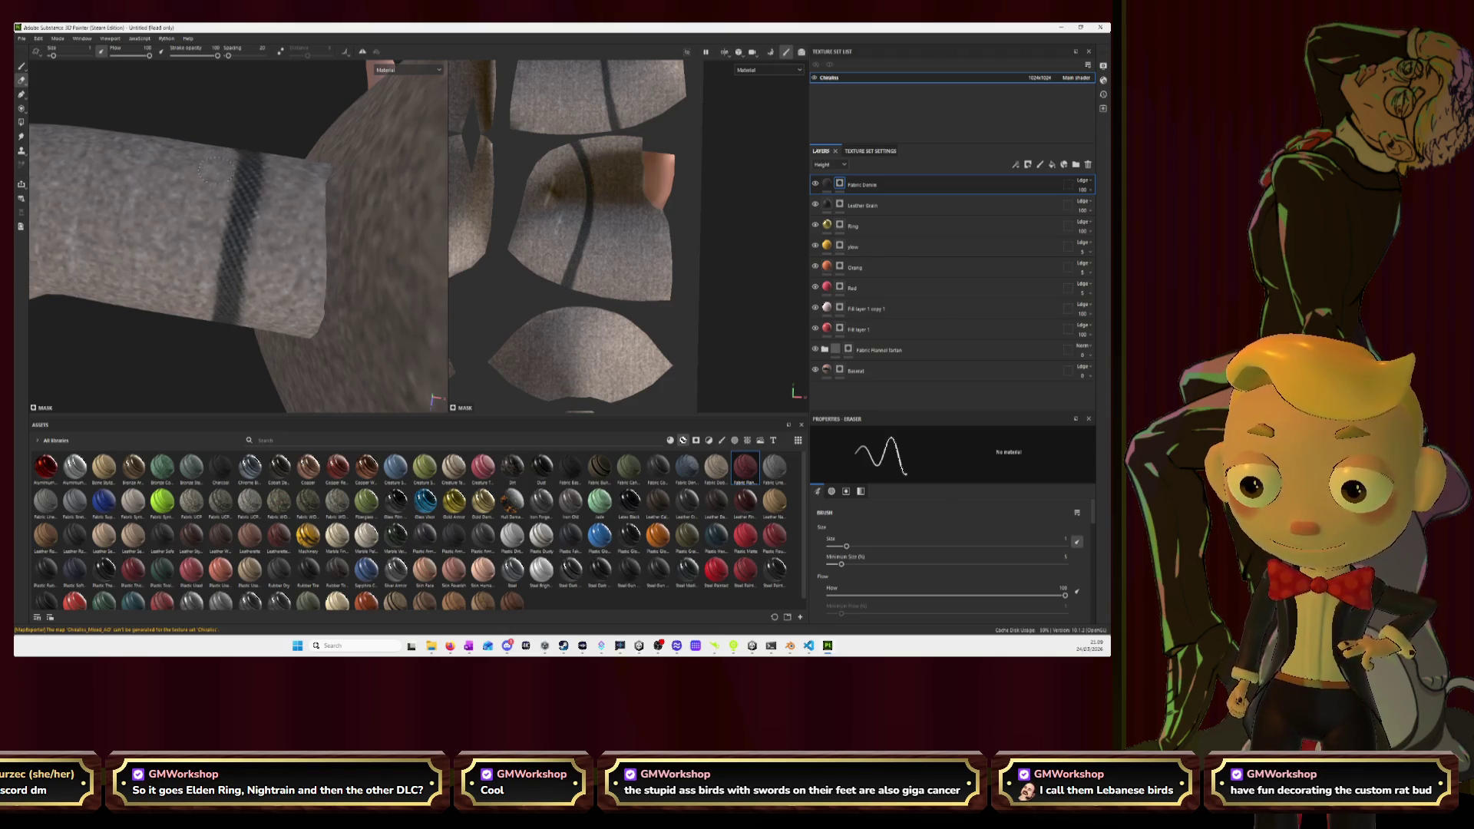
mouse_move(254, 253)
left_mouse_down("alt")
mouse_move(277, 276)
mouse_move(274, 182)
left_mouse_up("alt")
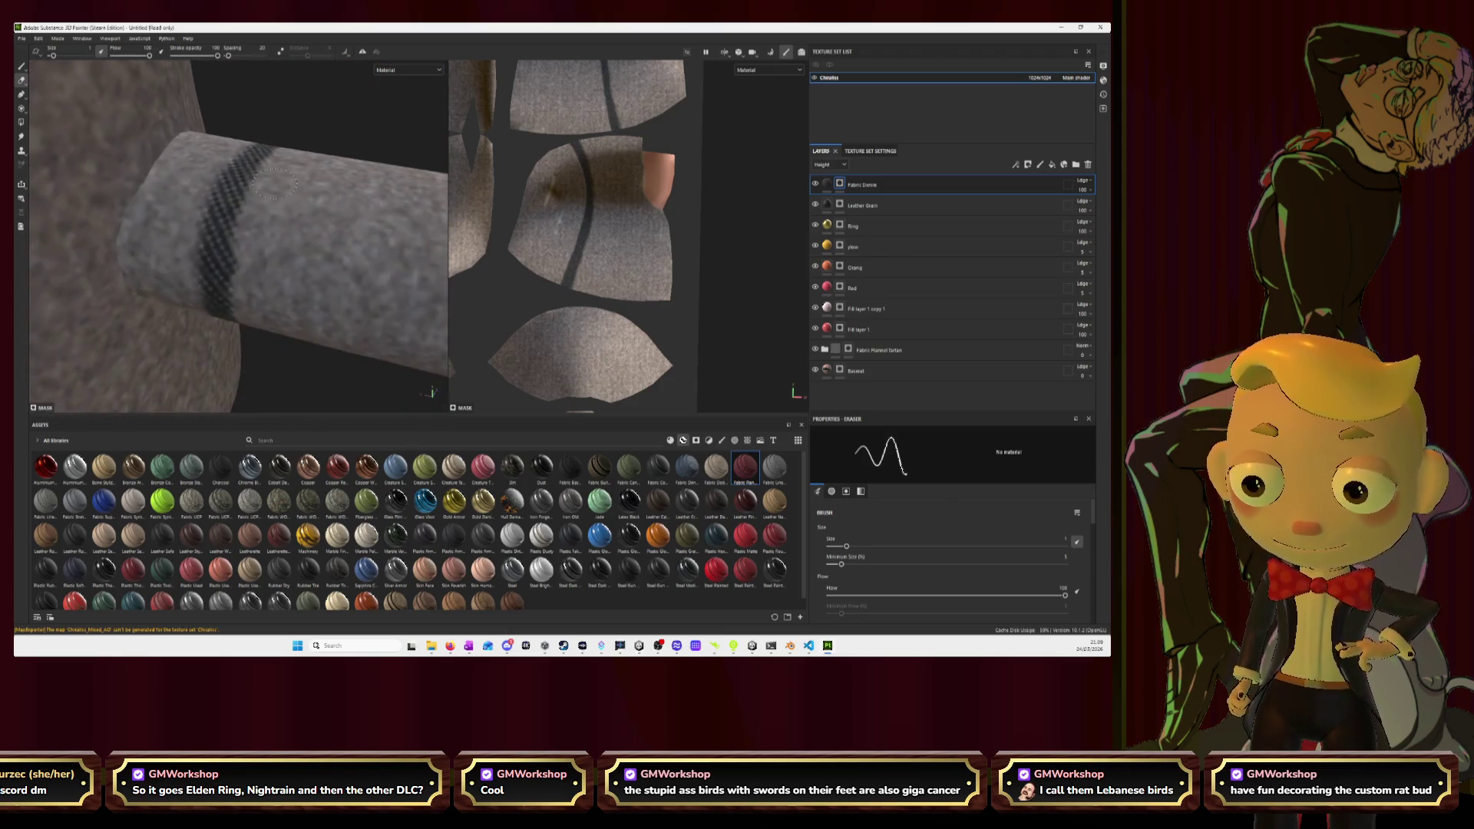
left_click_drag(295, 281, 230, 242, "alt")
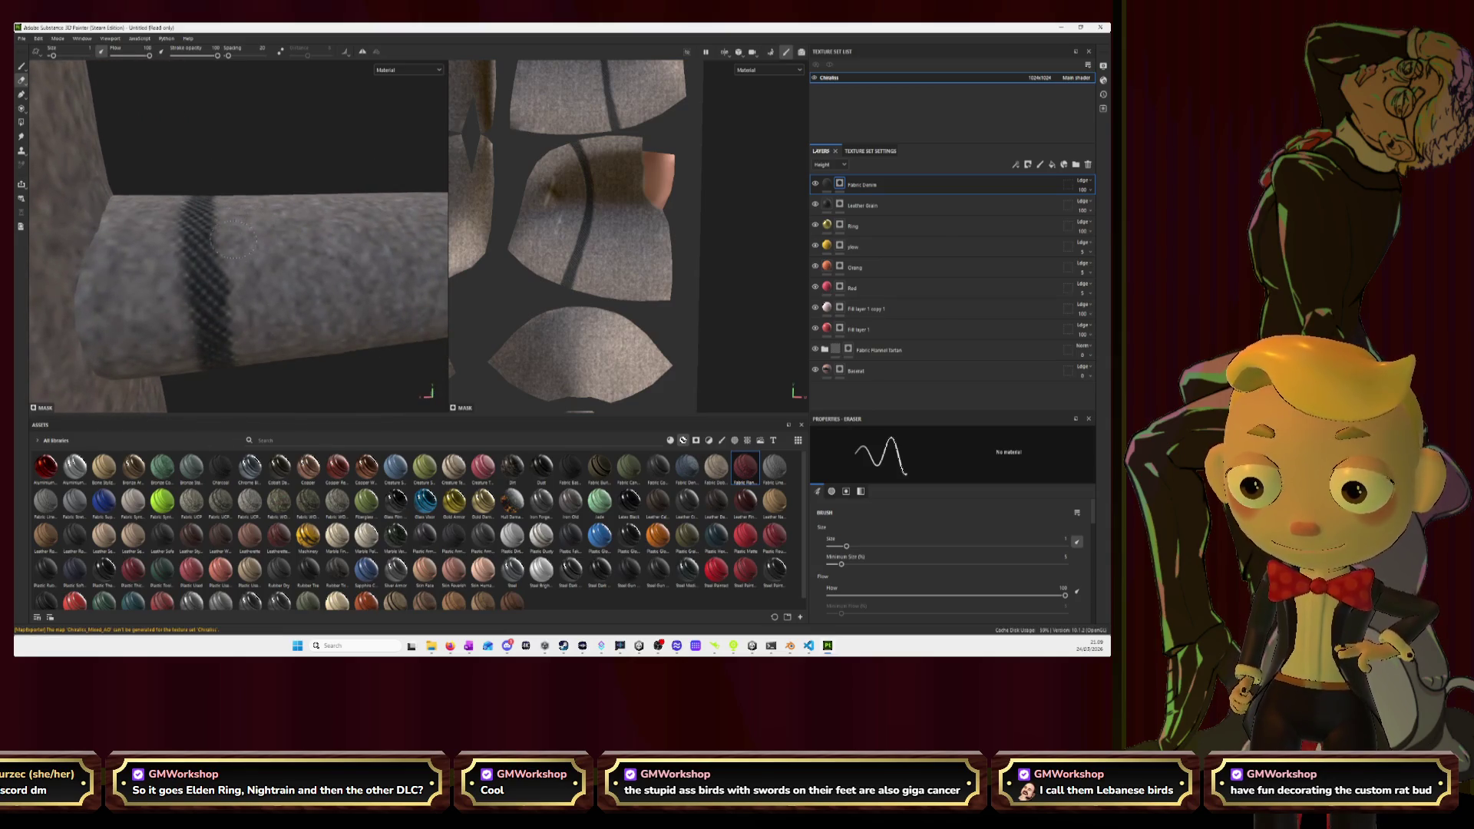
mouse_move(277, 384)
left_mouse_down("alt")
mouse_move(290, 256)
mouse_move(295, 277)
mouse_move(337, 262)
left_mouse_up("alt")
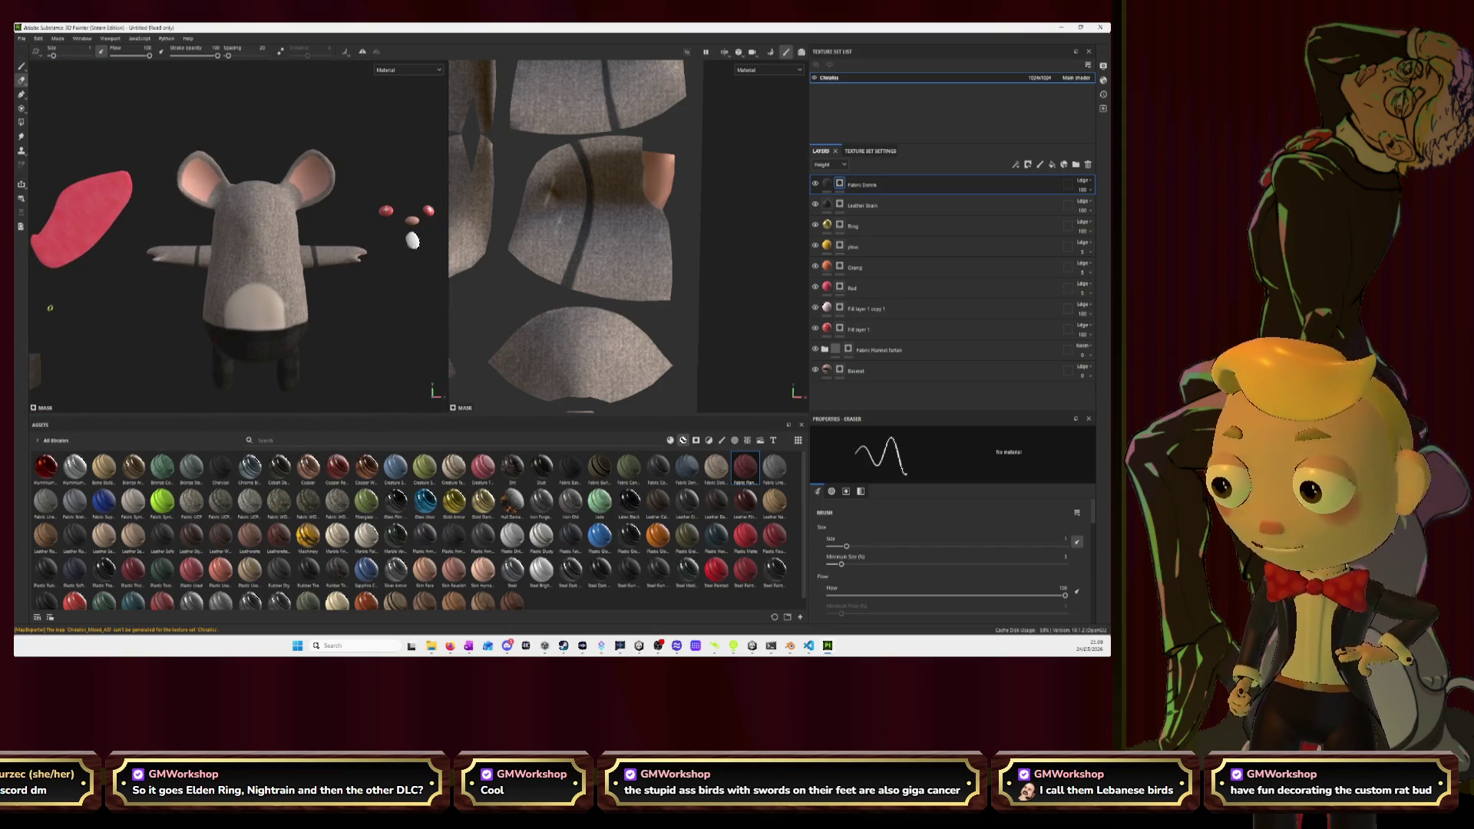
key("alt+Tab")
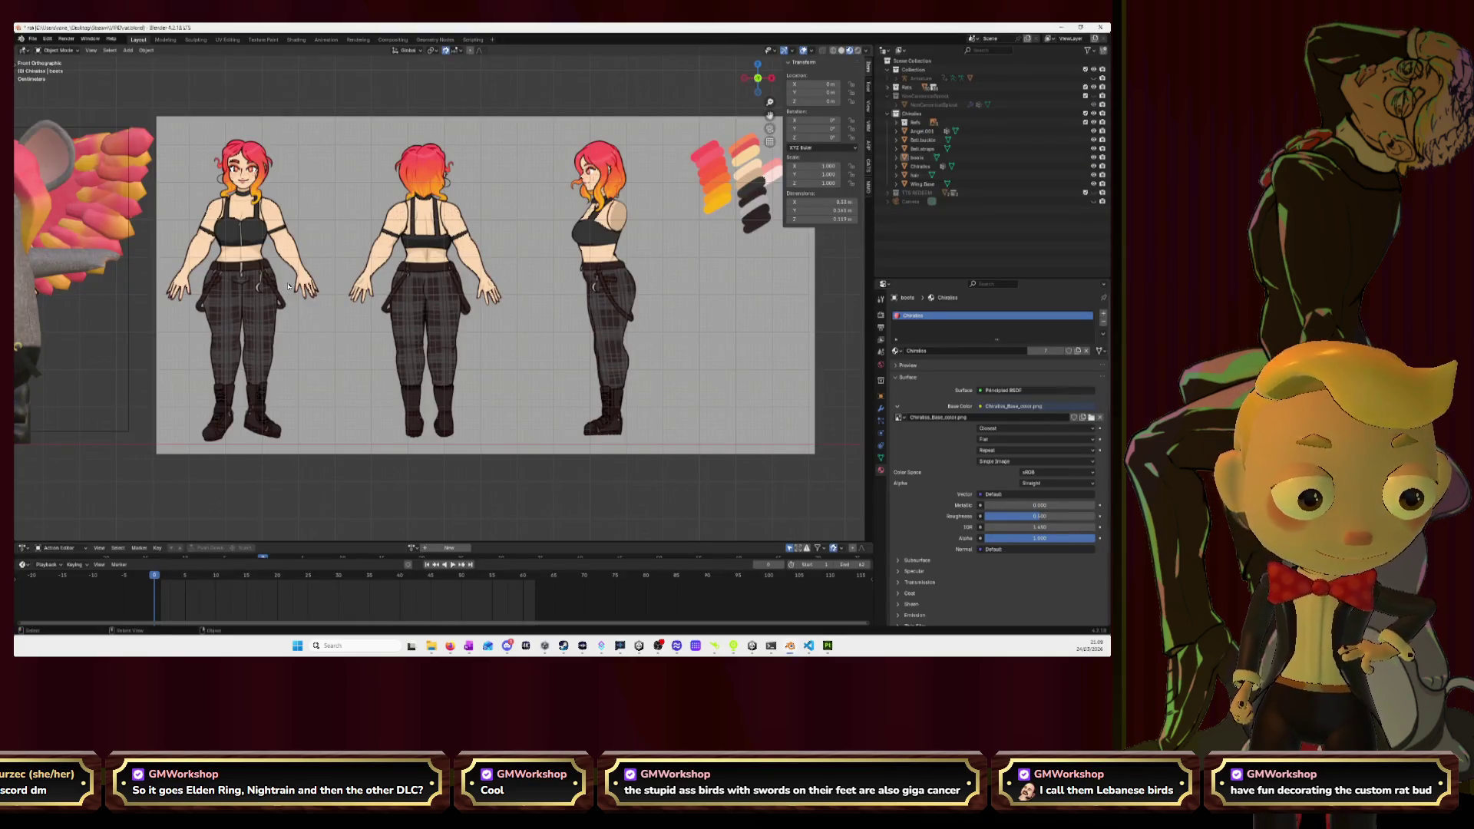
key("alt+Tab")
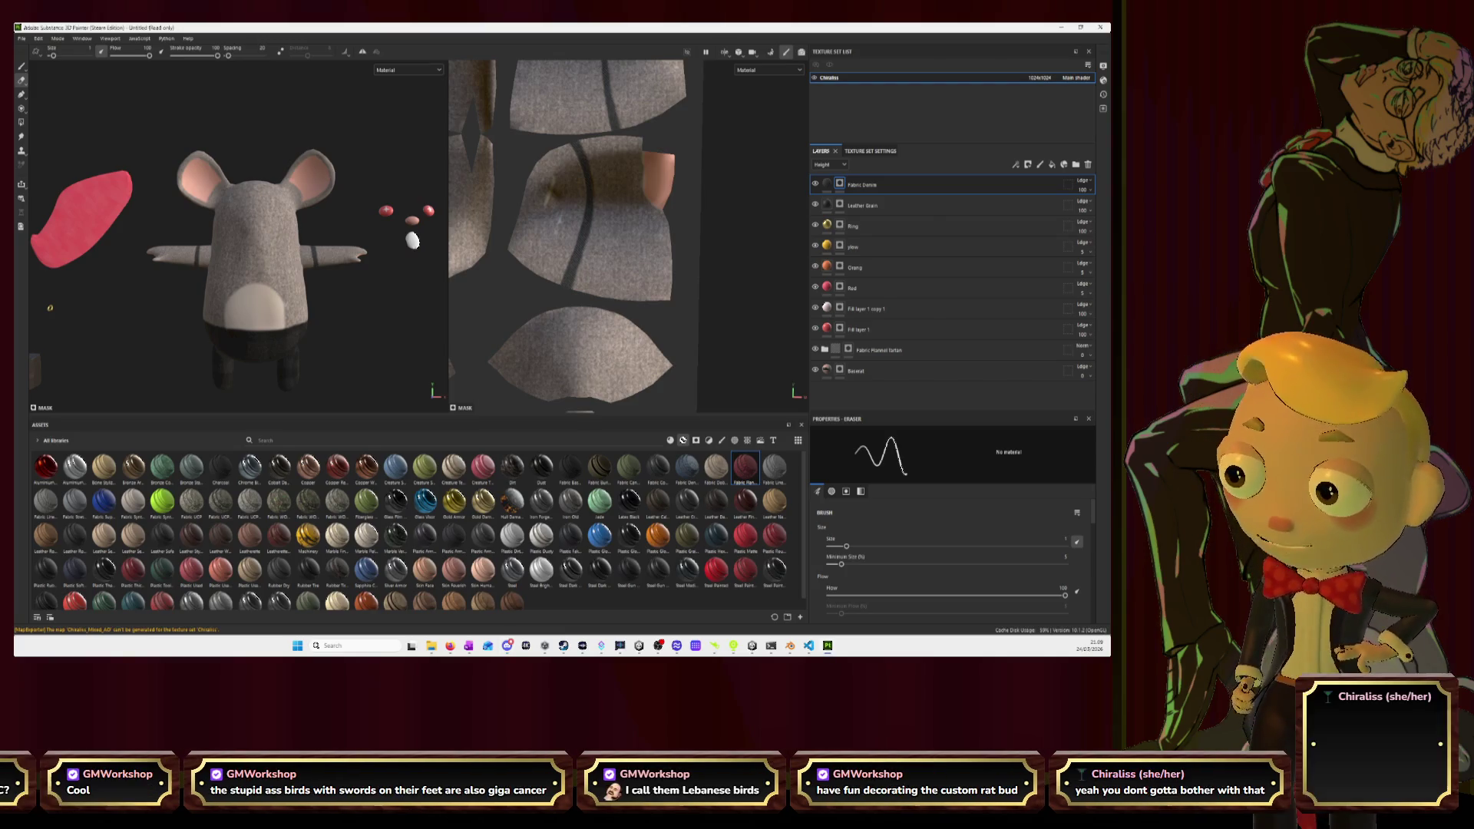
scroll(338, 244, "up", 3)
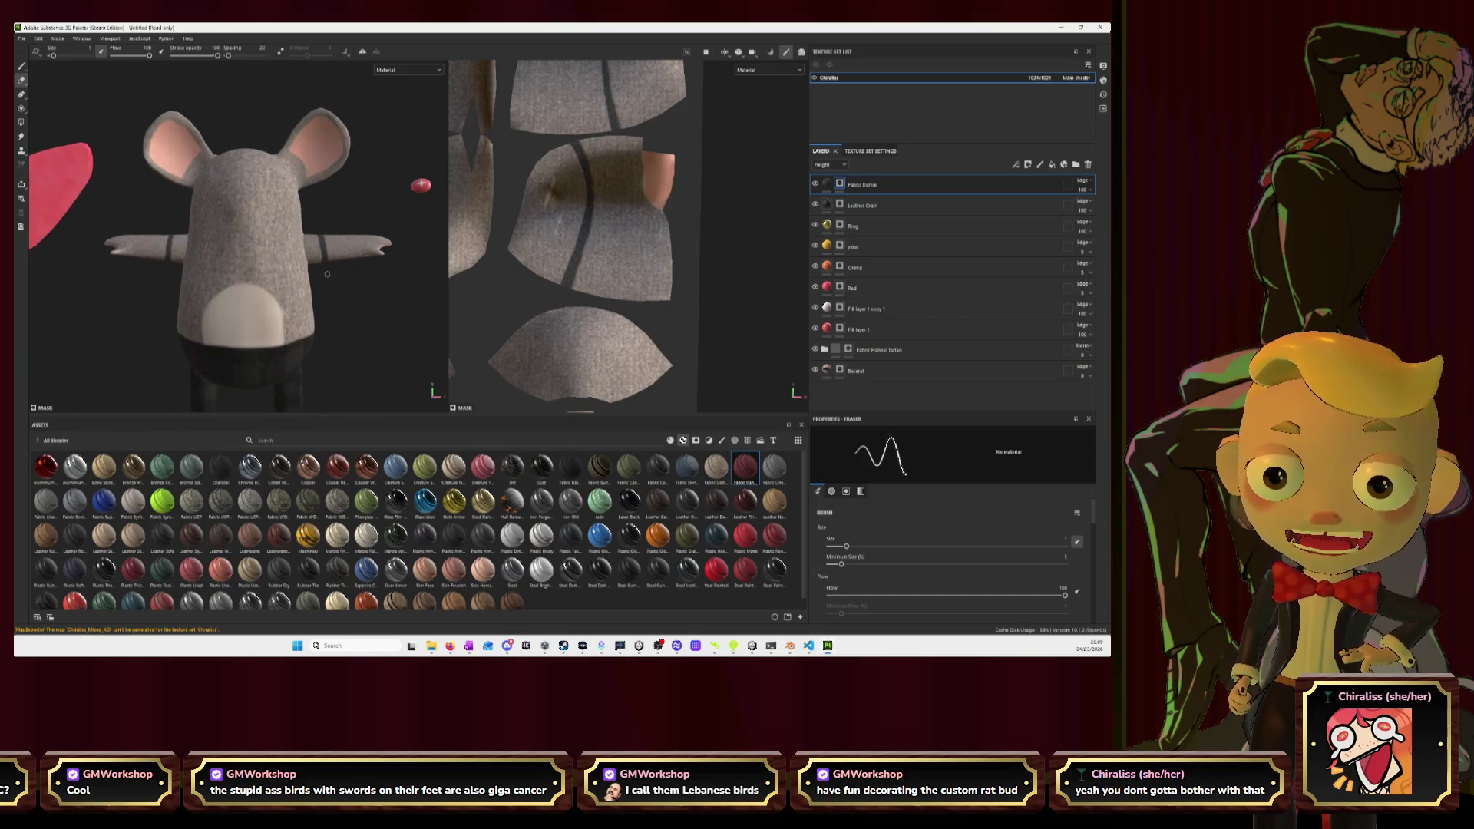
left_click_drag(289, 285, 283, 269, "alt")
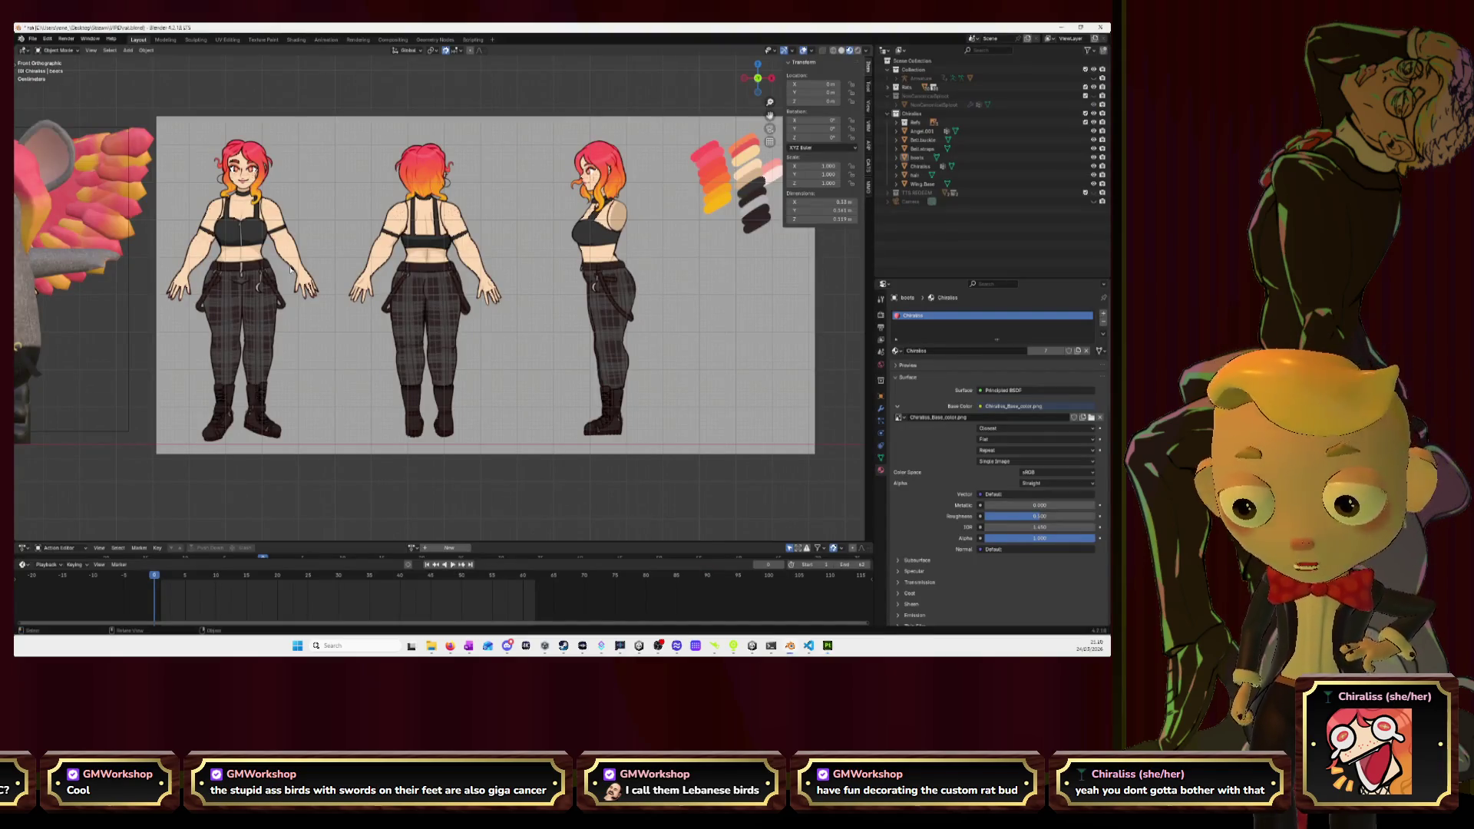
scroll(297, 236, "down", 5)
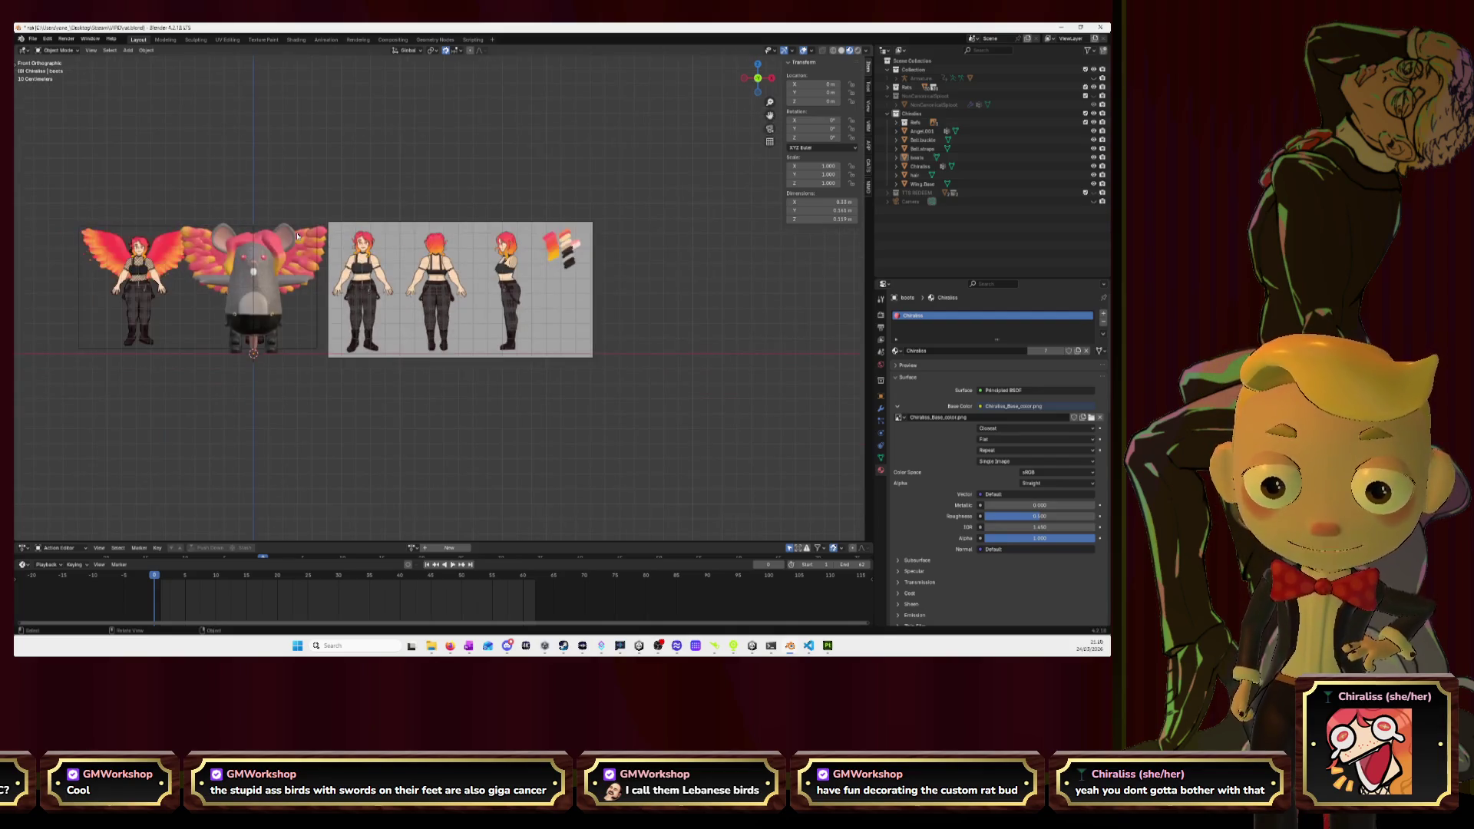
scroll(298, 237, "up", 2)
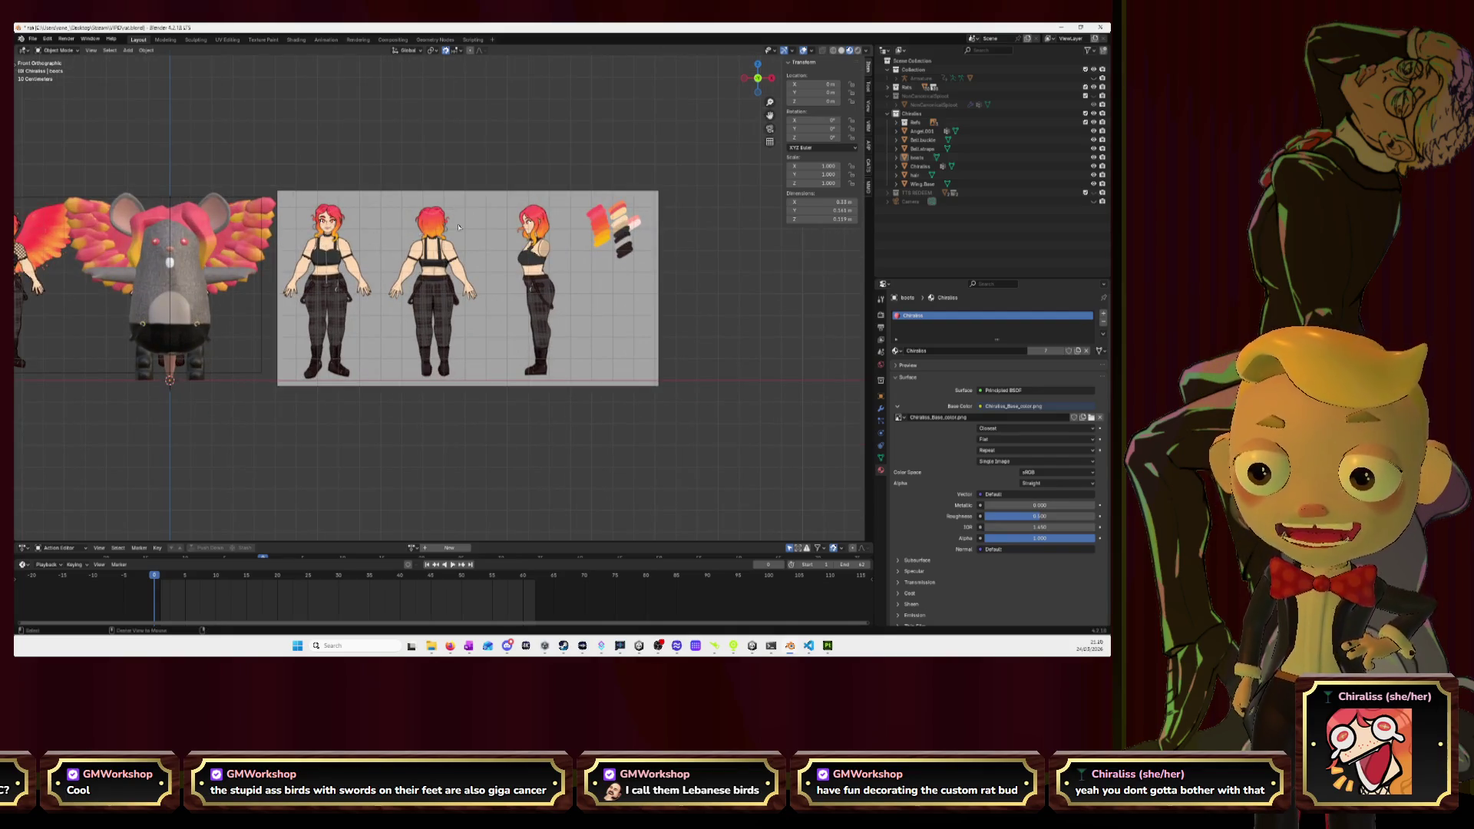
scroll(343, 305, "down", 1)
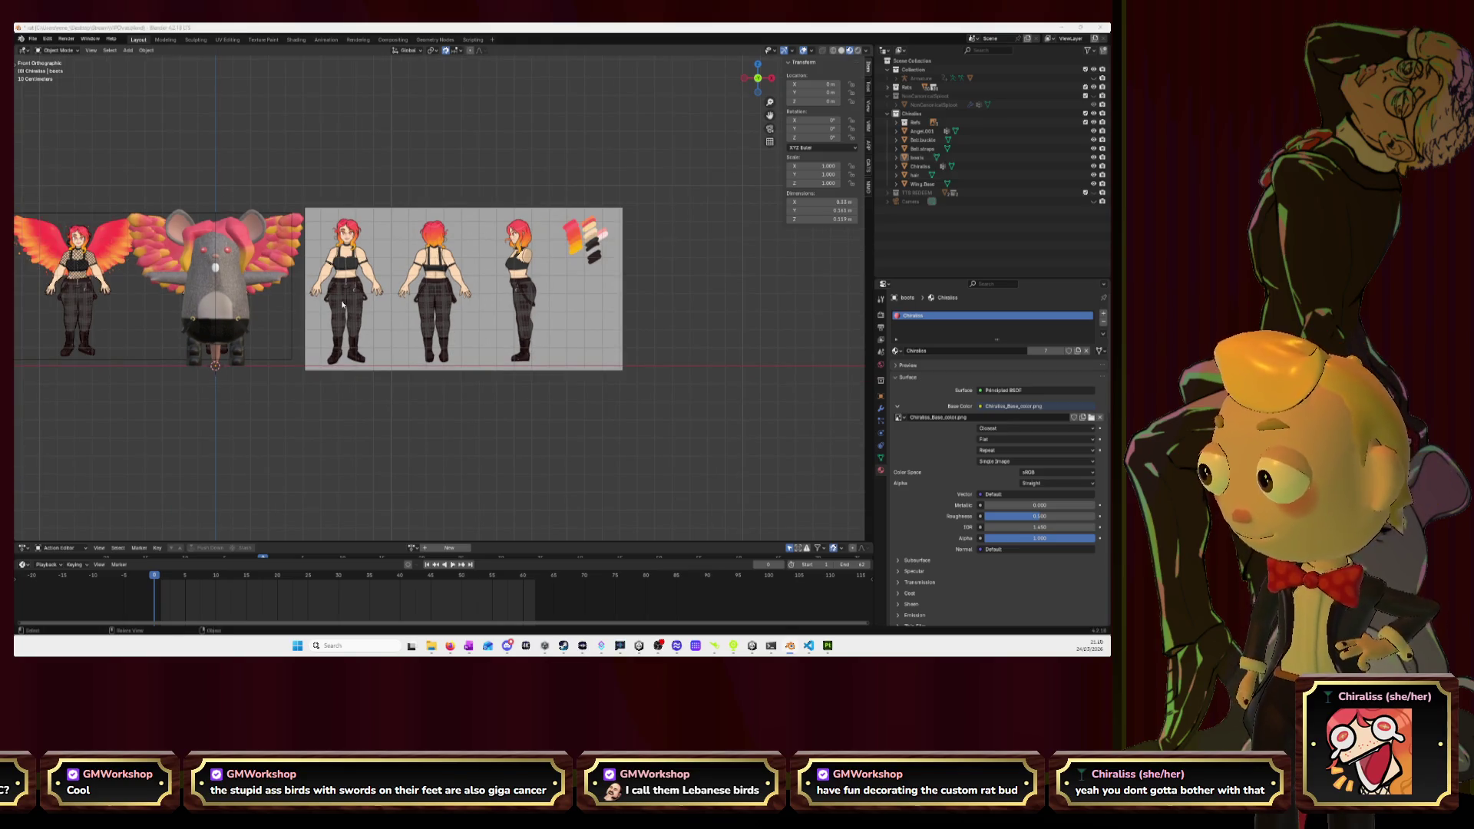
key("alt+Tab")
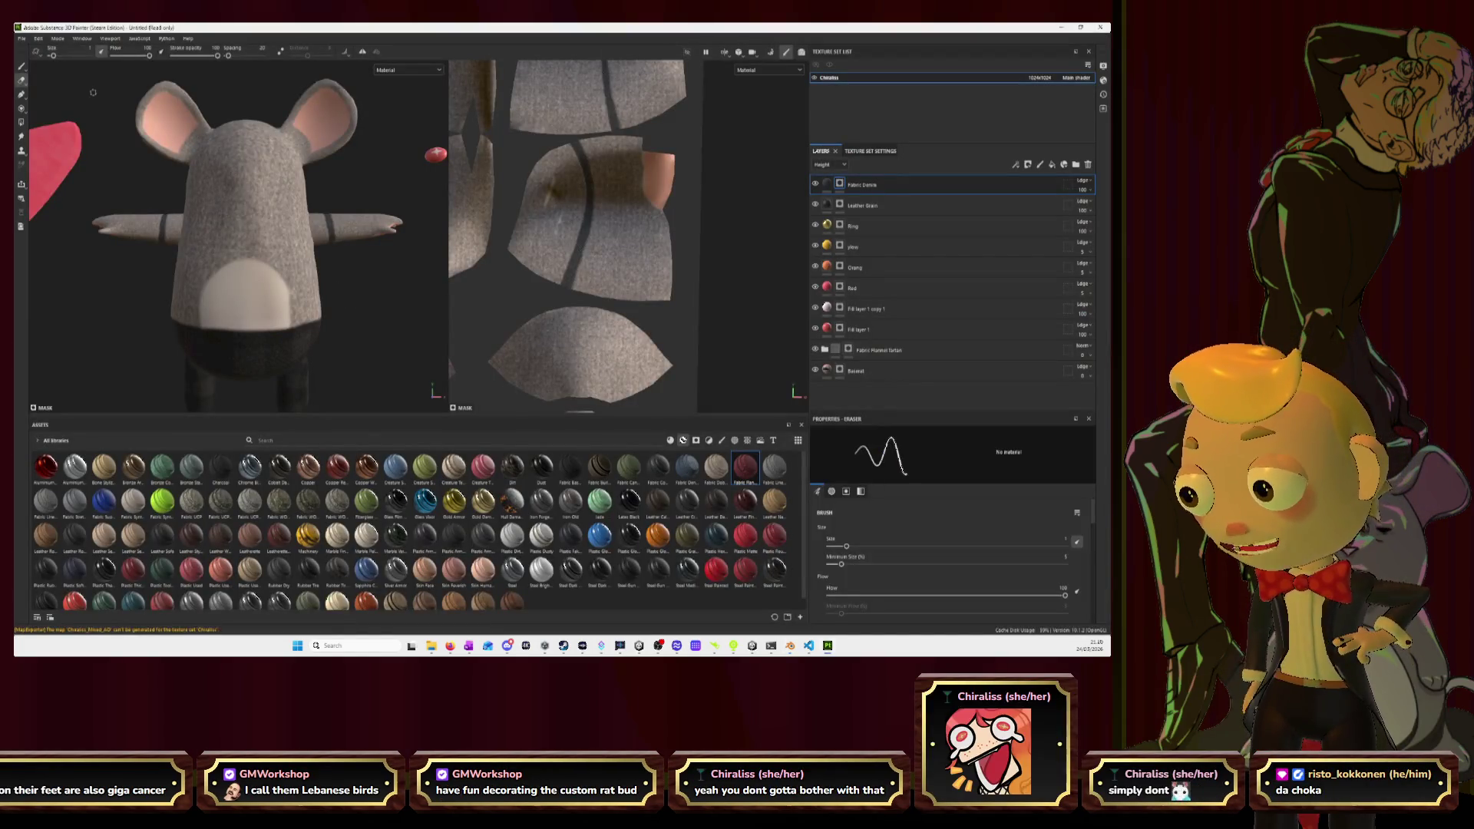
Export the mouse's texture maps as PNG files via Export Textures, then switch to Blender.
left_click(39, 38)
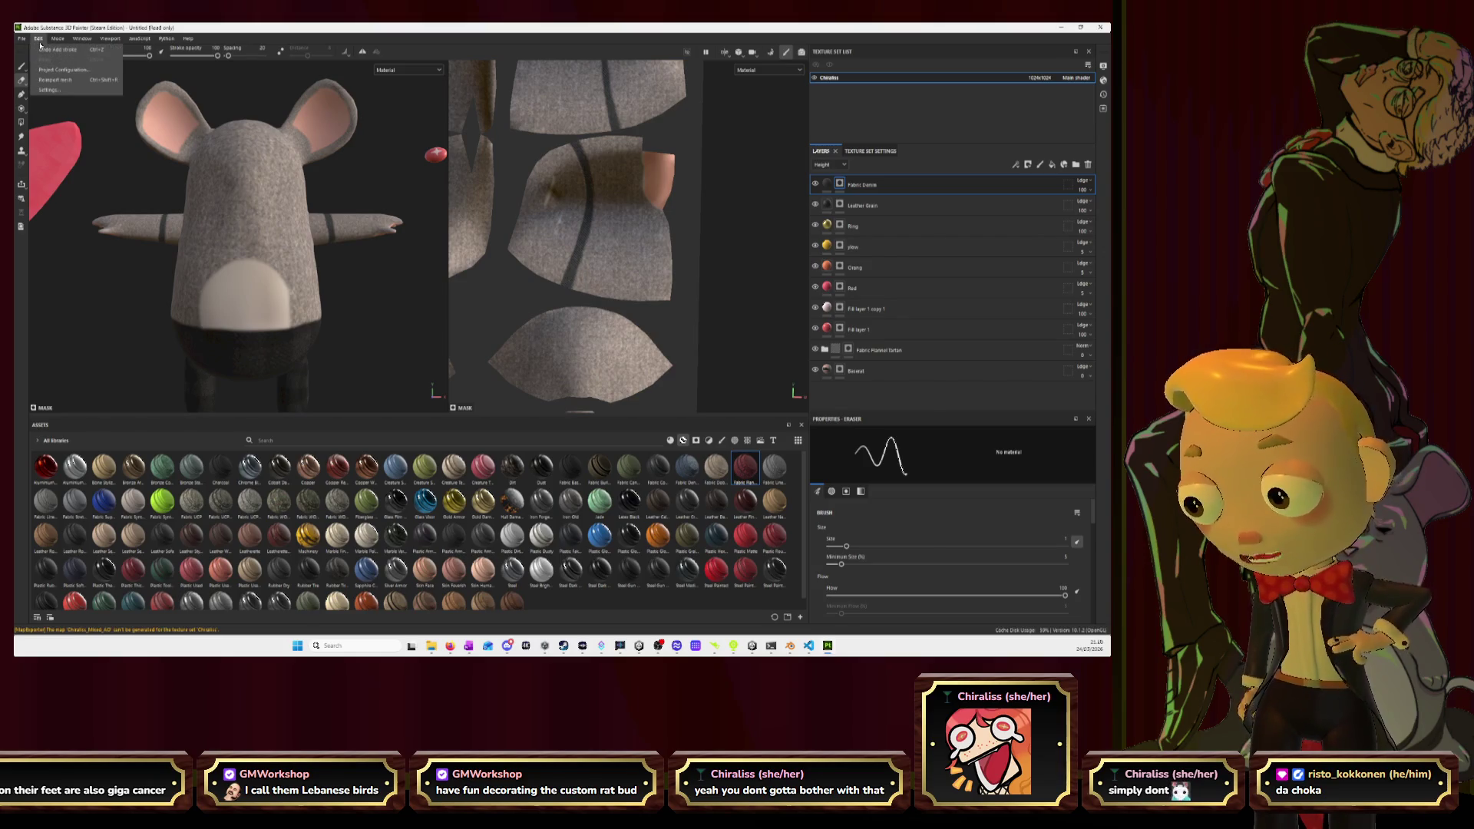
mouse_move(26, 38)
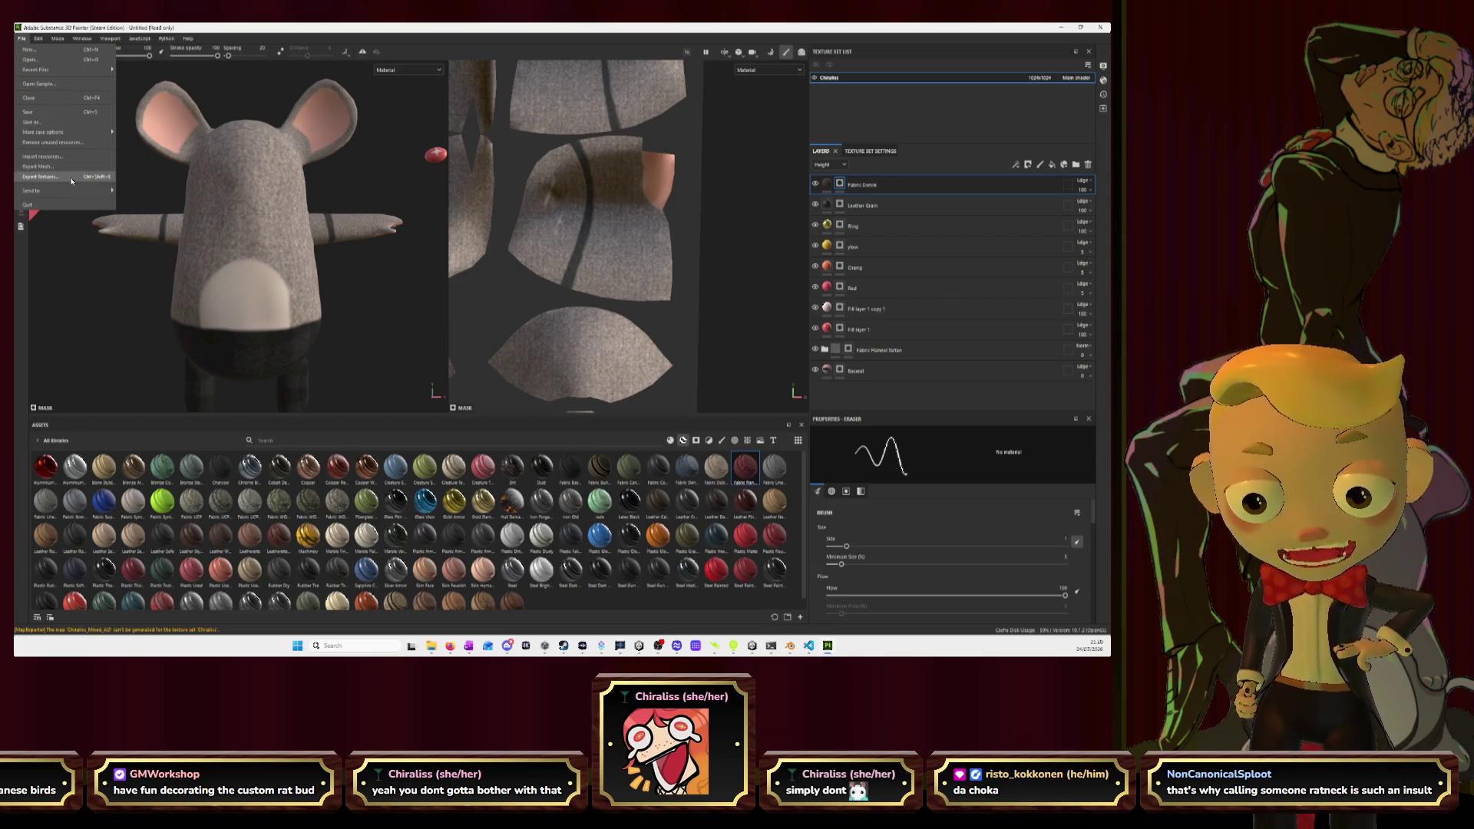
left_click(367, 282)
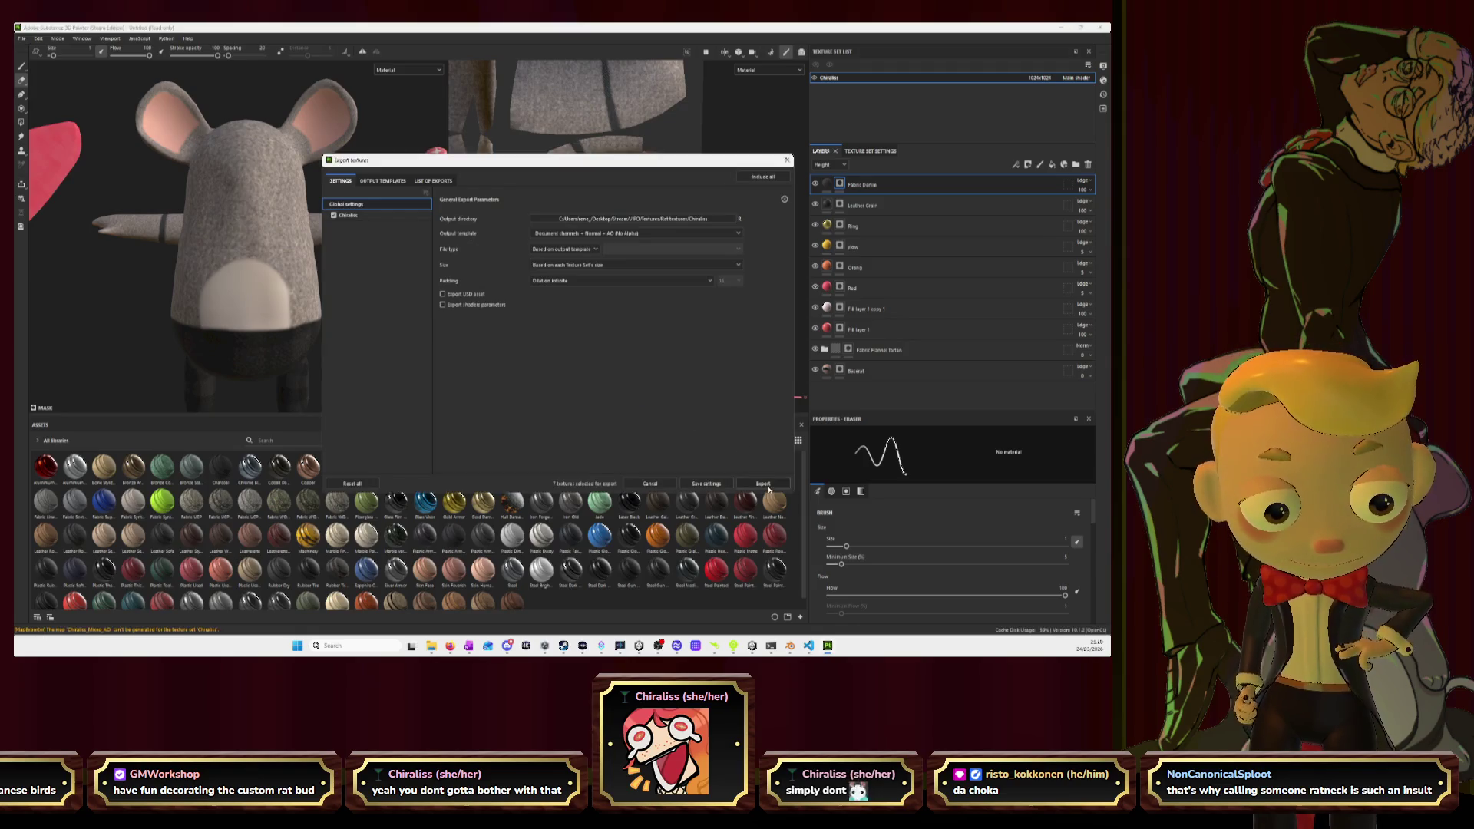
left_click(767, 485)
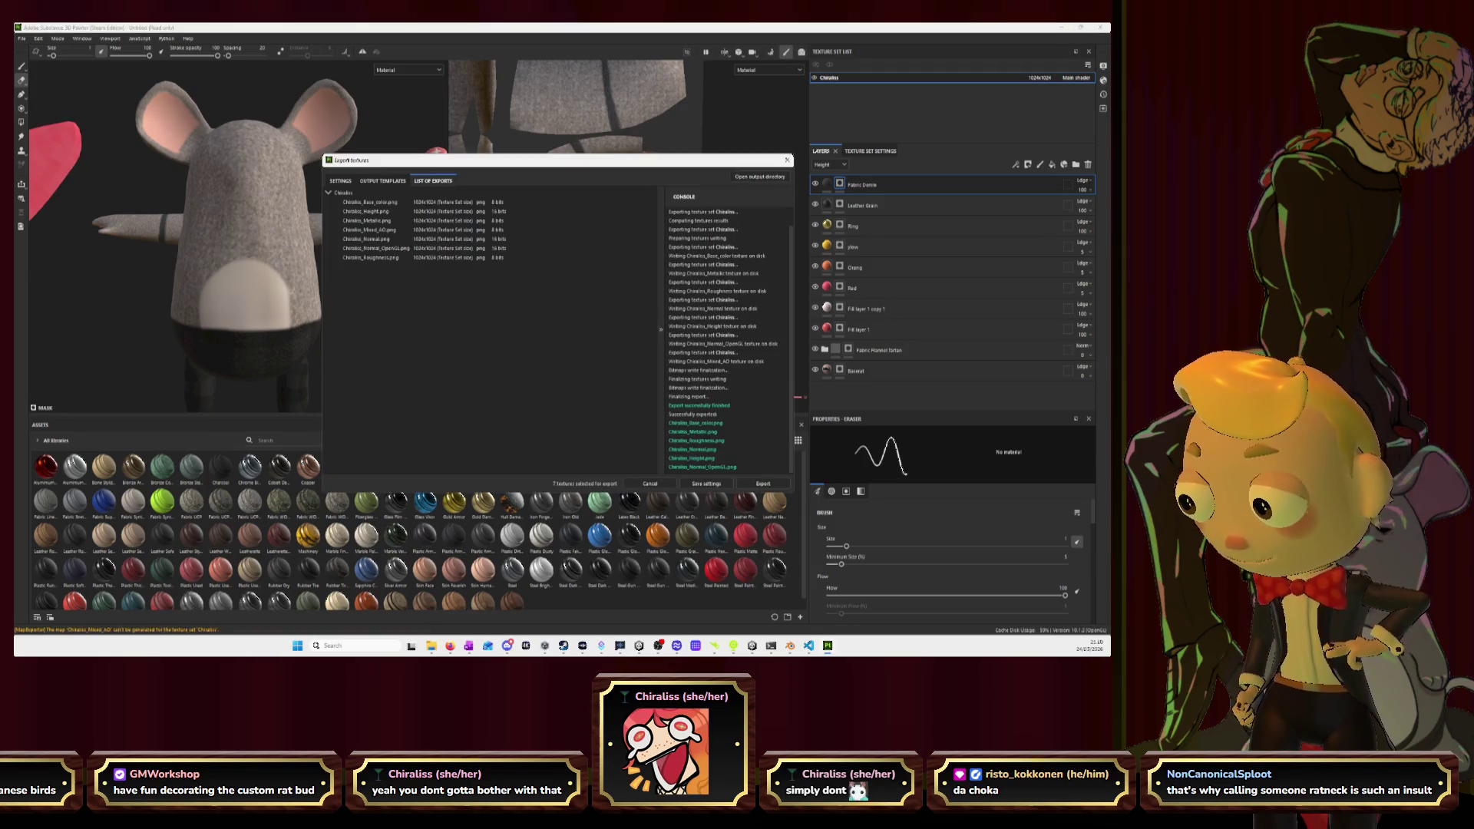
key("alt+Tab")
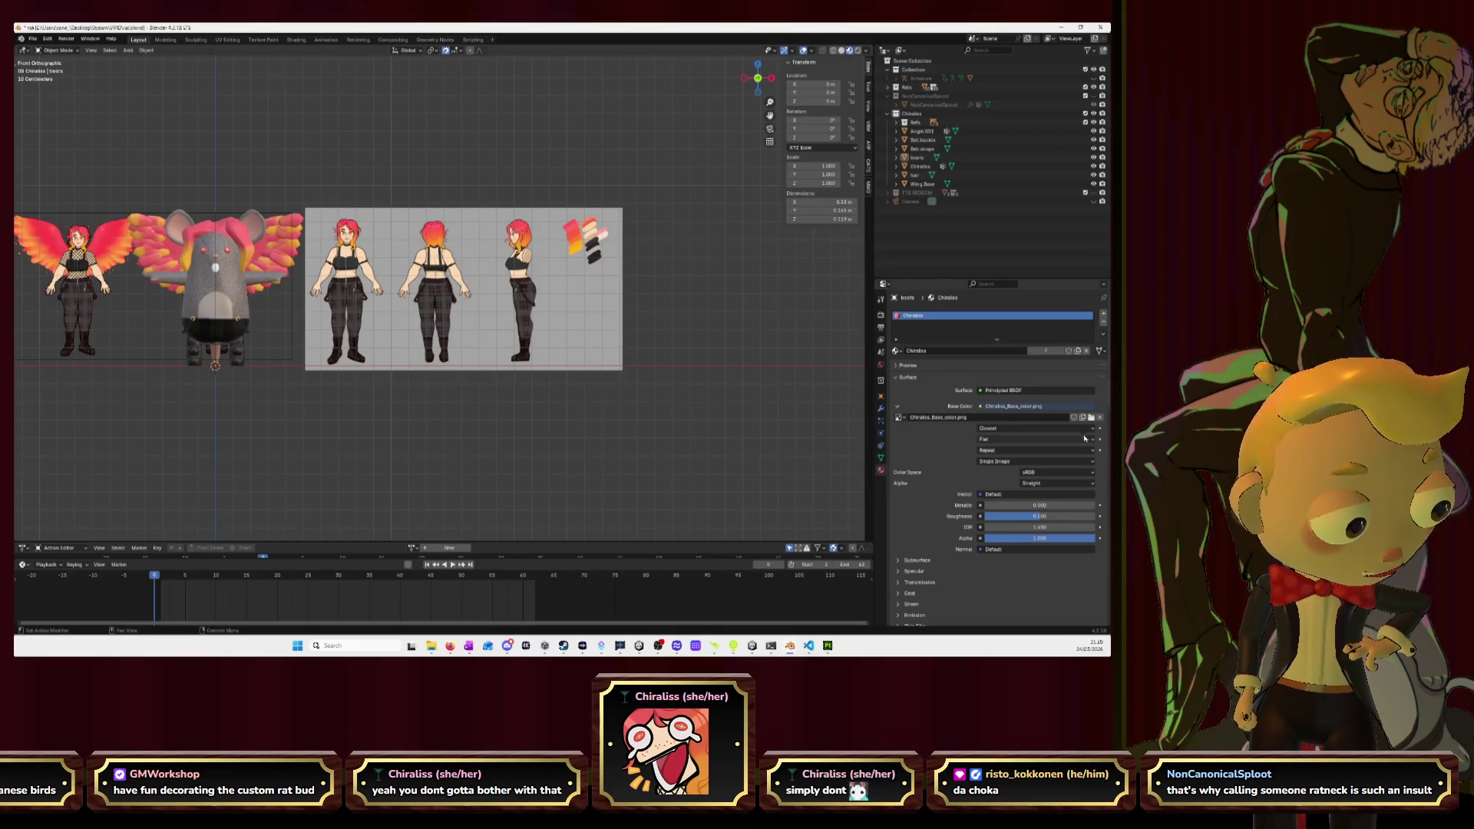
Load the exported base colour PNG into the material, centre the view on the rat, and return to Painter.
left_click(1091, 416)
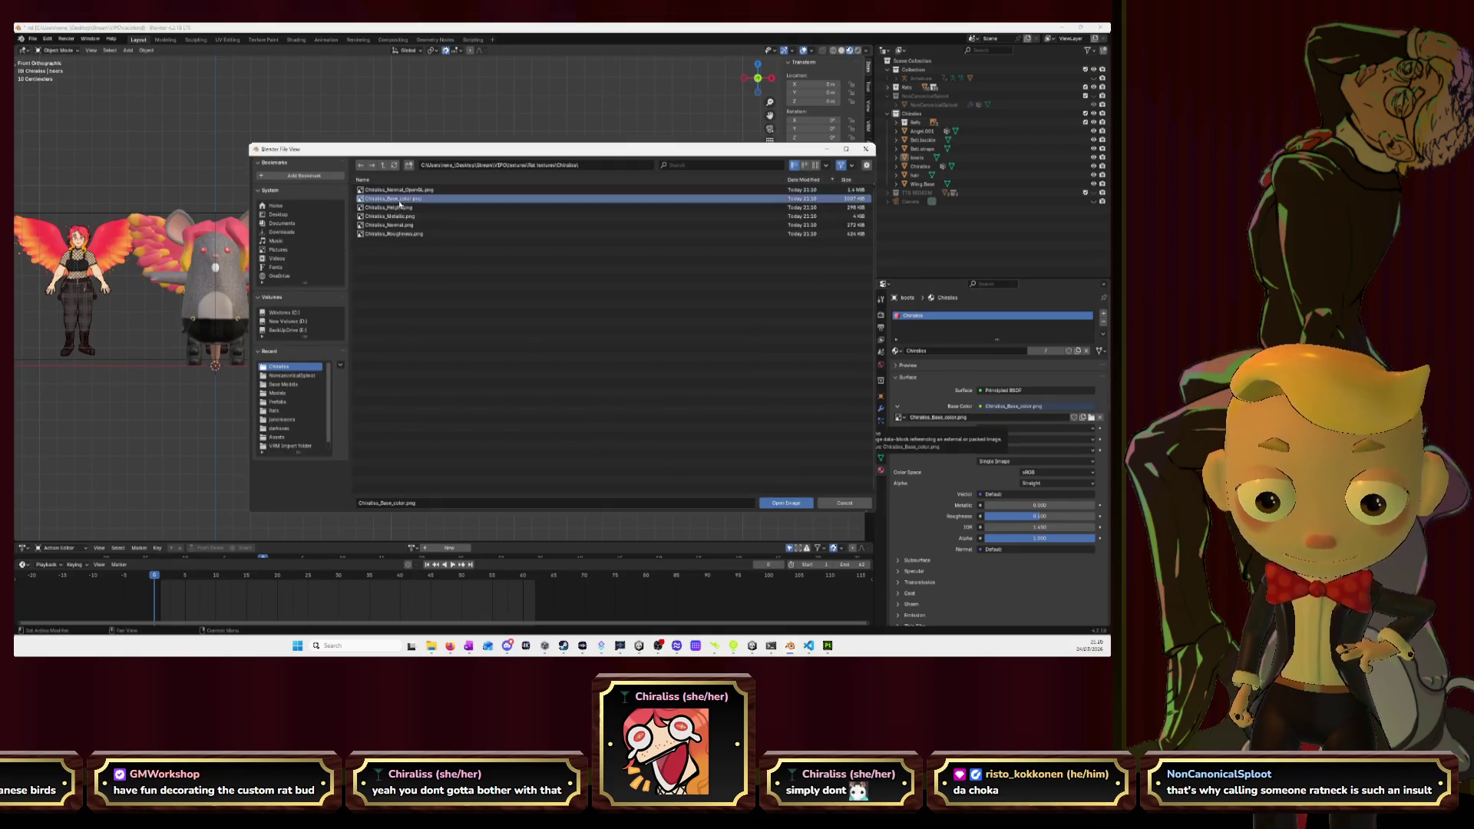
left_click(786, 502)
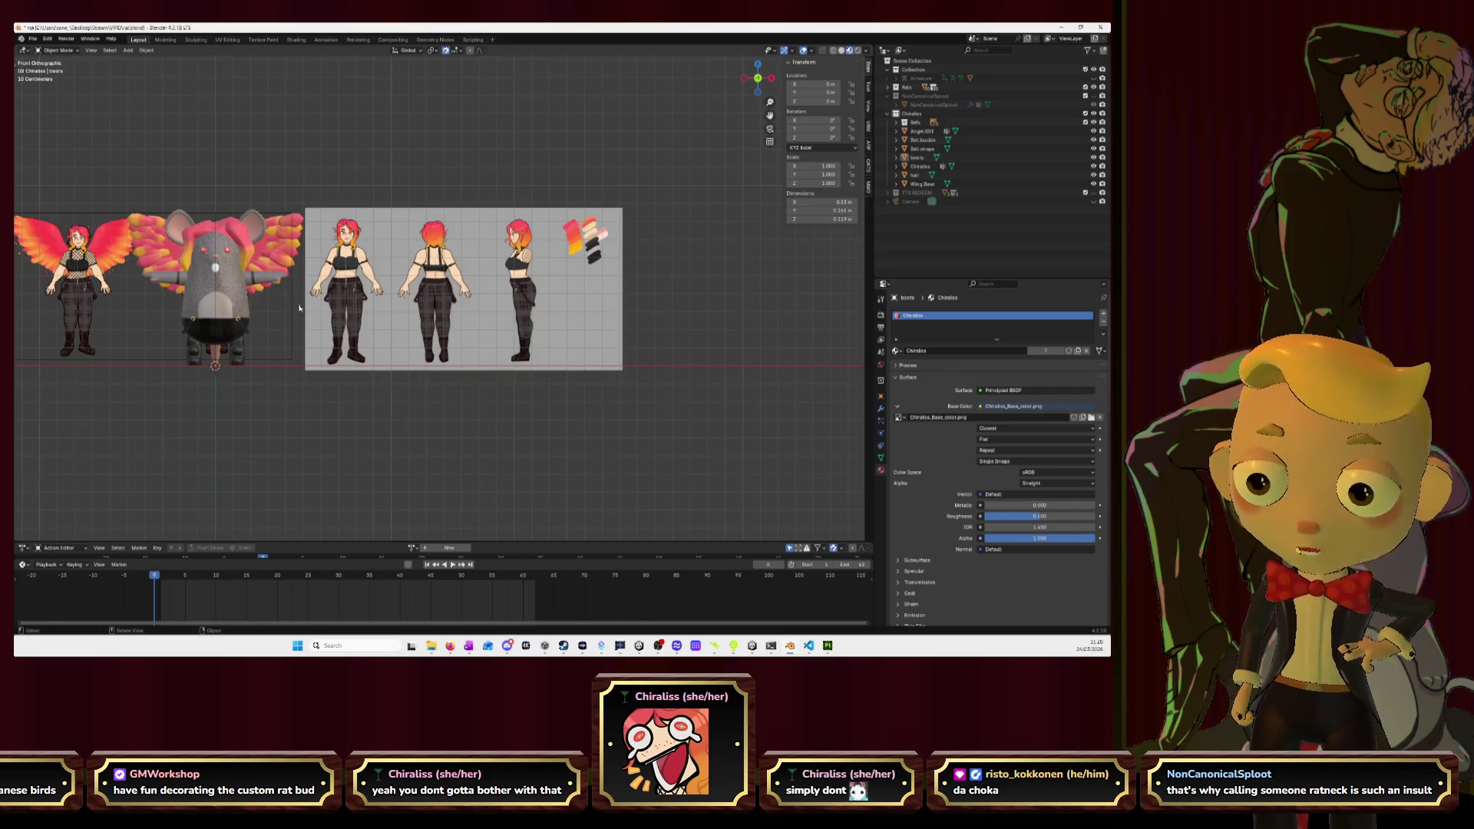
scroll(296, 307, "up", 4)
mouse_move(291, 306)
middle_mouse_down()
mouse_move(234, 322)
mouse_move(430, 230)
middle_mouse_up()
left_click(771, 80)
left_click_drag(769, 115, 293, 299)
left_click(392, 322)
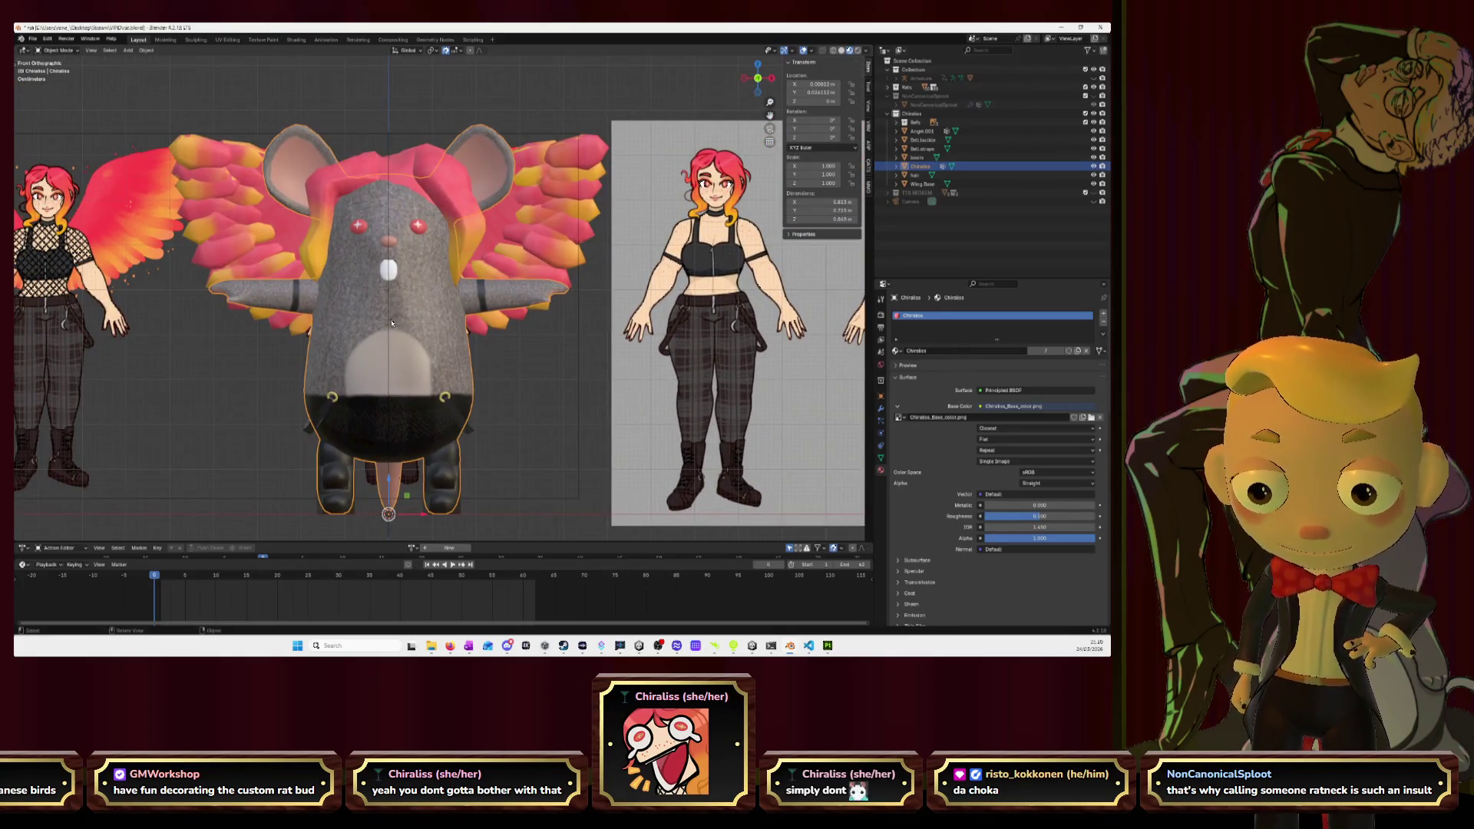
key("KP_Decimal")
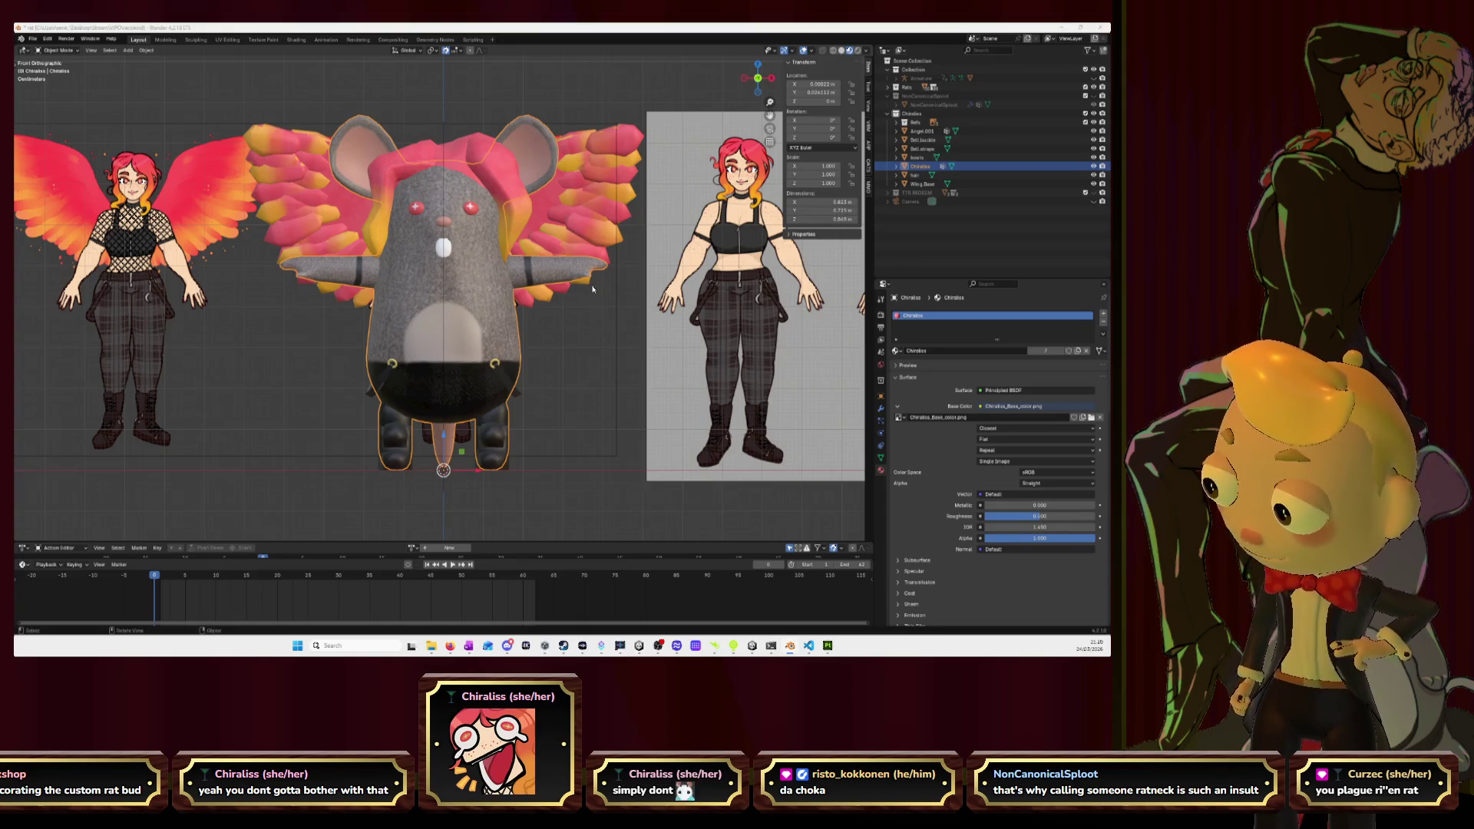
key("alt+Tab")
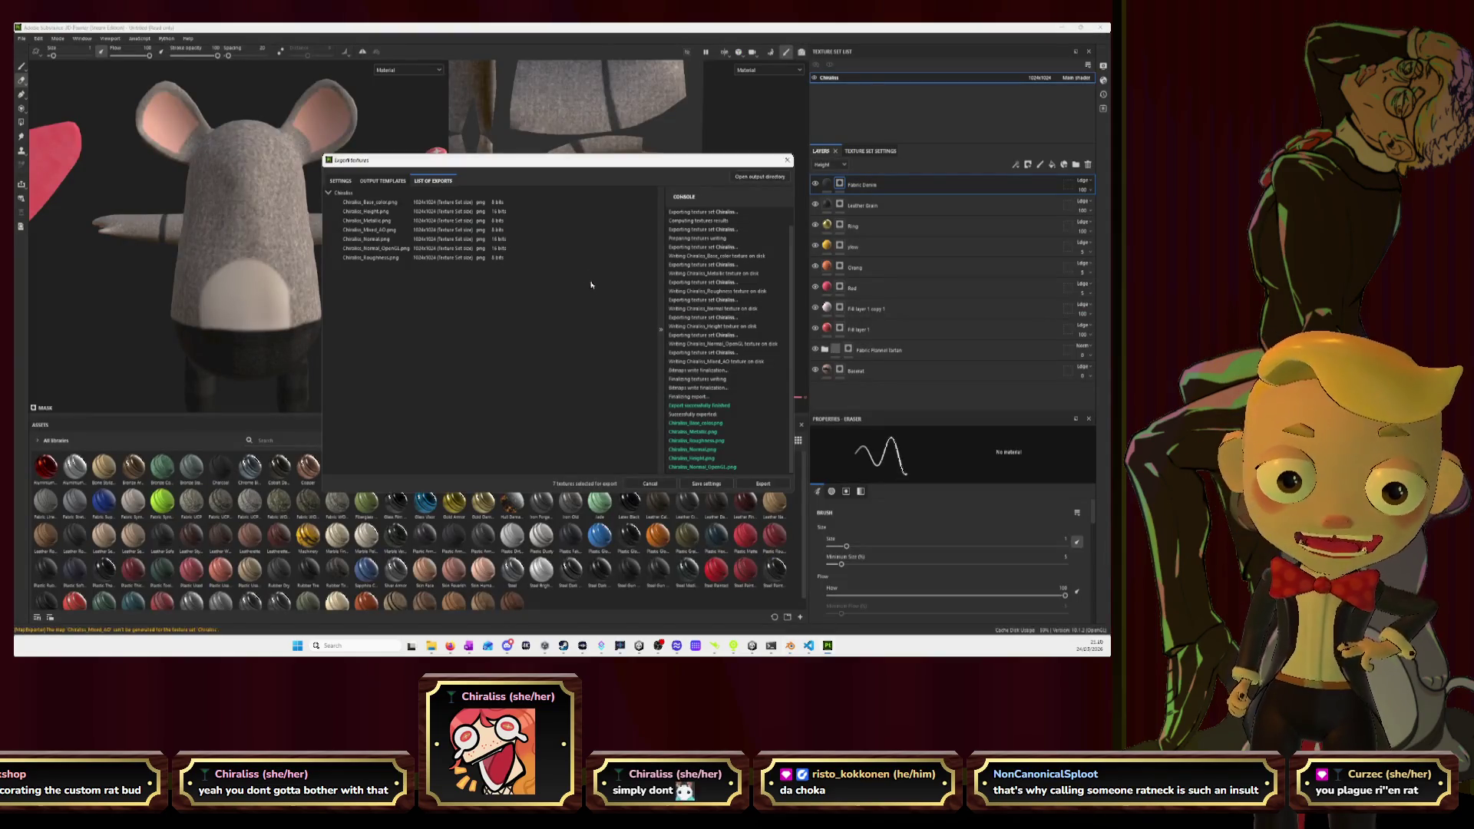
Close the export window and widen the 3D view over the UV view to look over the parts.
left_click(787, 160)
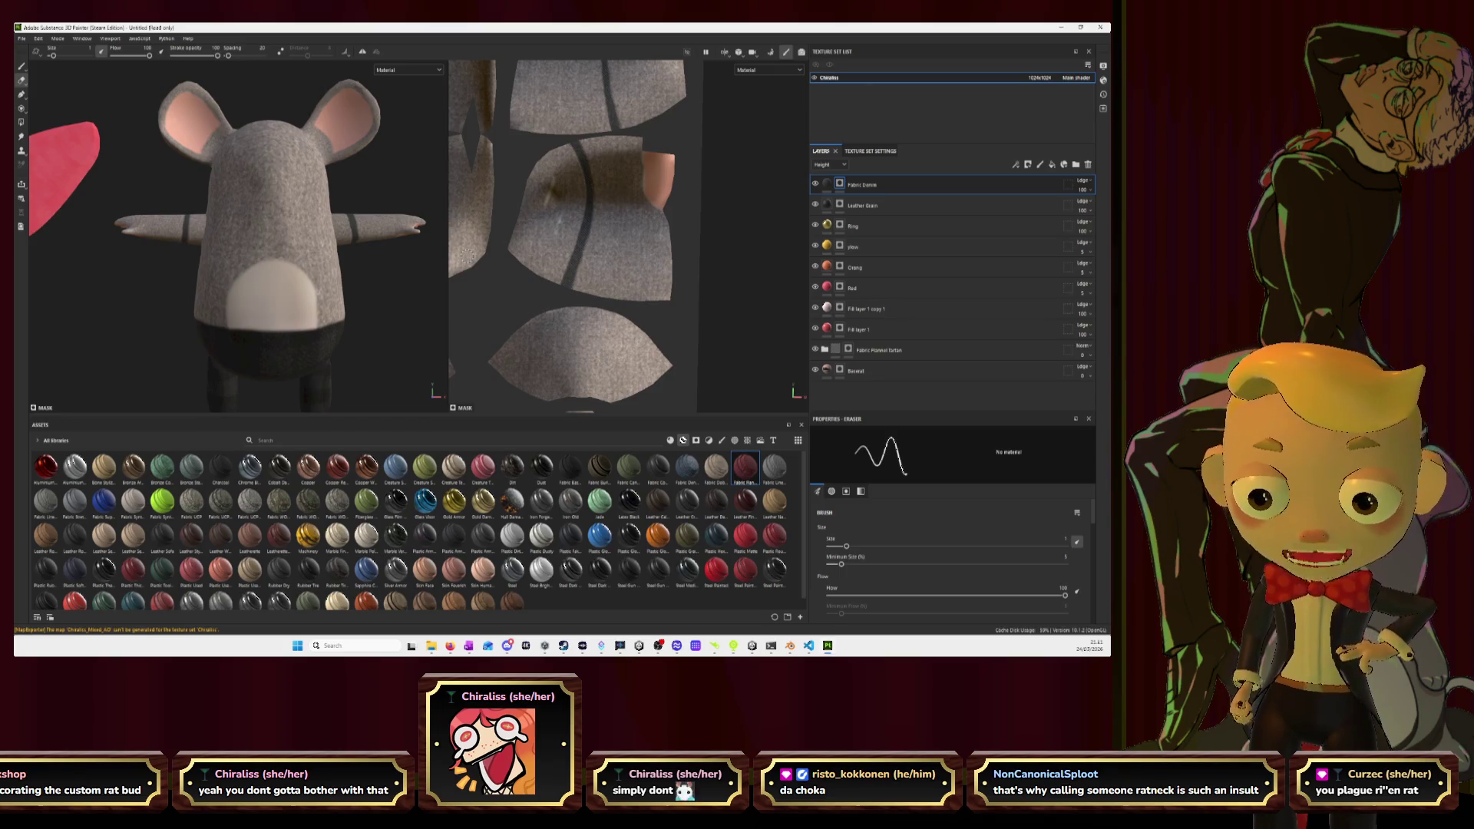
scroll(359, 168, "down", 2)
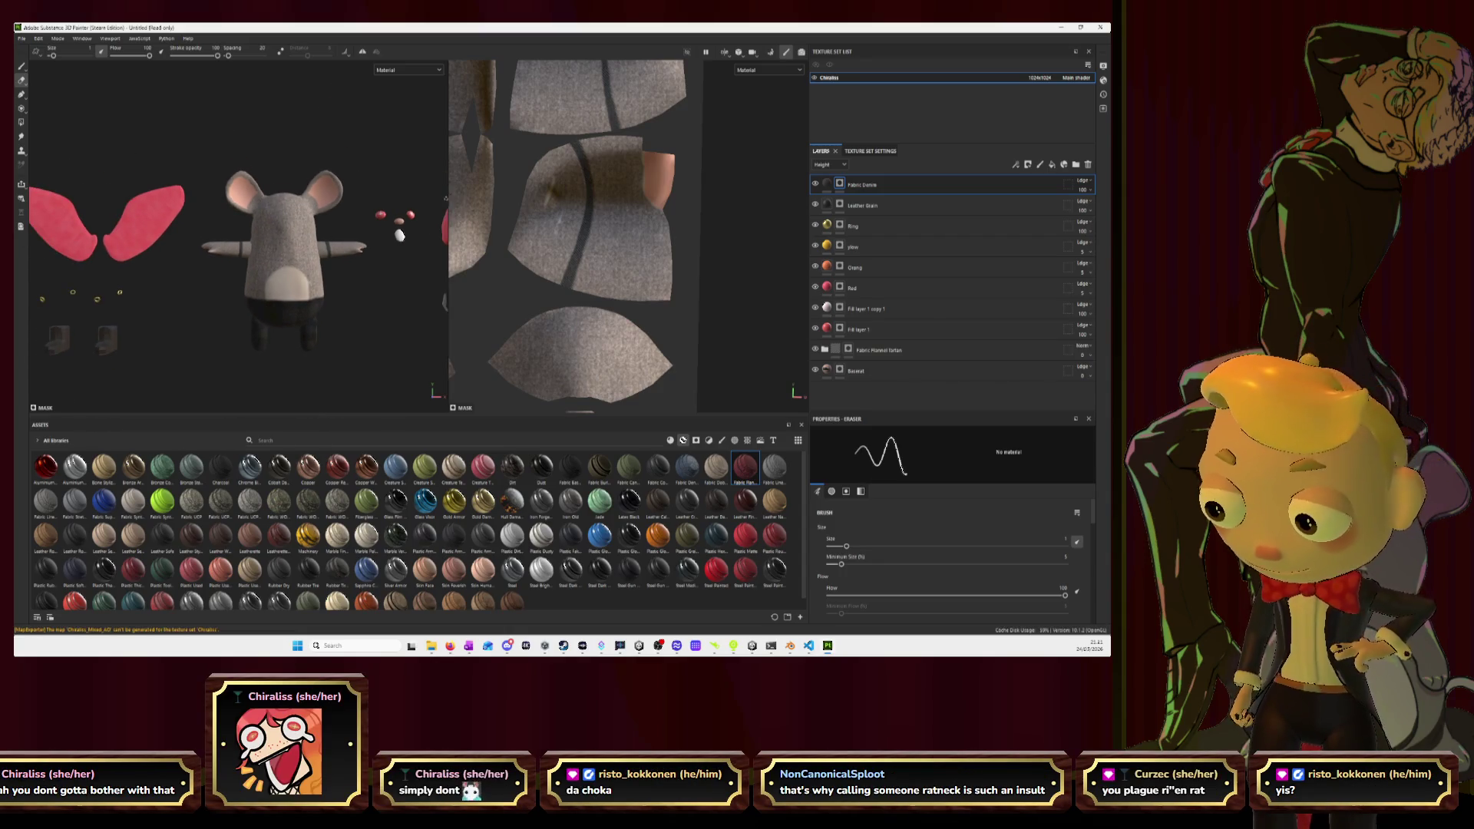
left_click_drag(448, 197, 541, 197)
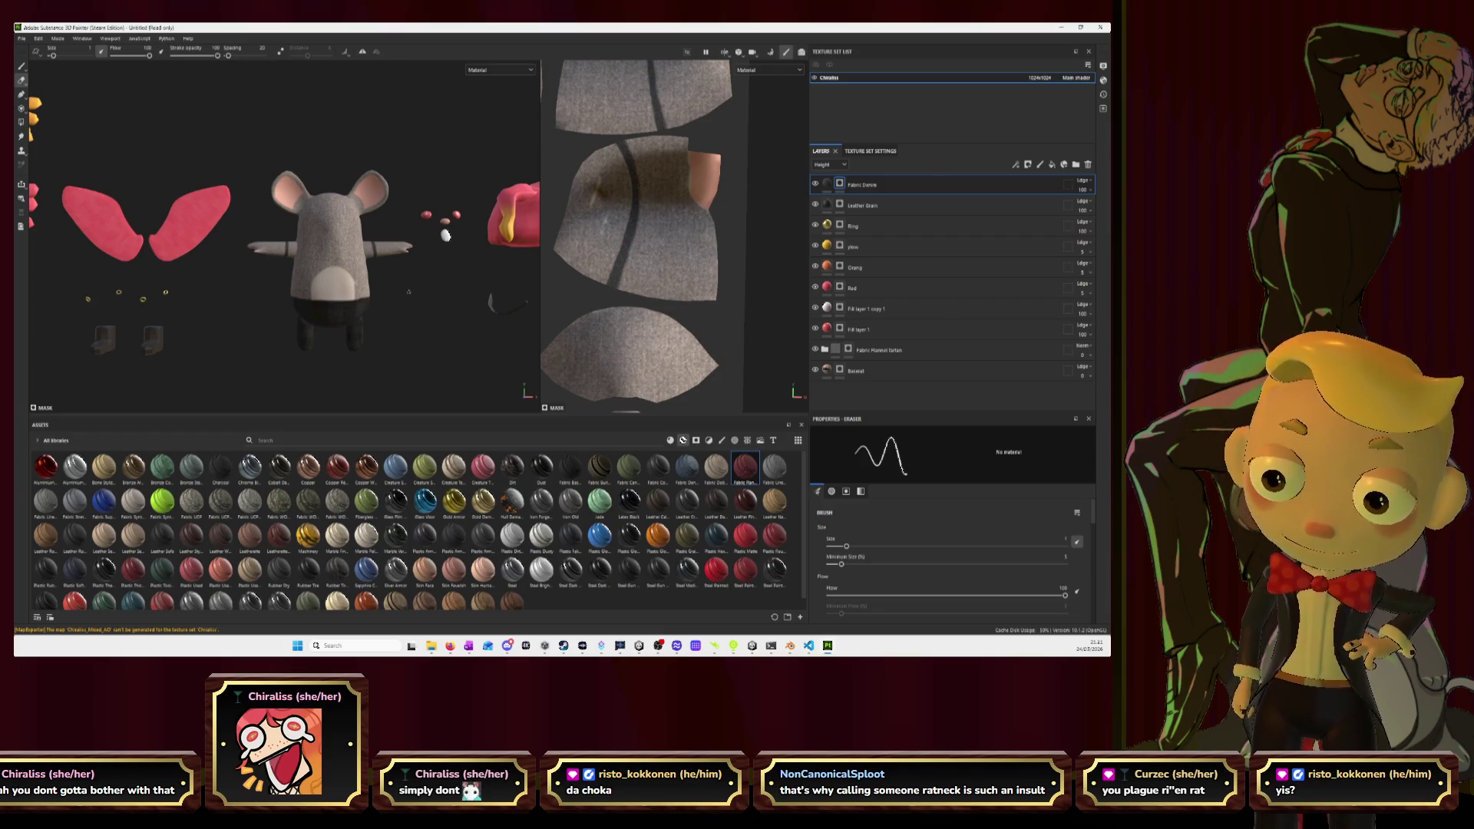
scroll(284, 230, "down", 3)
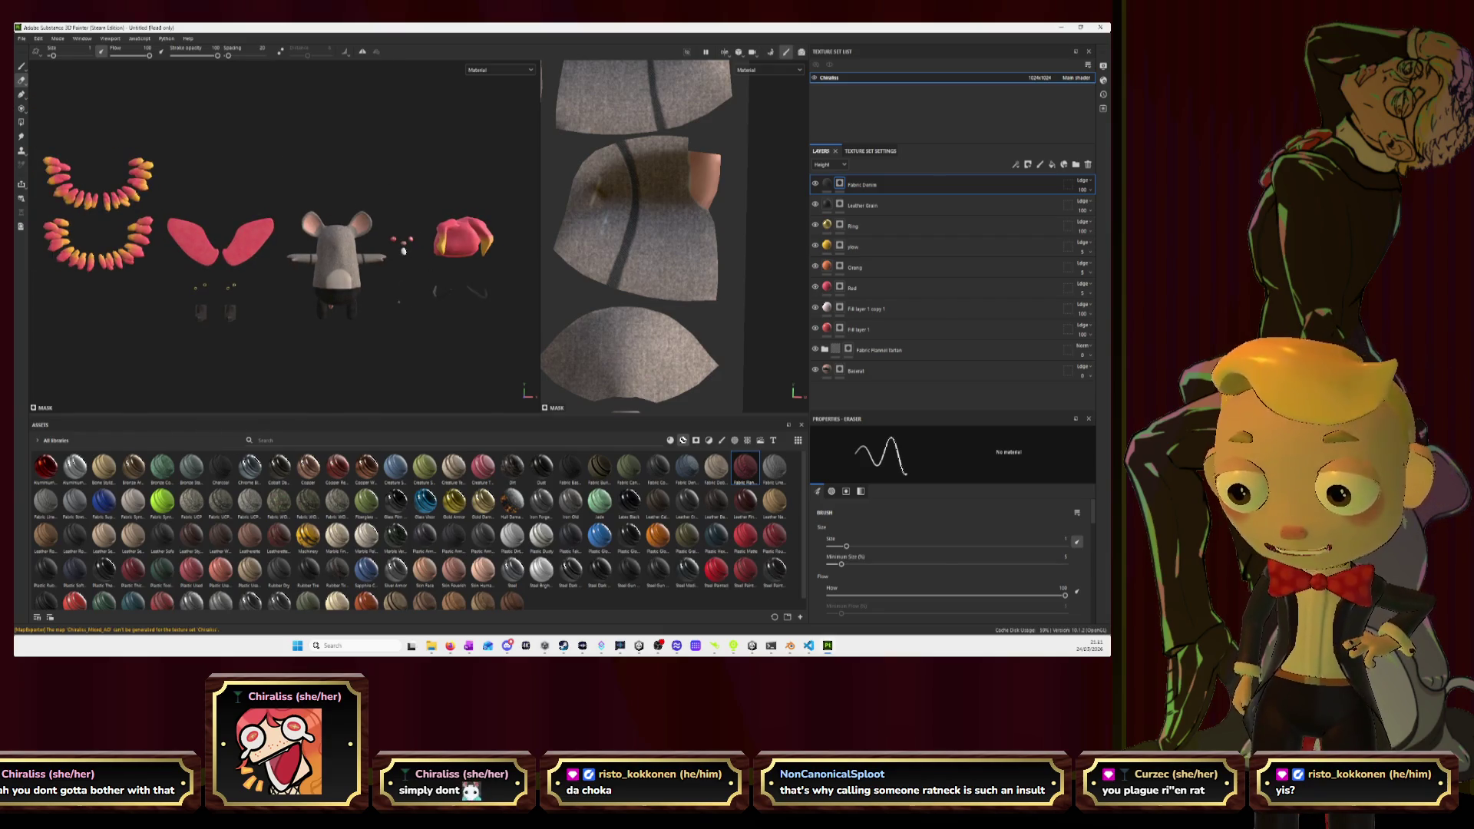
left_click_drag(388, 314, 397, 314, "alt")
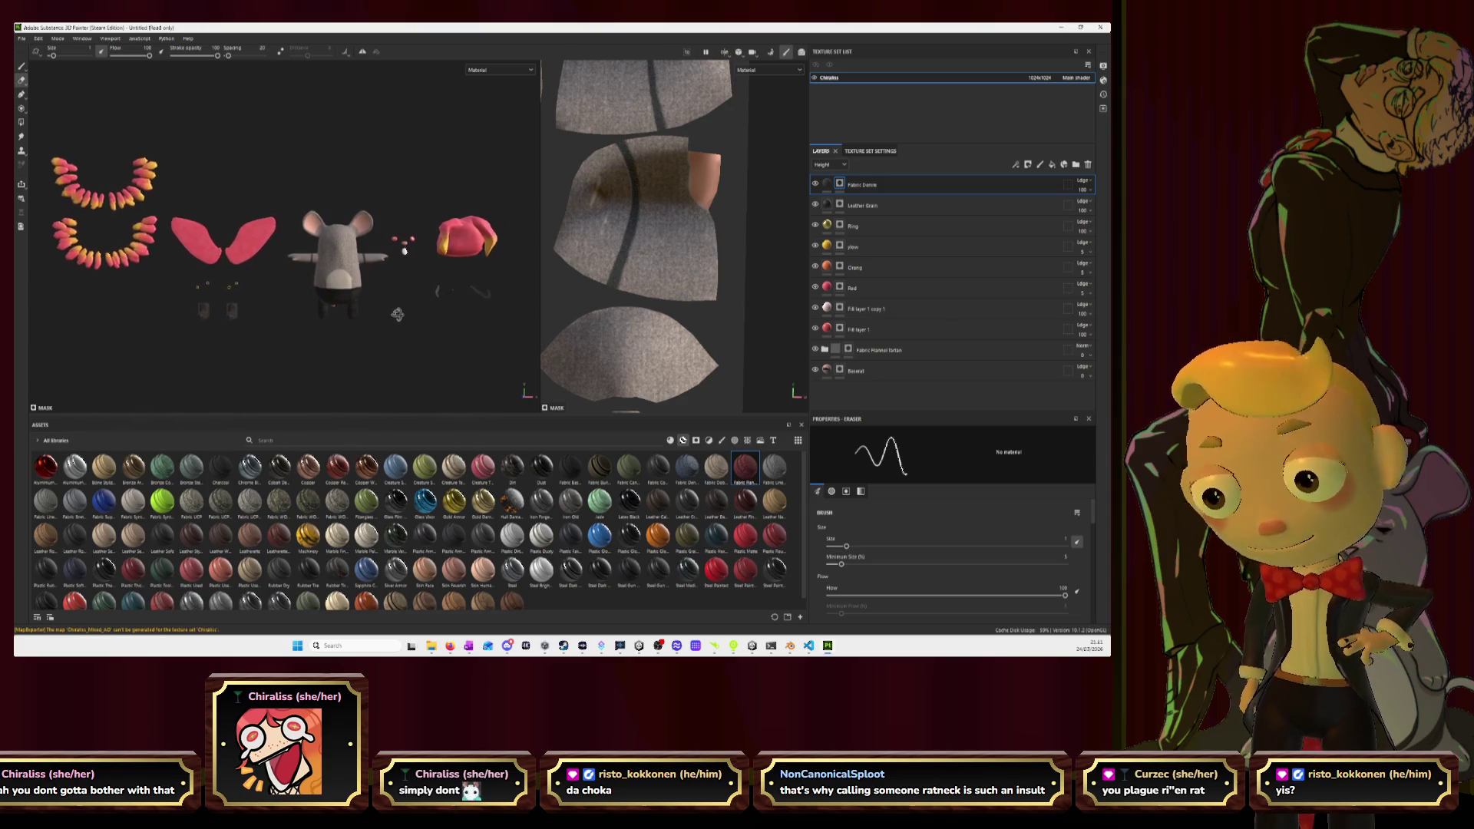
scroll(398, 311, "up", 3)
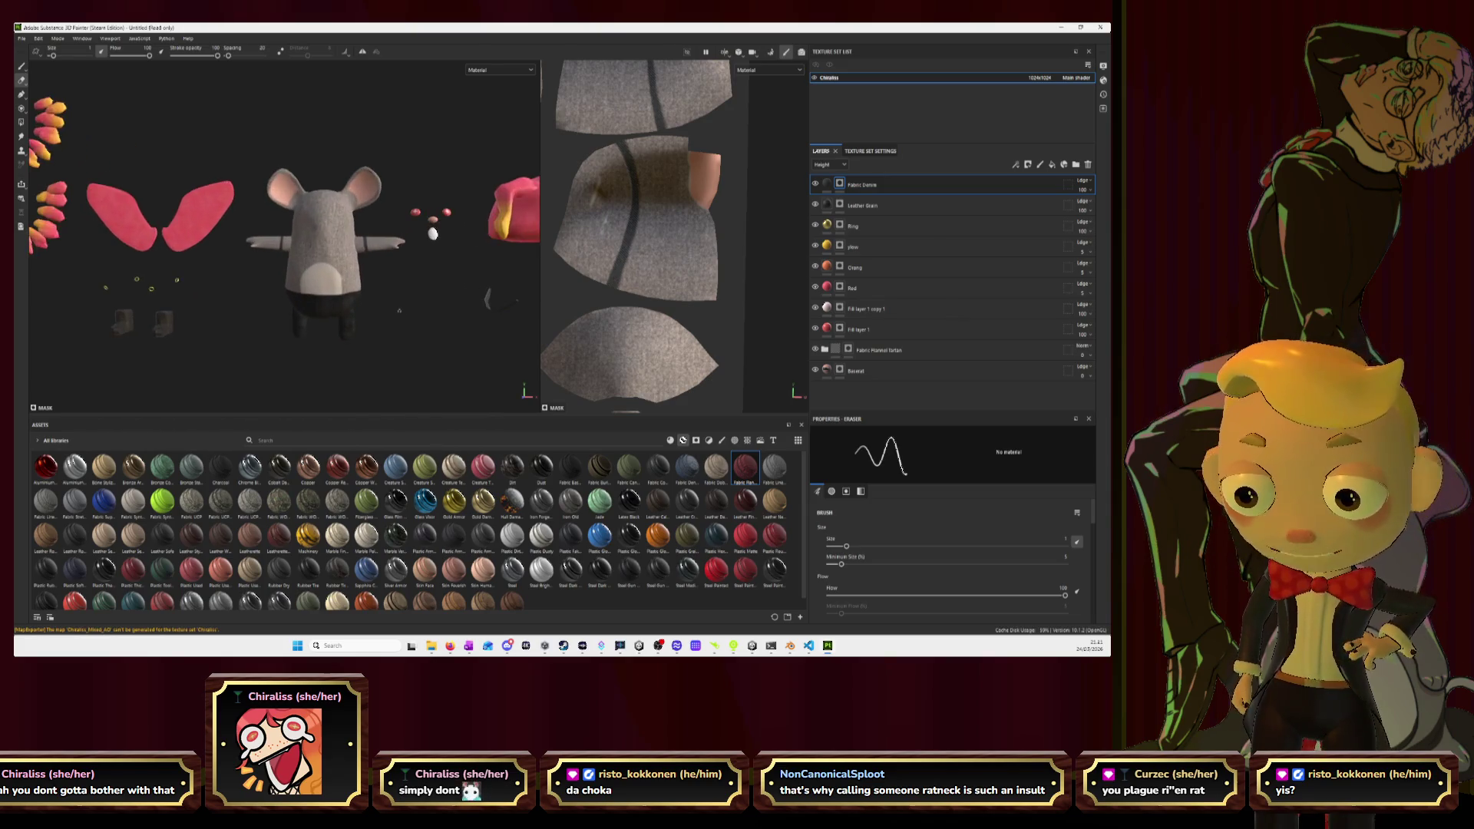
left_click_drag(398, 311, 401, 312, "alt")
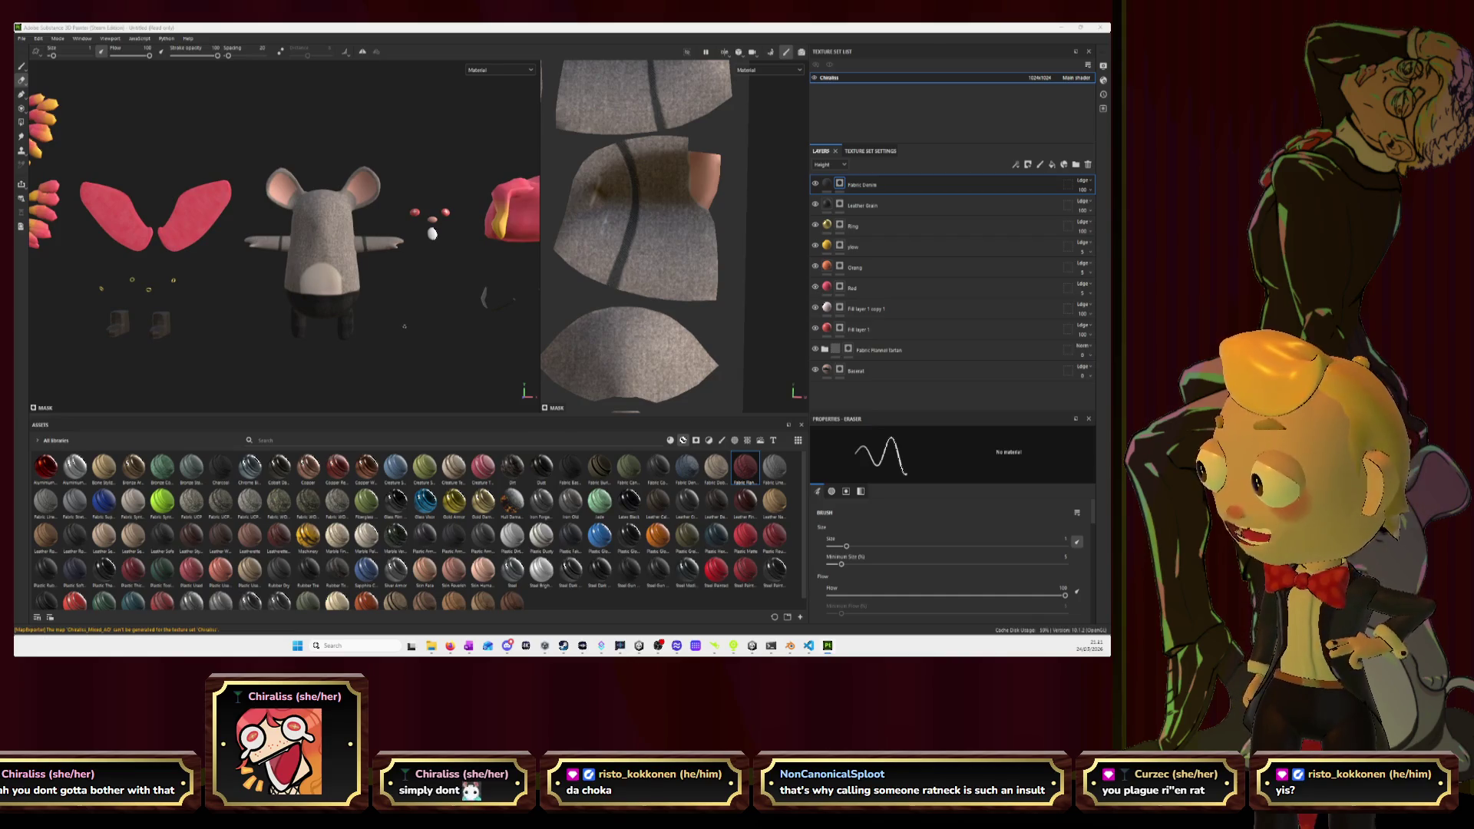
Glance at the browser's music video and image tabs, then minimize it.
key("alt+Tab")
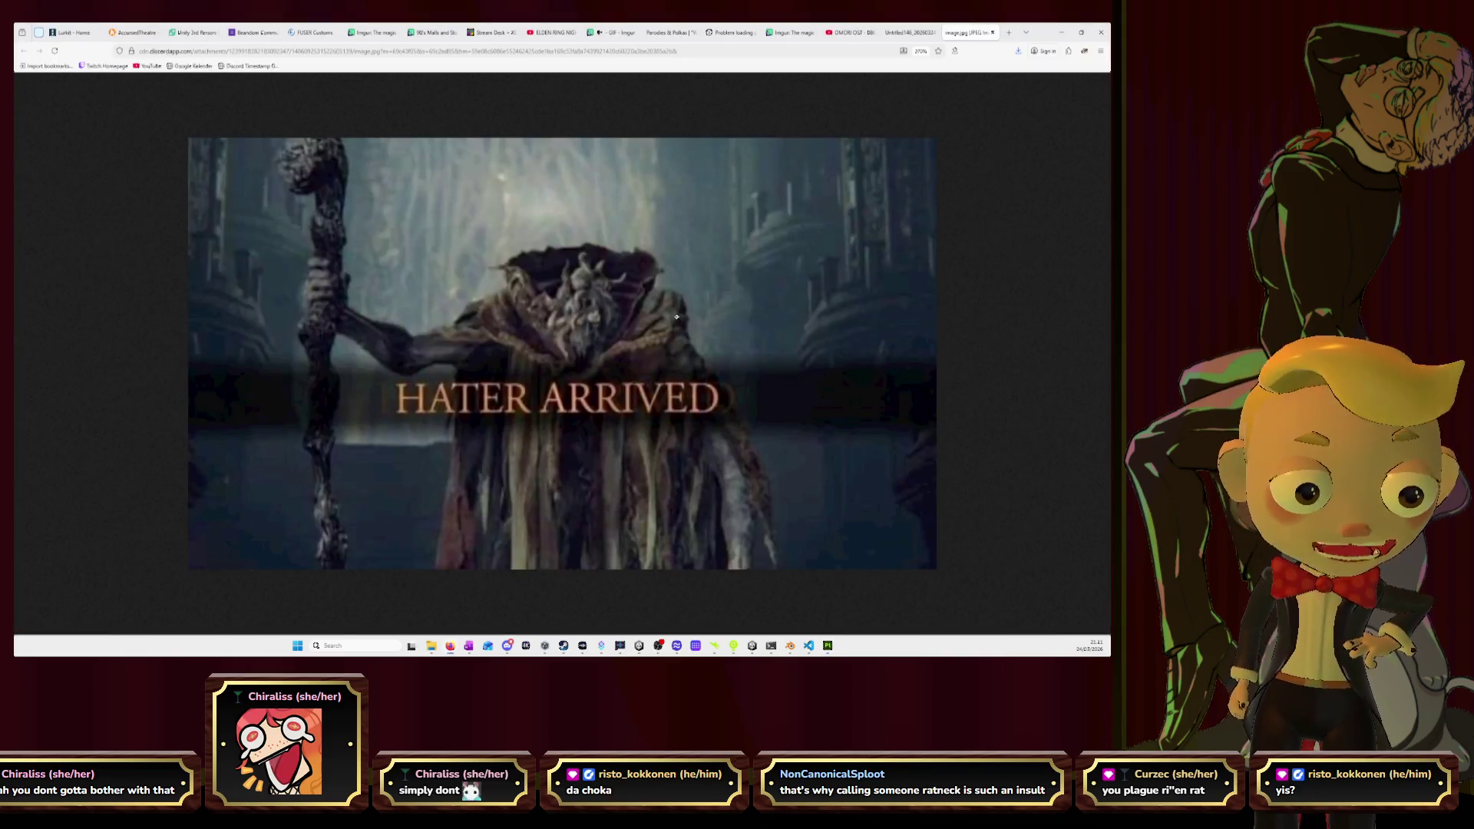
left_click(850, 32)
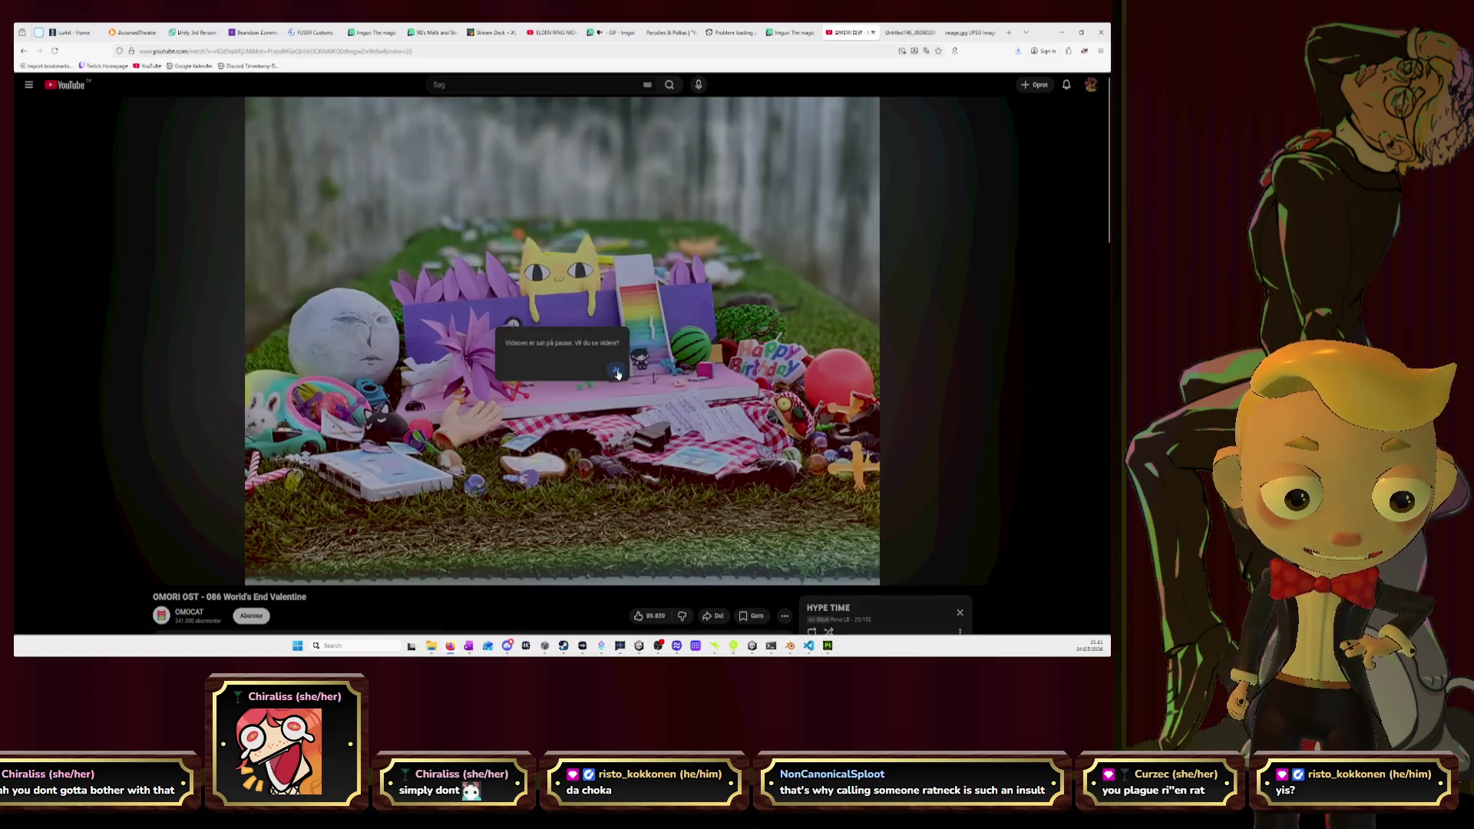
left_click(951, 34)
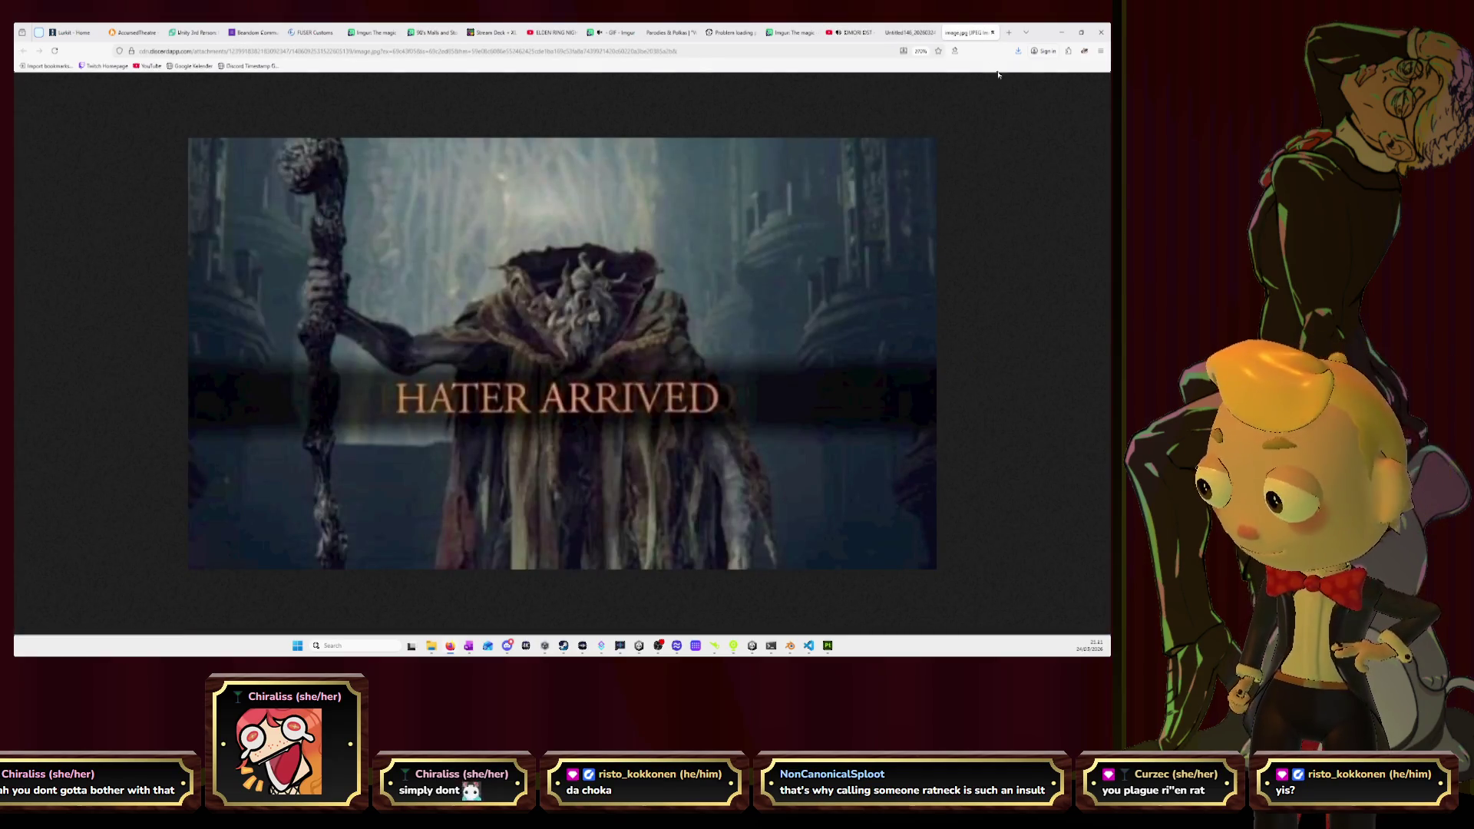
left_click(1061, 33)
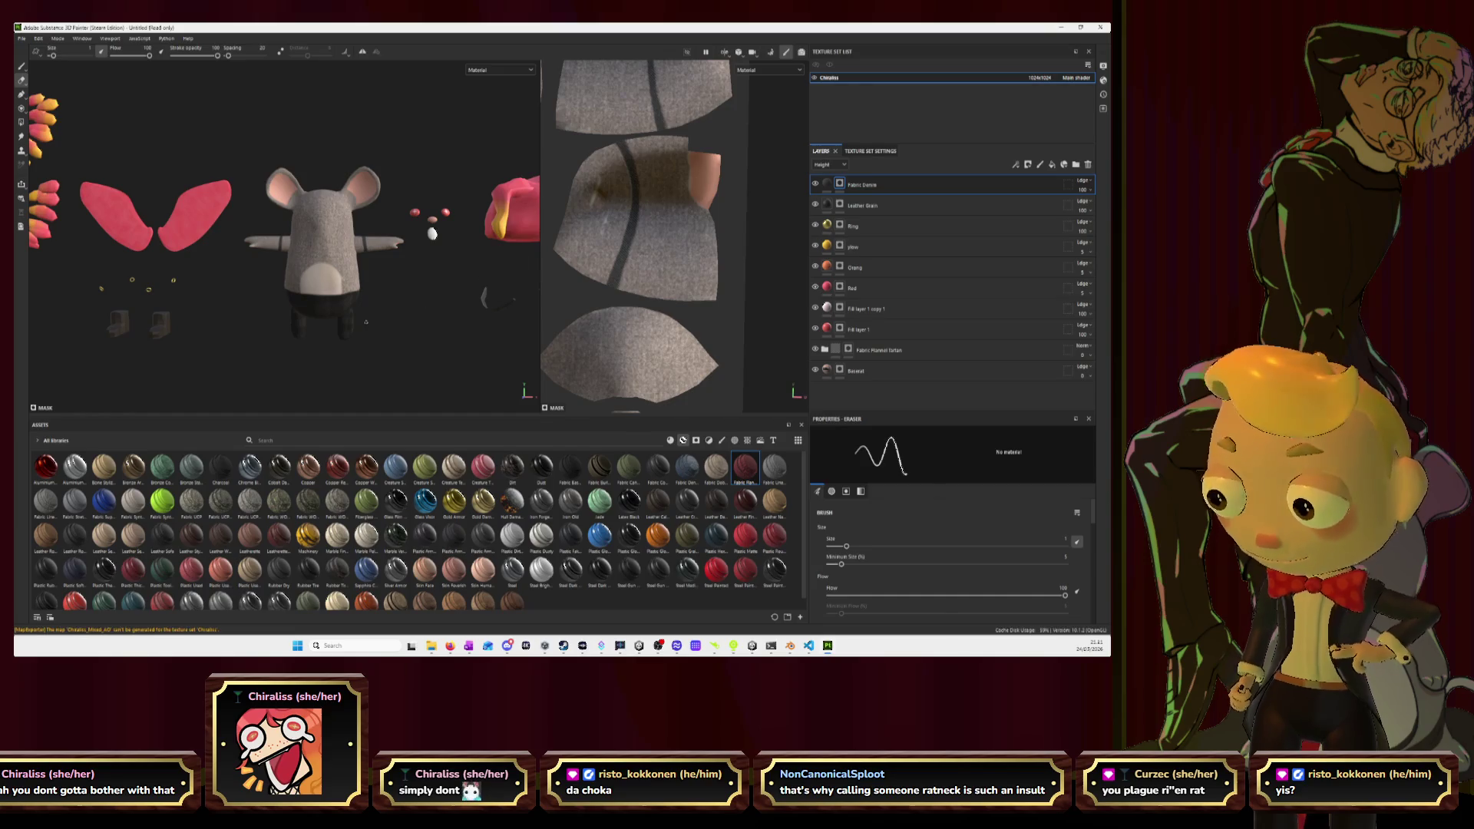
Zoom in closer on the mouse in the 3D view, then switch to Blender.
scroll(284, 231, "up", 3)
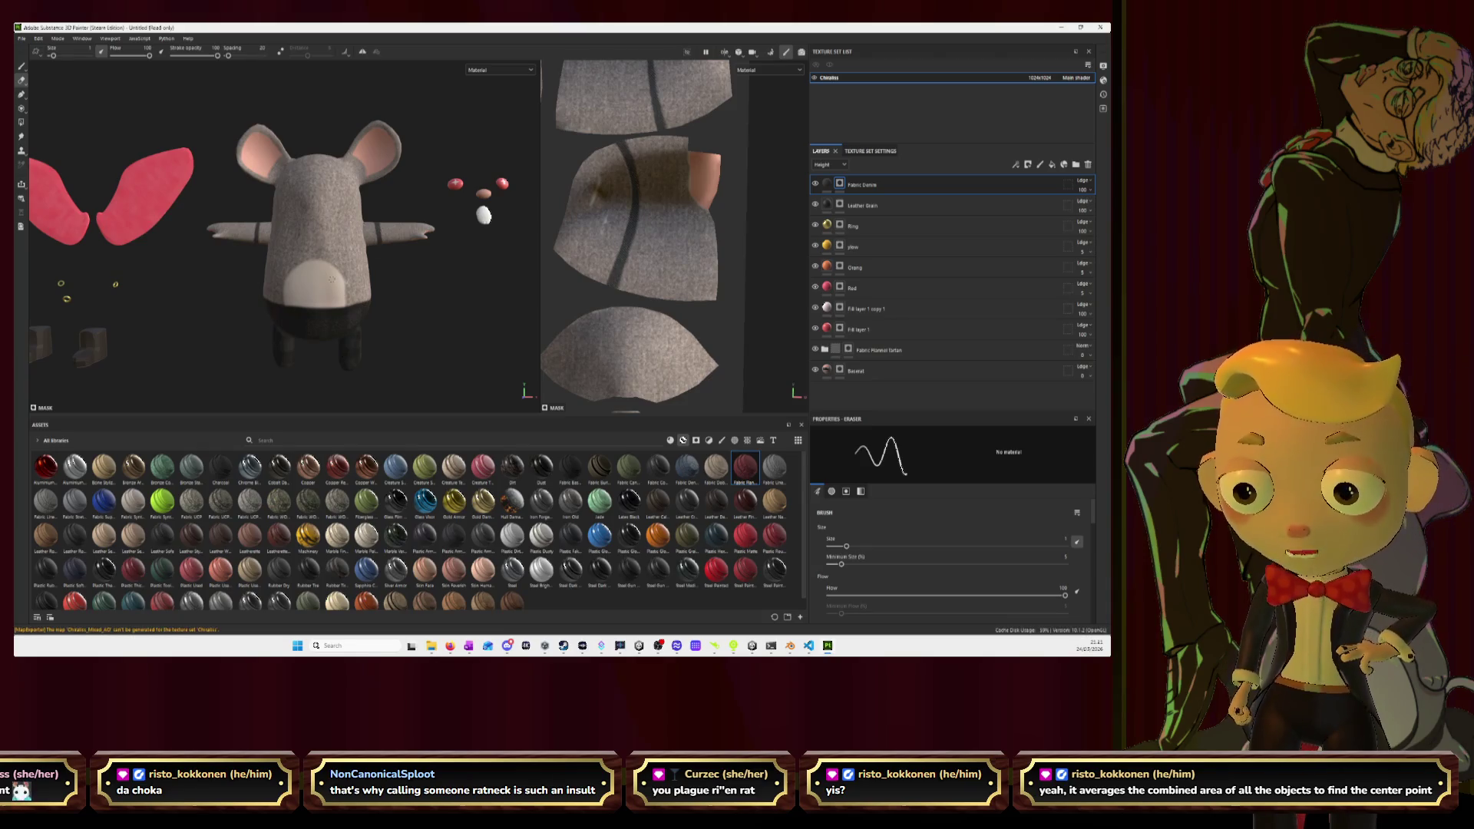
scroll(327, 278, "up", 3)
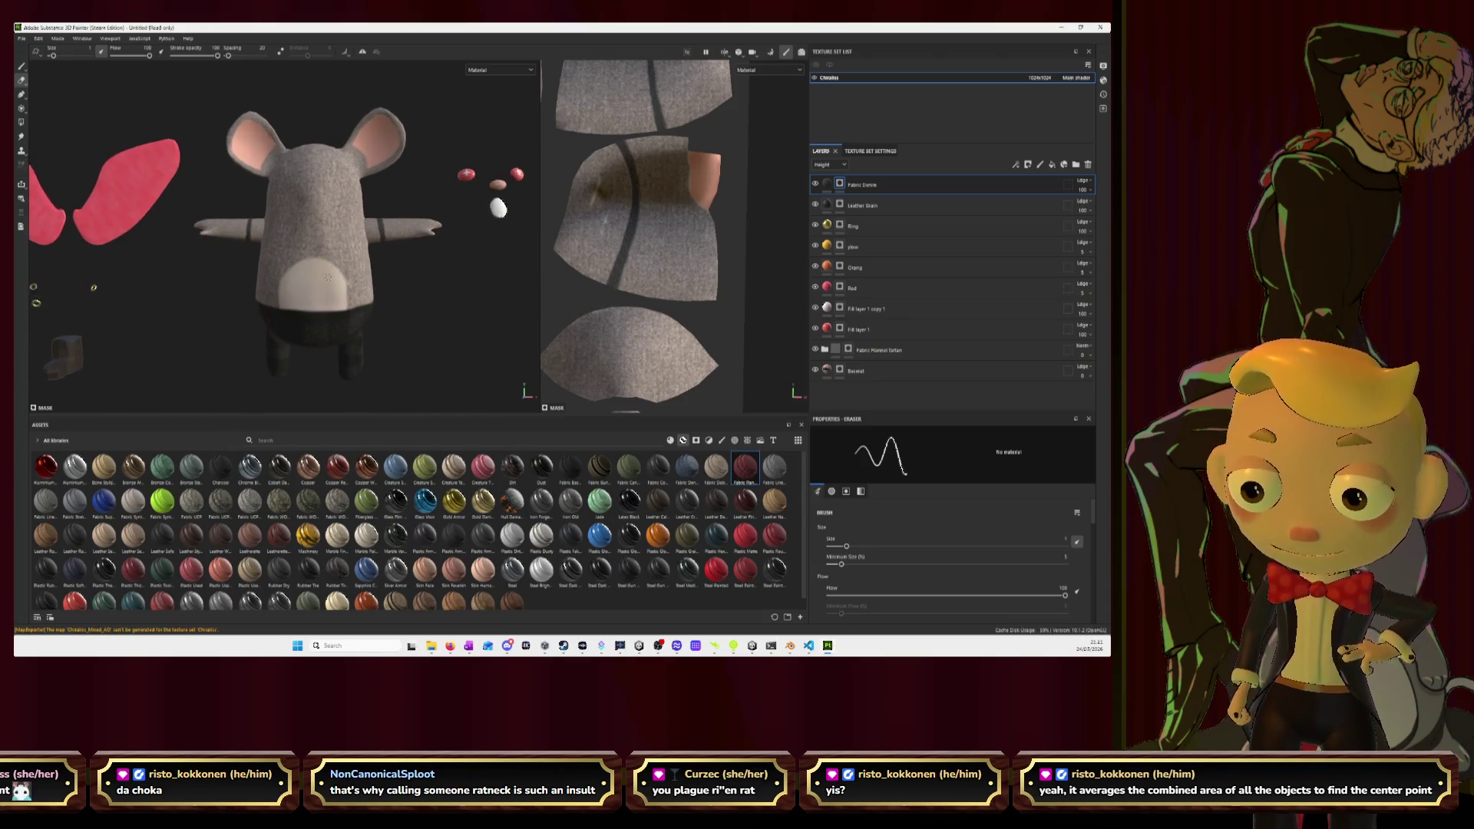
key("alt+Tab")
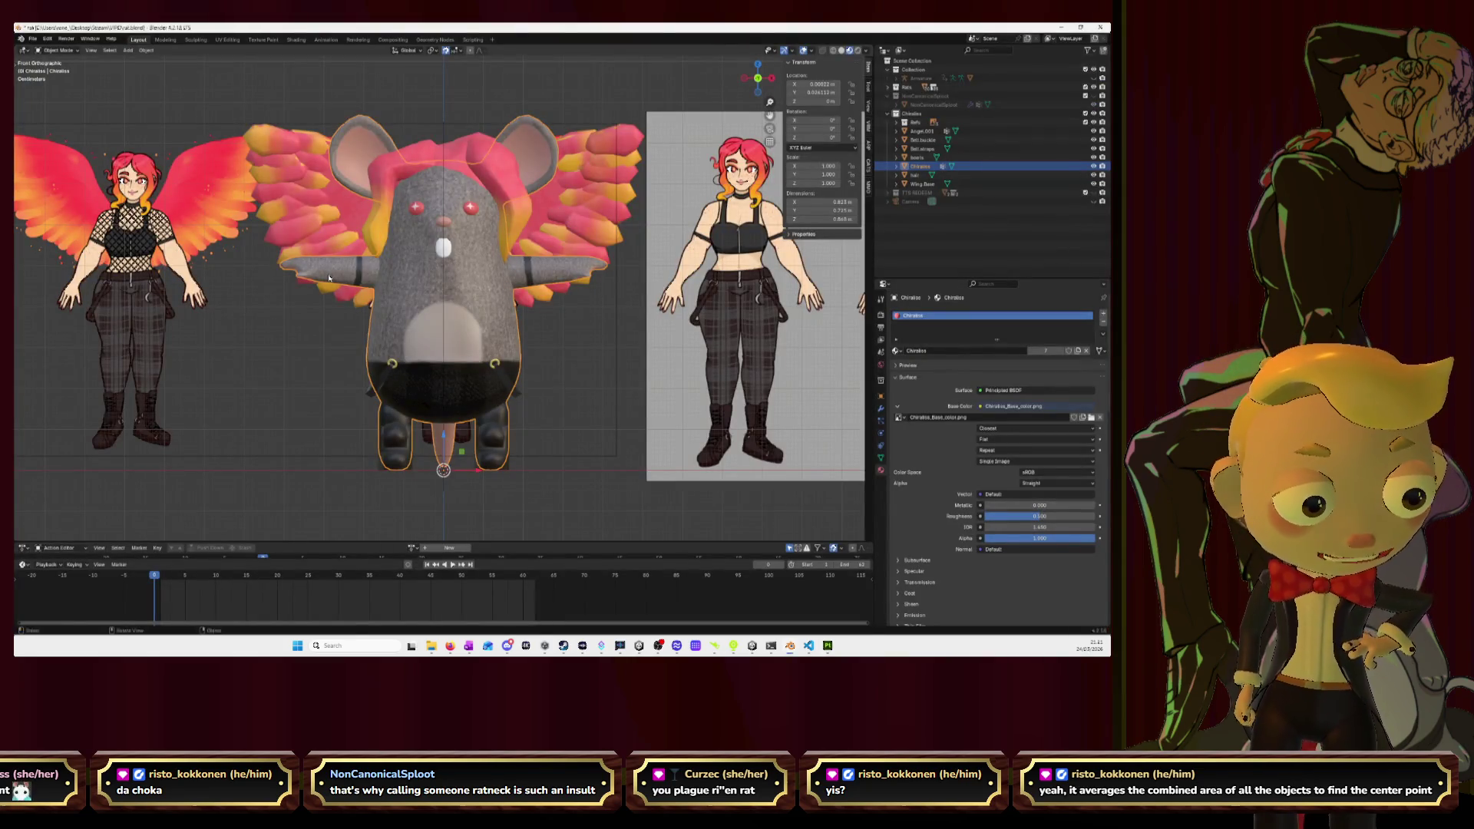
Switch from Blender back to Substance 3D Painter.
key("alt+Tab")
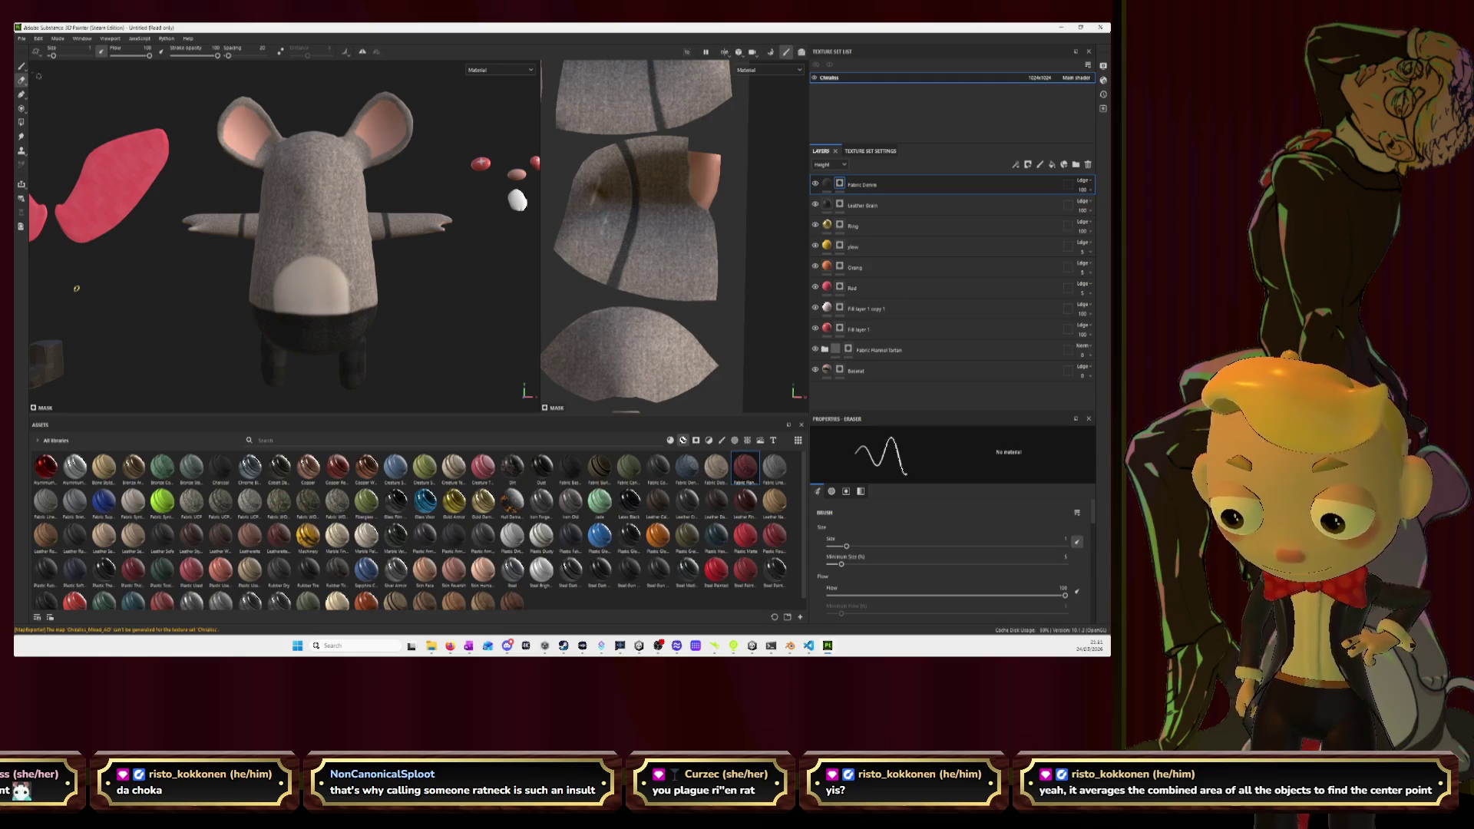
Switch to painting with brush size 2 and frame the mouse model.
left_click(22, 66)
left_click(88, 55)
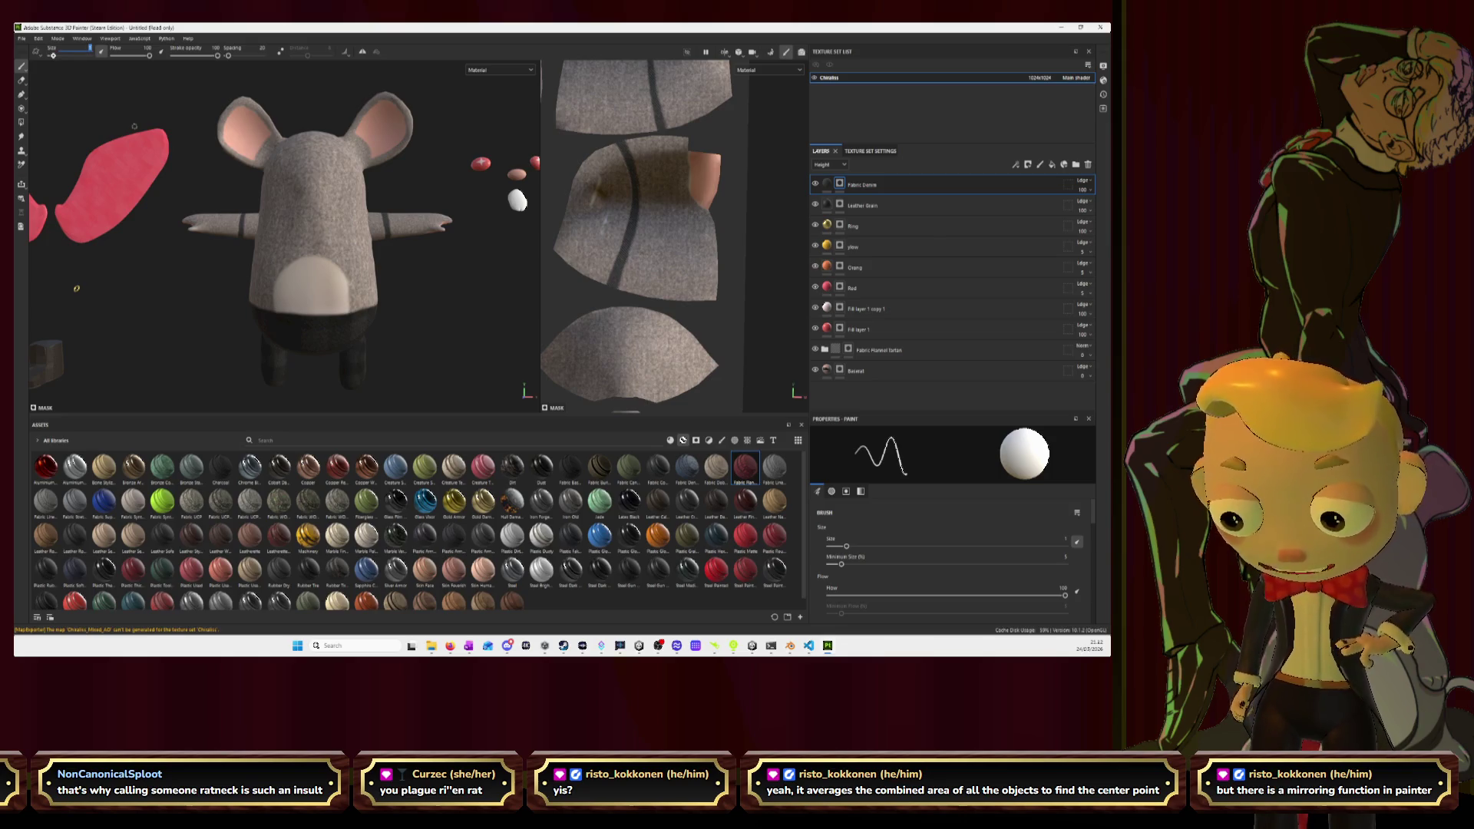
key("Return")
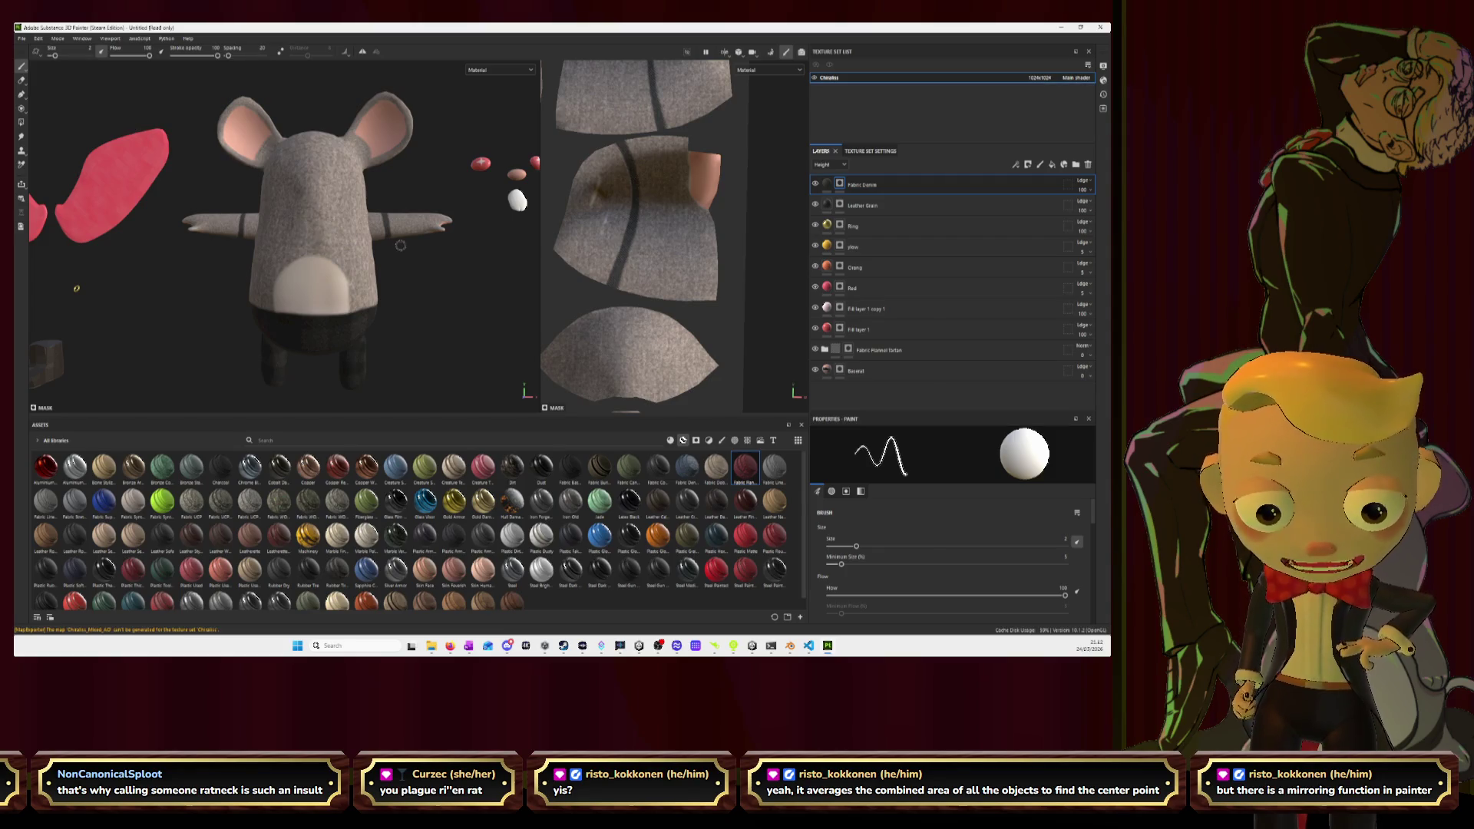
key("f")
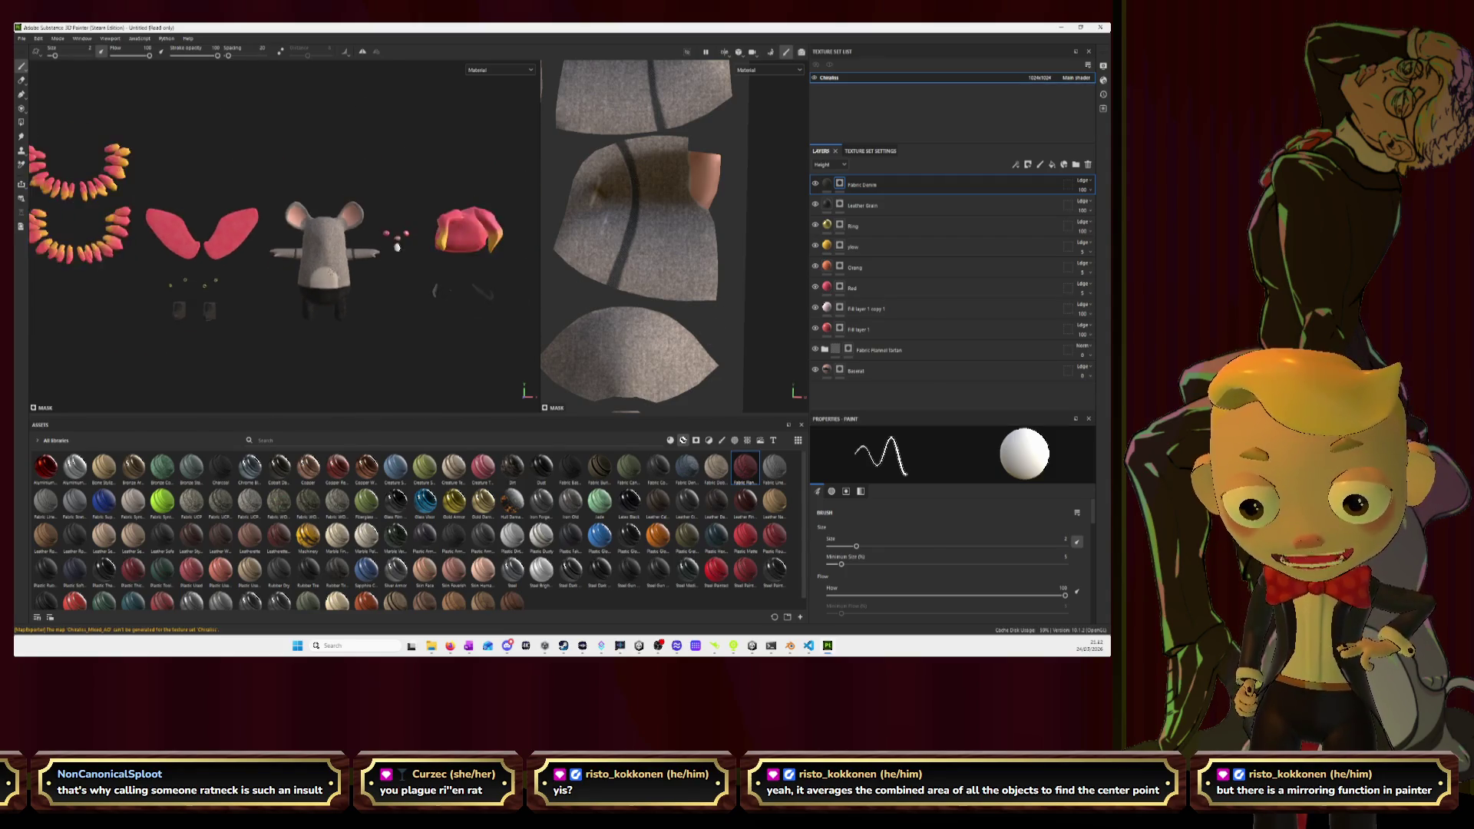
key("f")
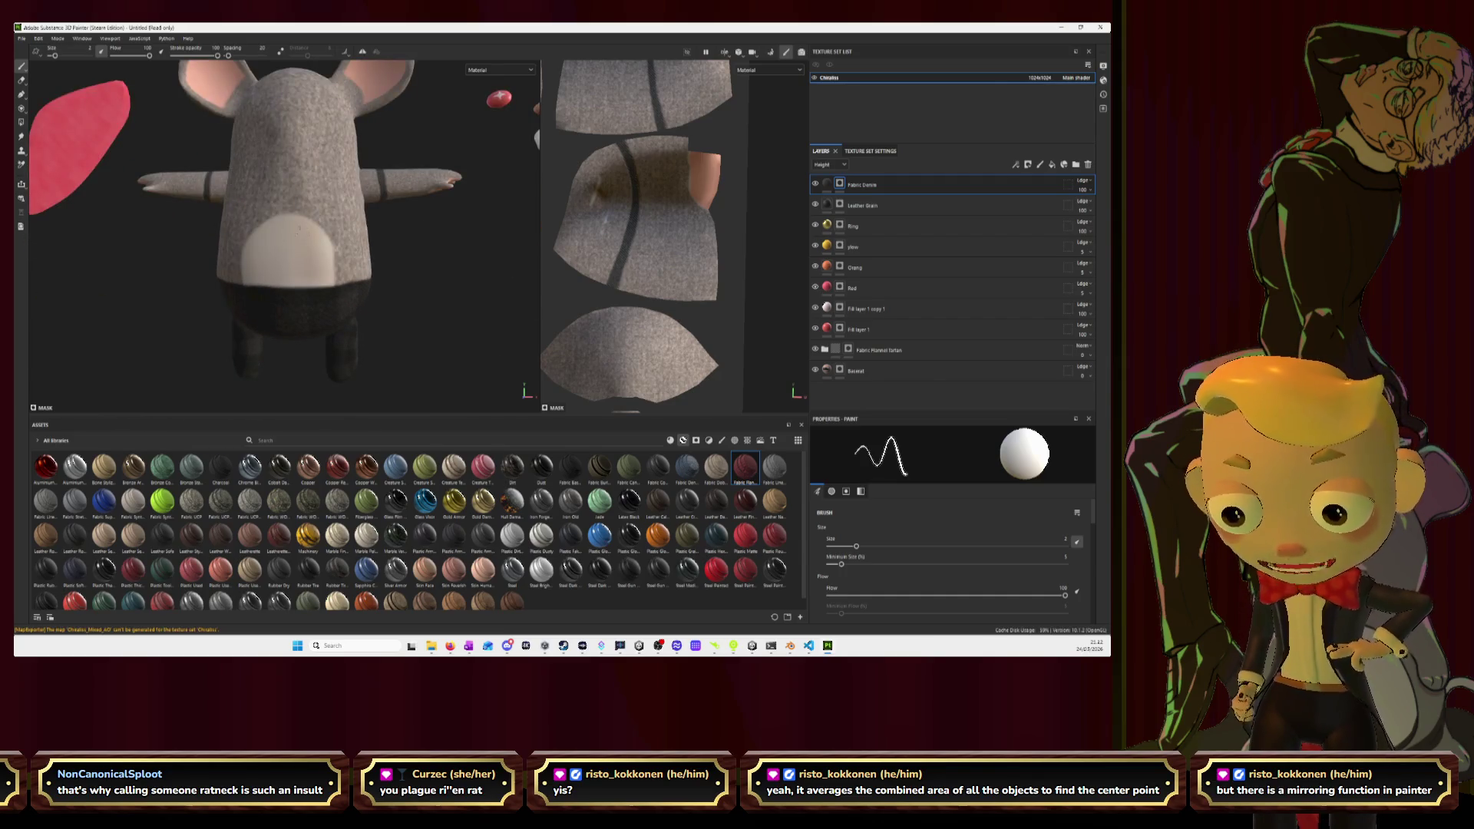
key("f")
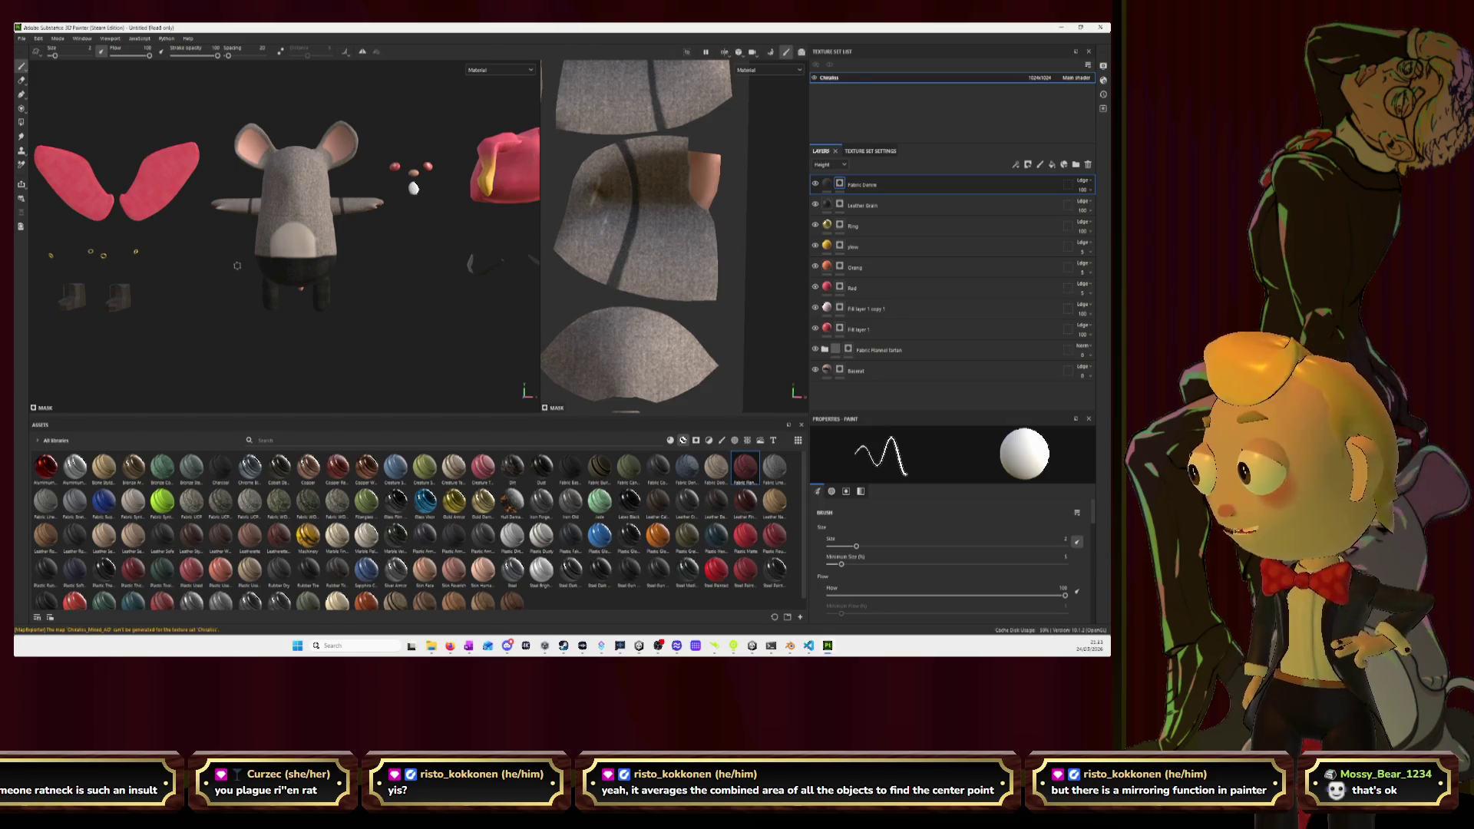
scroll(244, 254, "up", 2)
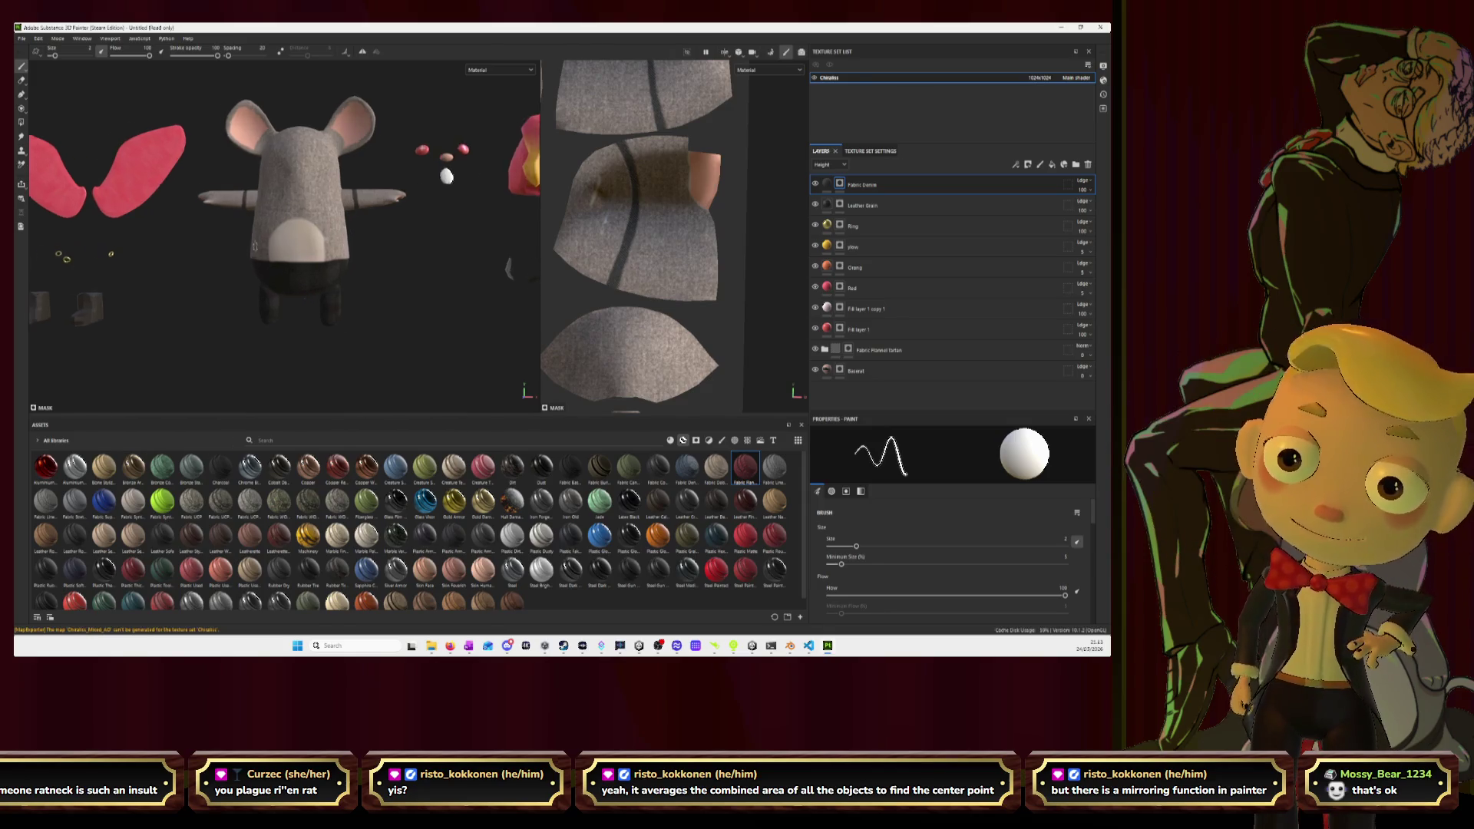
scroll(255, 245, "up", 2)
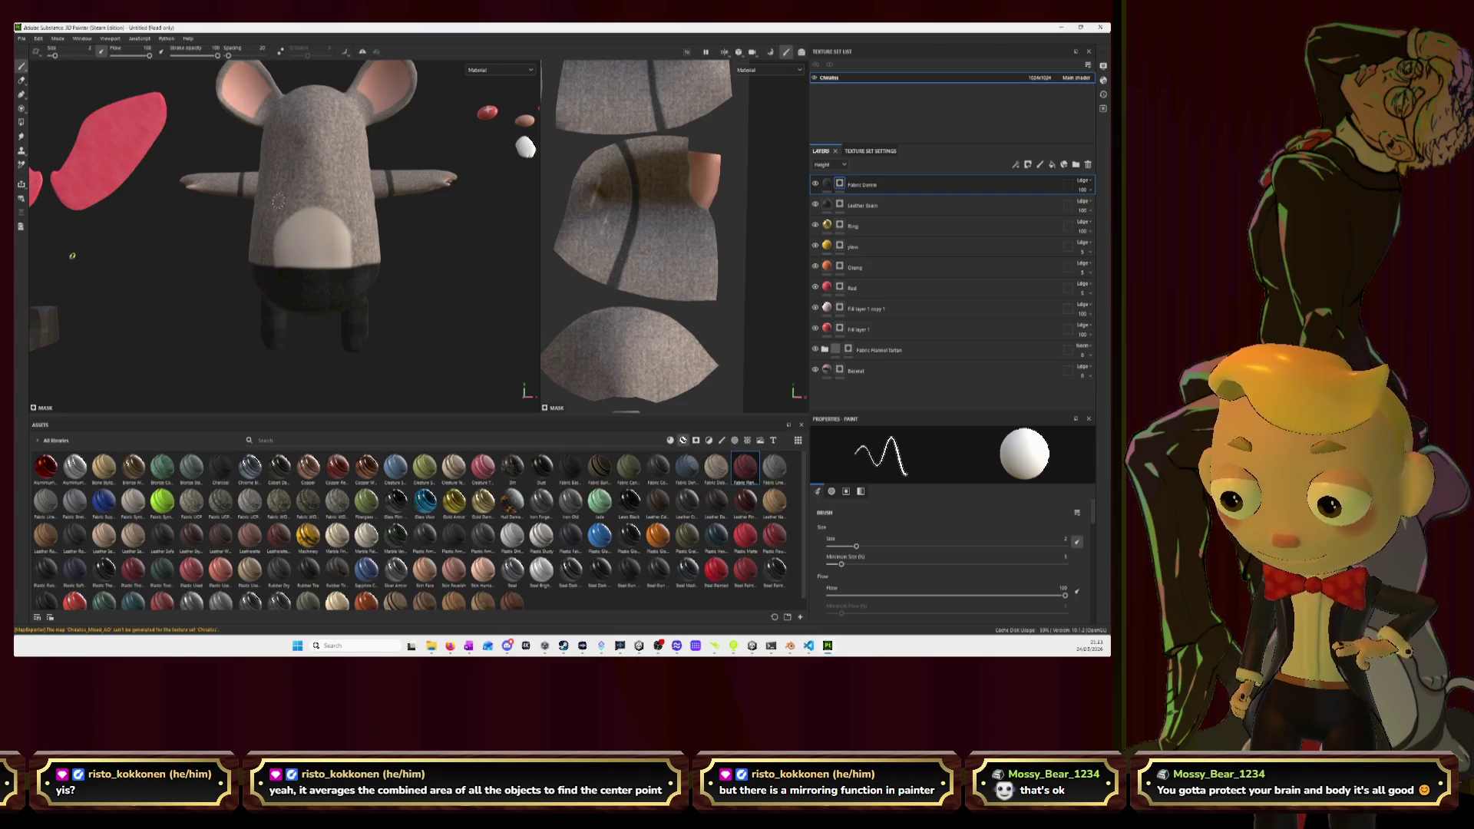
Paint a trial dark stroke on the chest, undo it, and compare with the Blender mesh in edit mode.
key("alt+Tab")
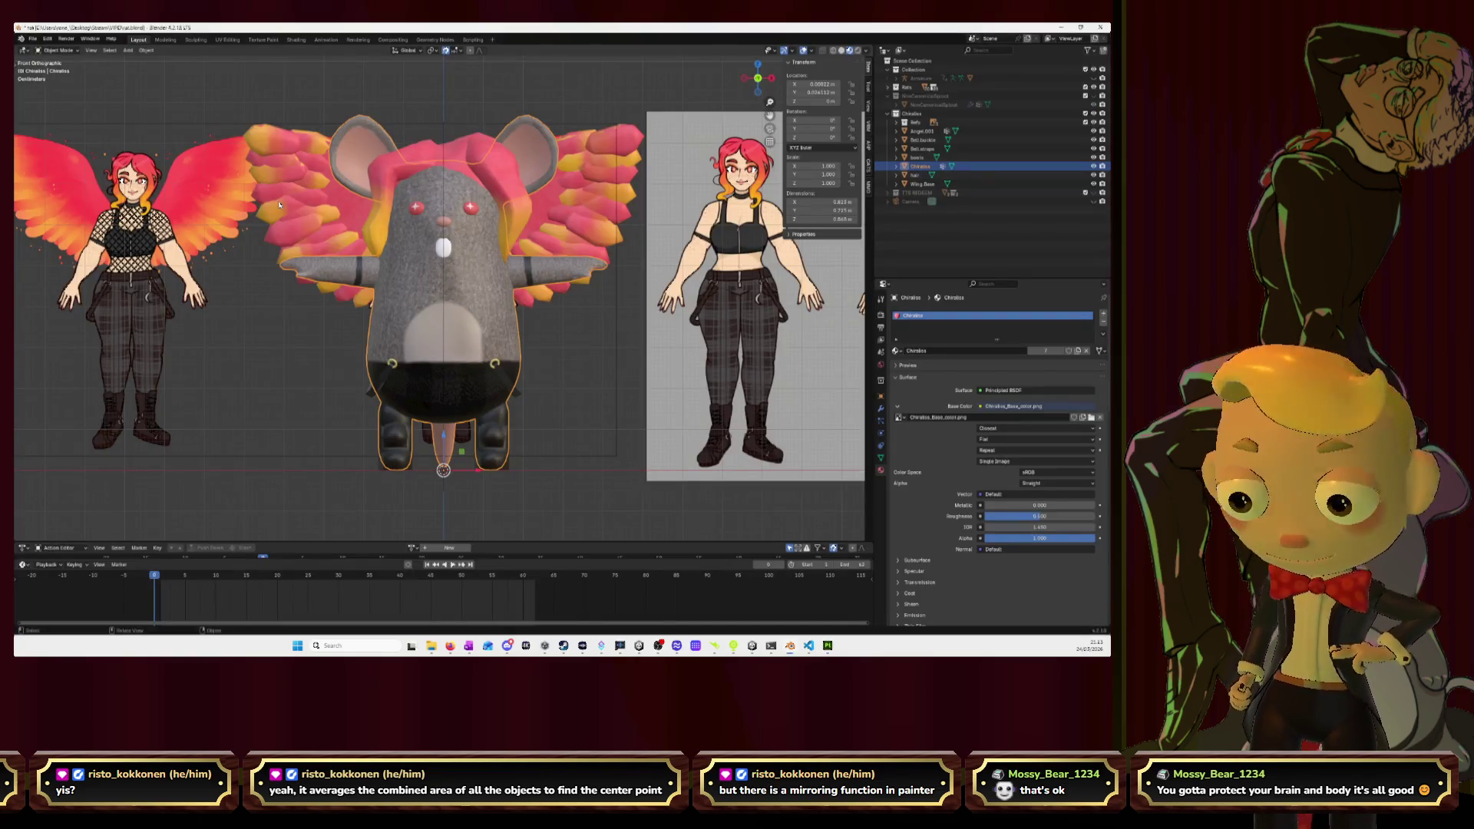
key("alt+Tab")
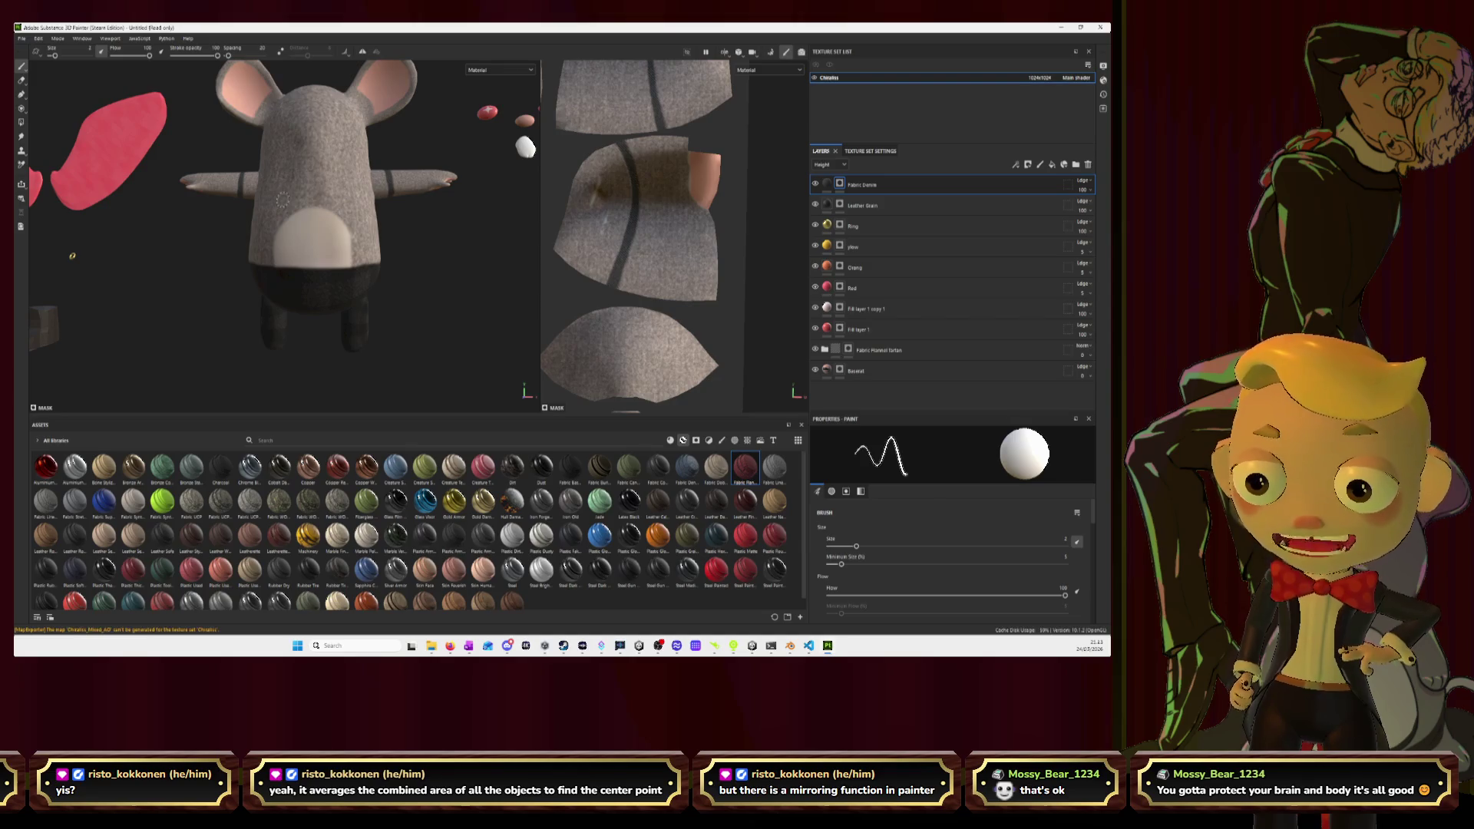
left_click_drag(275, 190, 358, 189)
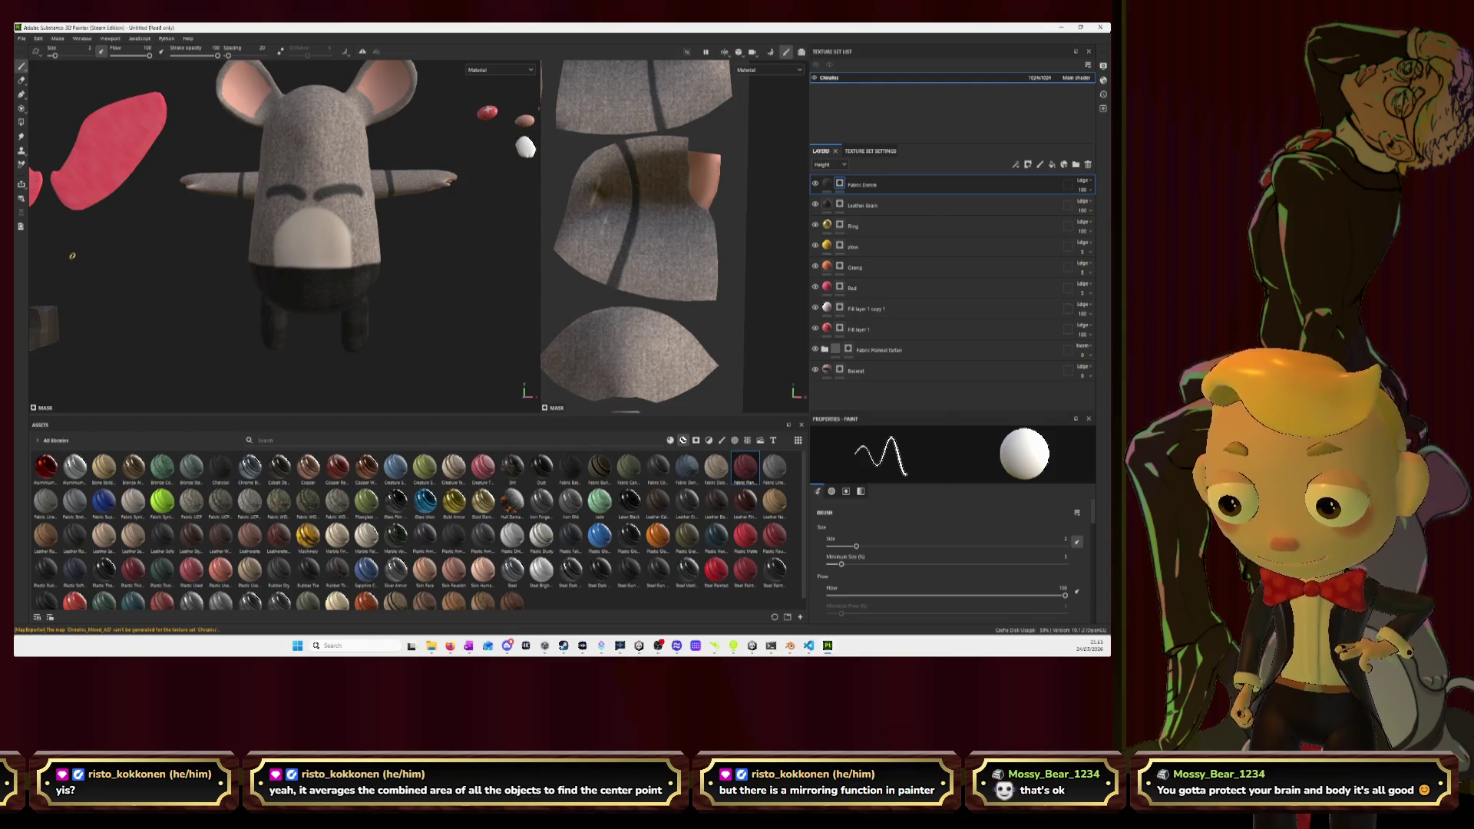
key("ctrl+z")
key("ctrl+z")
key("alt+Tab")
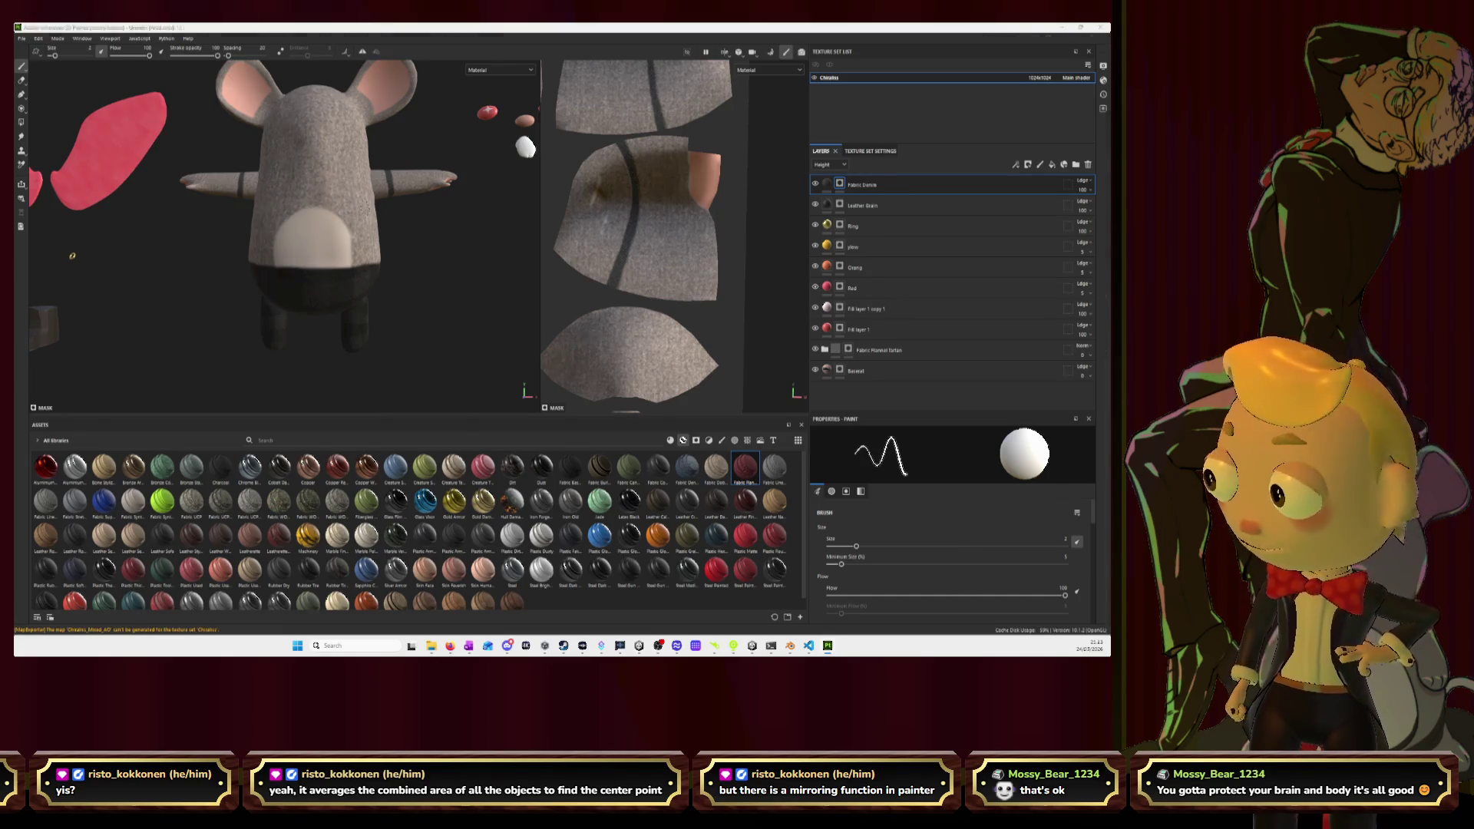
key("Tab")
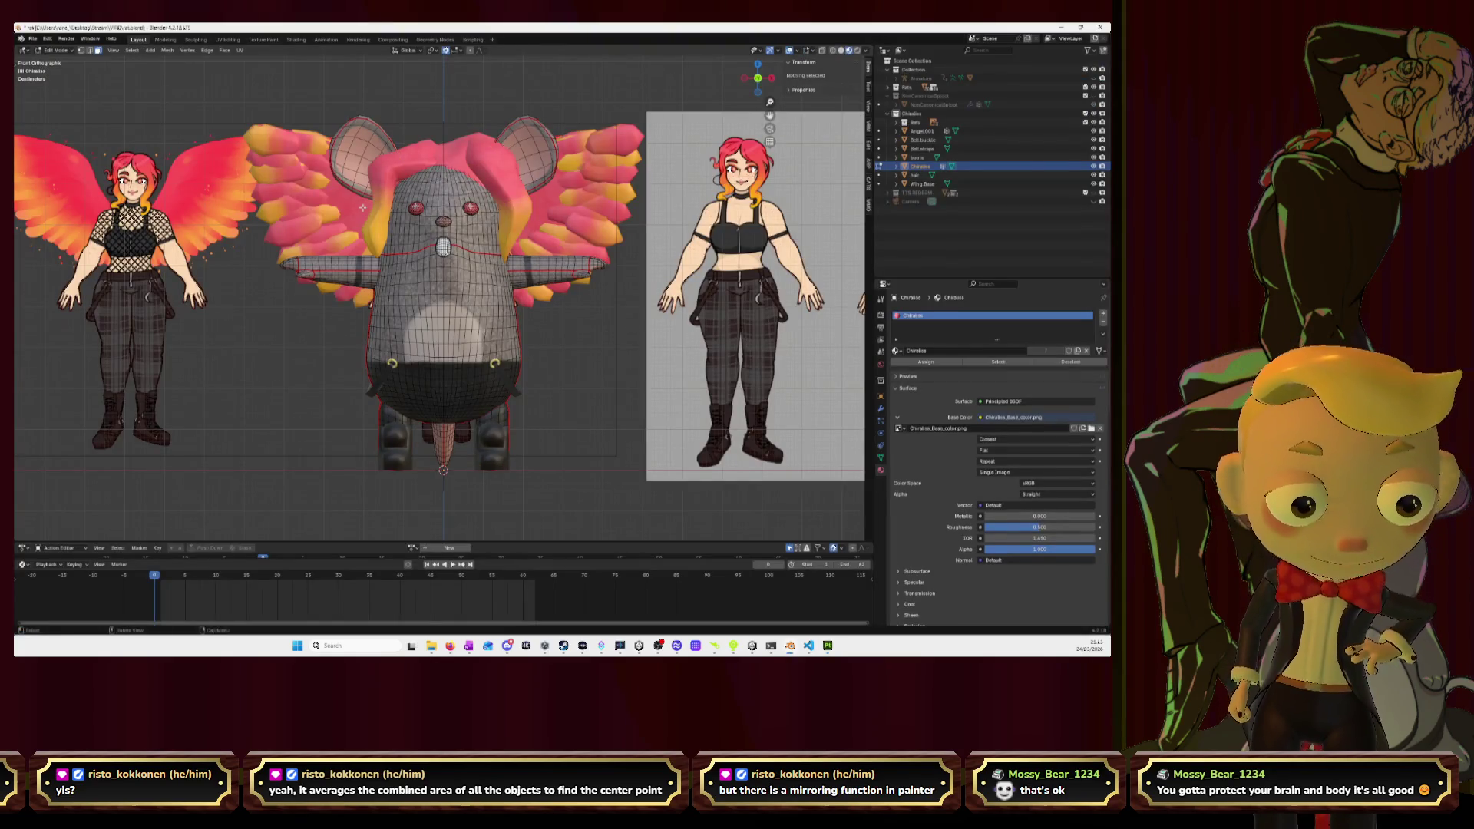
key("alt+Tab")
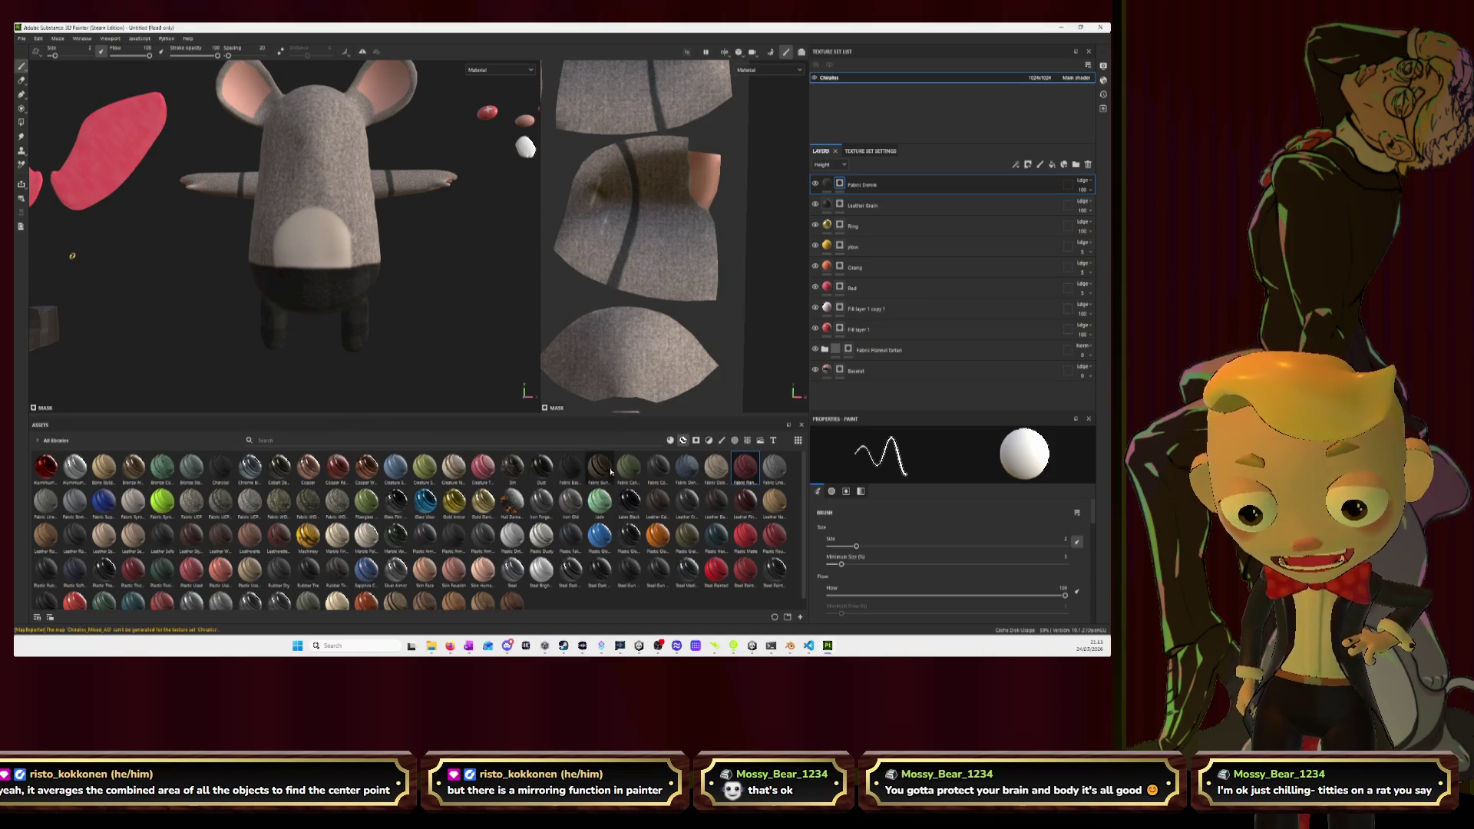
Add Fabric Cotton Jersey as a new layer and set its fabric colour to black.
left_click(669, 440)
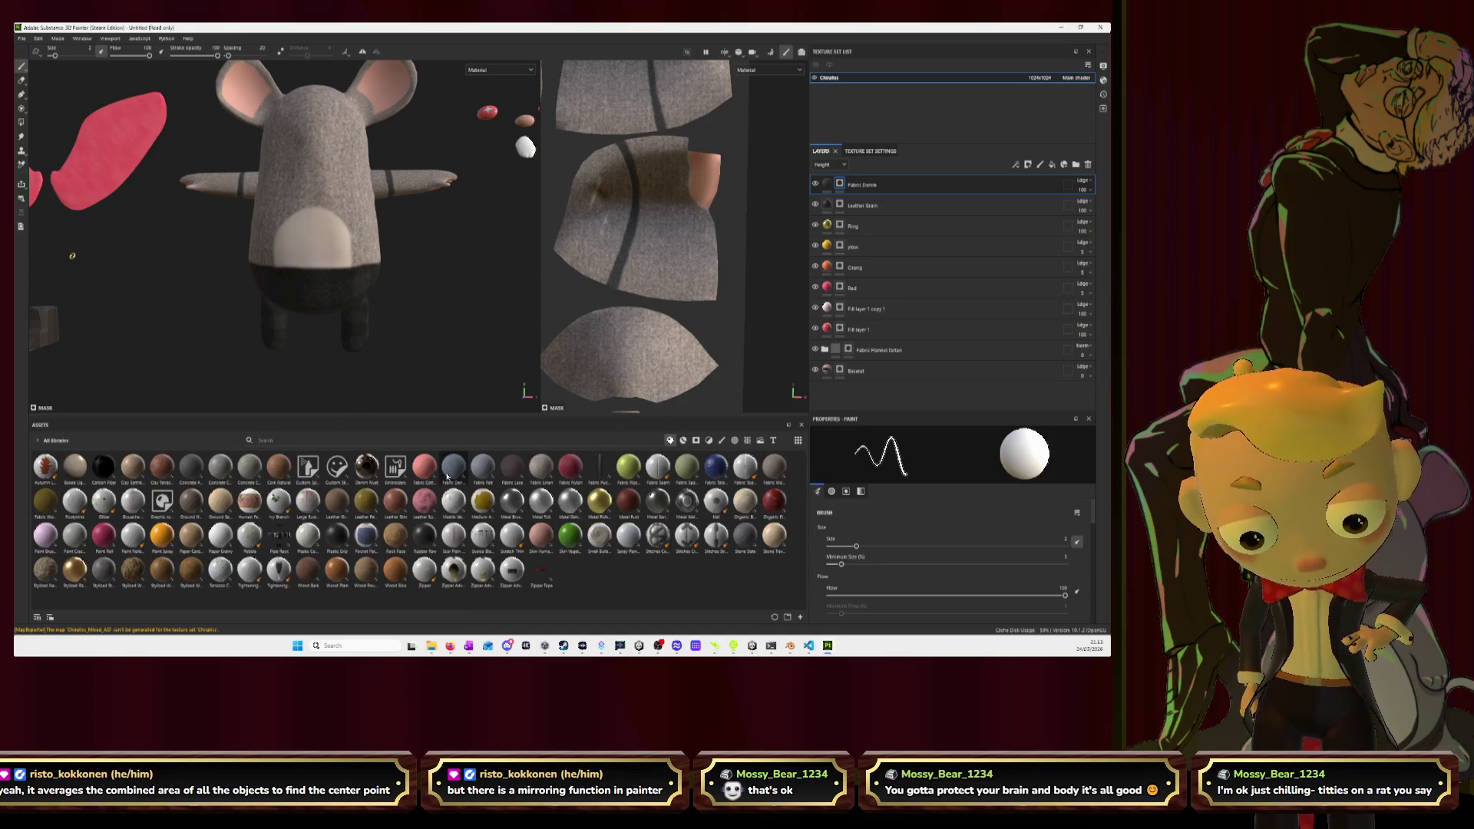
mouse_move(427, 471)
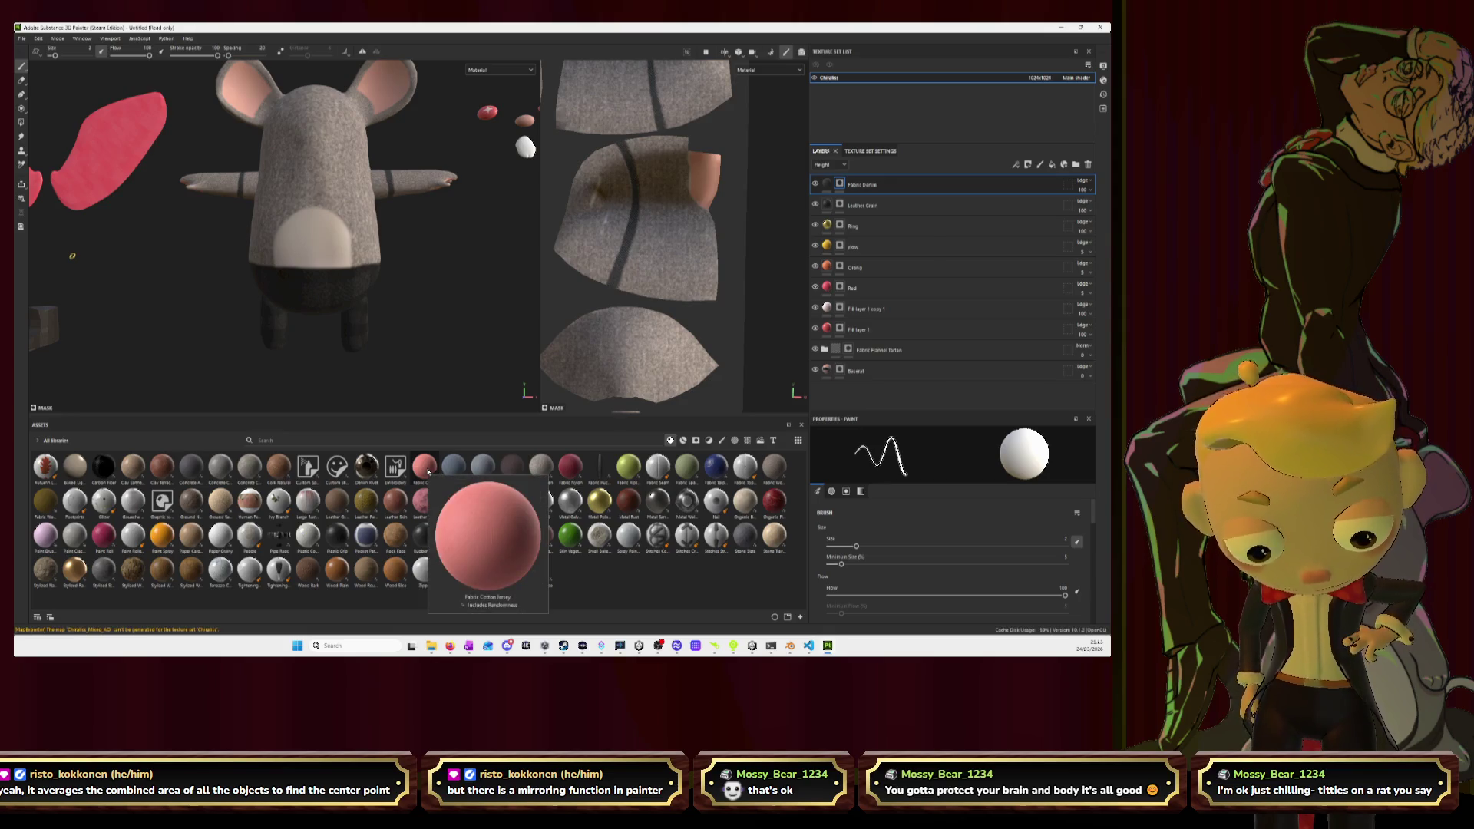
mouse_move(428, 471)
left_mouse_down()
mouse_move(856, 398)
mouse_move(890, 184)
left_mouse_up()
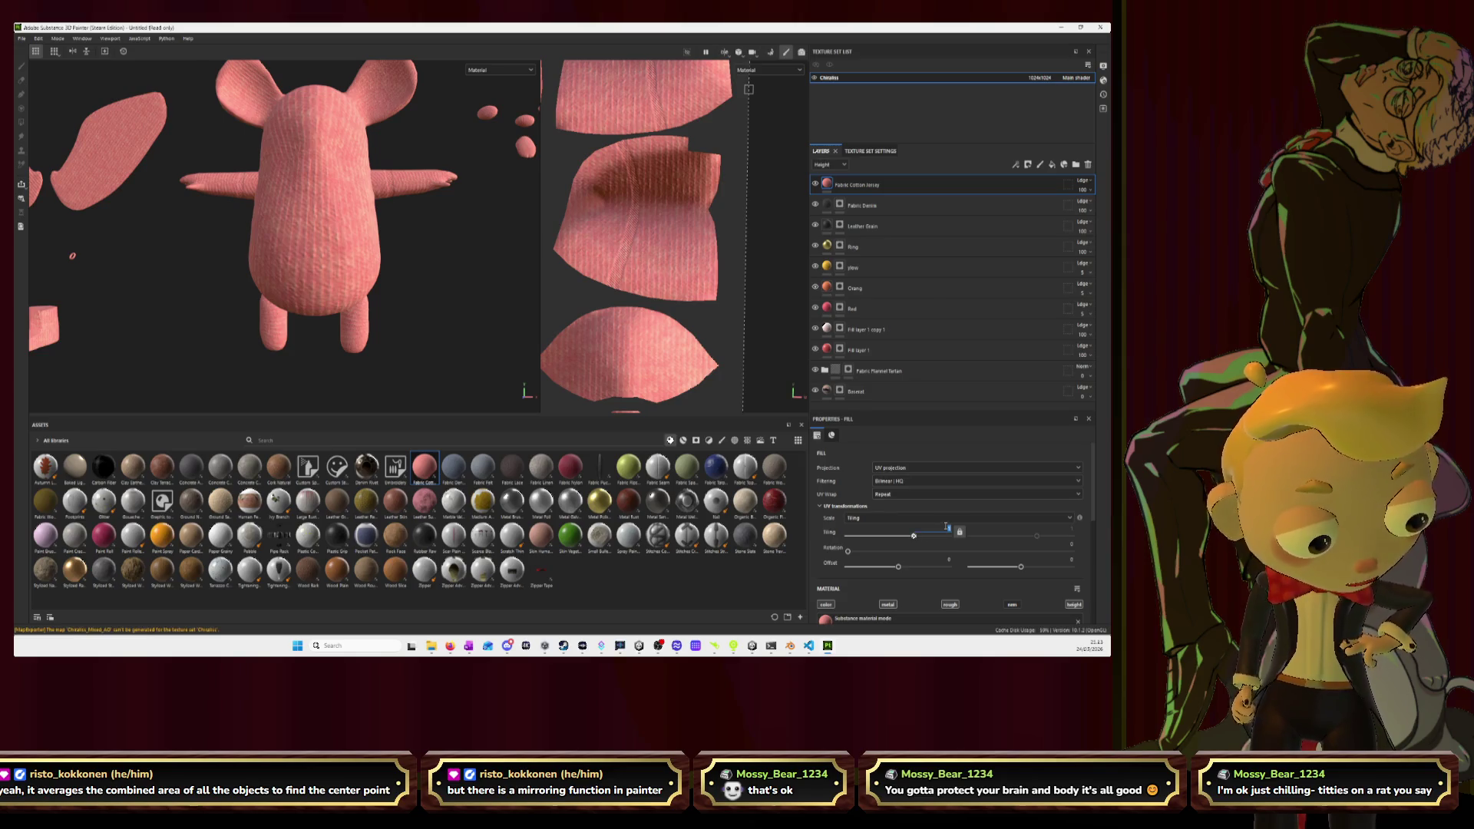
scroll(947, 527, "up", 5)
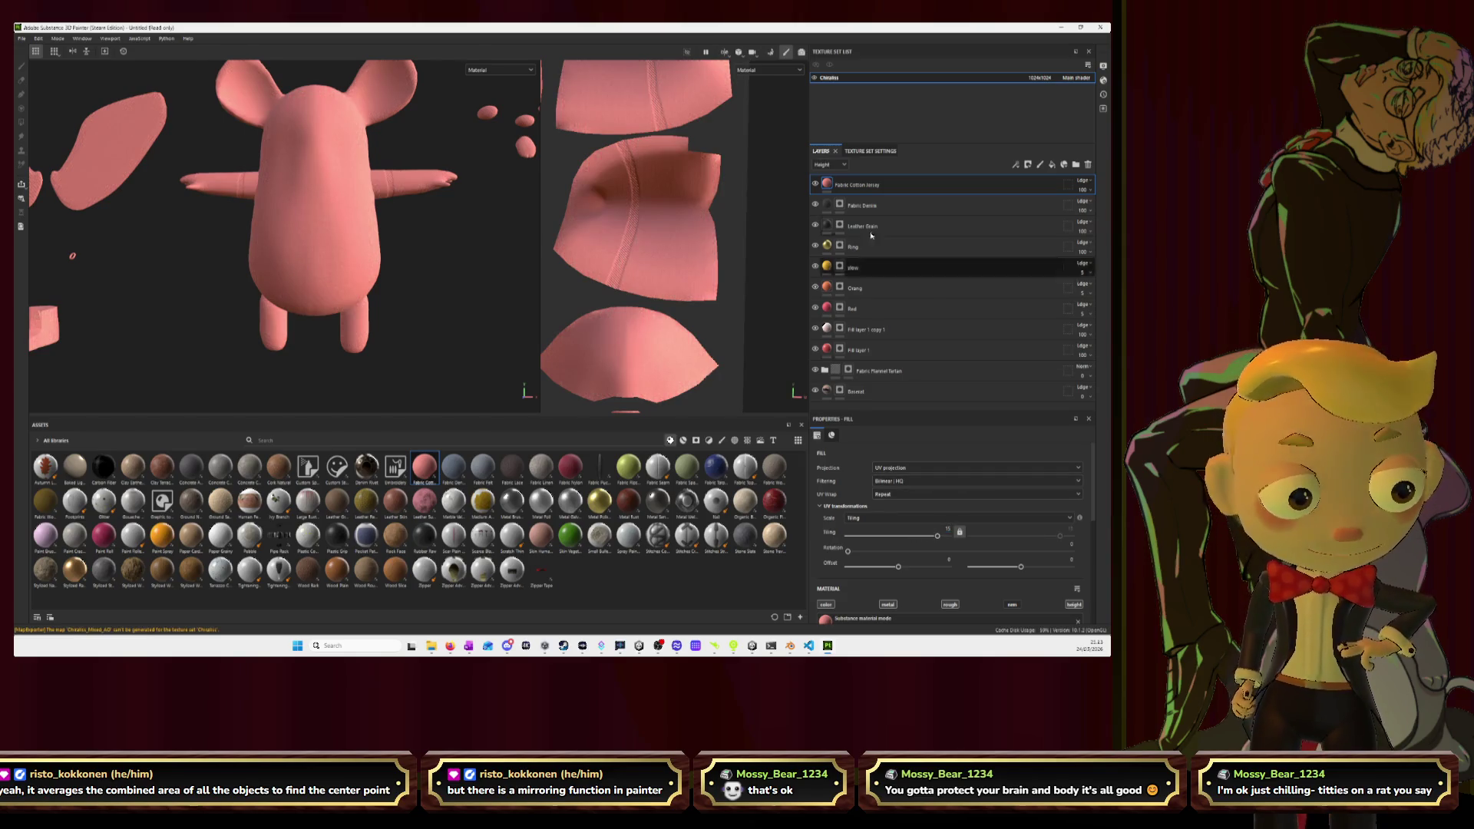
scroll(932, 525, "down", 3)
left_click(981, 602)
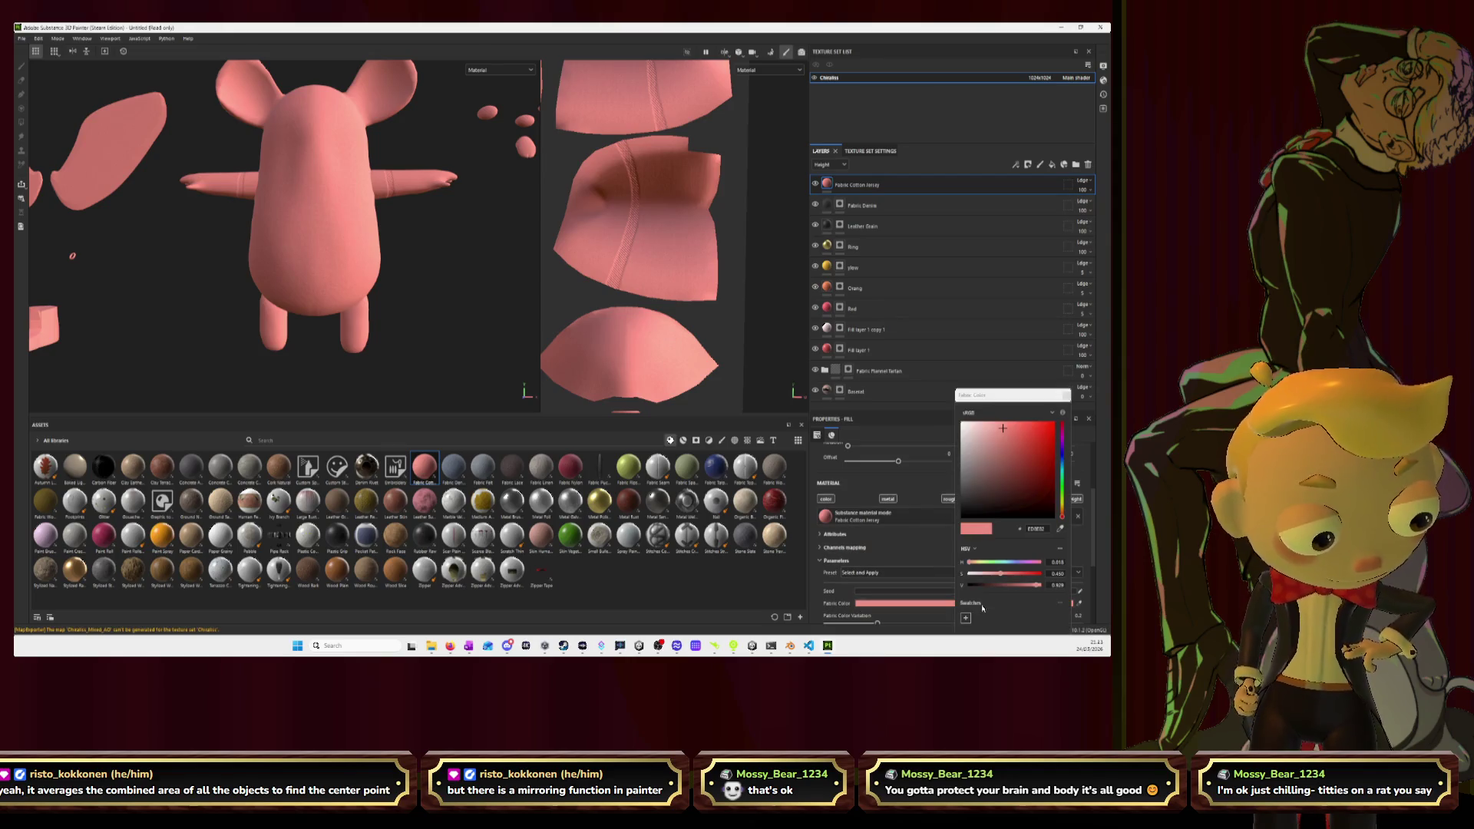
left_click_drag(1001, 470, 1055, 519)
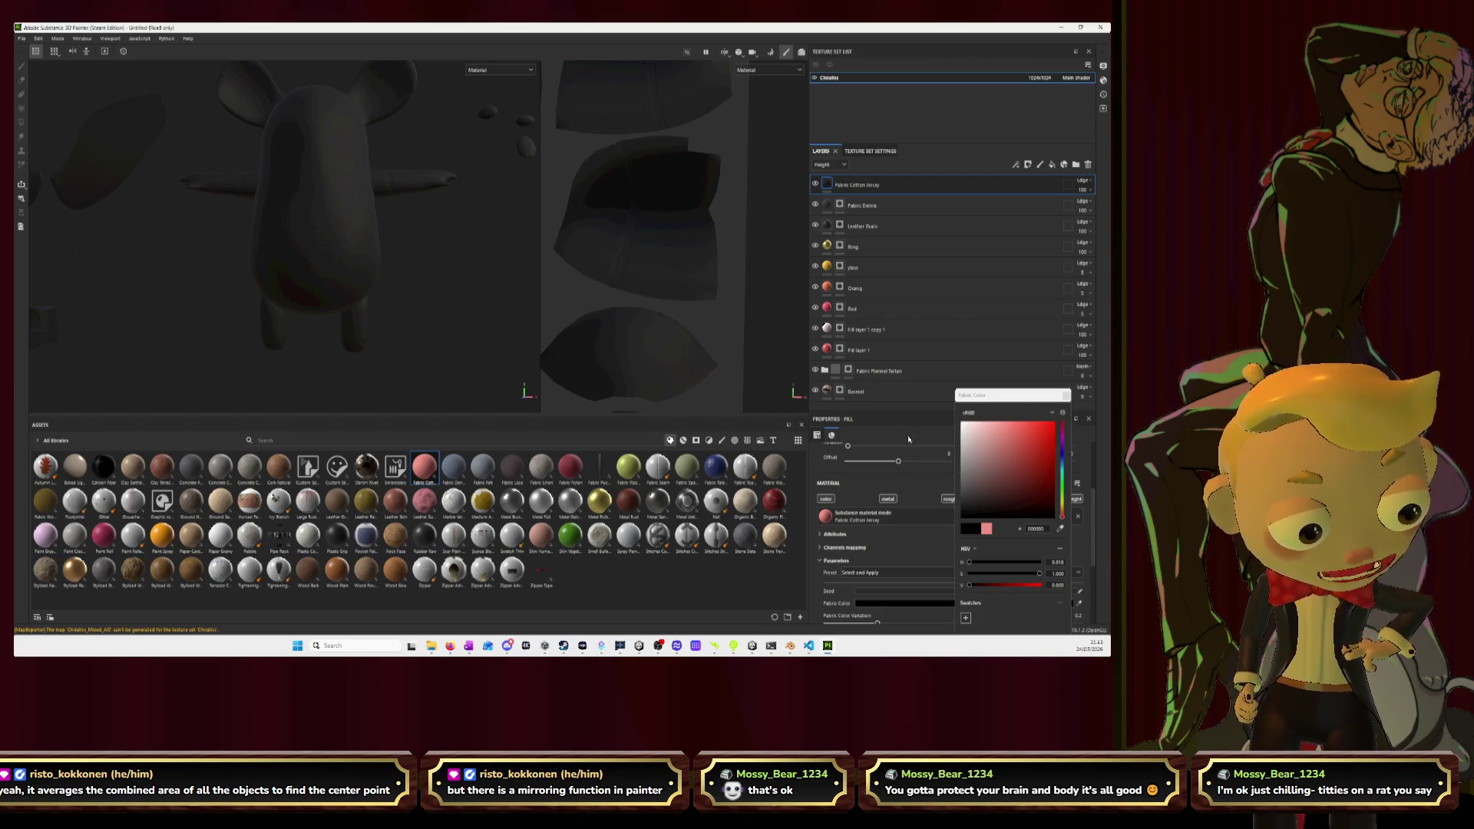
Give the Fabric Cotton Jersey layer a black mask, then switch to Blender.
right_click(889, 185)
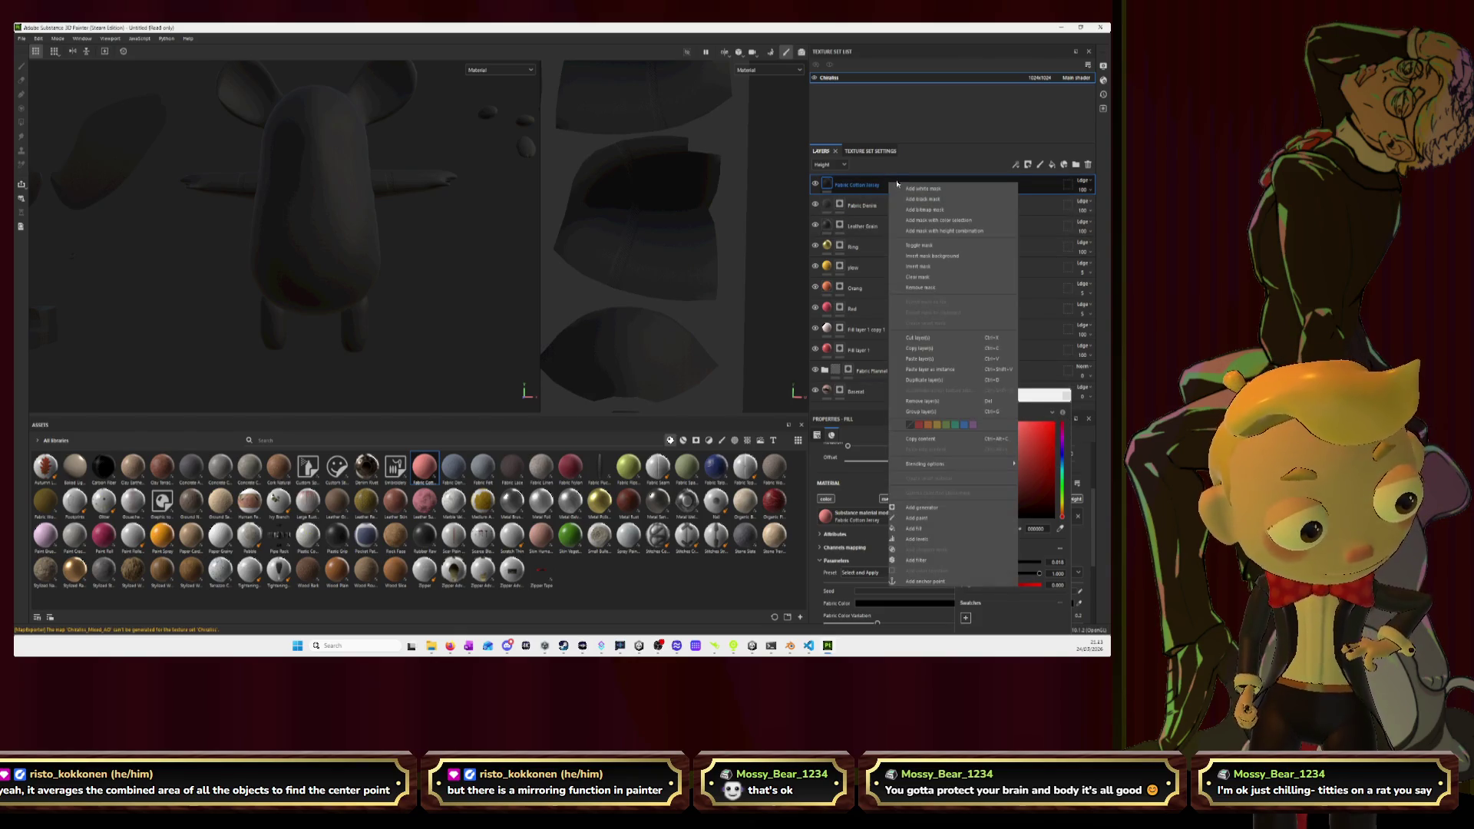
left_click(922, 198)
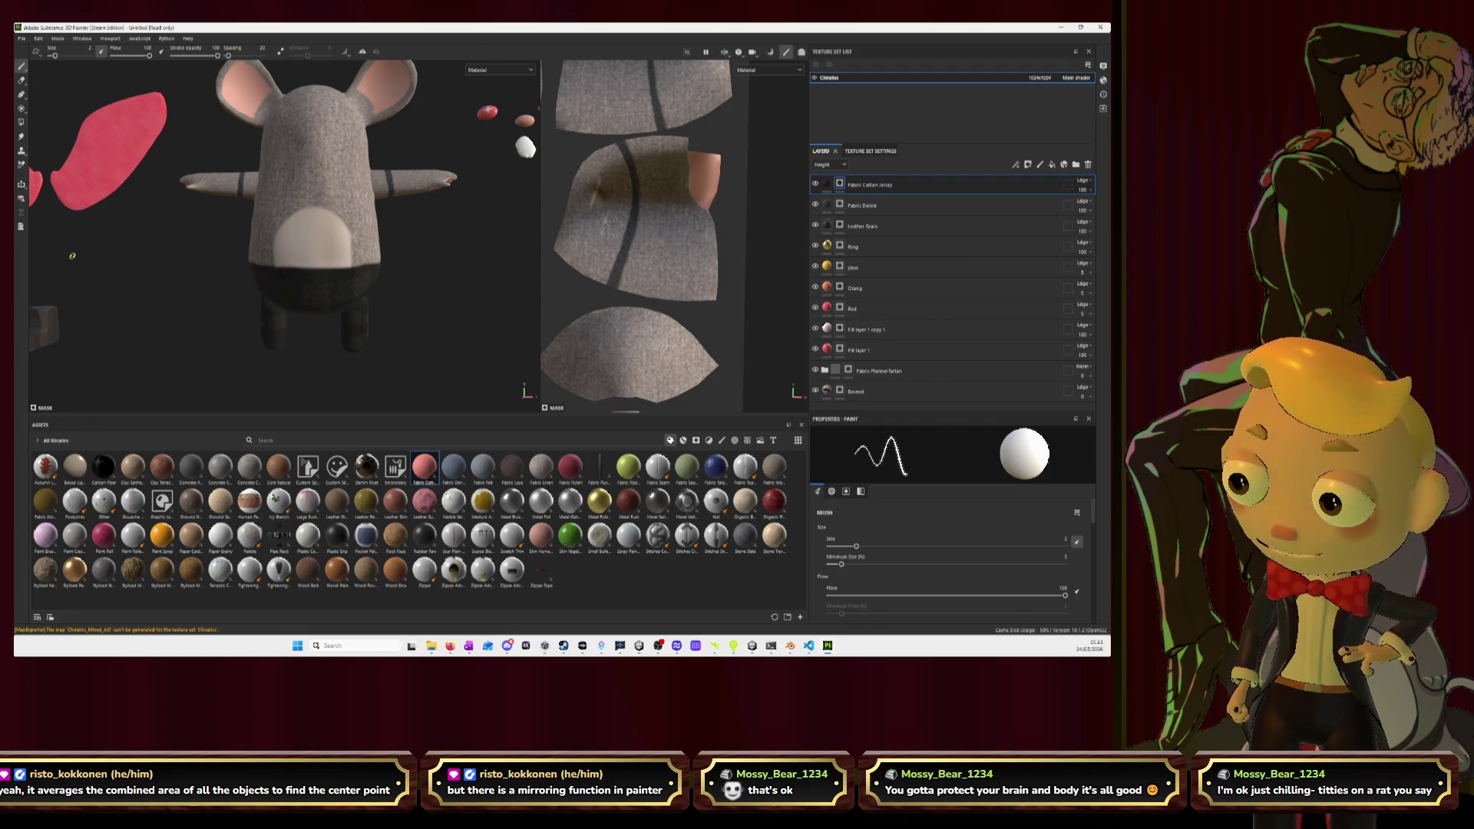
key("alt+Tab")
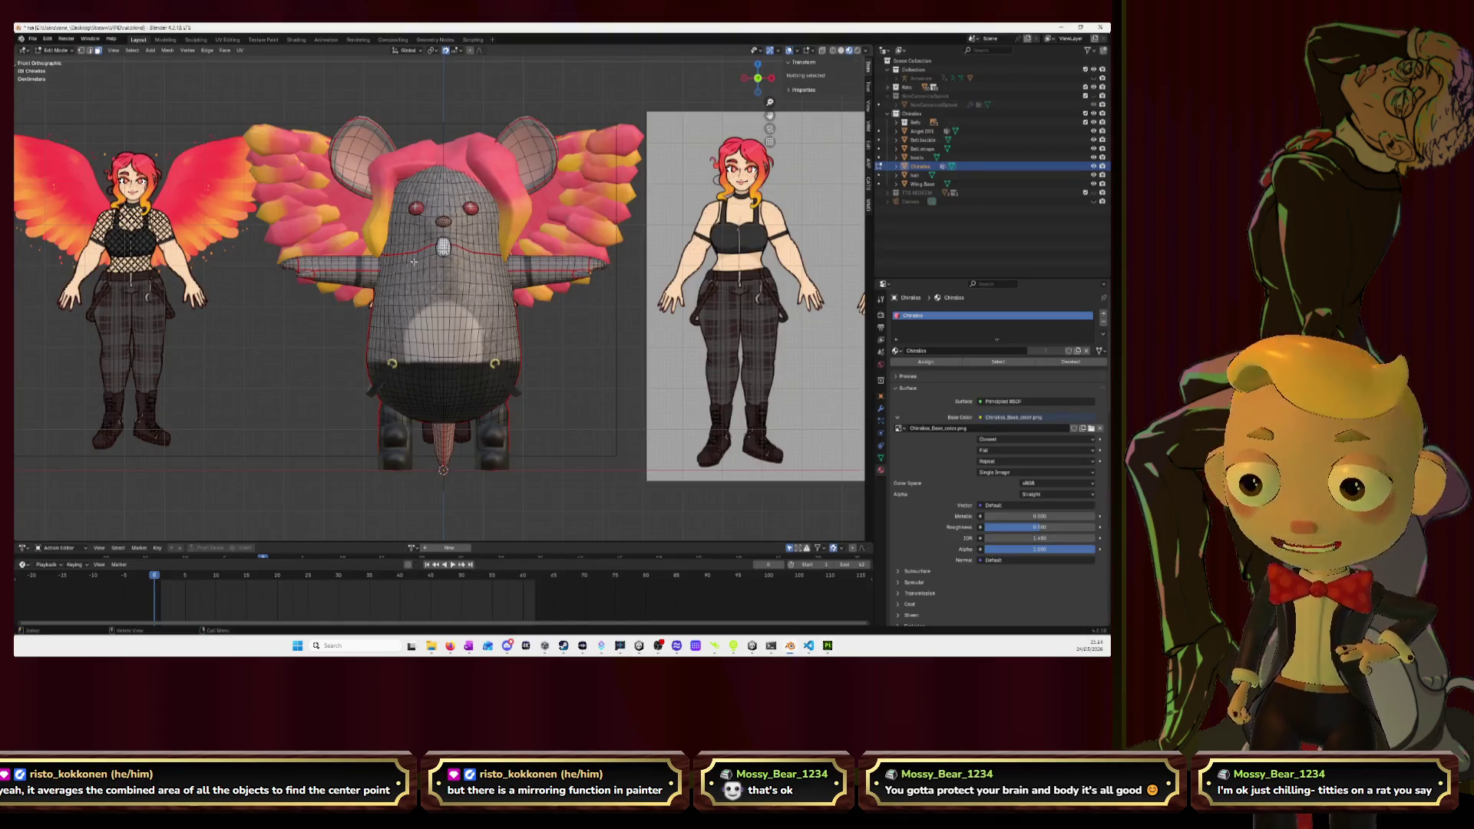
Return the mouse to Object Mode and snap to the front orthographic view.
key("Tab")
middle_click_drag(592, 402, 612, 208)
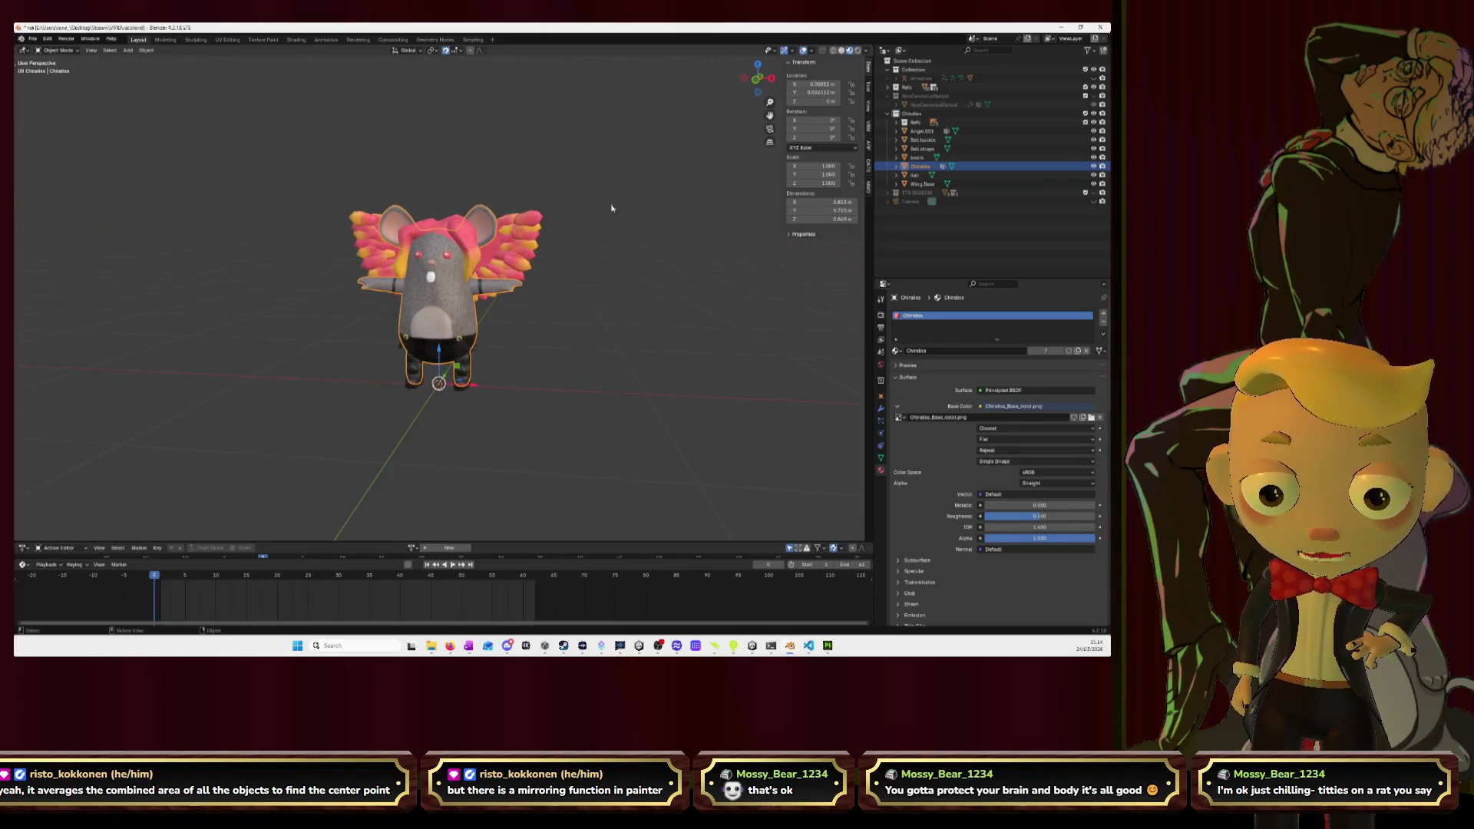
left_click(758, 79)
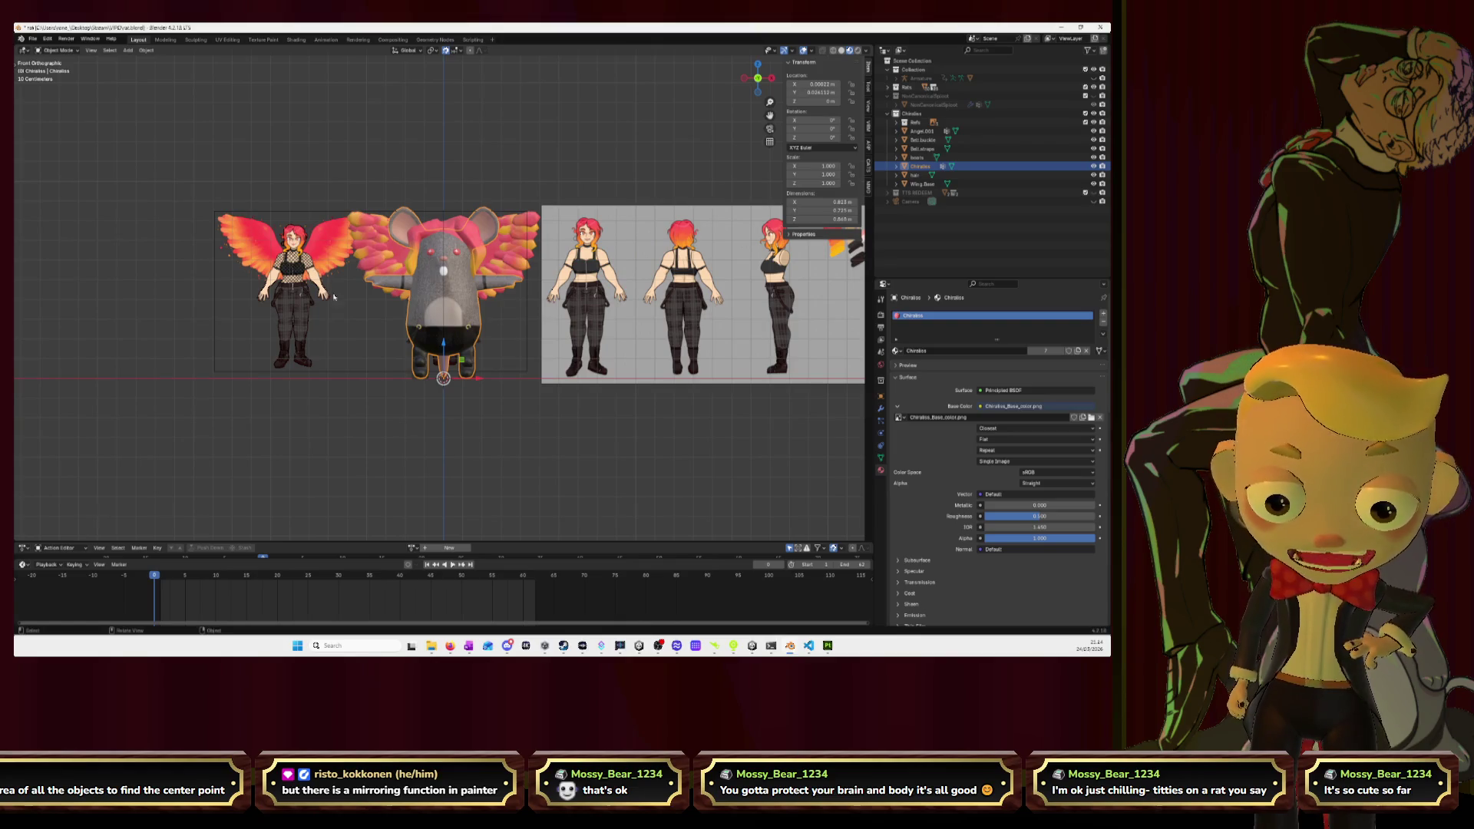
Hide and reshow the reference images to compare, then switch back to Painter.
left_click(1094, 122)
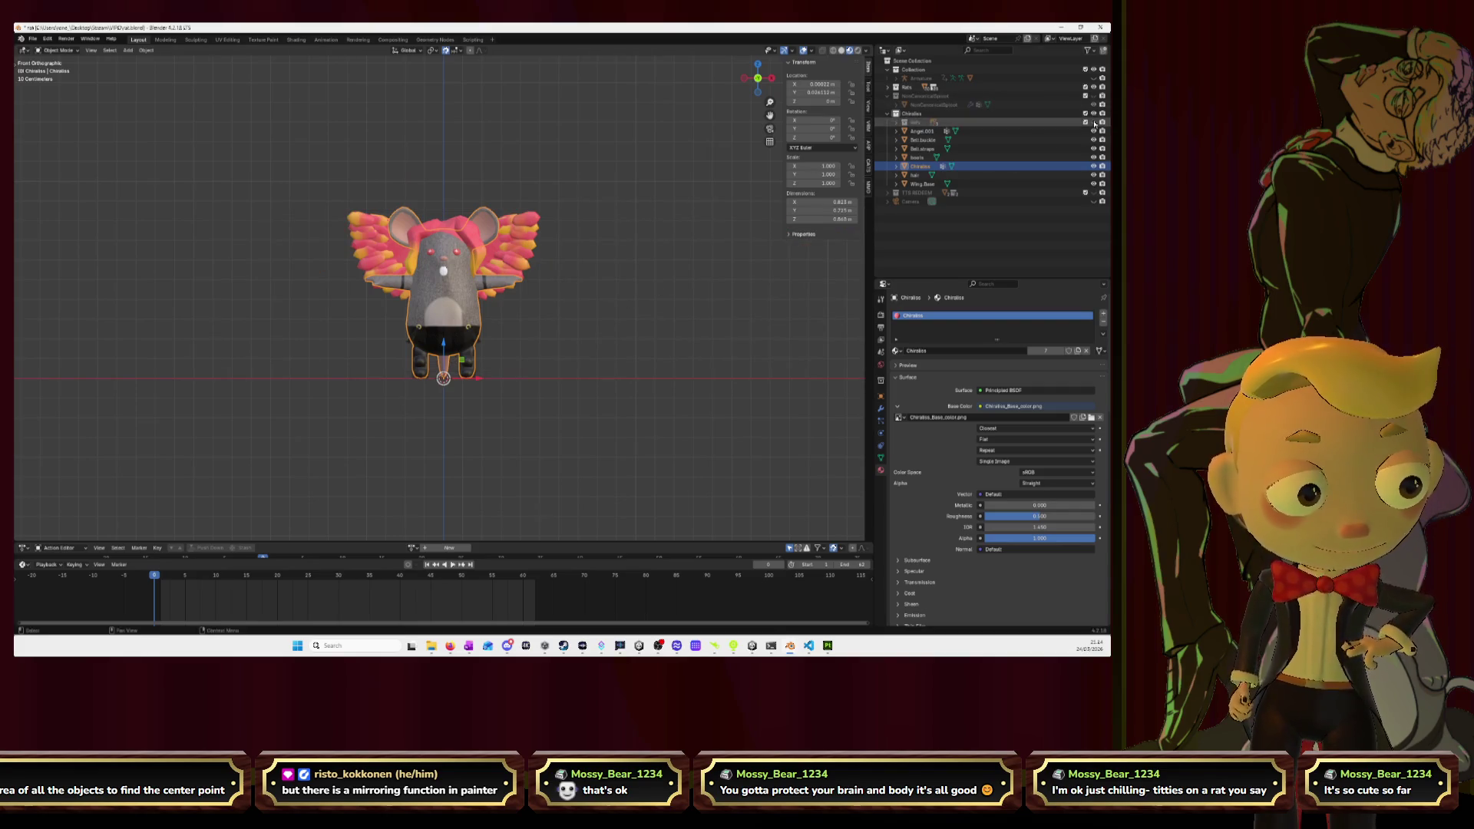
left_click(1094, 122)
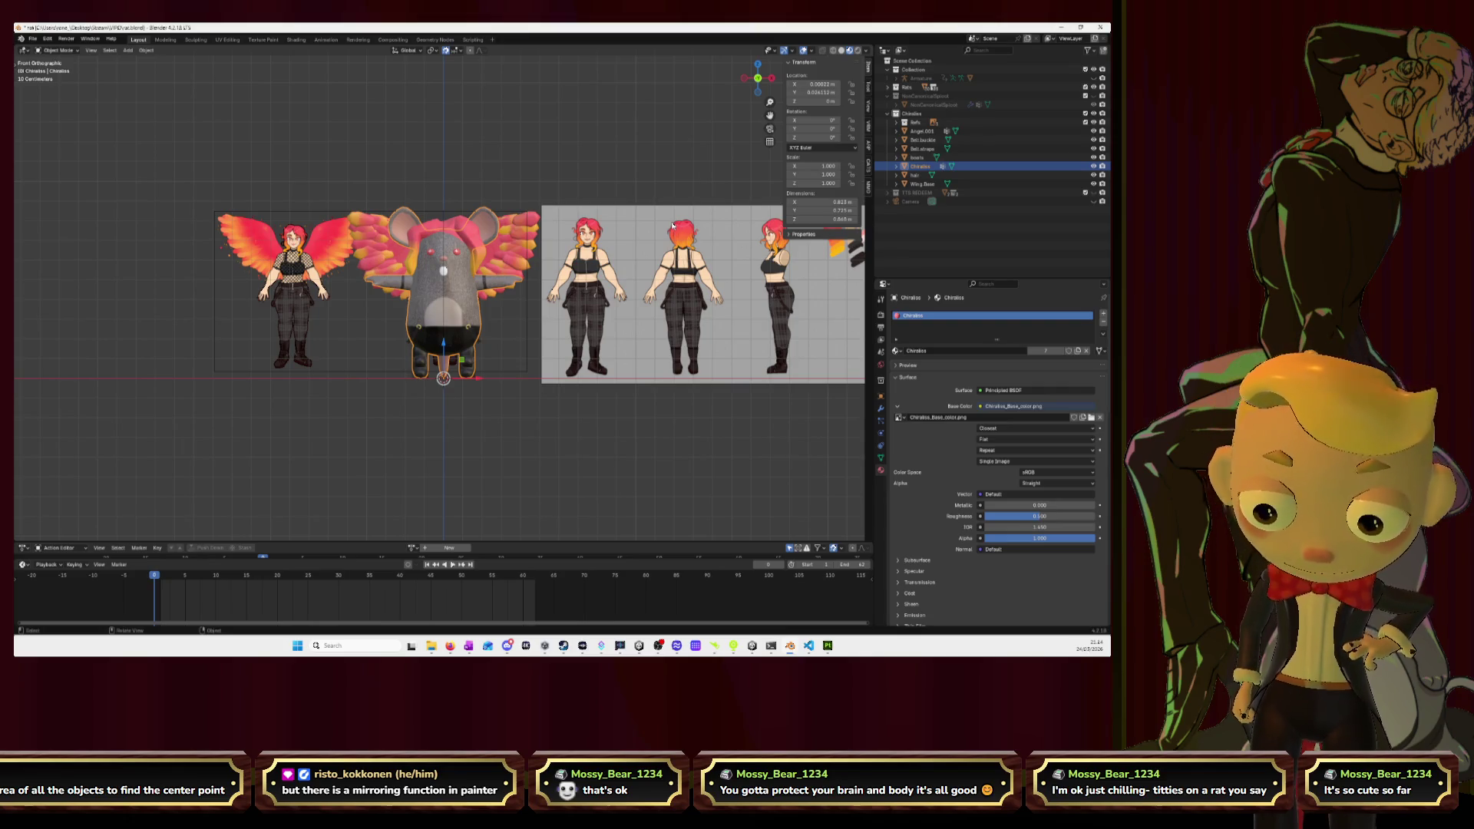
key("alt+Tab")
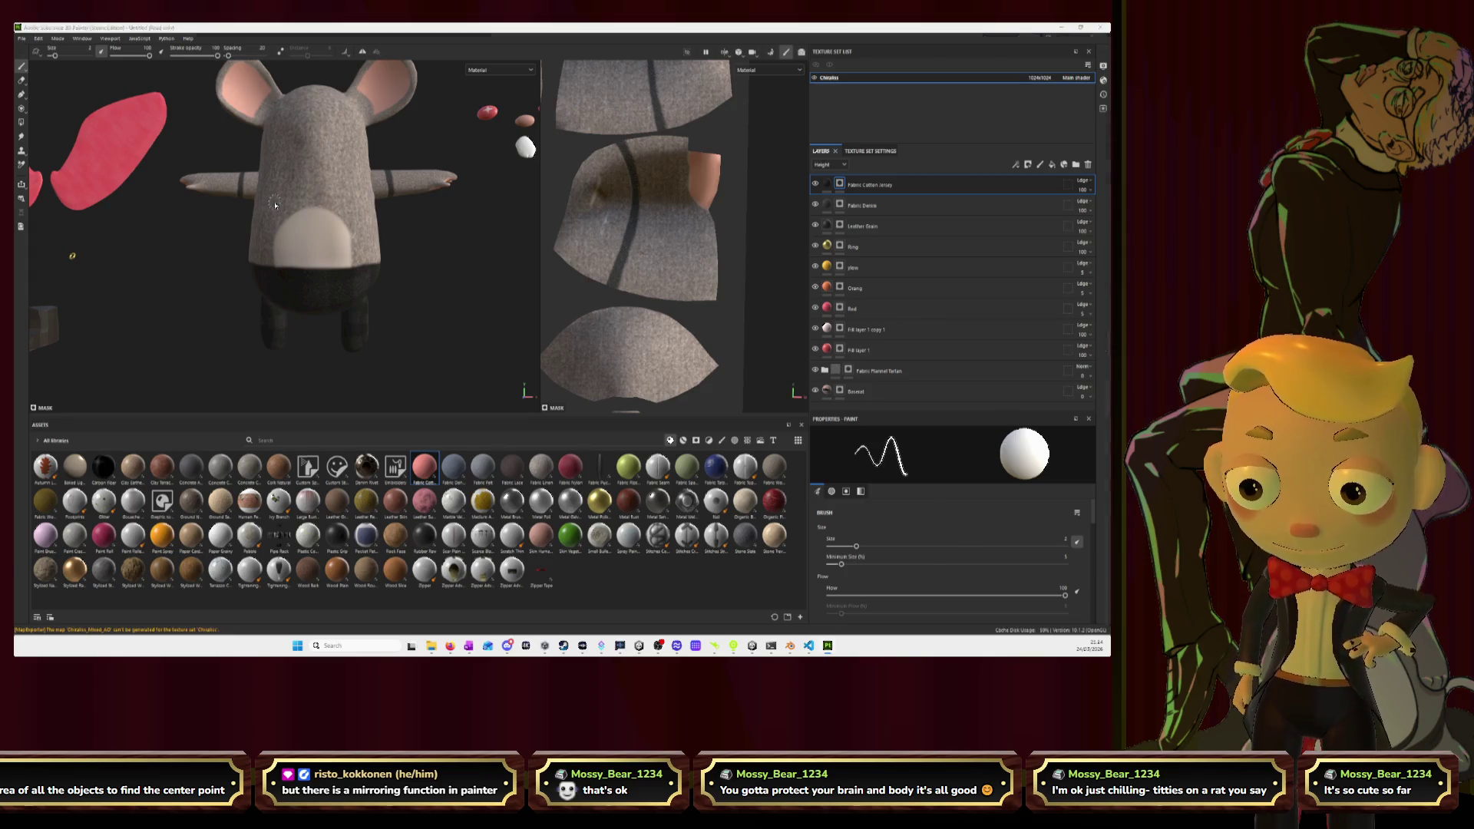
Paint white on the fabric mask for two dark chest arcs and a horizontal band.
key("alt+Tab")
key("alt+Tab")
middle_click_drag(271, 201, 298, 229)
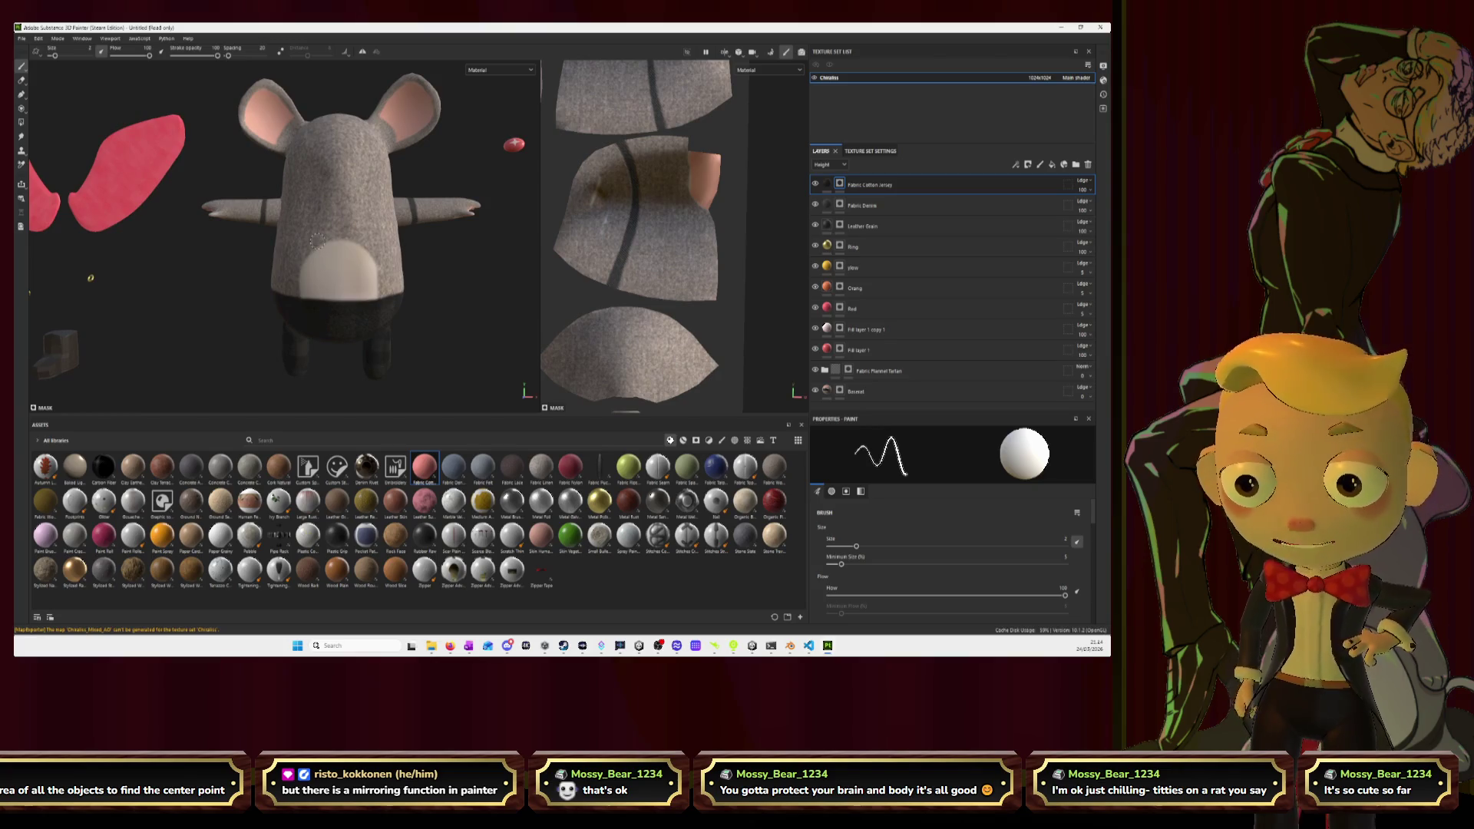
scroll(315, 242, "up", 3)
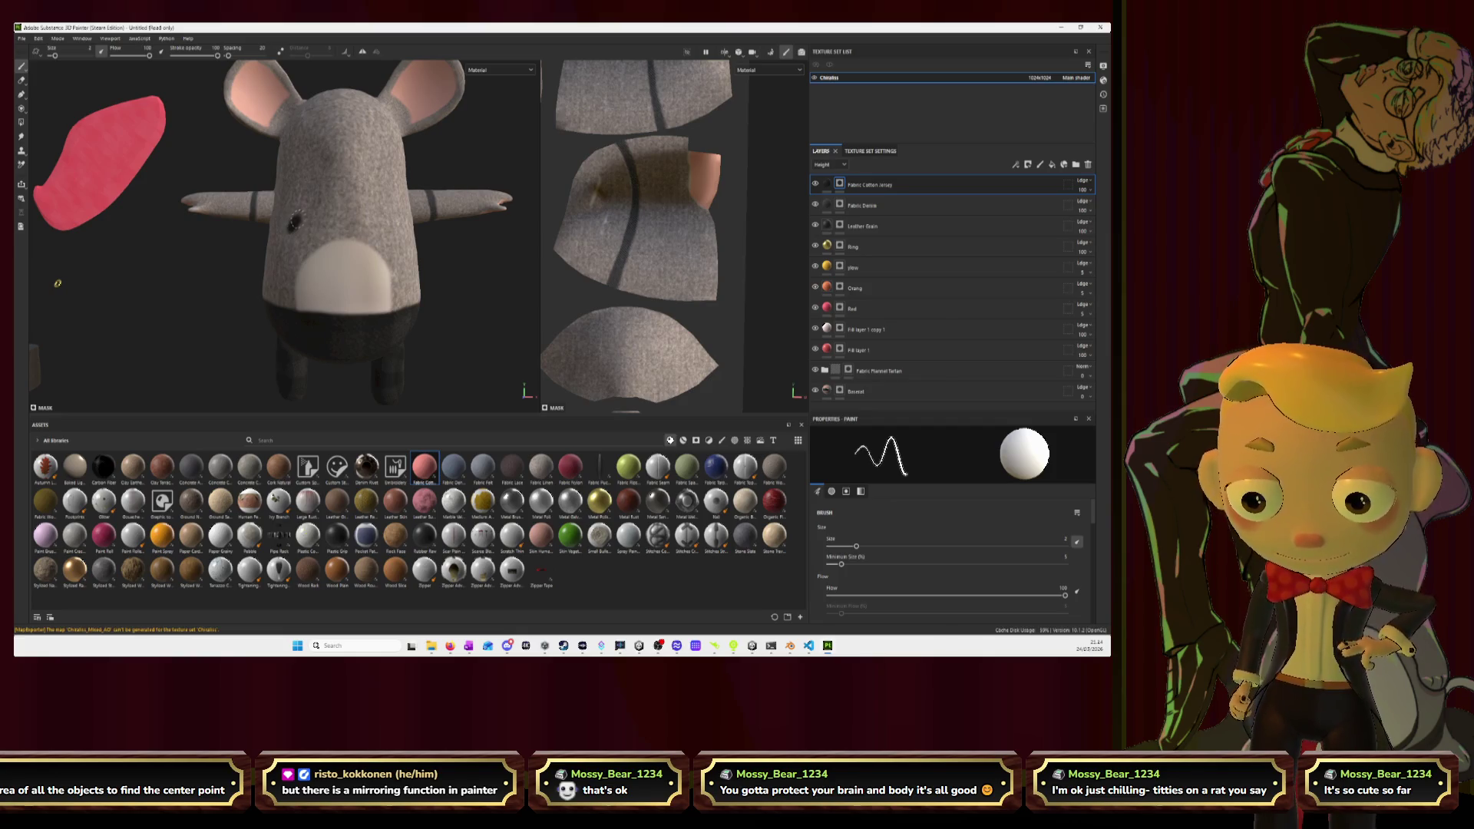
left_click_drag(311, 218, 323, 223)
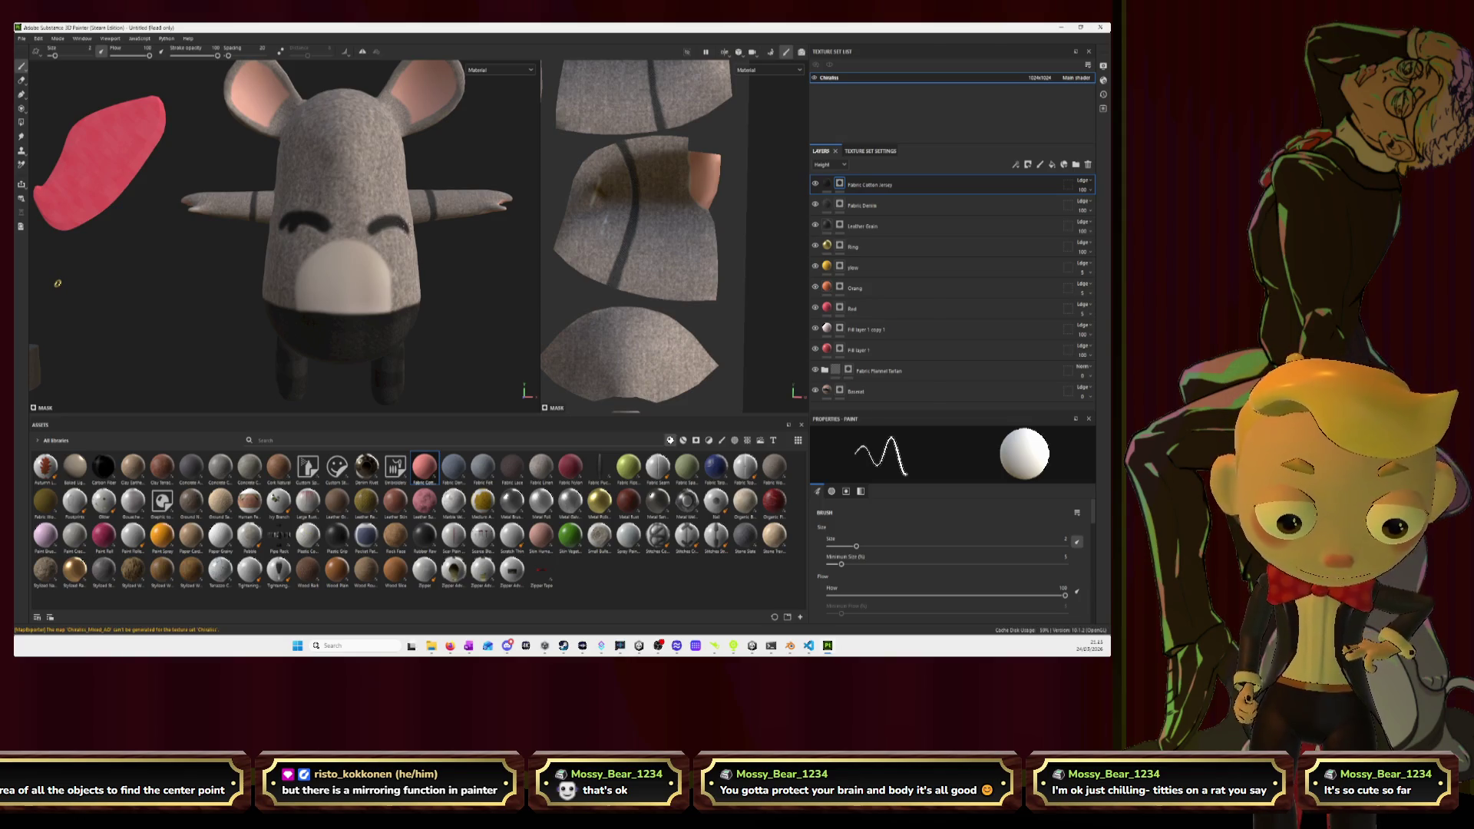
left_click_drag(270, 253, 404, 256)
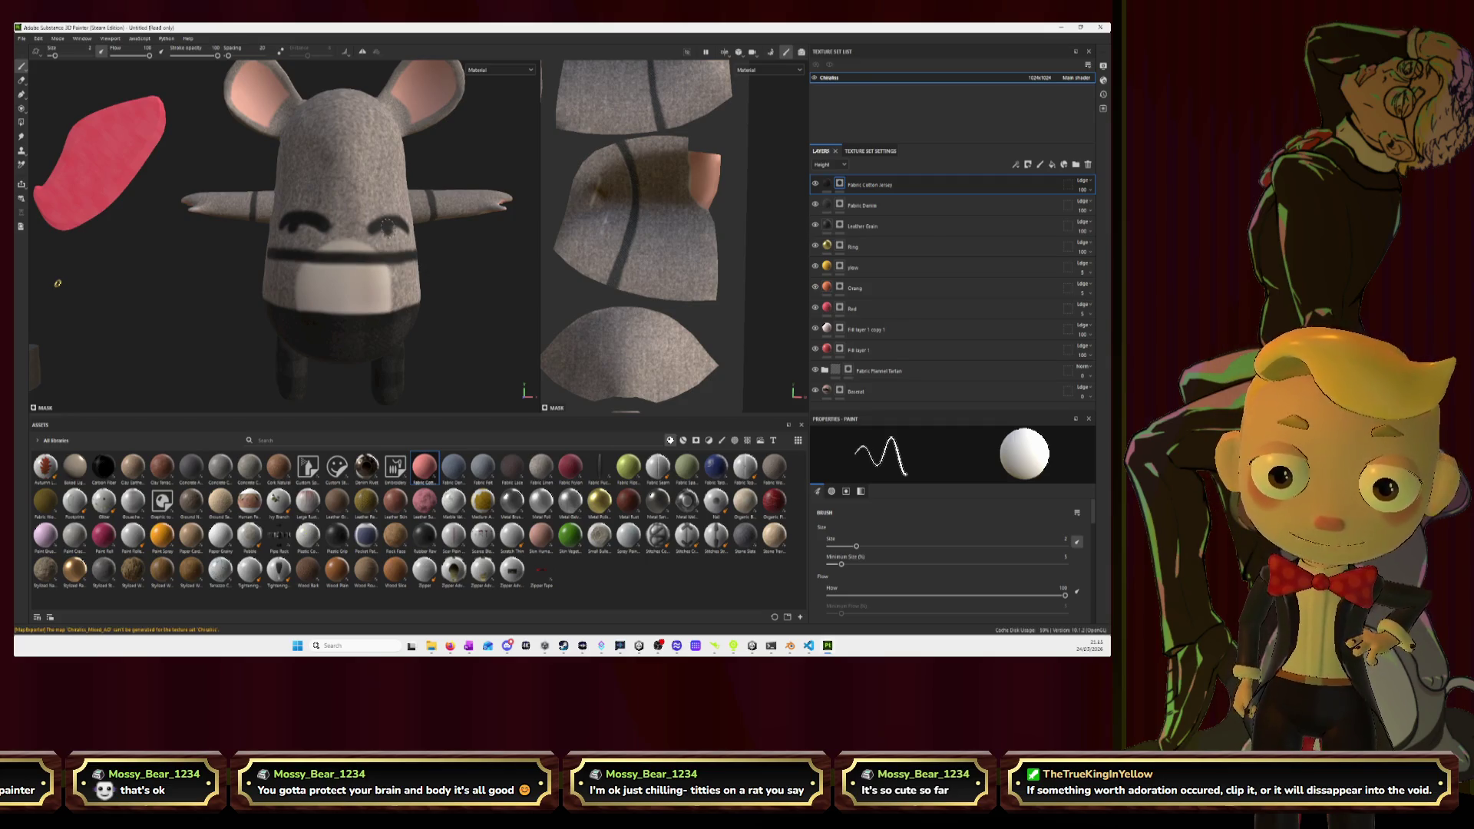
scroll(432, 296, "up", 3)
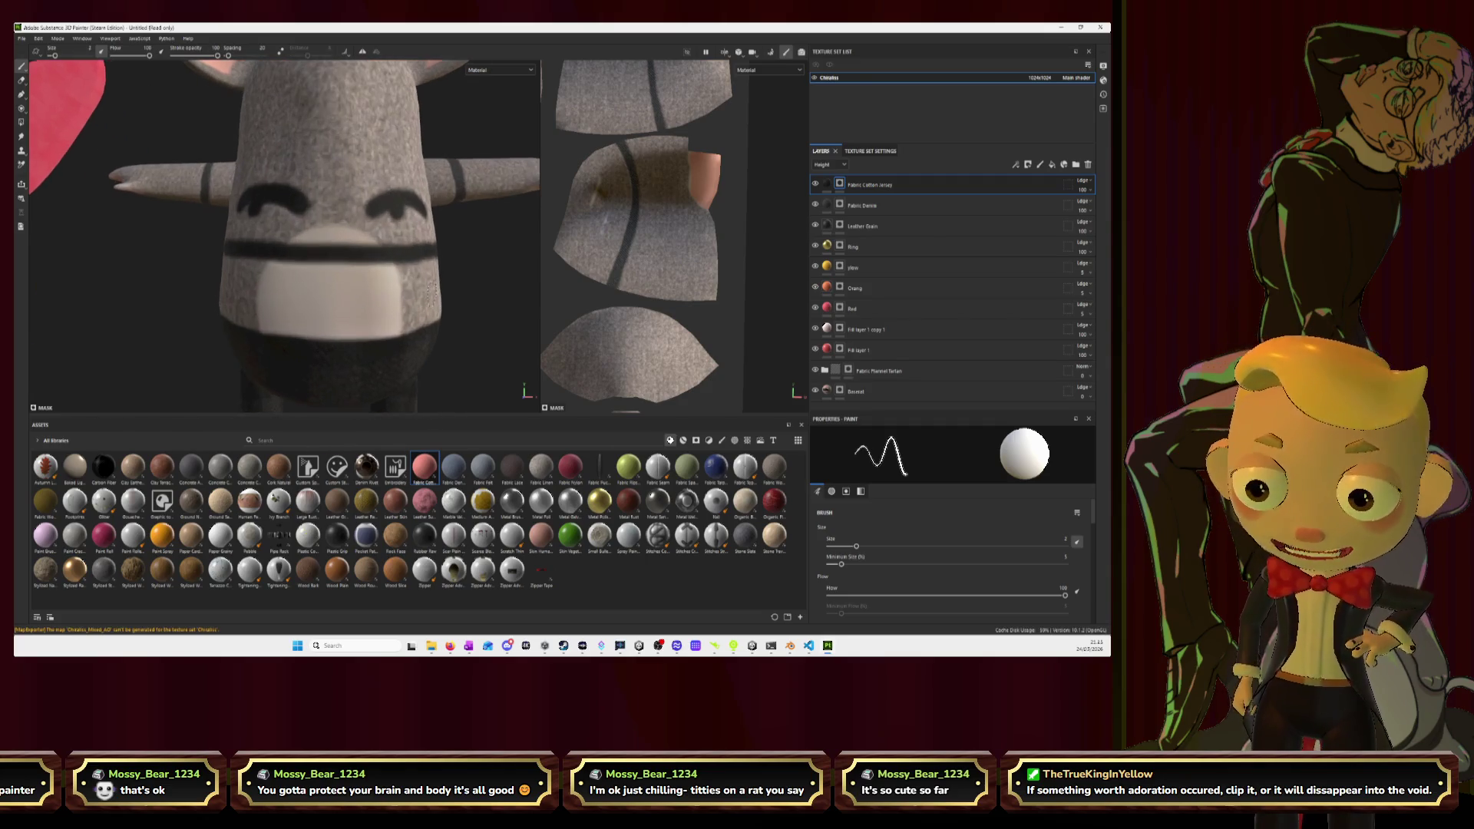
scroll(443, 305, "up", 5)
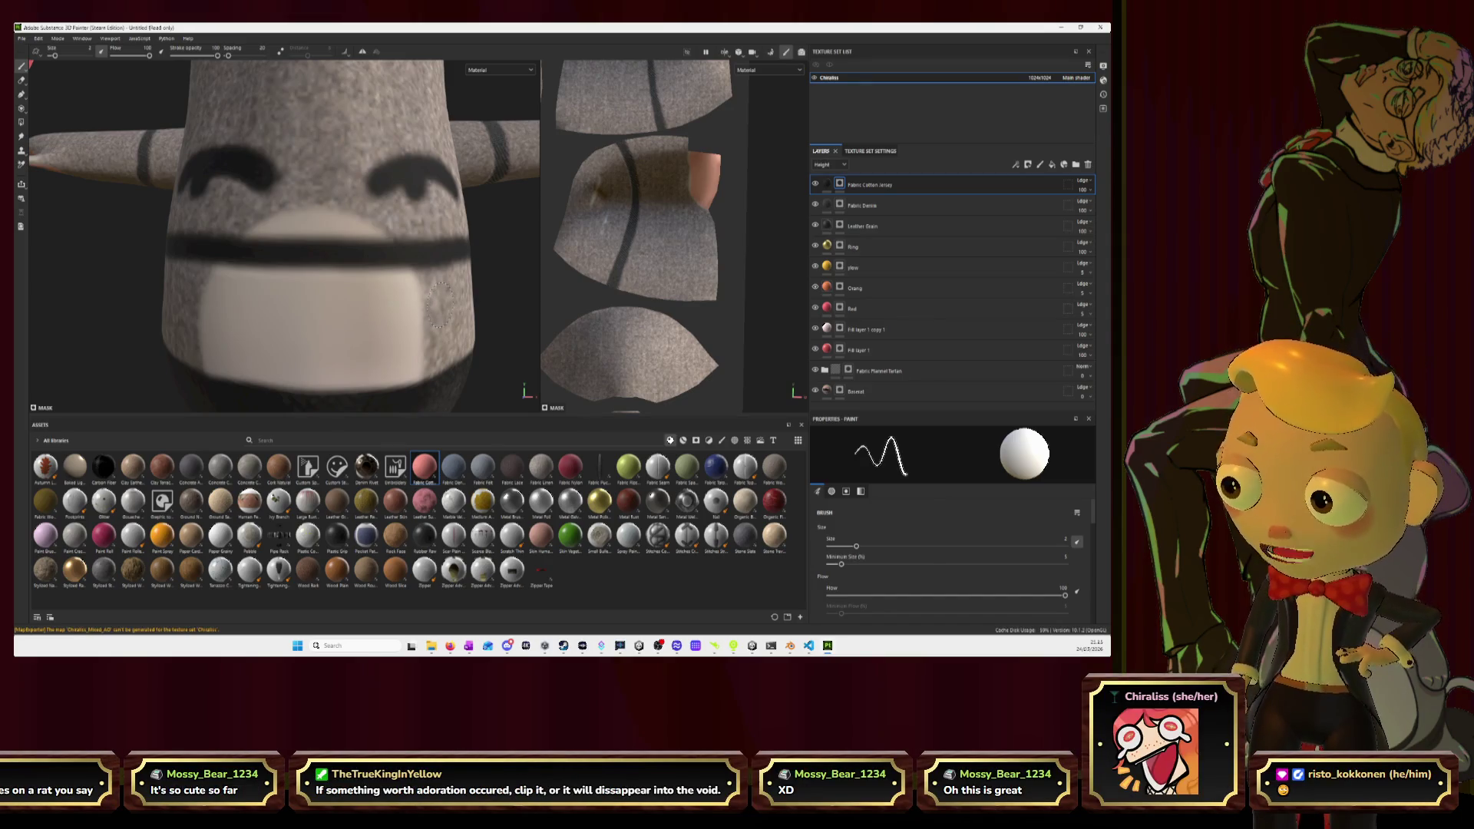
Join the two arcs, fill down to the band, and extend the dark paint down the side.
left_click_drag(165, 263, 474, 264)
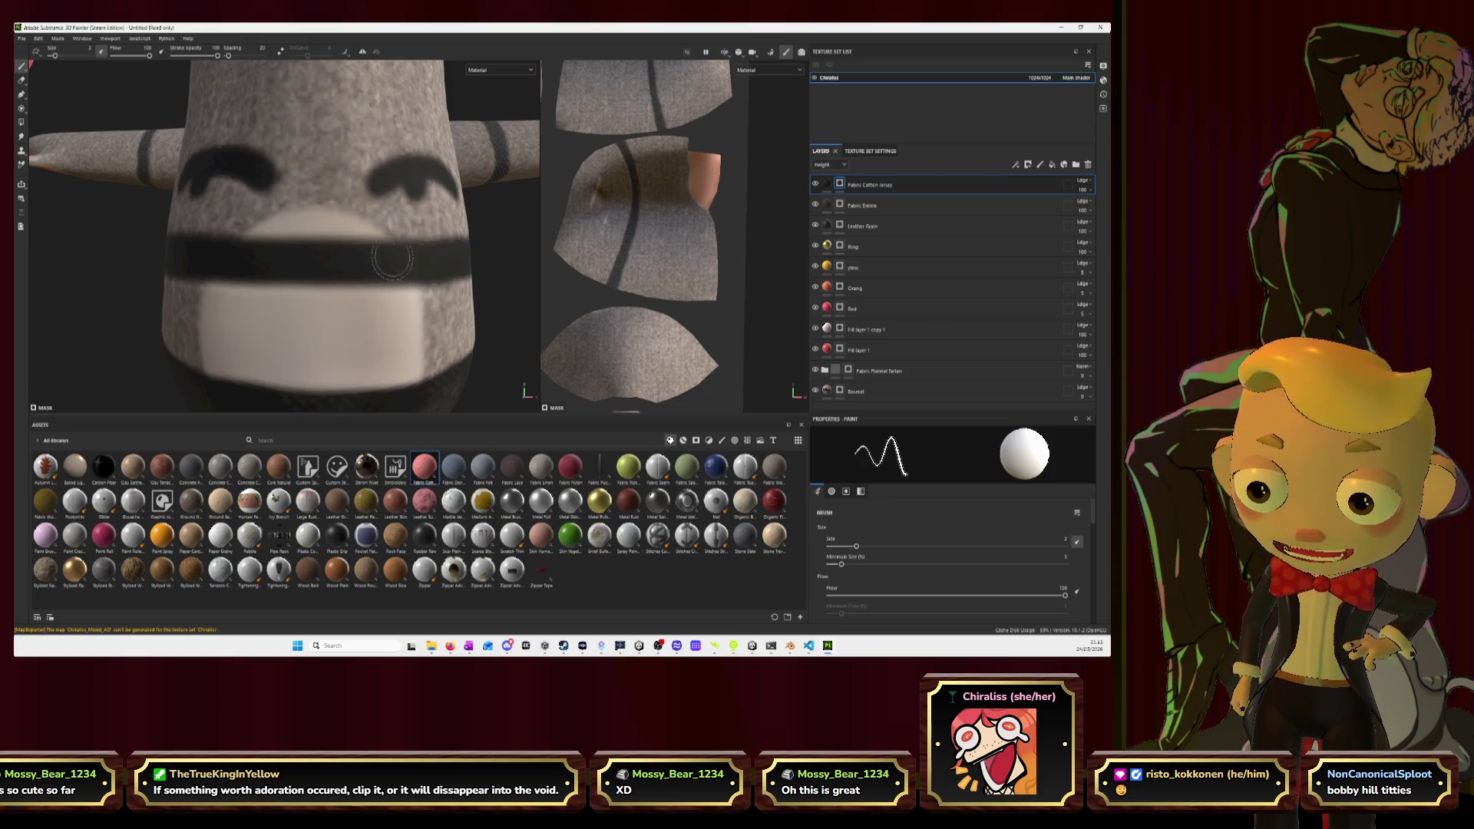
left_click_drag(255, 171, 292, 192)
mouse_move(386, 182)
left_mouse_down()
mouse_move(281, 188)
mouse_move(451, 198)
mouse_move(198, 192)
mouse_move(295, 199)
mouse_move(219, 230)
mouse_move(300, 238)
mouse_move(267, 232)
mouse_move(434, 230)
mouse_move(446, 196)
left_mouse_up()
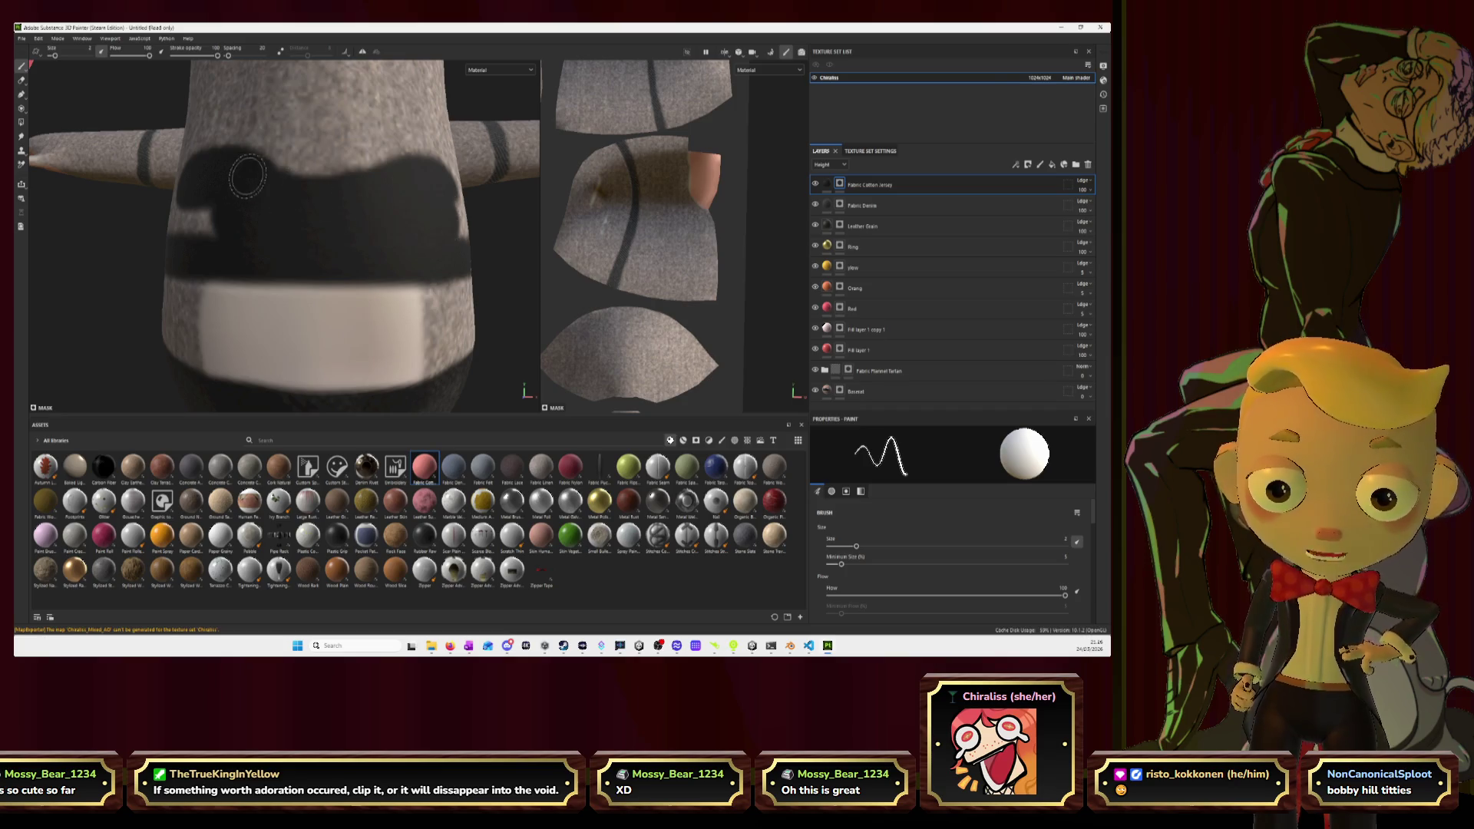
mouse_move(233, 165)
left_mouse_down()
mouse_move(261, 163)
mouse_move(301, 195)
mouse_move(422, 178)
mouse_move(363, 175)
mouse_move(324, 244)
mouse_move(262, 249)
mouse_move(395, 169)
left_mouse_up()
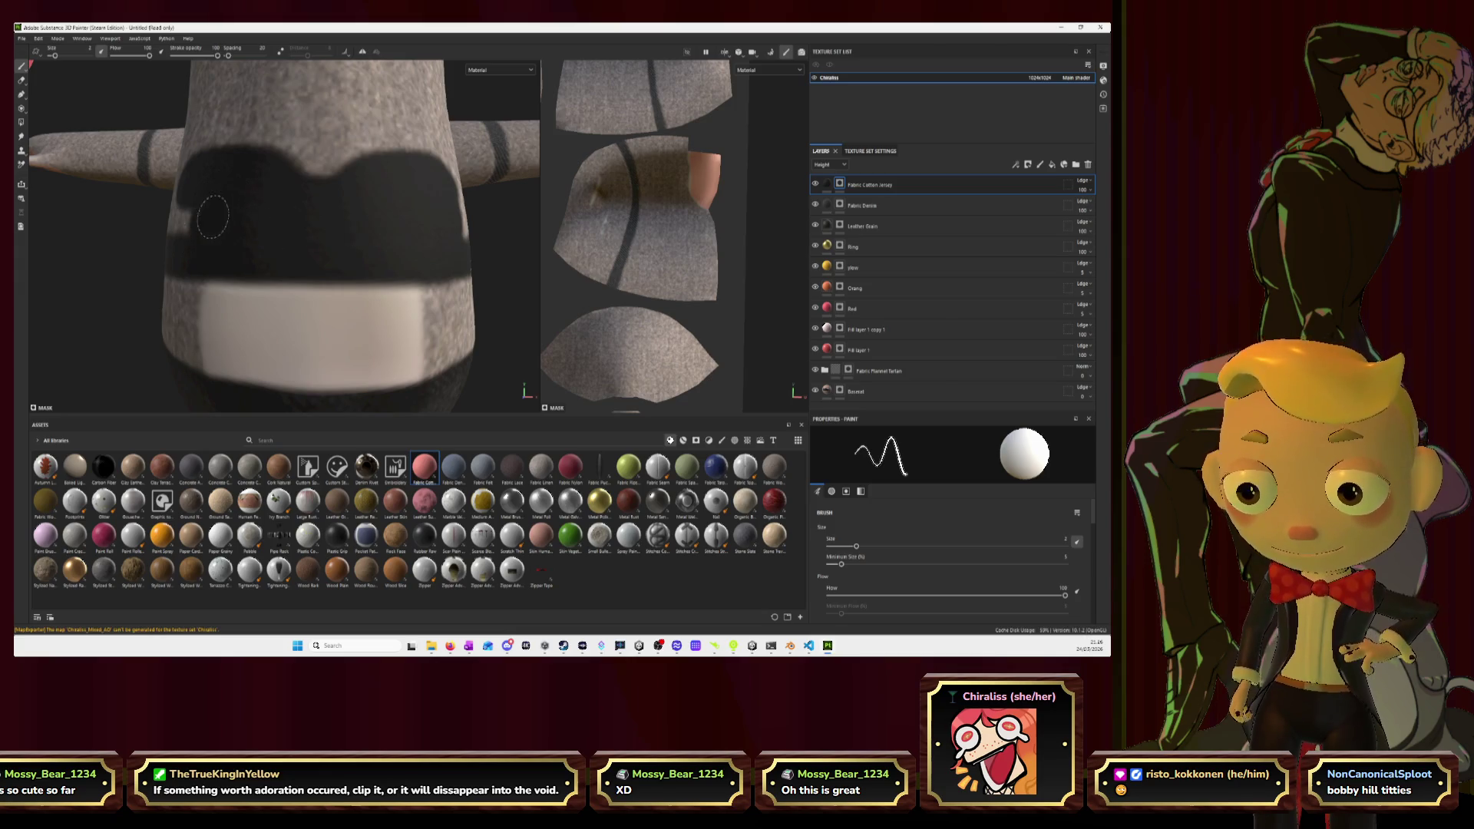
mouse_move(183, 232)
left_mouse_down("alt")
mouse_move(356, 226)
mouse_move(344, 176)
mouse_move(270, 207)
mouse_move(204, 212)
left_mouse_up("alt")
mouse_move(304, 231)
left_mouse_down()
mouse_move(263, 253)
mouse_move(277, 275)
left_mouse_up()
mouse_move(277, 275)
left_mouse_down("alt")
mouse_move(303, 254)
mouse_move(395, 253)
mouse_move(266, 257)
left_mouse_up("alt")
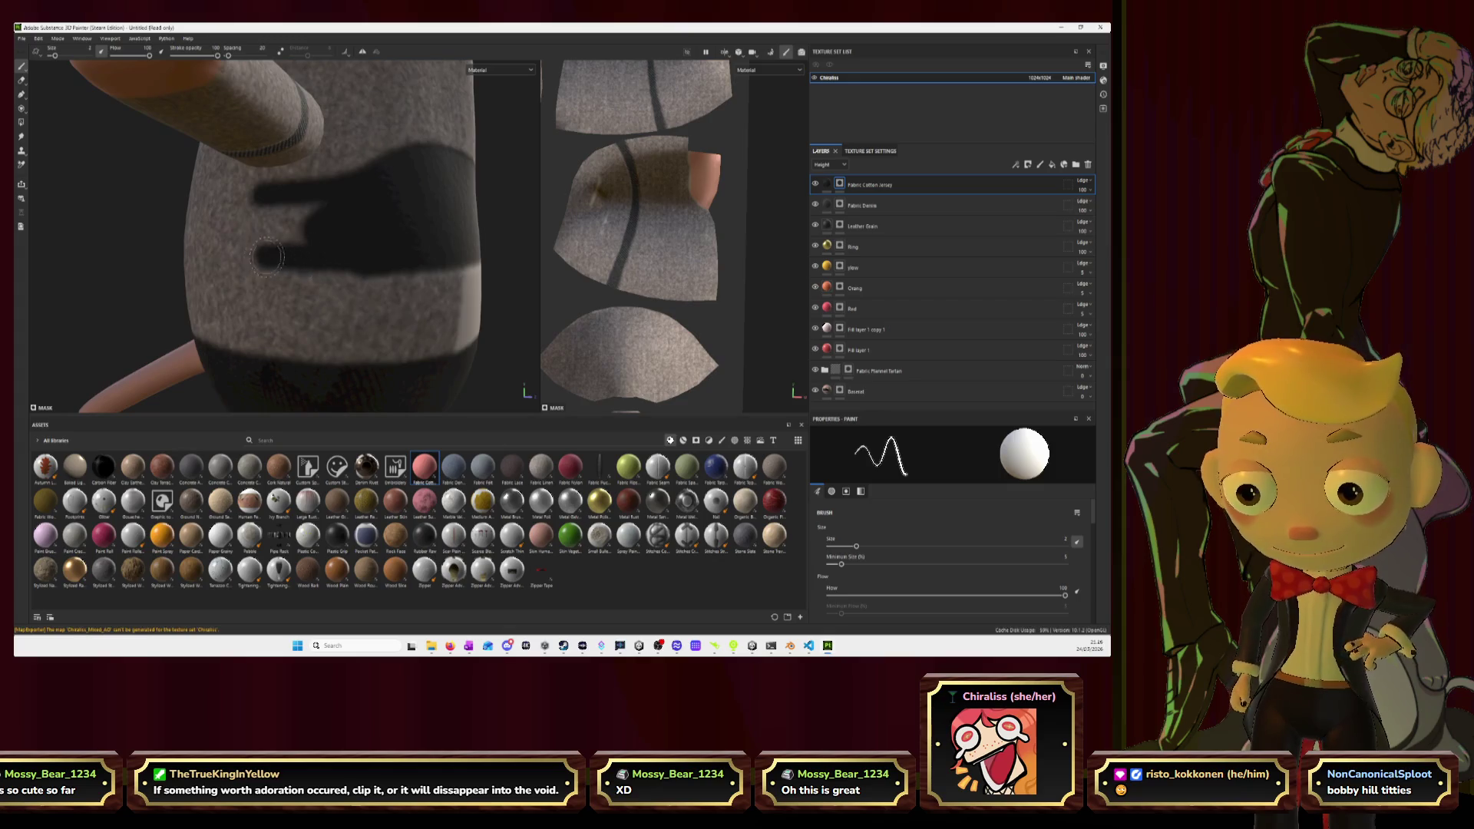
Extend the dark band leftward across the body, filling the notch along the side.
left_click_drag(369, 261, 230, 261)
mouse_move(318, 245)
left_mouse_down()
mouse_move(230, 241)
mouse_move(353, 226)
mouse_move(245, 214)
mouse_move(219, 232)
mouse_move(221, 250)
mouse_move(254, 255)
mouse_move(405, 240)
mouse_move(338, 250)
mouse_move(392, 252)
left_mouse_up()
mouse_move(392, 252)
left_mouse_down()
mouse_move(284, 265)
mouse_move(257, 253)
mouse_move(391, 245)
mouse_move(376, 240)
mouse_move(403, 229)
mouse_move(384, 208)
mouse_move(252, 248)
mouse_move(384, 249)
mouse_move(257, 251)
mouse_move(323, 252)
left_mouse_up()
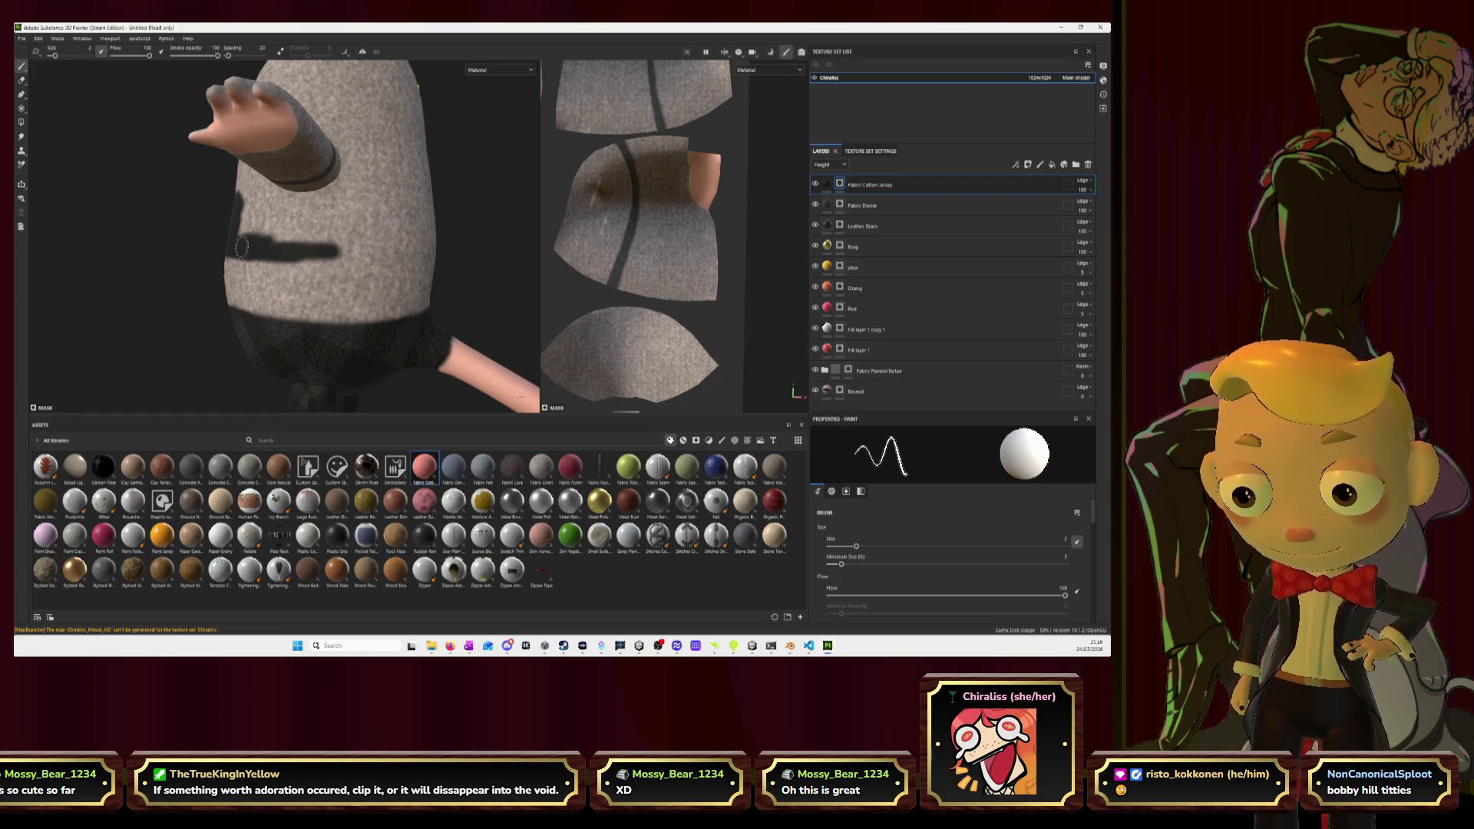
mouse_move(314, 252)
left_mouse_down()
mouse_move(418, 252)
mouse_move(254, 241)
mouse_move(212, 201)
mouse_move(225, 203)
mouse_move(316, 225)
mouse_move(230, 218)
mouse_move(277, 234)
mouse_move(242, 244)
mouse_move(234, 230)
mouse_move(137, 228)
left_mouse_up()
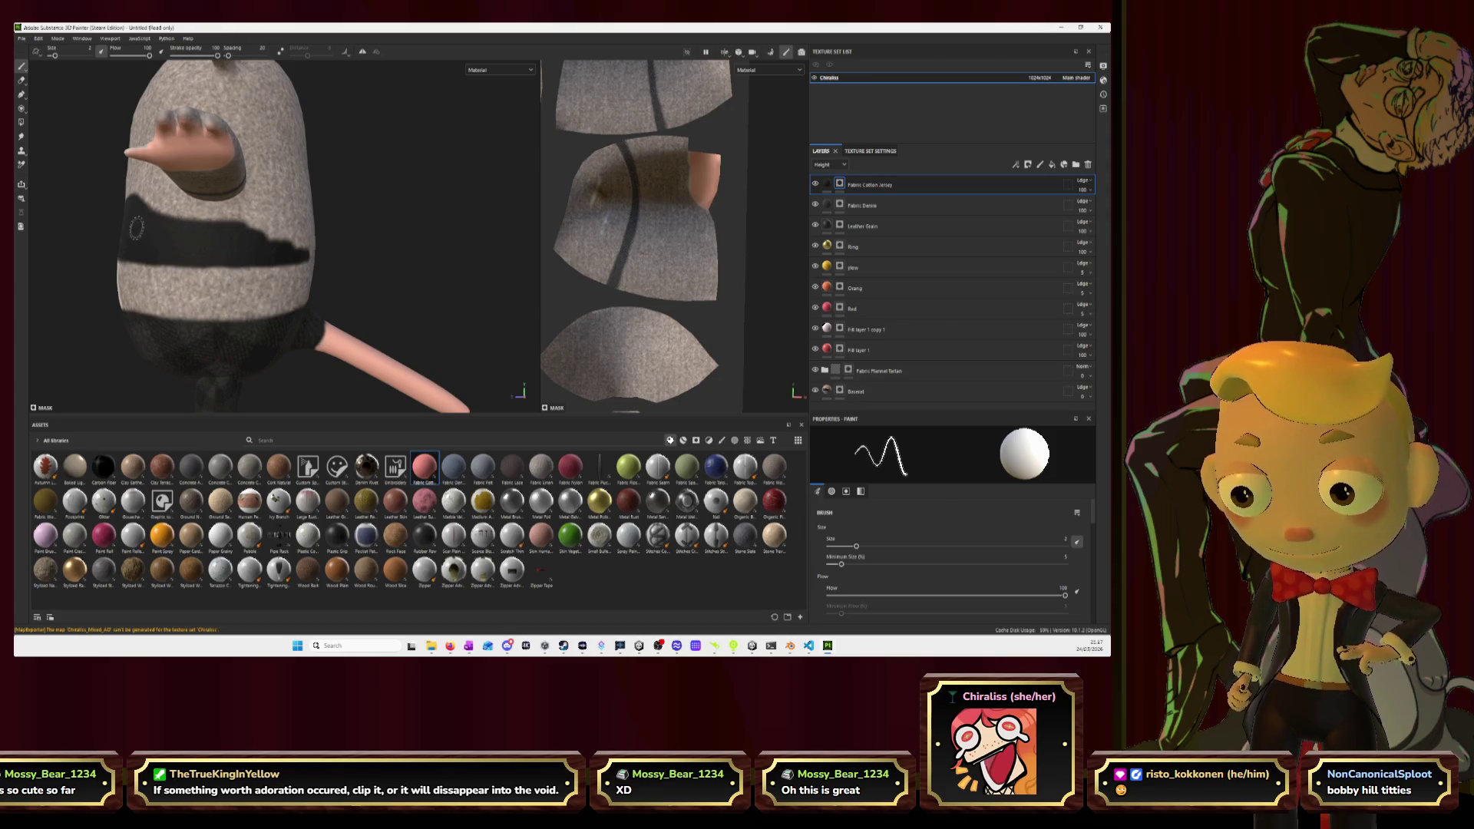
Paint over the remaining gaps so the band wraps around the back, checking Blender briefly.
mouse_move(280, 230)
left_mouse_down("alt")
mouse_move(215, 243)
mouse_move(223, 231)
mouse_move(249, 242)
mouse_move(367, 228)
left_mouse_up("alt")
left_click_drag(259, 238, 422, 252)
left_click_drag(325, 245, 426, 230)
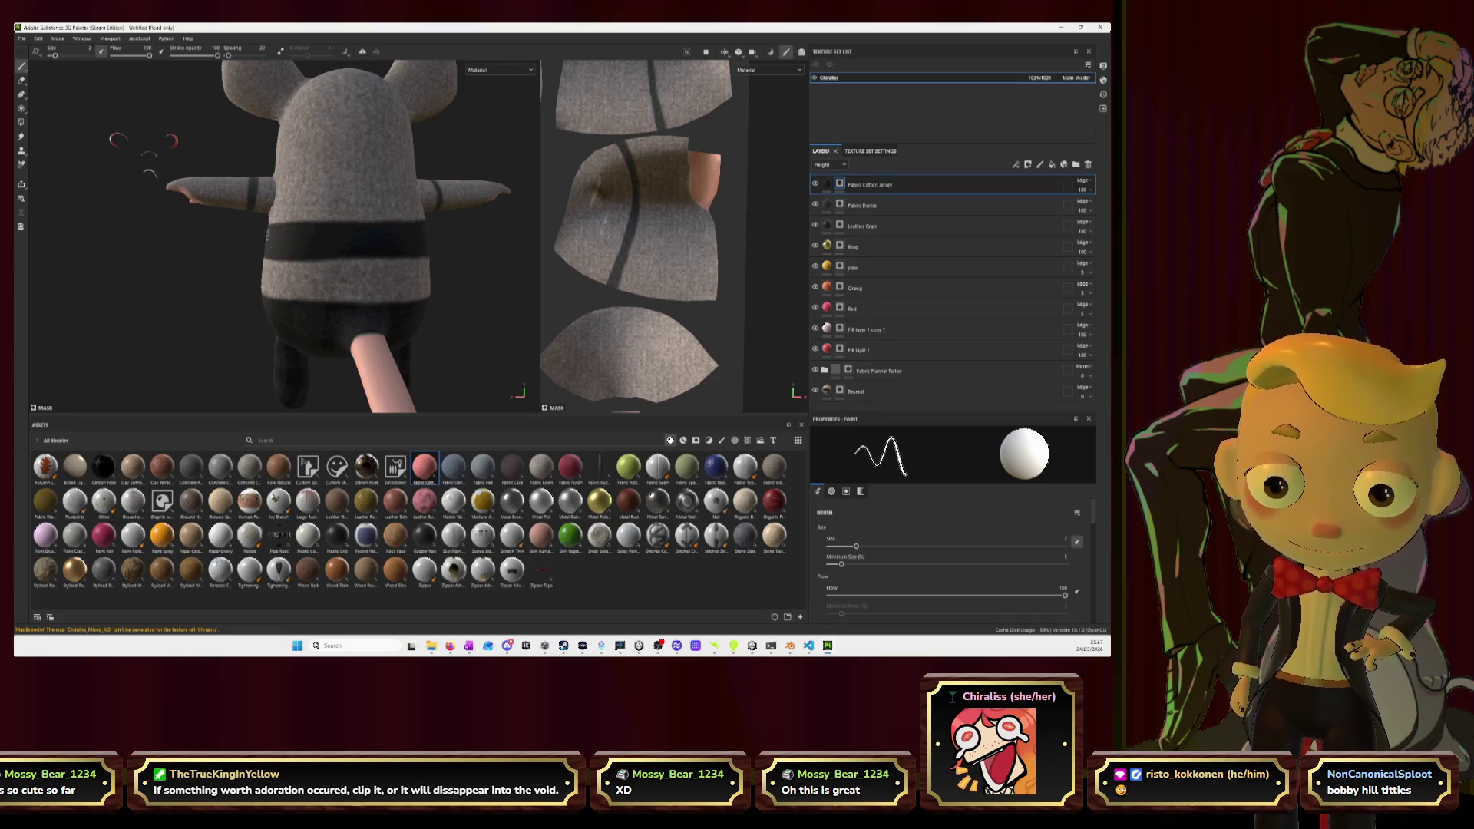
left_click_drag(246, 236, 461, 248, "alt")
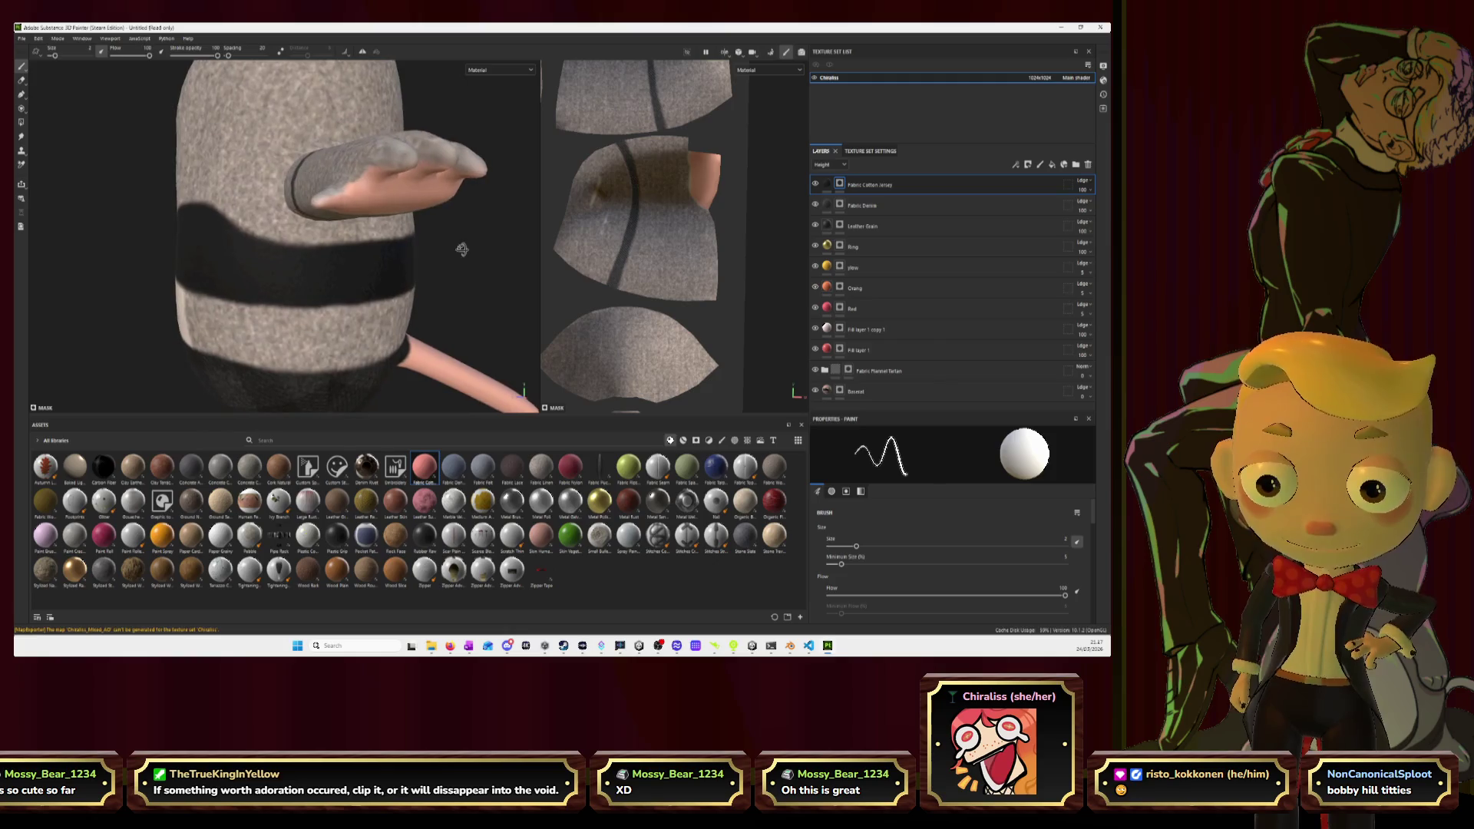
key("alt+Tab")
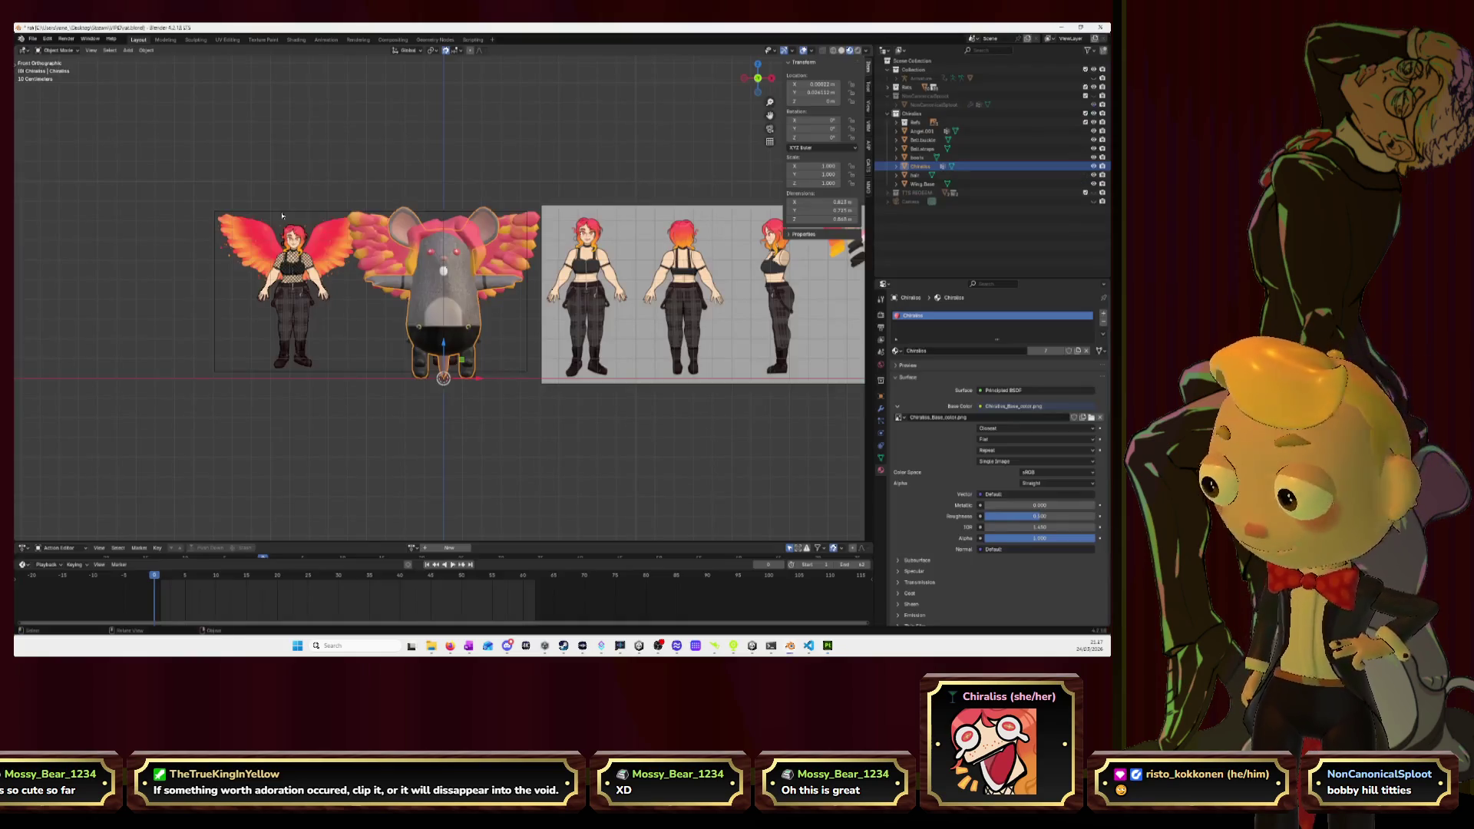
key("alt+Tab")
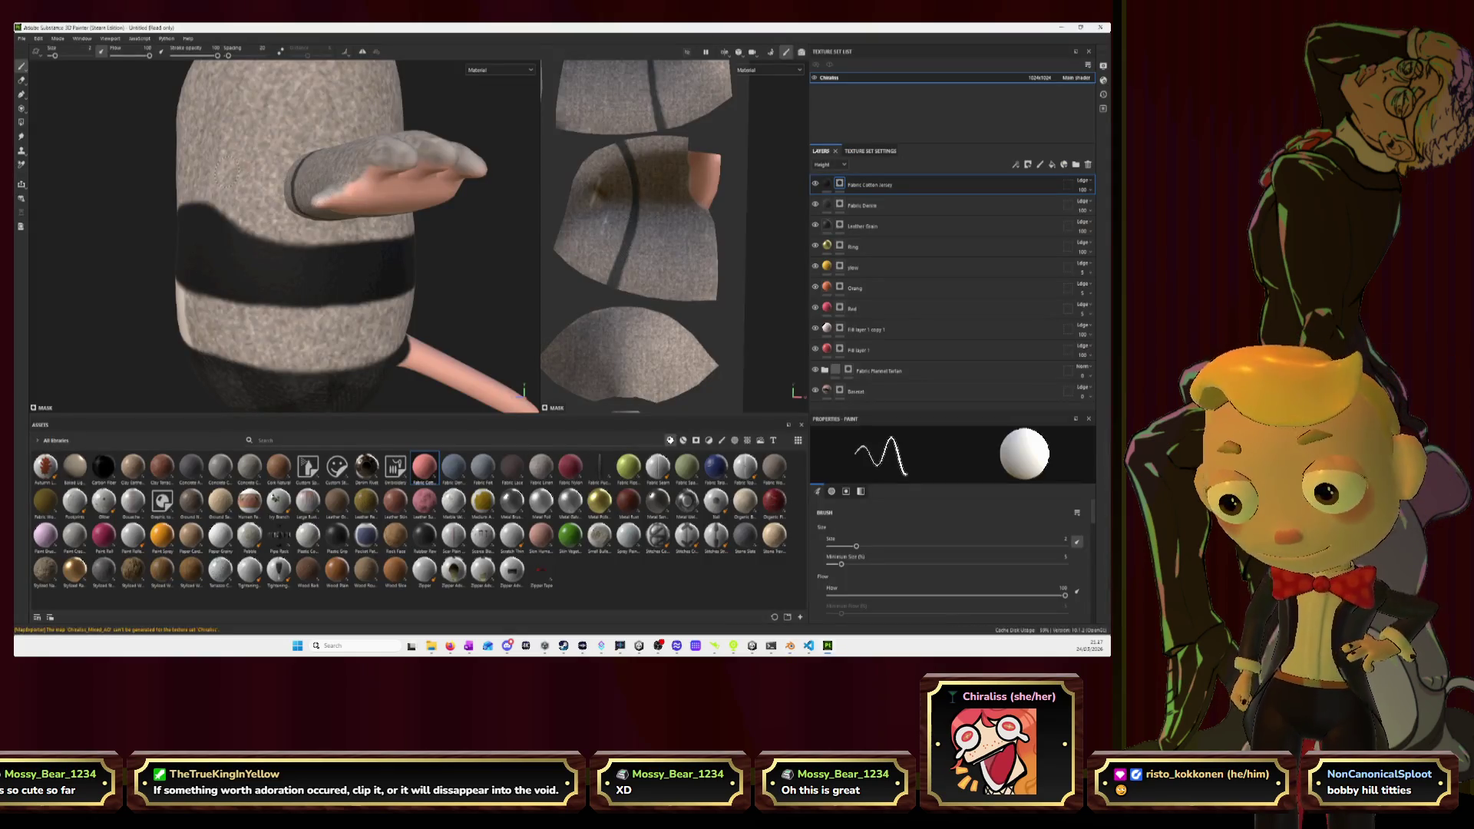
Brush a dark stroke up the sweater from the sleeve, then orbit around the torso and arm.
mouse_move(201, 203)
left_mouse_down()
mouse_move(253, 152)
mouse_move(351, 138)
mouse_move(401, 171)
mouse_move(411, 258)
left_mouse_up()
left_click_drag(307, 270, 213, 177, "alt")
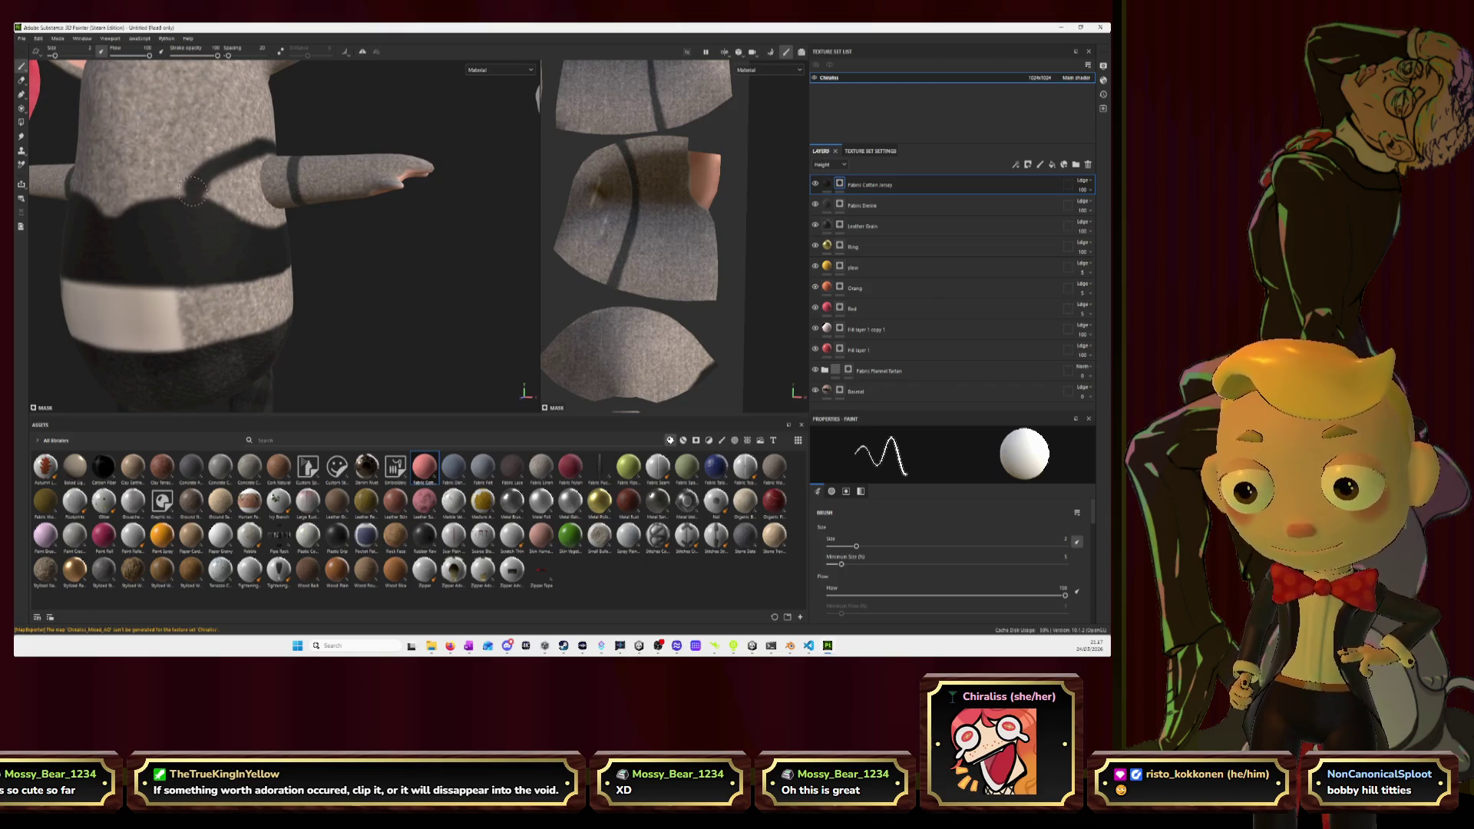
mouse_move(262, 269)
left_mouse_down("alt")
mouse_move(365, 251)
mouse_move(246, 204)
left_mouse_up("alt")
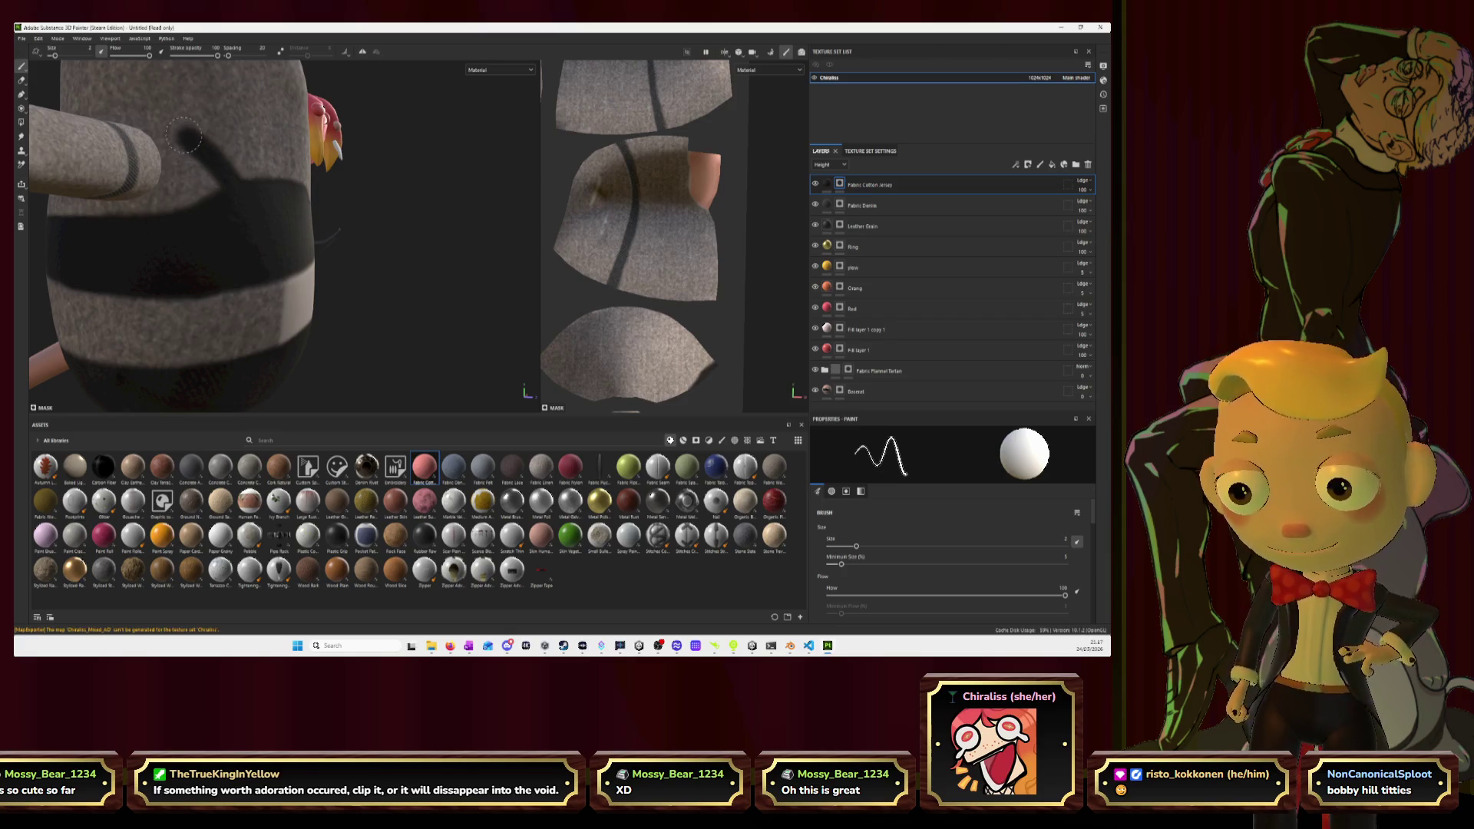
mouse_move(136, 127)
left_mouse_down("alt")
mouse_move(263, 174)
mouse_move(250, 111)
mouse_move(184, 135)
mouse_move(152, 206)
mouse_move(162, 262)
left_mouse_up("alt")
mouse_move(265, 288)
left_mouse_down("alt")
mouse_move(39, 265)
mouse_move(118, 237)
mouse_move(364, 248)
mouse_move(303, 261)
mouse_move(384, 261)
mouse_move(389, 245)
left_mouse_up("alt")
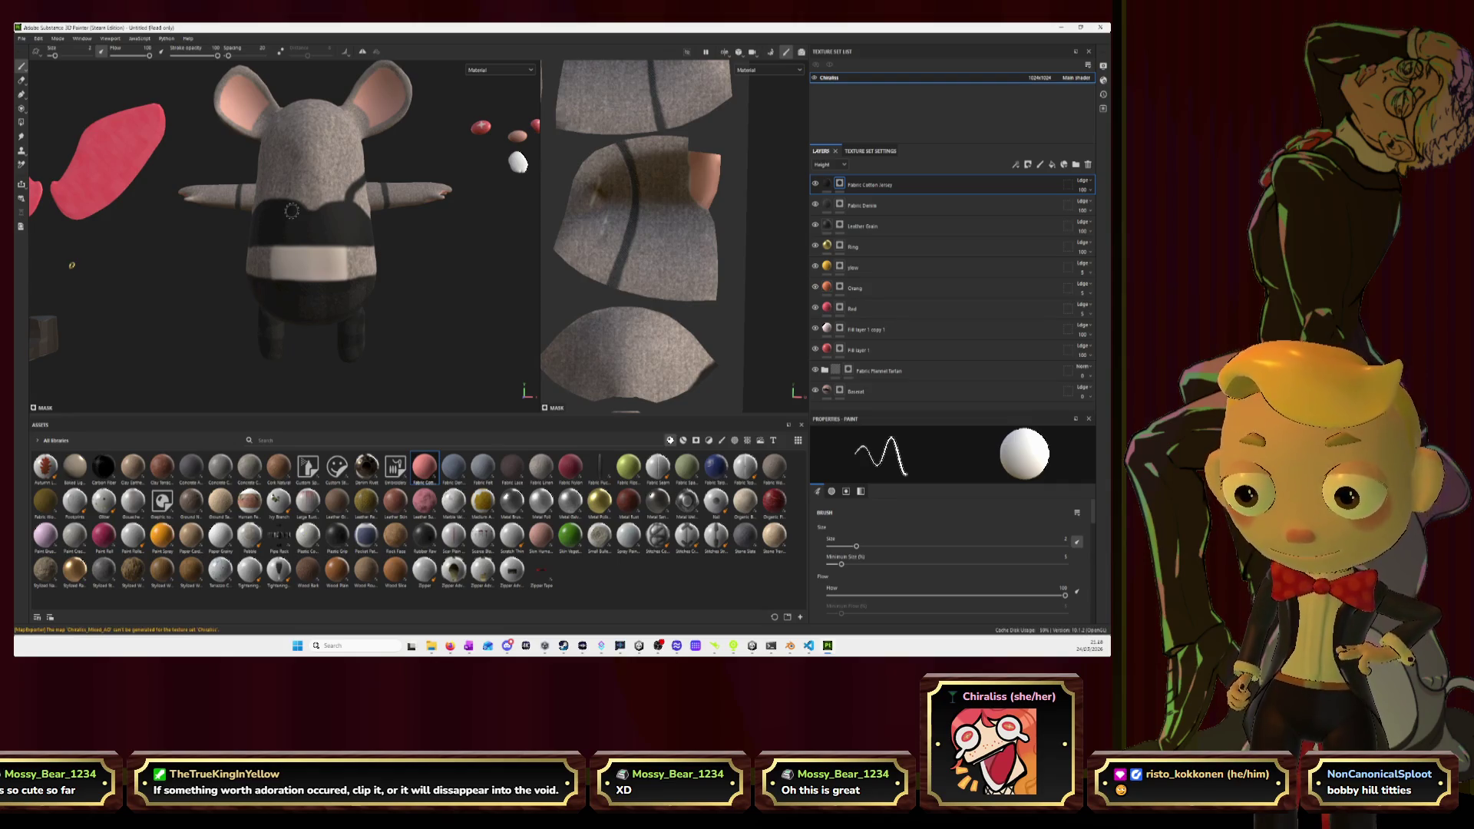
scroll(307, 276, "up", 2)
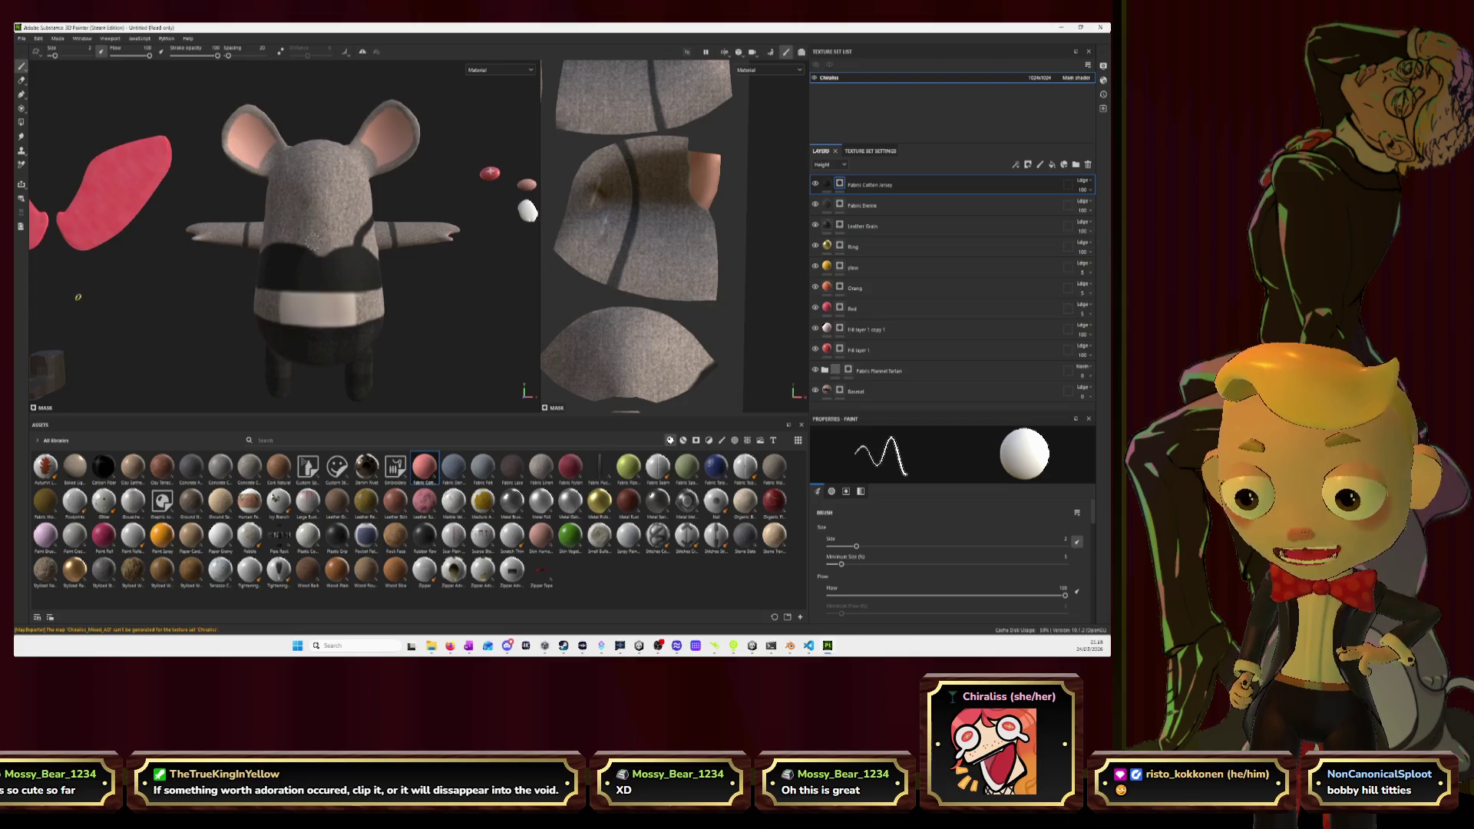
scroll(299, 286, "up", 1)
left_click_drag(298, 288, 483, 282, "alt")
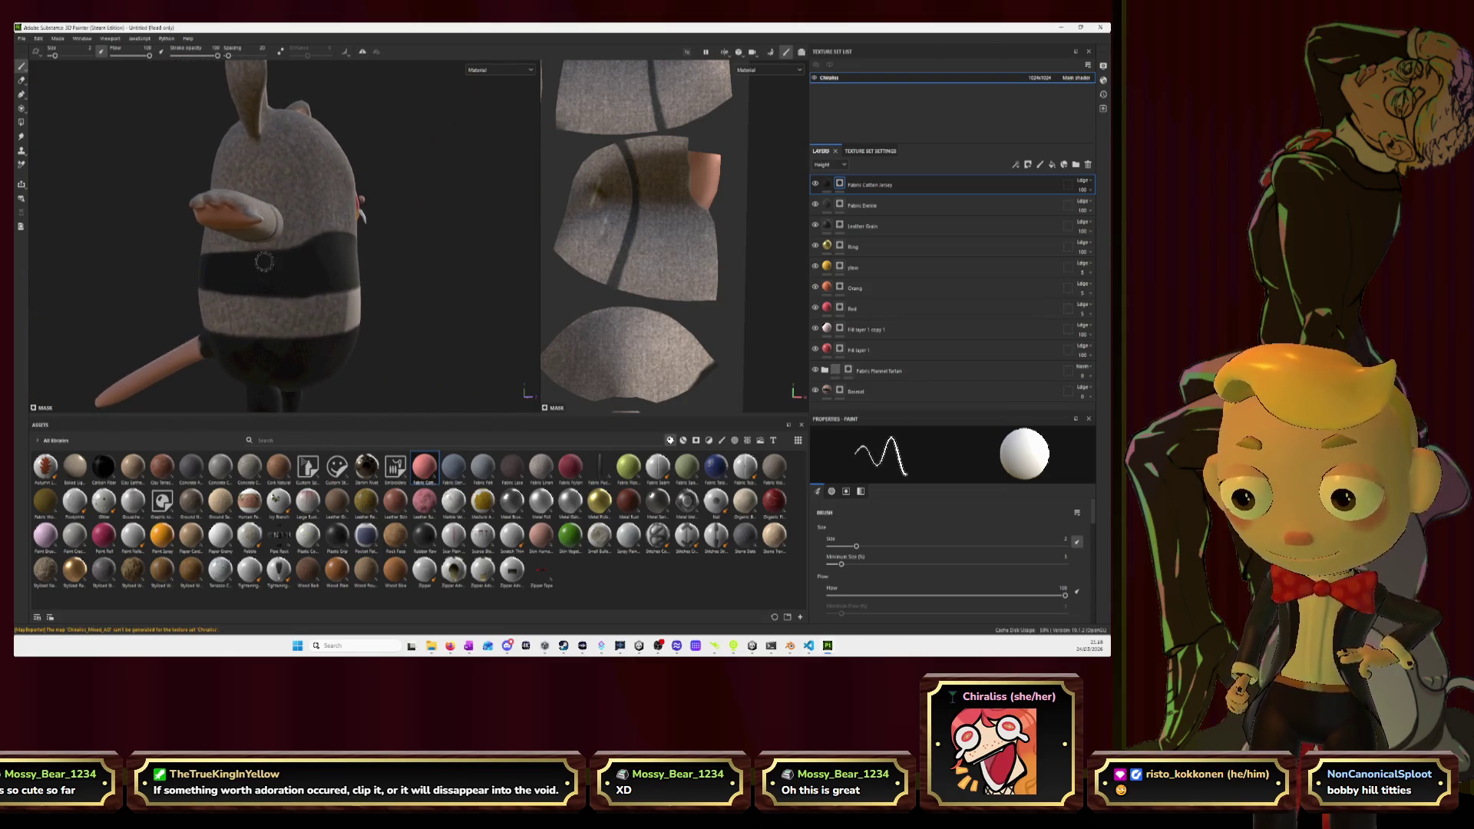
left_click(21, 80)
scroll(276, 249, "up", 1)
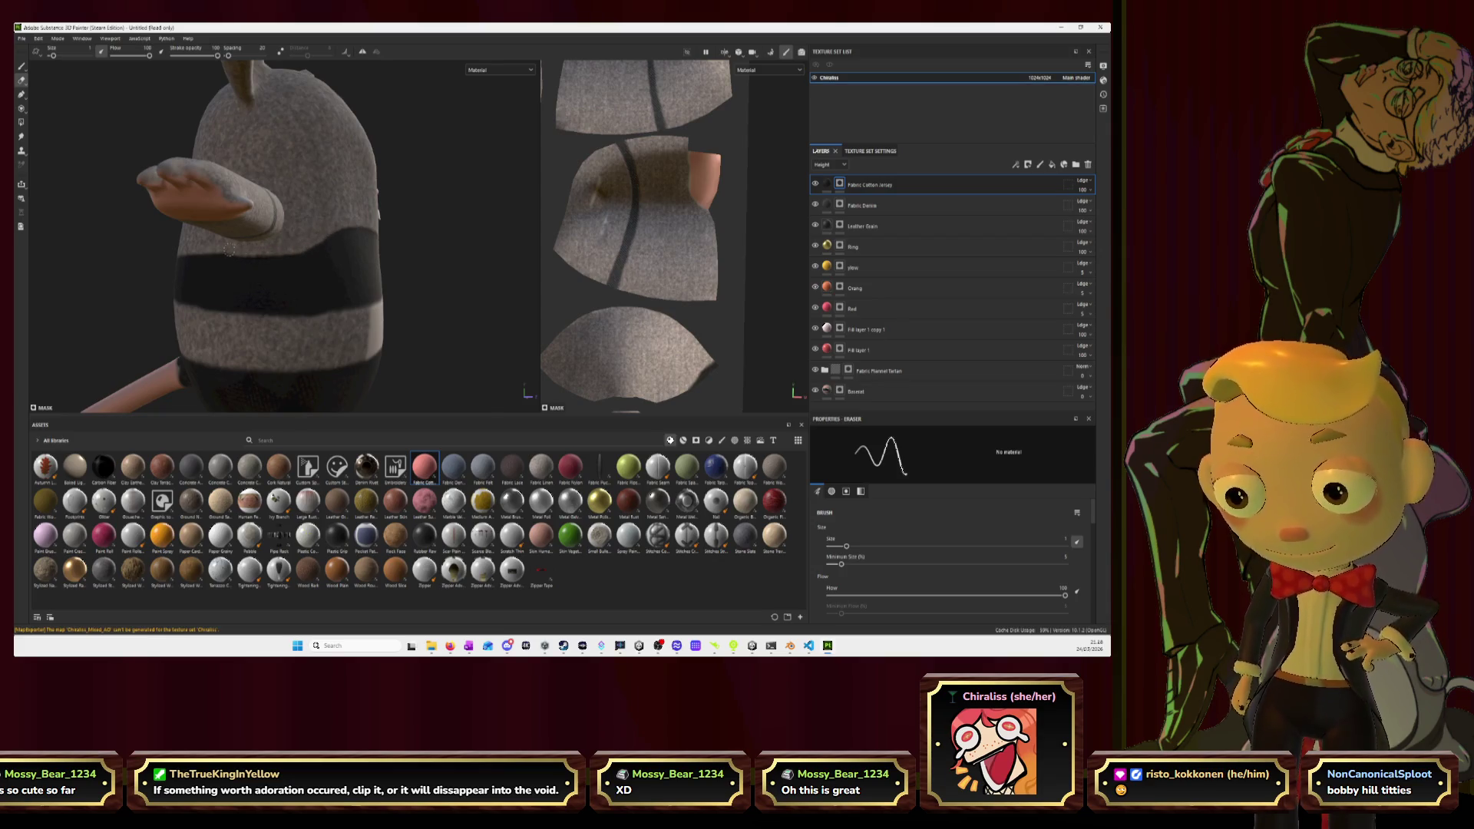
mouse_move(375, 261)
left_mouse_down("alt")
mouse_move(347, 259)
mouse_move(366, 284)
left_mouse_up("alt")
scroll(347, 261, "up", 3)
left_click_drag(291, 233, 249, 218, "alt")
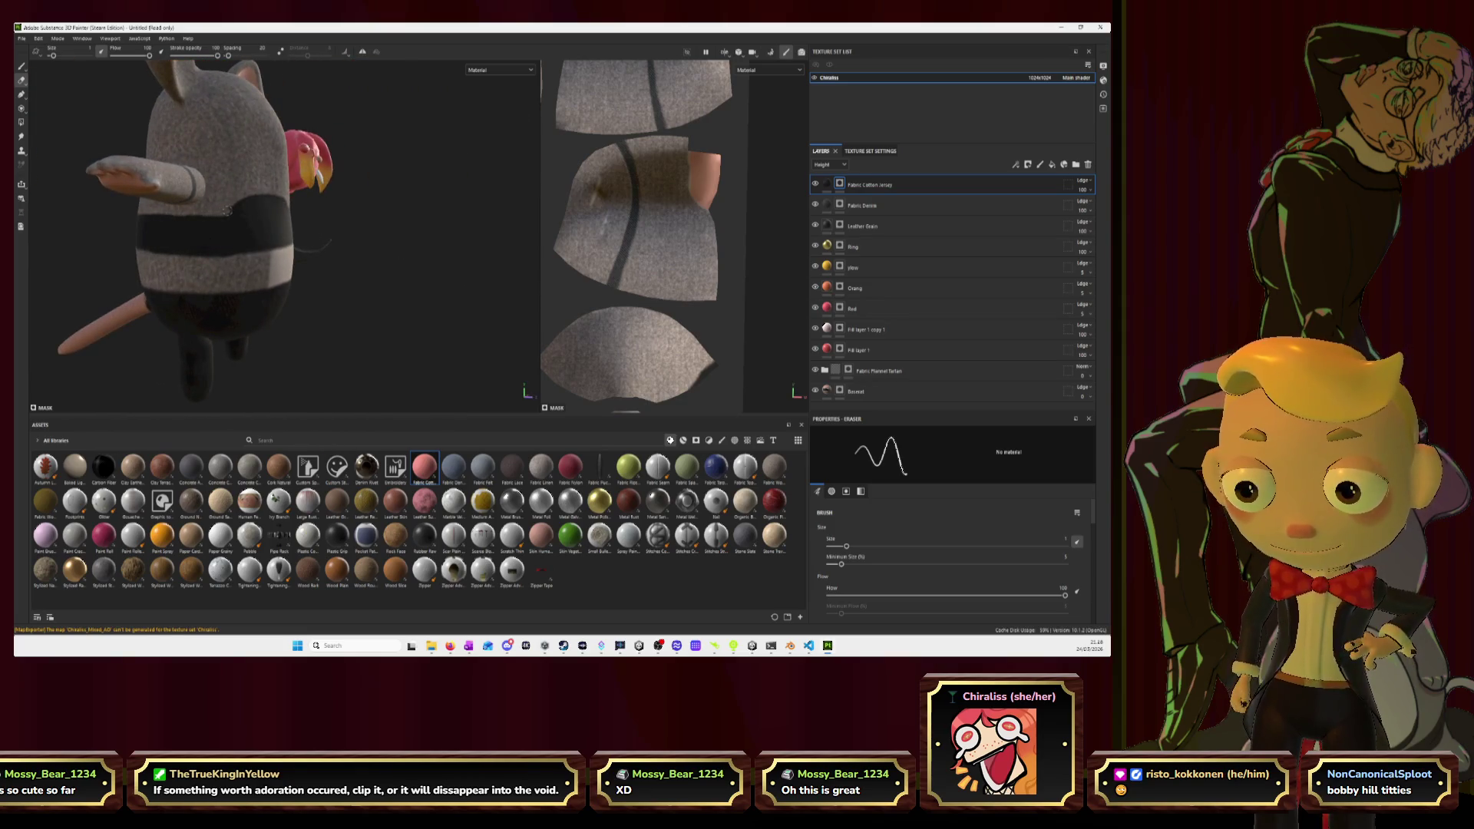
mouse_move(368, 238)
left_mouse_down("alt")
mouse_move(372, 257)
mouse_move(288, 262)
left_mouse_up("alt")
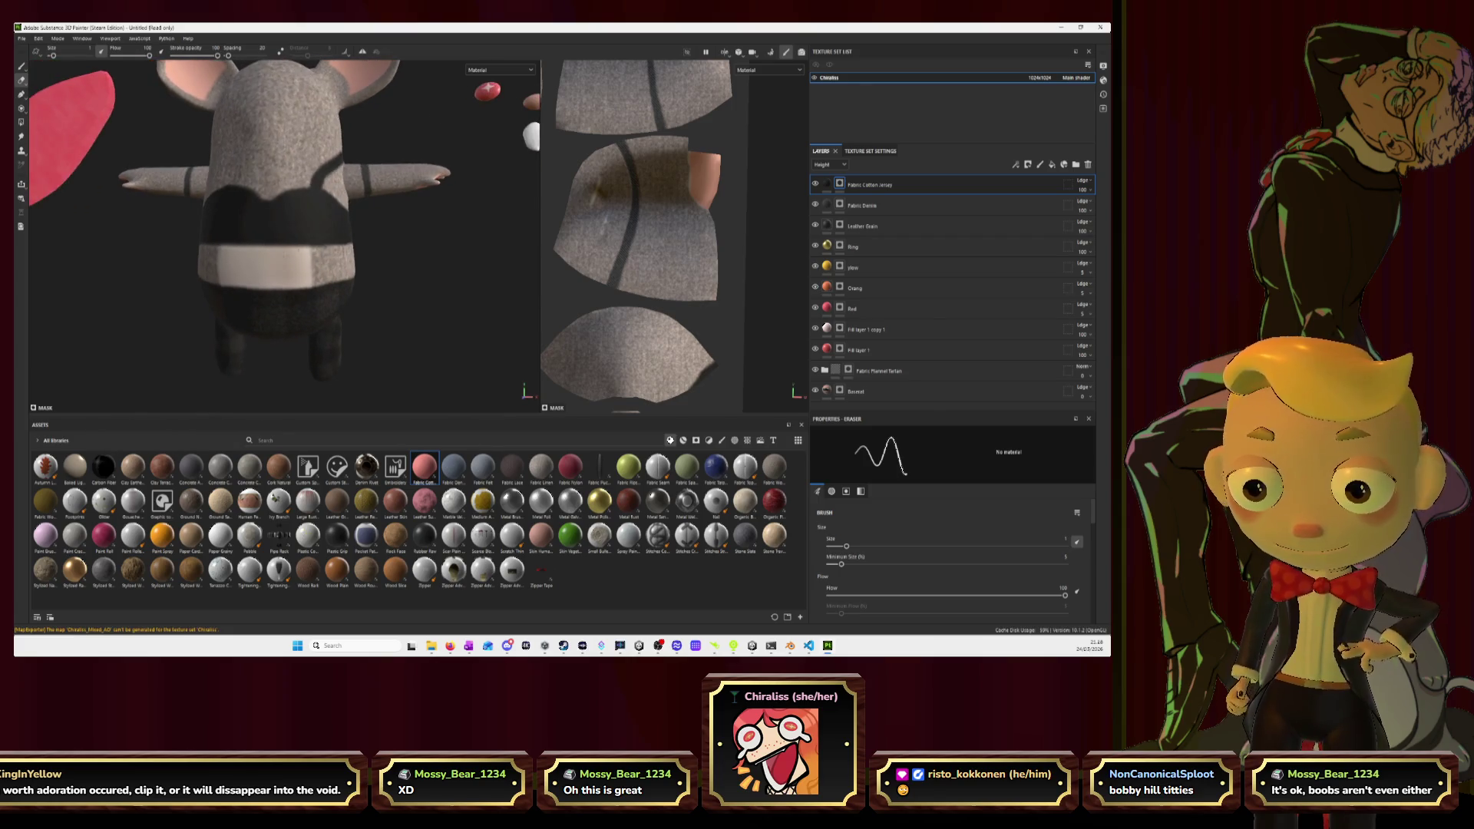
left_click_drag(408, 152, 291, 166, "alt")
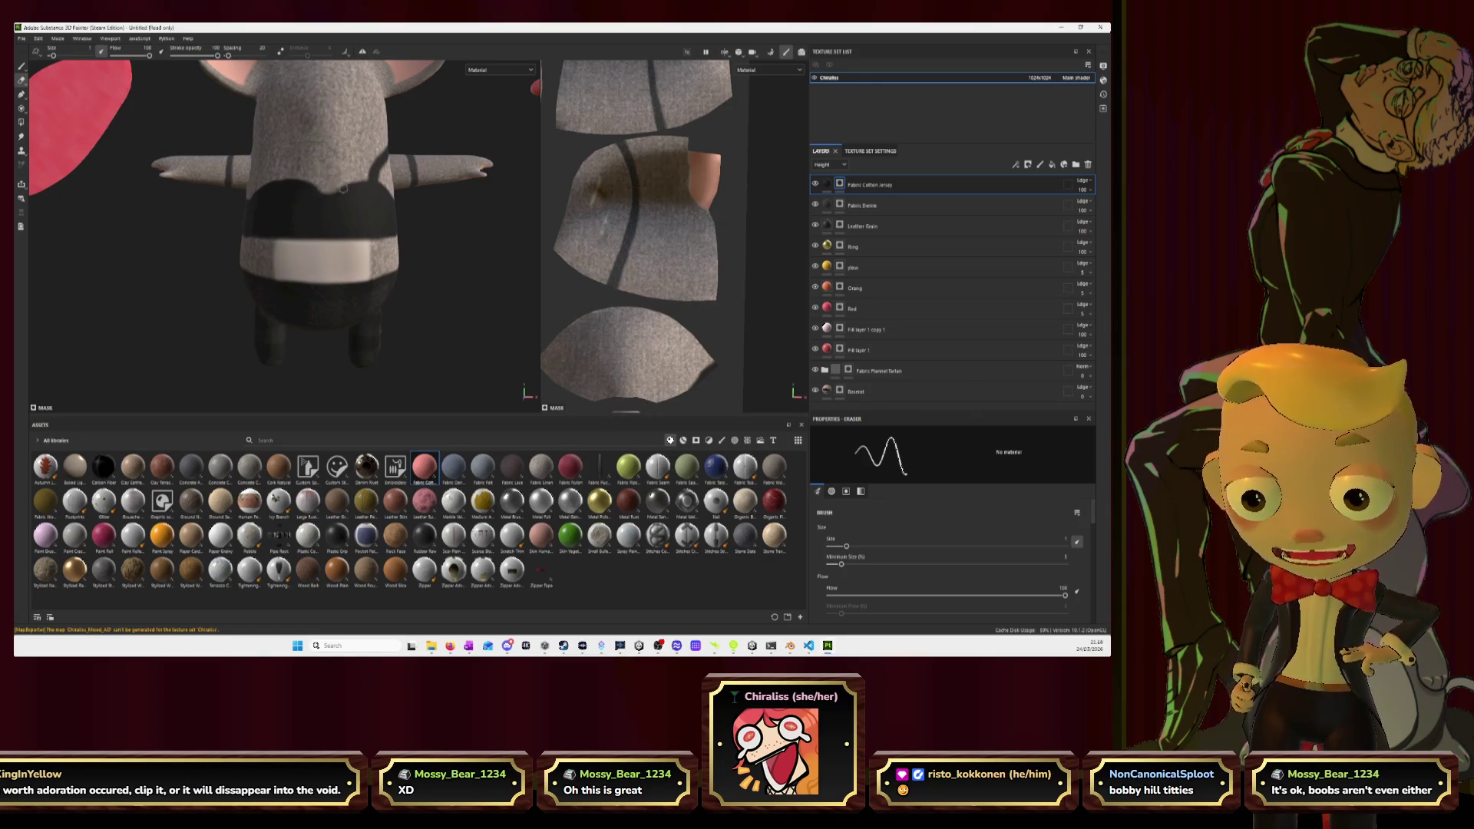
middle_click_drag(318, 201, 278, 175, "alt")
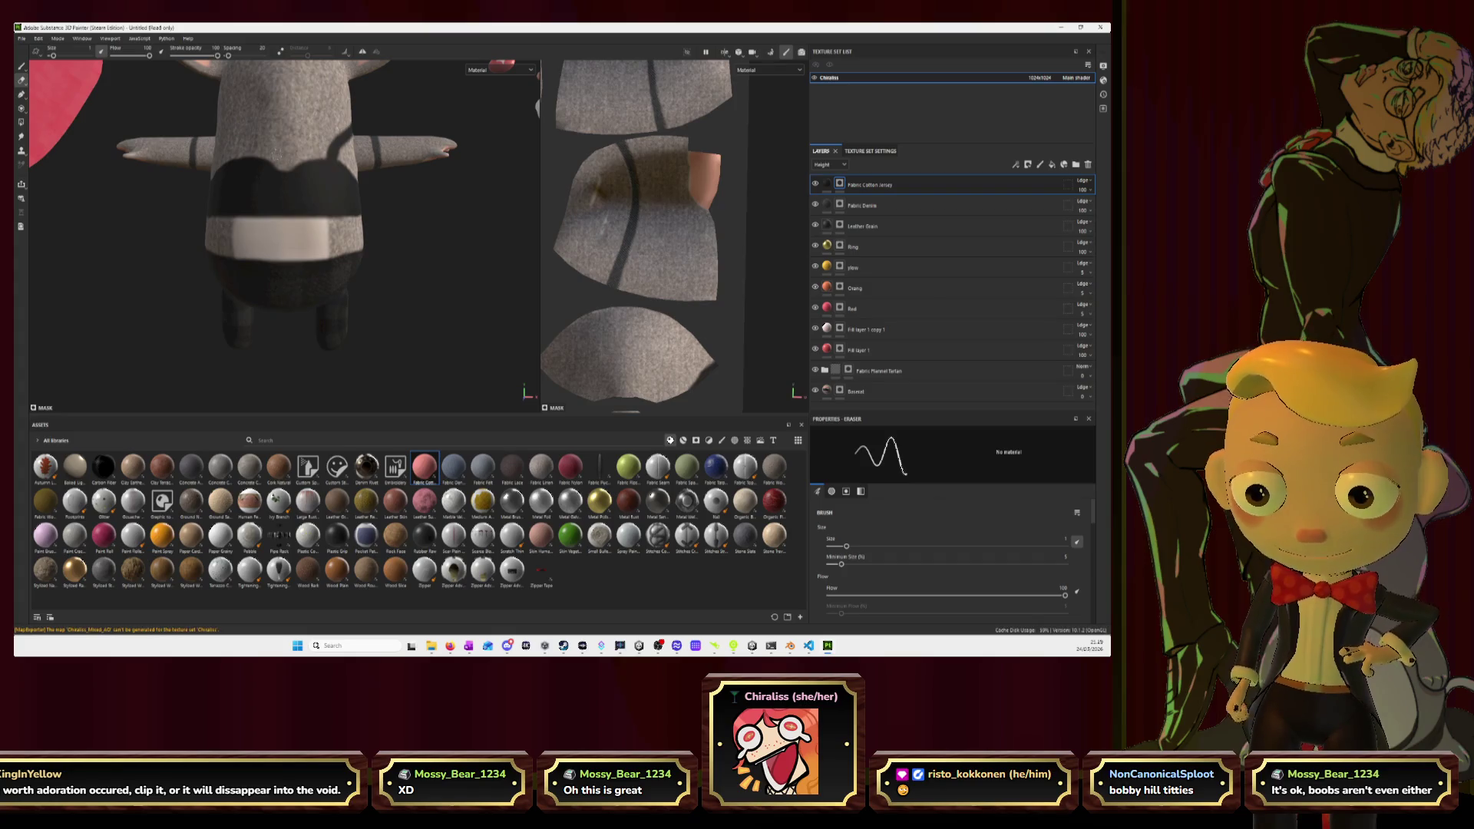
left_click(21, 67)
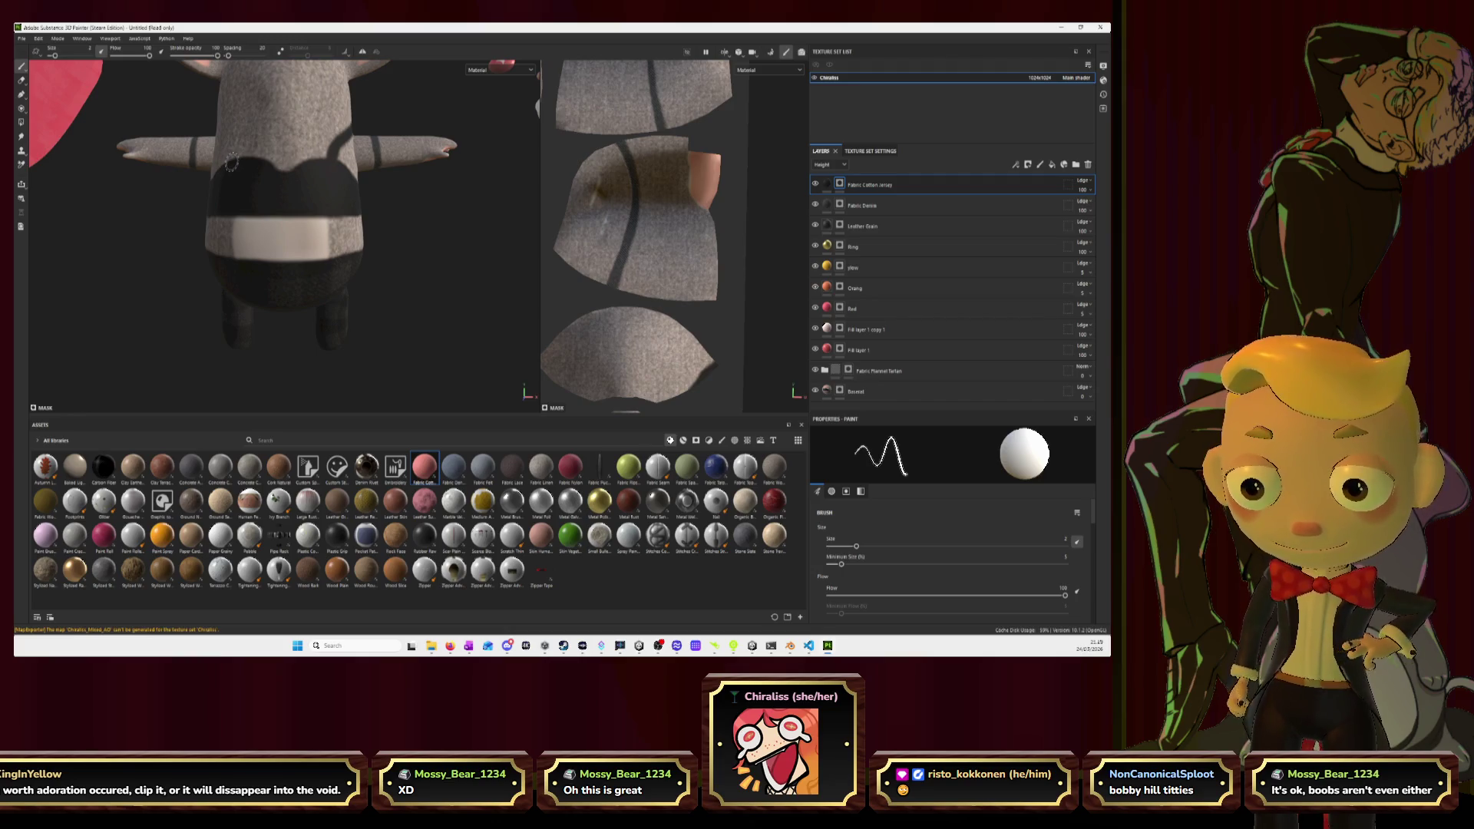
Review the bands from side and rear three-quarter views, then switch to Blender.
mouse_move(223, 170)
left_mouse_down("alt")
mouse_move(384, 200)
mouse_move(347, 218)
mouse_move(349, 163)
mouse_move(270, 148)
mouse_move(317, 184)
mouse_move(298, 150)
mouse_move(269, 170)
mouse_move(262, 222)
mouse_move(429, 245)
mouse_move(442, 265)
mouse_move(364, 253)
left_mouse_up("alt")
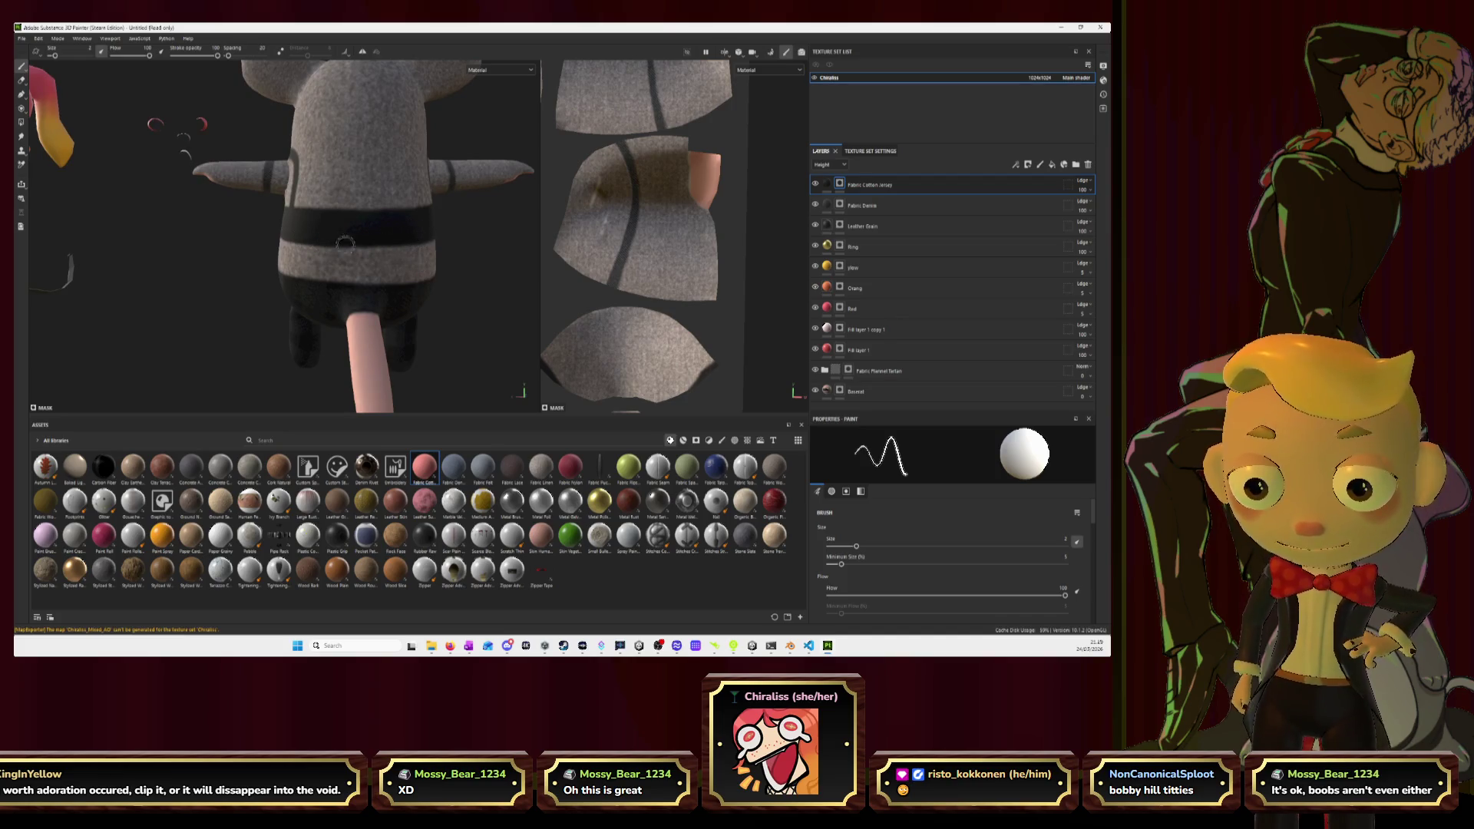
mouse_move(394, 246)
left_mouse_down("alt")
mouse_move(450, 260)
mouse_move(318, 256)
left_mouse_up("alt")
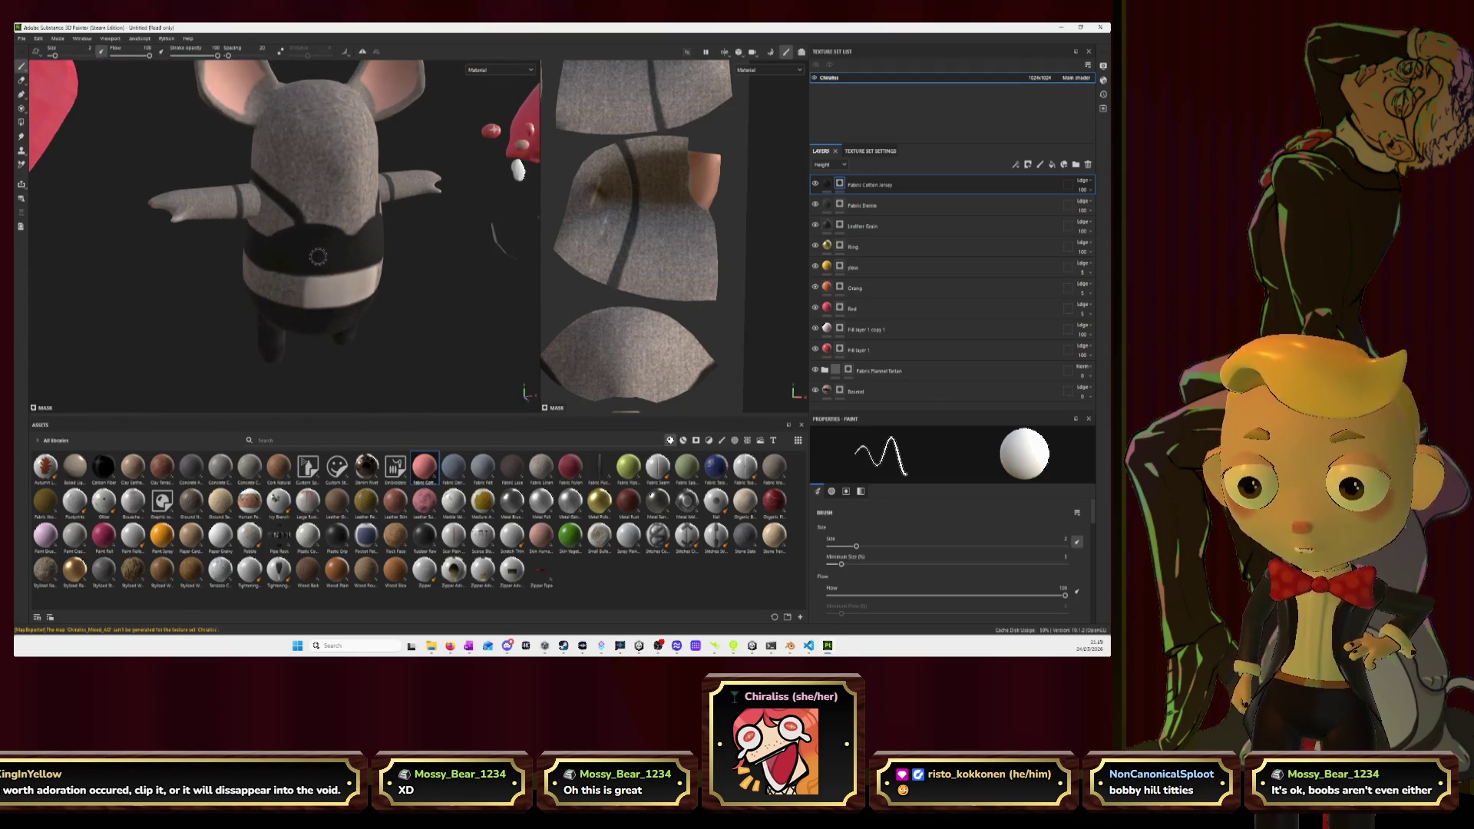
key("alt+Tab")
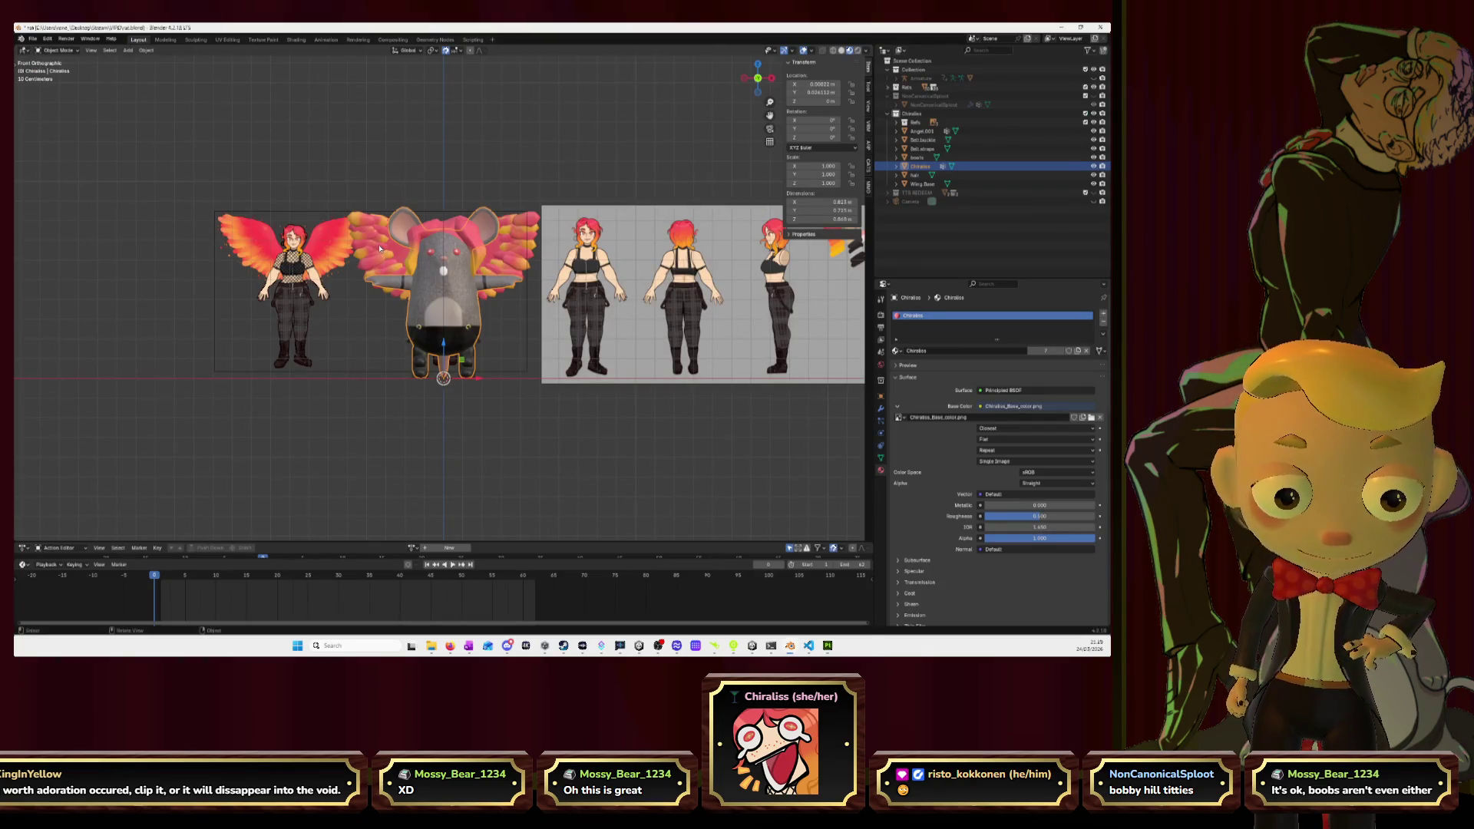
Back in Painter, orbit and zoom in on the mouse's sleeve and torso.
key("alt+Tab")
mouse_move(272, 253)
left_mouse_down("alt")
mouse_move(404, 249)
mouse_move(365, 223)
mouse_move(354, 244)
left_mouse_up("alt")
mouse_move(216, 239)
left_mouse_down("alt")
mouse_move(338, 235)
mouse_move(323, 185)
mouse_move(295, 224)
mouse_move(334, 183)
mouse_move(299, 211)
mouse_move(297, 276)
left_mouse_up("alt")
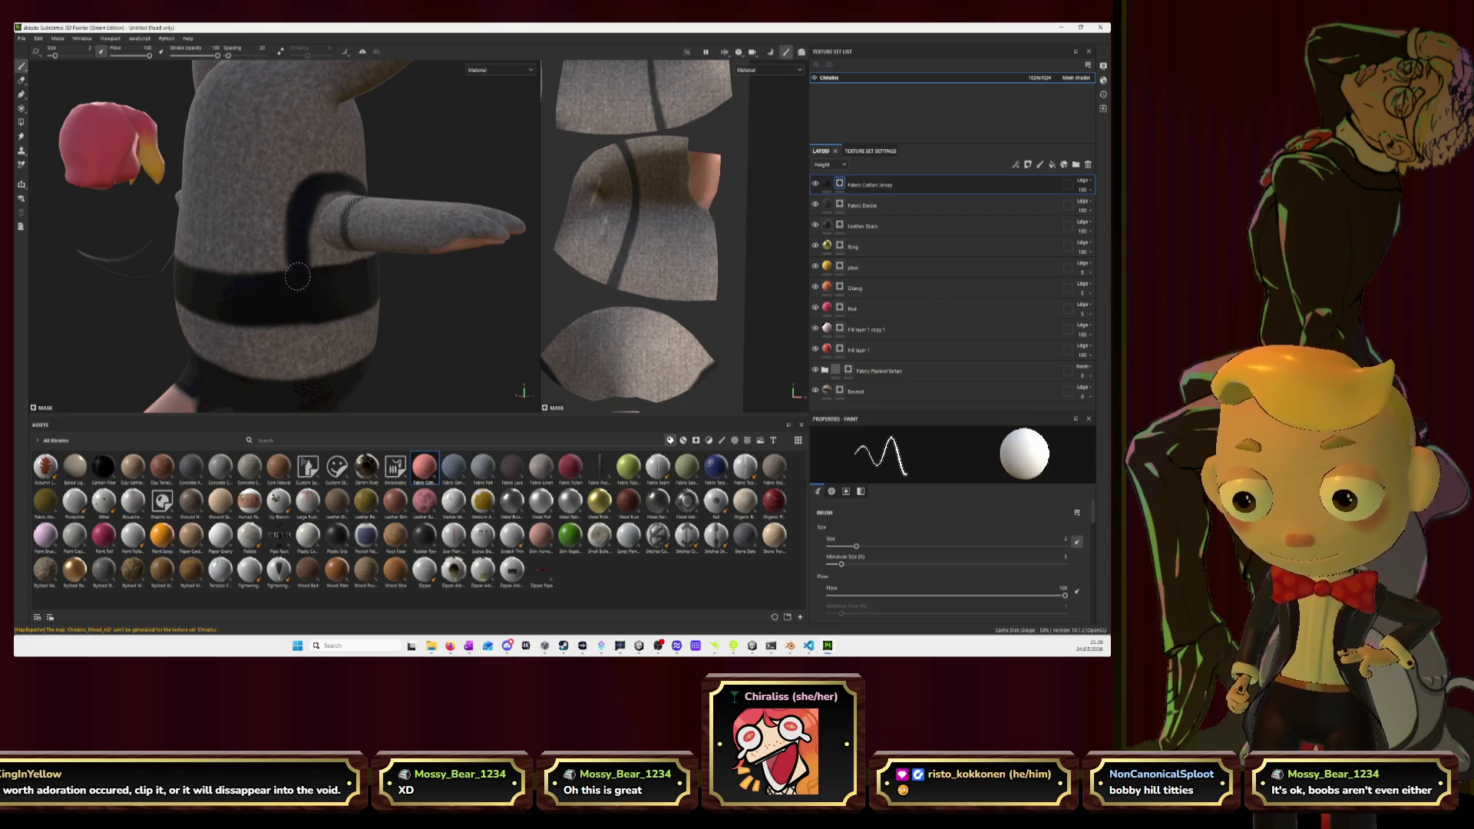
Switch the brush to erasing, inspect the torso and arm, then frame the whole mouse.
left_click(22, 80)
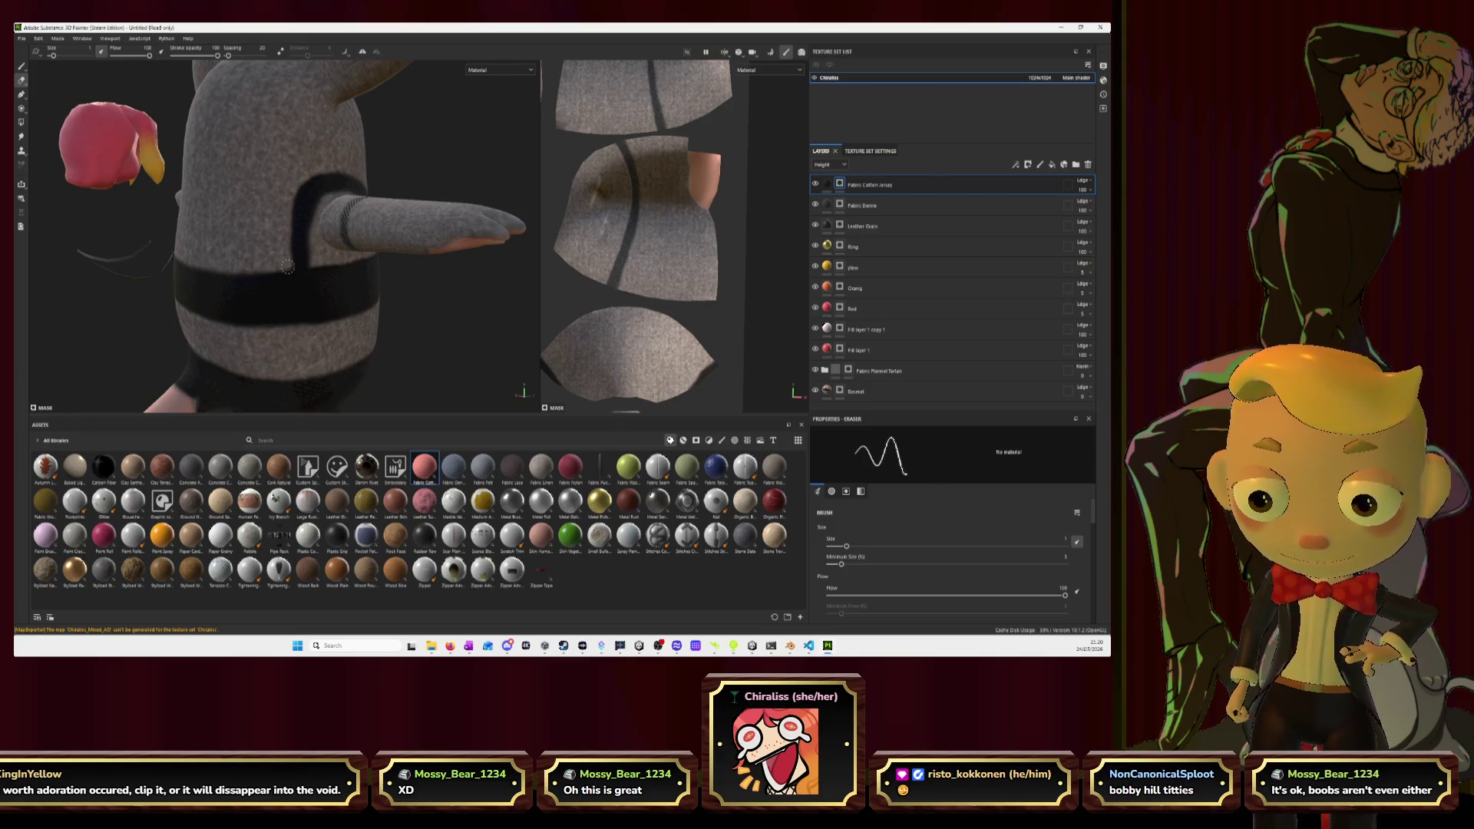
left_click_drag(427, 274, 326, 266, "alt")
scroll(326, 266, "up", 3)
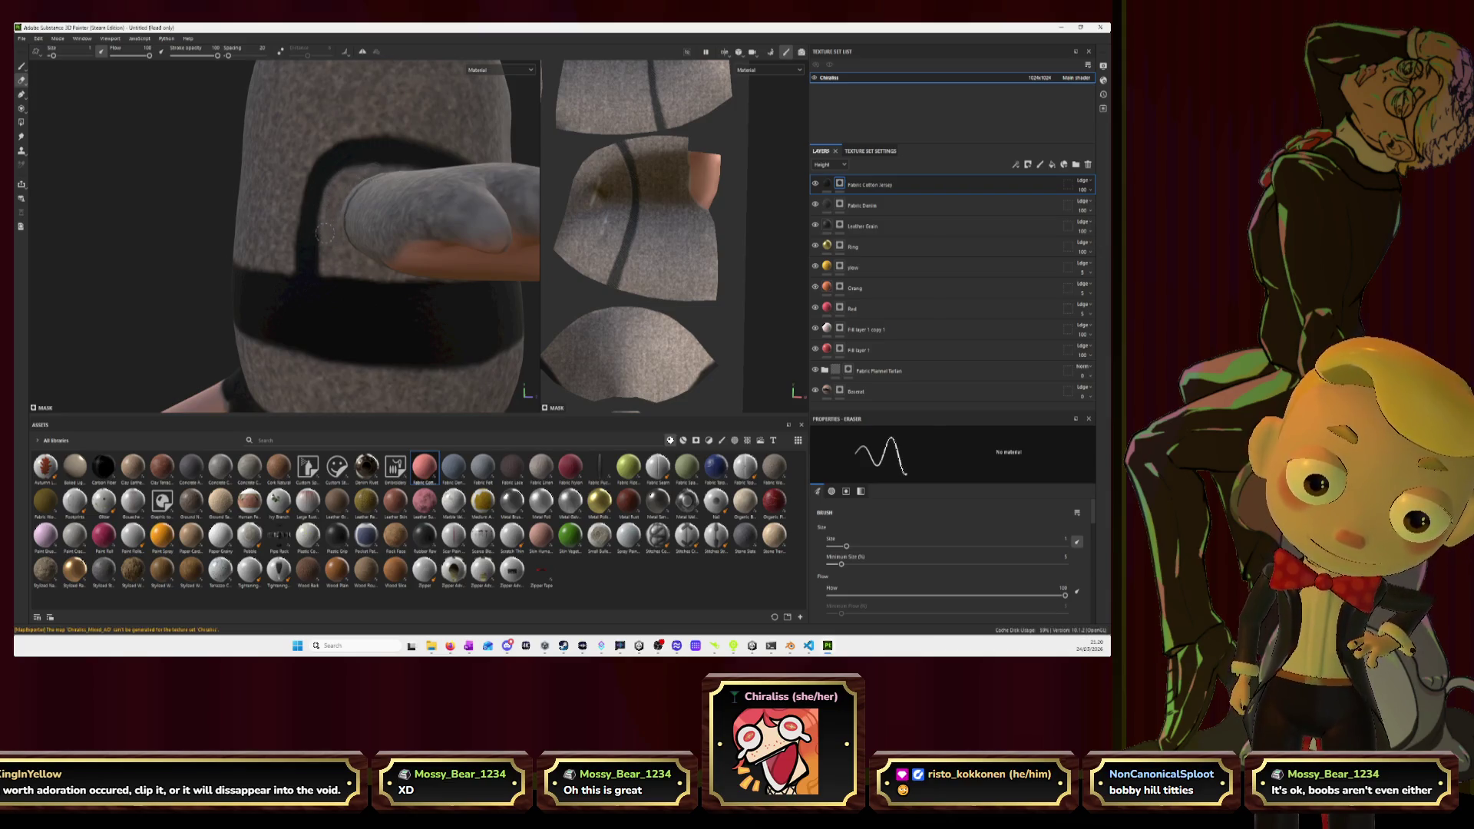
left_click_drag(326, 225, 350, 229, "alt")
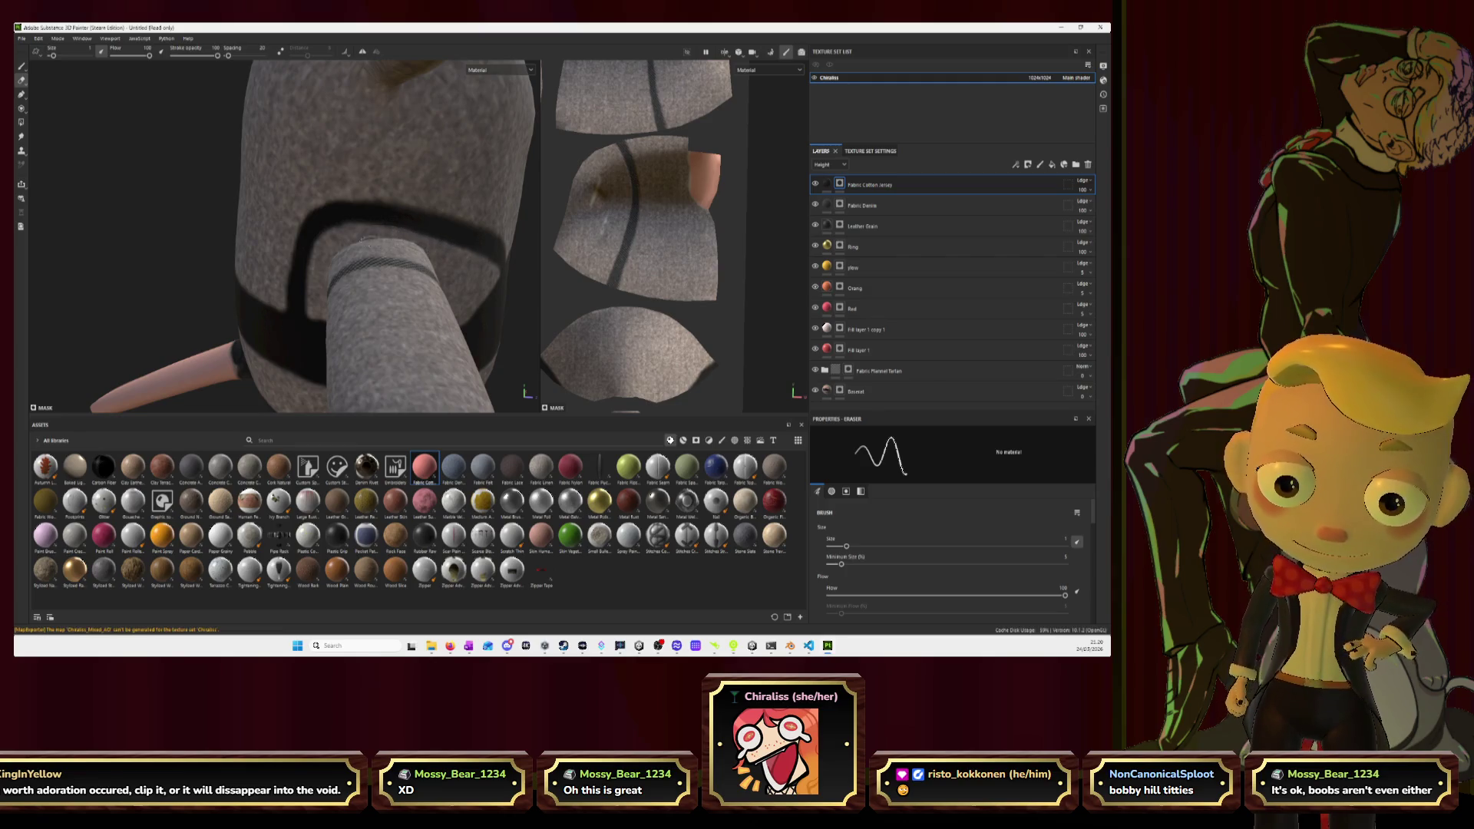
key("f")
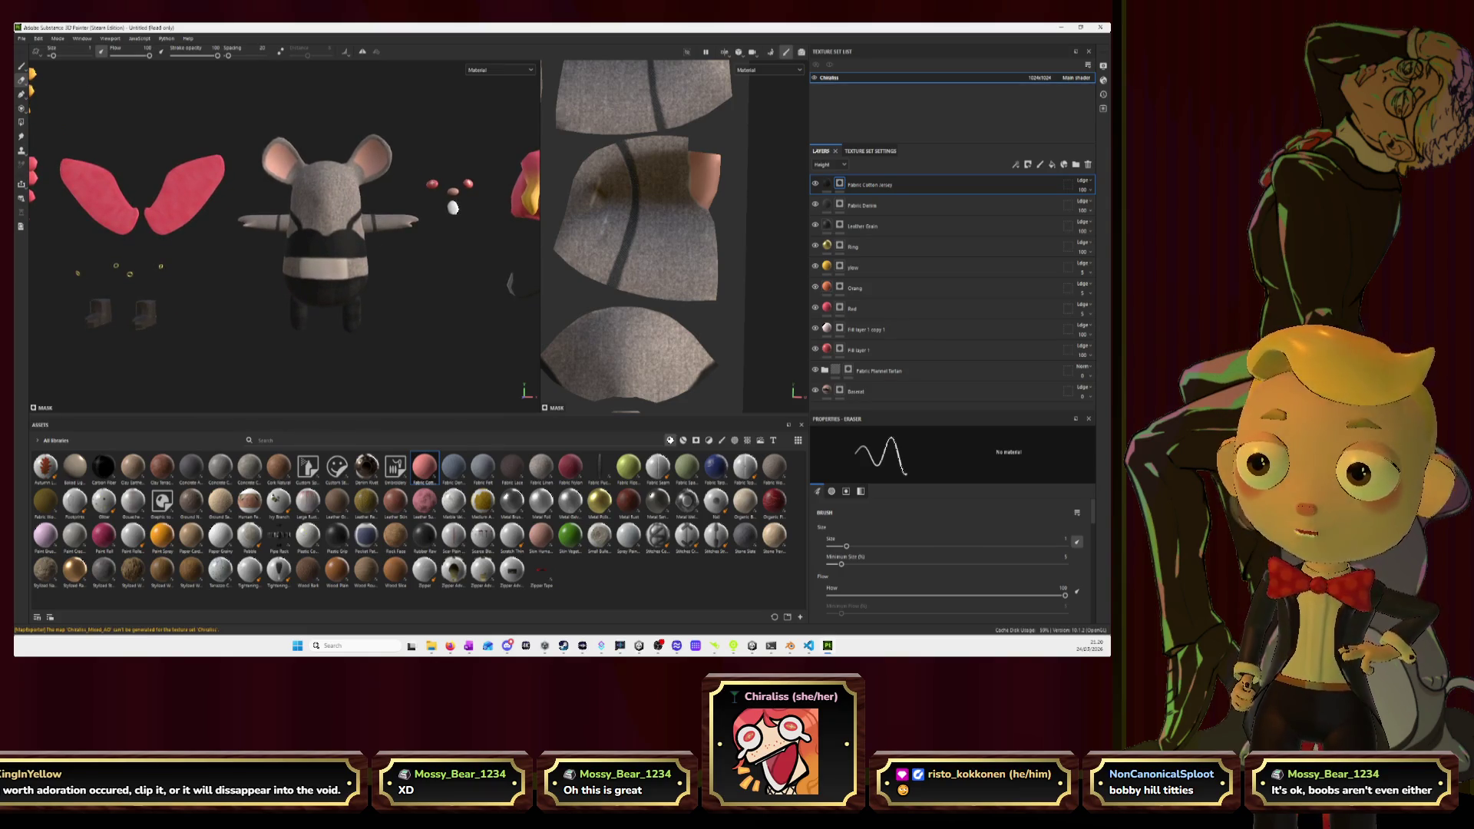
Export the texture maps as PNGs via File > Export textures, then go to Blender.
left_click(21, 38)
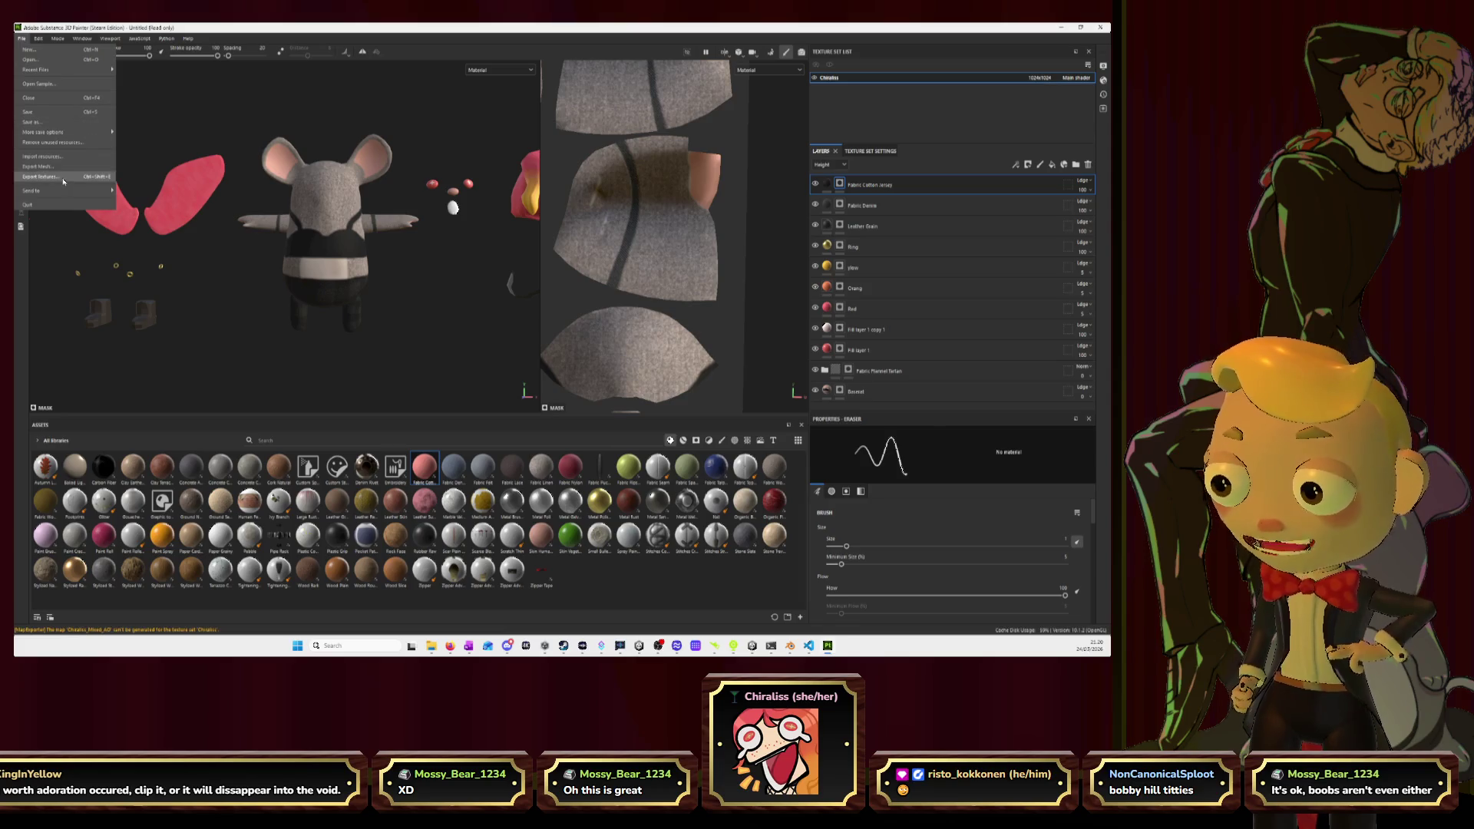
left_click(64, 181)
left_click(764, 484)
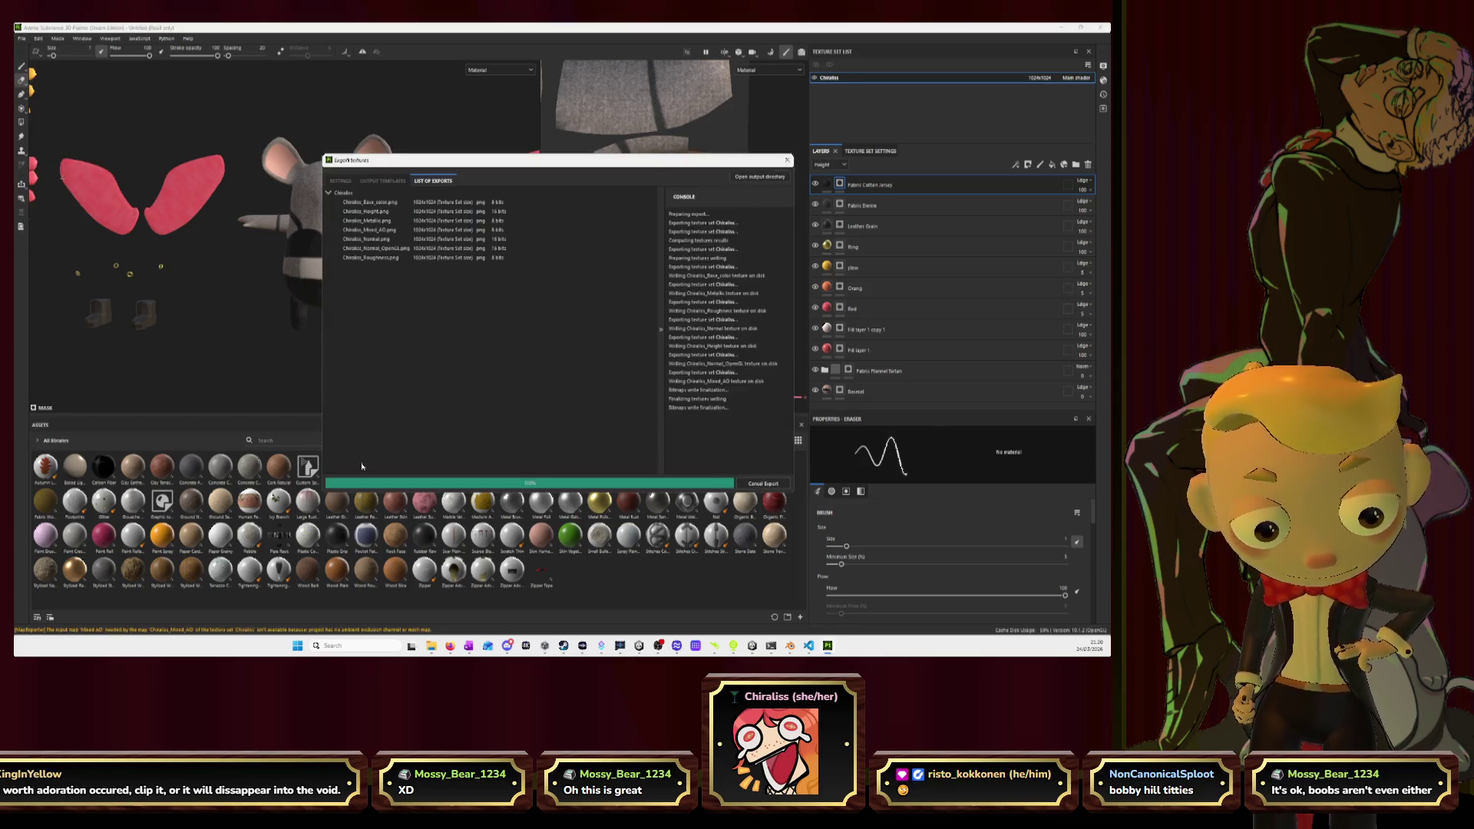
key("alt+Tab")
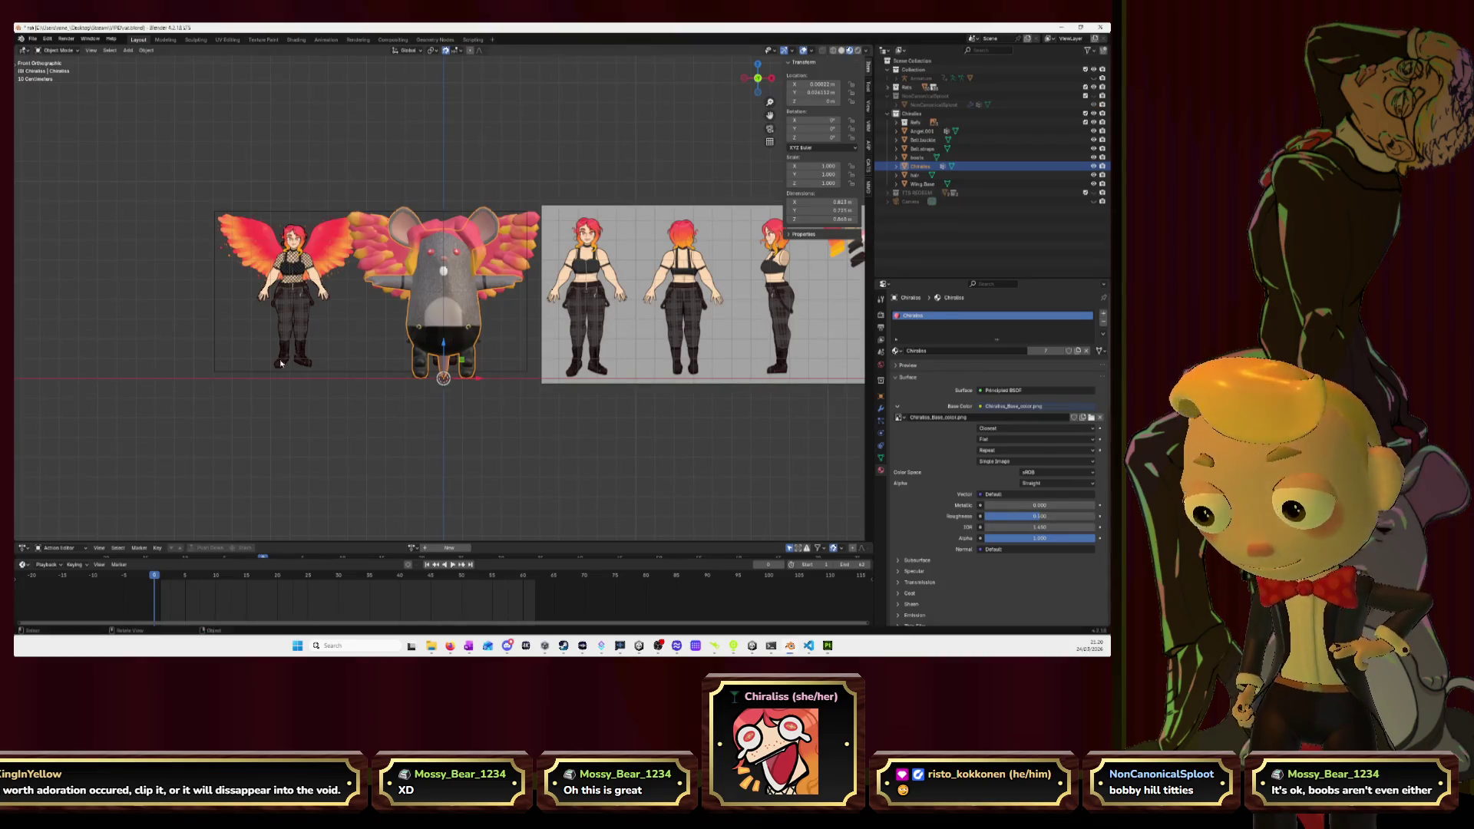
Load the newly exported base colour PNG into the material's Base Color image.
left_click(1091, 419)
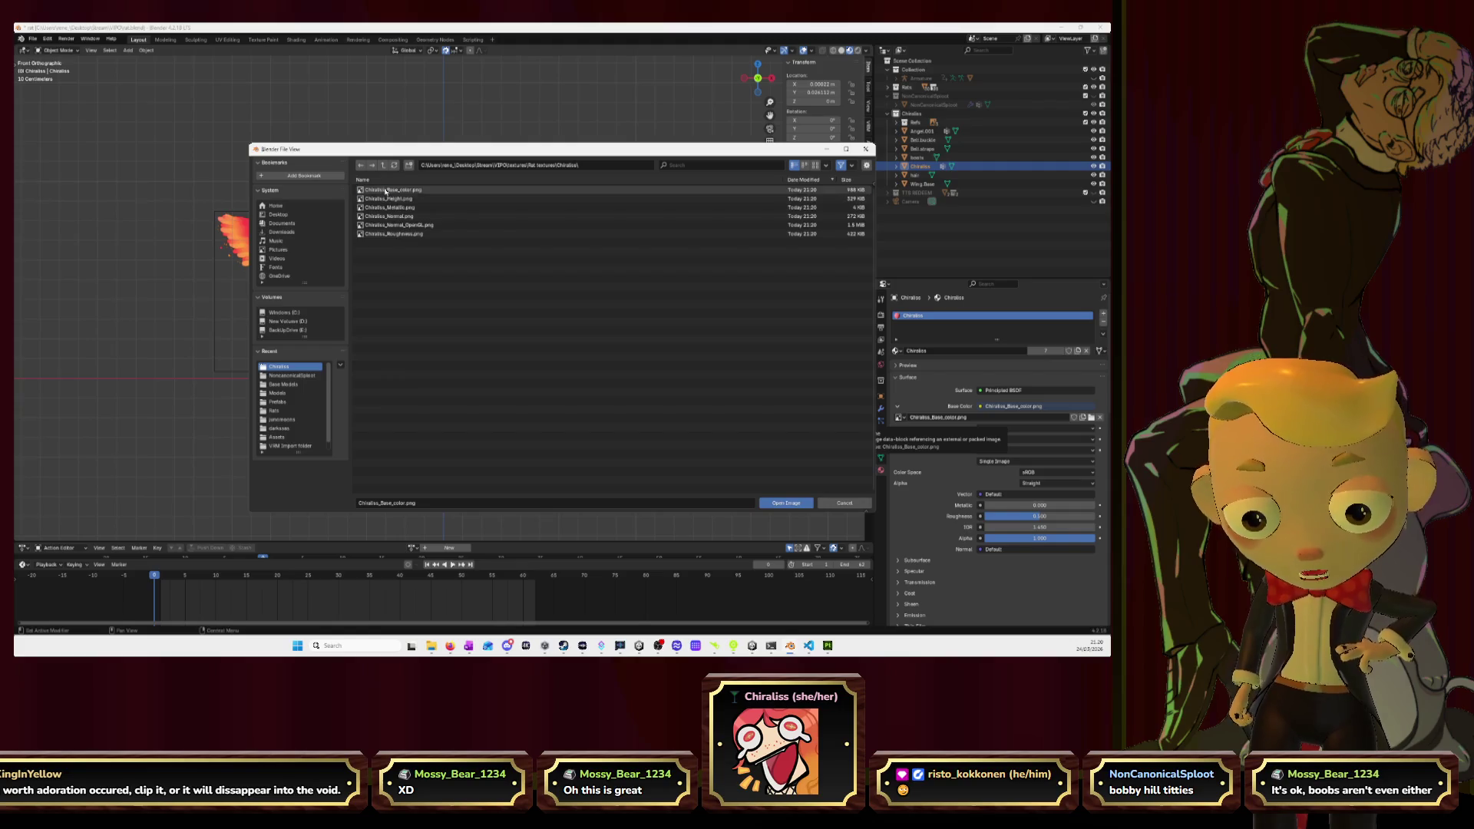
left_click(786, 503)
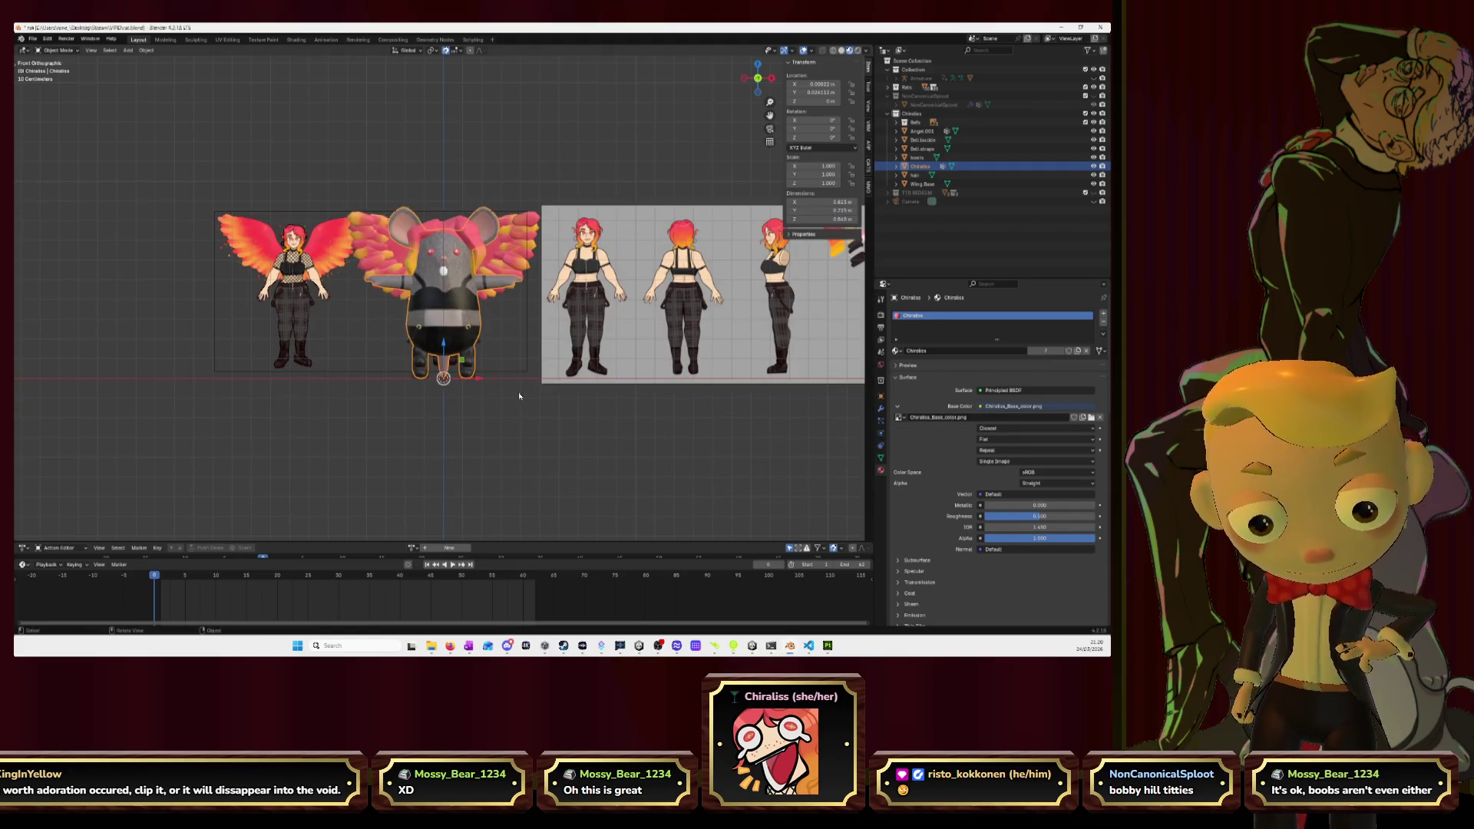
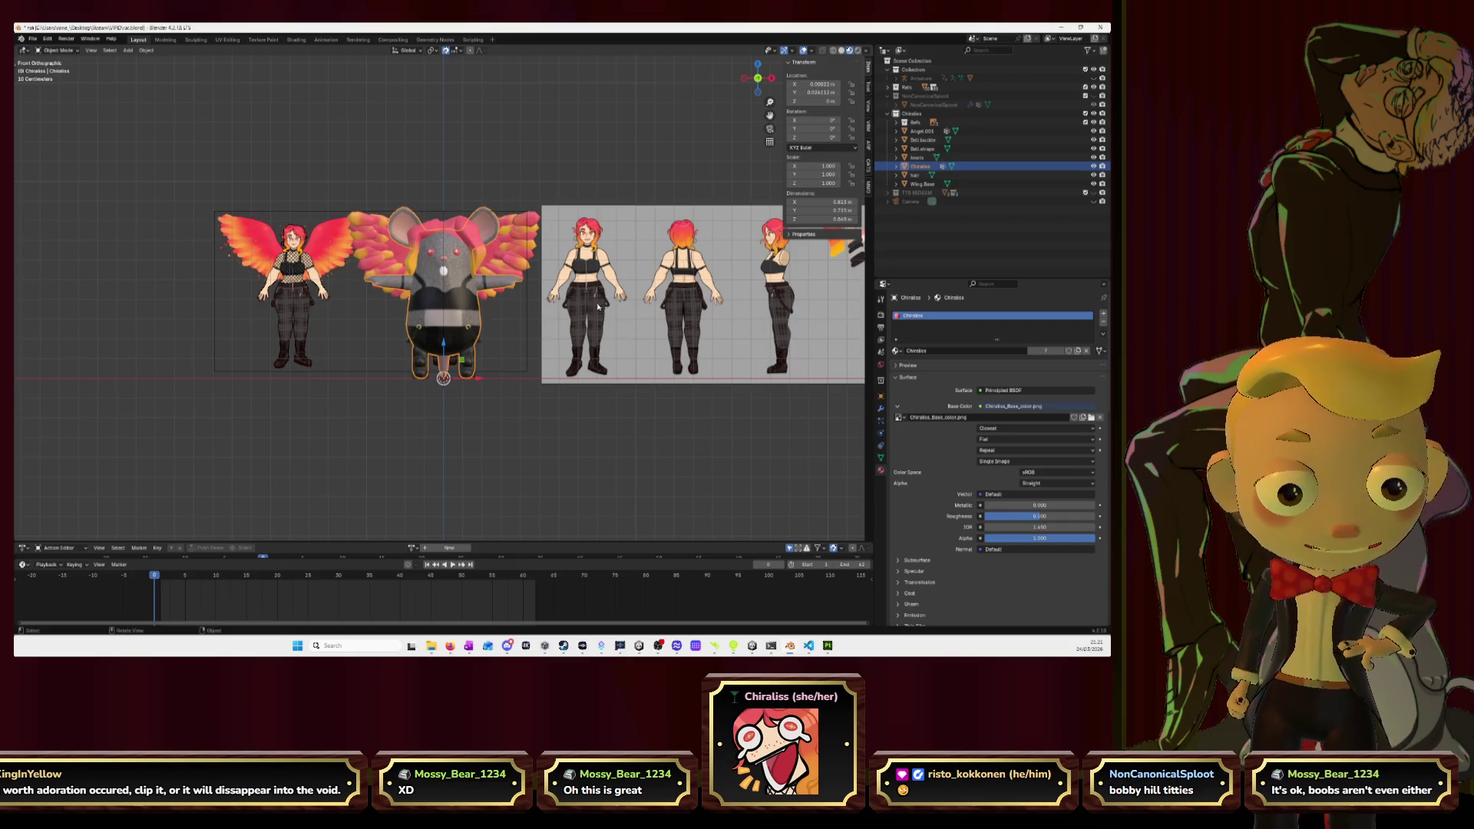
Put the rat mesh in Edit Mode in front view with face selection active and nothing selected.
scroll(541, 370, "up", 4)
mouse_move(535, 365)
middle_mouse_down()
mouse_move(550, 360)
mouse_move(538, 357)
middle_mouse_up()
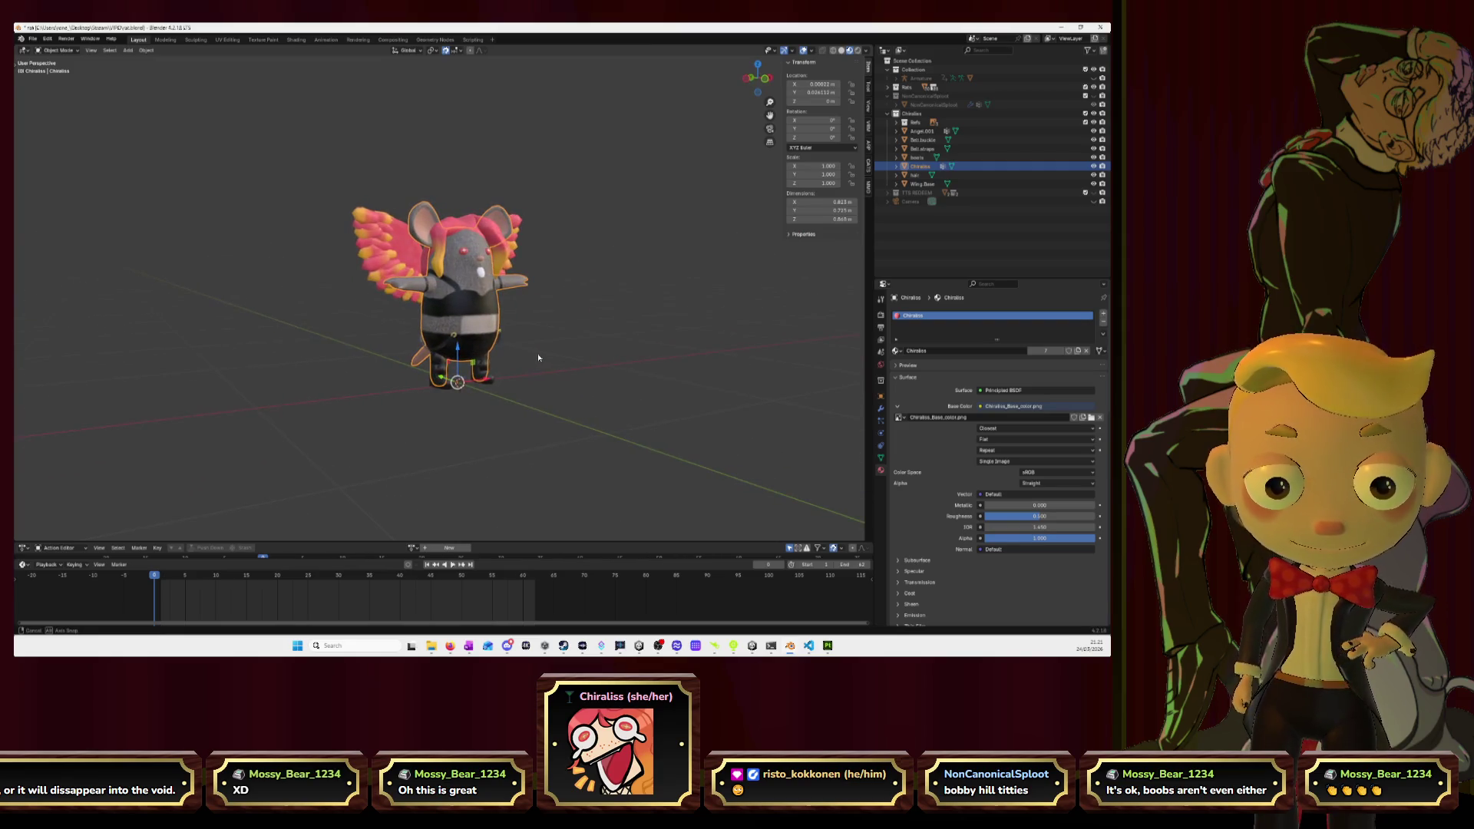
left_click(751, 82)
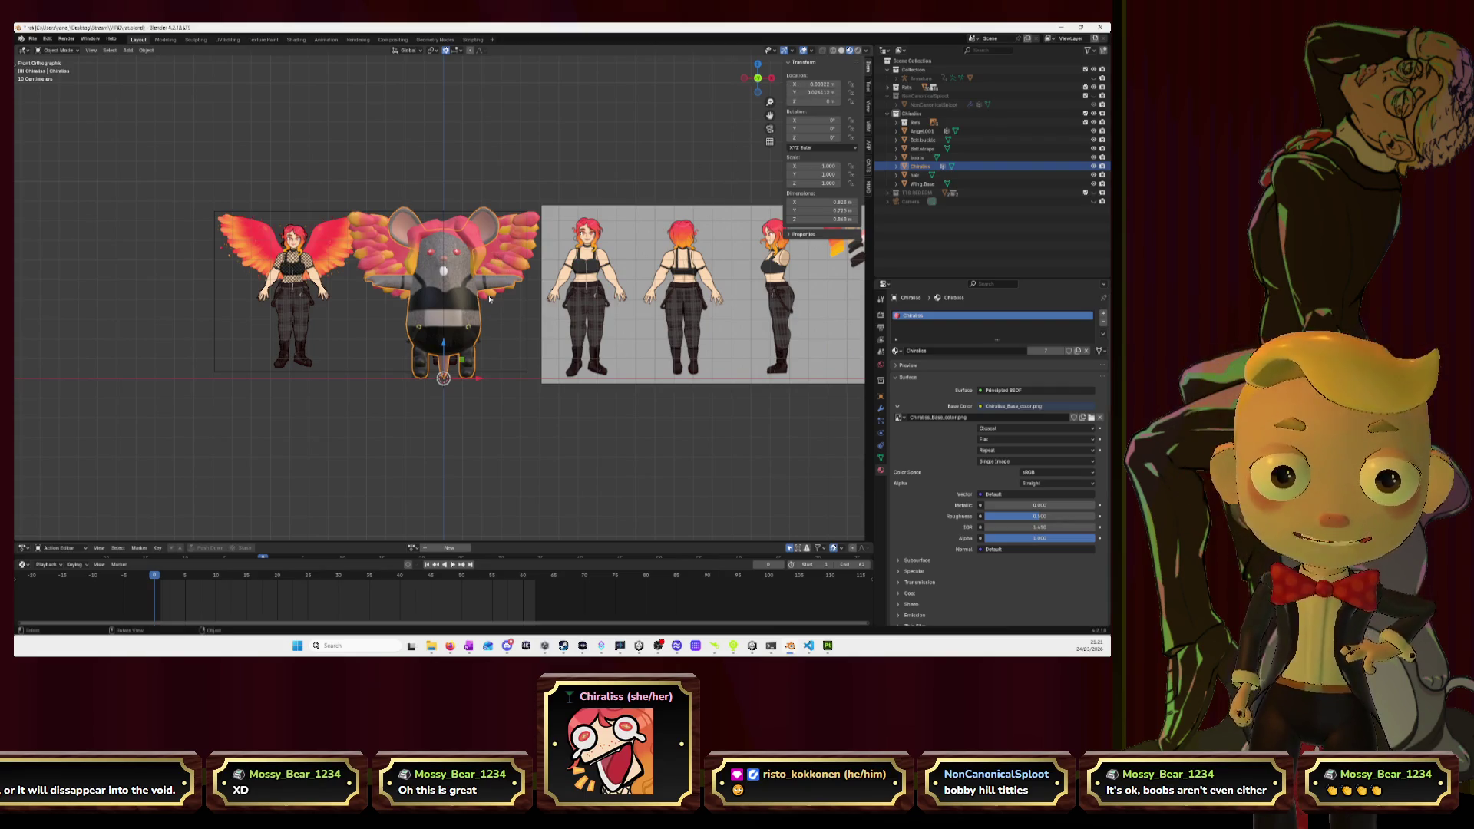
scroll(489, 300, "up", 4)
key("Tab")
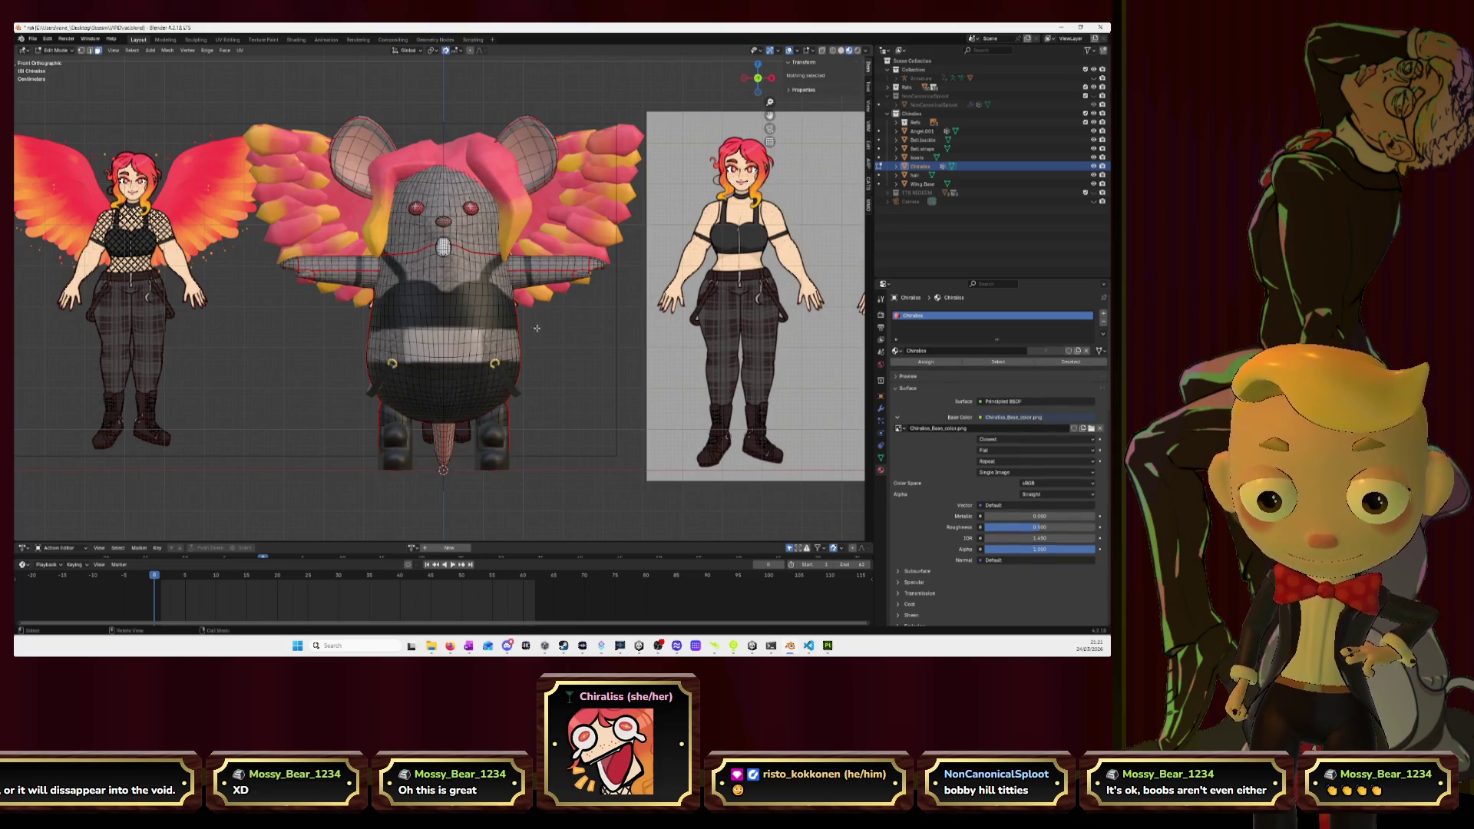
left_click(410, 303)
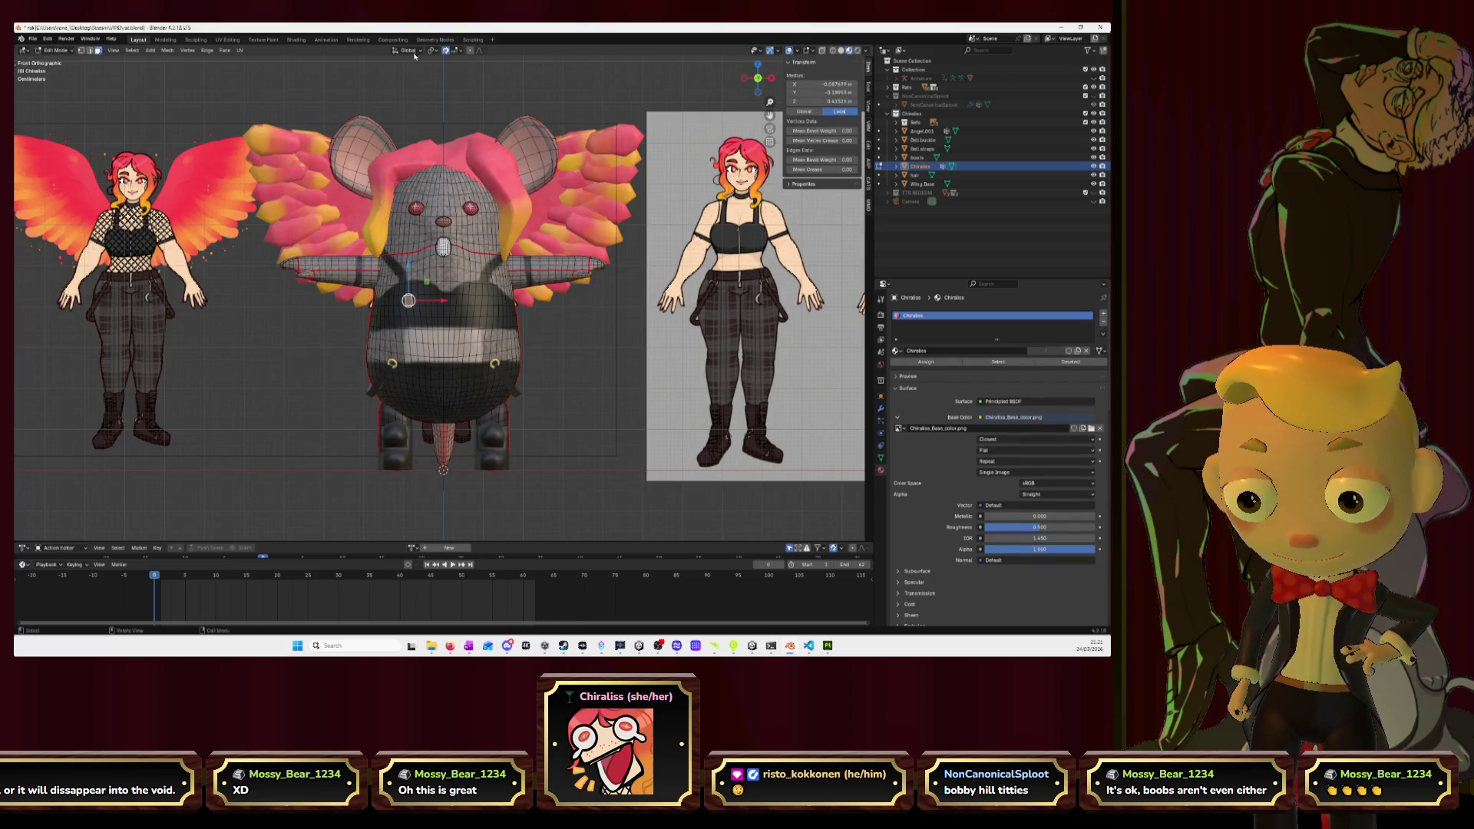
left_click(89, 50)
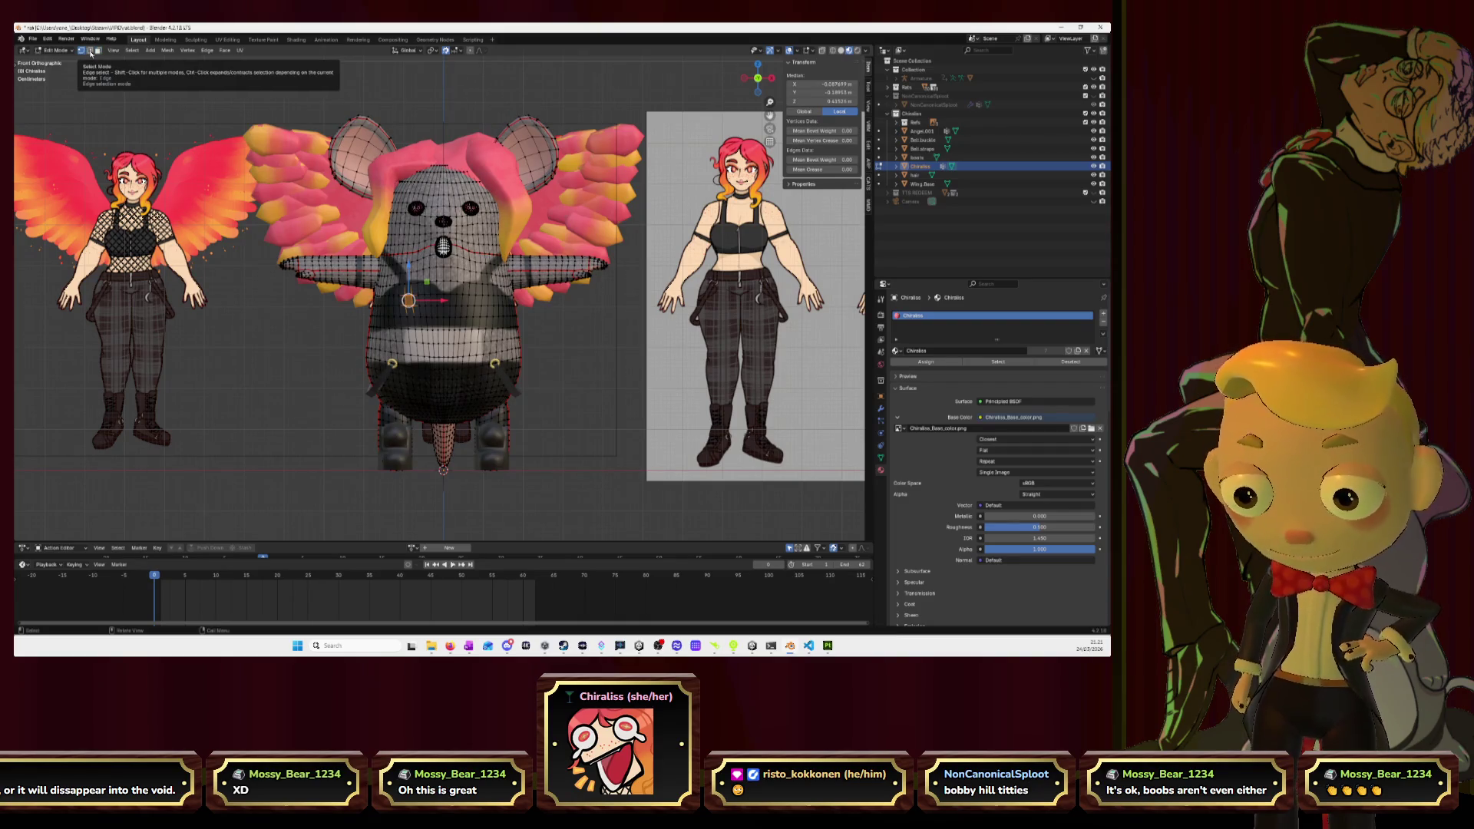
scroll(412, 307, "up", 2)
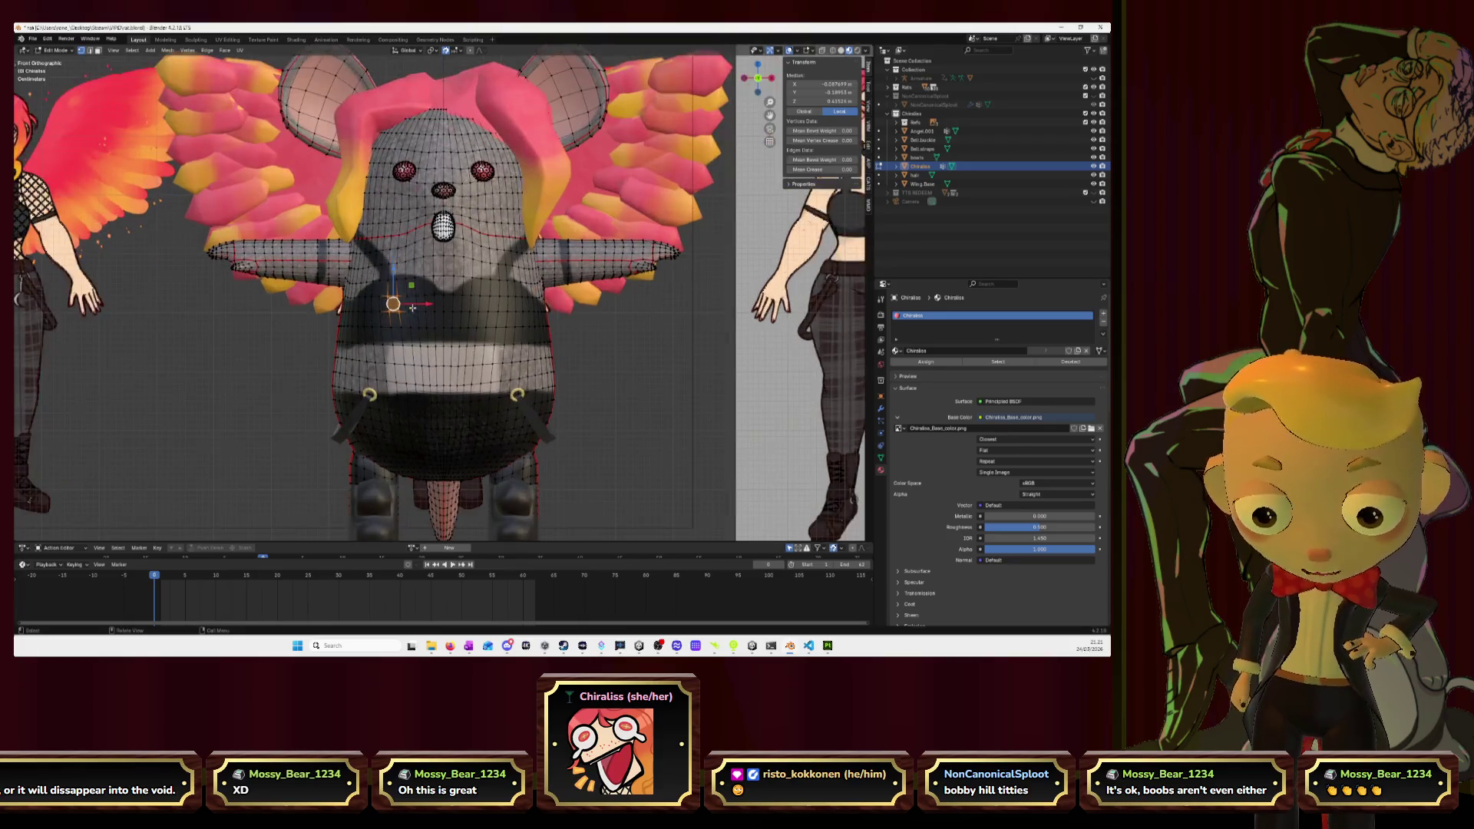
key("alt+a")
Select the faces of both the left and right chest patches.
left_click(405, 310)
left_click(502, 307, "shift")
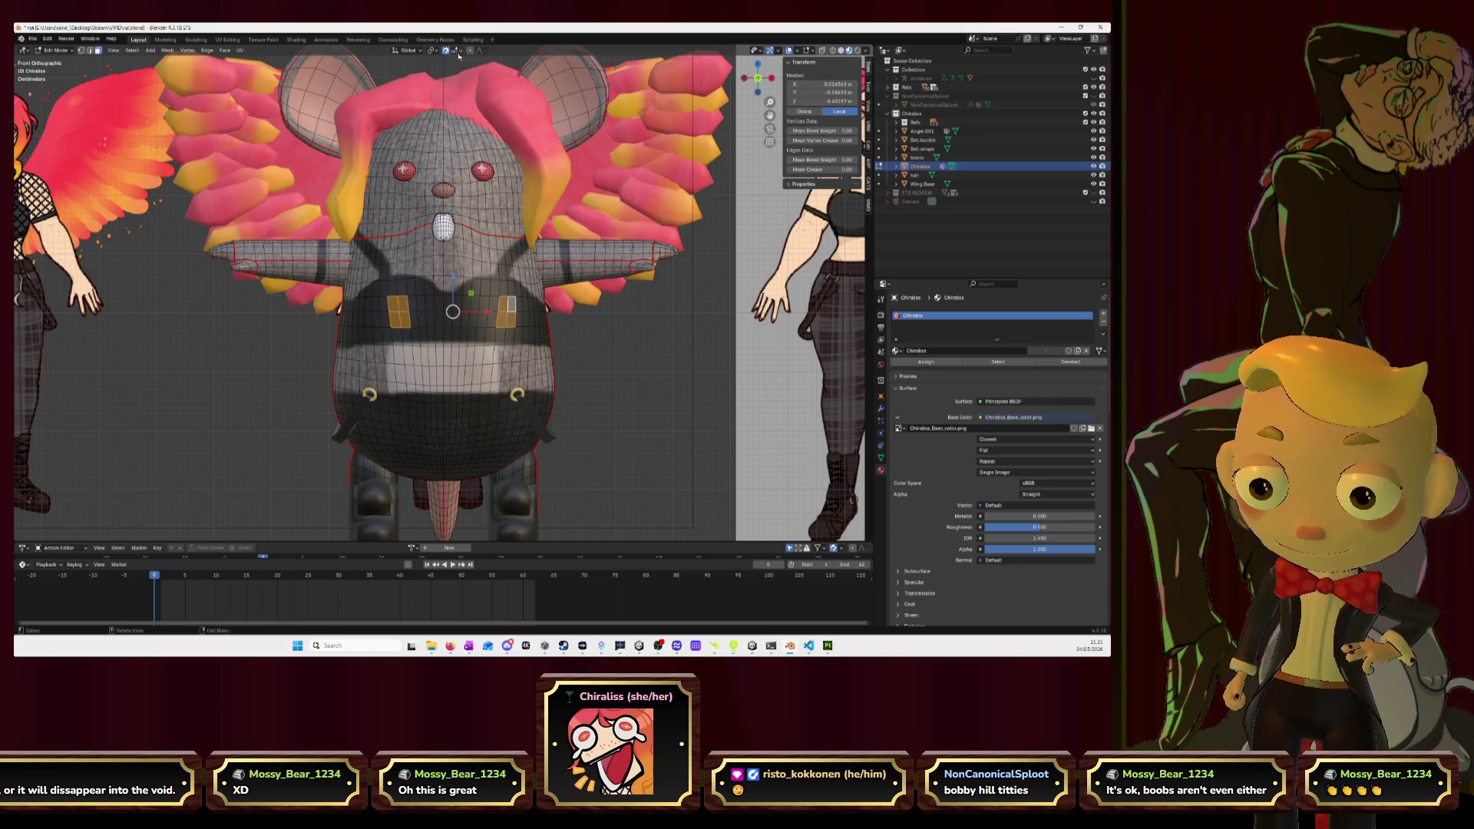
mouse_move(548, 284)
middle_mouse_down()
mouse_move(538, 293)
mouse_move(552, 306)
middle_mouse_up()
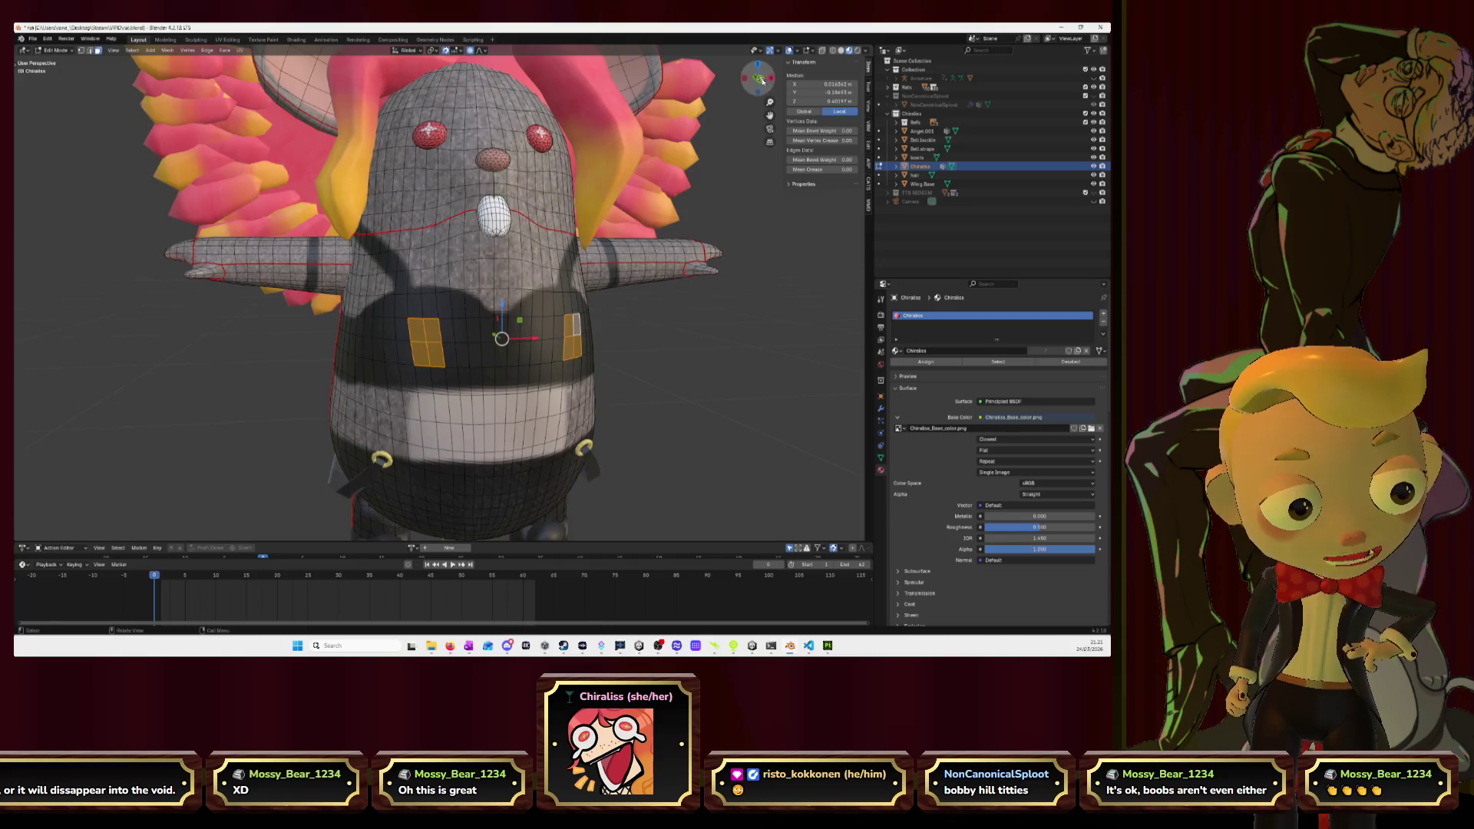
left_click(758, 79)
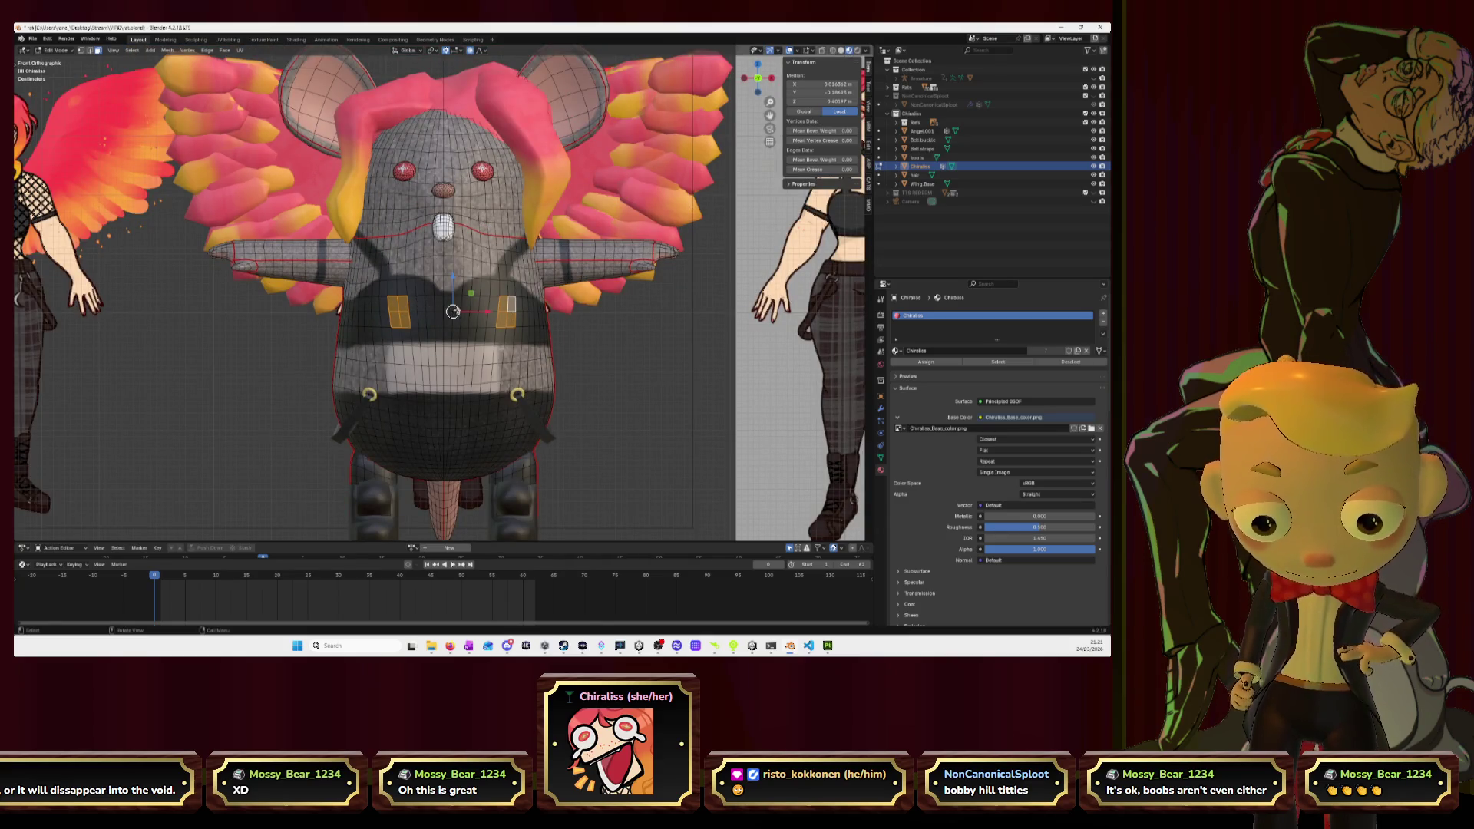
left_click(491, 304, "shift")
left_click(494, 316, "shift")
left_click(514, 321, "shift")
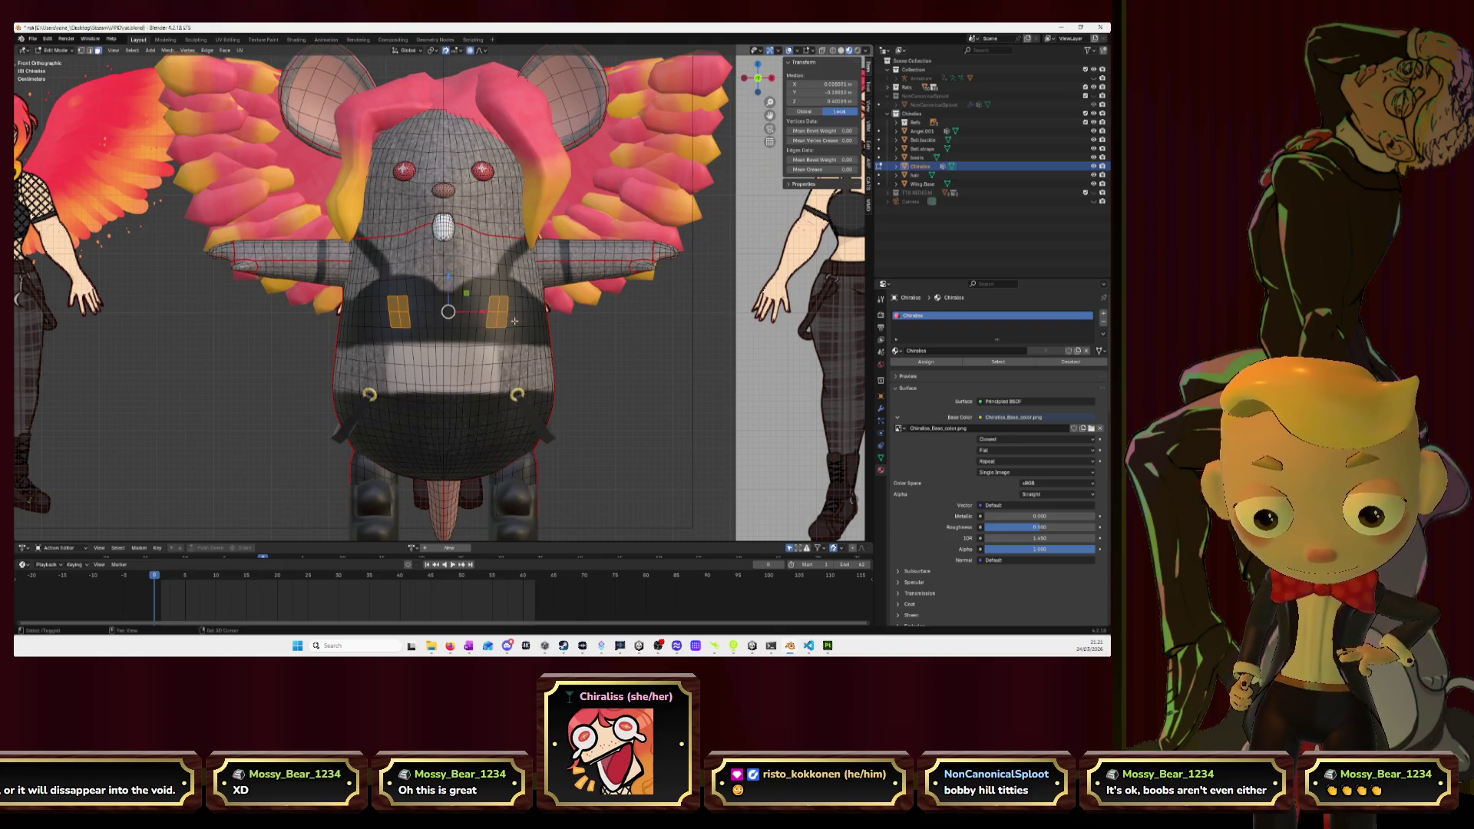
middle_click_drag(568, 339, 454, 345)
Pull the chest faces outward along the Y axis, then start a second Y move.
key("g")
key("y")
left_click(290, 332)
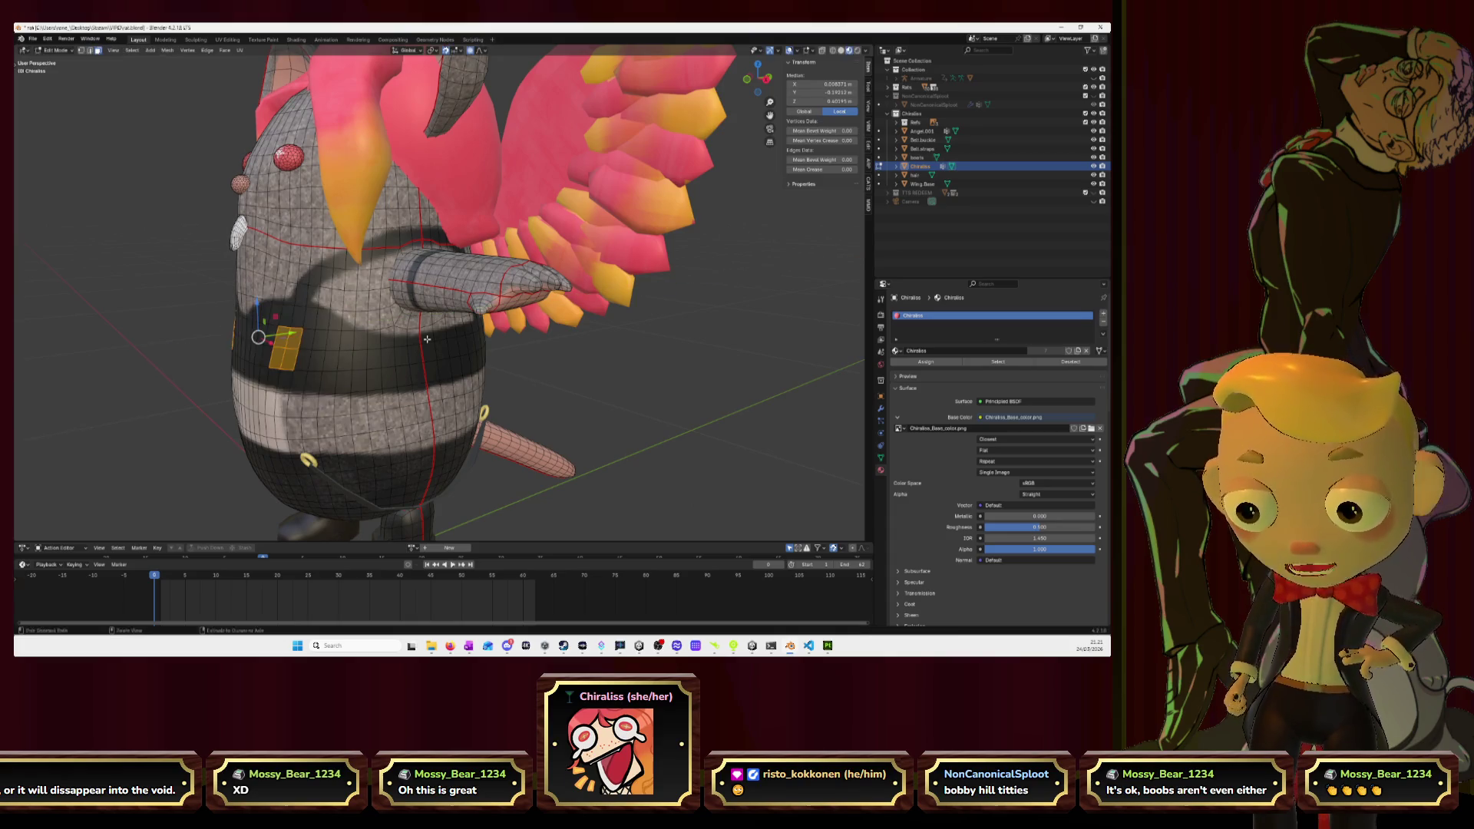
key("g")
key("y")
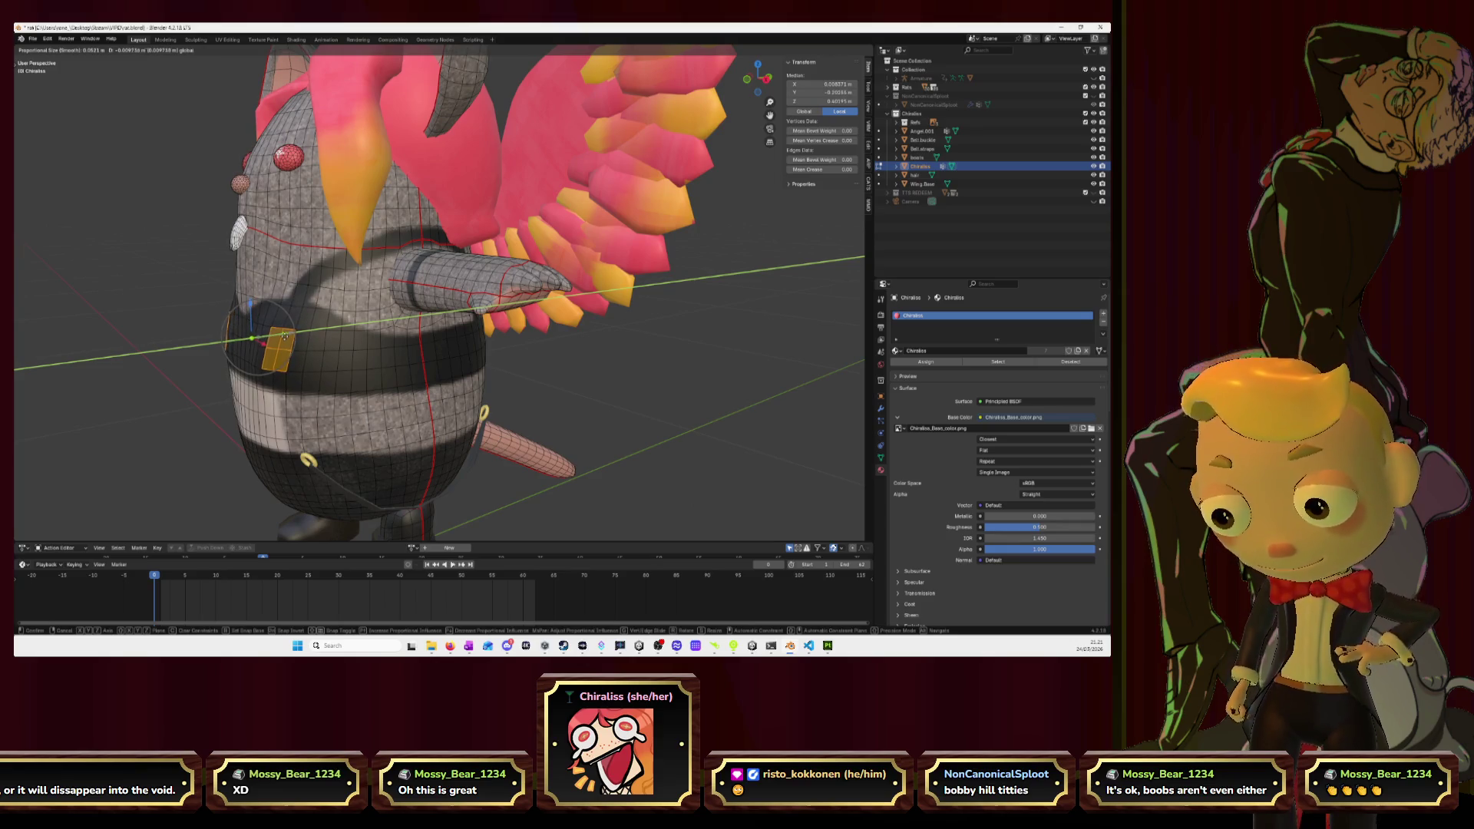
Confirm the second Y move and frame the selected chest faces in perspective.
left_click(284, 336)
left_click(746, 79)
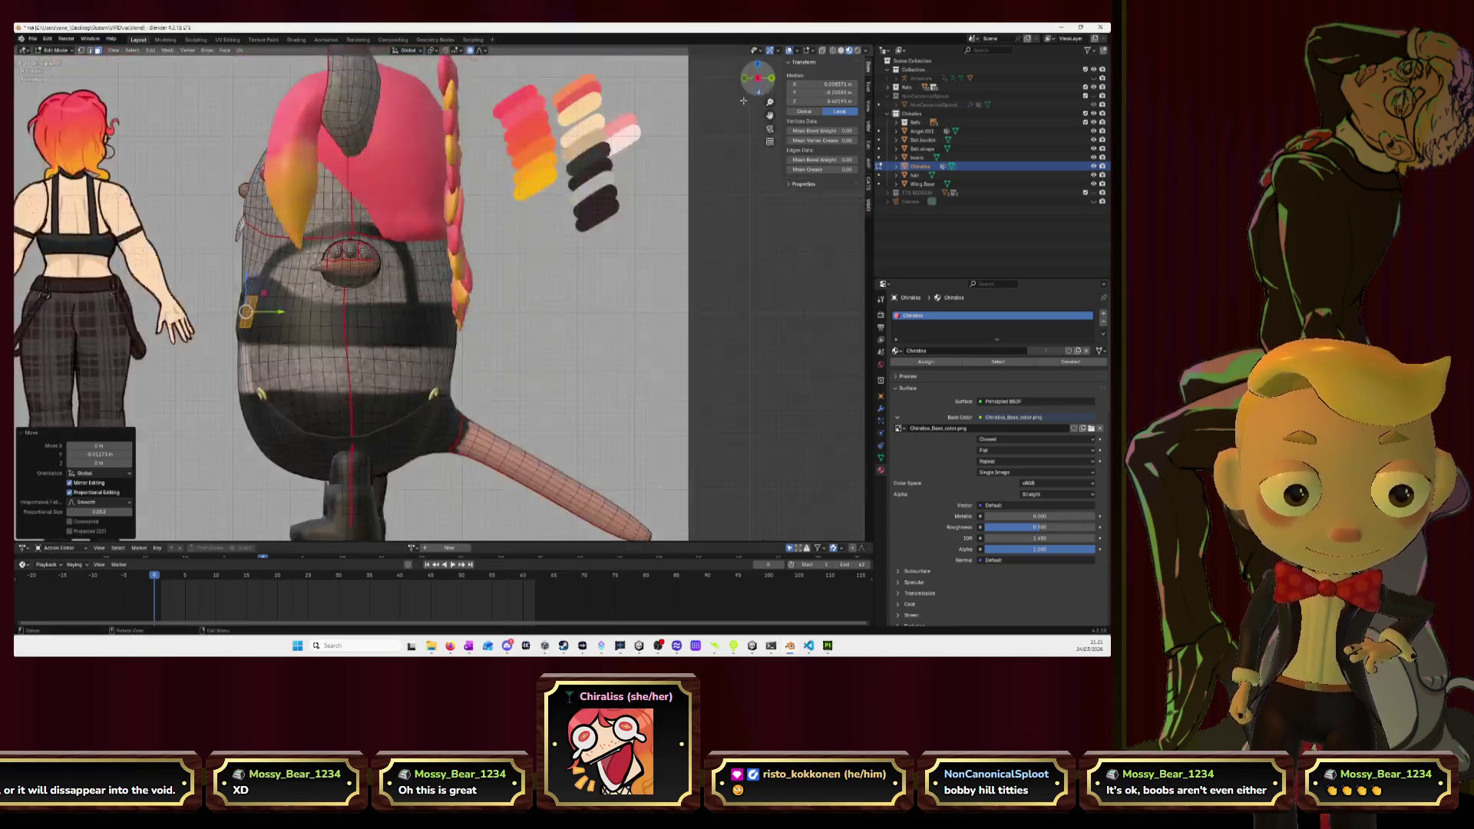
scroll(372, 307, "down", 2)
mouse_move(343, 249)
middle_mouse_down()
mouse_move(559, 330)
mouse_move(742, 95)
middle_mouse_up()
key("KP_Decimal")
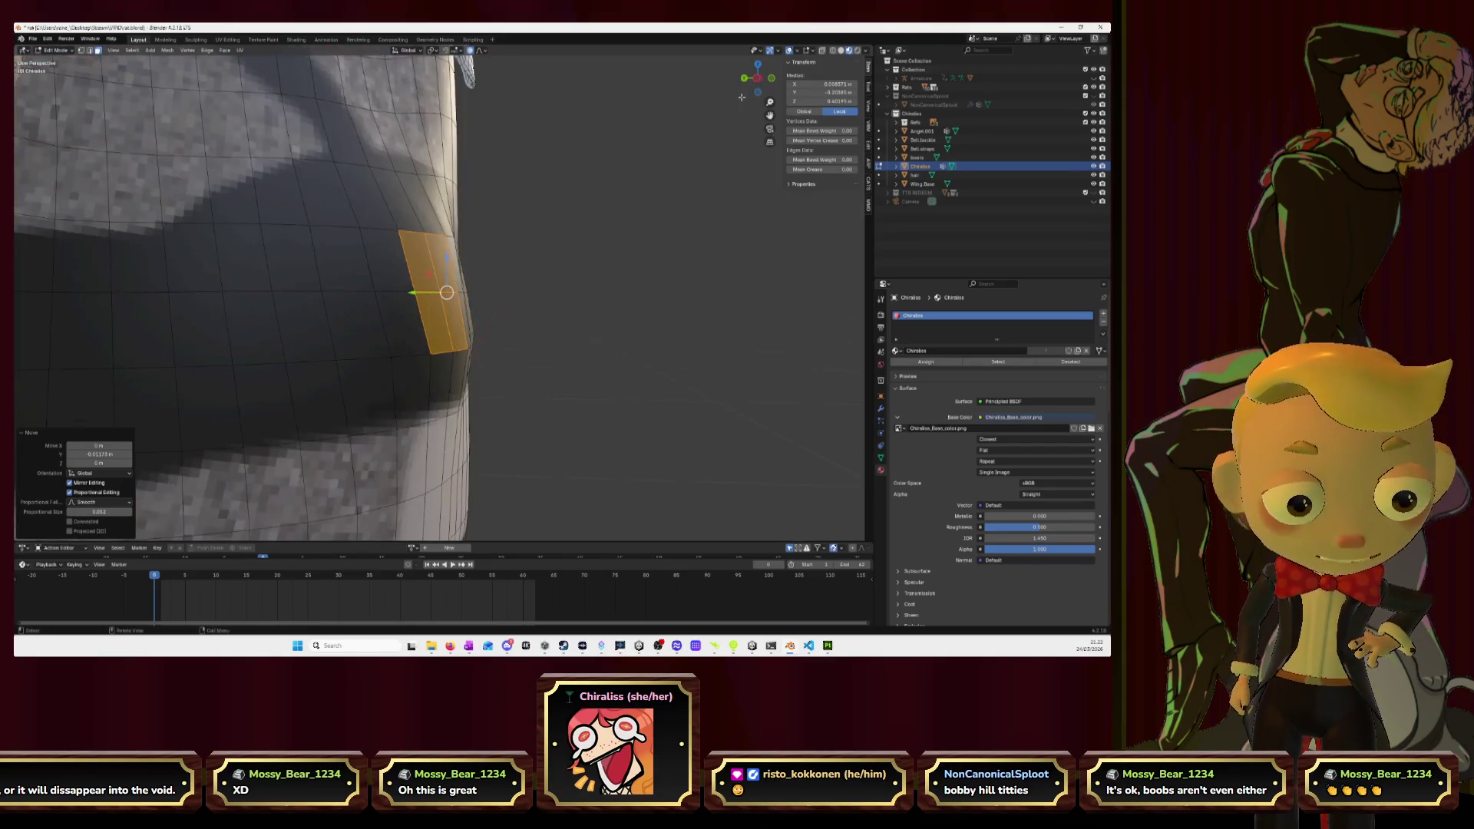
Shift the chest faces further along Y with smooth proportional falloff.
key("g")
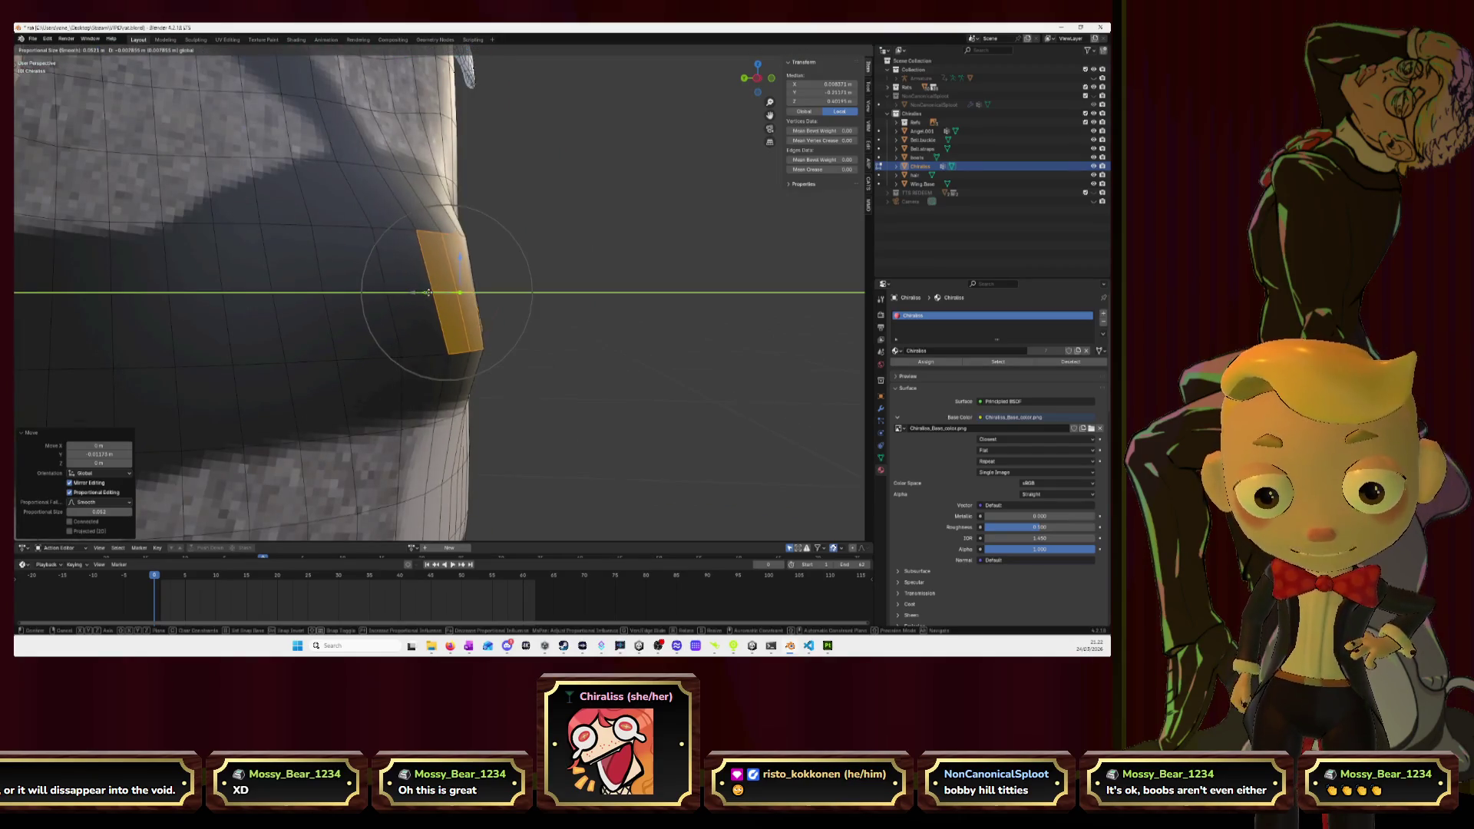
key("z")
left_click(462, 240)
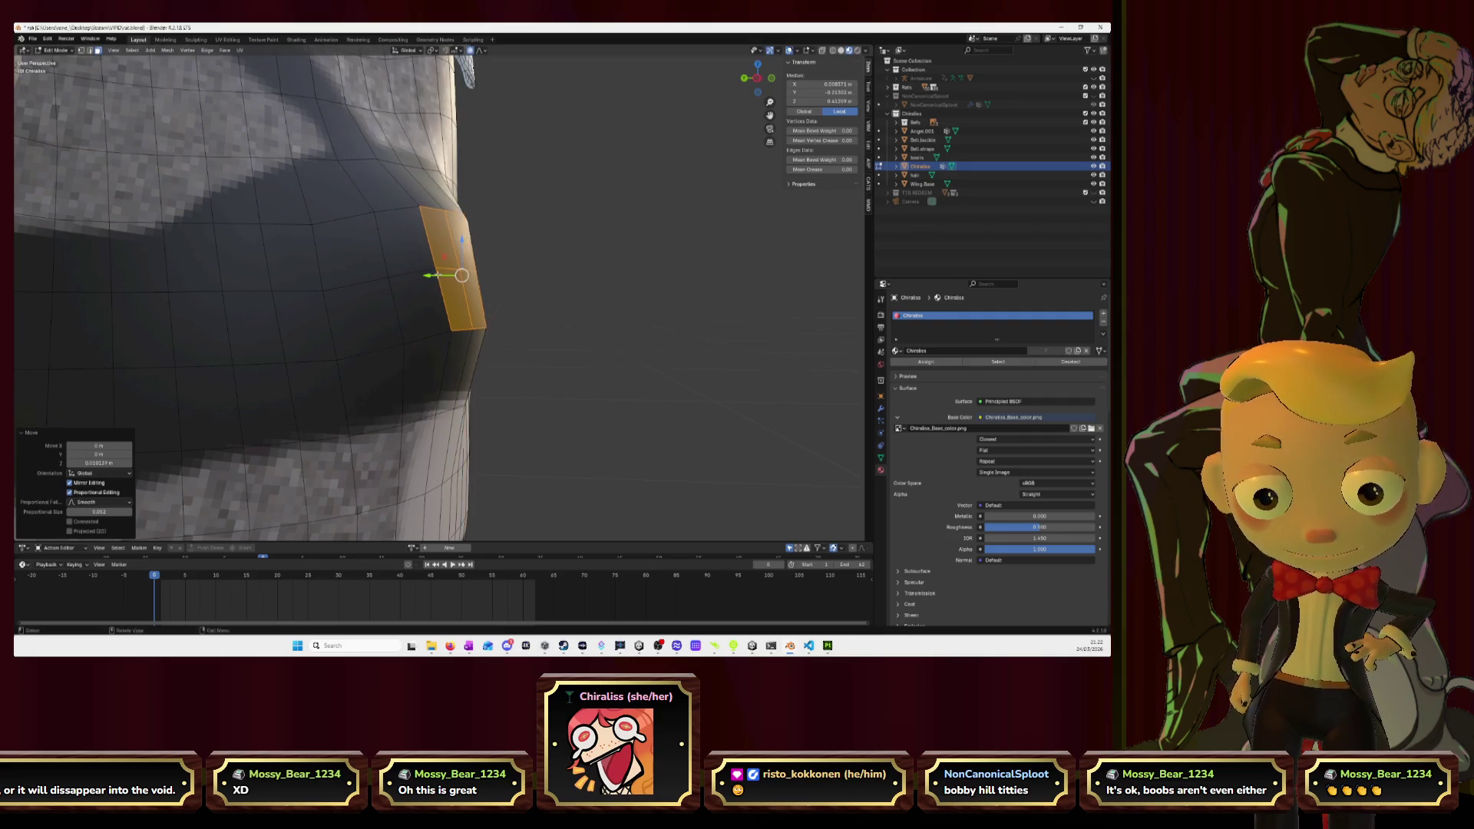
key("g")
key("y")
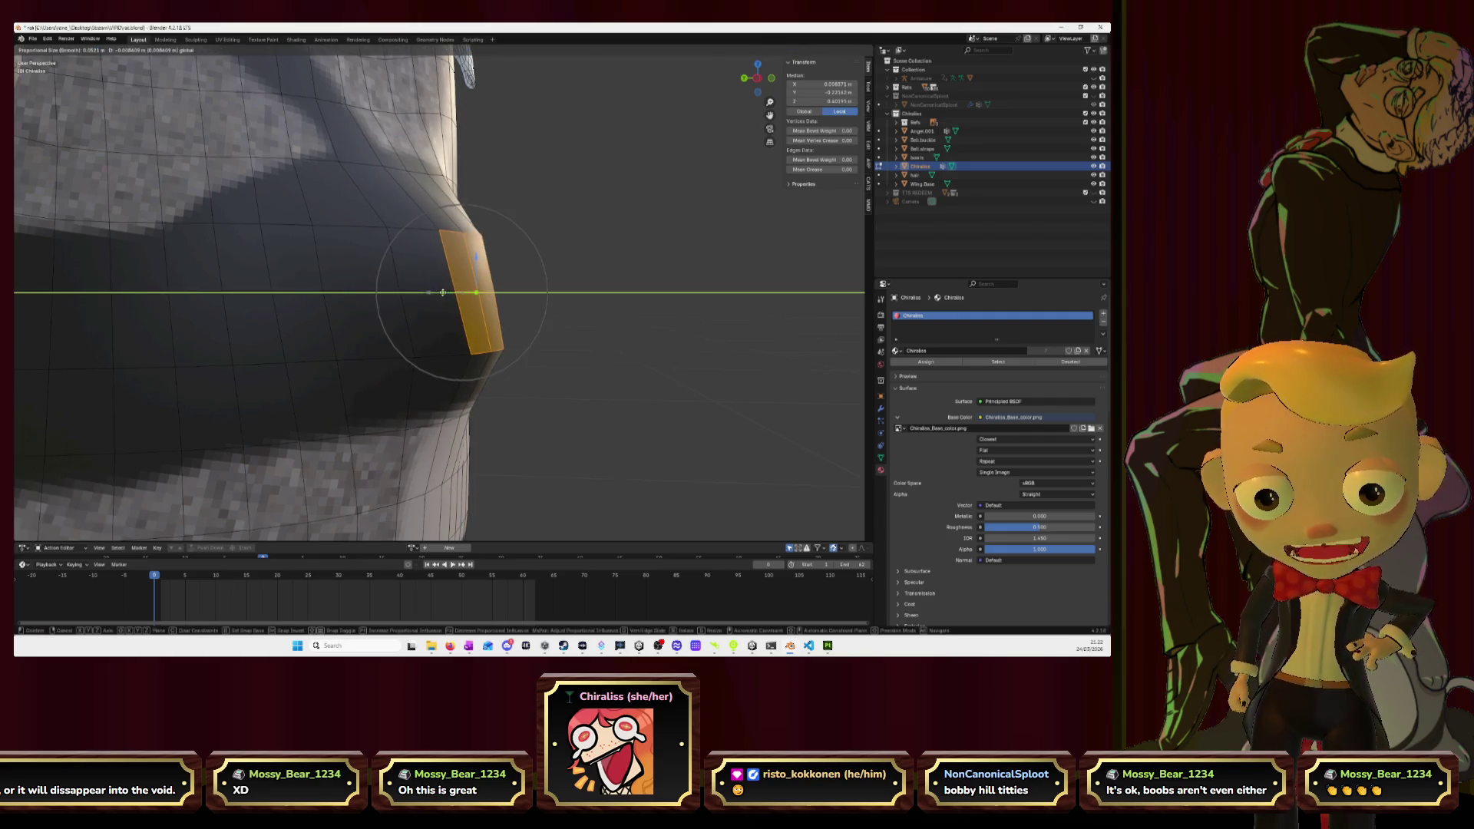
left_click(465, 292)
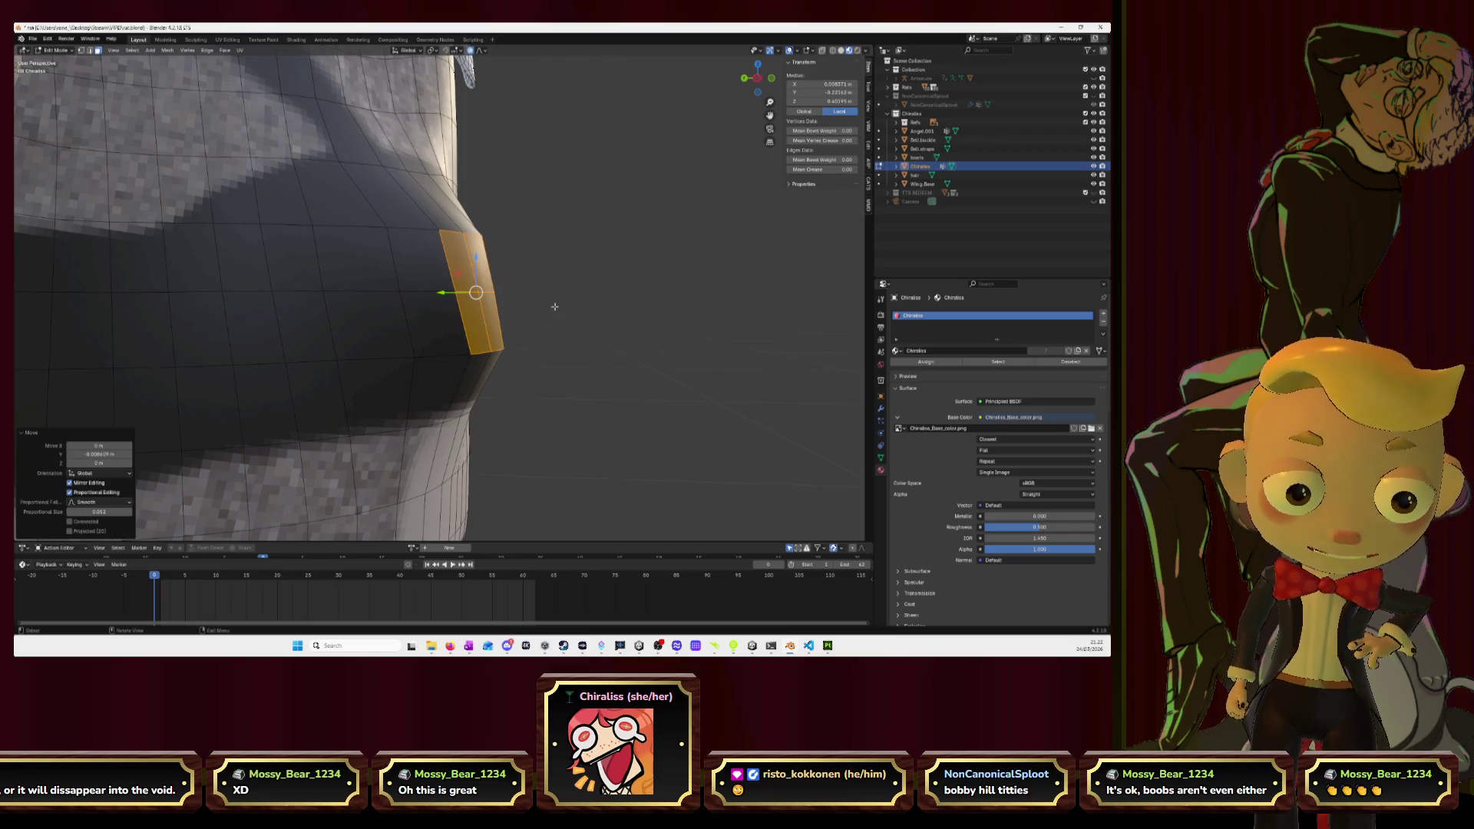
scroll(191, 148, "down", 10)
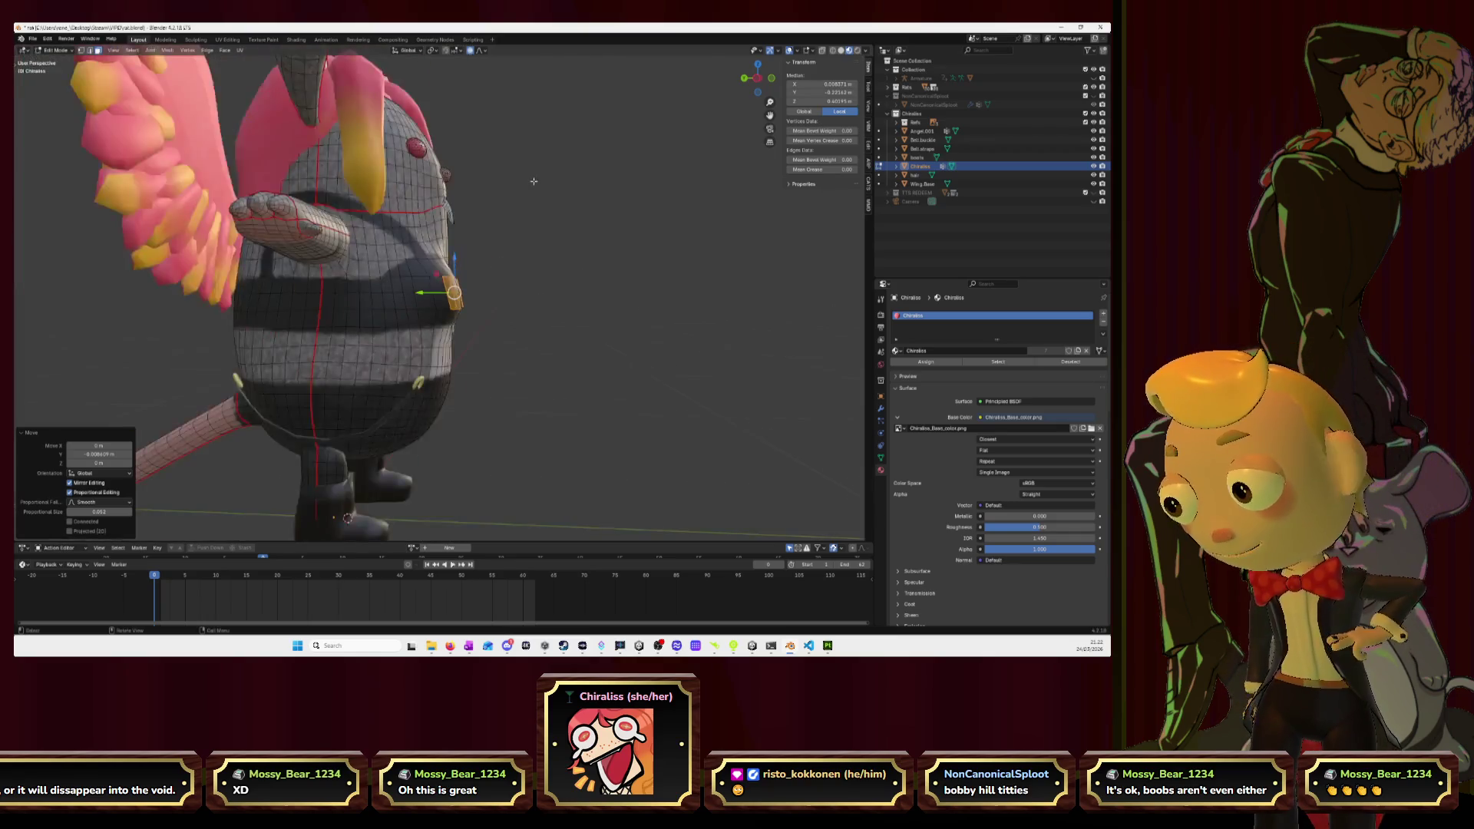
mouse_move(589, 223)
middle_mouse_down()
mouse_move(592, 292)
mouse_move(572, 267)
mouse_move(642, 266)
middle_mouse_up()
left_click(549, 268)
scroll(641, 266, "up", 8)
scroll(477, 273, "down", 4)
middle_click_drag(477, 274, 502, 234)
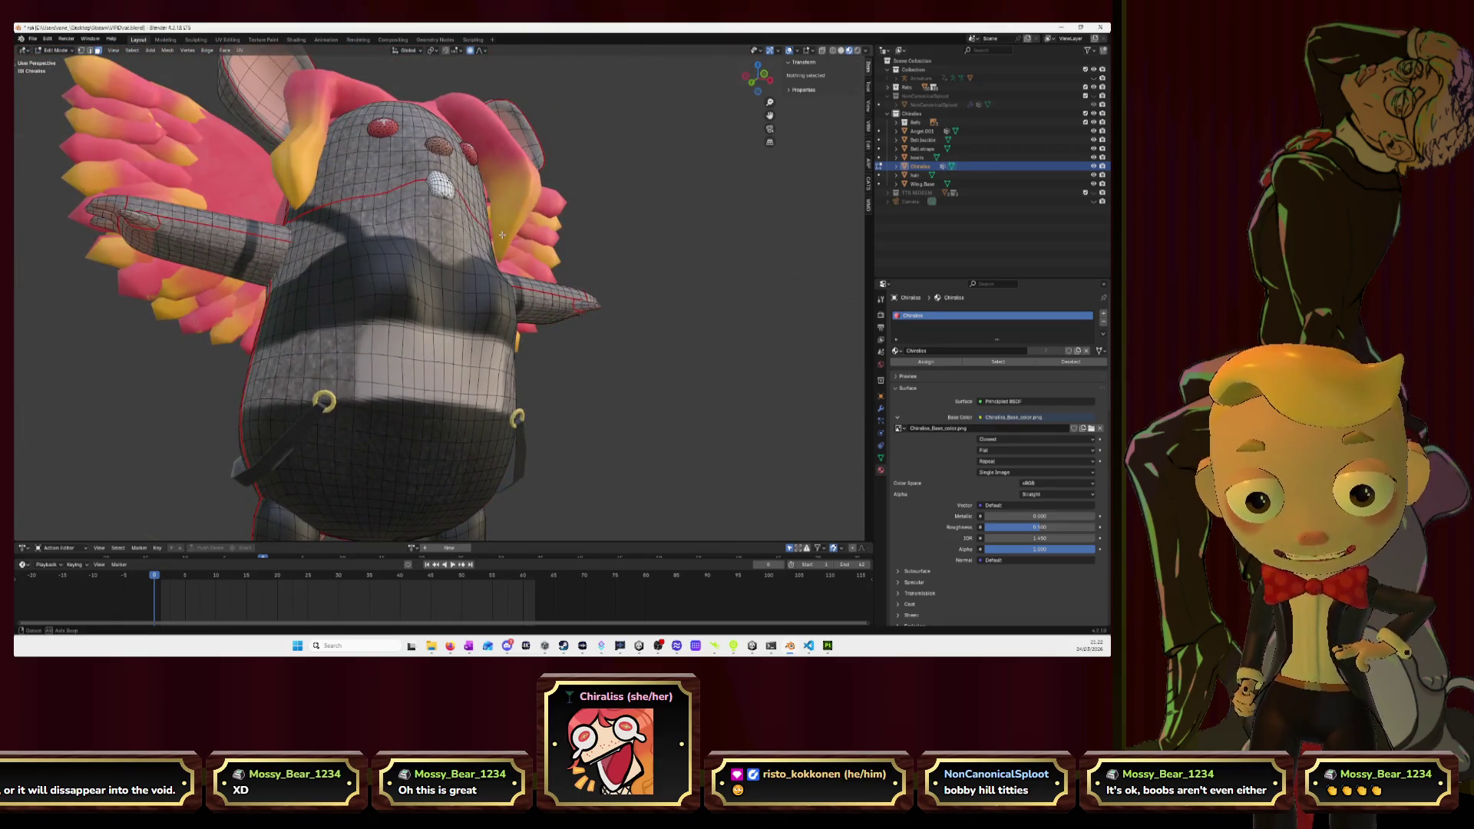
left_click(492, 325)
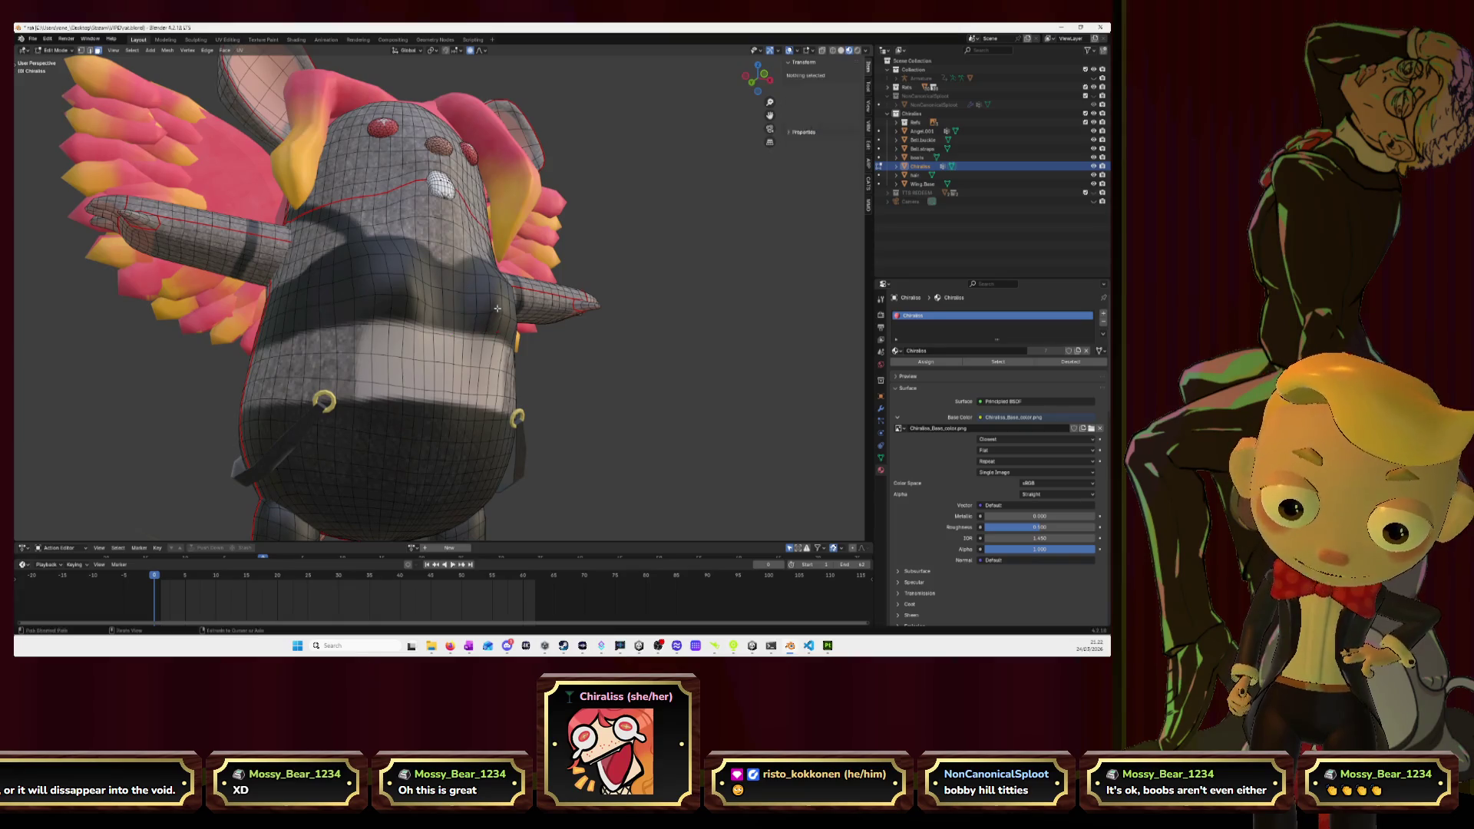
key("Tab")
key("Tab")
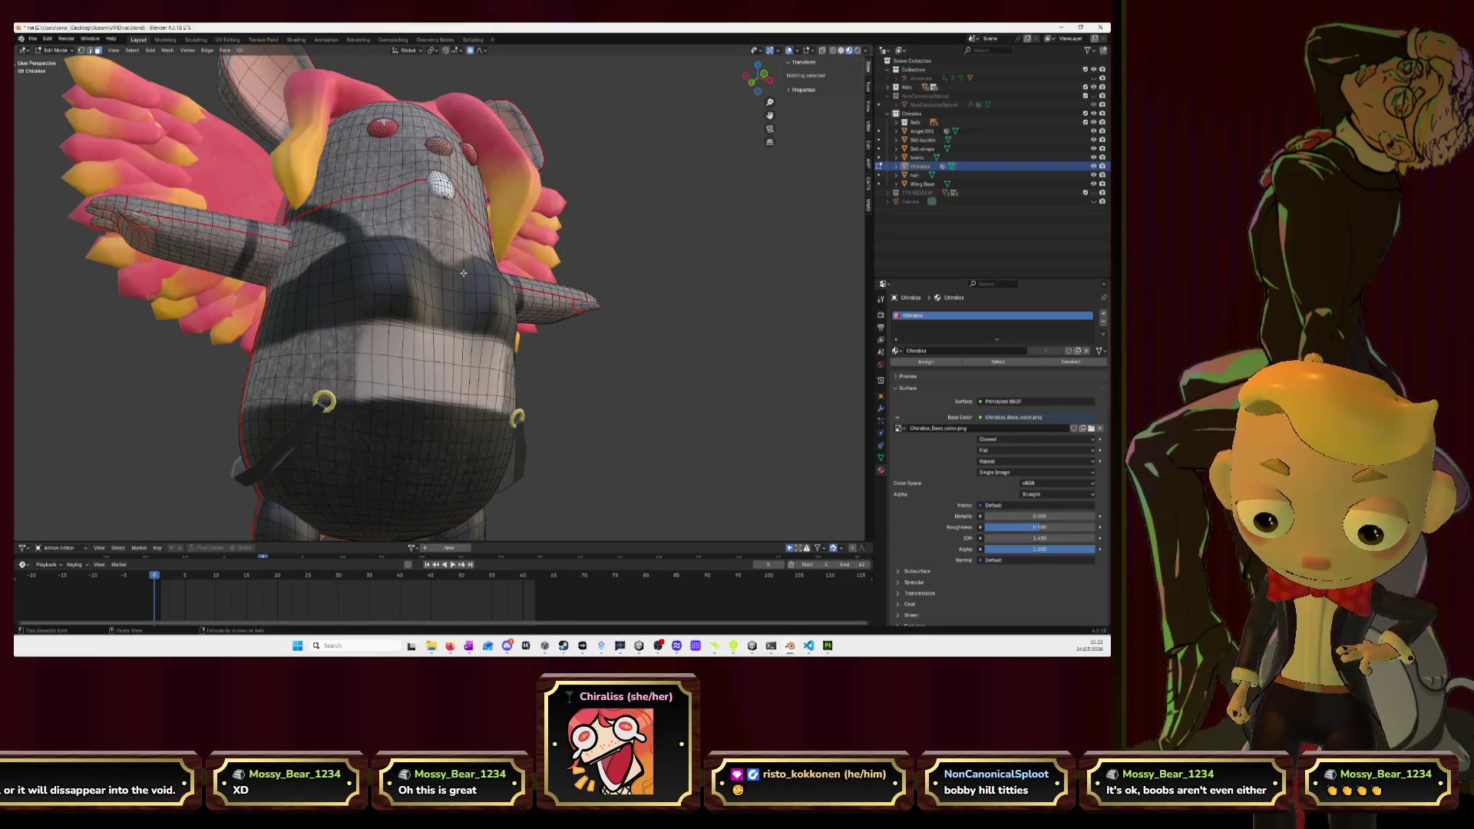
key("ctrl+z")
key("ctrl+z")
middle_click_drag(463, 273, 402, 287)
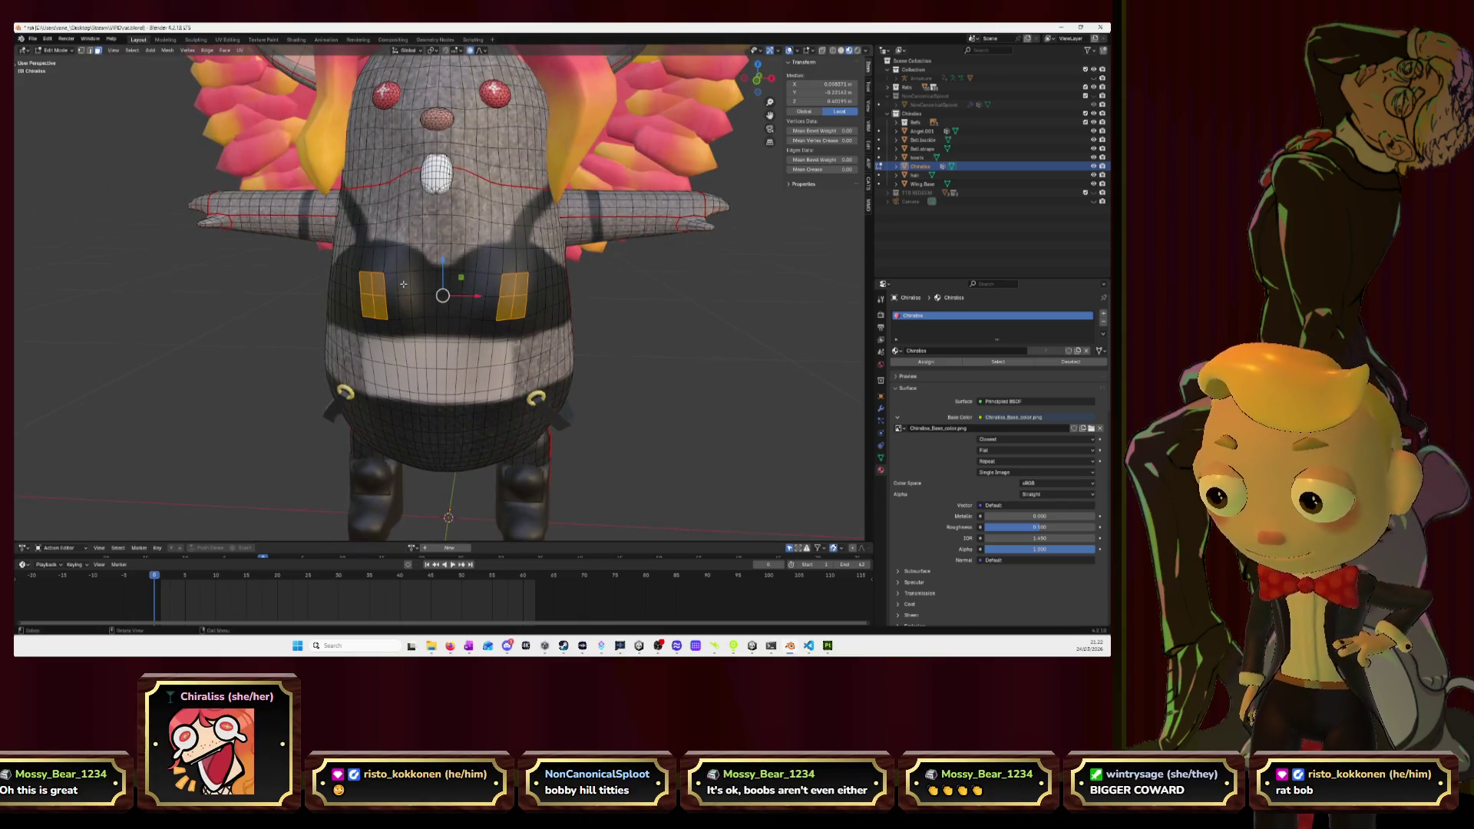
mouse_move(403, 284)
middle_mouse_down()
mouse_move(627, 311)
mouse_move(585, 332)
mouse_move(607, 352)
mouse_move(625, 307)
mouse_move(651, 297)
mouse_move(586, 302)
mouse_move(602, 297)
mouse_move(167, 136)
middle_mouse_up()
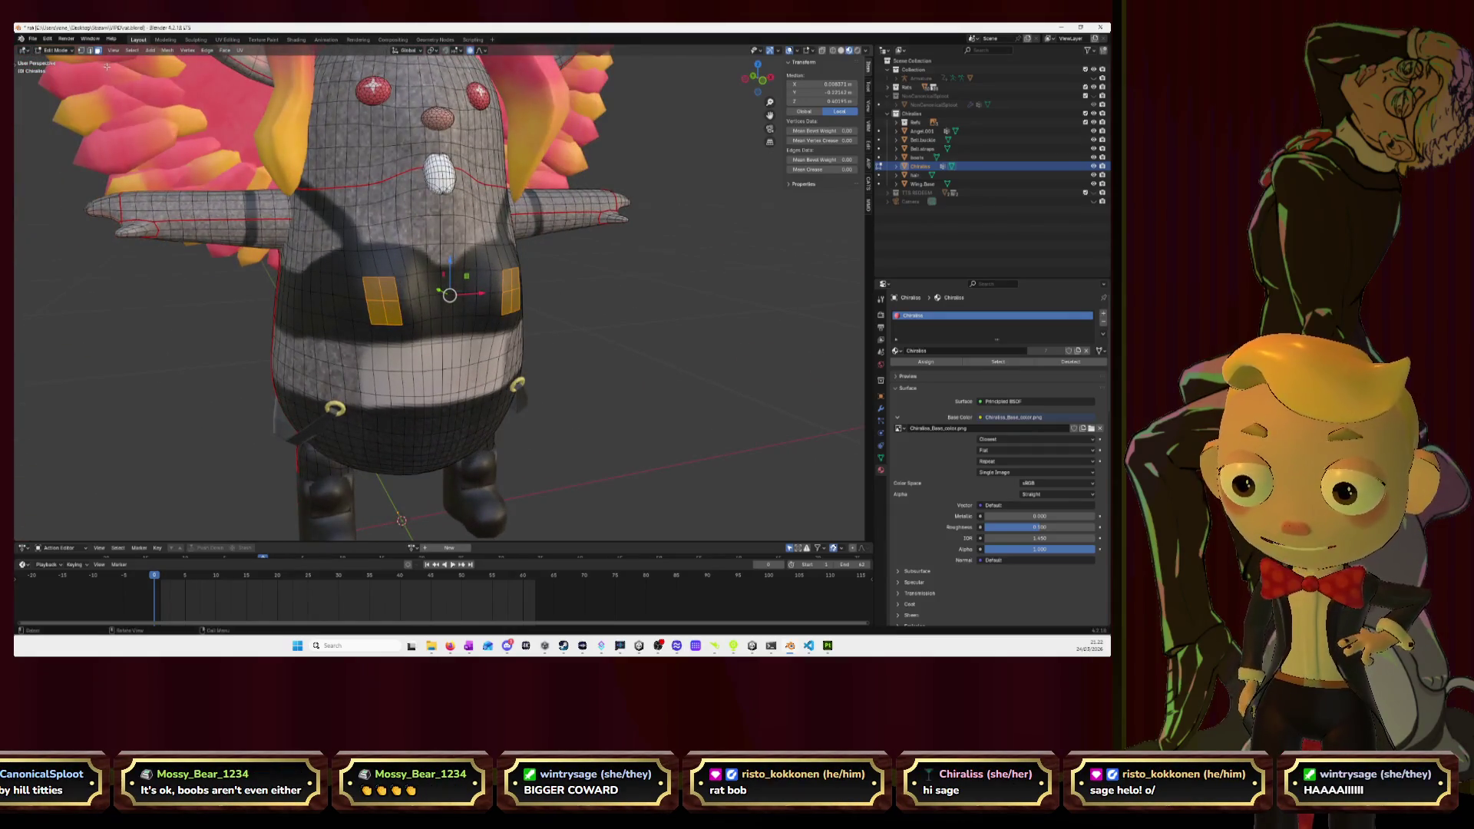
Switch to edge selection, add another chest element, and move the selection along Y.
key("2")
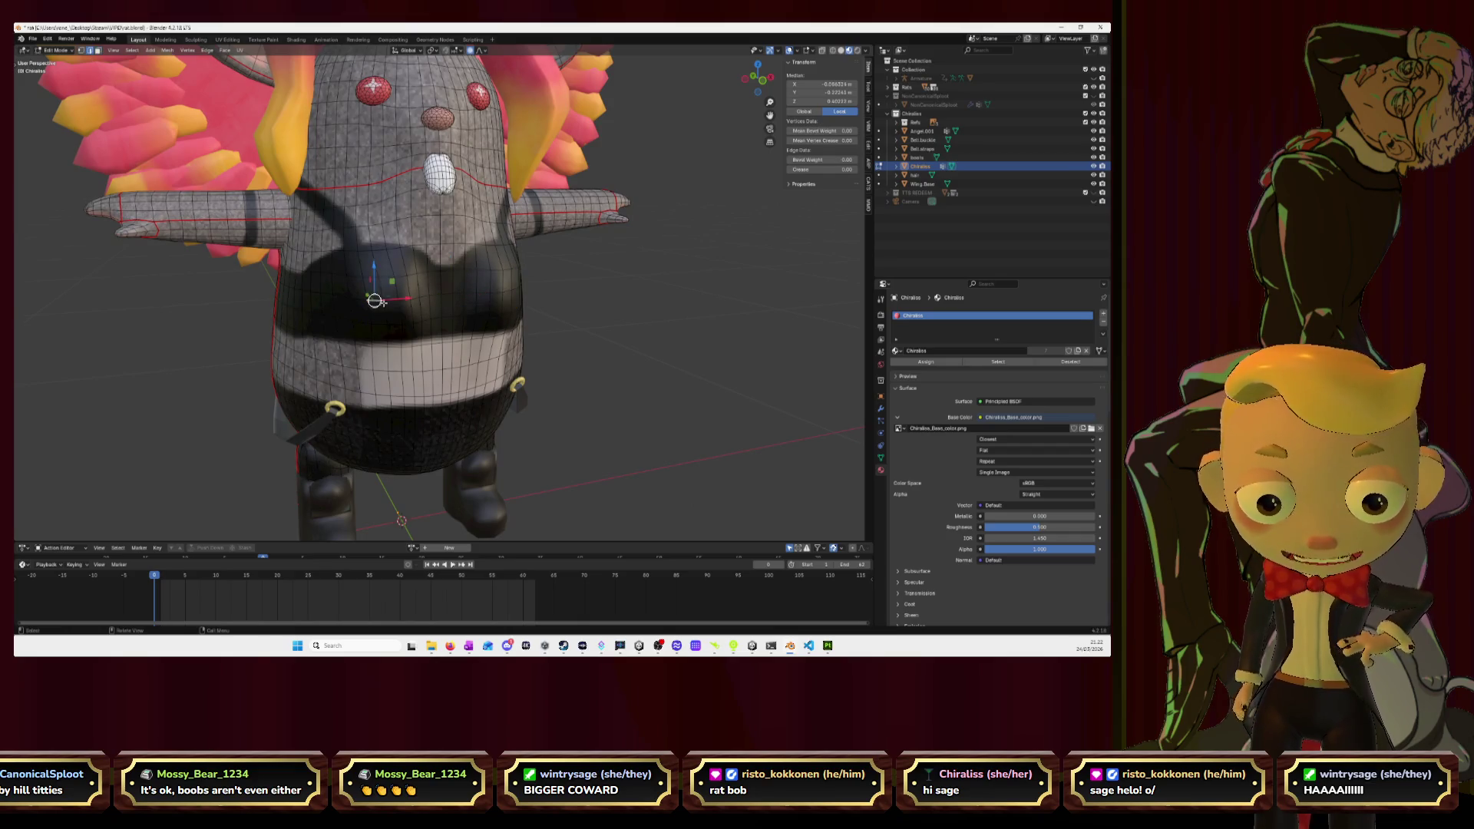
left_click(403, 302, "shift")
mouse_move(510, 294)
middle_mouse_down()
mouse_move(480, 303)
mouse_move(596, 332)
mouse_move(505, 295)
mouse_move(438, 311)
mouse_move(455, 286)
middle_mouse_up()
key("g")
key("y")
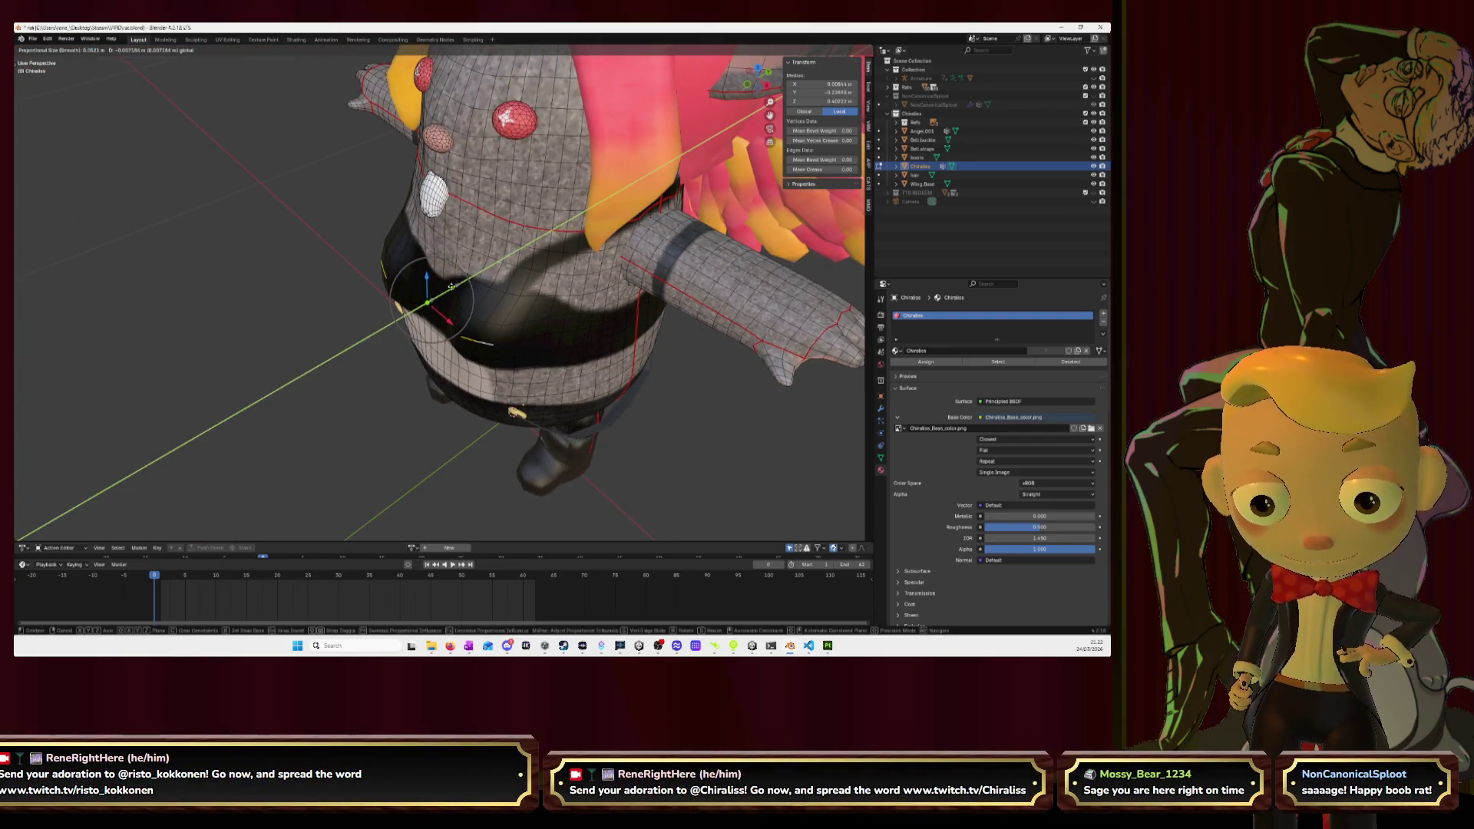
left_click(451, 287)
mouse_move(460, 292)
middle_mouse_down()
mouse_move(625, 332)
mouse_move(553, 354)
middle_mouse_up()
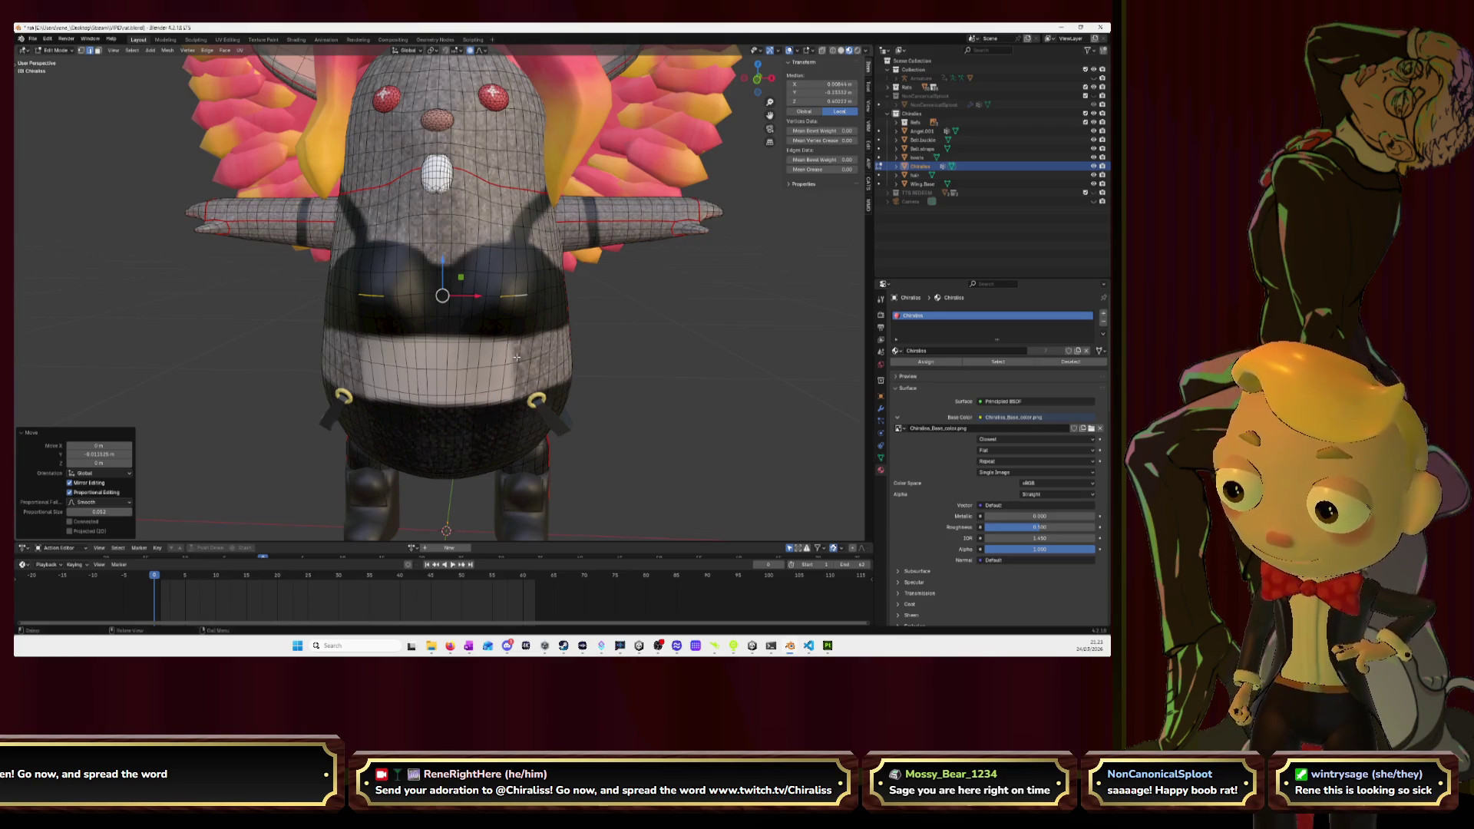
Select a different chest vertex and slide it slightly to the right.
left_click(632, 368)
mouse_move(633, 368)
middle_mouse_down()
mouse_move(667, 353)
mouse_move(645, 330)
mouse_move(522, 299)
middle_mouse_up()
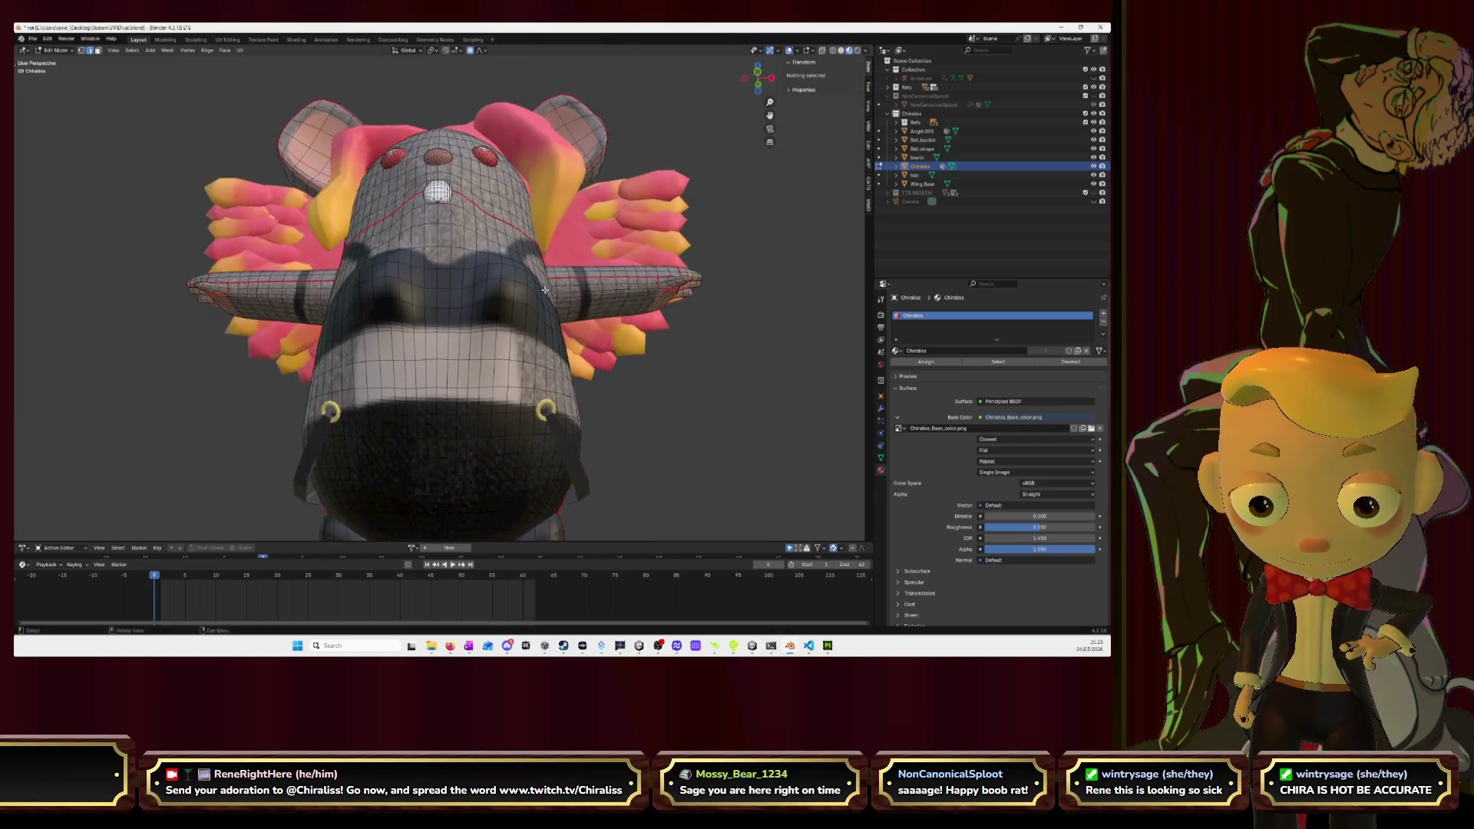
scroll(414, 279, "up", 2)
left_click(415, 287)
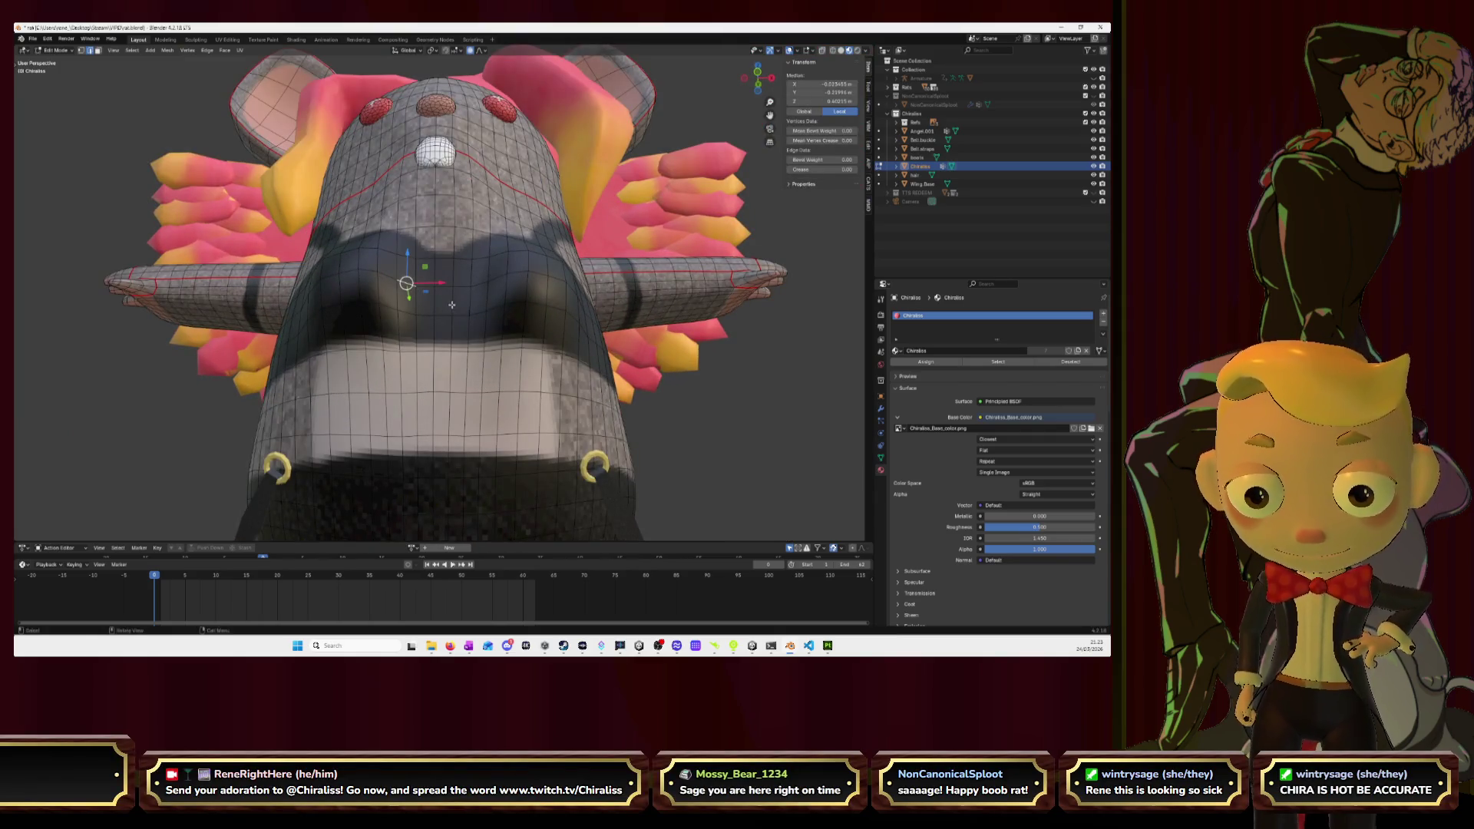
left_click_drag(442, 282, 477, 286)
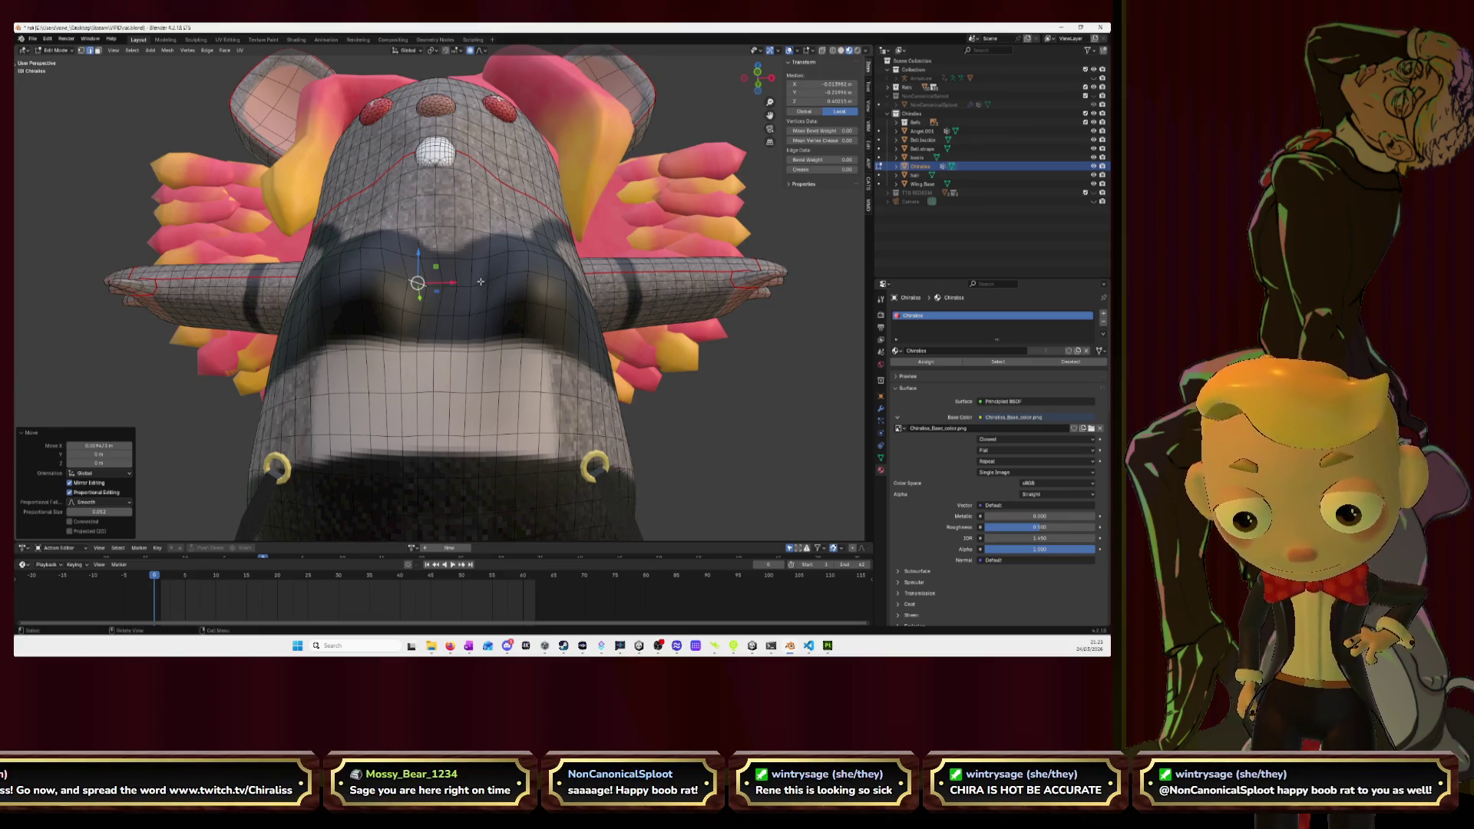
Move the chest vertices sideways along X and check the torso from the straight front view.
key("g")
key("x")
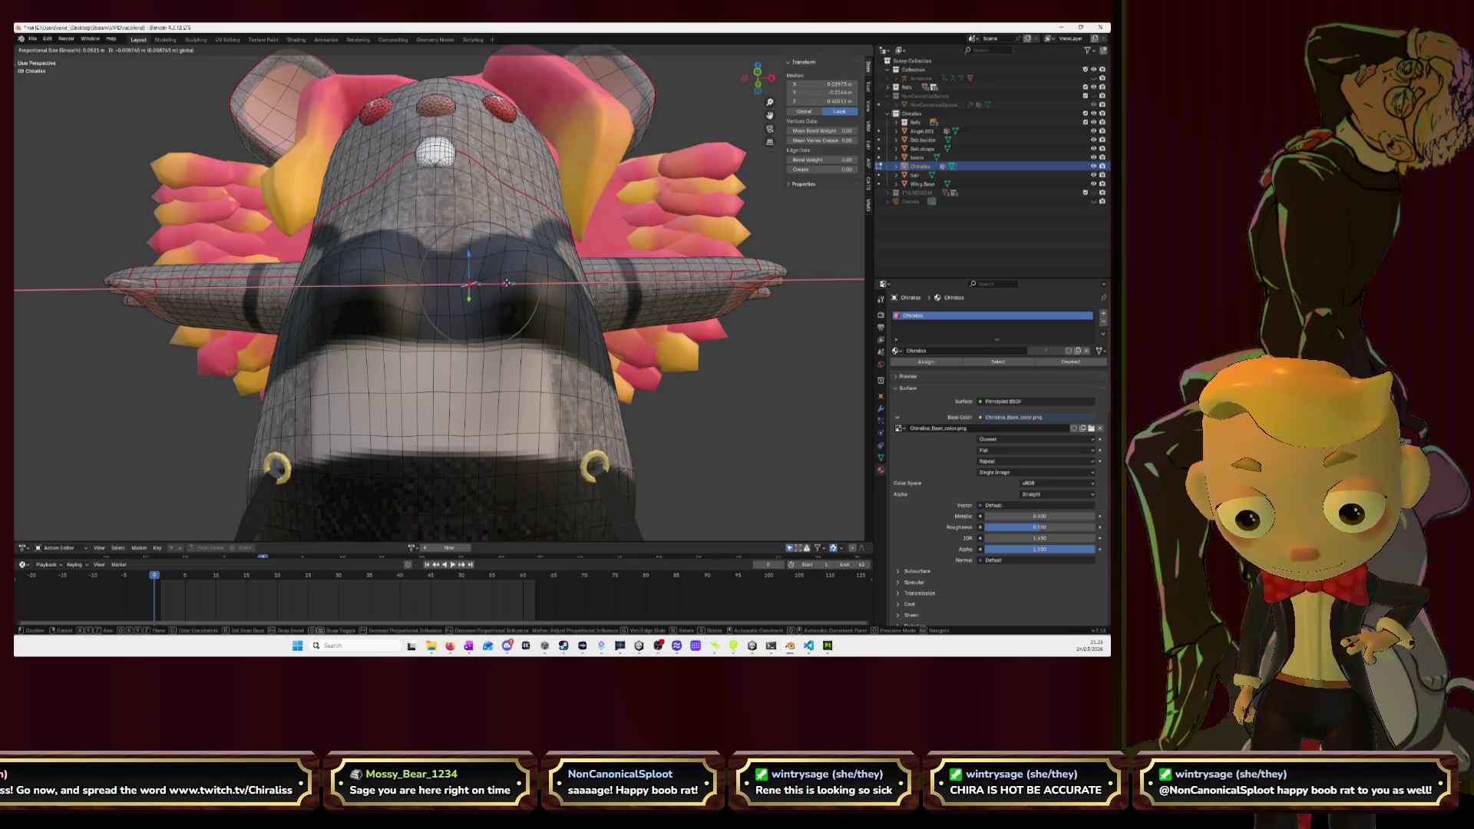
left_click(506, 283)
mouse_move(506, 283)
middle_mouse_down()
mouse_move(538, 320)
mouse_move(577, 323)
middle_mouse_up()
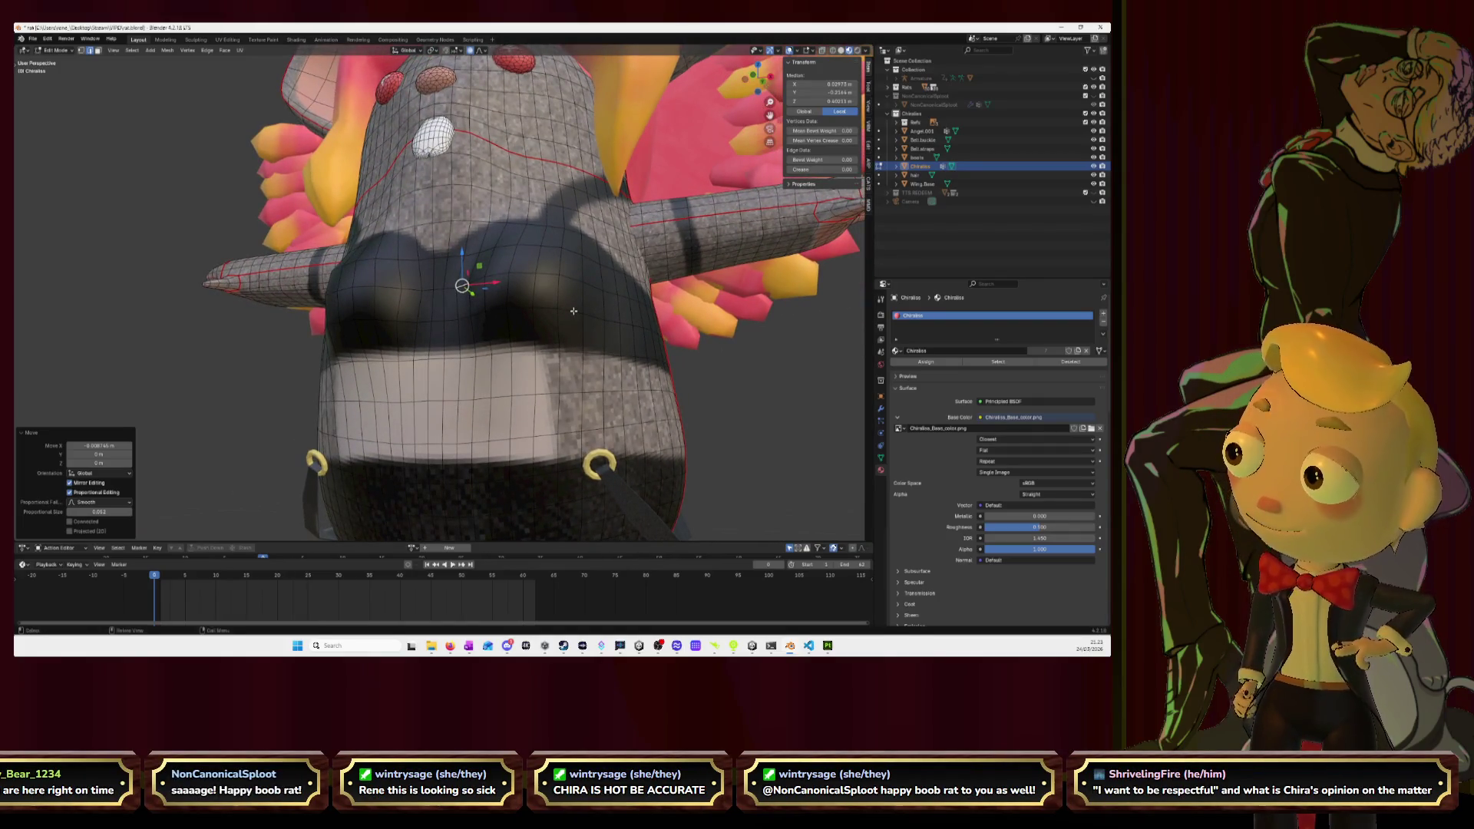
scroll(571, 322, "down", 2)
mouse_move(572, 321)
middle_mouse_down()
mouse_move(586, 306)
mouse_move(602, 316)
mouse_move(545, 313)
middle_mouse_up()
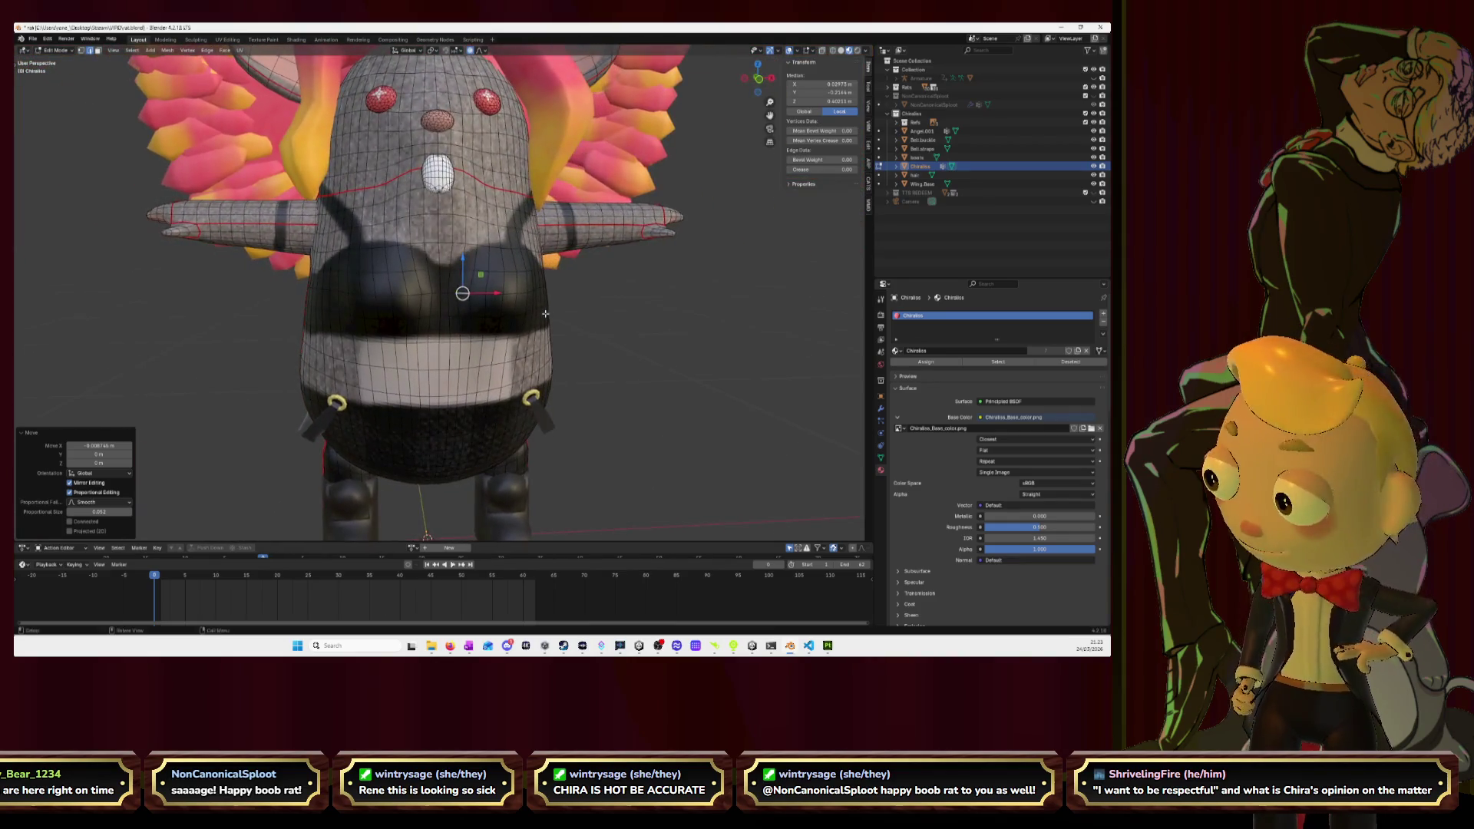
left_click(760, 79)
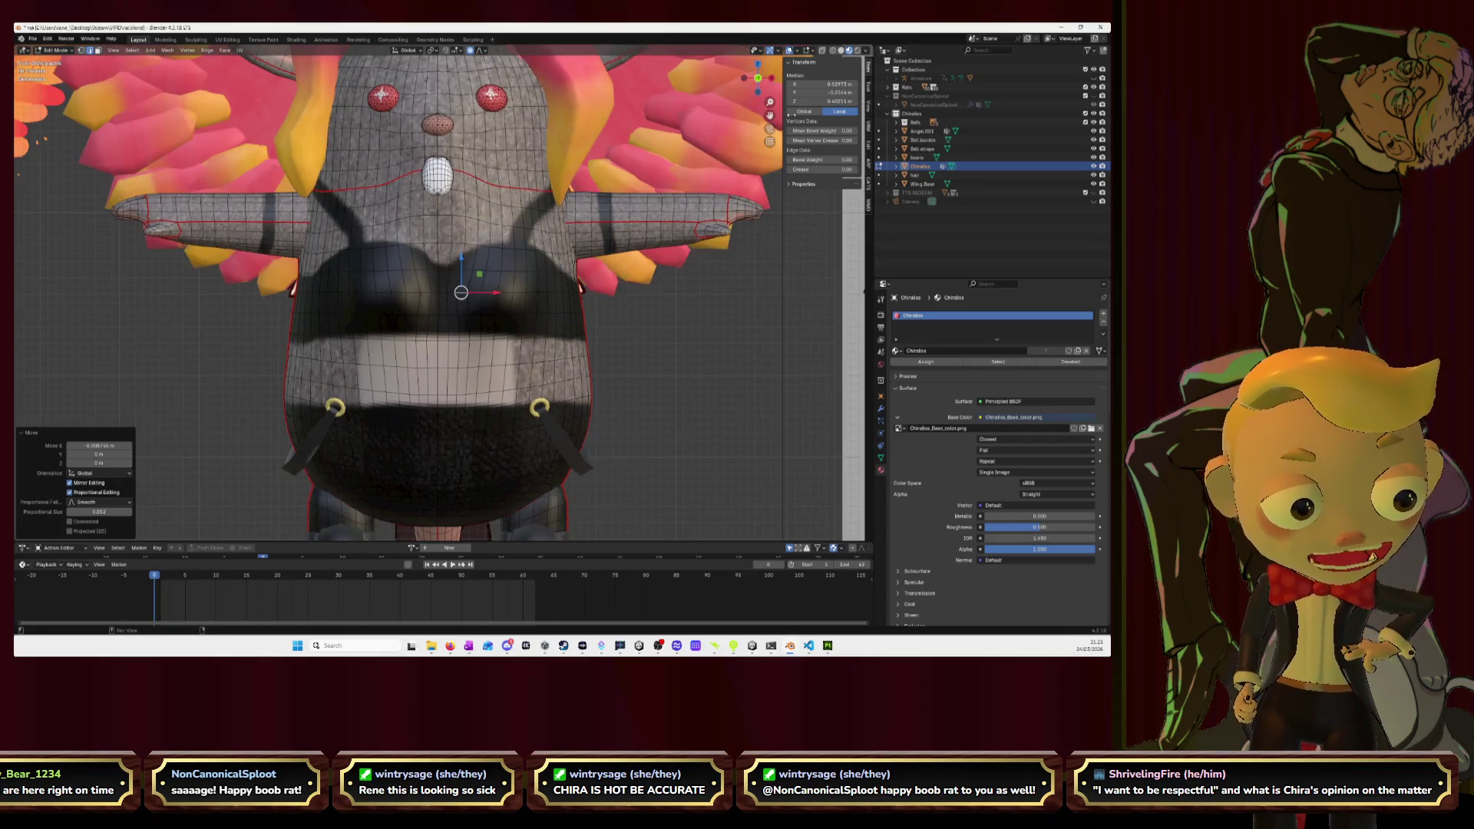
Compare the rat against the back, side and front reference drawings.
scroll(770, 115, "up", 5)
mouse_move(770, 115)
left_mouse_down()
mouse_move(41, 121)
mouse_move(94, 123)
left_mouse_up()
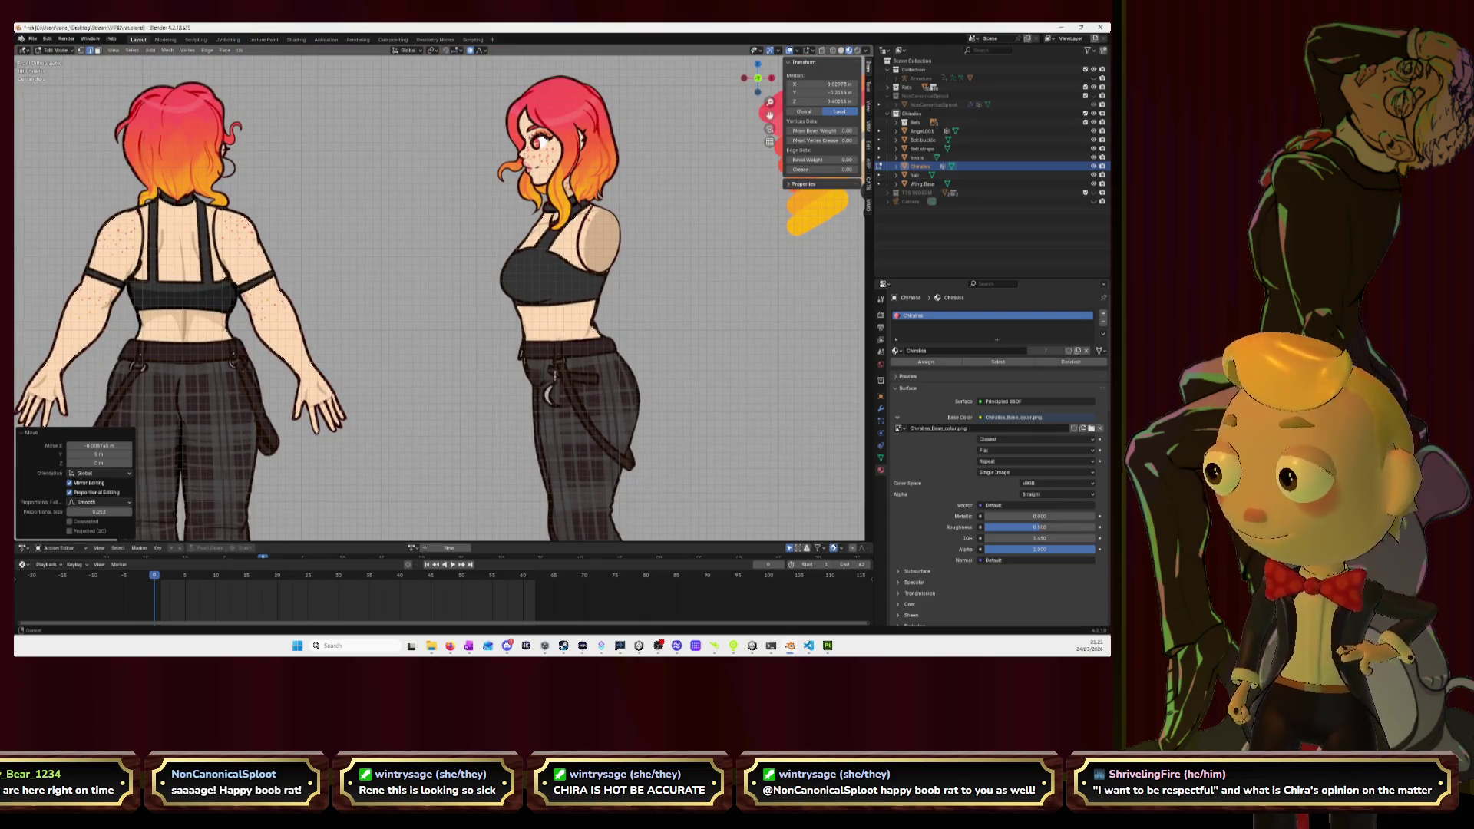
left_click_drag(770, 115, 863, 92)
mouse_move(76, 346)
left_mouse_down()
mouse_move(230, 315)
mouse_move(829, 327)
left_mouse_up()
scroll(528, 404, "down", 2)
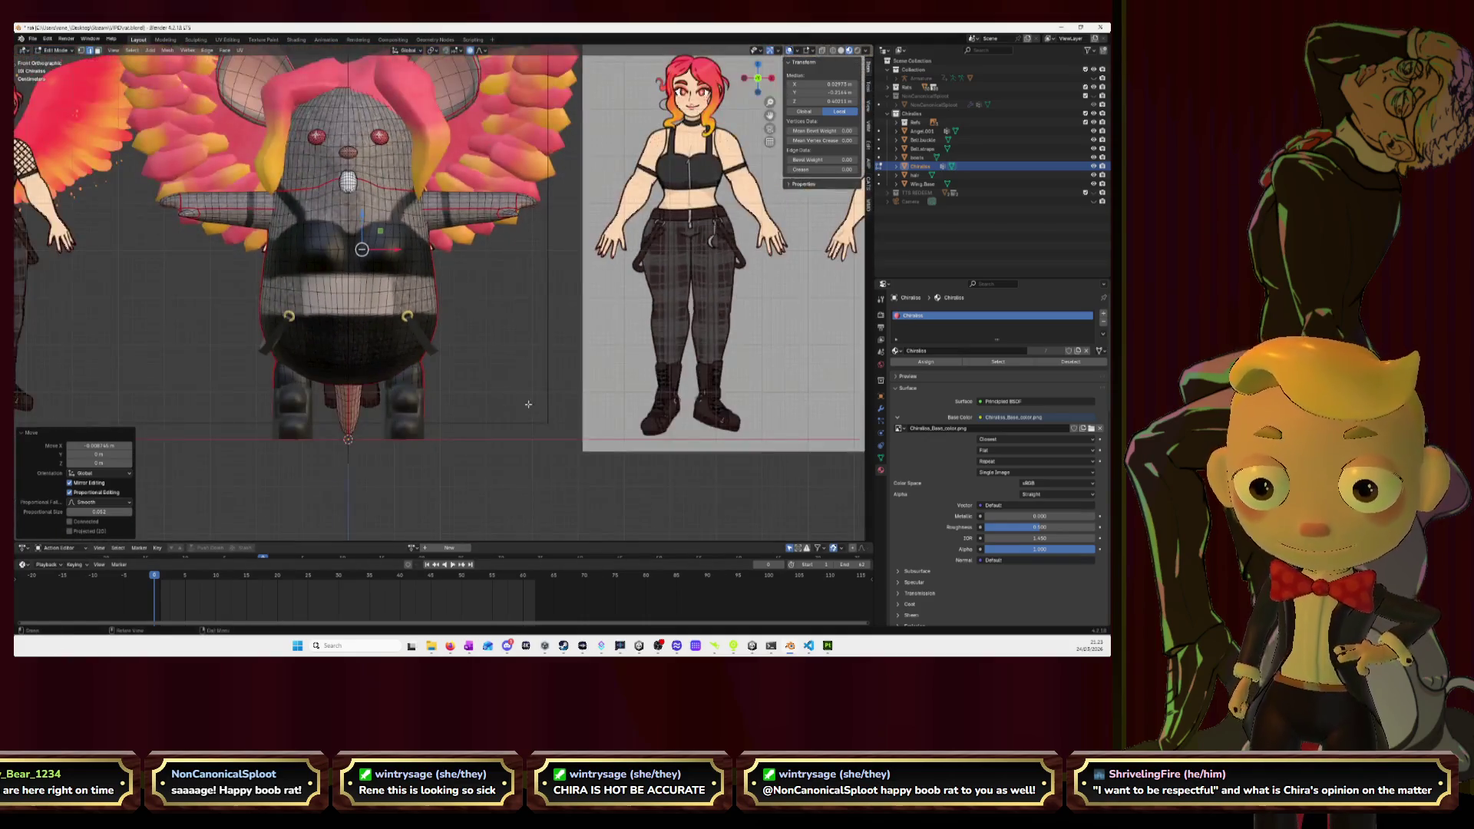
Select a body vertex and nudge it slightly along X, redoing the move once.
key("alt+a")
mouse_move(529, 403)
middle_mouse_down()
mouse_move(531, 415)
mouse_move(430, 246)
middle_mouse_up()
scroll(417, 227, "up", 3)
left_click(412, 177)
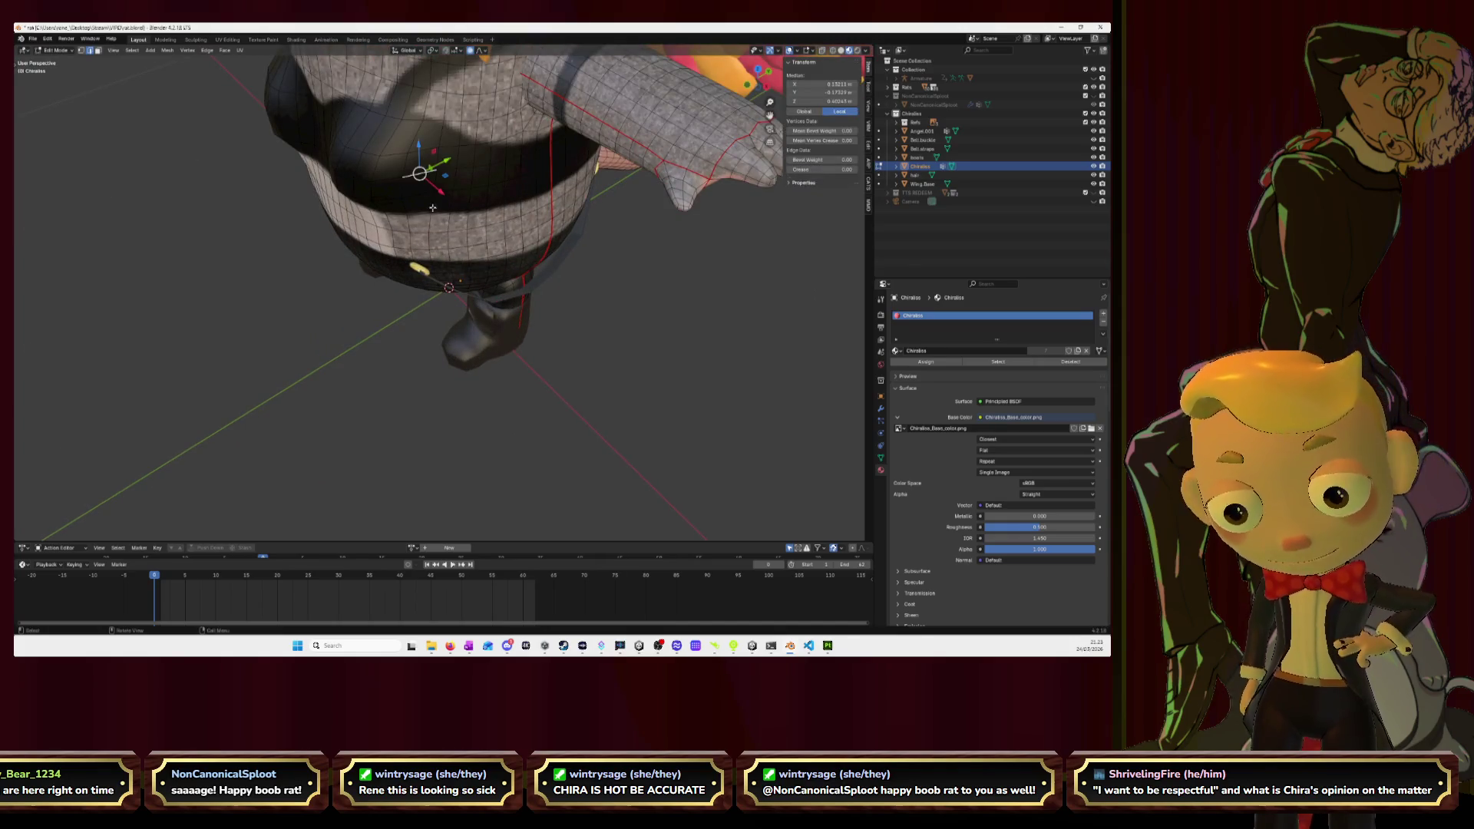
left_click_drag(441, 193, 446, 198)
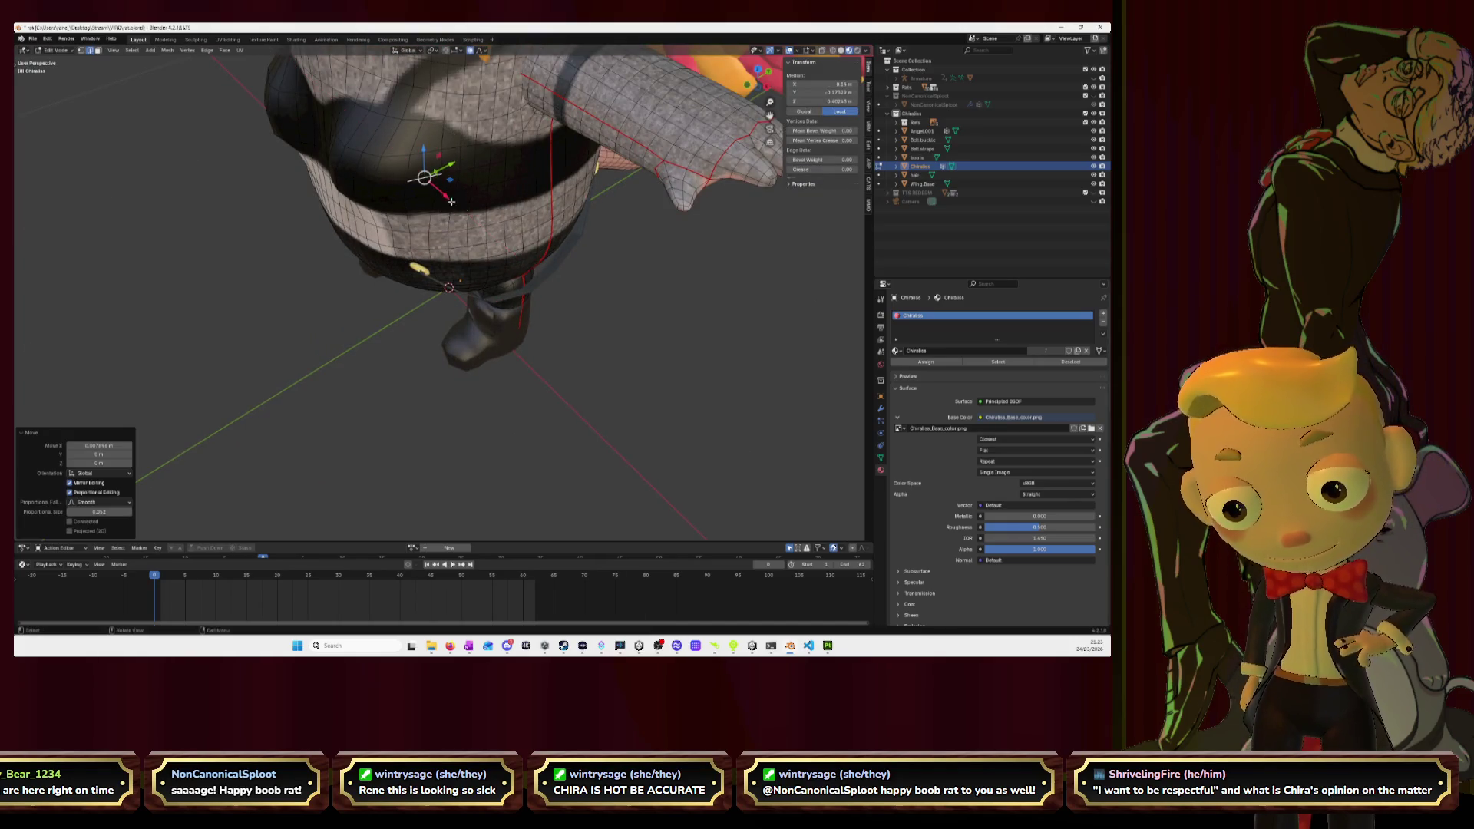
middle_click_drag(445, 198, 513, 274)
scroll(514, 274, "down", 3)
key("ctrl+z")
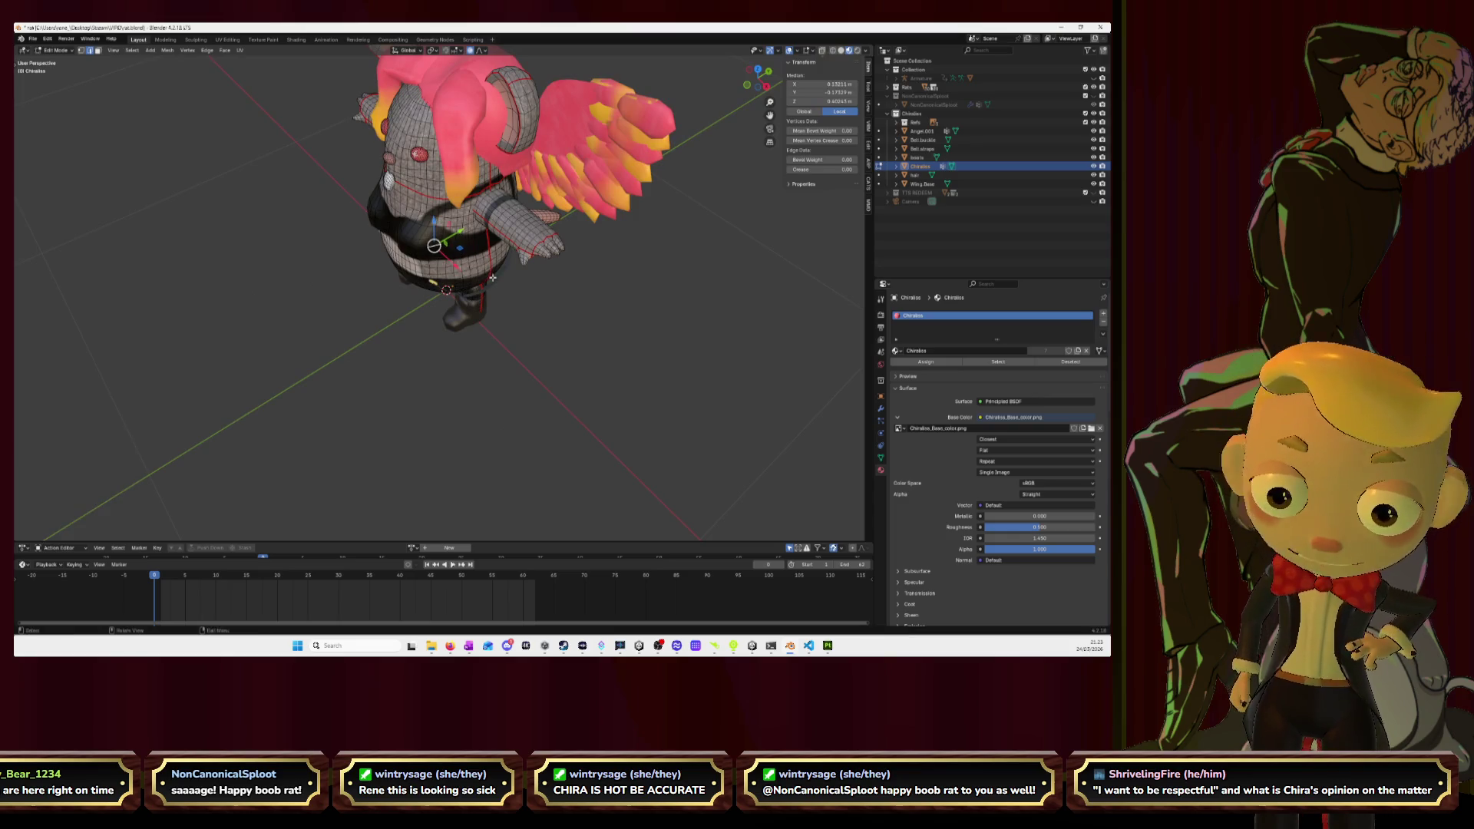
scroll(452, 263, "up", 3)
left_click_drag(446, 212, 449, 215)
mouse_move(450, 215)
middle_mouse_down()
mouse_move(549, 262)
mouse_move(329, 340)
middle_mouse_up()
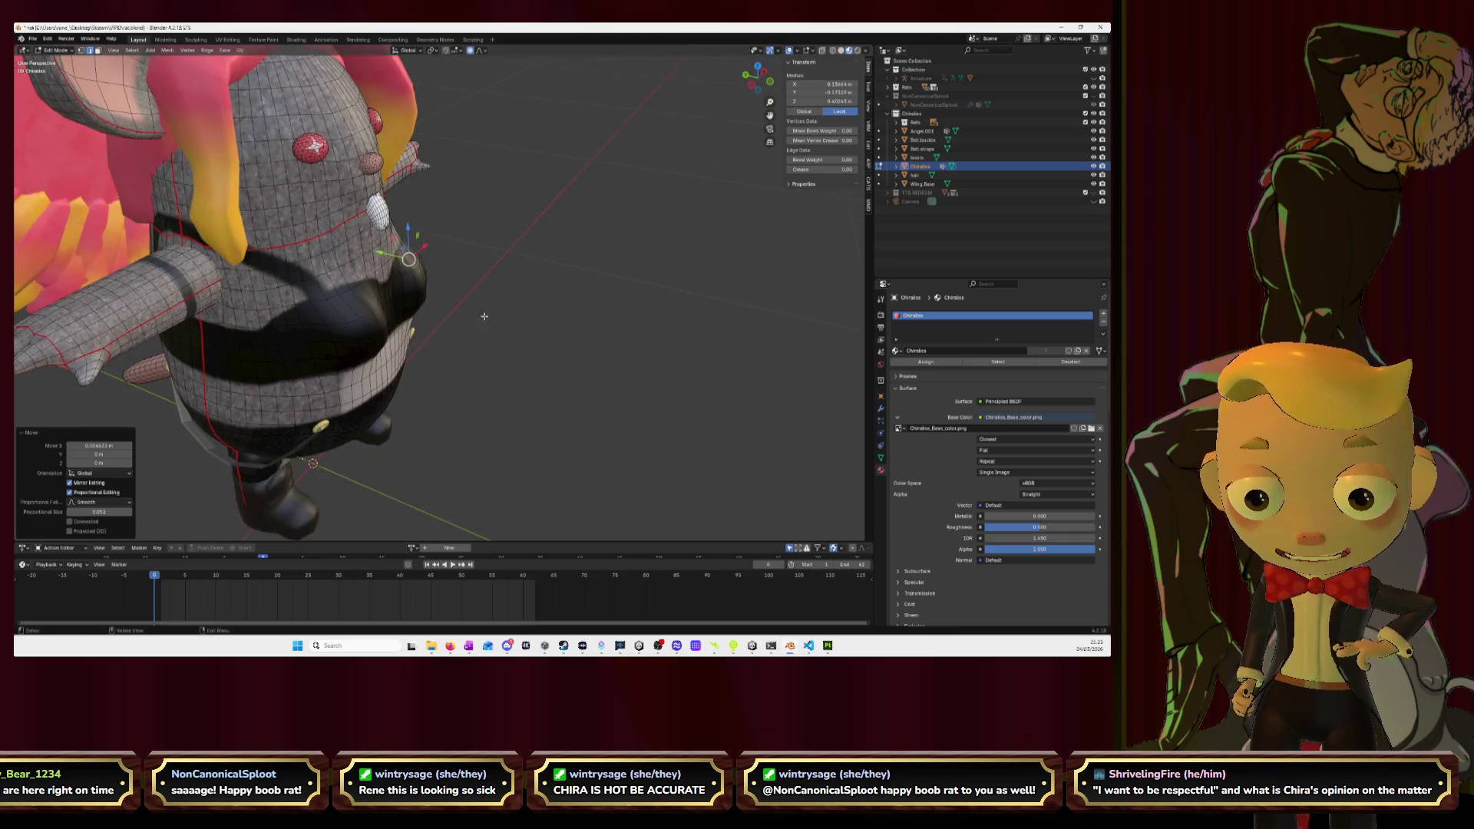
Move a vertex on the other side of the chest along X and return to Object Mode.
left_click(330, 340)
scroll(329, 339, "up", 2)
key("g")
key("x")
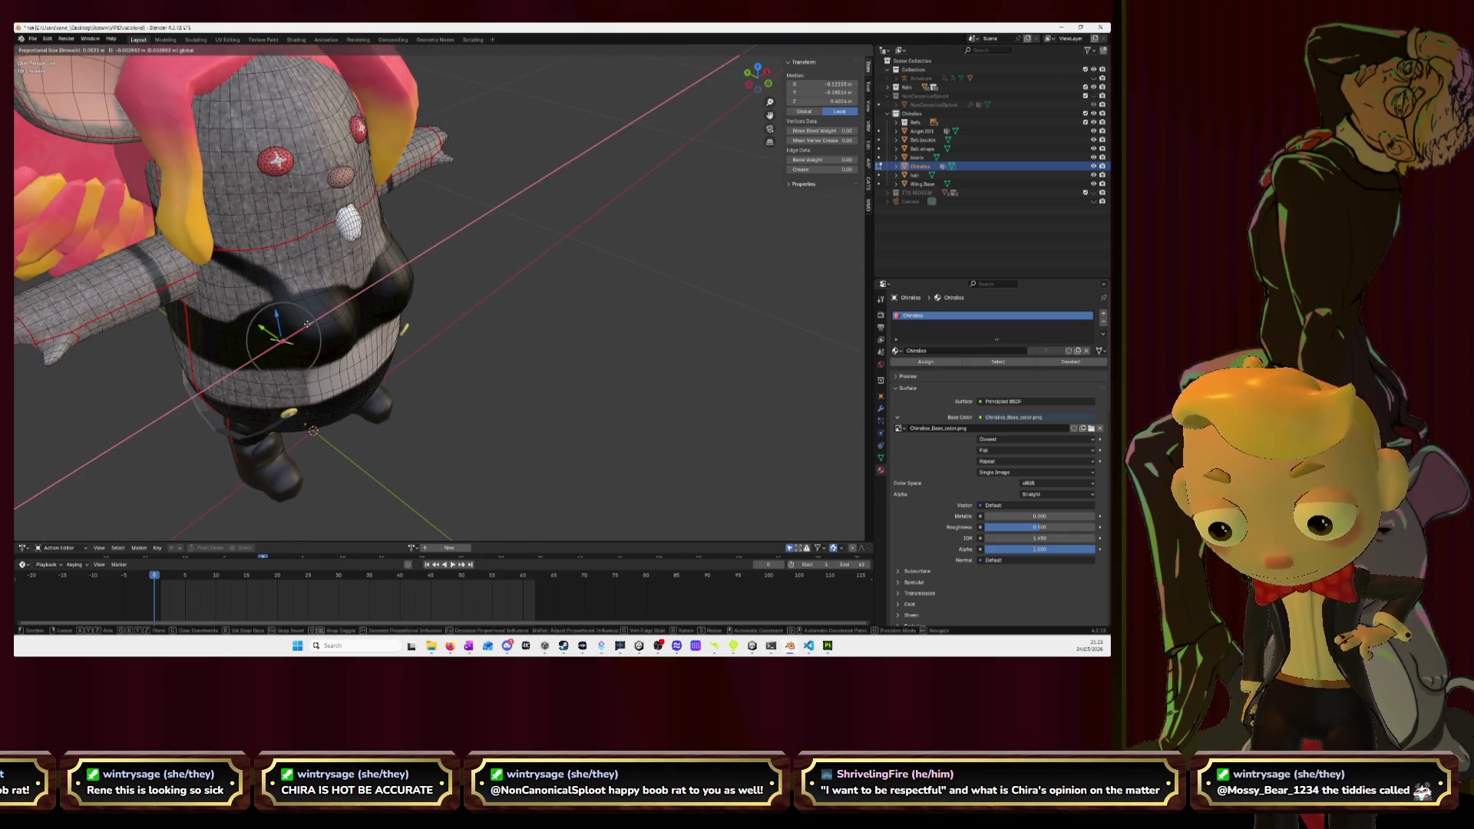
left_click(380, 337)
scroll(380, 338, "down", 4)
mouse_move(460, 347)
middle_mouse_down()
mouse_move(559, 360)
mouse_move(613, 331)
mouse_move(648, 346)
mouse_move(624, 405)
middle_mouse_up()
left_click(559, 360)
key("Tab")
Re-enter Edit Mode, nudge another chest vertex, and go back to Object Mode.
scroll(409, 315, "up", 5)
mouse_move(409, 315)
middle_mouse_down()
mouse_move(417, 270)
mouse_move(359, 272)
mouse_move(514, 300)
mouse_move(490, 313)
mouse_move(331, 279)
middle_mouse_up()
scroll(379, 270, "down", 5)
key("Tab")
scroll(376, 297, "up", 5)
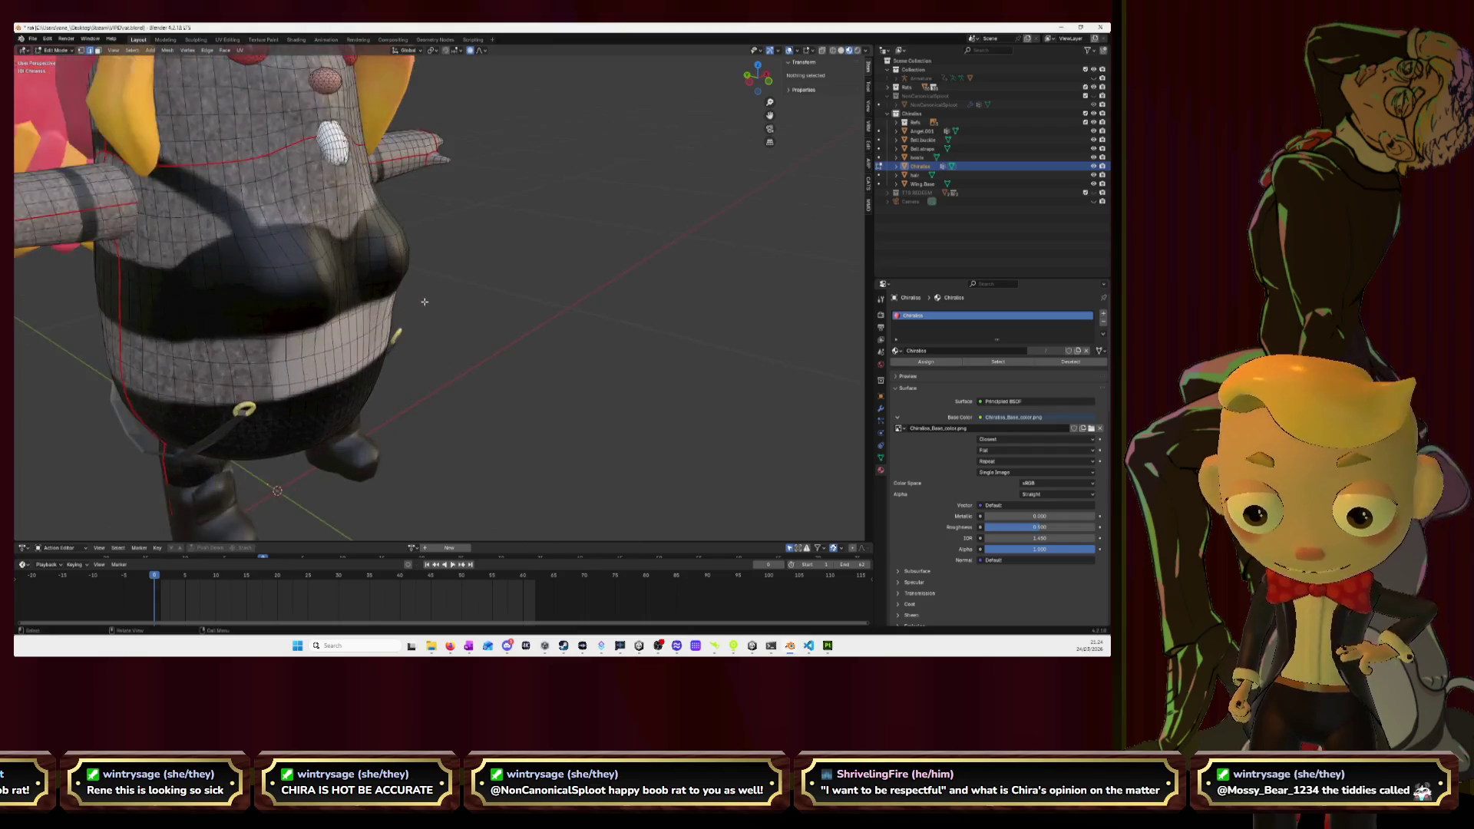
left_click(318, 233)
mouse_move(319, 230)
middle_mouse_down()
mouse_move(471, 260)
mouse_move(358, 251)
mouse_move(327, 292)
middle_mouse_up()
left_click(345, 241)
left_click_drag(328, 293, 365, 295)
left_click(613, 369)
key("Tab")
middle_click_drag(612, 369, 504, 336)
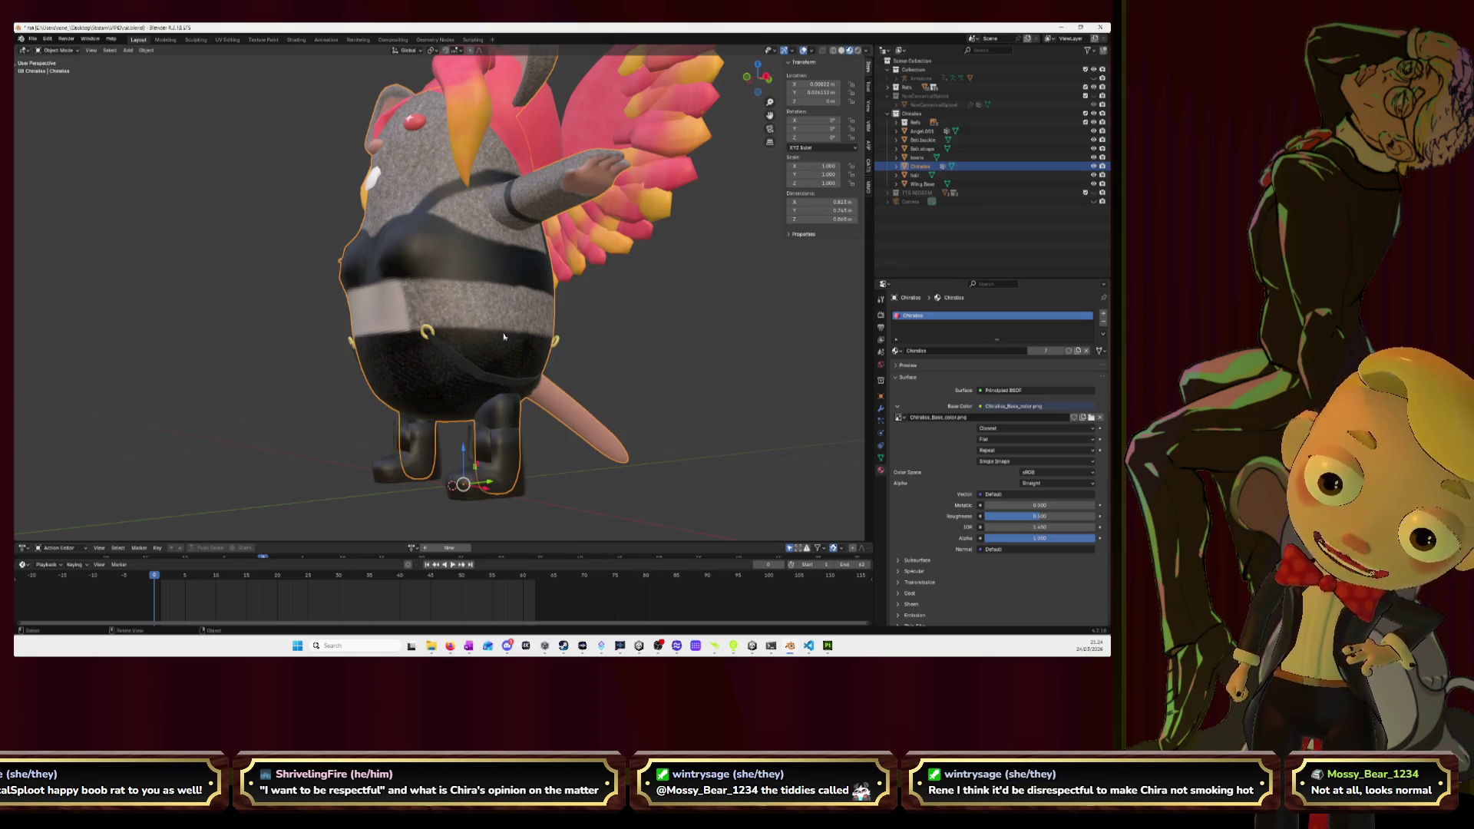
Deselect the rat and orbit around the textured model from all sides.
left_click(688, 336)
middle_click_drag(658, 329, 524, 312)
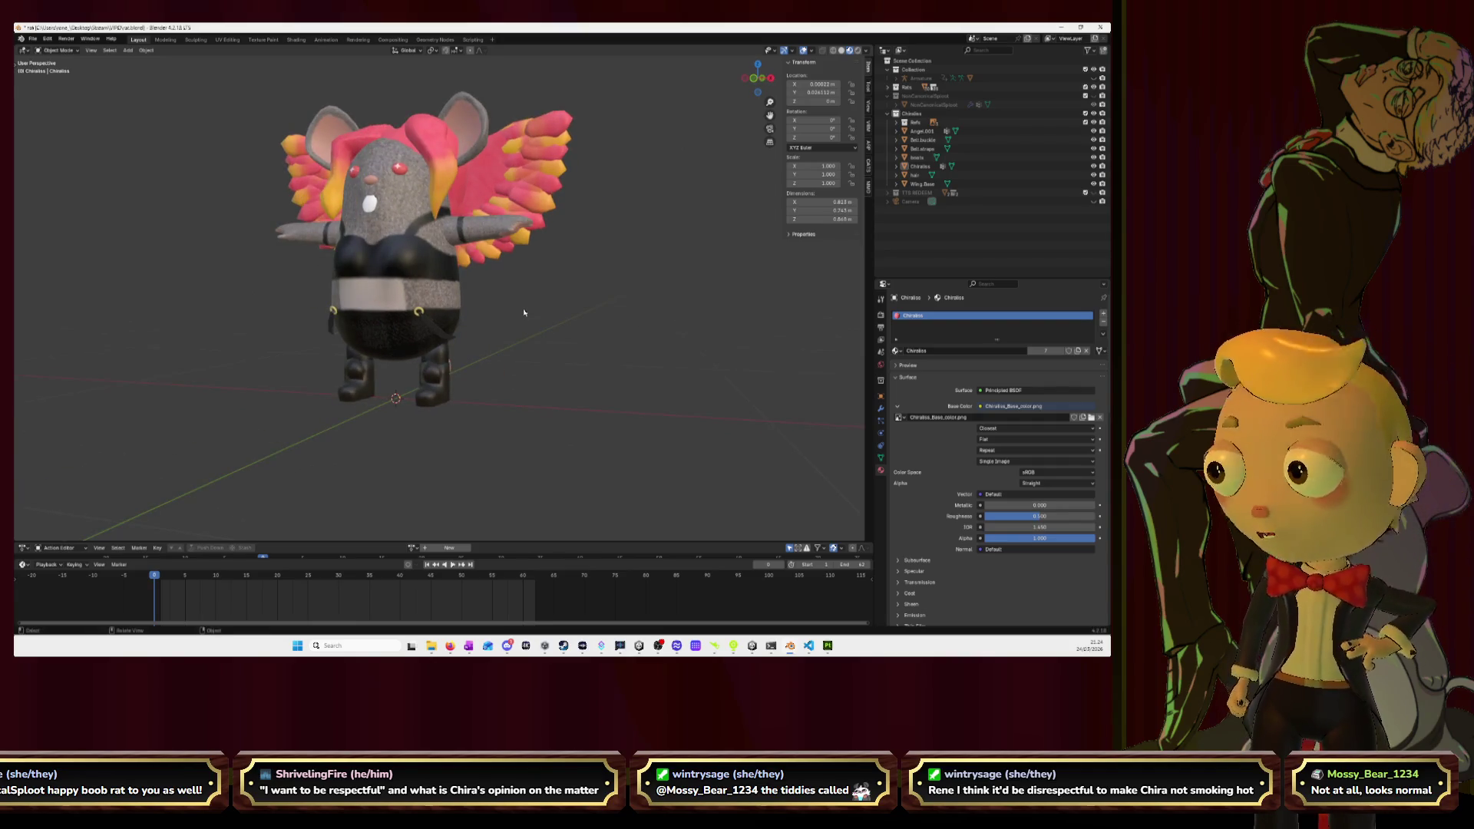
mouse_move(508, 335)
middle_mouse_down()
mouse_move(477, 316)
mouse_move(509, 309)
mouse_move(465, 308)
mouse_move(494, 307)
mouse_move(354, 307)
mouse_move(490, 312)
mouse_move(381, 247)
middle_mouse_up()
scroll(382, 247, "up", 5)
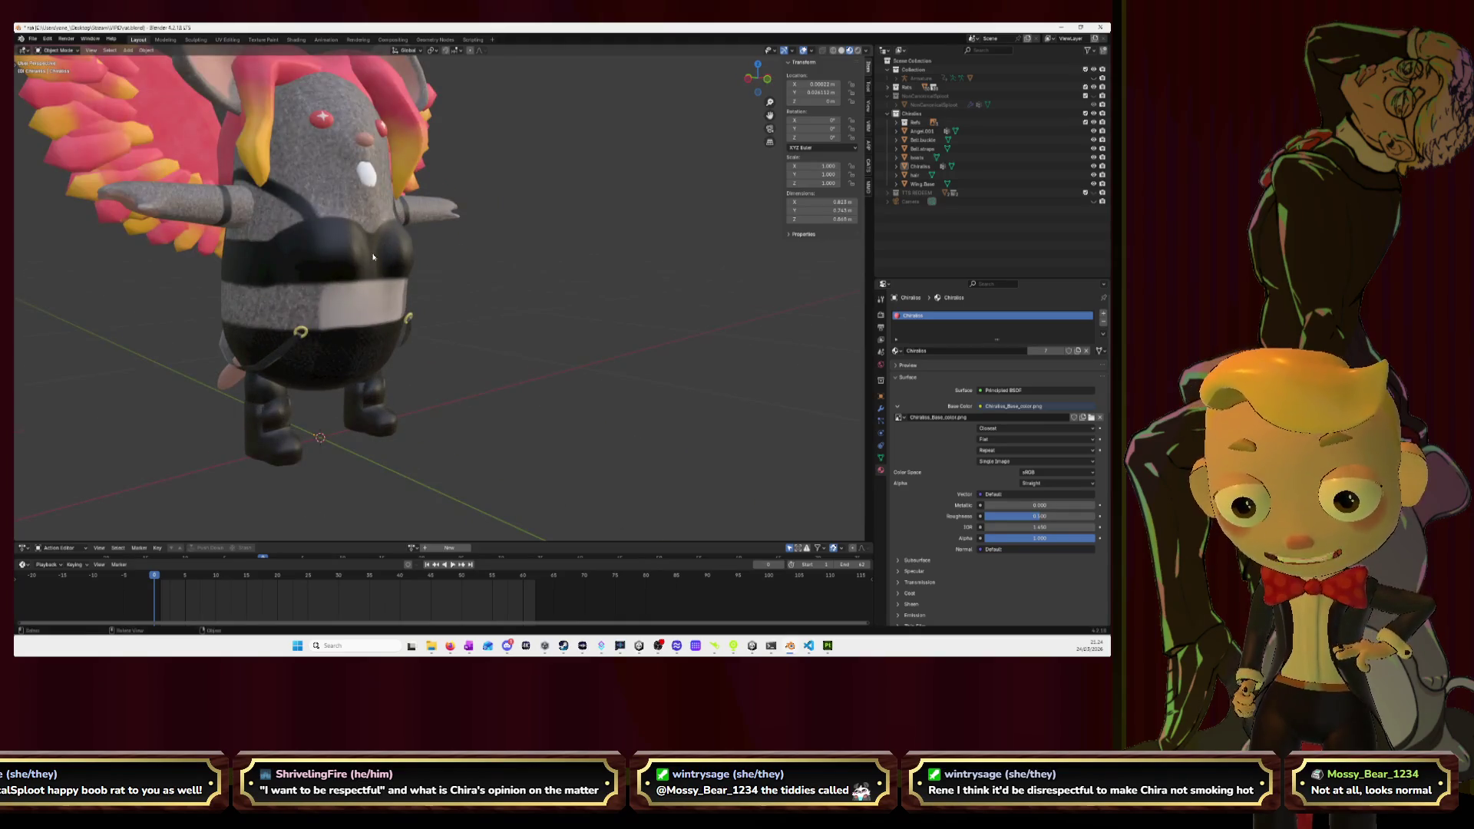
scroll(373, 258, "down", 6)
scroll(396, 261, "up", 10)
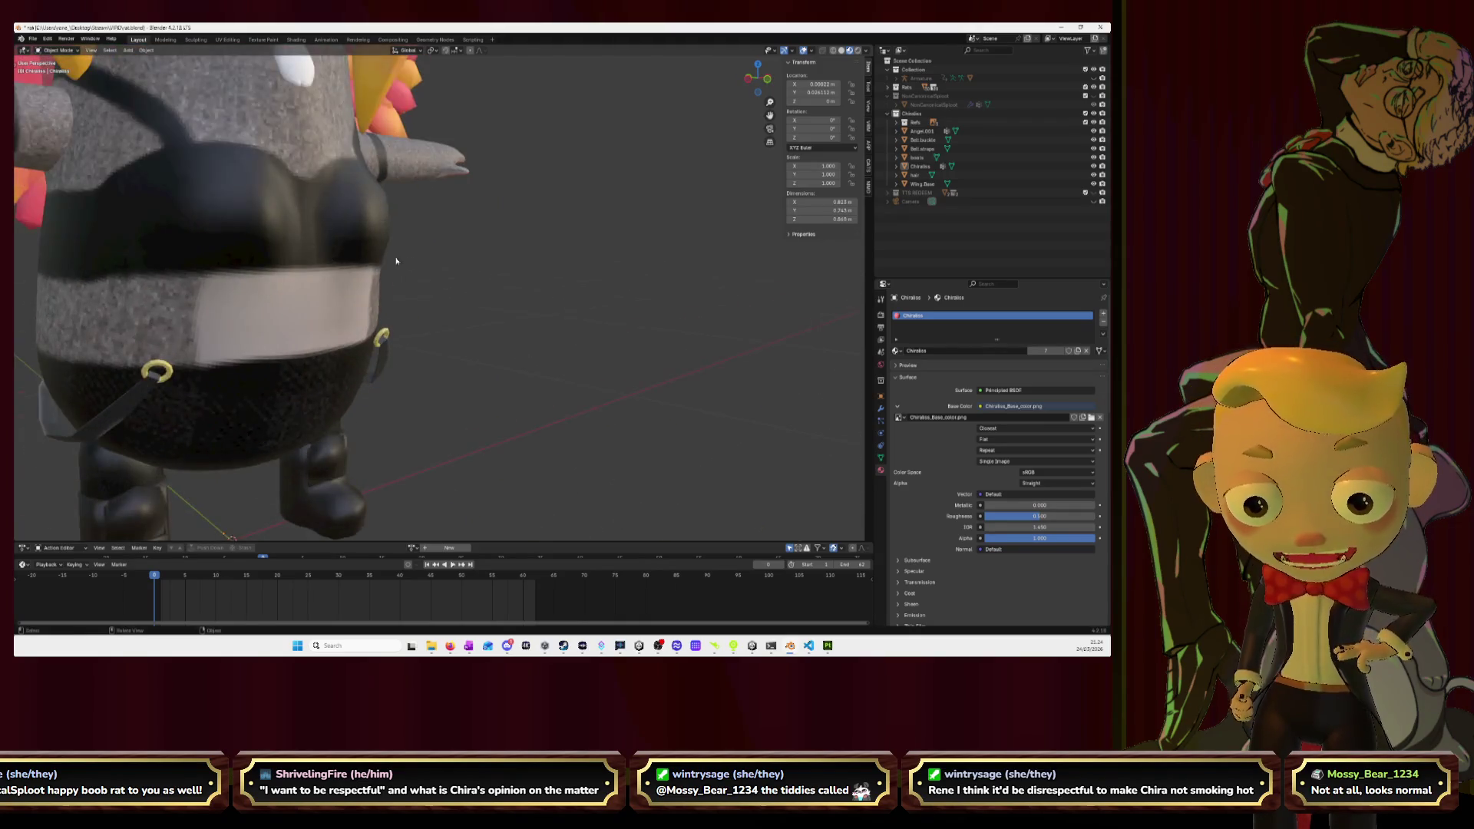
Select the rat body and enter Edit Mode.
middle_click_drag(396, 261, 284, 231)
left_click(284, 231)
key("Tab")
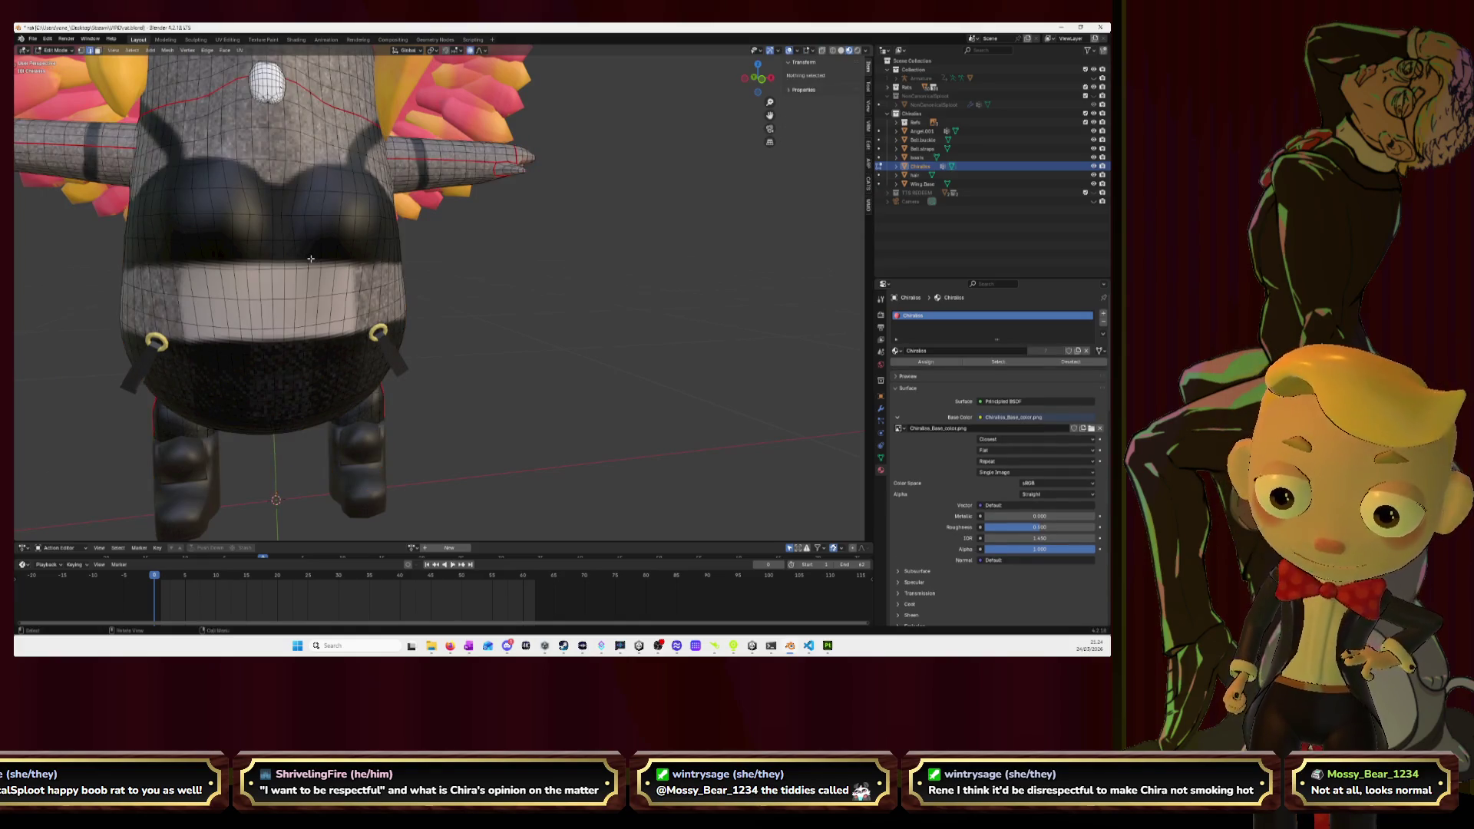
Frame a chest vertex and try moving it along Y, then undo the move.
left_click(270, 216)
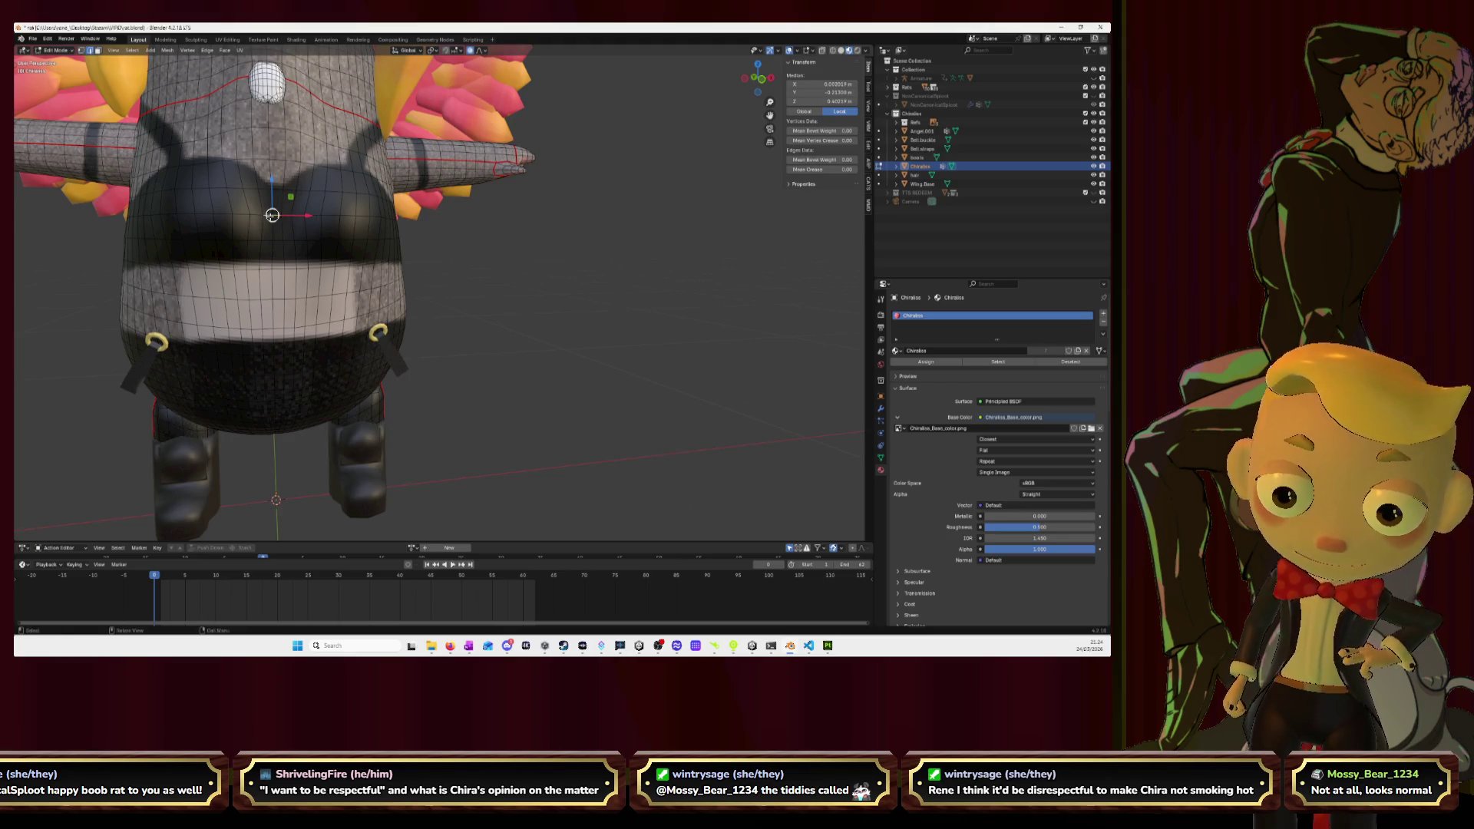
key("KP_Decimal")
scroll(443, 323, "down", 5)
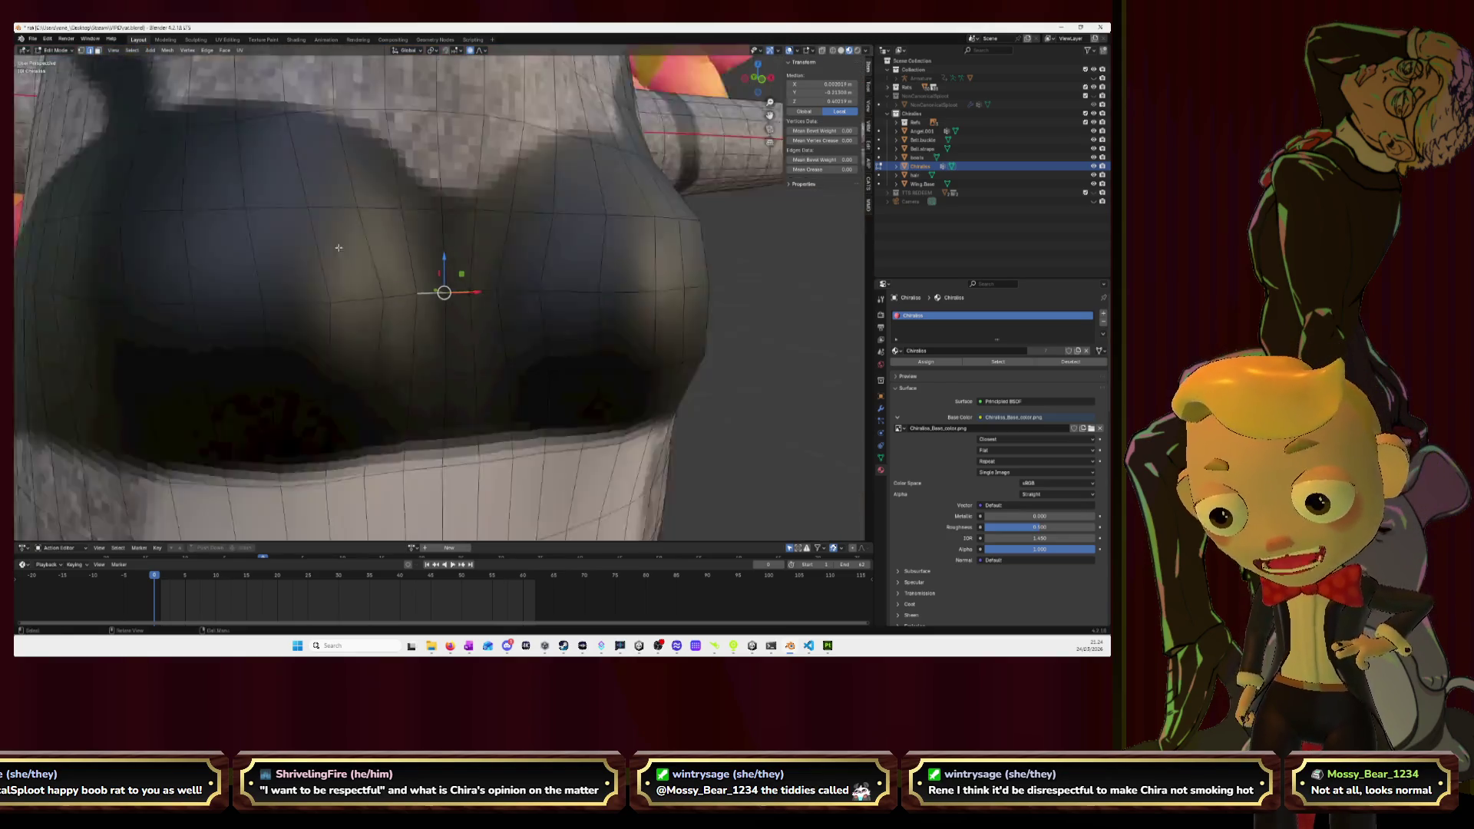
middle_click_drag(442, 323, 480, 292)
key("g")
key("y")
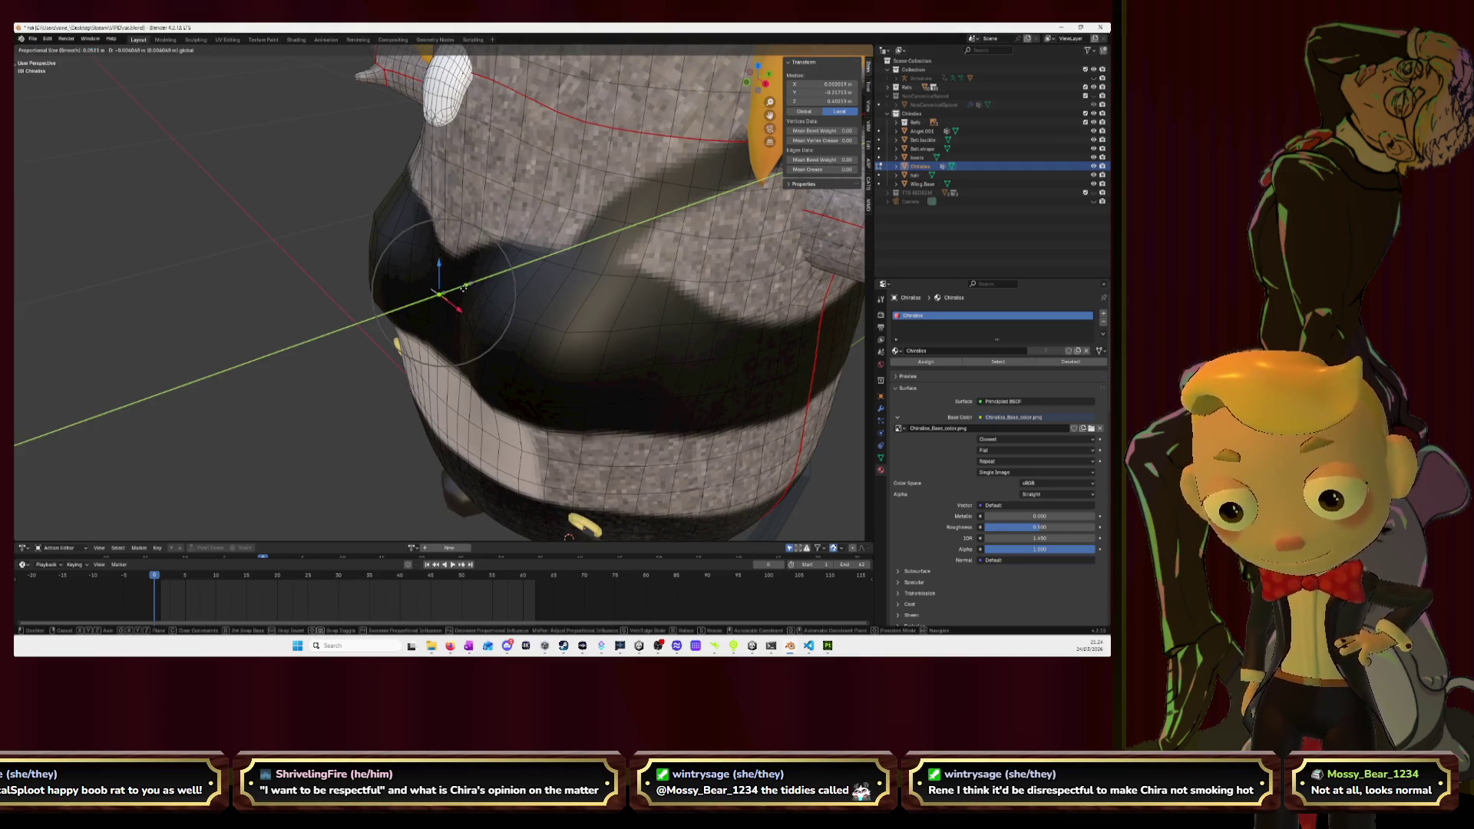
left_click(464, 287)
mouse_move(464, 287)
middle_mouse_down()
mouse_move(576, 336)
mouse_move(553, 368)
mouse_move(535, 319)
mouse_move(469, 335)
mouse_move(443, 262)
middle_mouse_up()
key("ctrl+z")
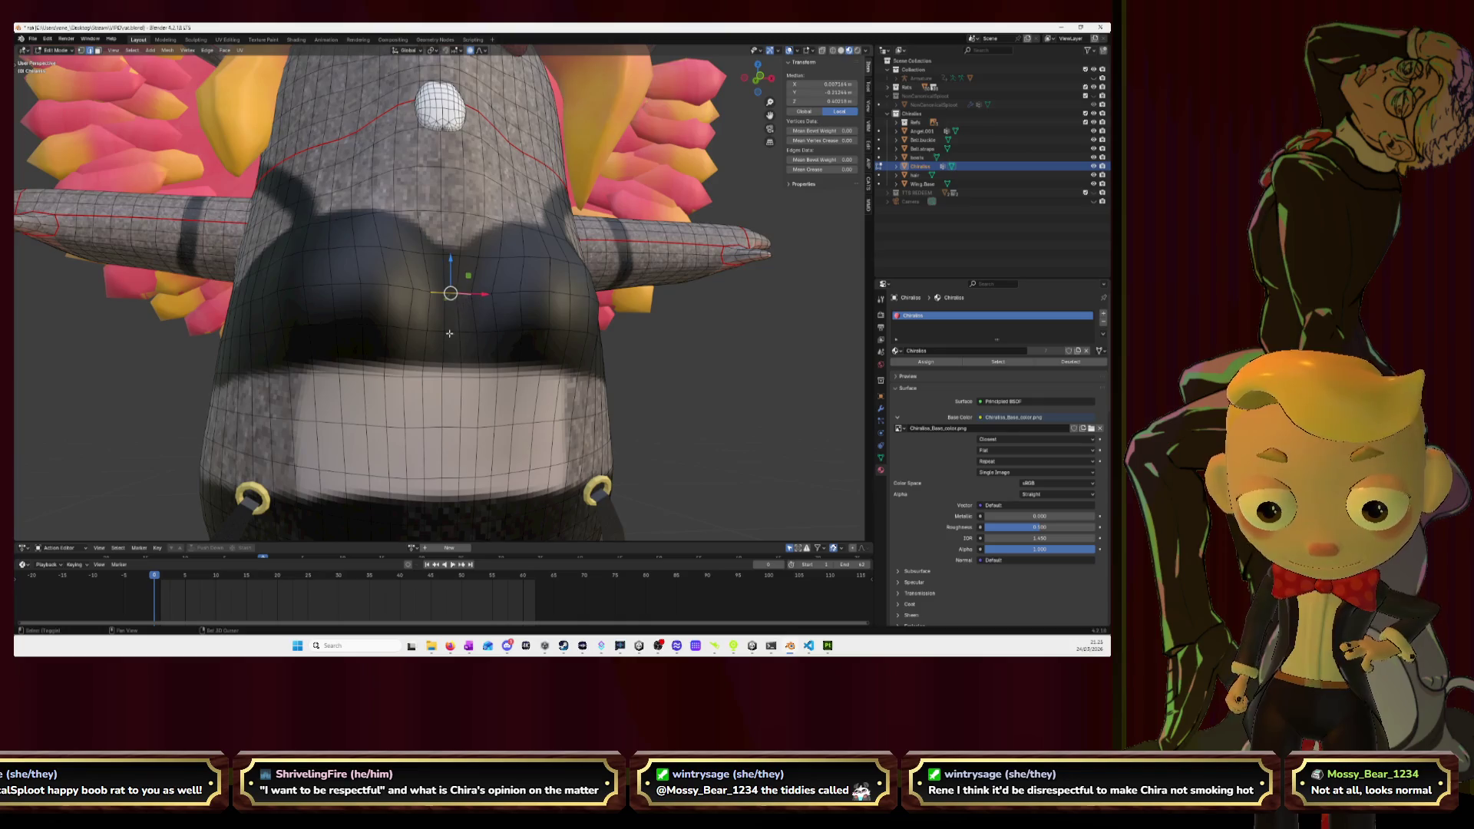
Push the chest vertex along Y with proportional falloff from a side view.
middle_click_drag(455, 313, 438, 255)
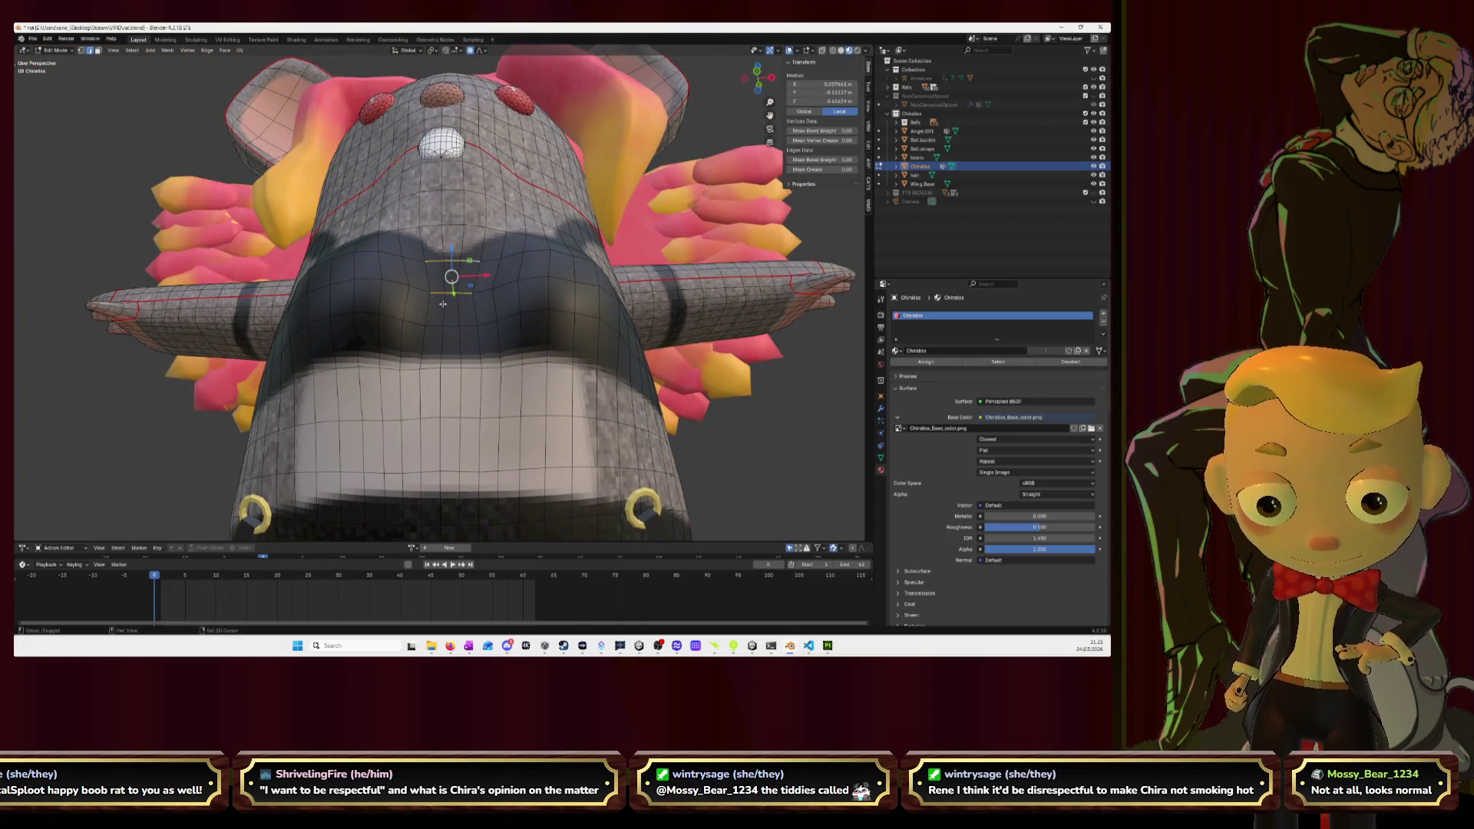
scroll(499, 322, "up", 2)
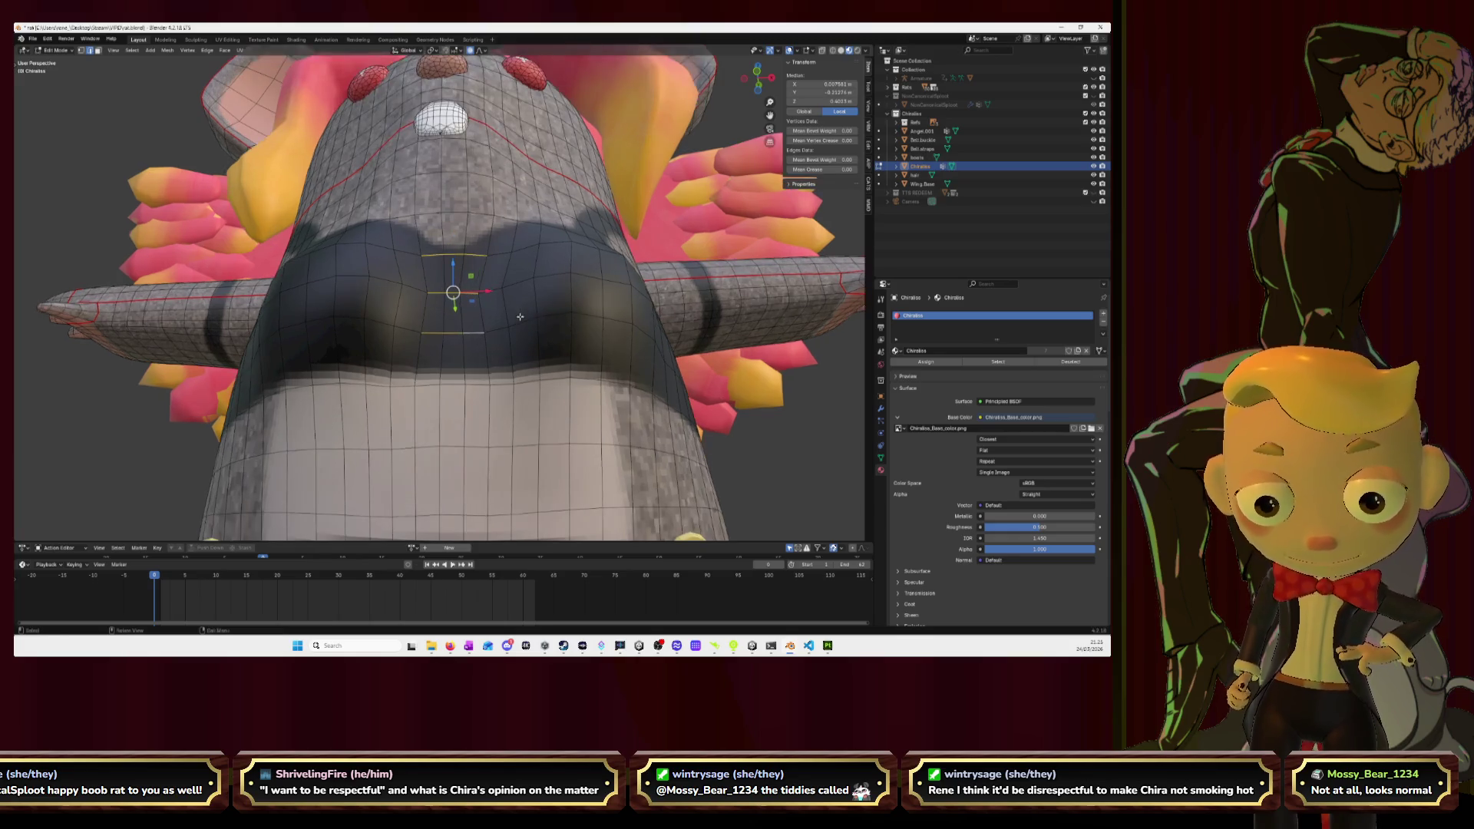
middle_click_drag(520, 310, 477, 243)
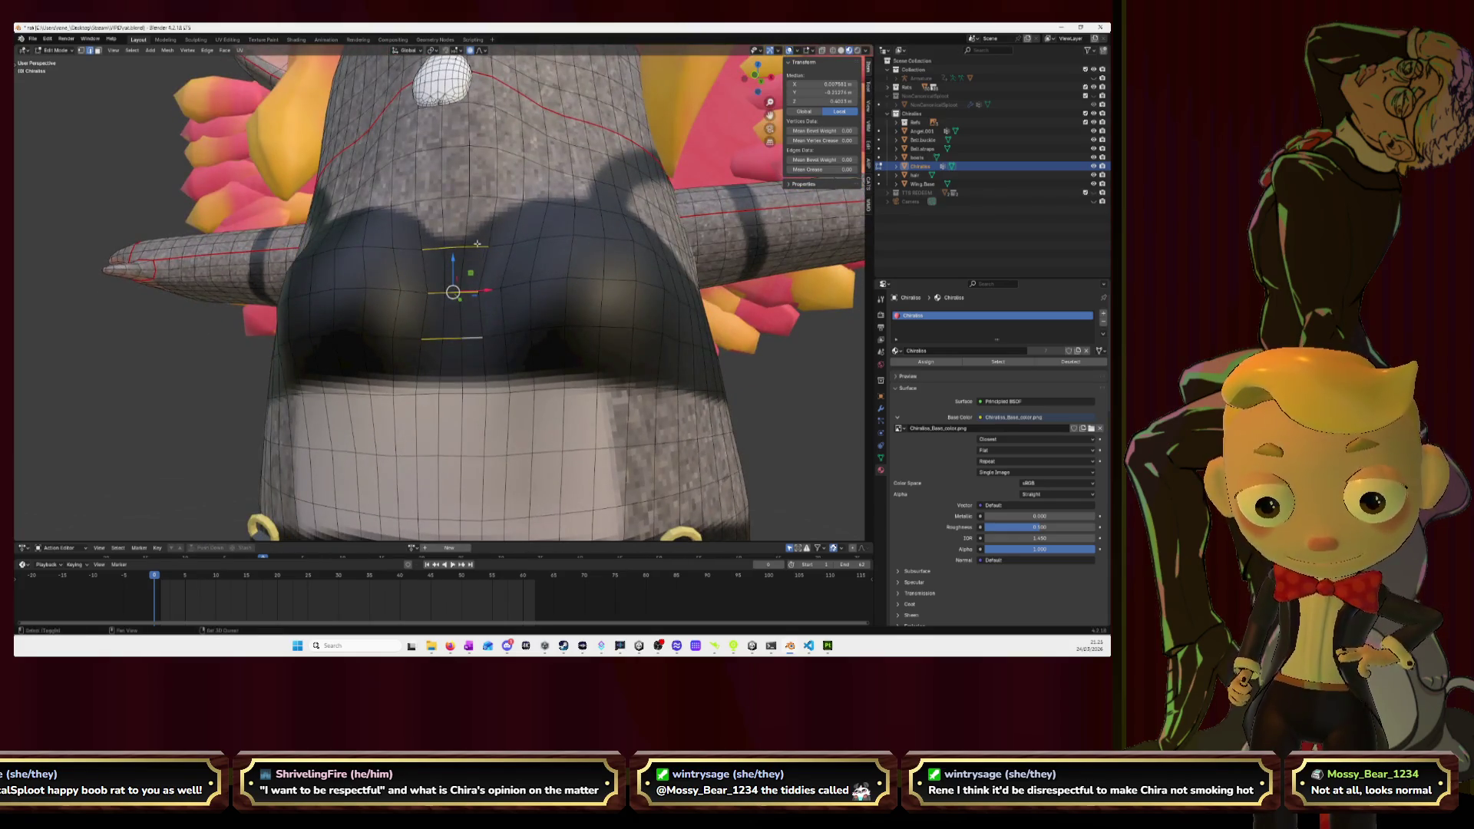
middle_click_drag(472, 336, 462, 289)
key("g")
key("y")
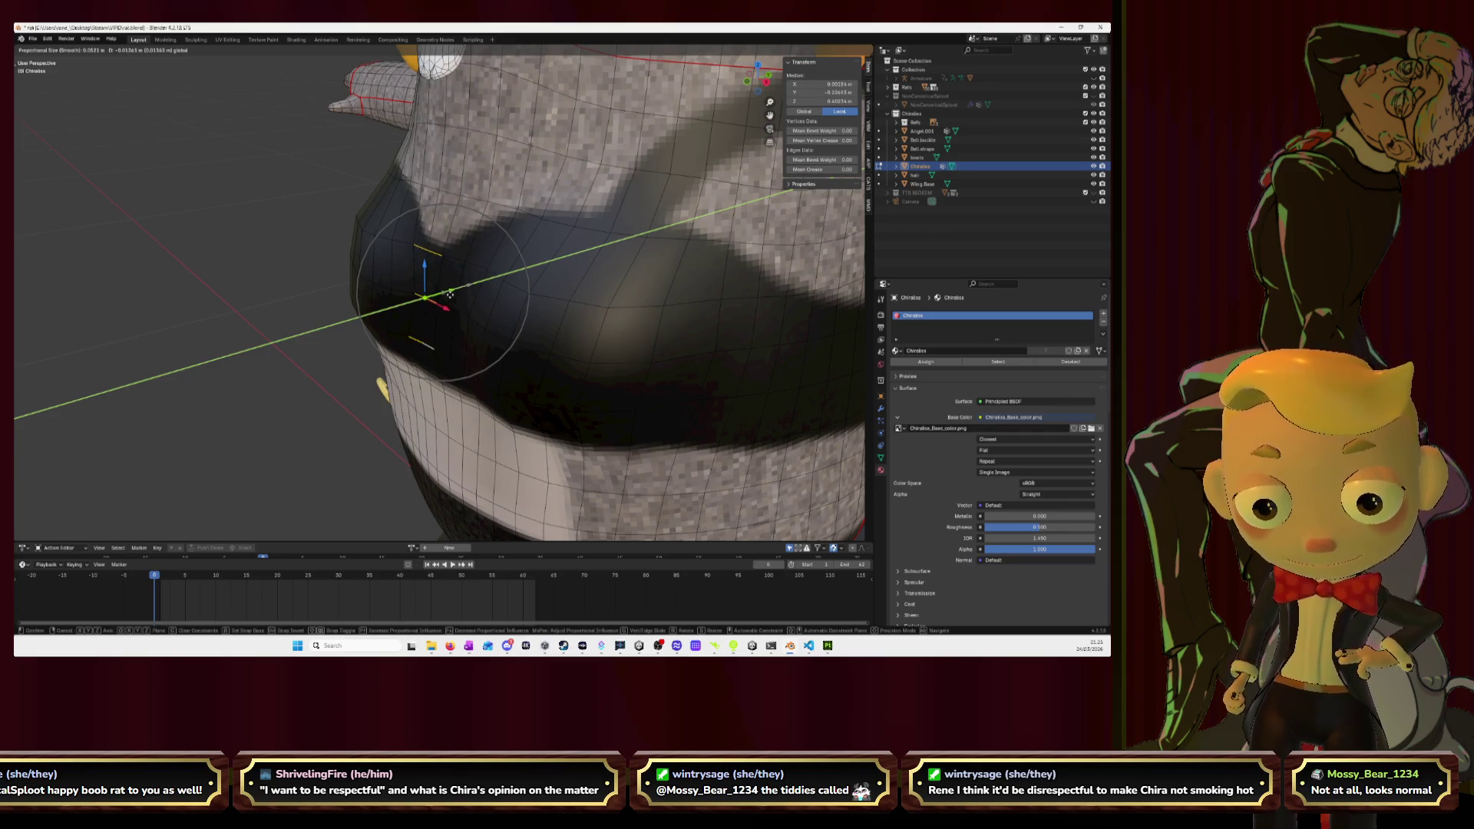
left_click(450, 294)
Return to Object Mode and deselect the rat.
key("Tab")
scroll(649, 380, "down", 6)
left_click(642, 353)
mouse_move(640, 350)
middle_mouse_down()
mouse_move(652, 338)
mouse_move(635, 302)
mouse_move(539, 327)
mouse_move(507, 316)
middle_mouse_up()
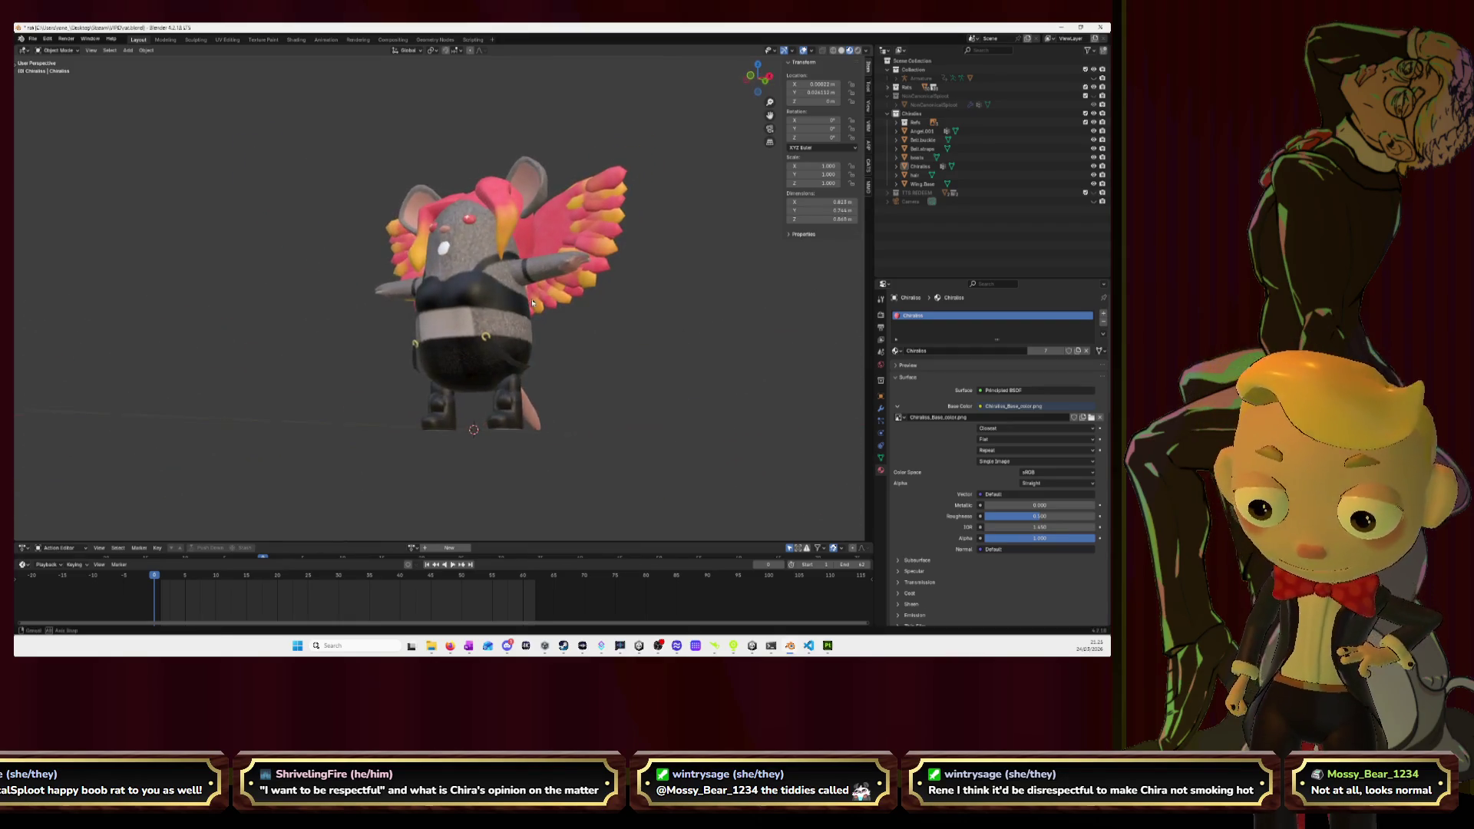
Select the rat and push its chest vertices slightly along Y, then leave Edit Mode.
left_click(460, 307)
key("Tab")
scroll(463, 274, "up", 5)
scroll(463, 273, "up", 4)
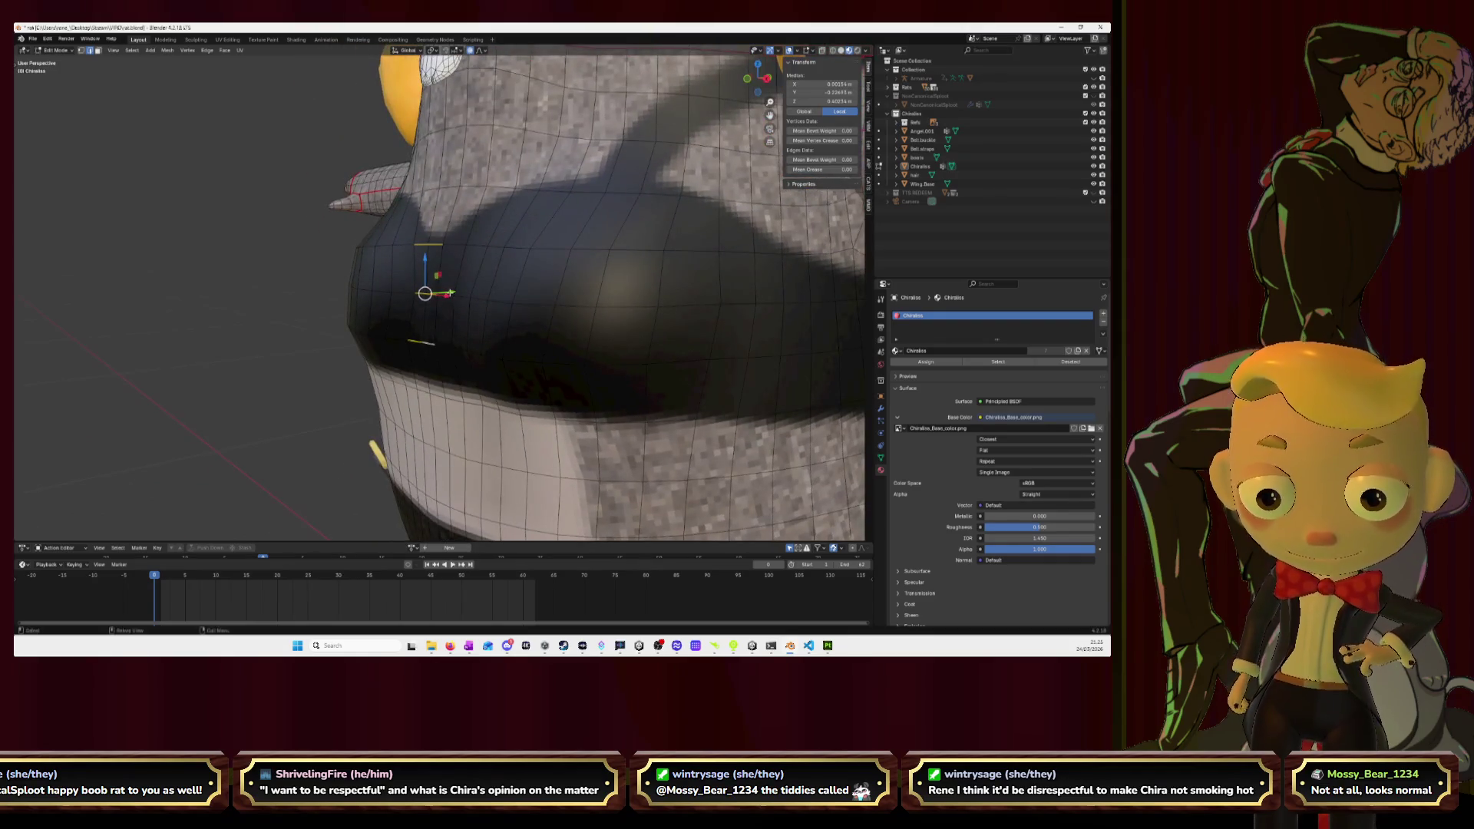
left_click_drag(451, 292, 445, 294)
key("Tab")
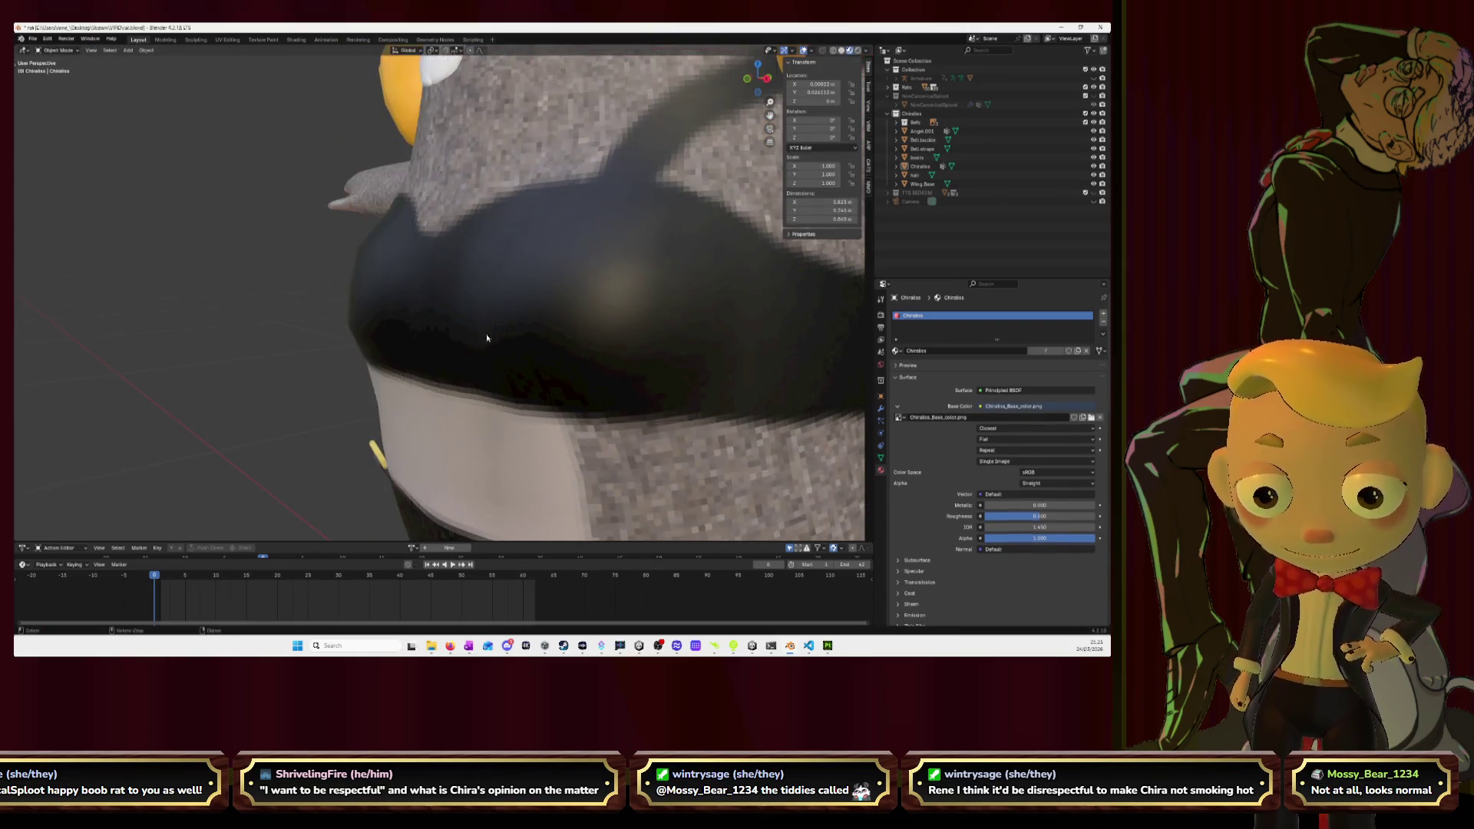
Orbit around the whole character to review it, then switch to the Sculpting workspace.
scroll(487, 333, "down", 5)
middle_click_drag(487, 332, 575, 382)
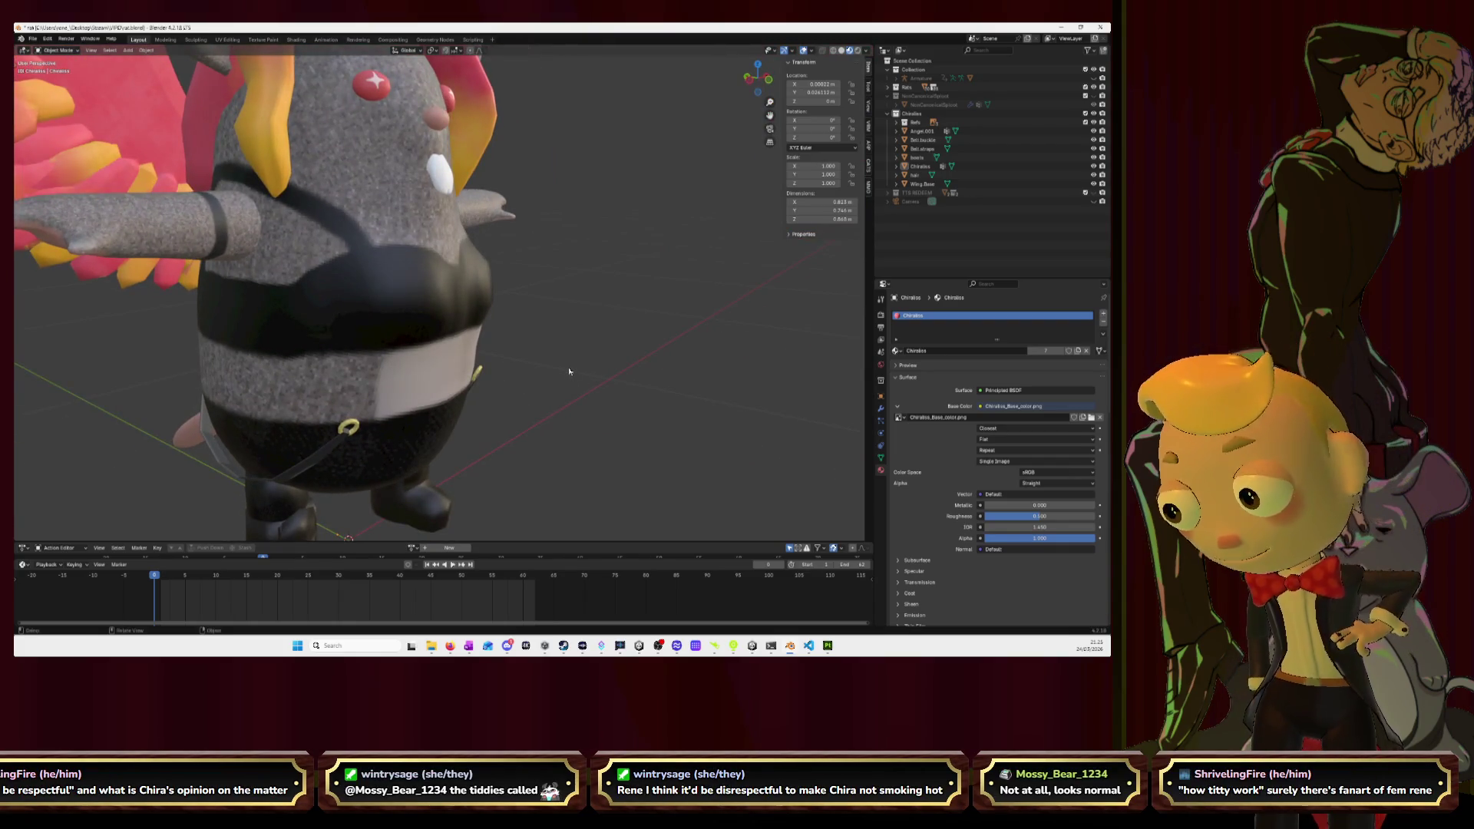
mouse_move(571, 368)
middle_mouse_down()
mouse_move(525, 331)
mouse_move(620, 336)
middle_mouse_up()
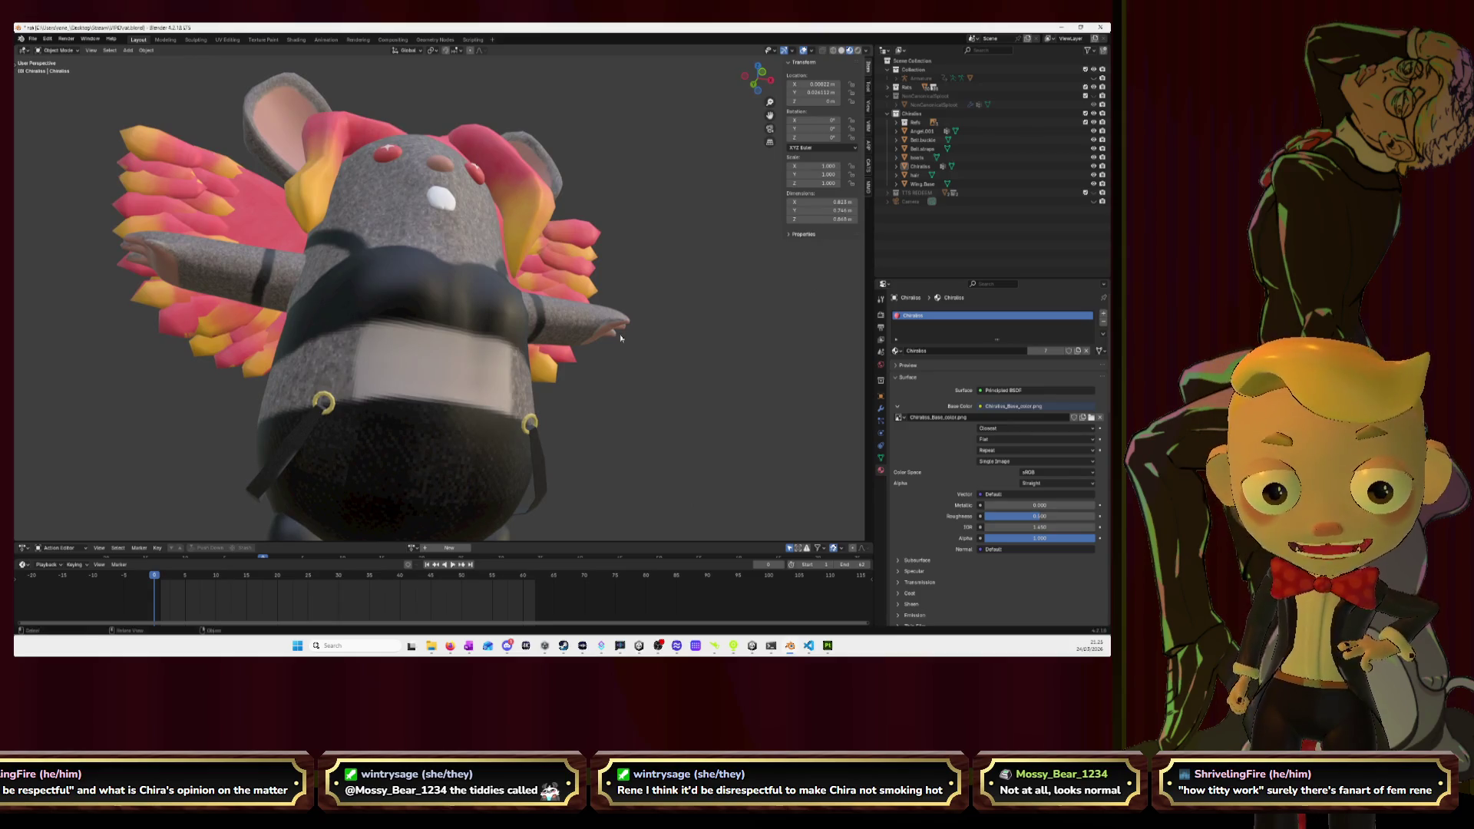
middle_click_drag(618, 335, 645, 347)
scroll(537, 350, "up", 4)
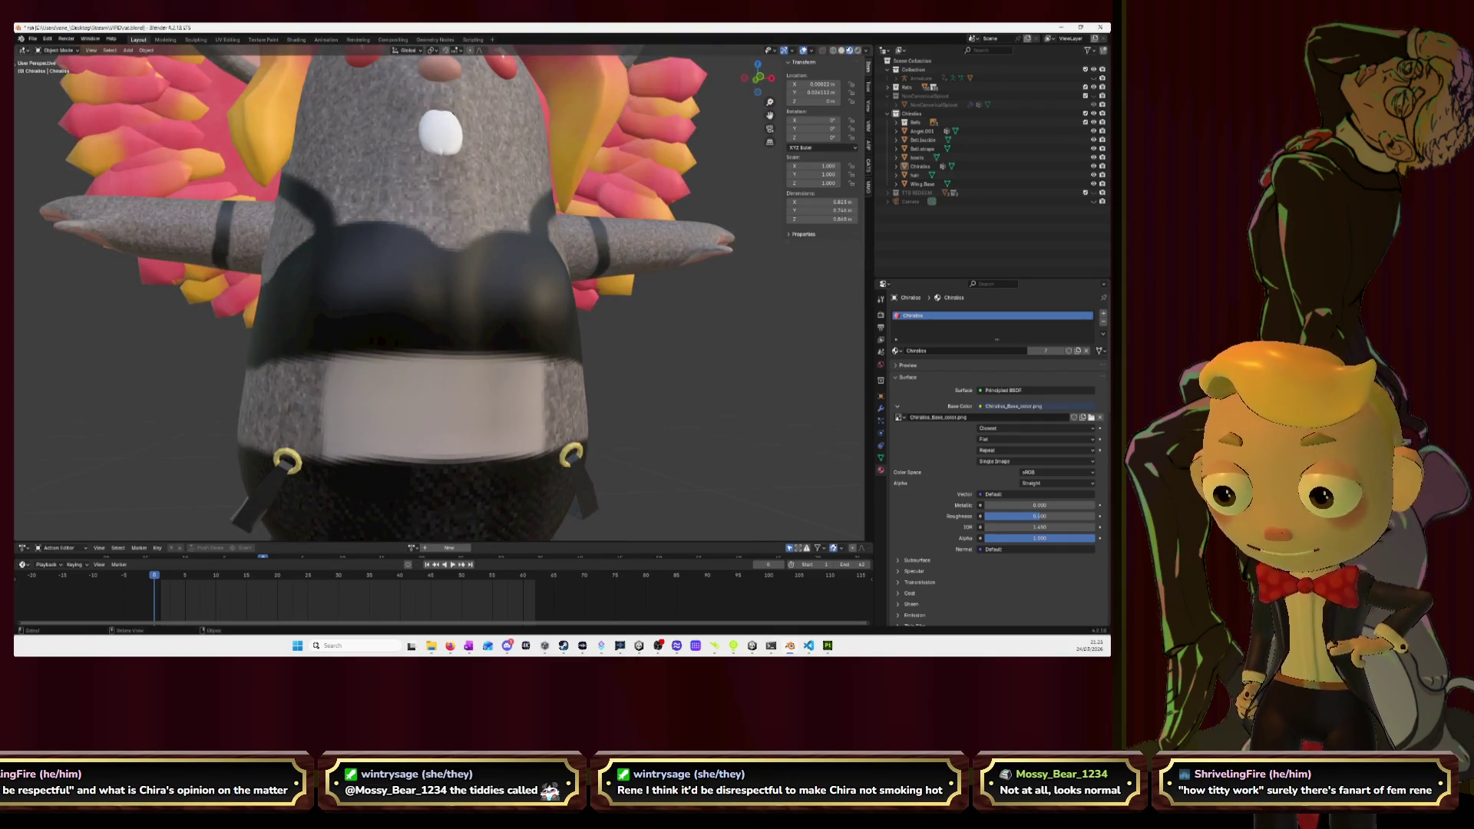
left_click(196, 39)
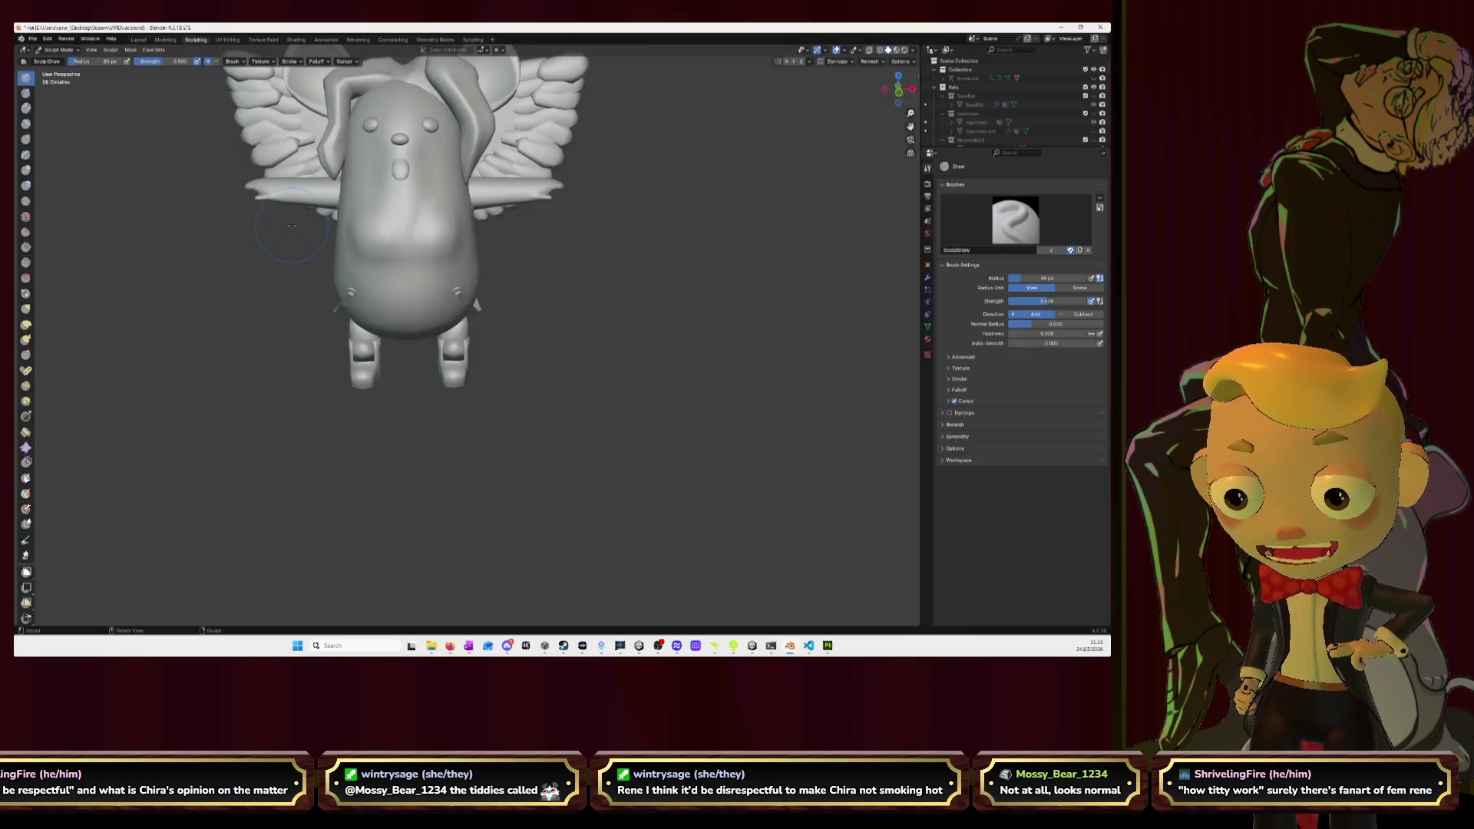
Orbit to a low view of the torso and try the Elastic Deform and Smooth brushes.
scroll(185, 201, "up", 2)
mouse_move(185, 201)
middle_mouse_down()
mouse_move(846, 195)
mouse_move(406, 265)
middle_mouse_up()
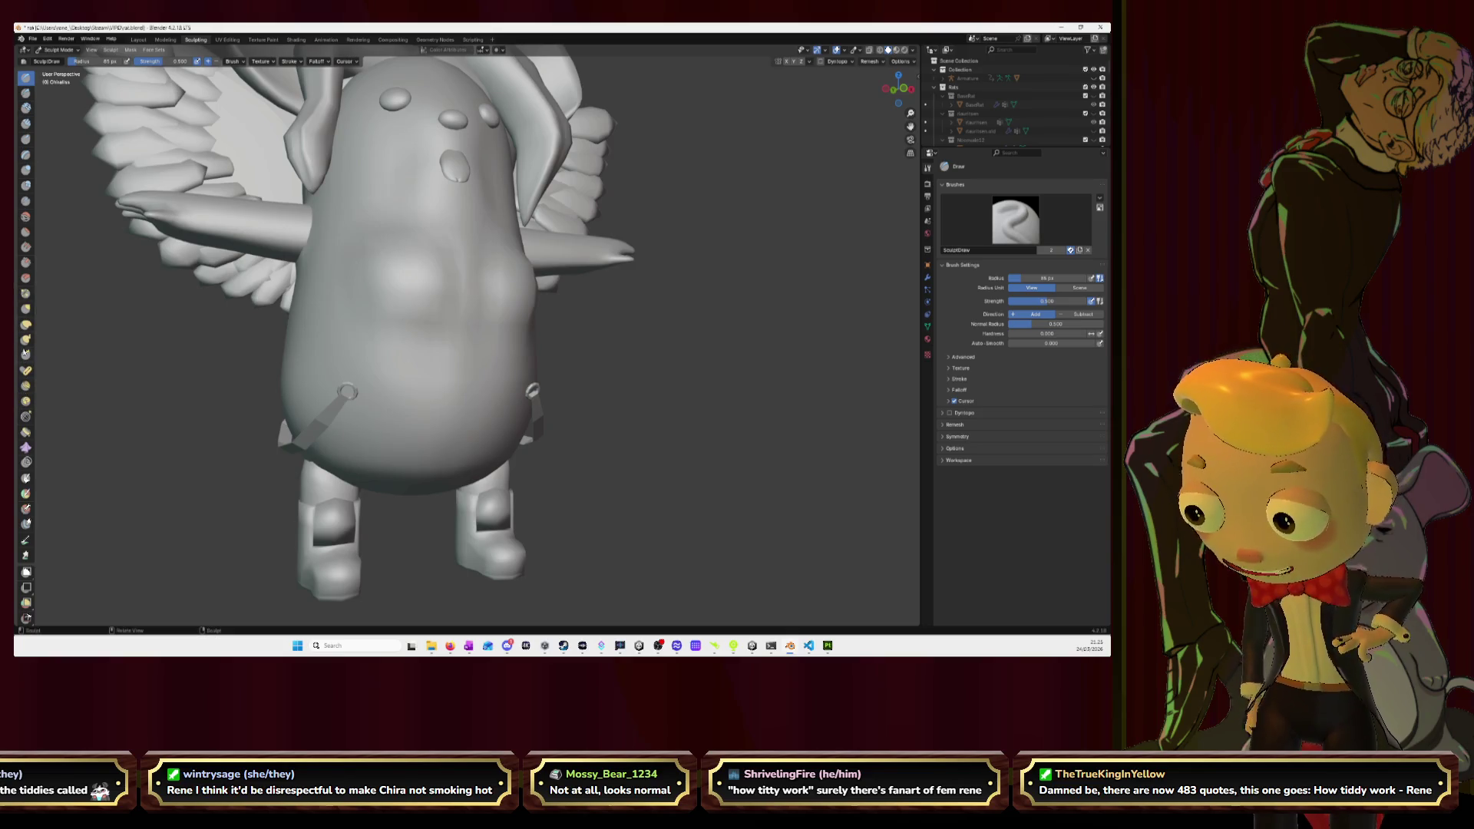
left_click(24, 326)
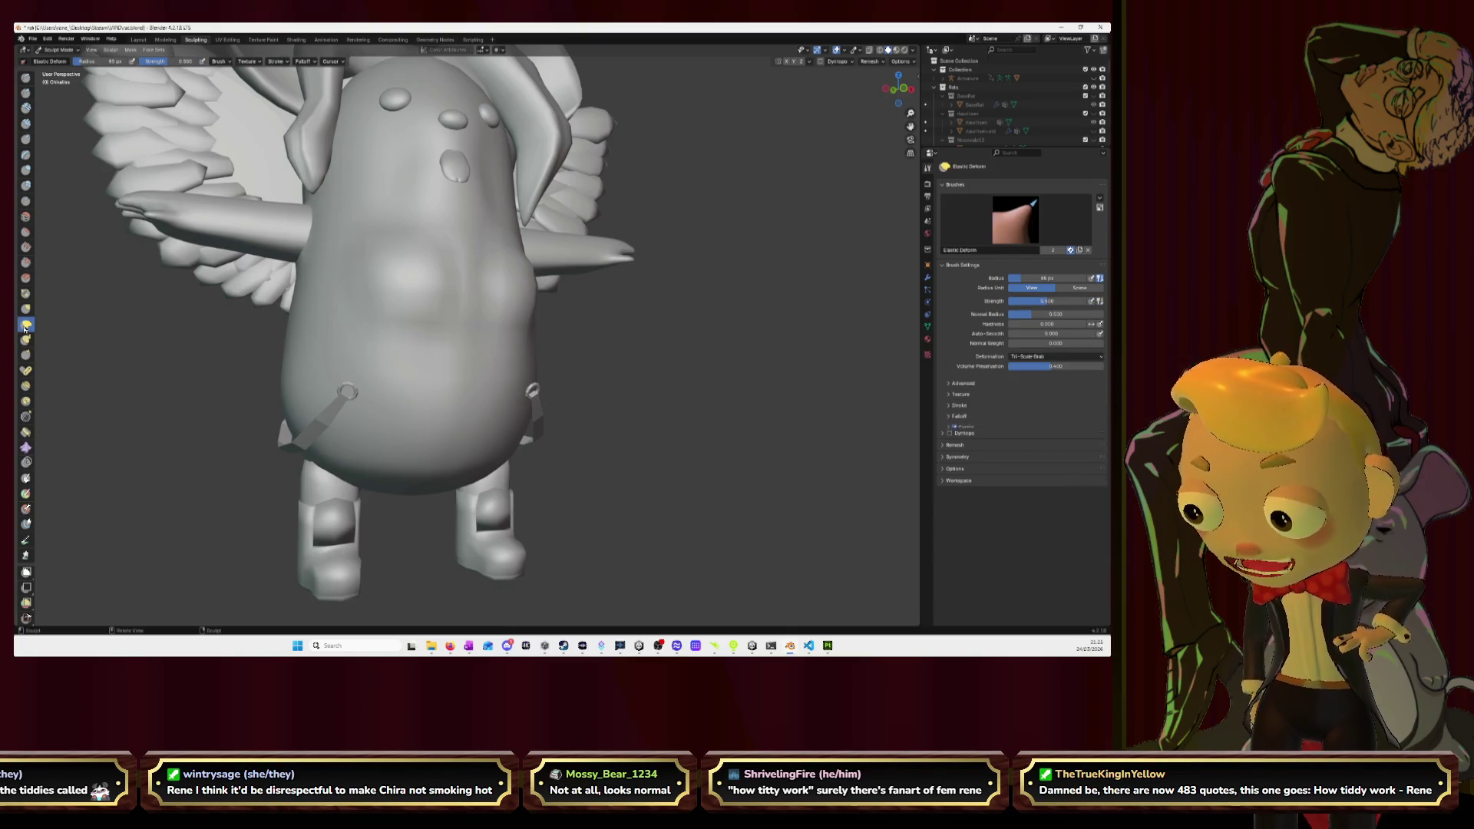
key("shift+s")
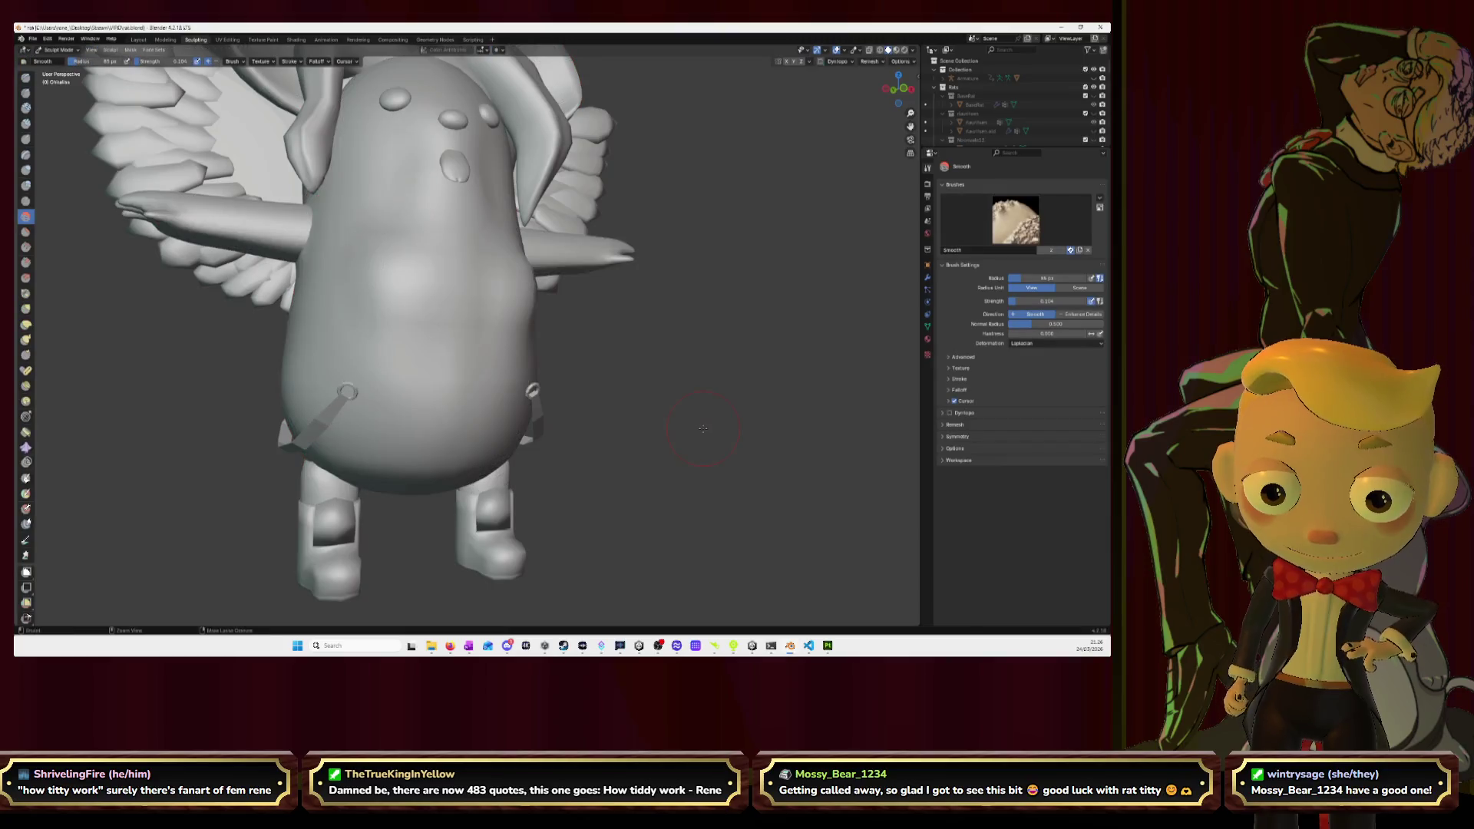
Toggle Edit Mode to inspect the body's wireframe, including from below.
key("Tab")
key("a")
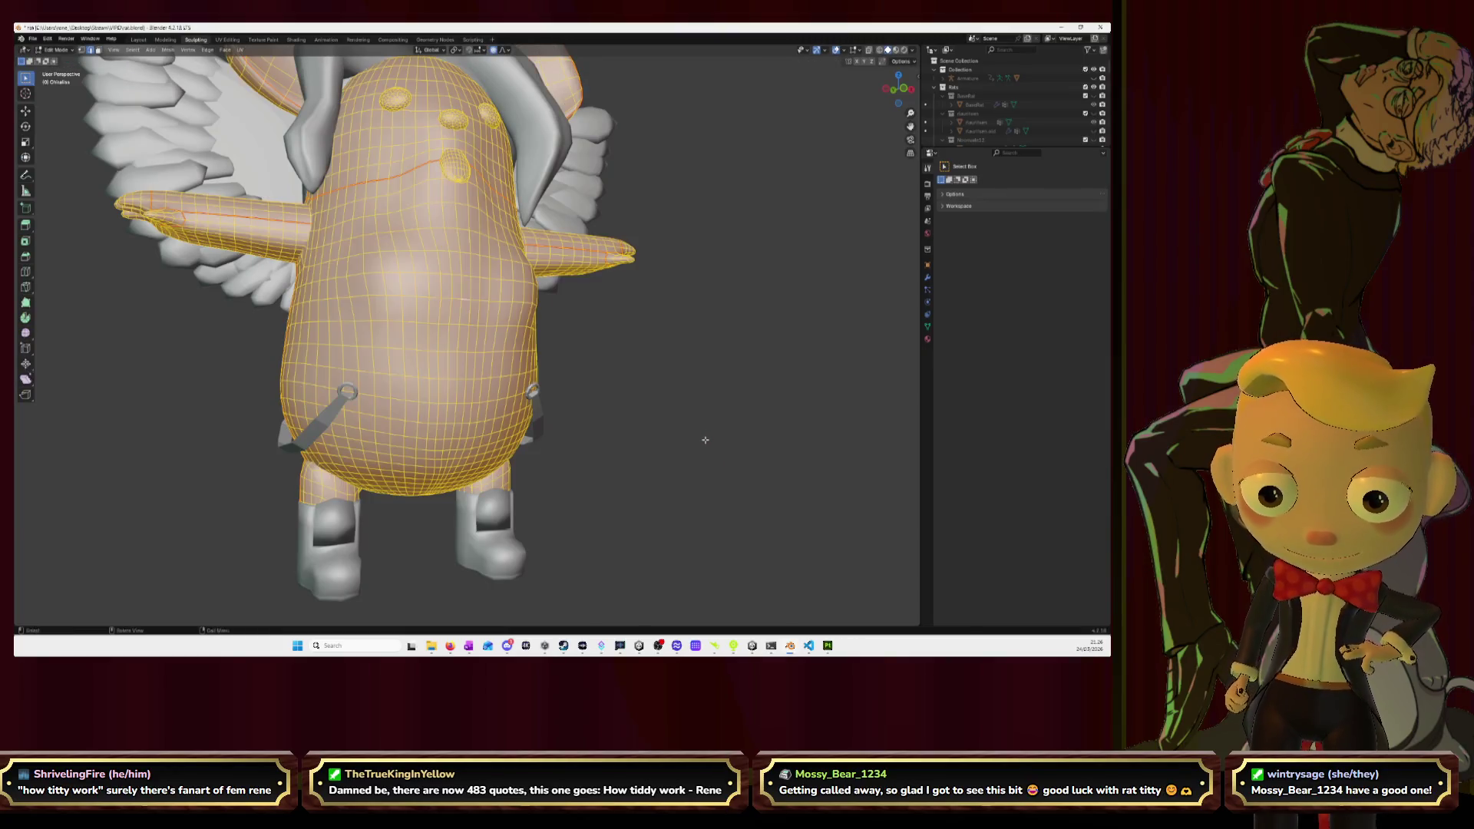
key("Tab")
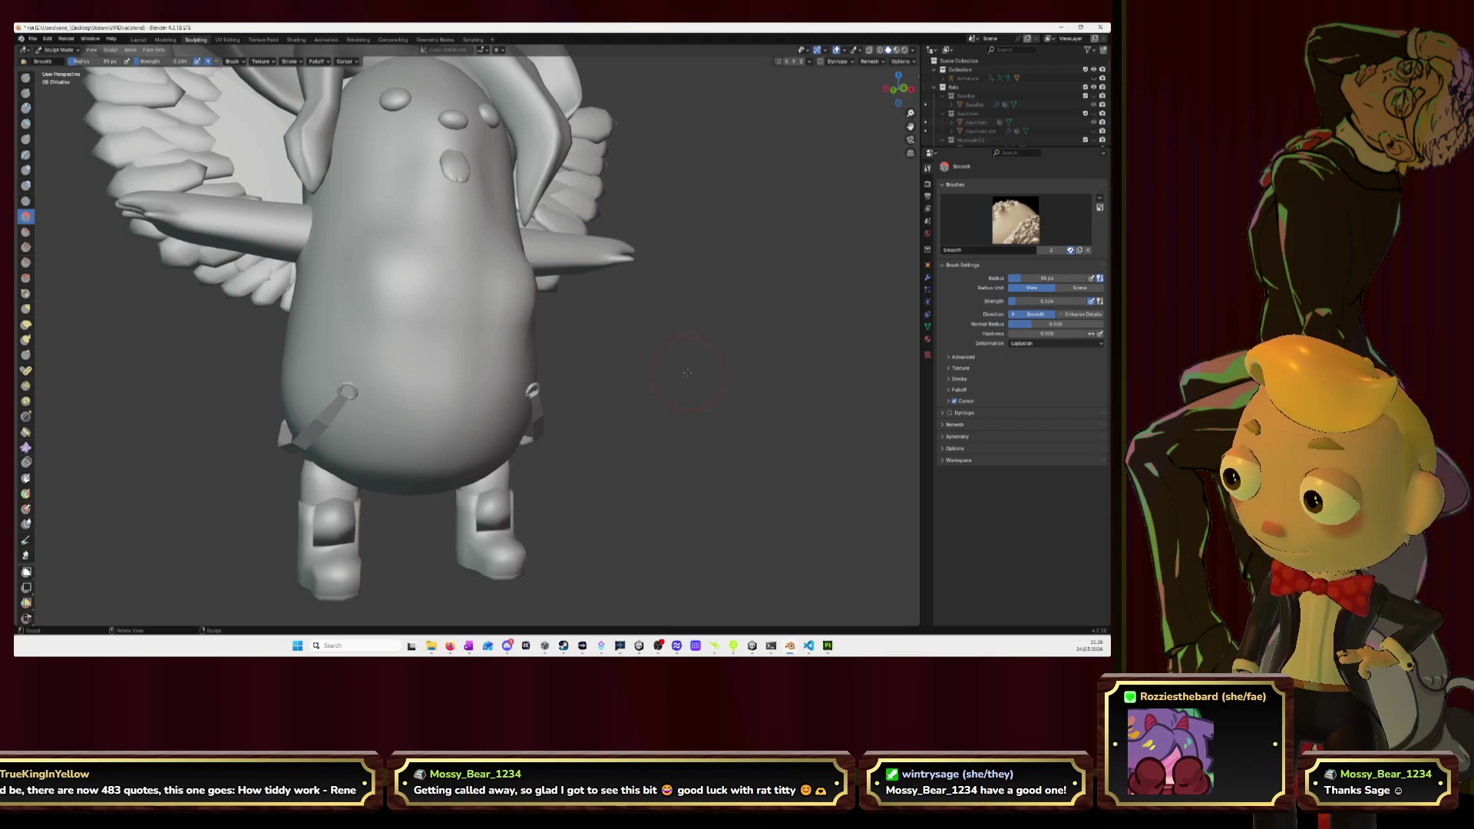
middle_click_drag(702, 367, 767, 258)
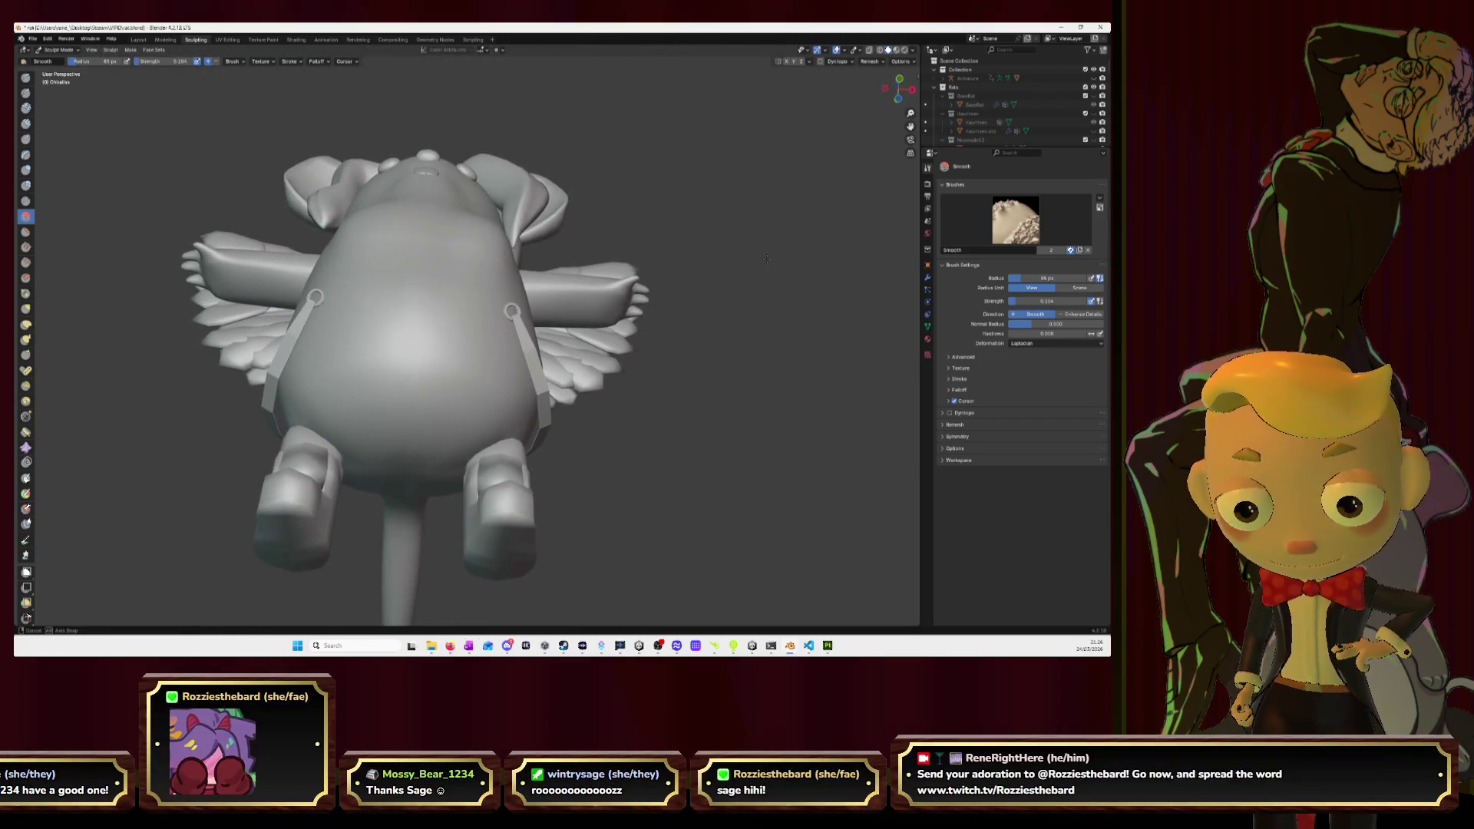
key("Tab")
key("alt+a")
key("Tab")
Recheck the wireframe from the front, then return to the Layout workspace.
key("ctrl+Tab")
key("Tab")
key("Tab")
key("a")
key("Tab")
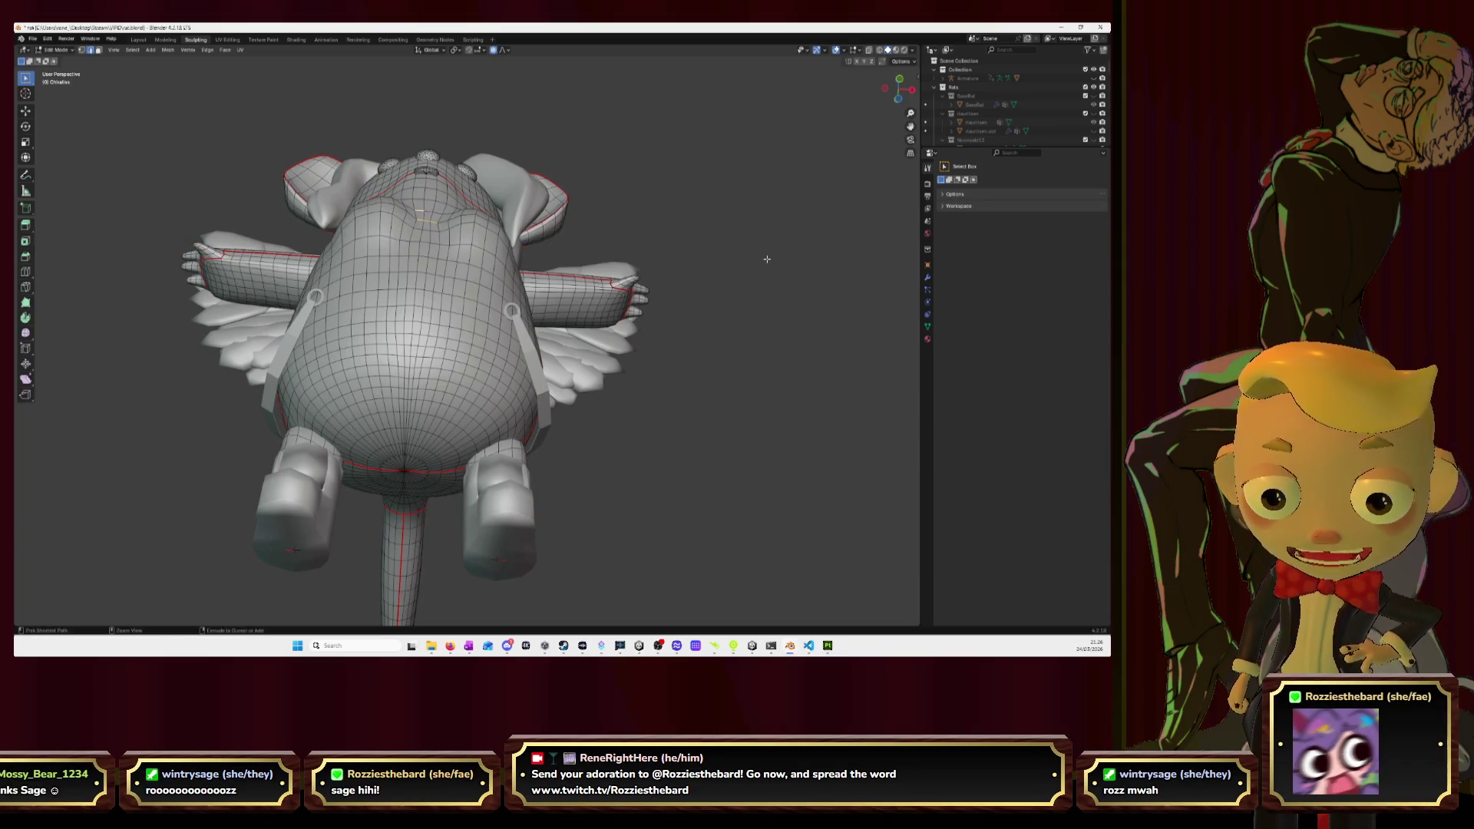
key("ctrl+z")
key("ctrl+z")
key("ctrl+z")
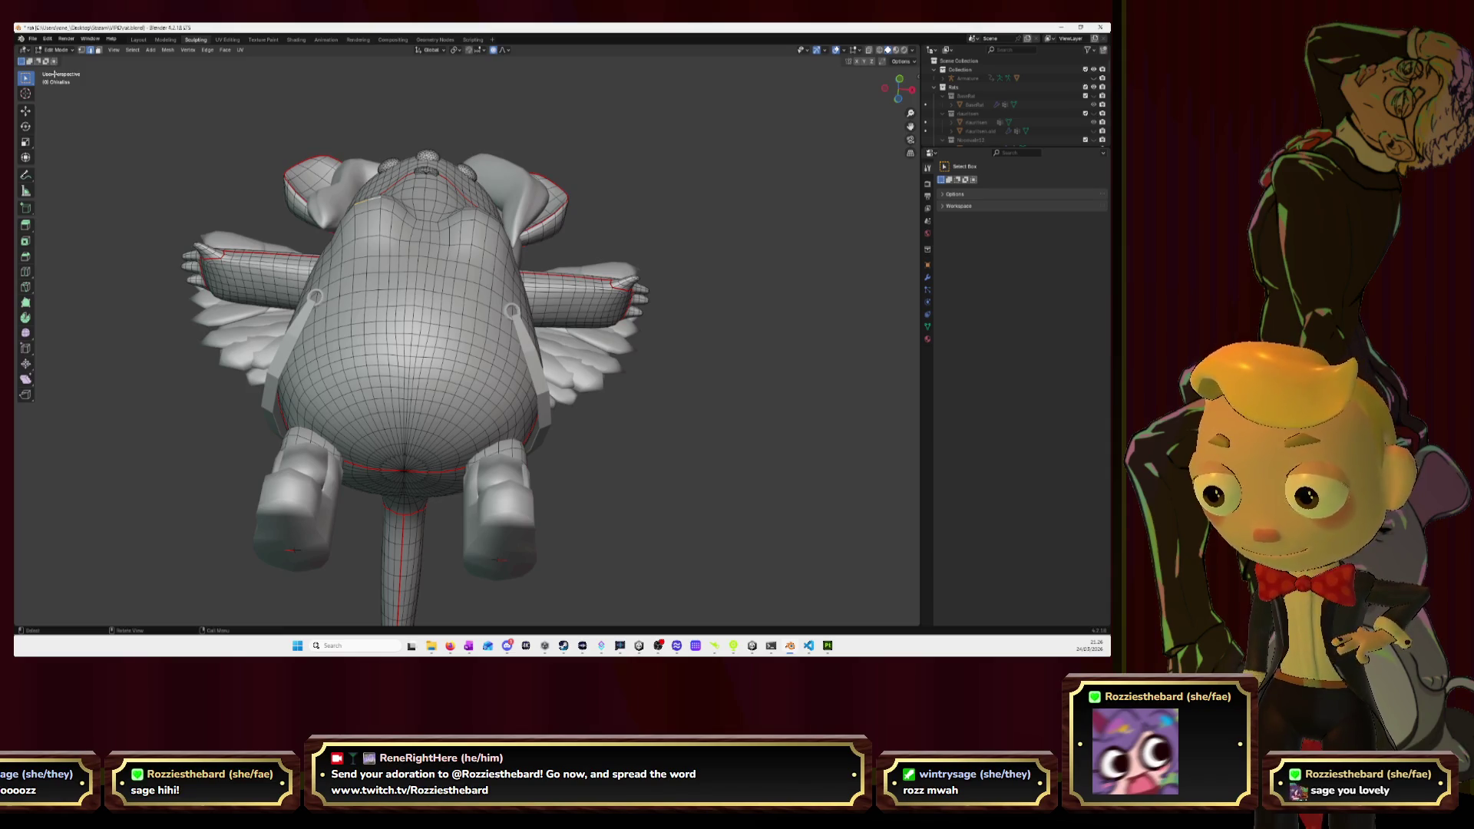
middle_click_drag(254, 194, 377, 322)
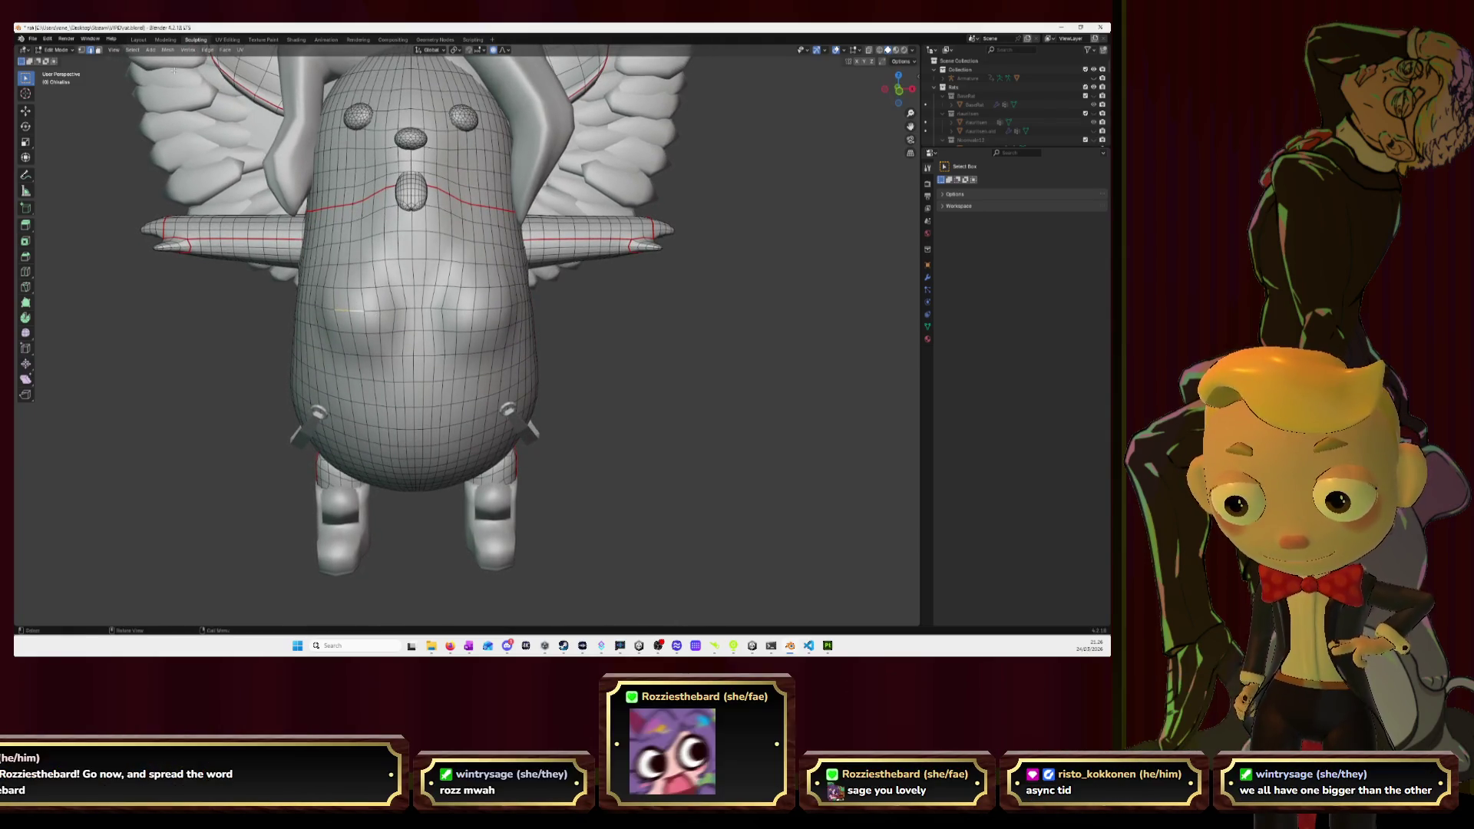
left_click(143, 41)
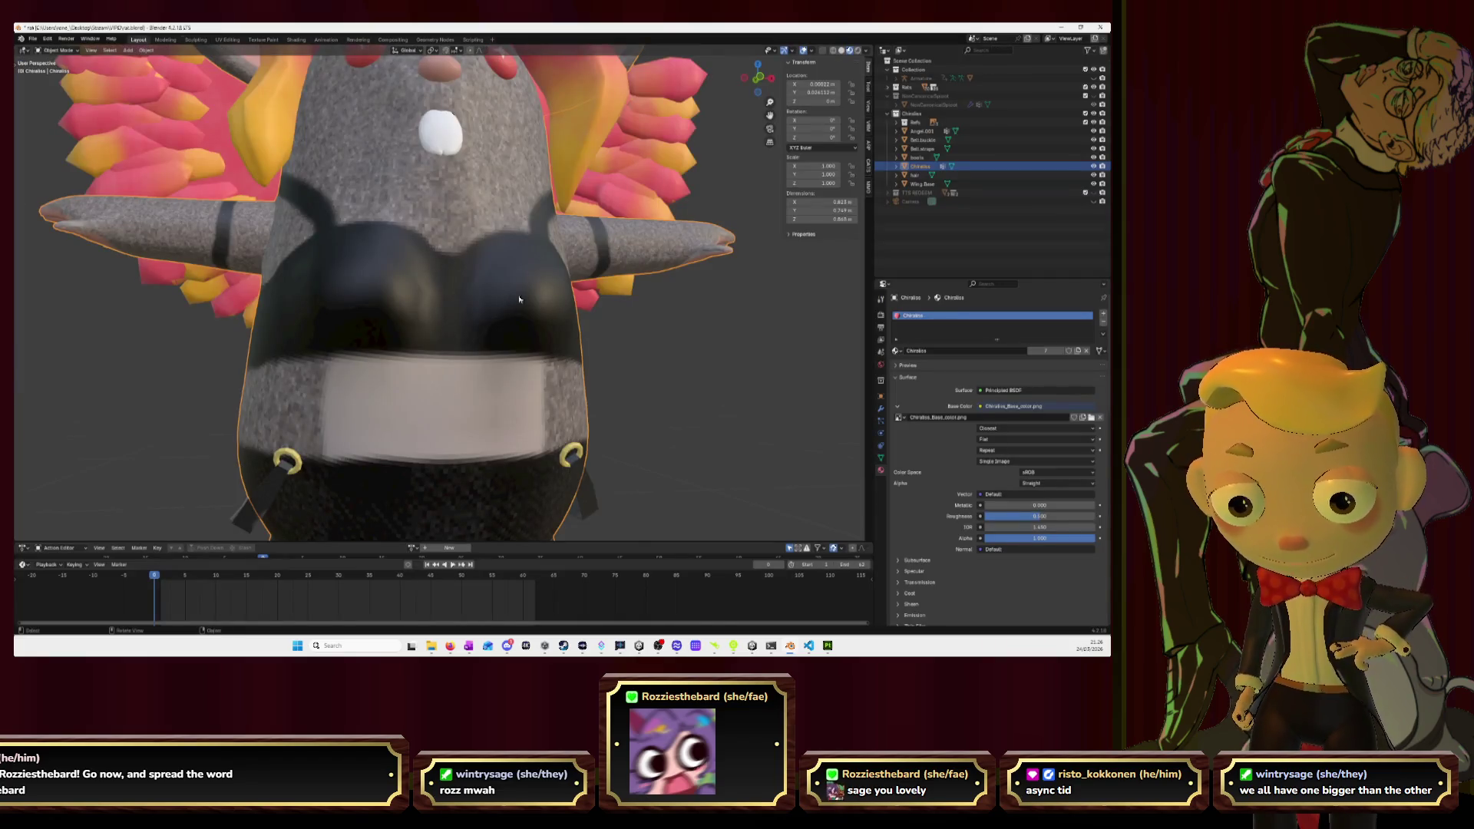
middle_click_drag(503, 304, 383, 305)
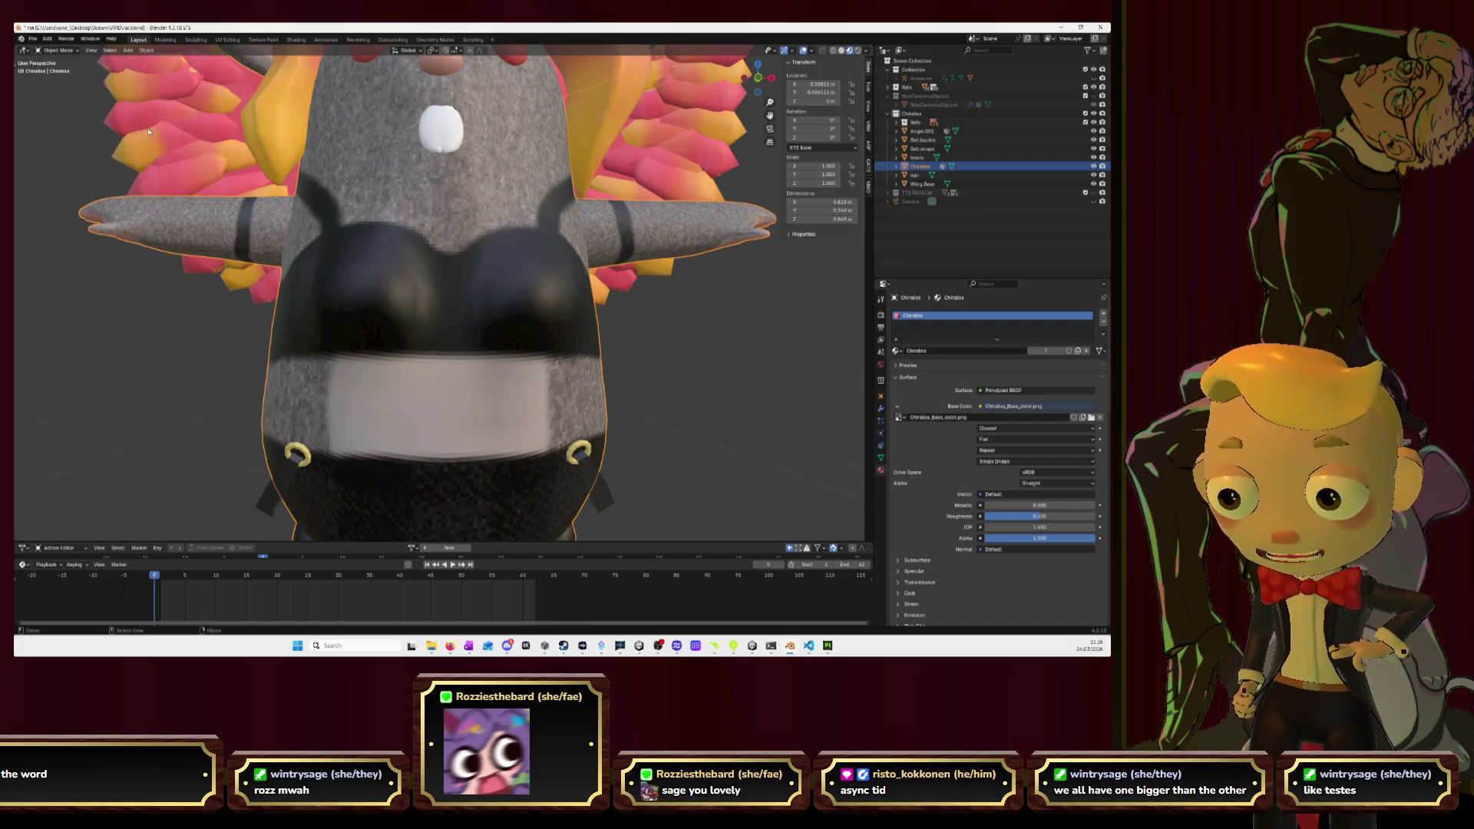
Smooth out the lumps on the rat's belly with the Smooth brush in Sculpting.
key("Tab")
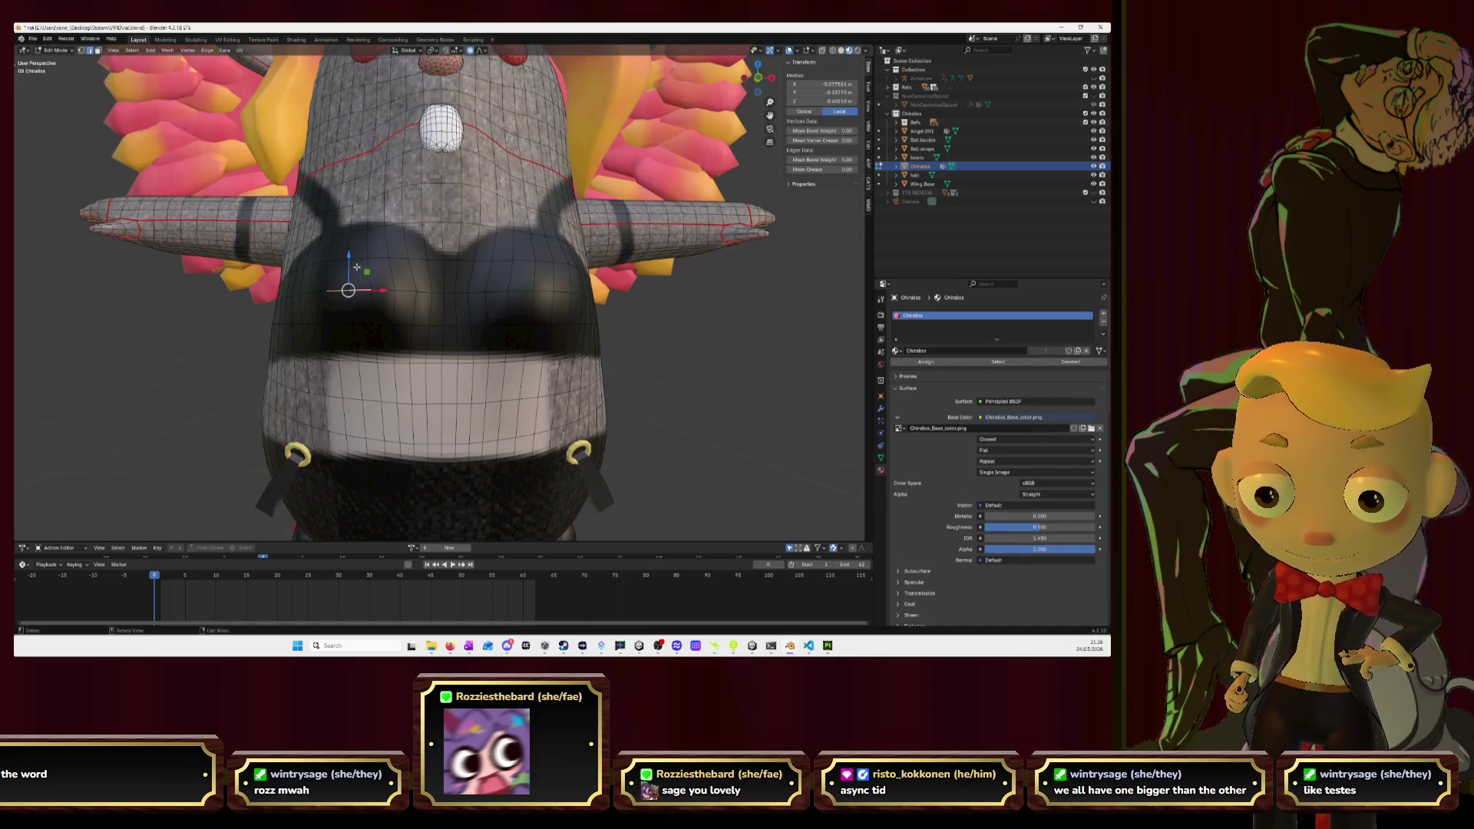
left_click(195, 40)
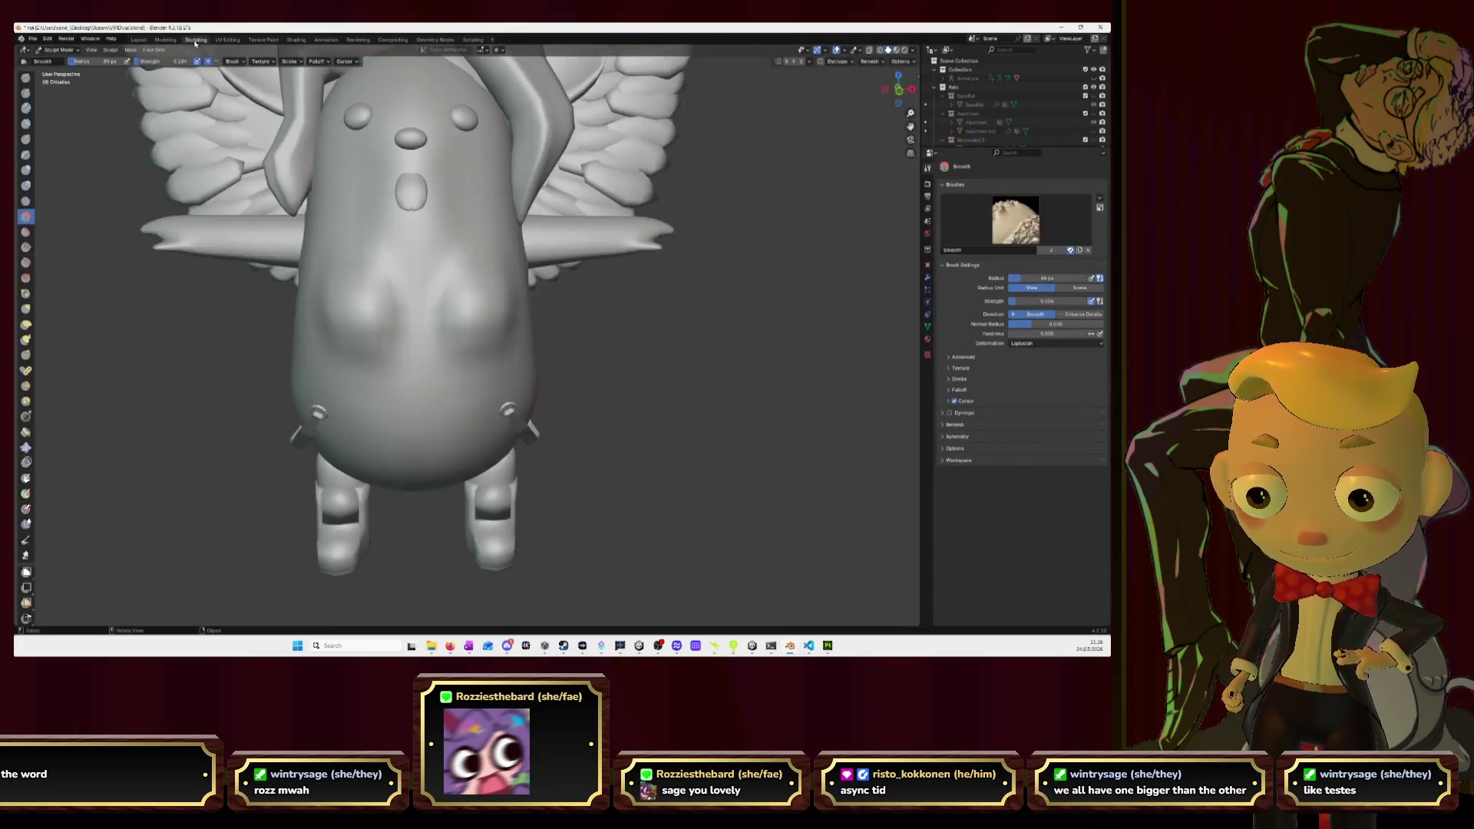
mouse_move(447, 388)
left_mouse_down()
mouse_move(444, 306)
mouse_move(480, 313)
left_mouse_up()
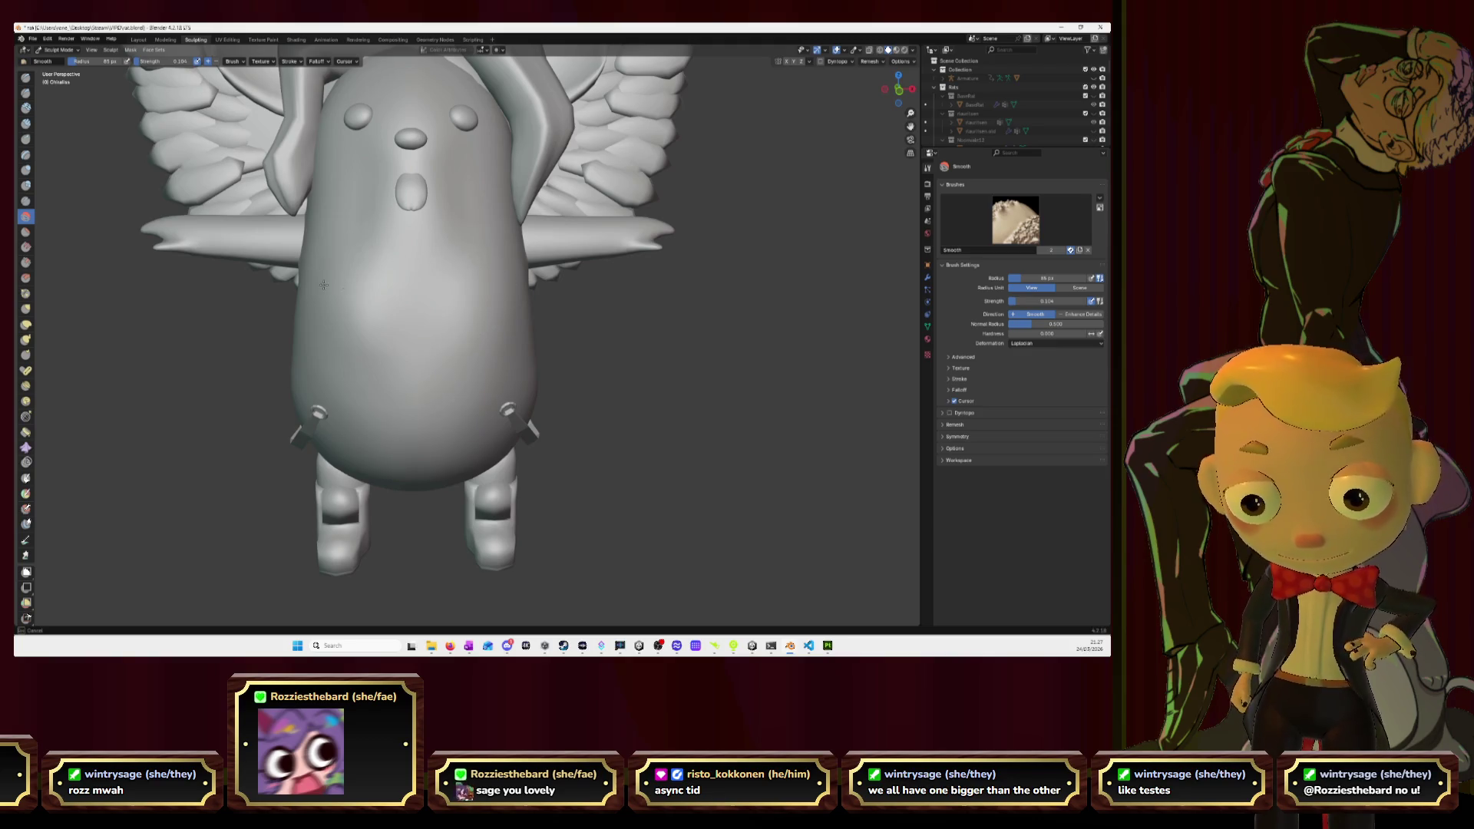
Inspect the belly wireframe, then open the textured body mesh in Layout Edit Mode.
key("Tab")
mouse_move(602, 407)
middle_mouse_down()
mouse_move(463, 358)
mouse_move(516, 362)
middle_mouse_up()
middle_click_drag(388, 297, 425, 330)
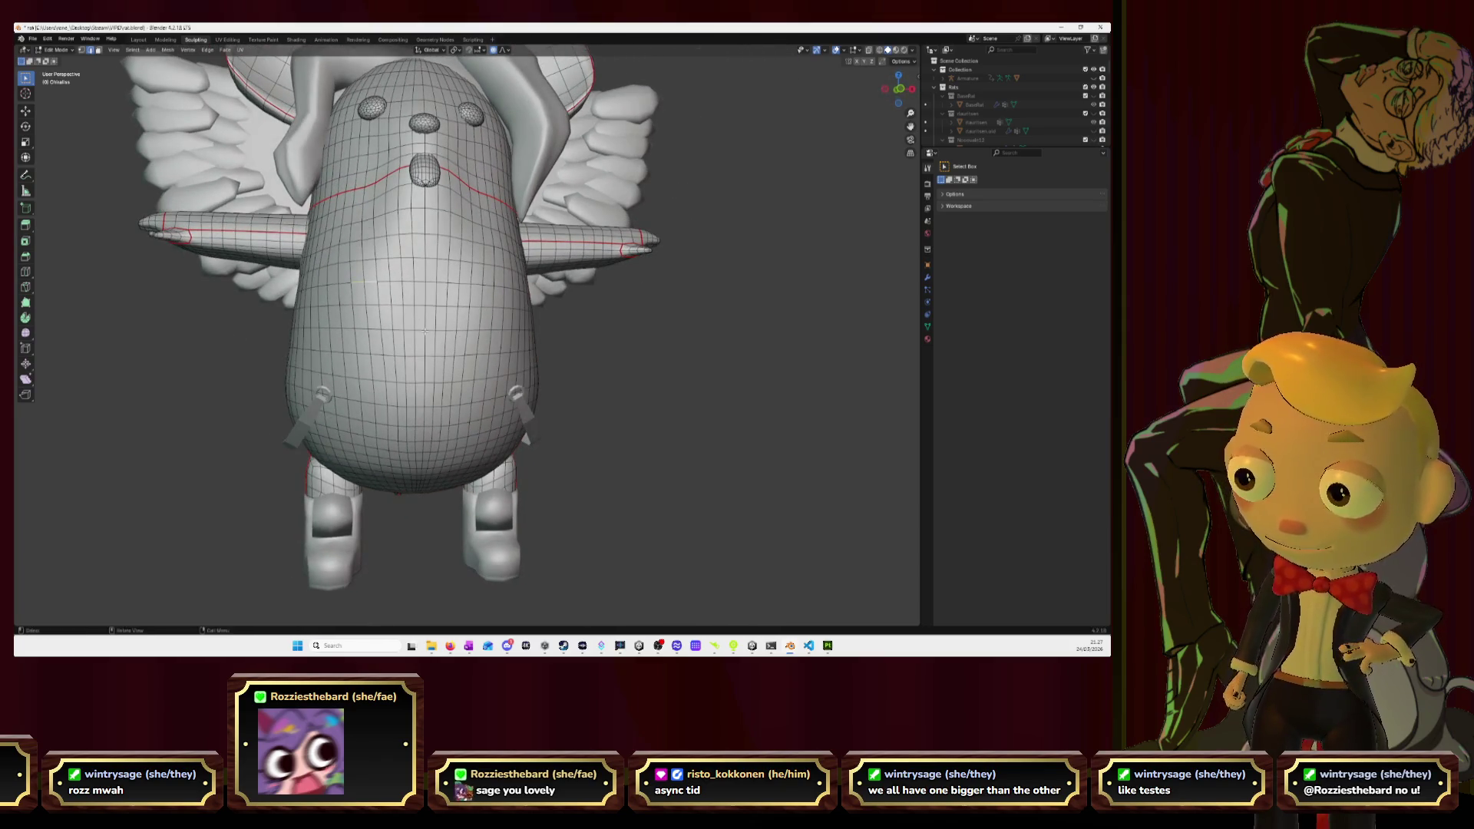
left_click(138, 39)
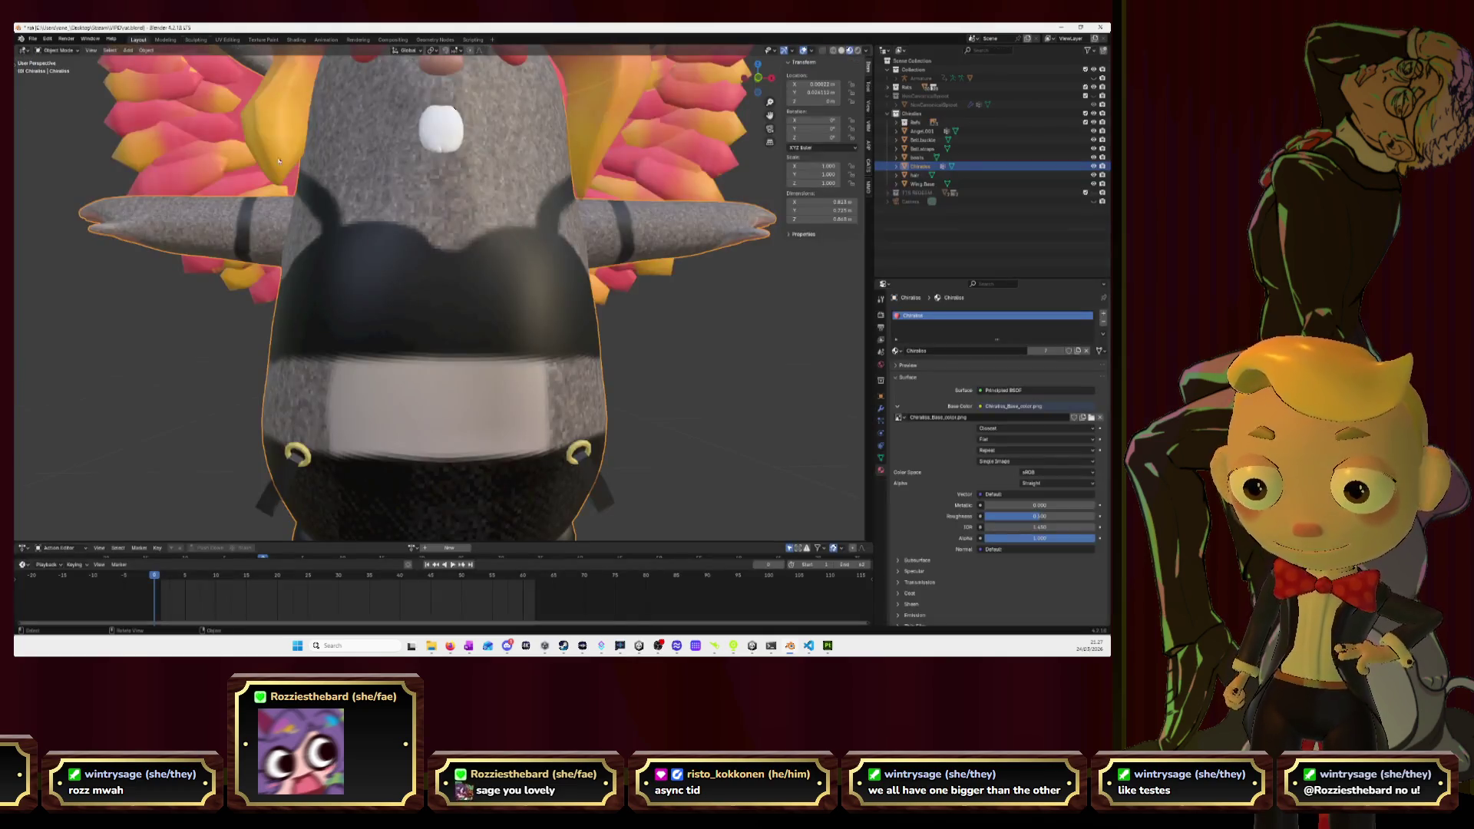
key("Tab")
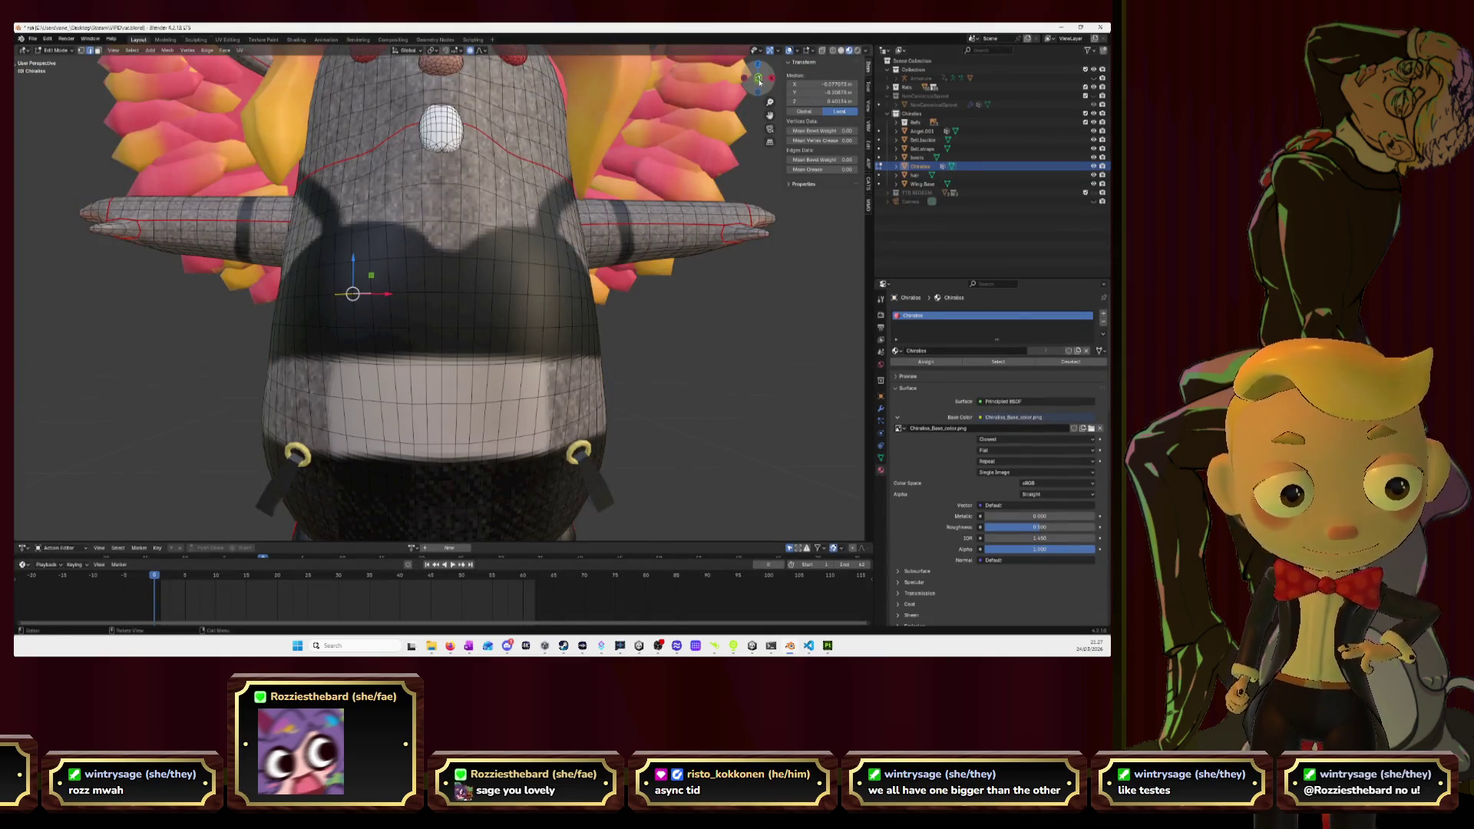
In front ortho view, pick a chest vertex and undo a trial move of it.
left_click(758, 77)
left_click(757, 420)
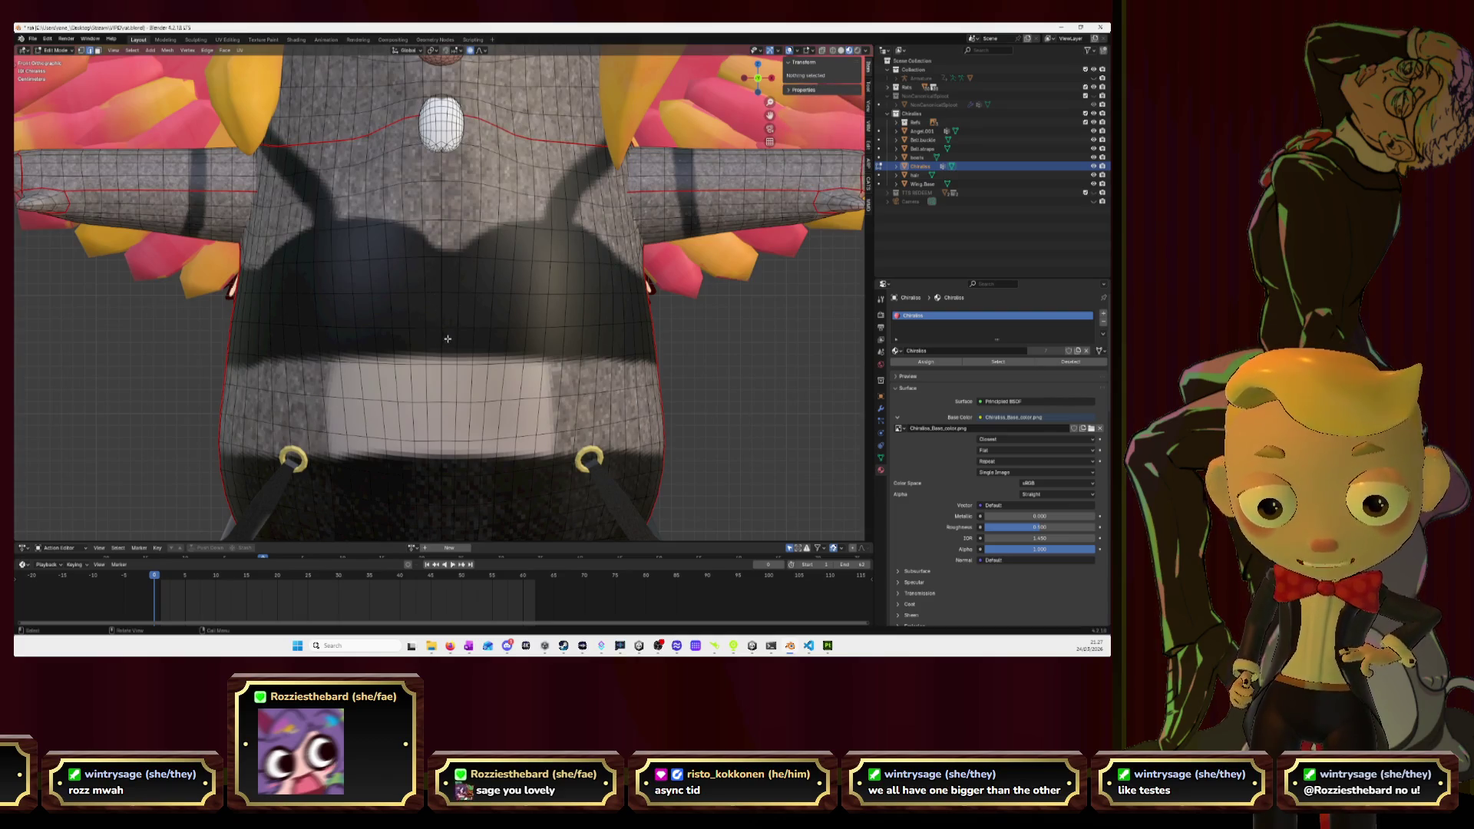
left_click(433, 298)
left_click_drag(434, 275, 451, 280)
key("ctrl+z")
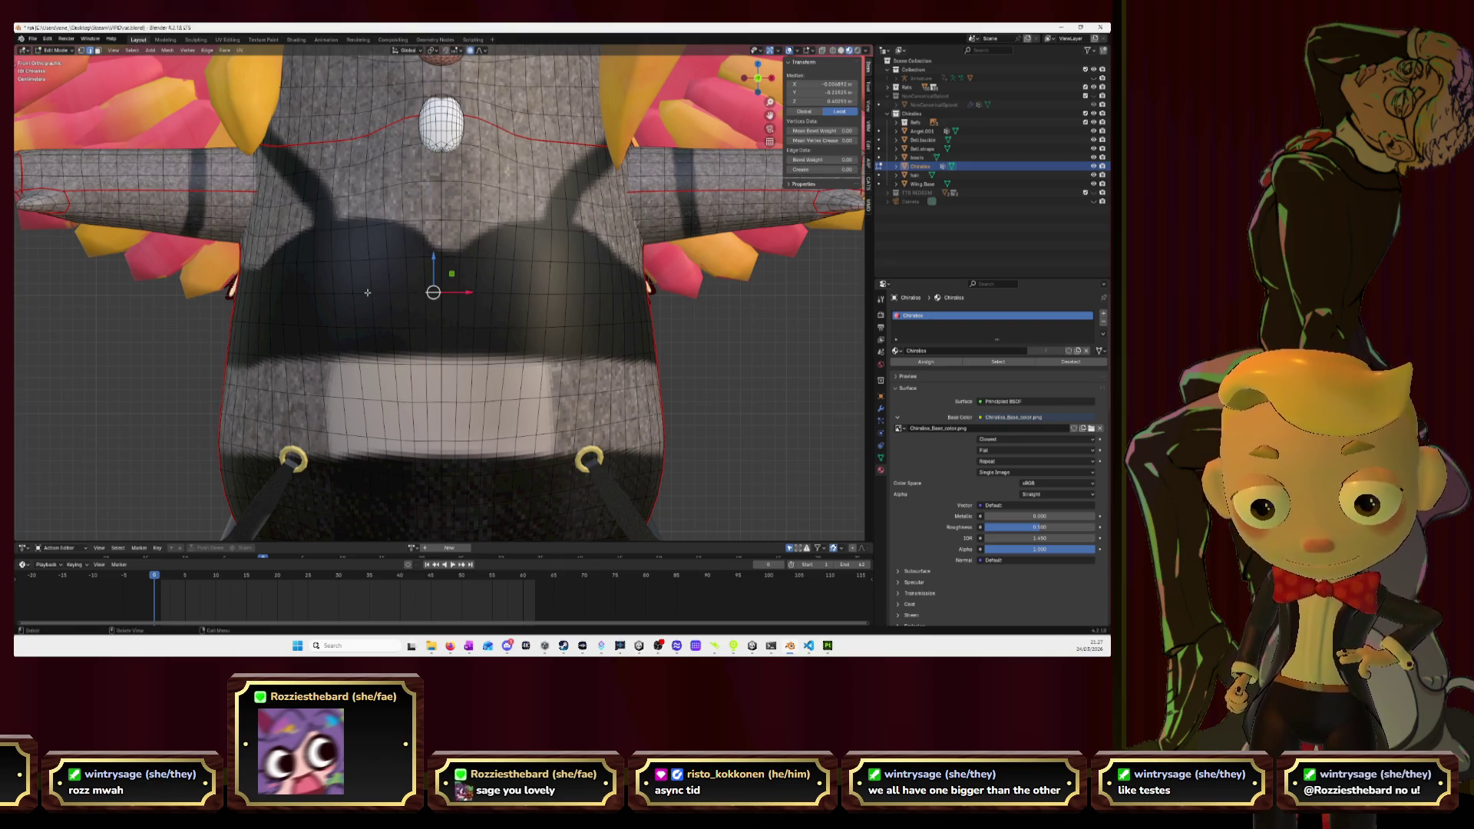
Select a chest vertex plus two edges and move them along Y with proportional falloff.
left_click(369, 292)
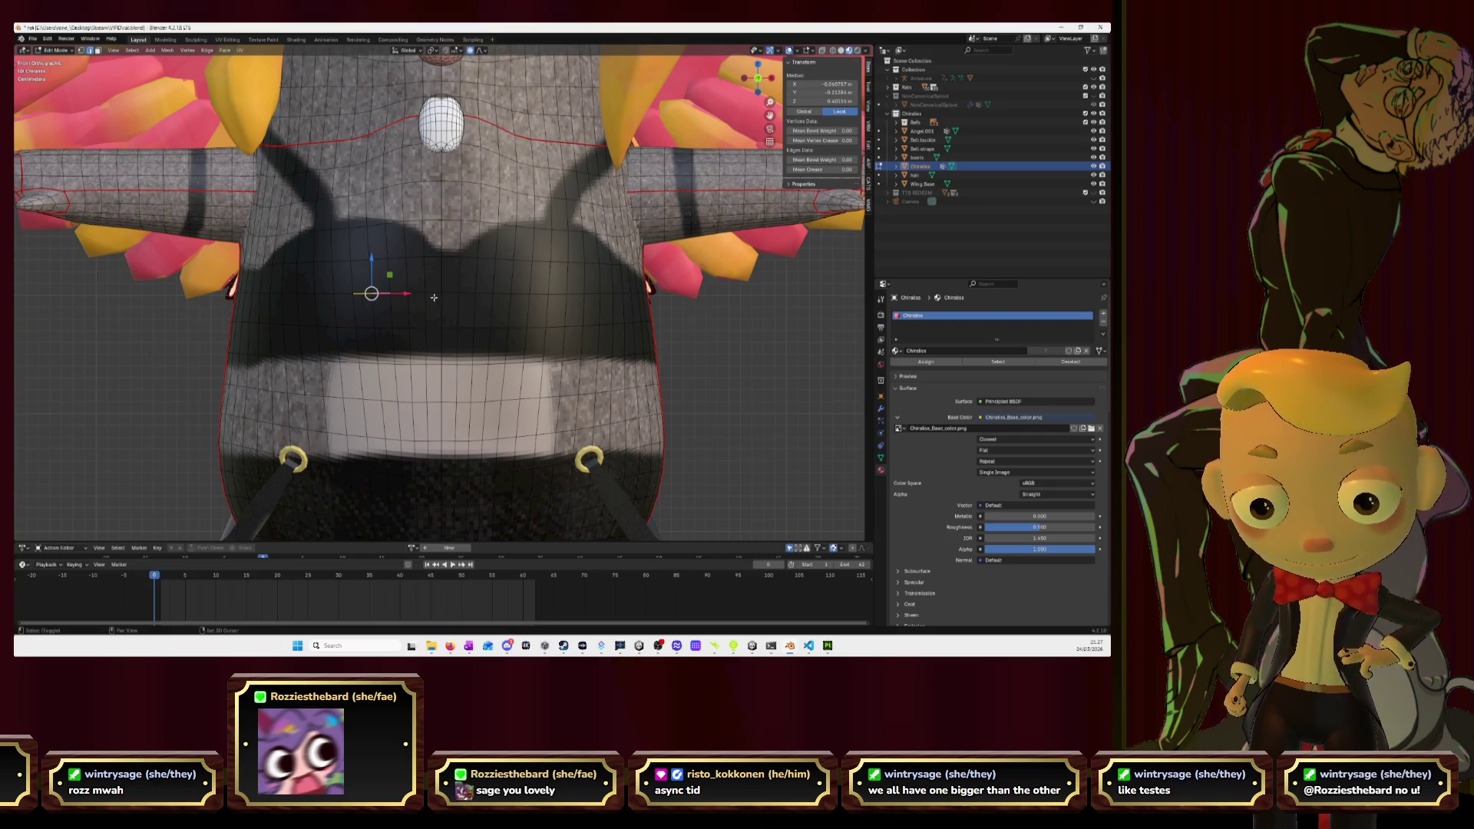
left_click(500, 294, "shift")
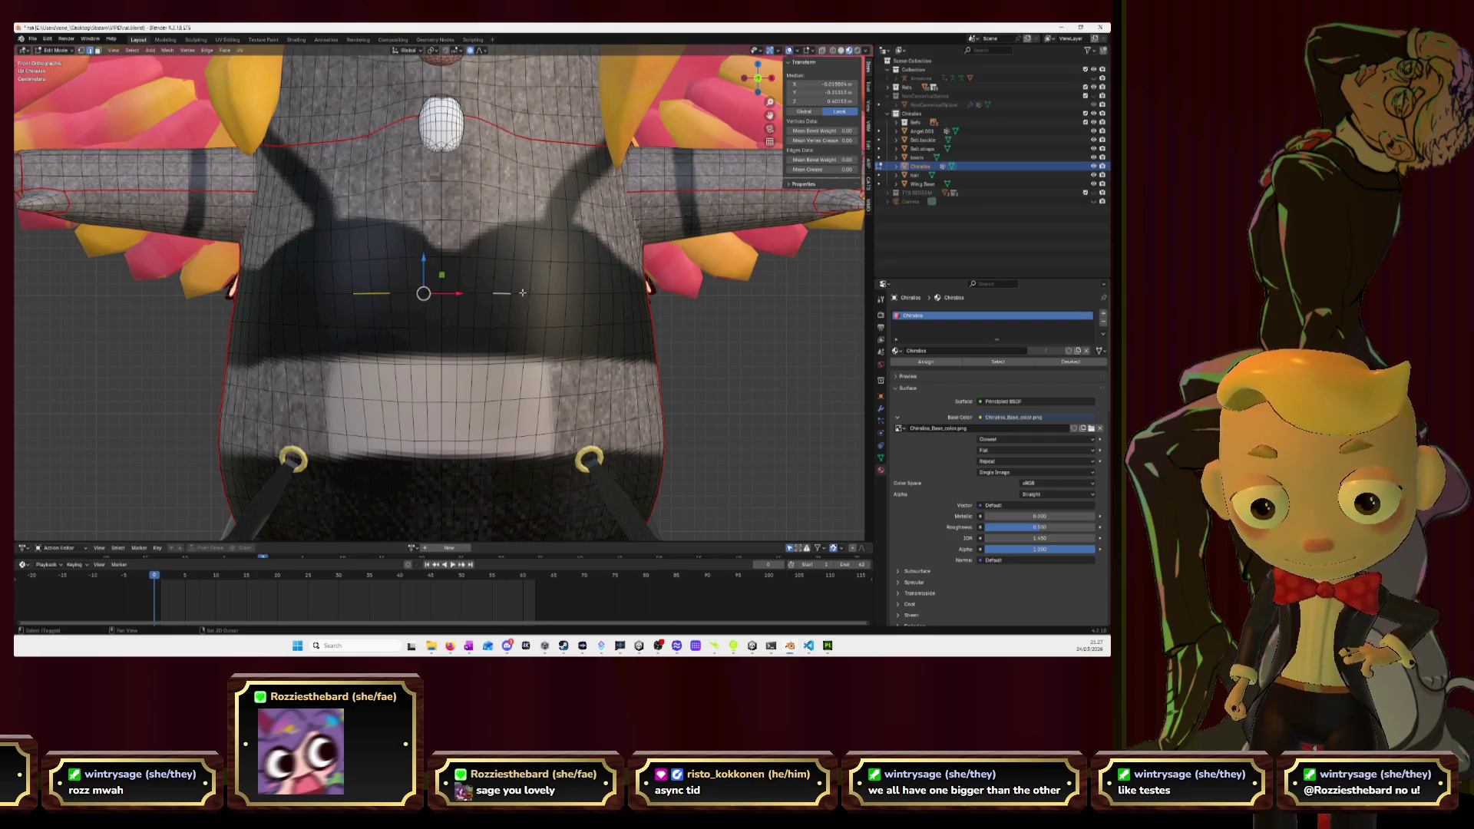
left_click(521, 292, "shift")
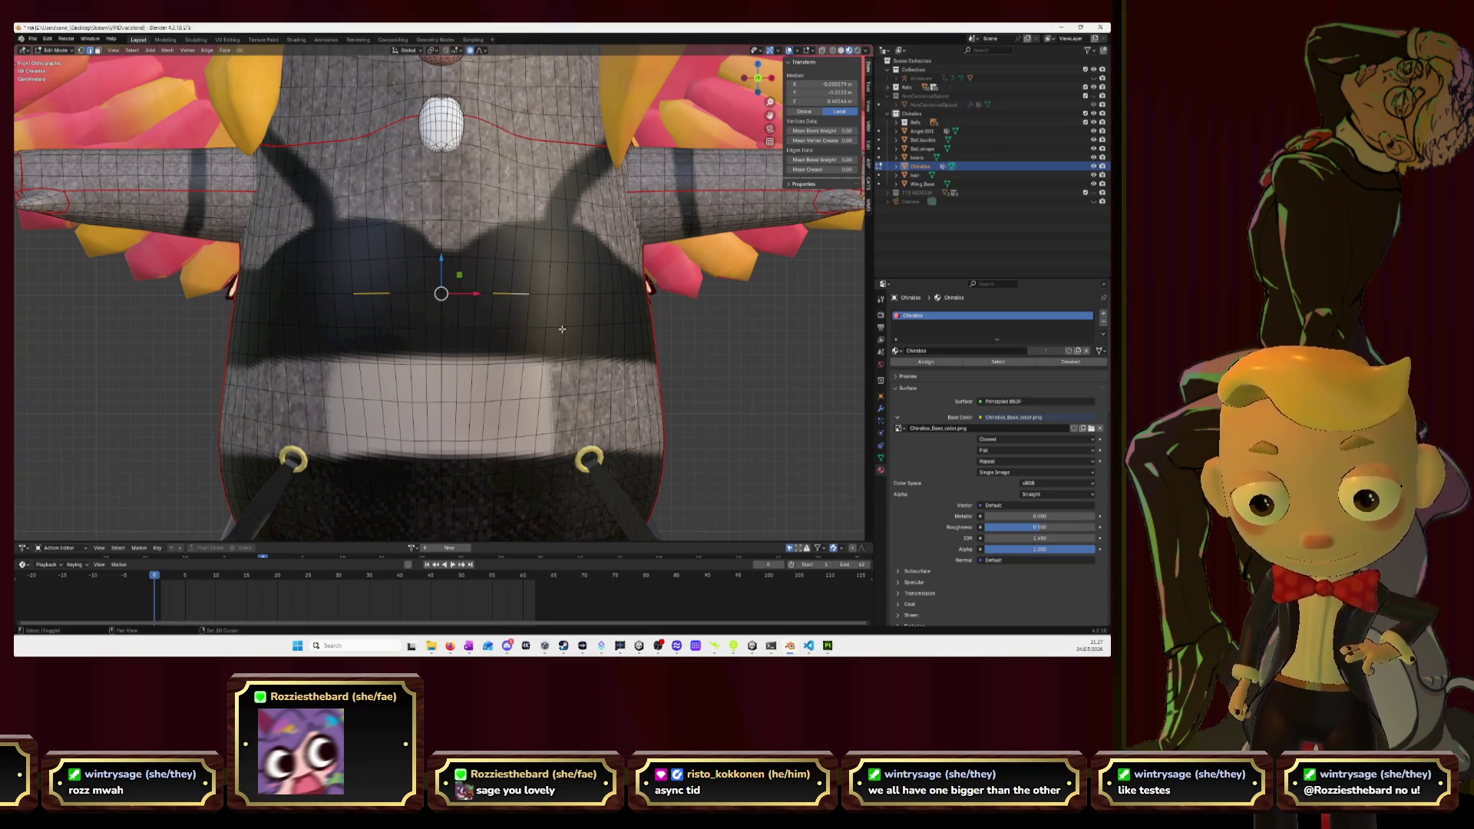
middle_click_drag(563, 327, 509, 333)
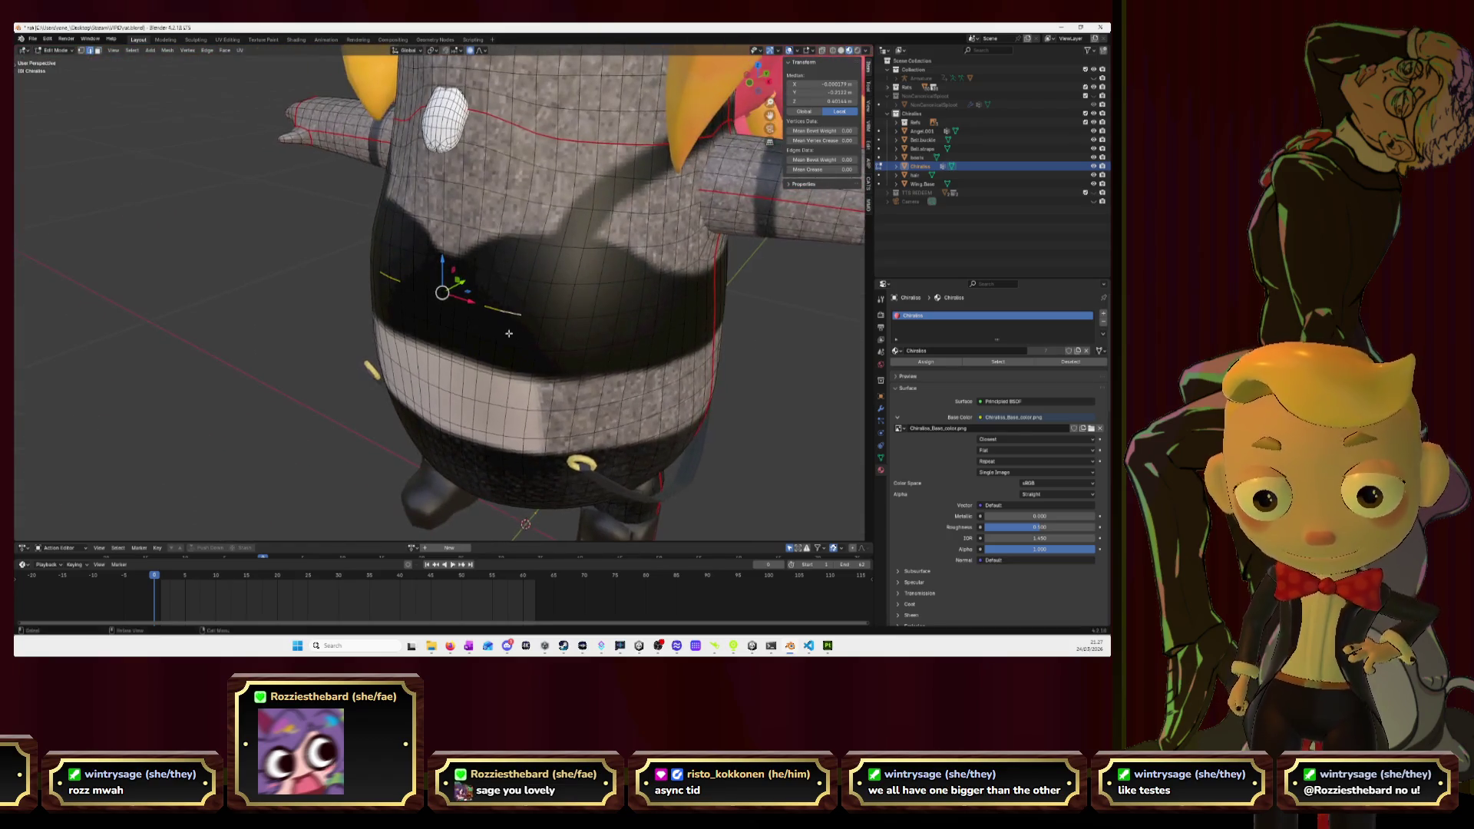
key("g")
key("y")
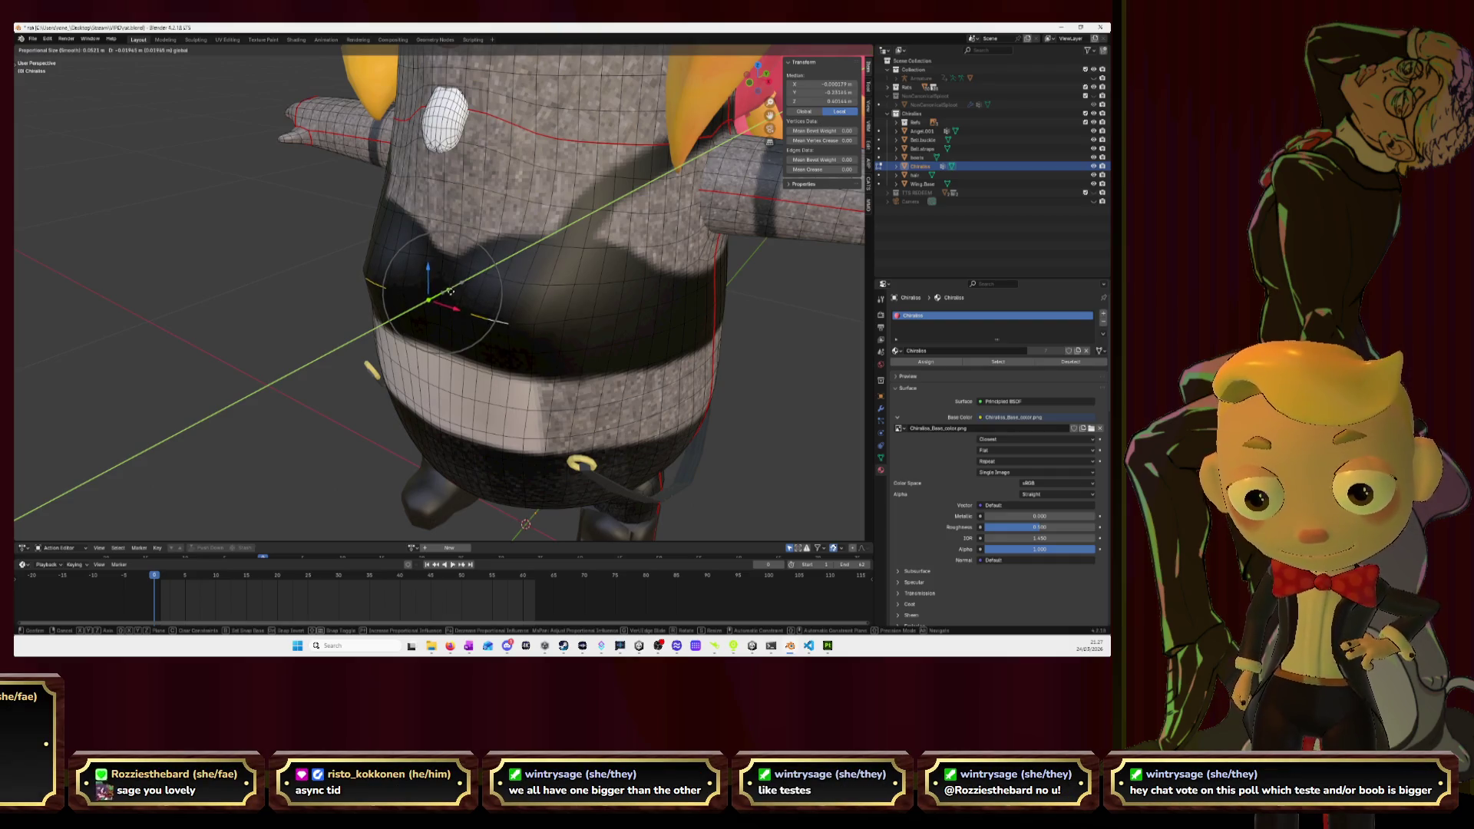
left_click(448, 293)
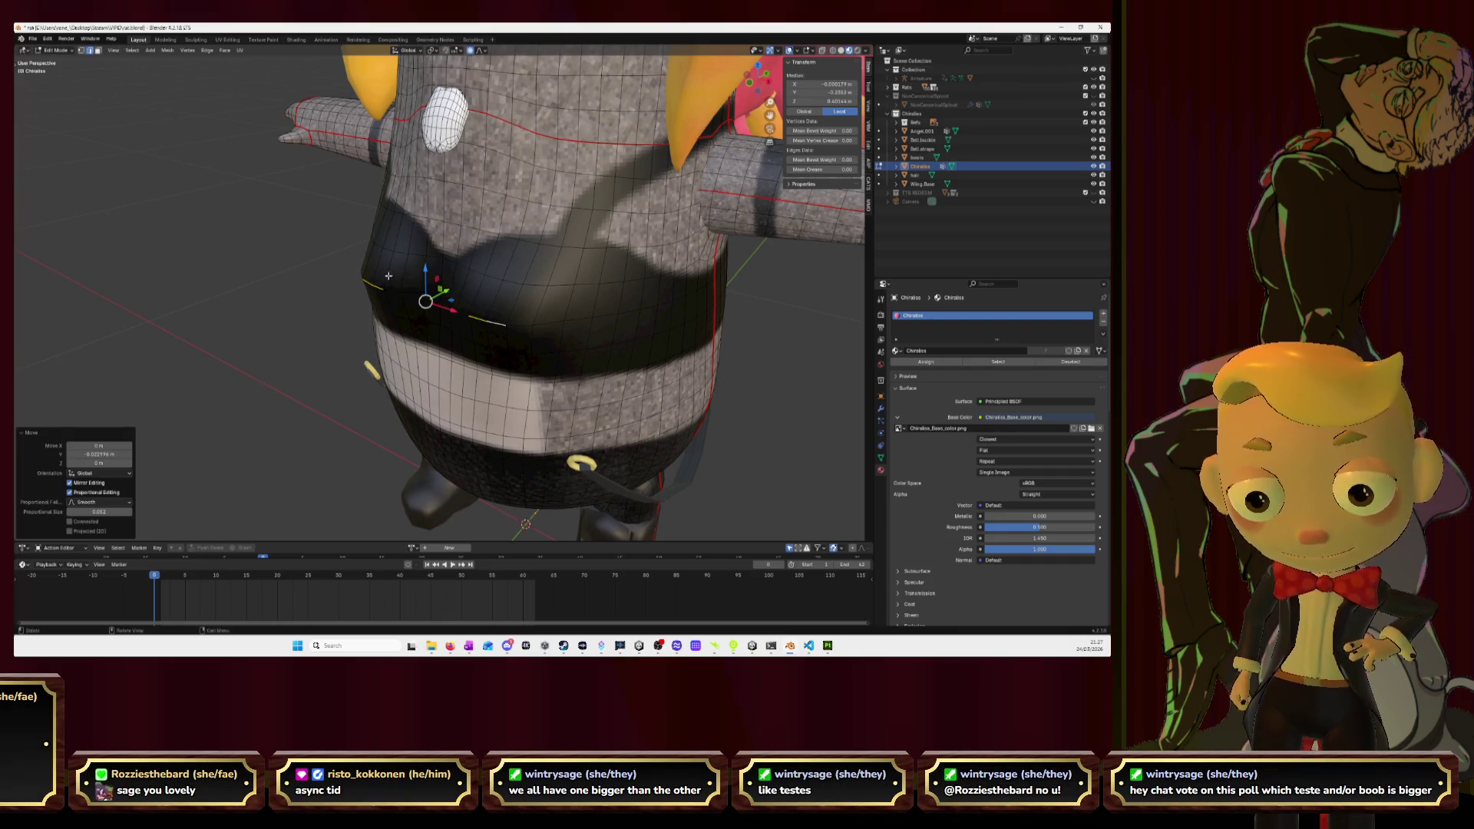
Select more chest vertices nearby and shift them slightly along Y.
left_click(383, 248)
left_click(384, 248, "shift")
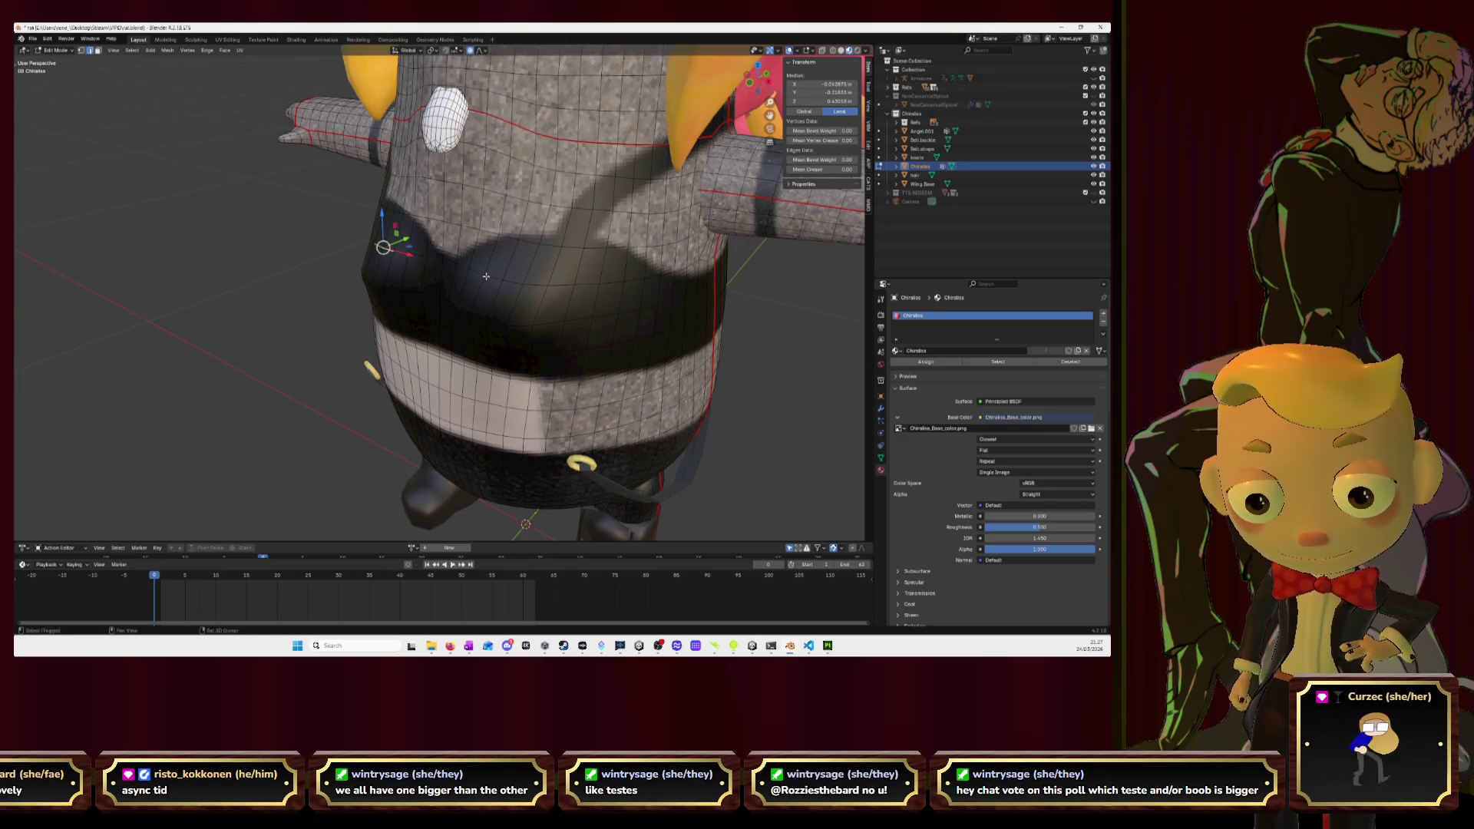
mouse_move(461, 273)
middle_mouse_down()
mouse_move(565, 271)
mouse_move(564, 307)
mouse_move(559, 243)
mouse_move(471, 258)
middle_mouse_up()
scroll(522, 269, "up", 5)
left_click_drag(472, 258, 456, 274)
middle_click_drag(456, 275, 434, 308)
left_click(336, 264)
mouse_move(337, 264)
middle_mouse_down()
mouse_move(319, 273)
mouse_move(329, 289)
middle_mouse_up()
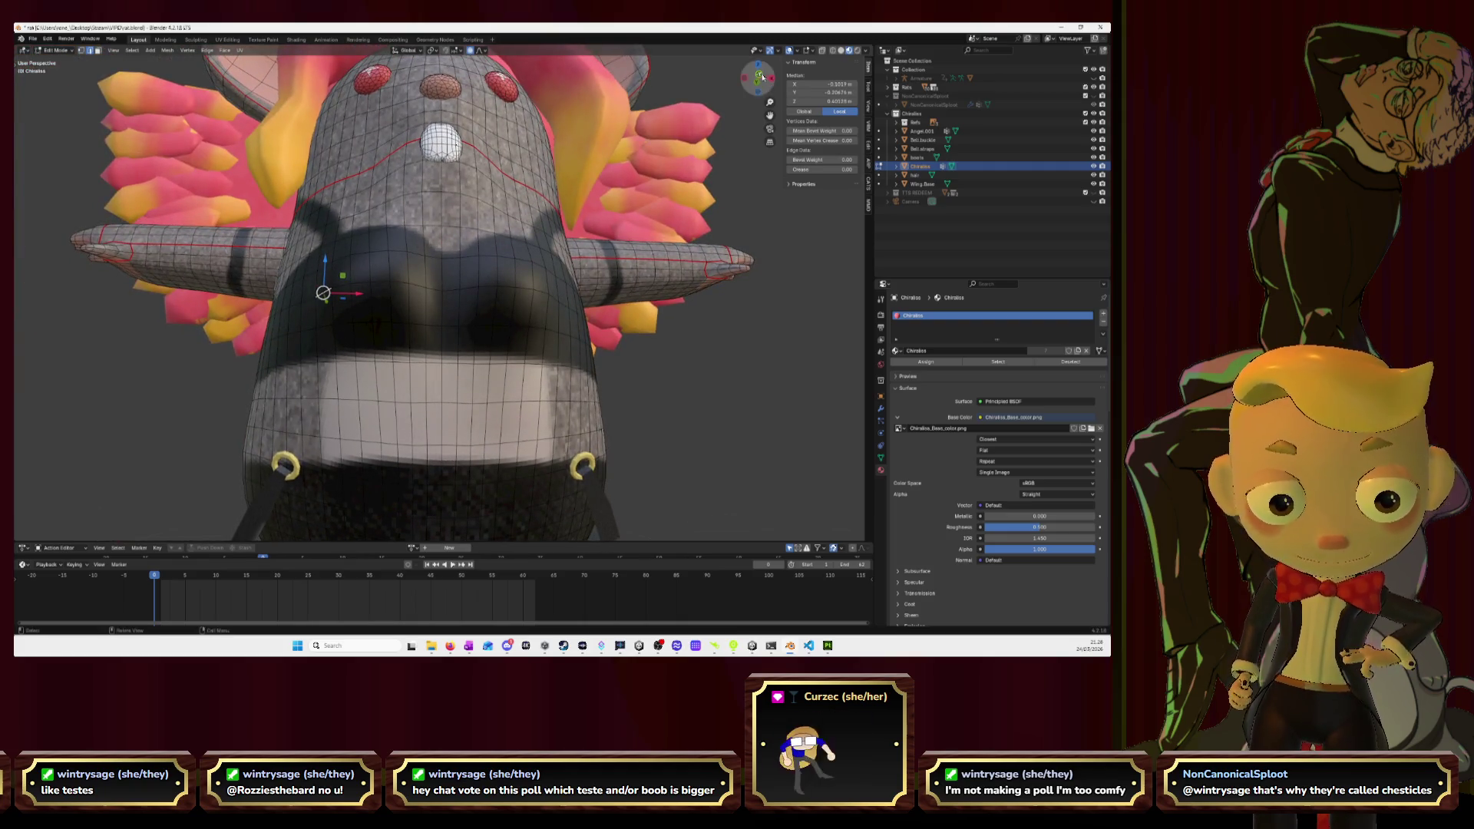
Nudge the left and right chest vertices slightly outward in front ortho view.
left_click(758, 78)
left_click_drag(359, 296, 350, 296)
left_click(560, 295)
left_click_drag(563, 294, 572, 295)
Move a lower chest vertex and its mirror along X with falloff.
scroll(468, 297, "up", 2)
left_click(478, 304)
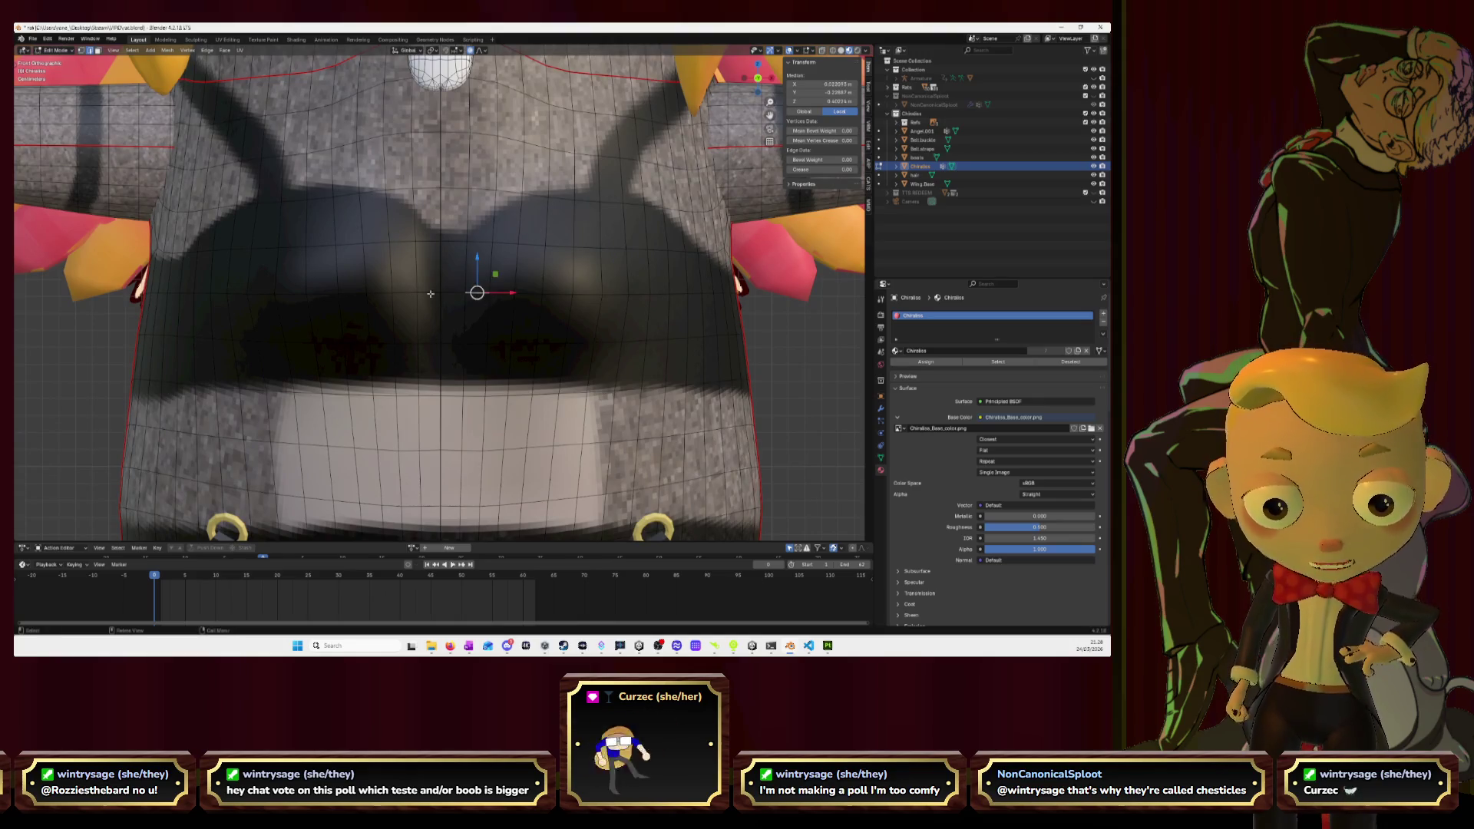
left_click_drag(512, 292, 442, 293)
left_click(508, 292)
left_click(404, 292)
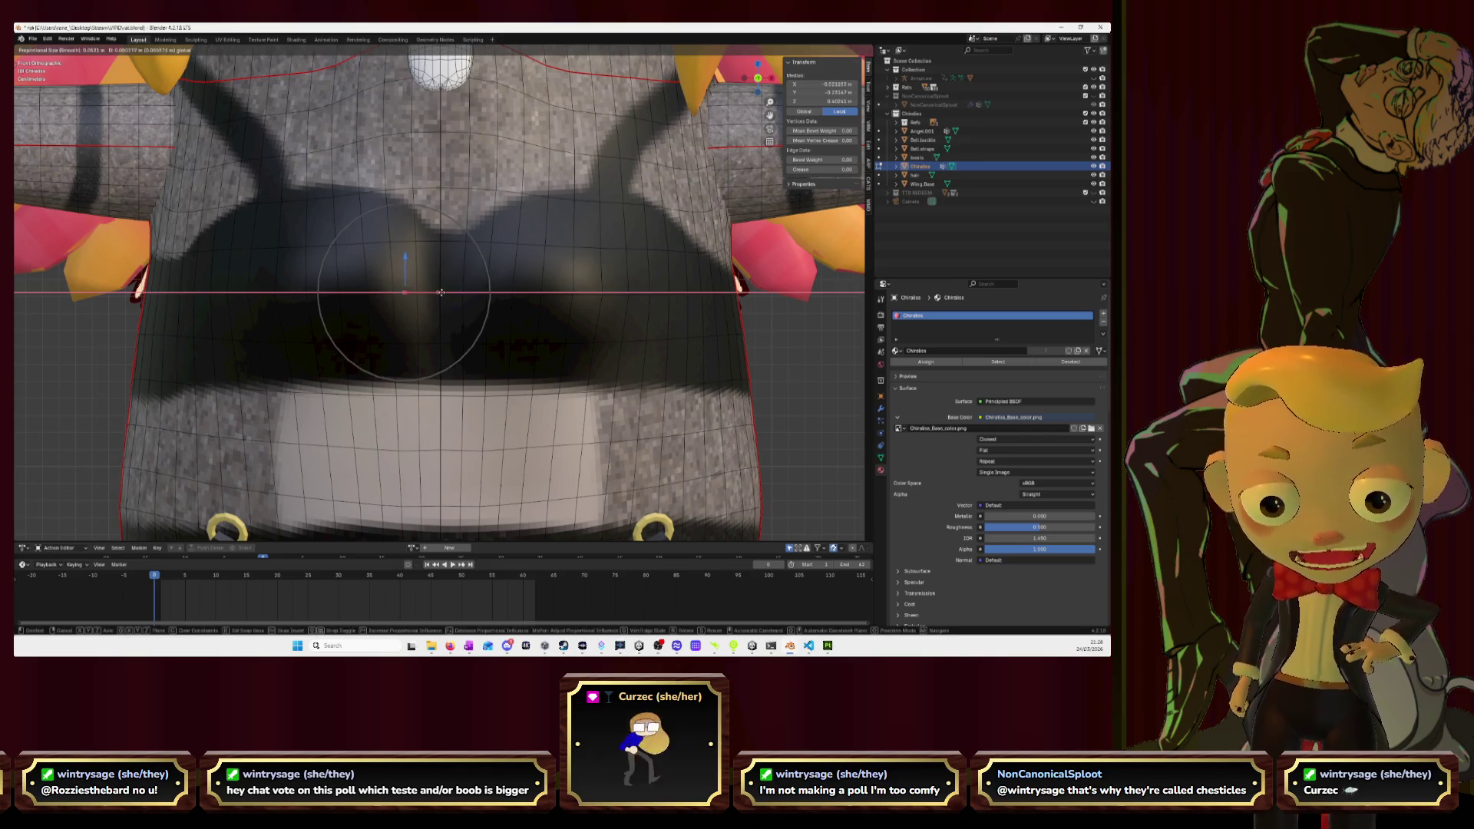
left_click(446, 293)
mouse_move(486, 320)
middle_mouse_down()
mouse_move(612, 280)
mouse_move(558, 324)
middle_mouse_up()
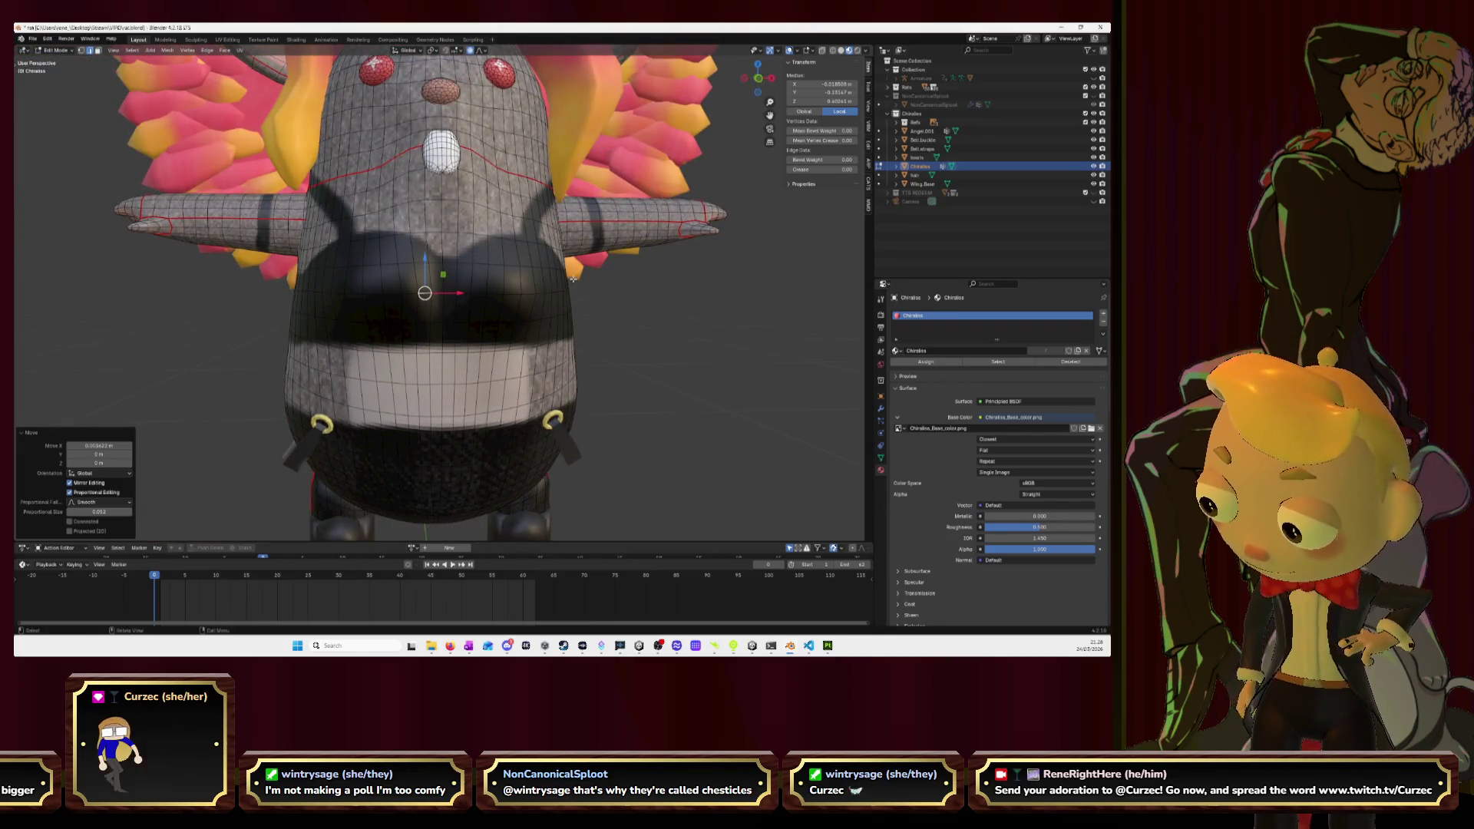
scroll(560, 298, "up", 3)
mouse_move(559, 300)
middle_mouse_down()
mouse_move(542, 313)
mouse_move(505, 303)
mouse_move(501, 358)
mouse_move(516, 260)
mouse_move(527, 298)
mouse_move(551, 294)
middle_mouse_up()
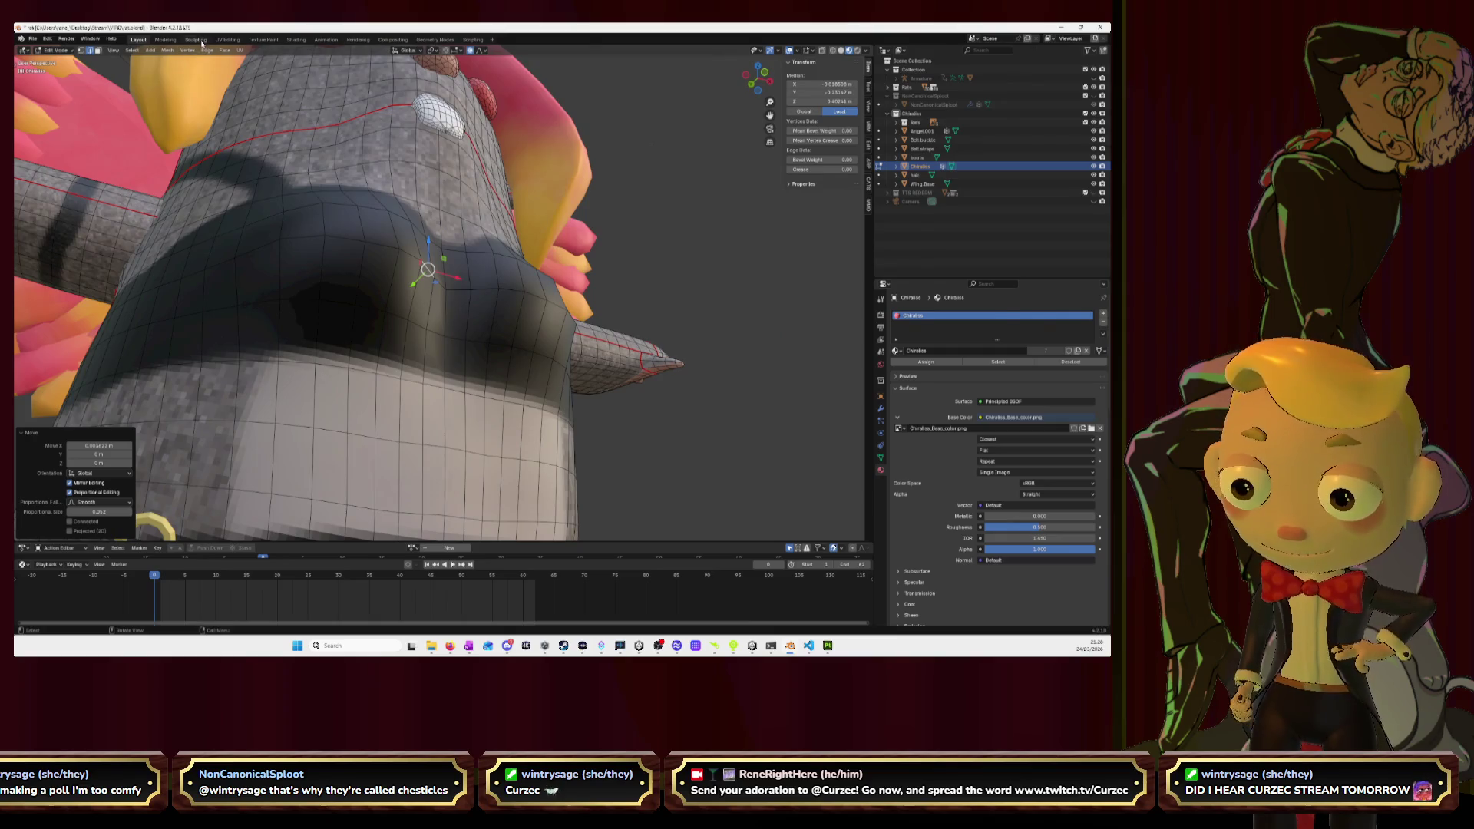
Orbit around the belly in the Sculpting workspace, then return to Layout.
left_click(197, 40)
middle_click_drag(303, 324, 353, 291)
scroll(398, 256, "up", 4)
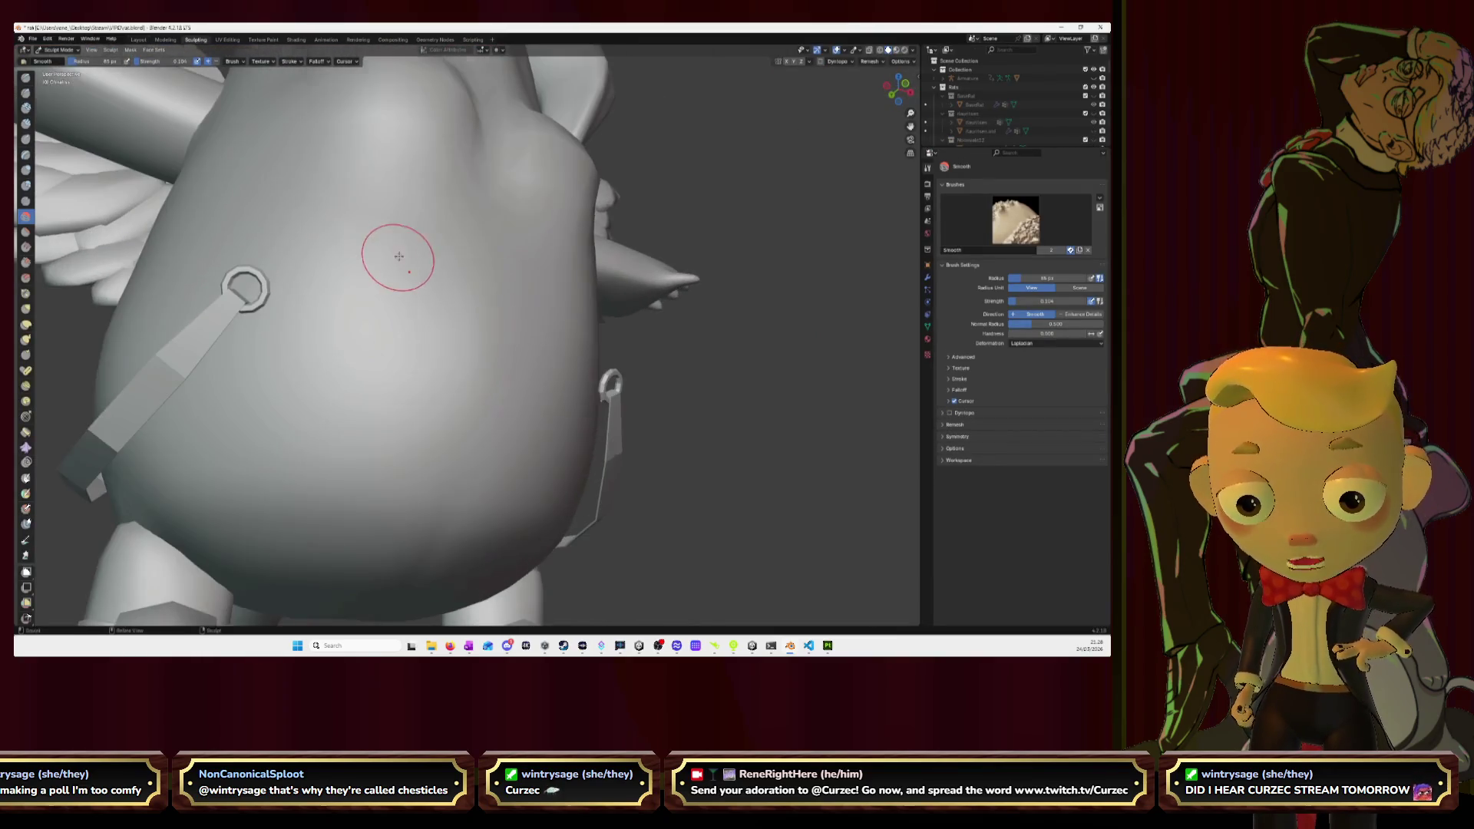
scroll(406, 258, "down", 3)
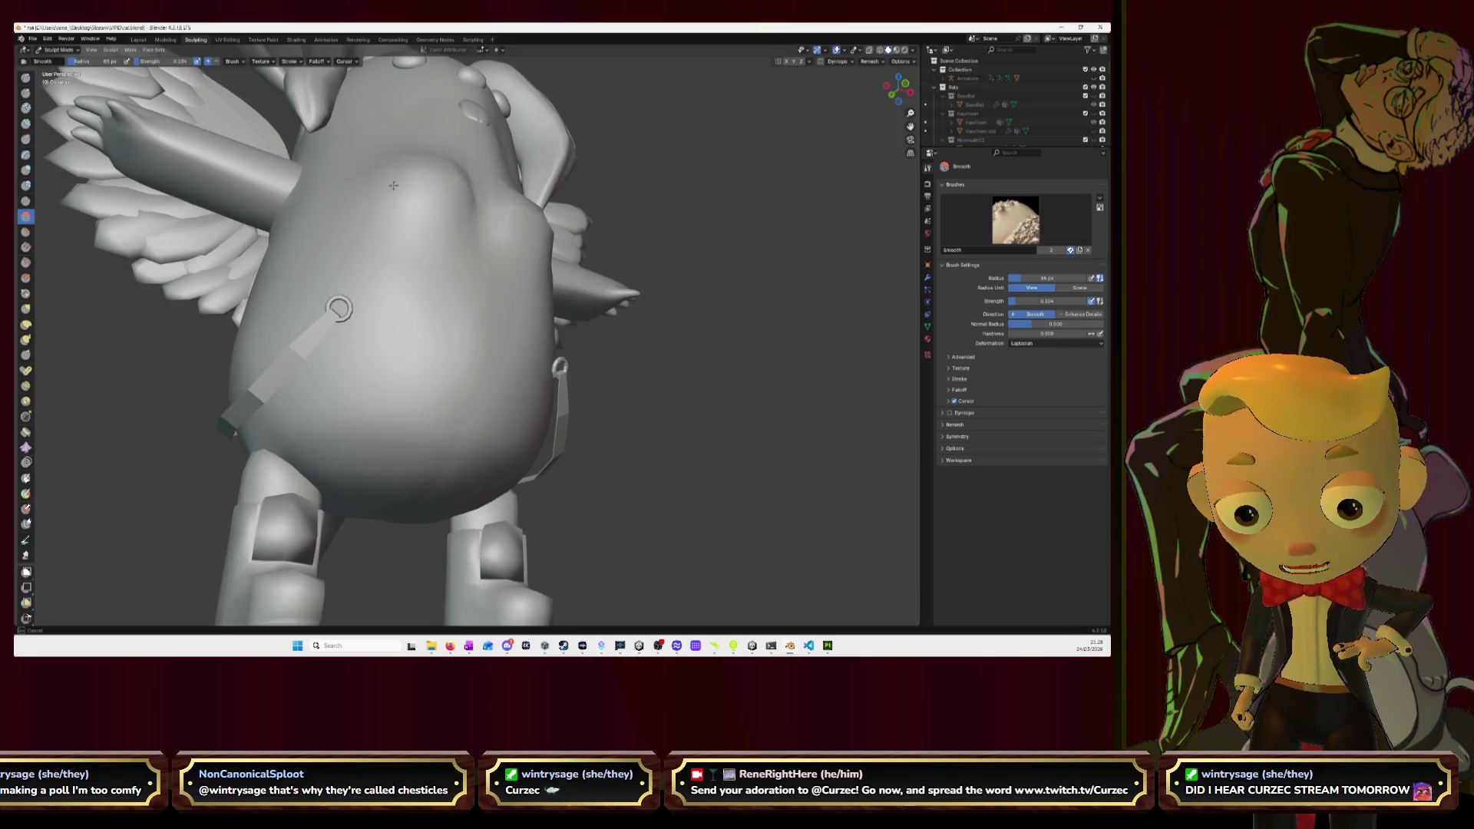
mouse_move(532, 274)
middle_mouse_down()
mouse_move(452, 273)
mouse_move(421, 215)
mouse_move(429, 176)
mouse_move(470, 184)
mouse_move(387, 292)
mouse_move(415, 300)
middle_mouse_up()
middle_click_drag(484, 377, 449, 349)
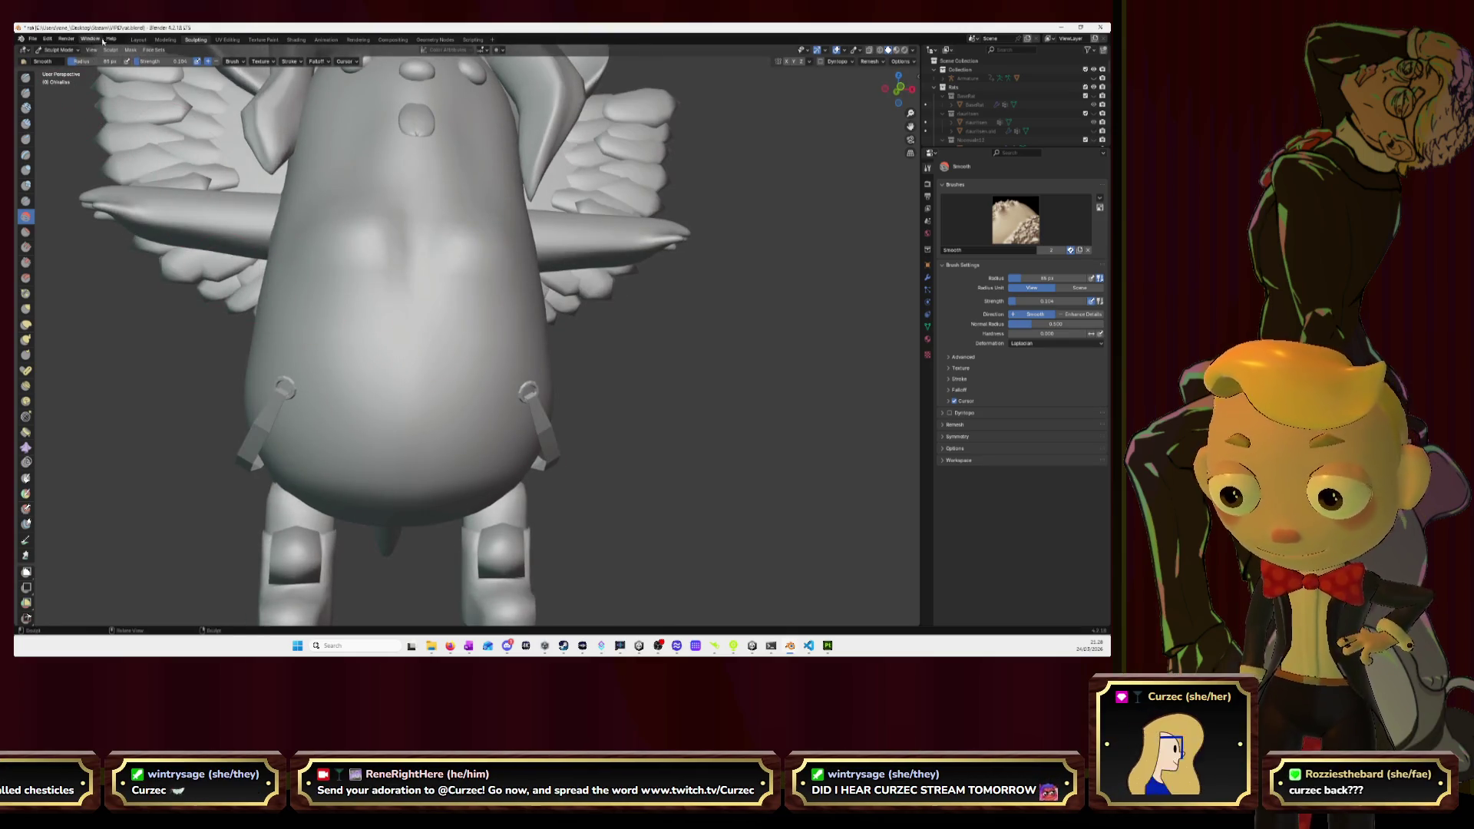
left_click(138, 40)
mouse_move(428, 294)
middle_mouse_down()
mouse_move(381, 342)
mouse_move(322, 358)
middle_mouse_up()
scroll(322, 358, "down", 10)
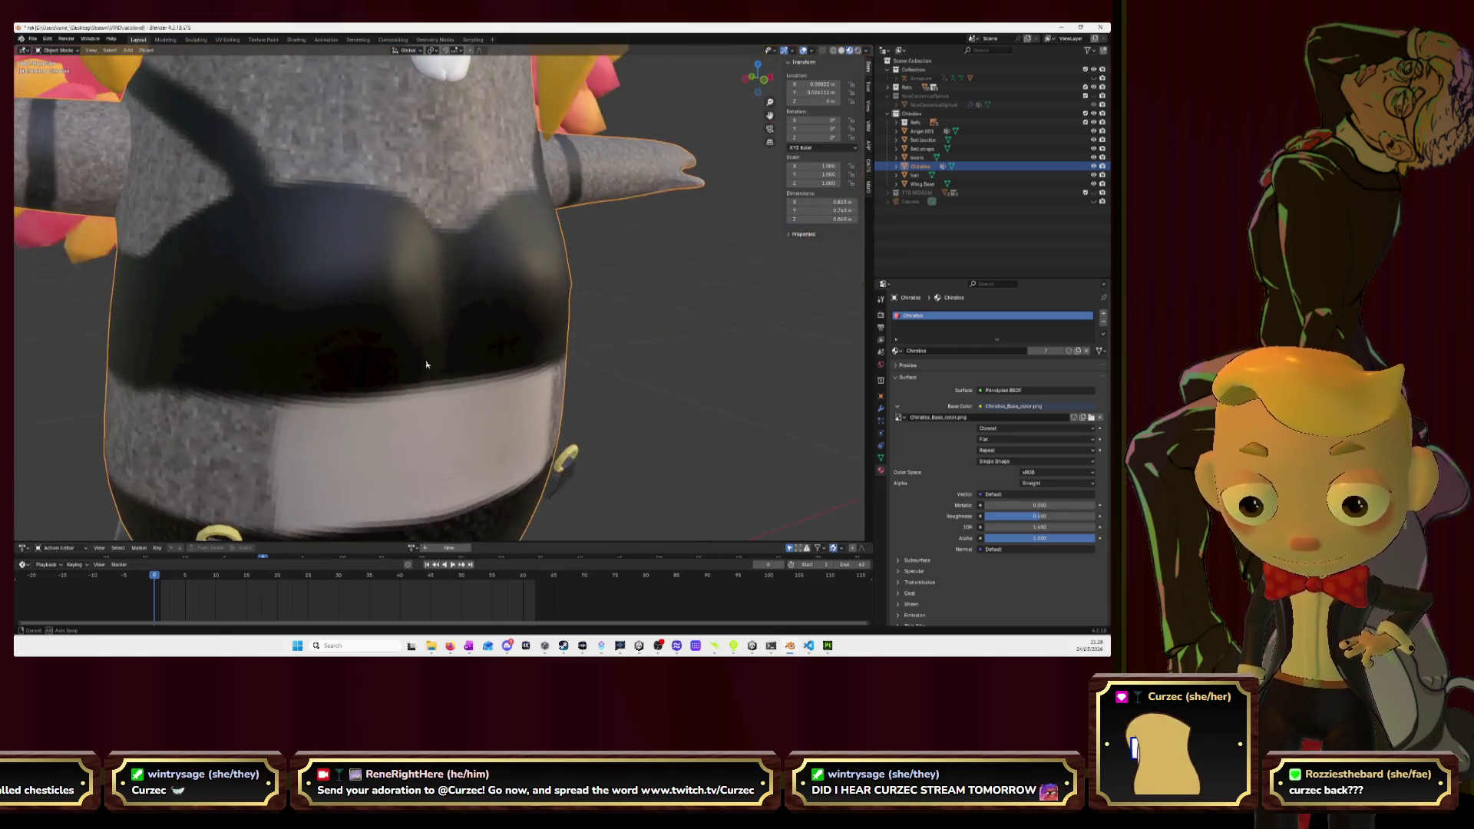
Enter Edit Mode in vertex select and pick a vertex on the chest.
middle_click_drag(507, 367, 528, 364)
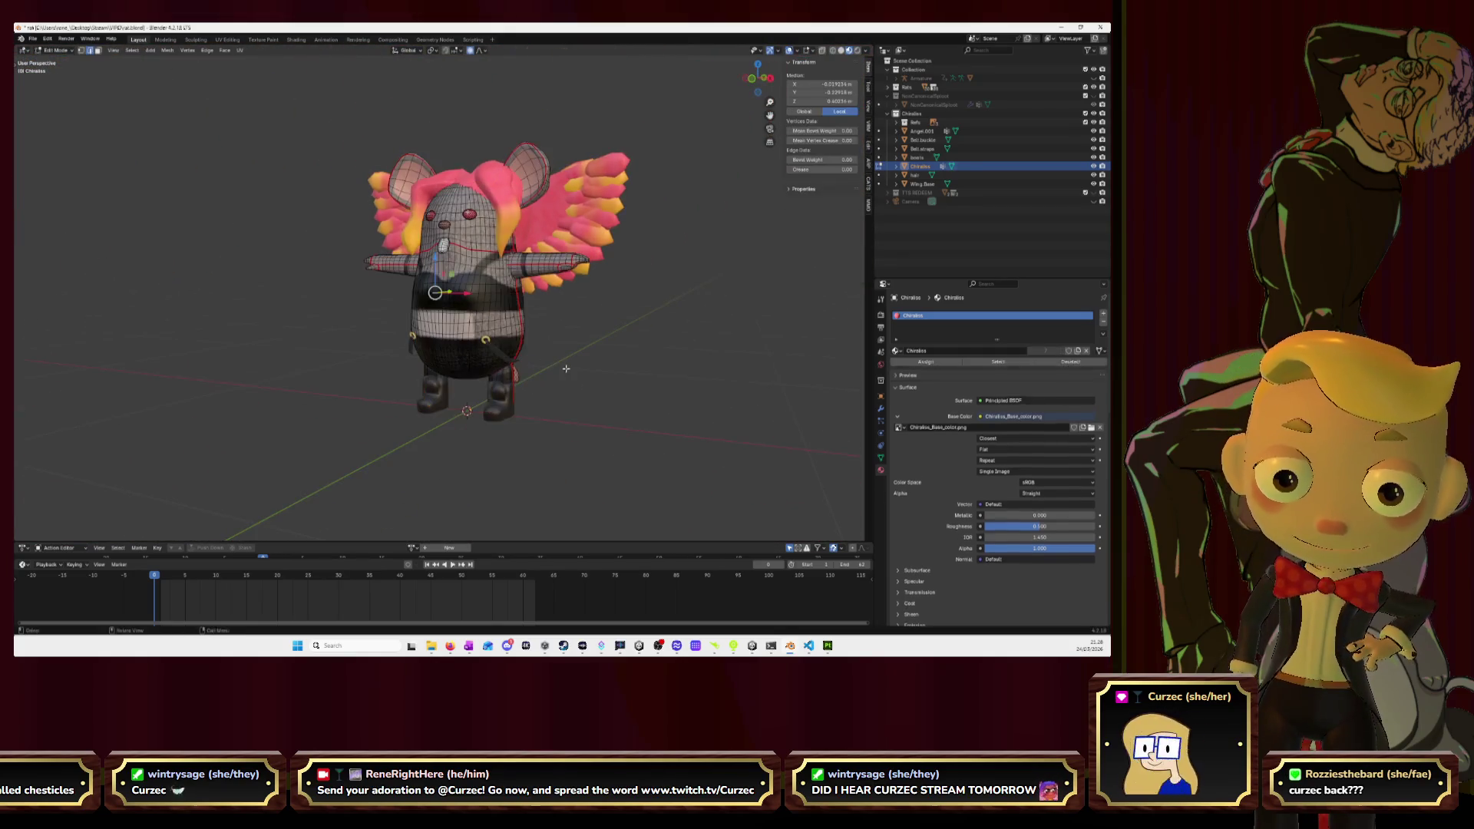
scroll(462, 268, "up", 8)
key("Tab")
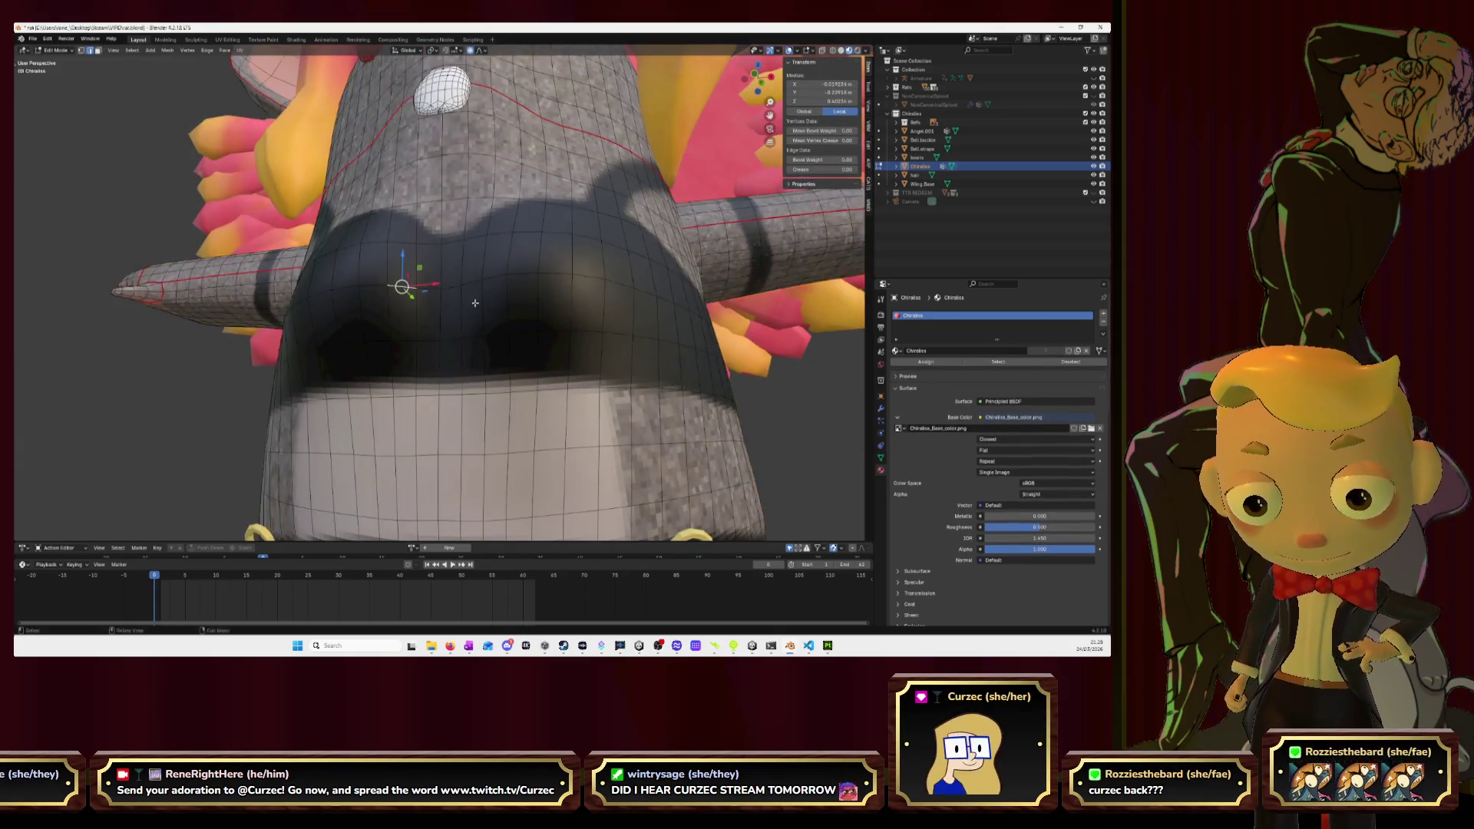
scroll(457, 281, "down", 5)
key("1")
left_click(443, 282, "shift")
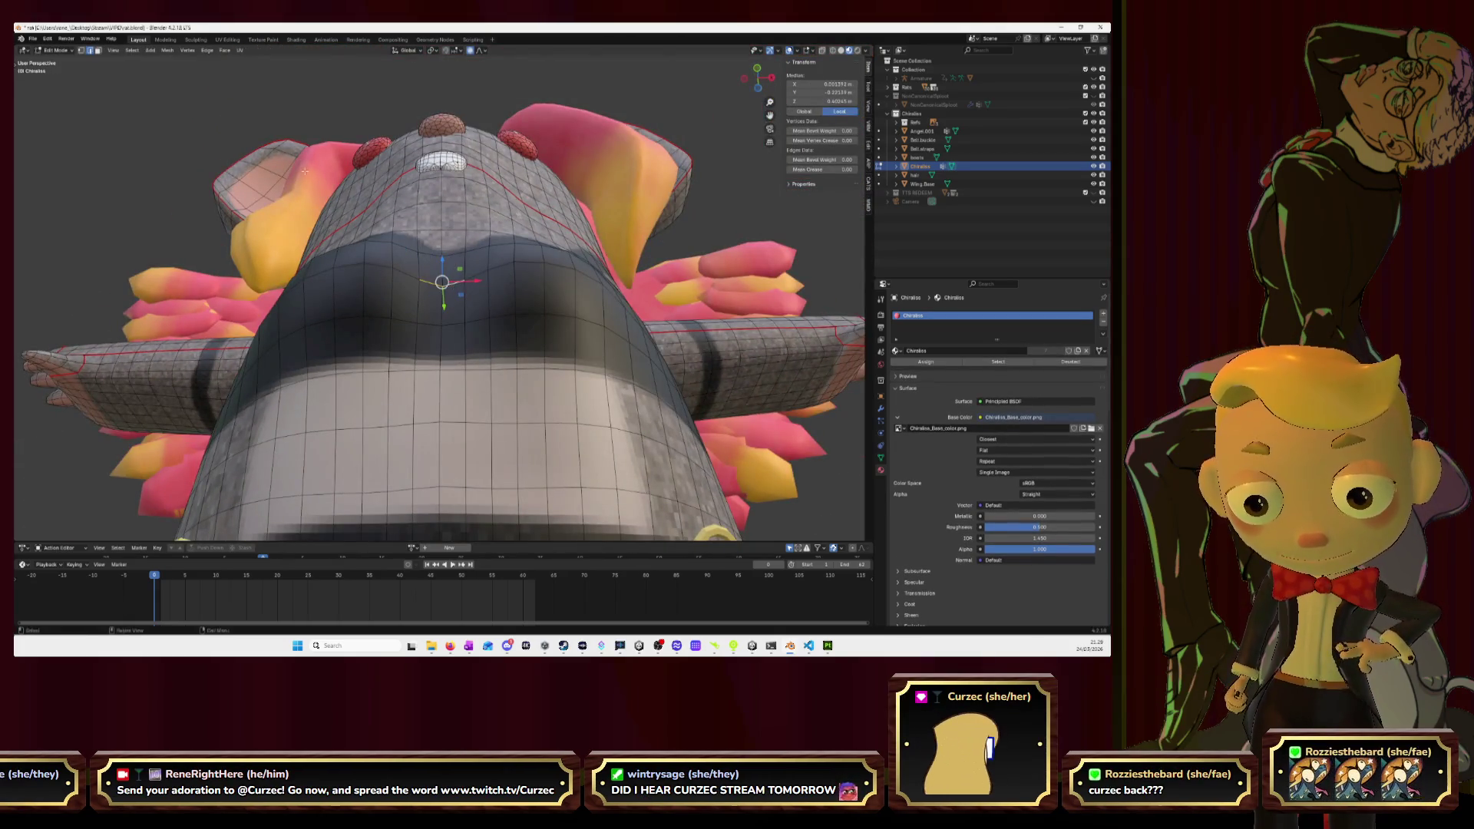
left_click(442, 282)
middle_click_drag(442, 281, 451, 301)
Move the chest vertex along Y with proportional falloff and return to Object Mode.
key("g")
key("y")
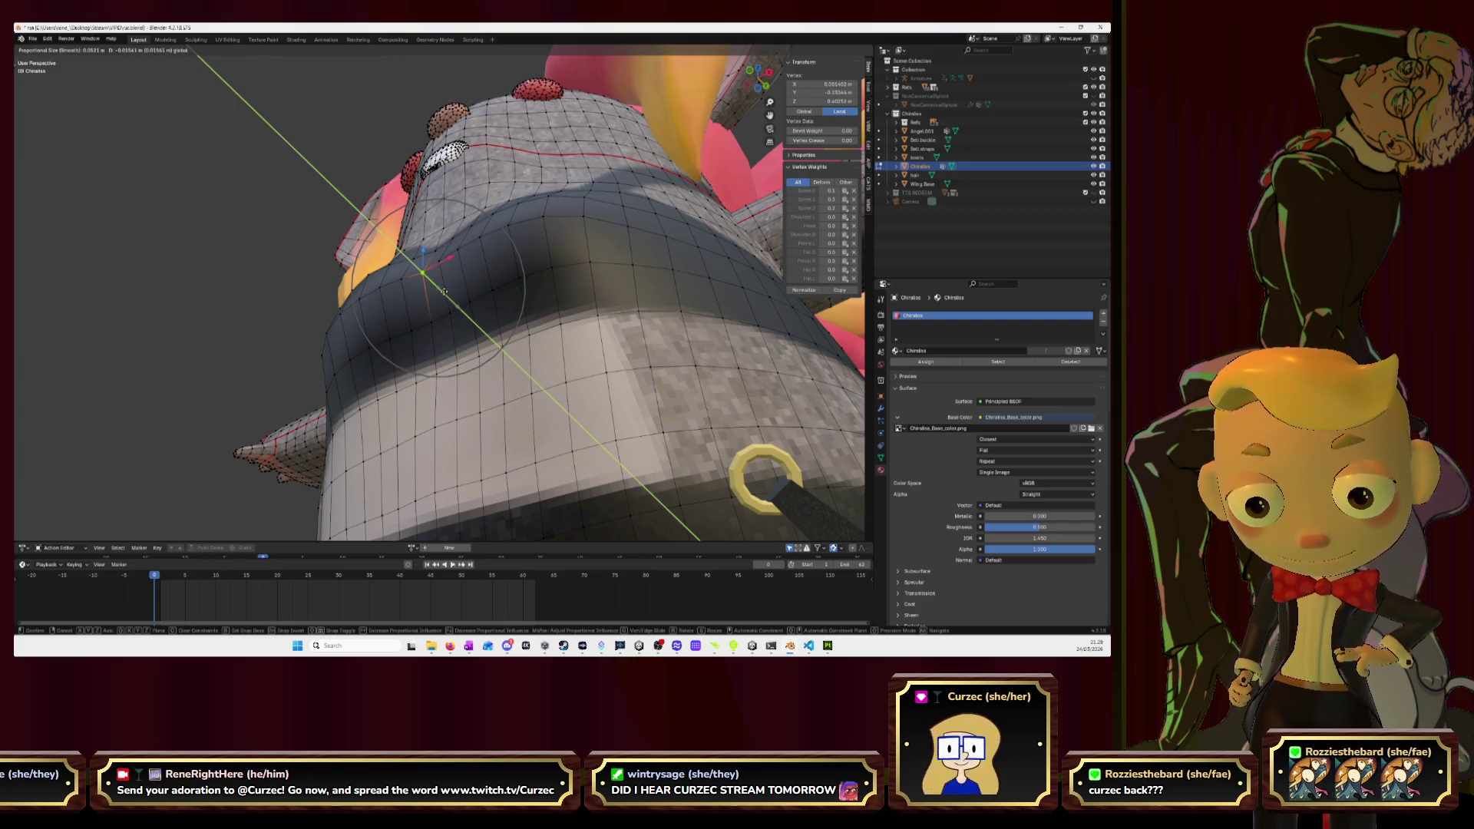
left_click(440, 287)
key("Tab")
mouse_move(440, 287)
middle_mouse_down()
mouse_move(546, 349)
mouse_move(483, 335)
middle_mouse_up()
scroll(546, 349, "down", 10)
scroll(555, 346, "up", 3)
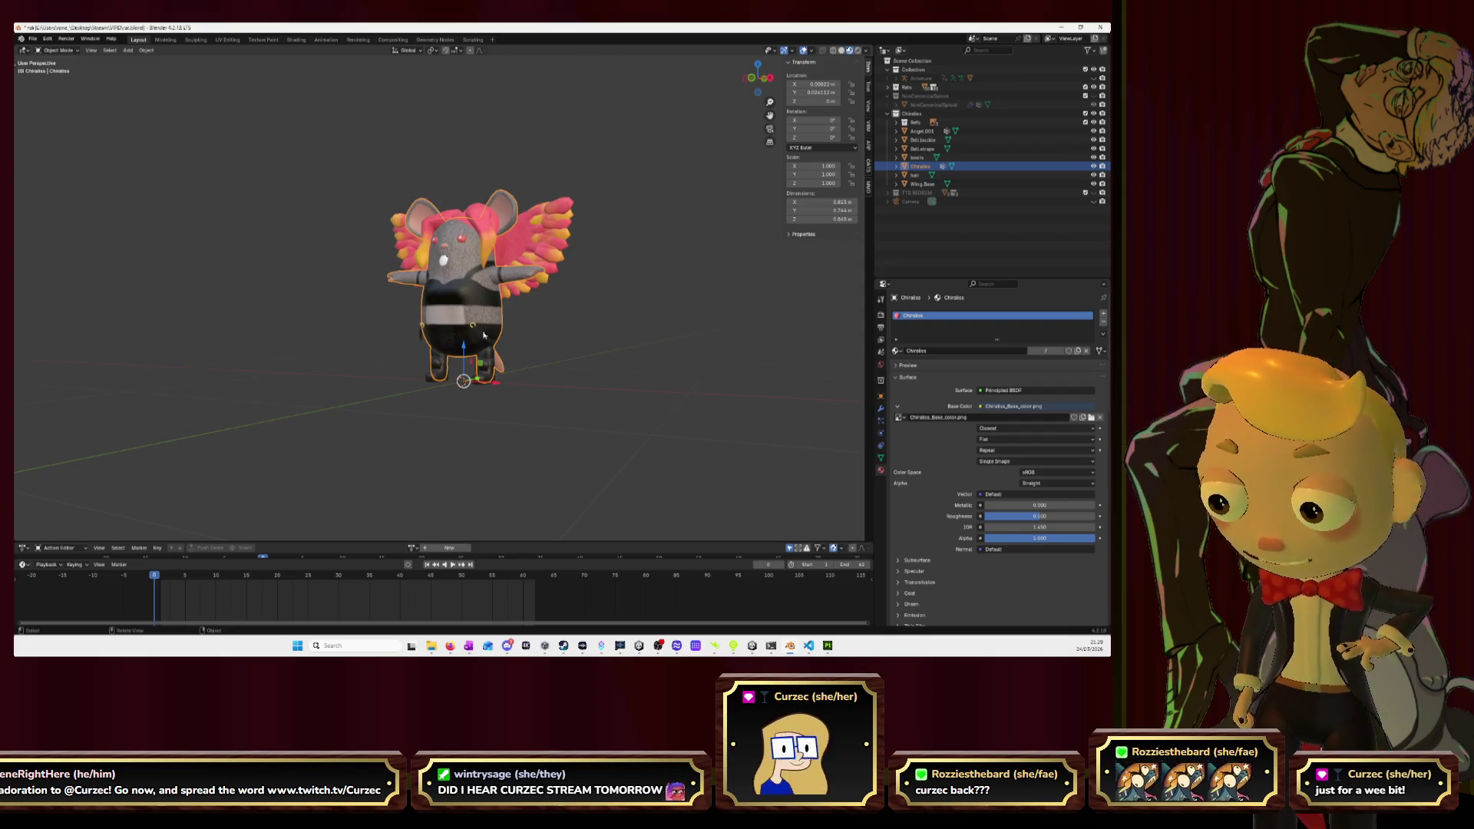
scroll(507, 322, "up", 4)
mouse_move(506, 322)
middle_mouse_down()
mouse_move(532, 306)
mouse_move(461, 348)
mouse_move(468, 337)
middle_mouse_up()
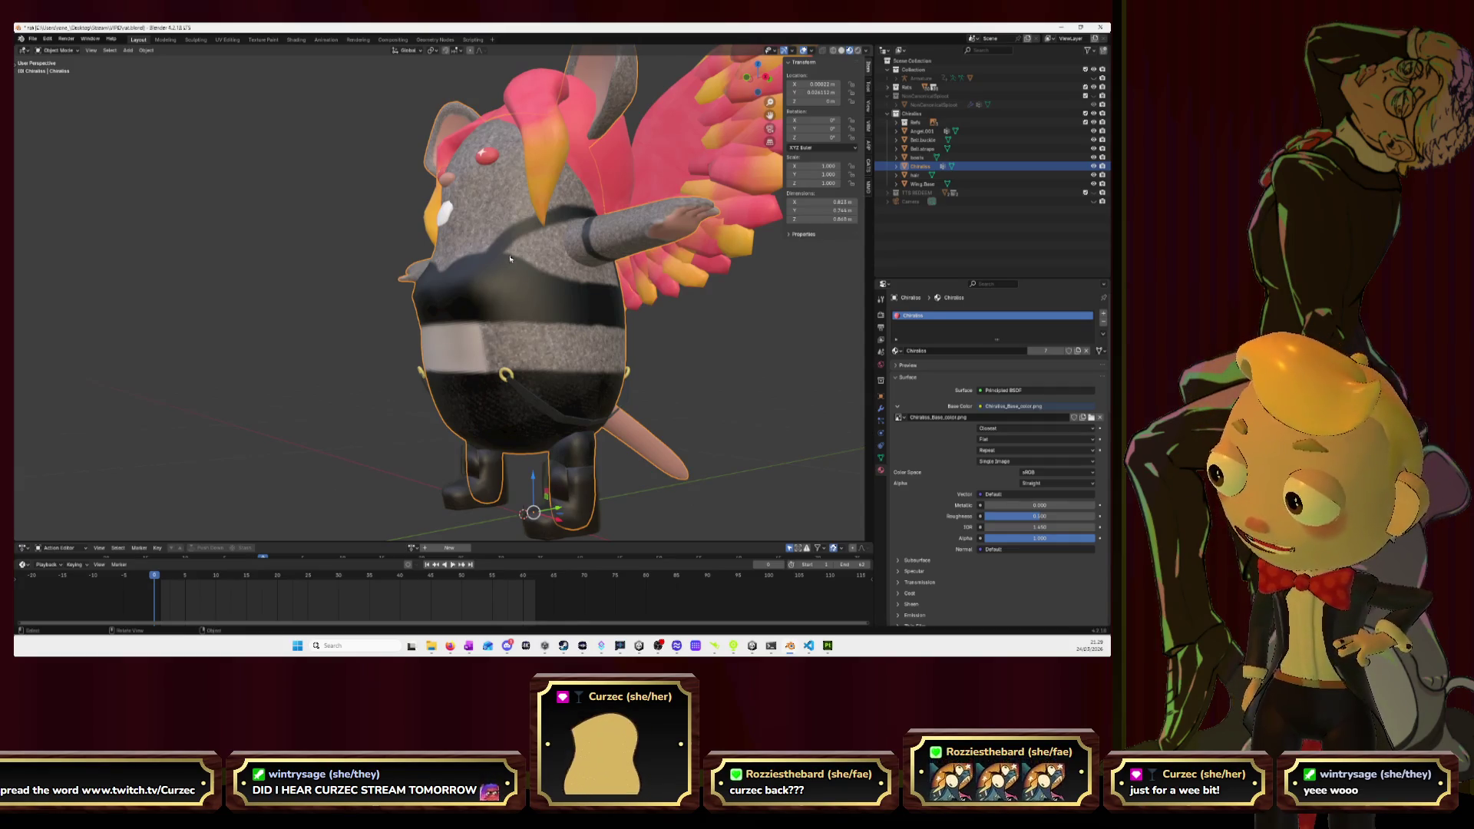
middle_click_drag(444, 252, 466, 247)
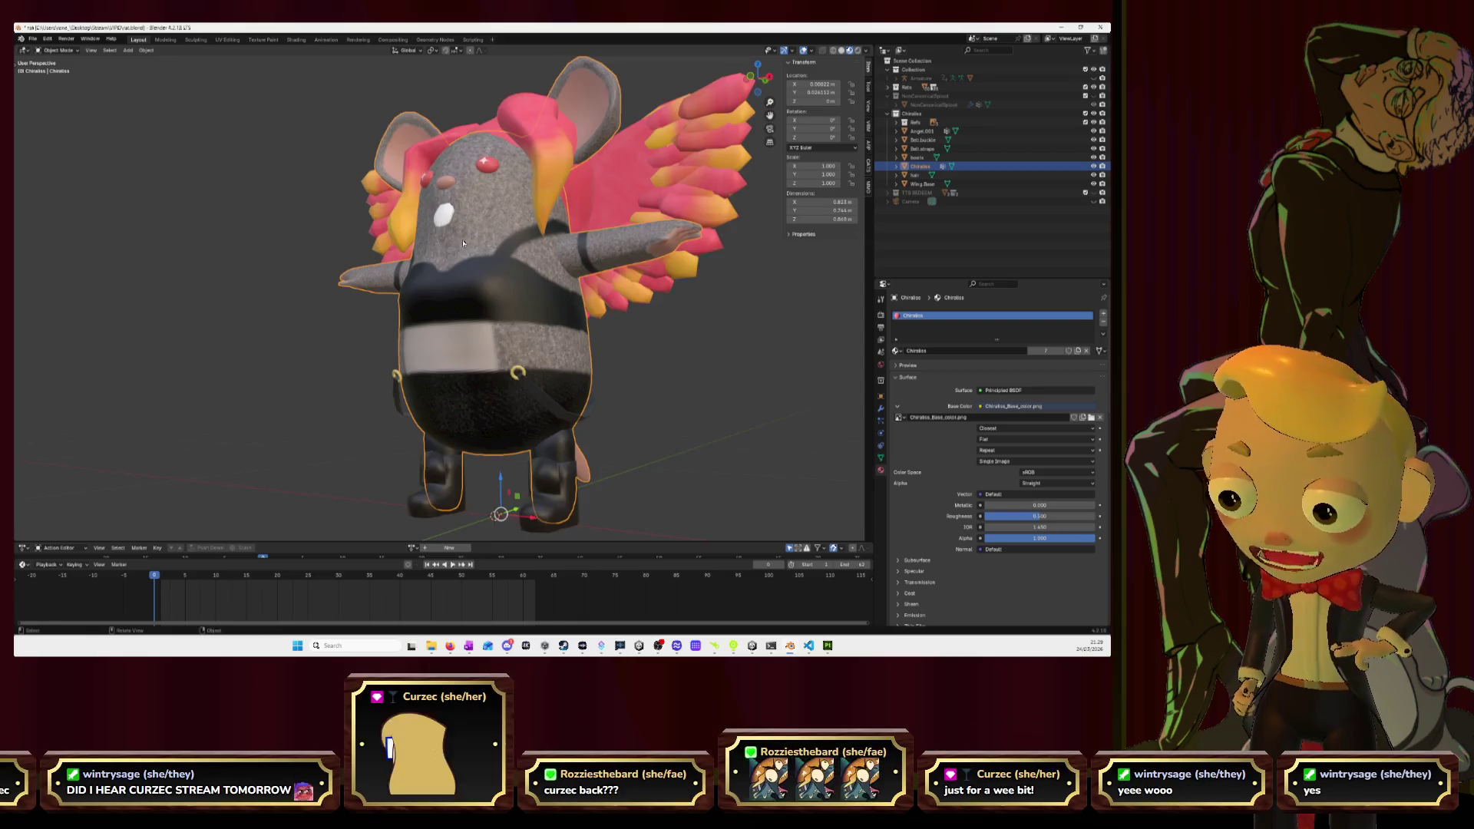
scroll(467, 244, "down", 4)
left_click(750, 77)
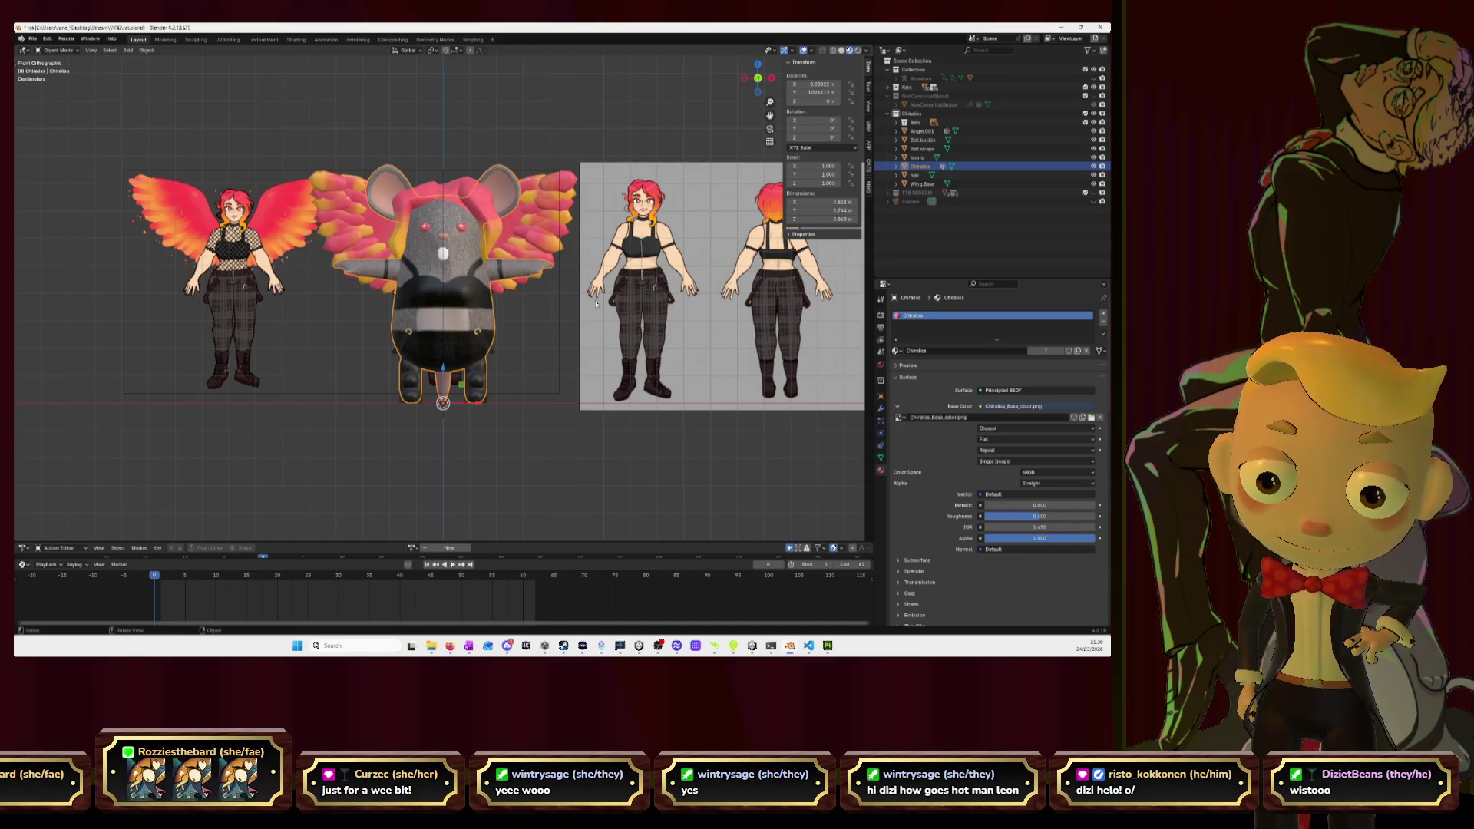
mouse_move(608, 299)
middle_mouse_down()
mouse_move(496, 283)
mouse_move(629, 302)
mouse_move(601, 286)
middle_mouse_up()
scroll(469, 324, "up", 4)
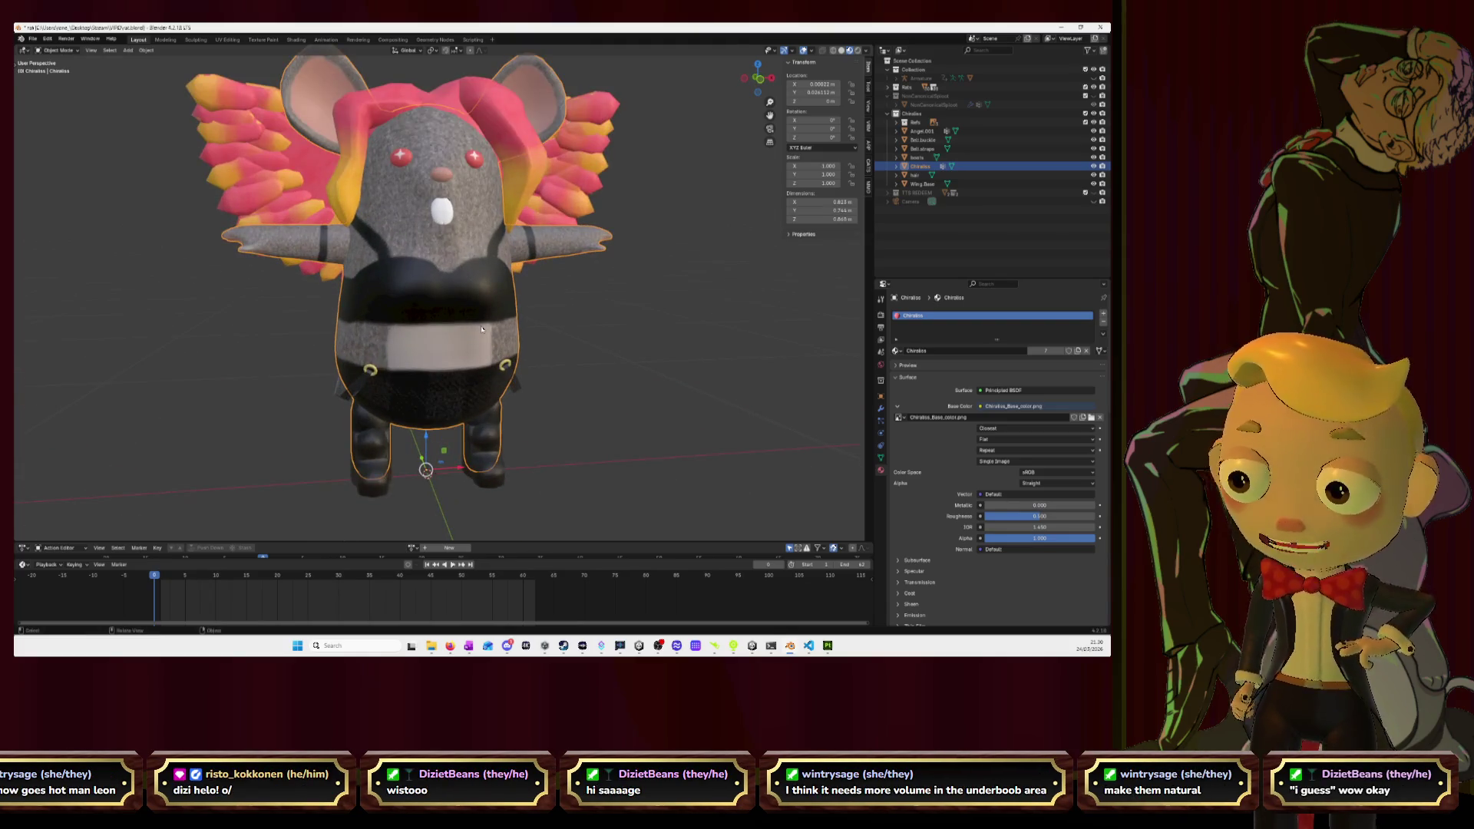
In Edit Mode with edge select, select the edge loop under the chest.
mouse_move(499, 329)
middle_mouse_down()
mouse_move(477, 326)
mouse_move(521, 343)
mouse_move(334, 229)
middle_mouse_up()
key("Tab")
scroll(478, 326, "up", 3)
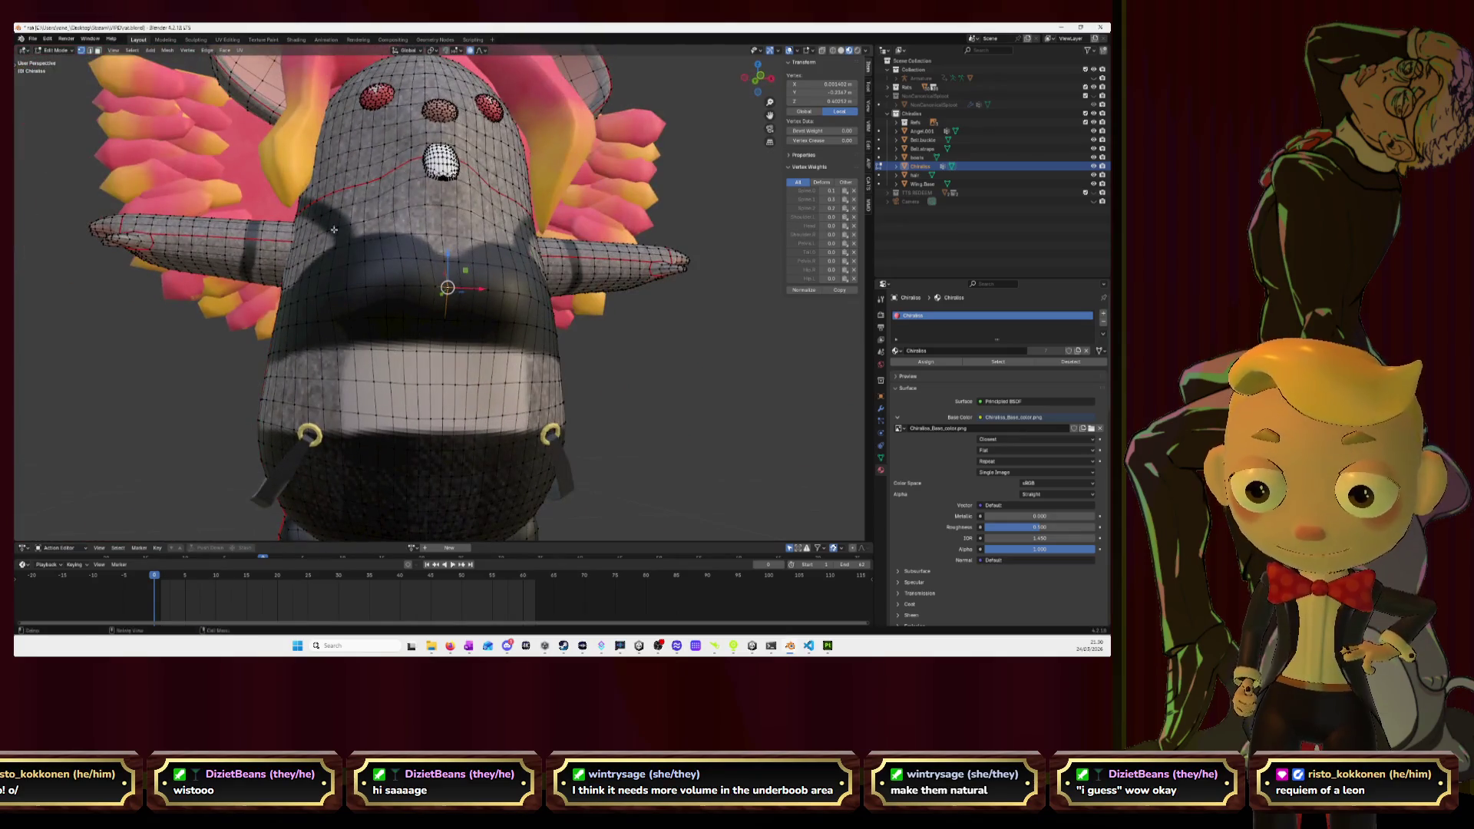
left_click(89, 49)
scroll(376, 292, "up", 2)
middle_click_drag(376, 292, 368, 298)
left_click(337, 287)
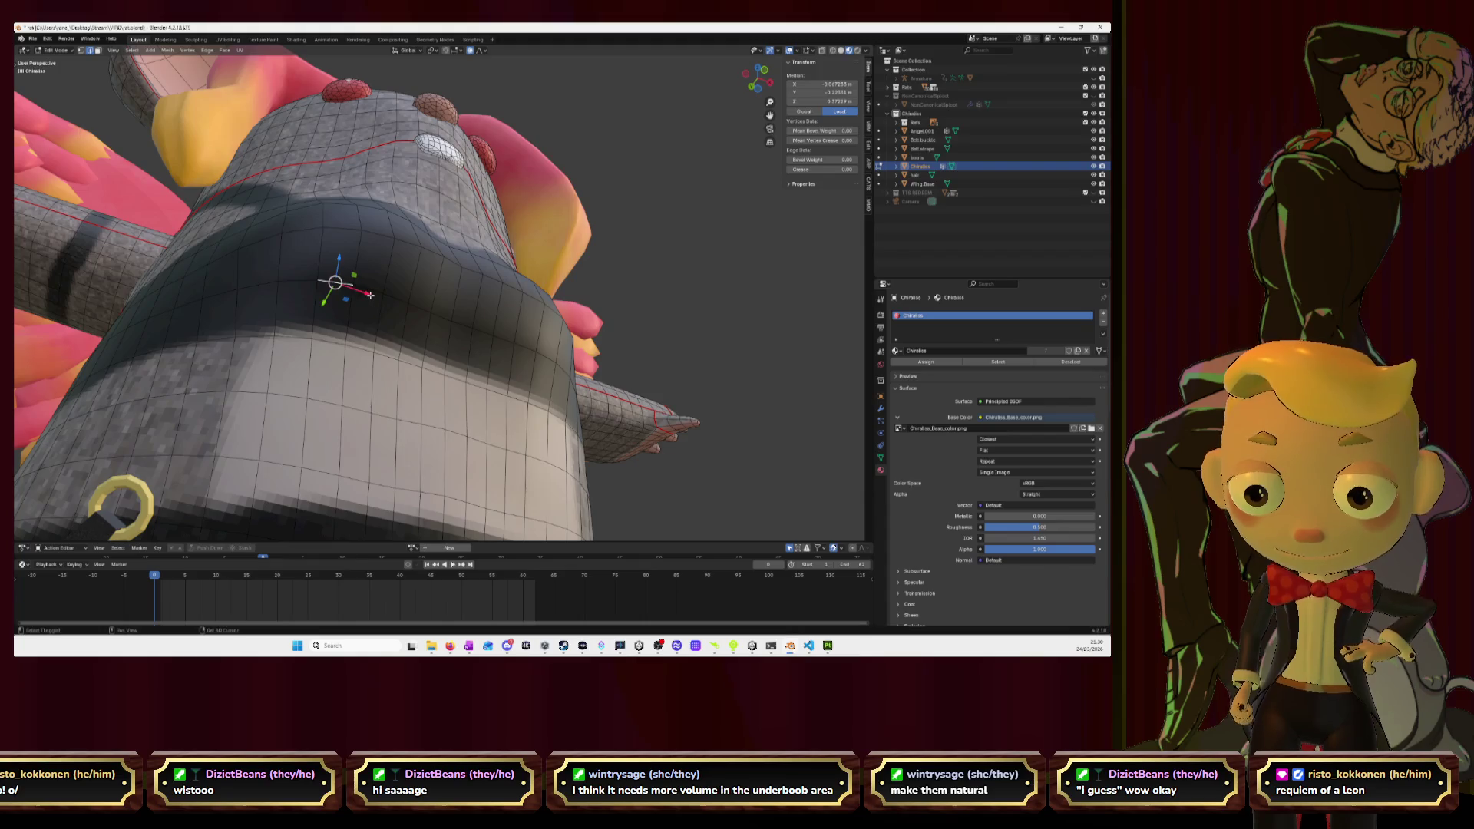
In right side ortho view, push the under-chest loop outward with soft falloff.
middle_click_drag(435, 319, 410, 304)
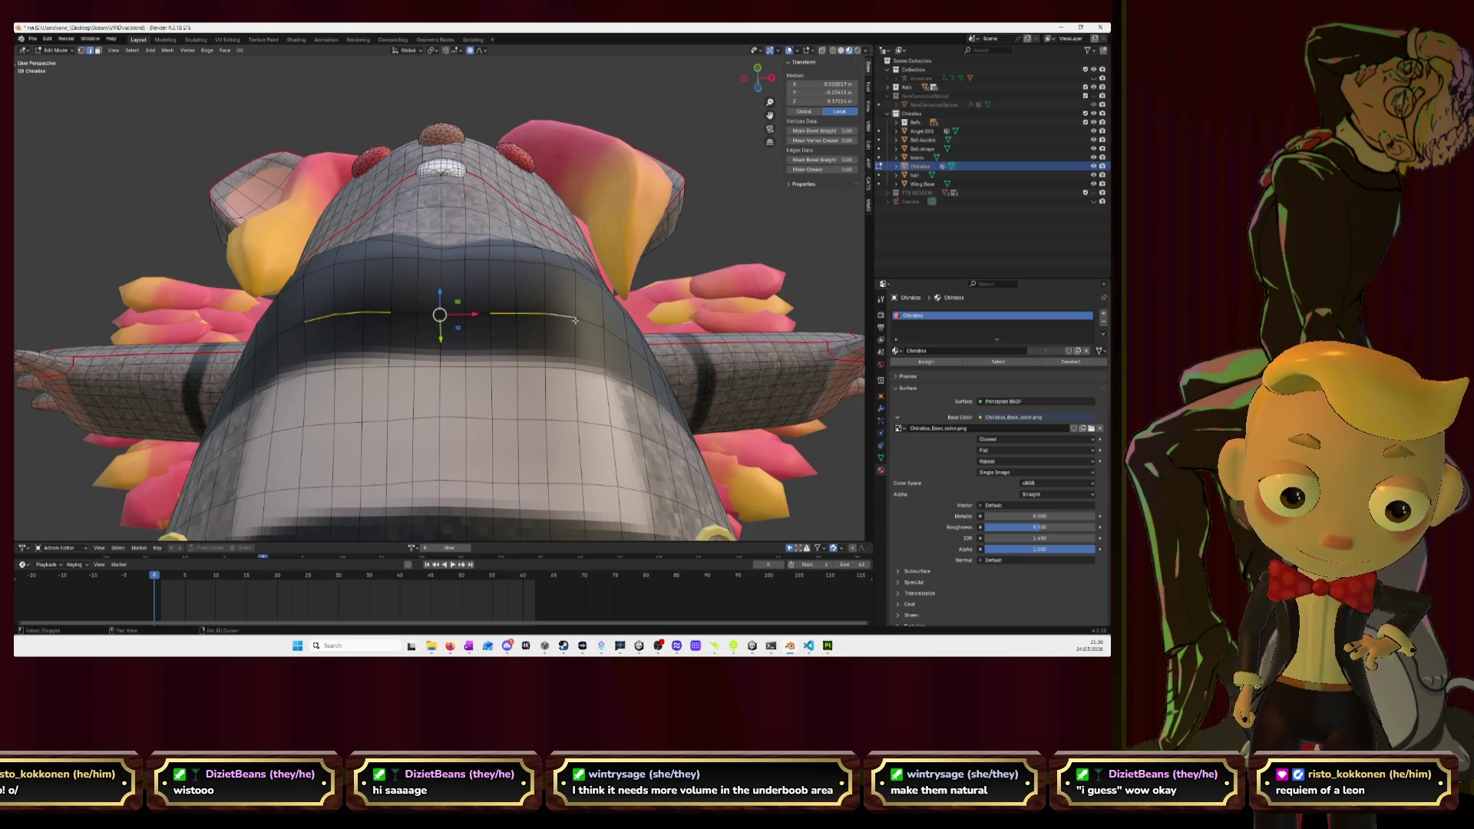
middle_click_drag(593, 335, 448, 345)
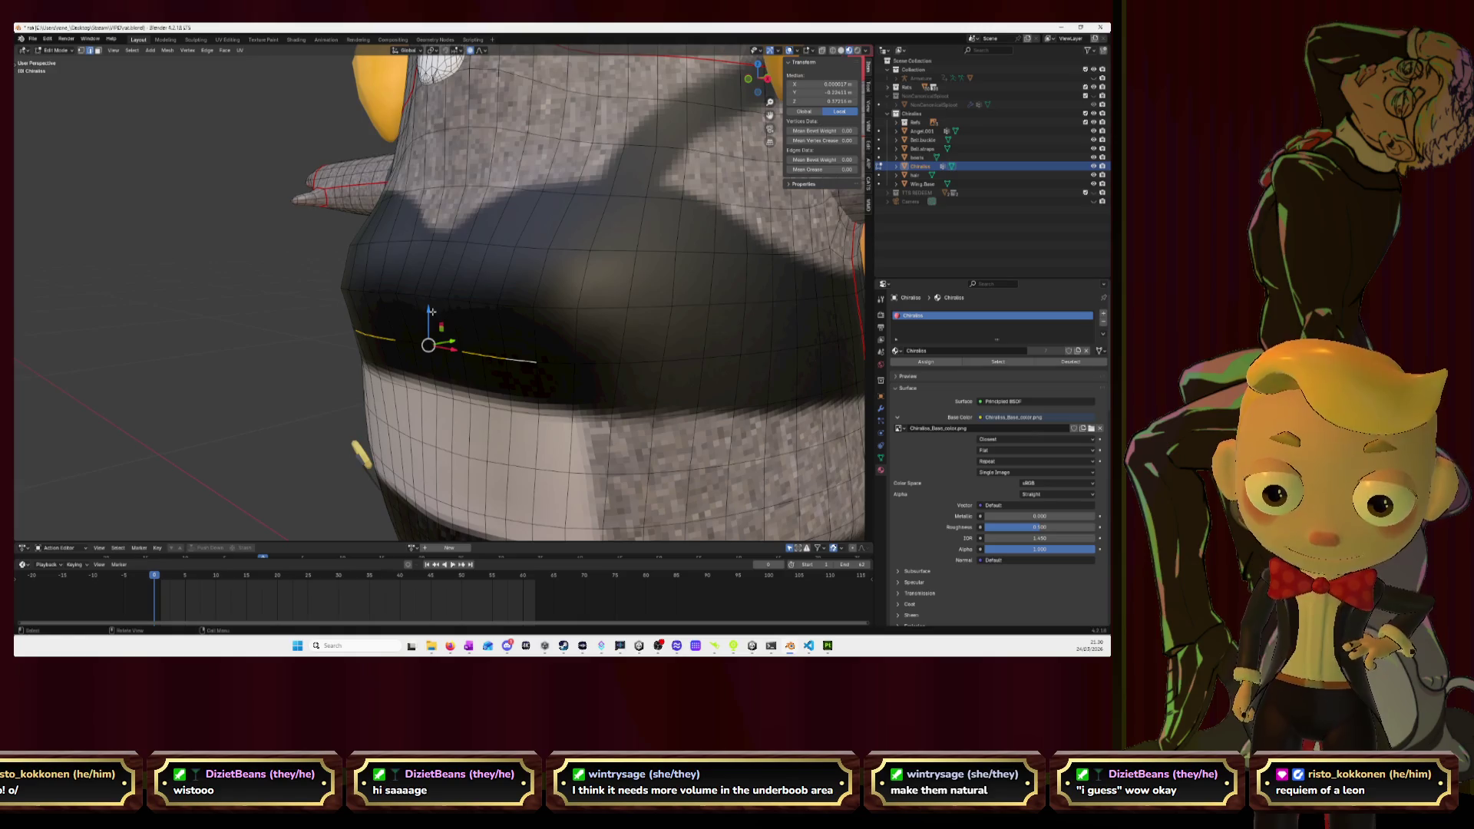
left_click(767, 79)
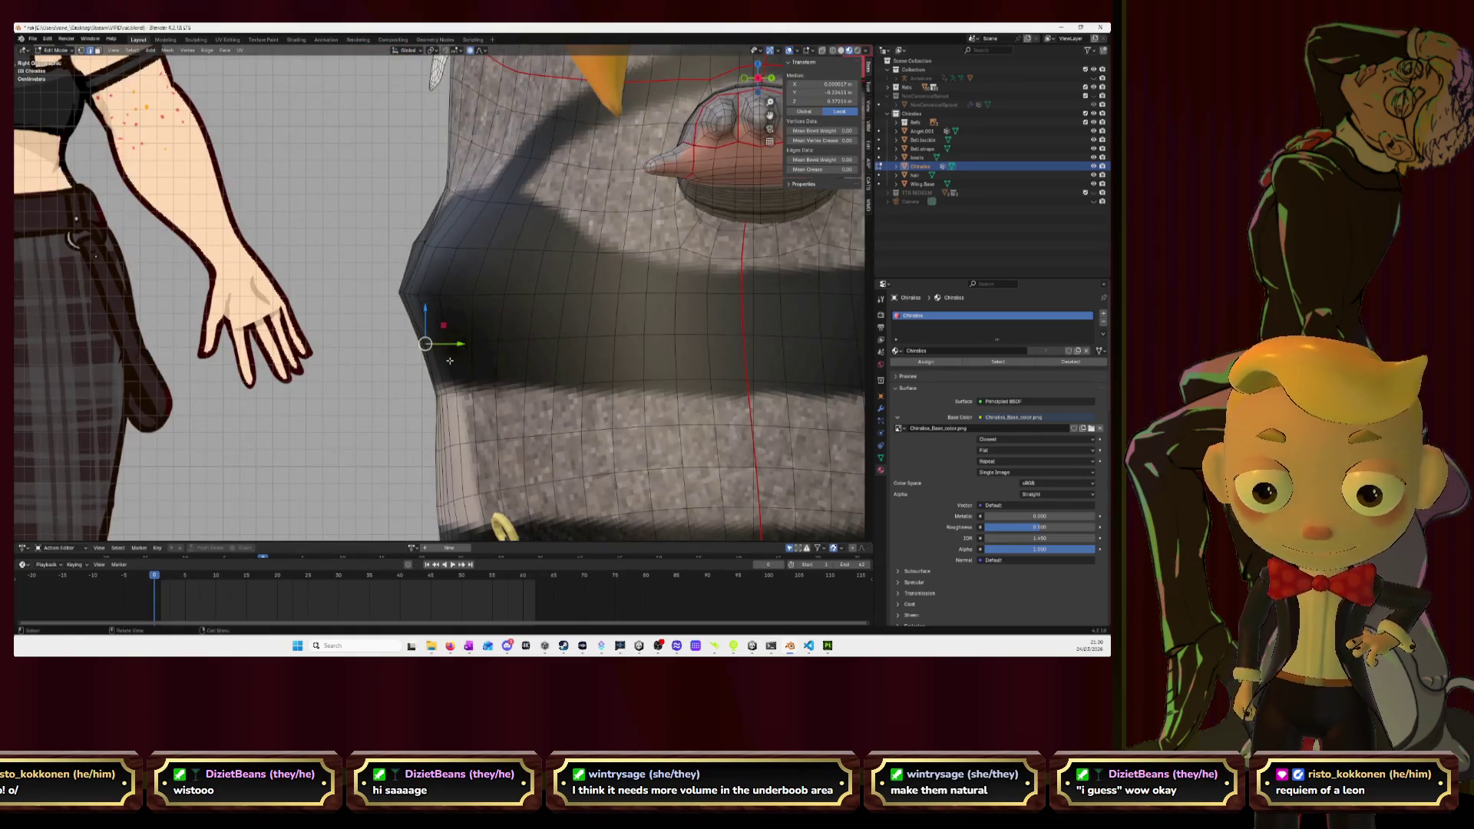
left_click_drag(425, 344, 423, 345)
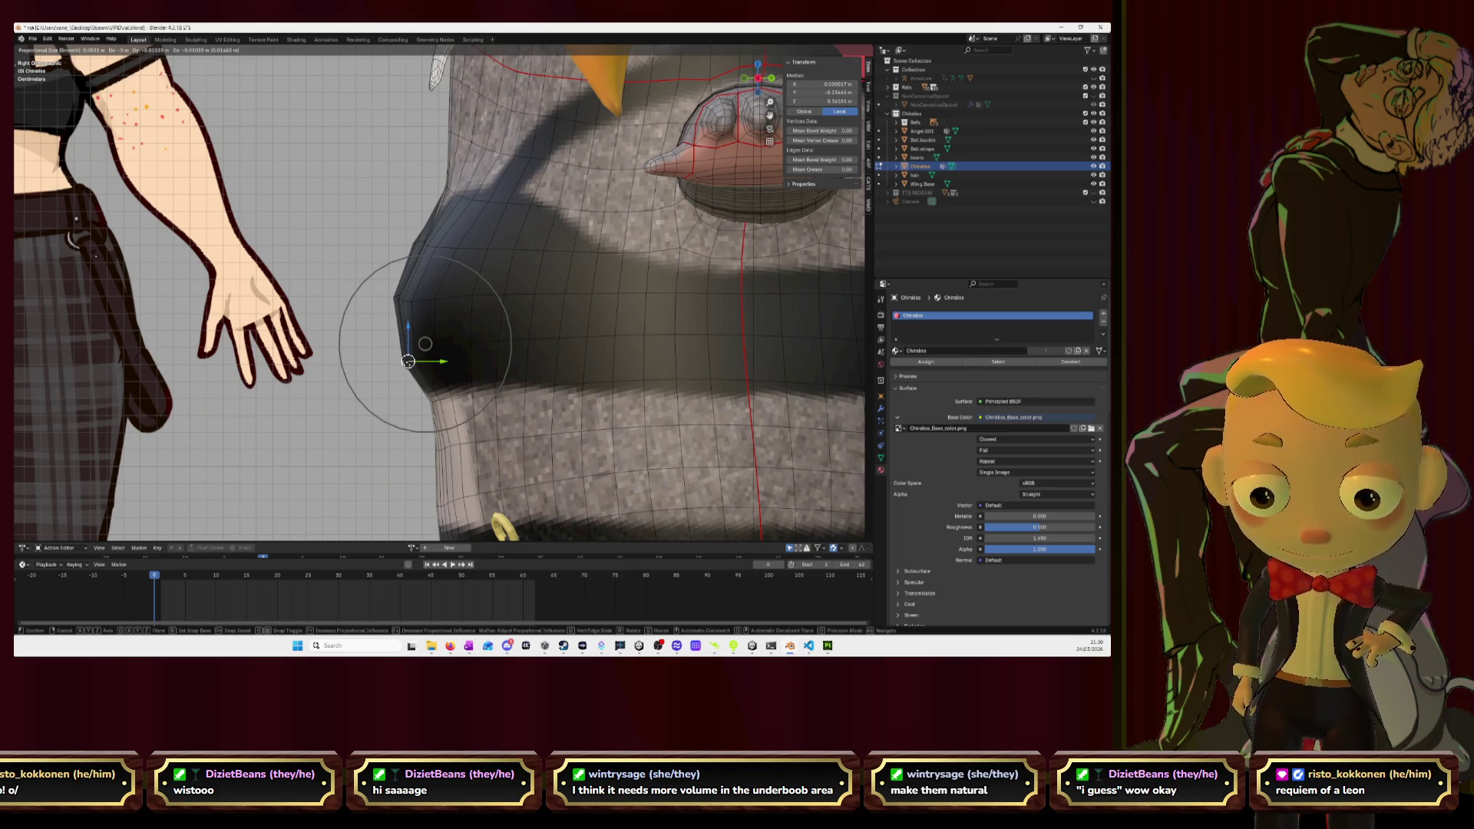
left_click_drag(425, 344, 426, 343)
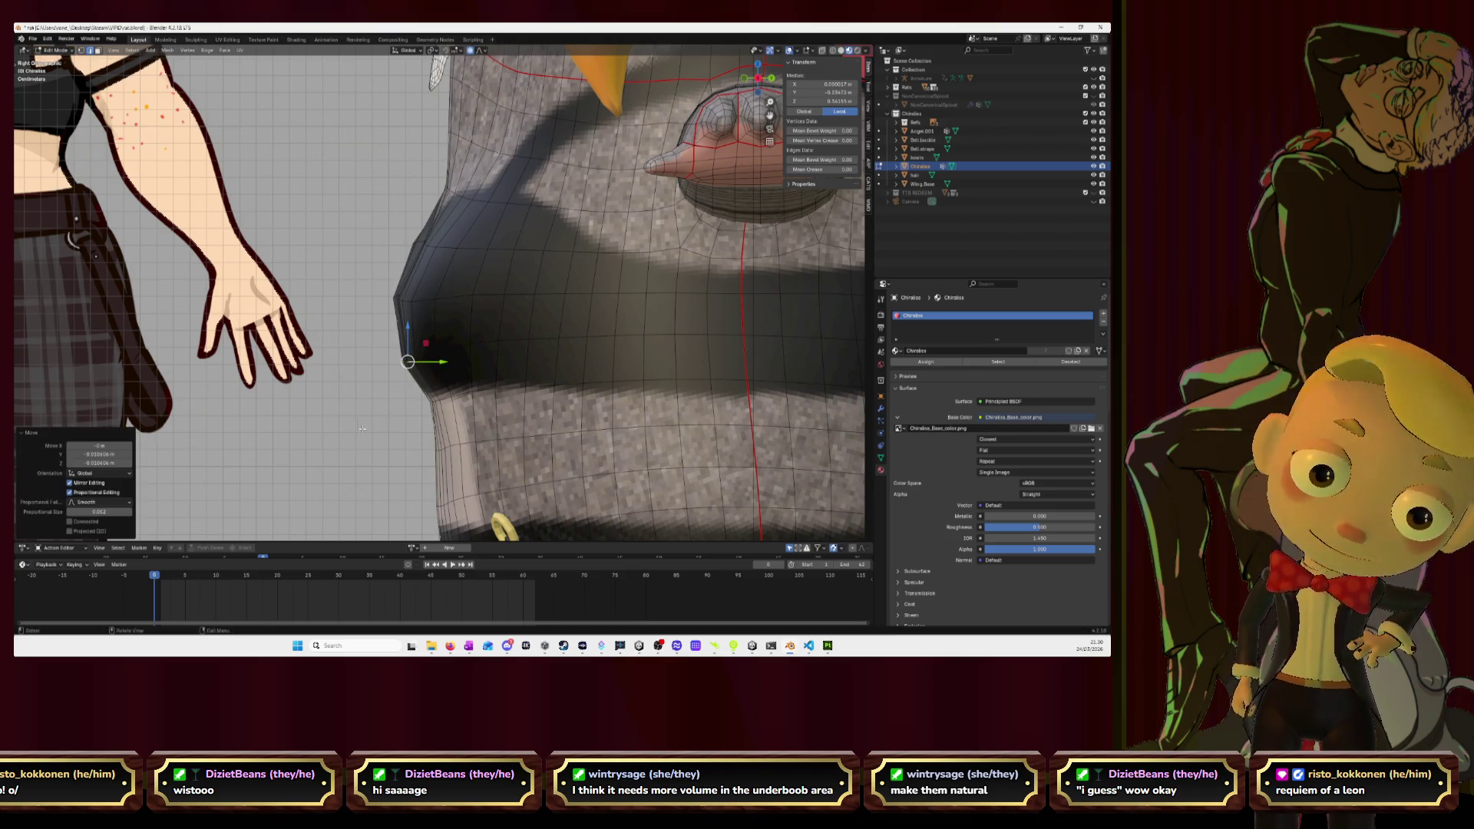
scroll(408, 418, "down", 5)
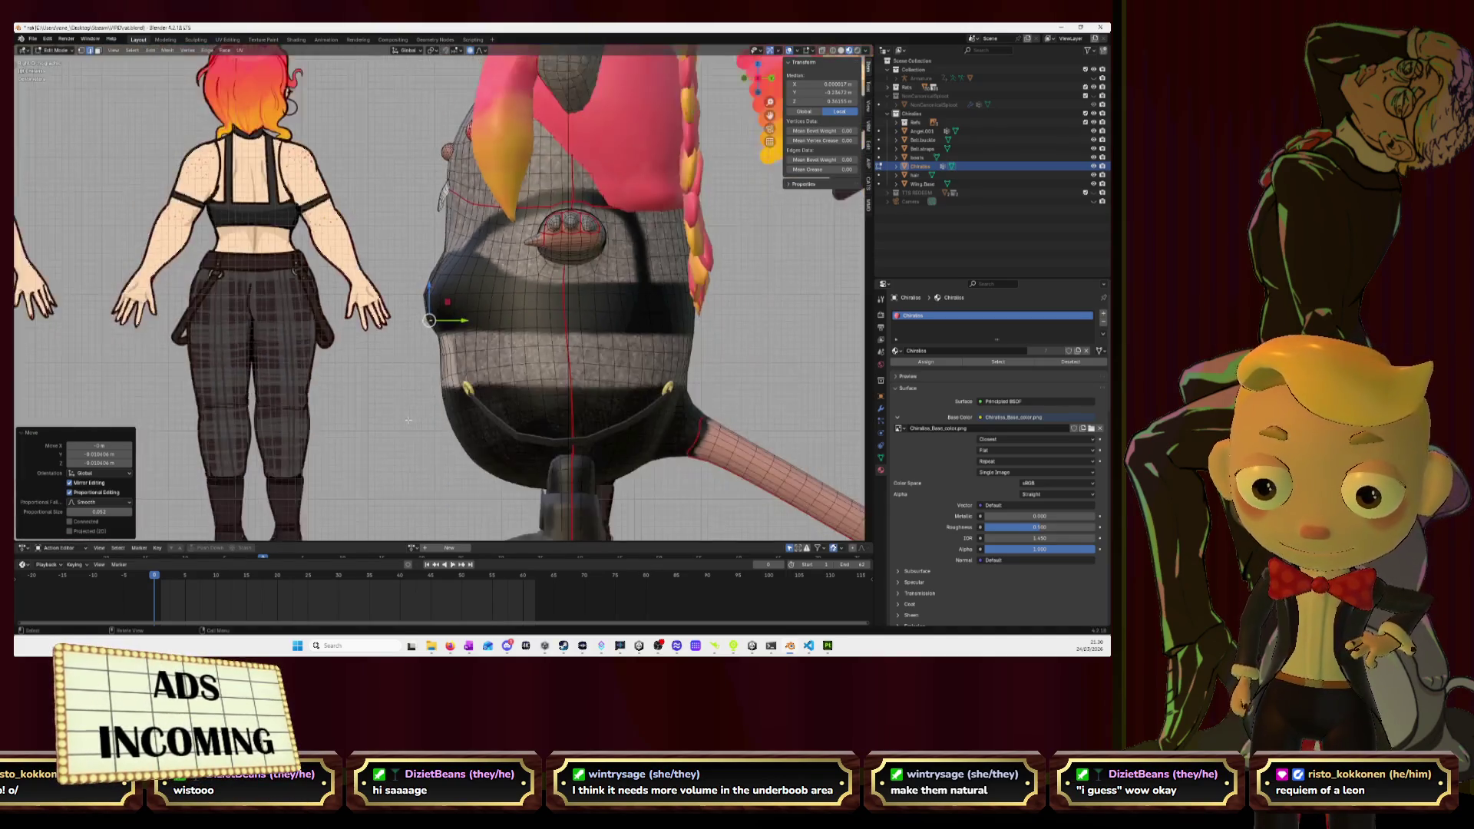
Preview the new shape in Object Mode, then resume editing in side orthographic view.
key("Tab")
mouse_move(407, 419)
middle_mouse_down()
mouse_move(562, 406)
mouse_move(442, 272)
mouse_move(381, 293)
middle_mouse_up()
scroll(442, 272, "up", 3)
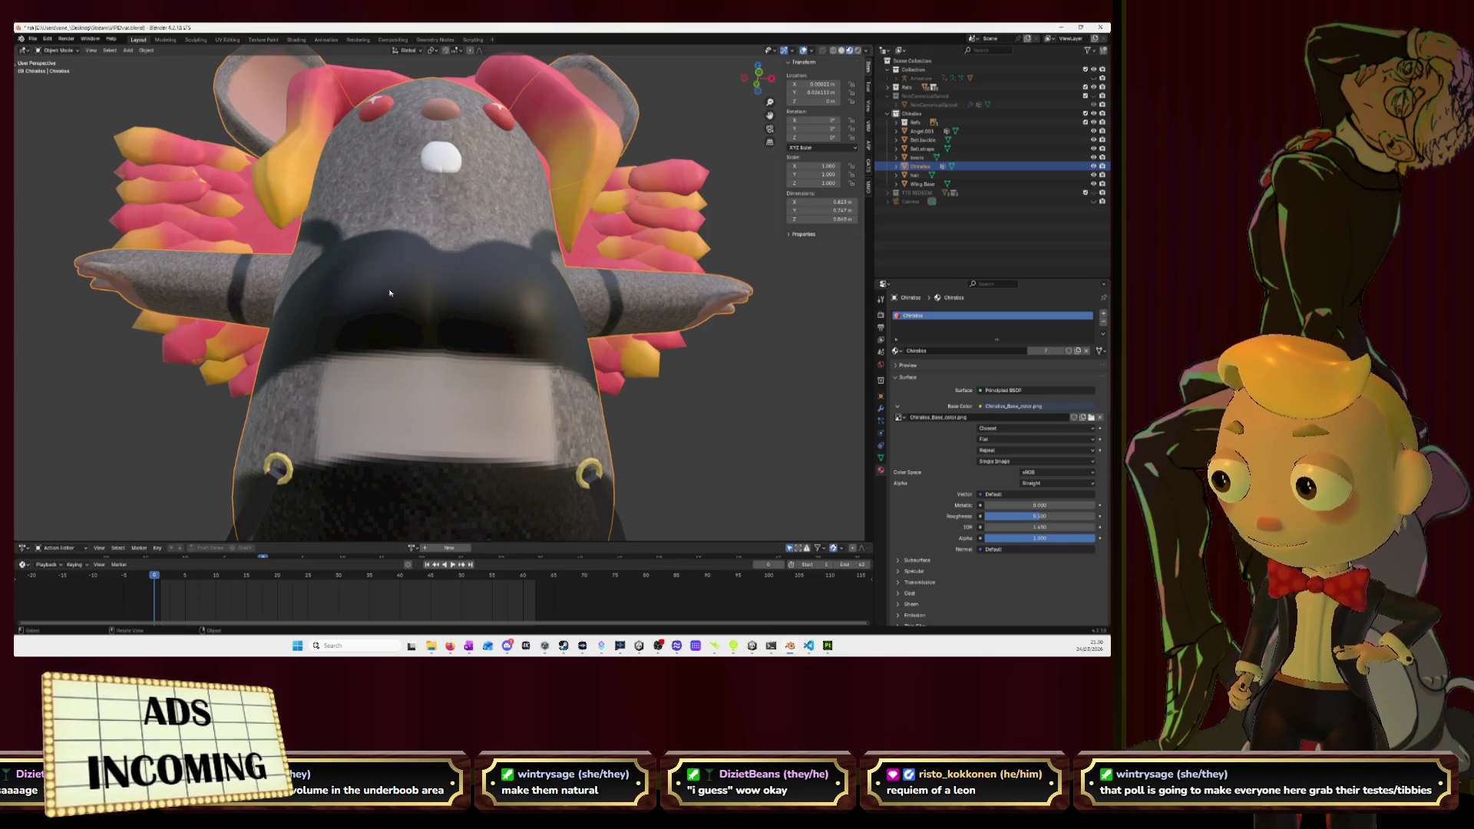
key("Tab")
middle_click_drag(383, 294, 420, 340)
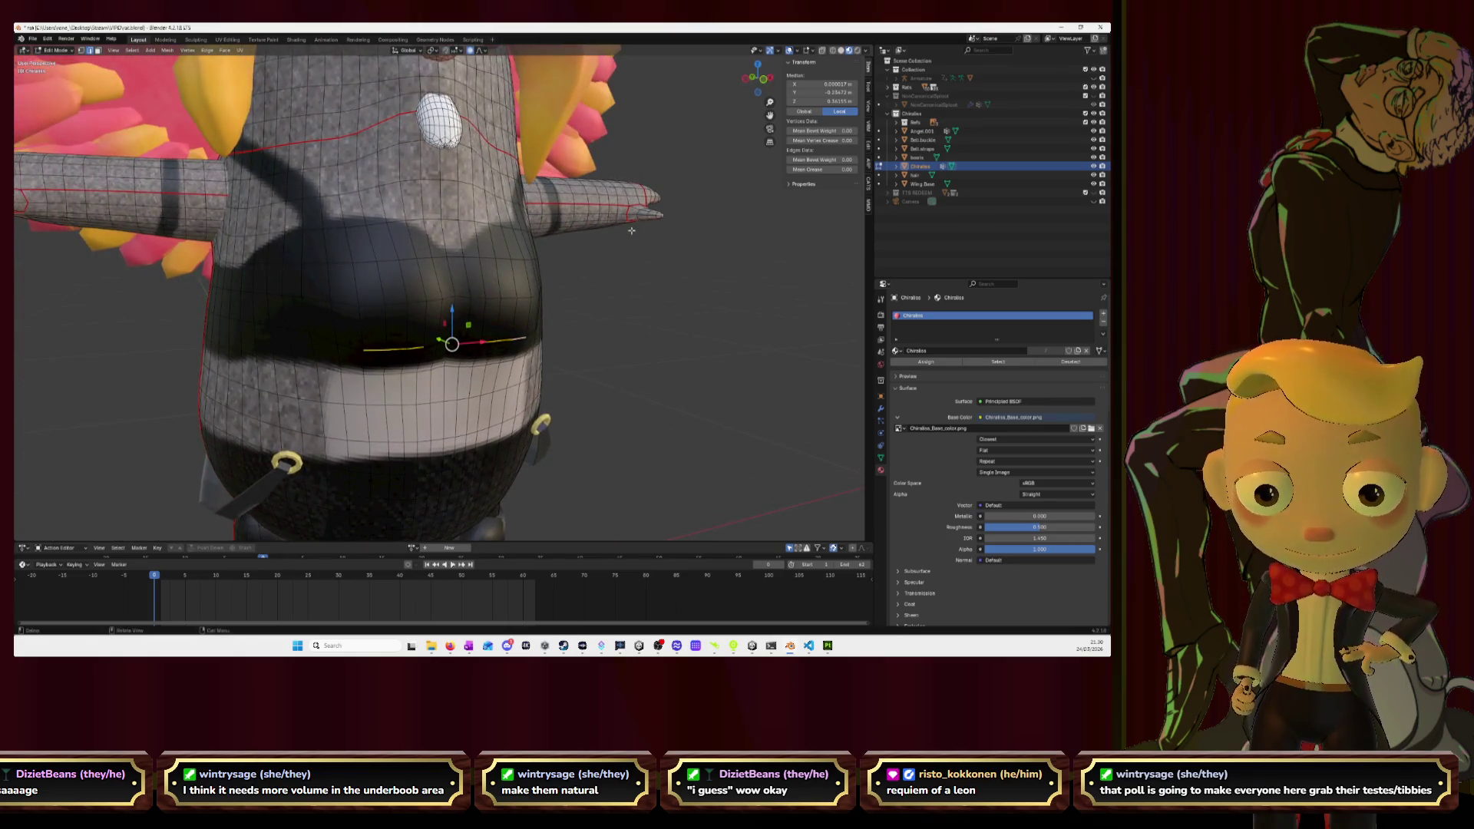
left_click(768, 74)
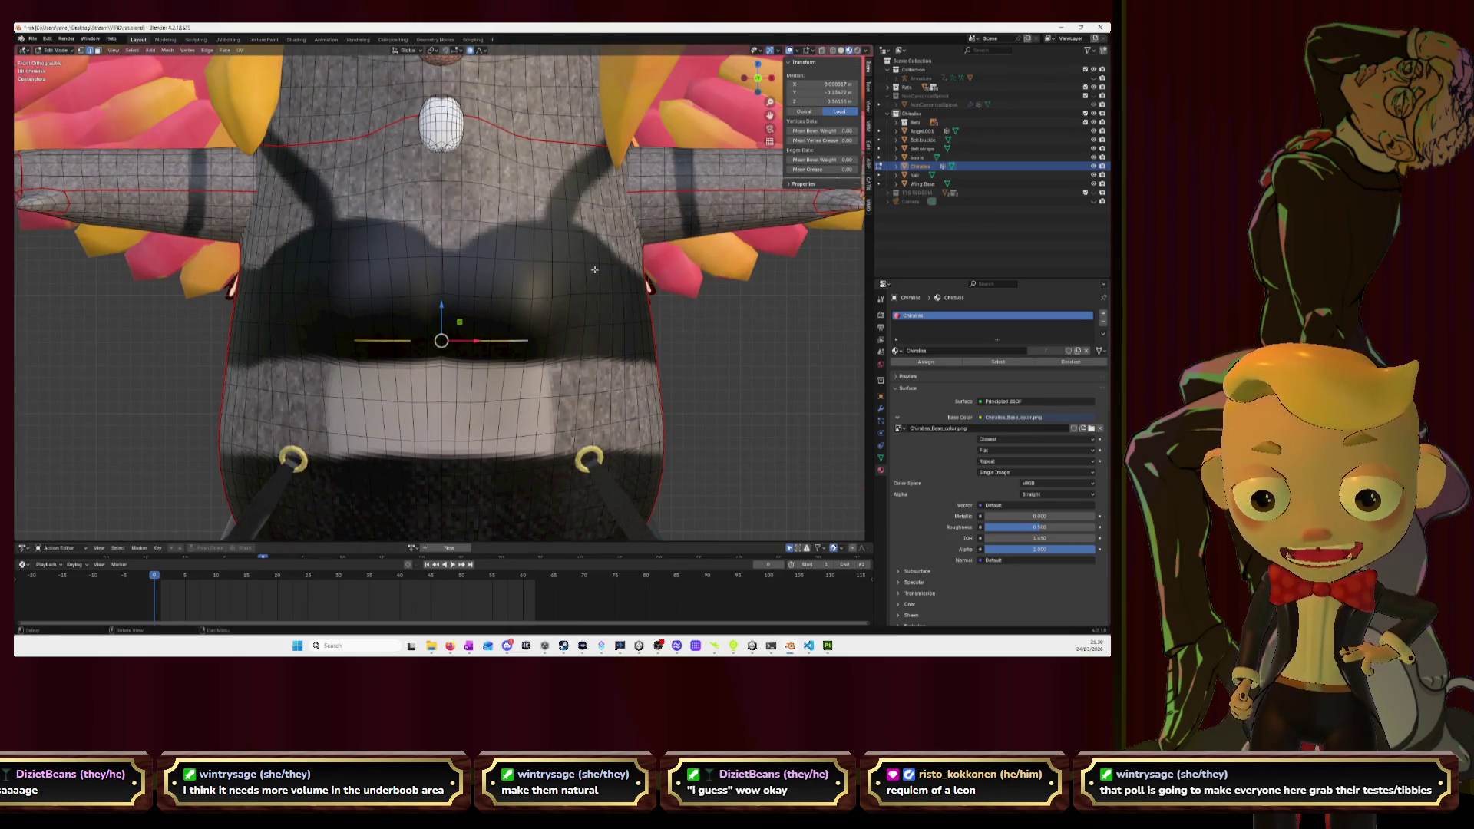
left_click(773, 78)
left_click_drag(770, 78, 540, 213)
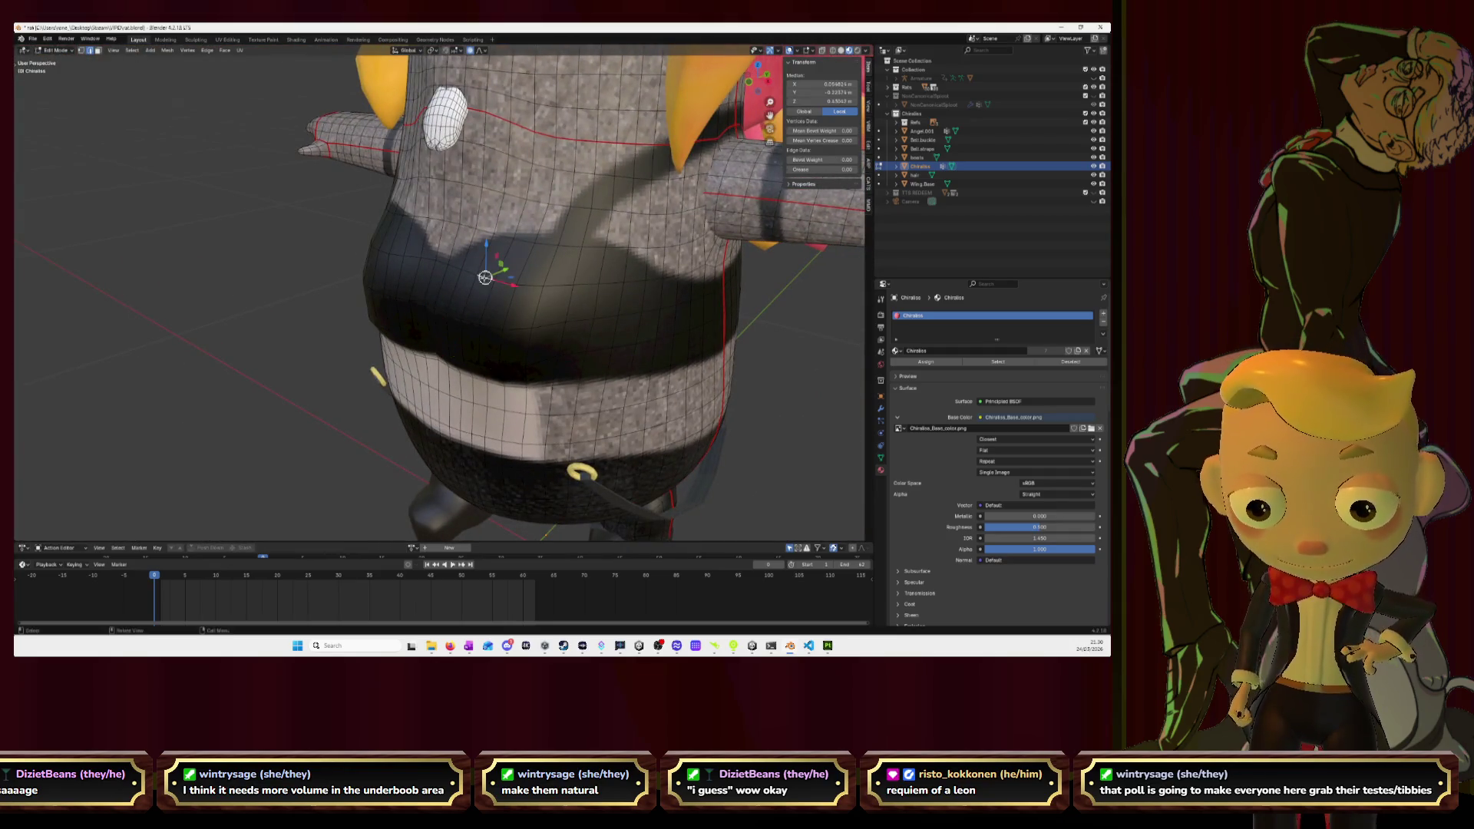
key("KP_3")
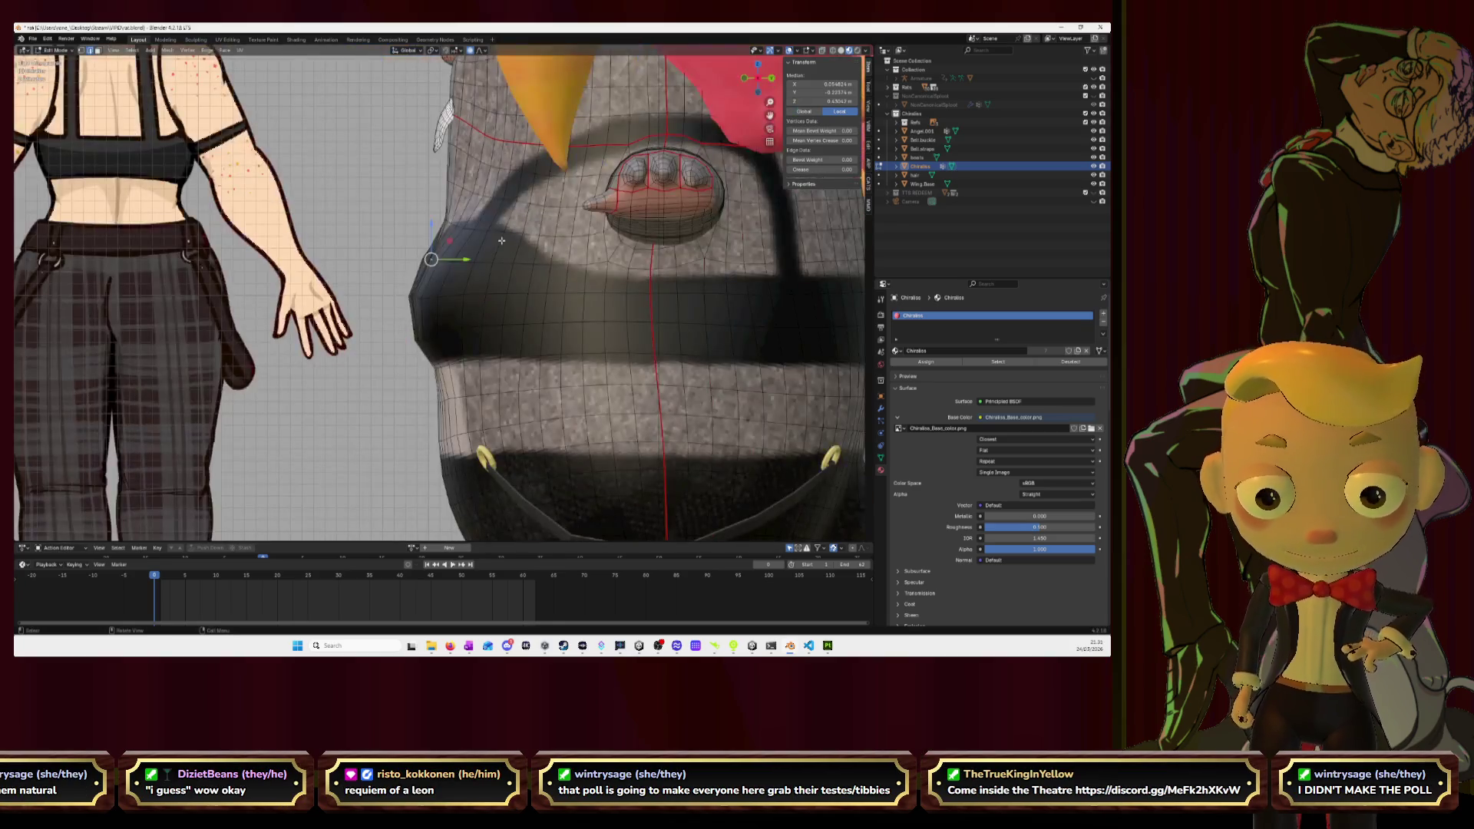
Move the chest loop vertically along Z, then along Y.
key("g")
key("z")
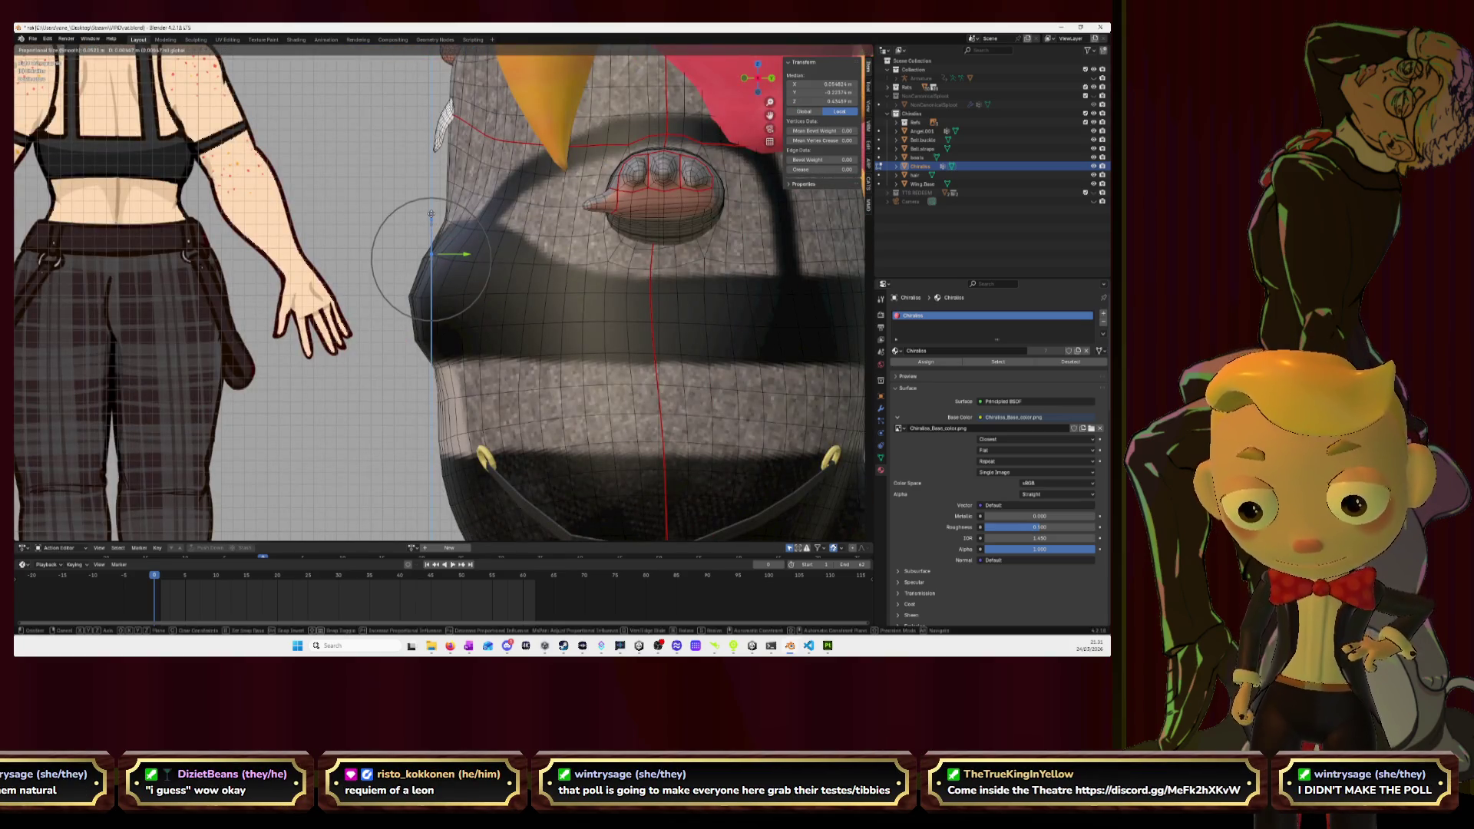
left_click(431, 213)
key("g")
key("y")
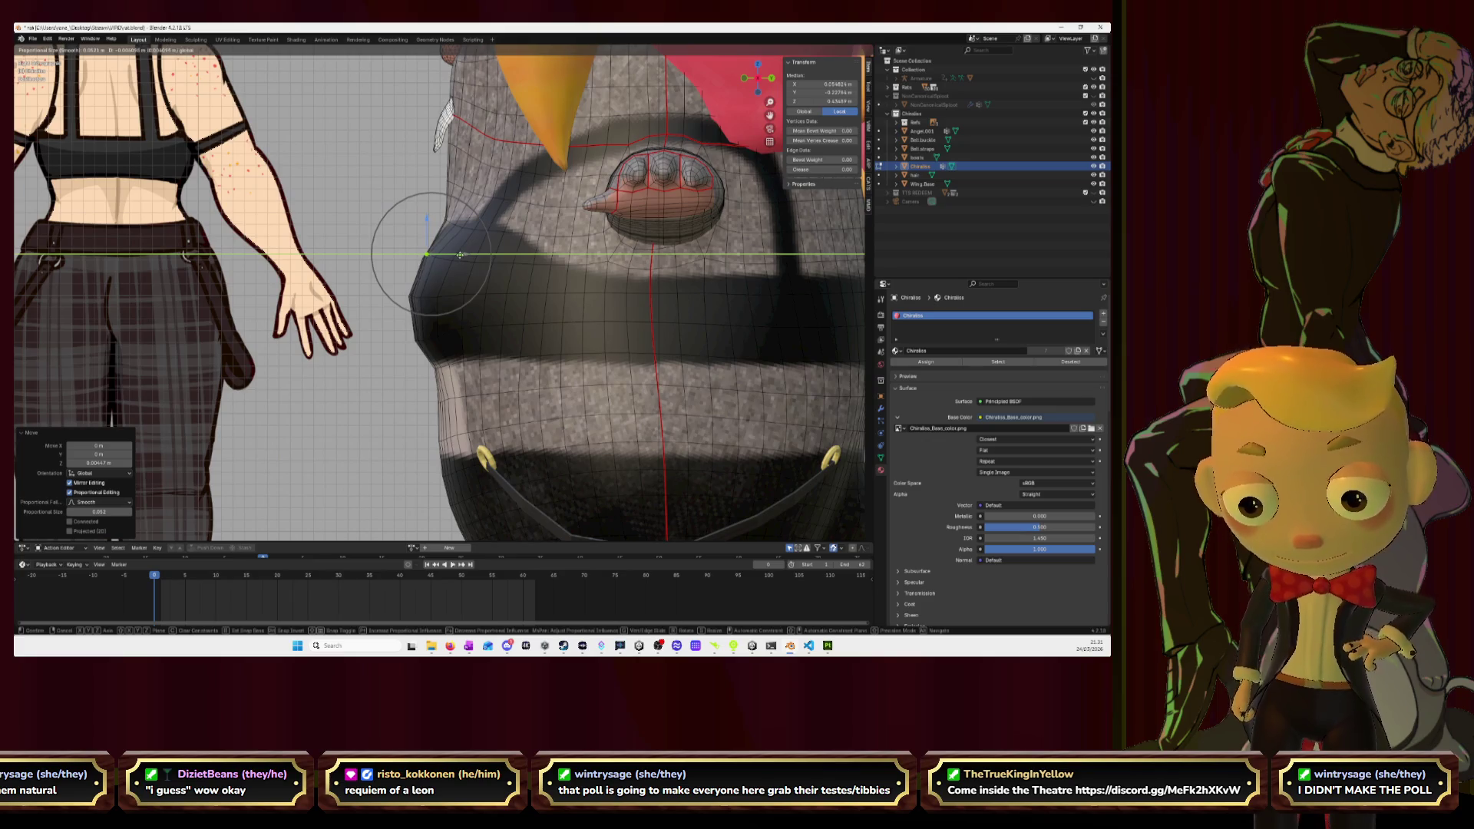
left_click(460, 254)
Orbit around the rat to check the chest, then leave Edit Mode.
mouse_move(428, 294)
middle_mouse_down()
mouse_move(668, 192)
mouse_move(788, 102)
middle_mouse_up()
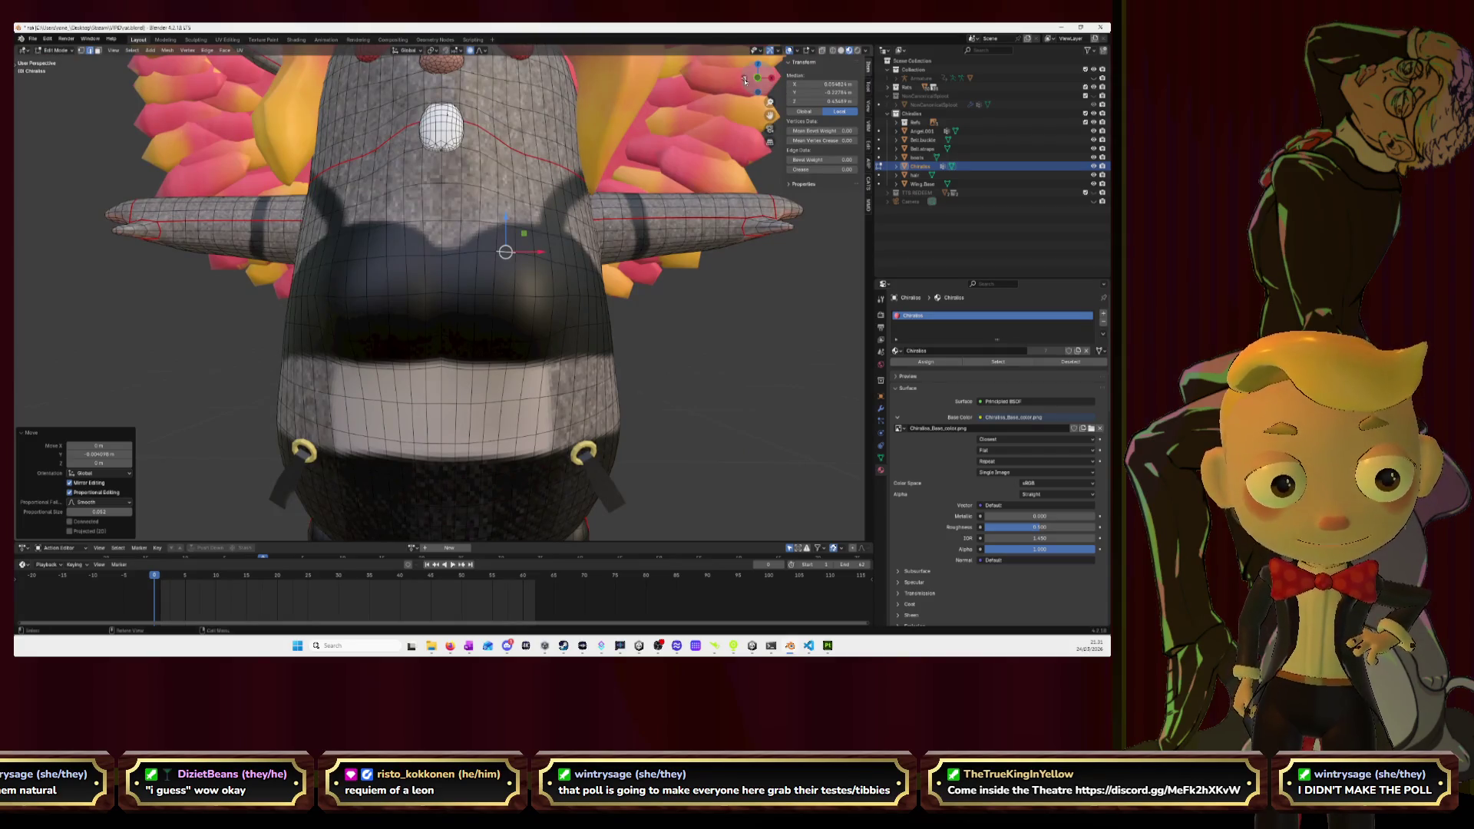
left_click(744, 80)
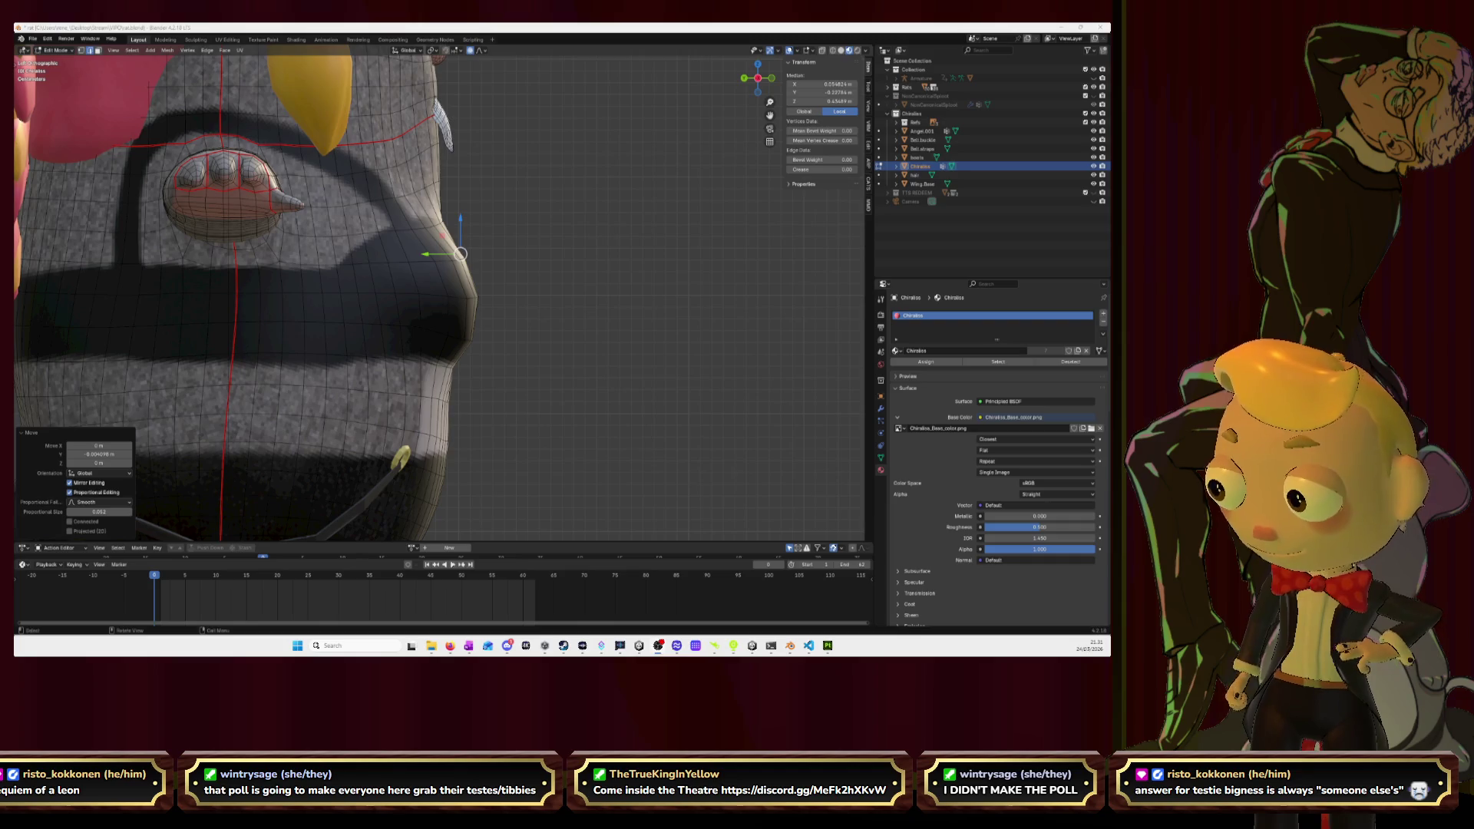
middle_click_drag(601, 202, 436, 206)
middle_click_drag(501, 221, 493, 208)
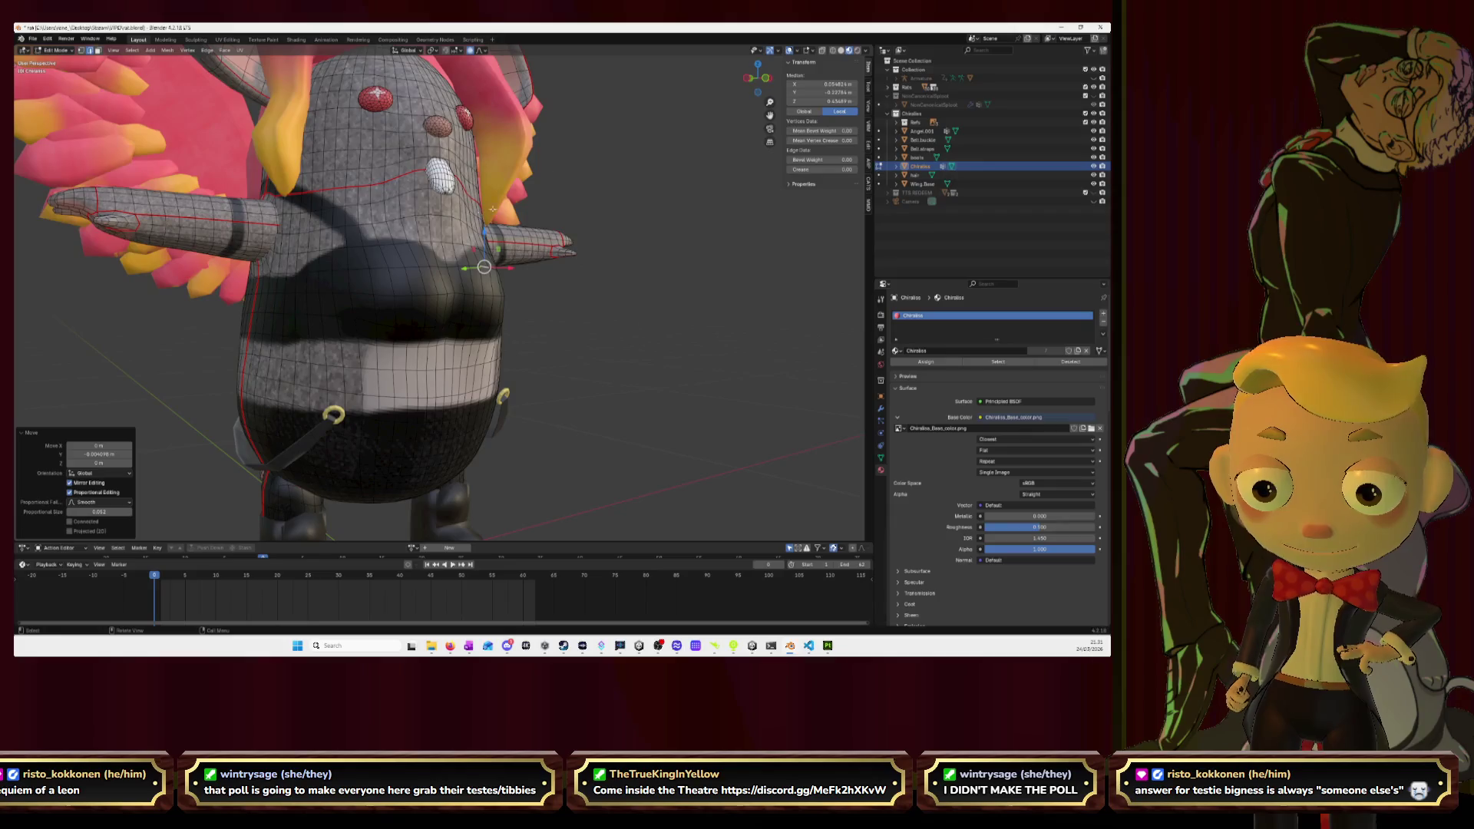
left_click_drag(753, 81, 603, 352)
key("Tab")
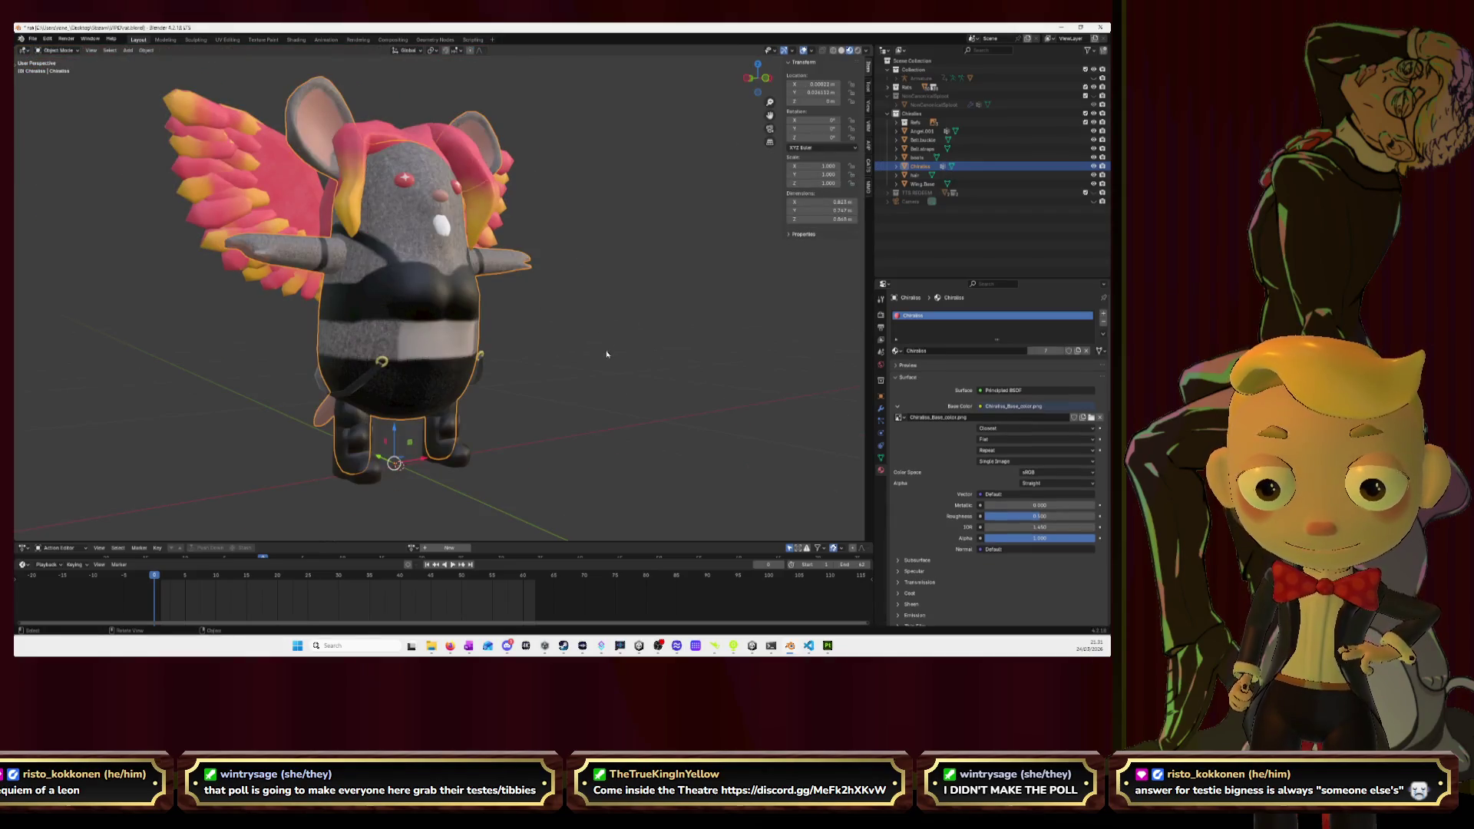
Deselect the rat, view it from below, and select Wing.Base in the Outliner.
middle_click_drag(587, 341, 615, 371)
left_click(615, 371)
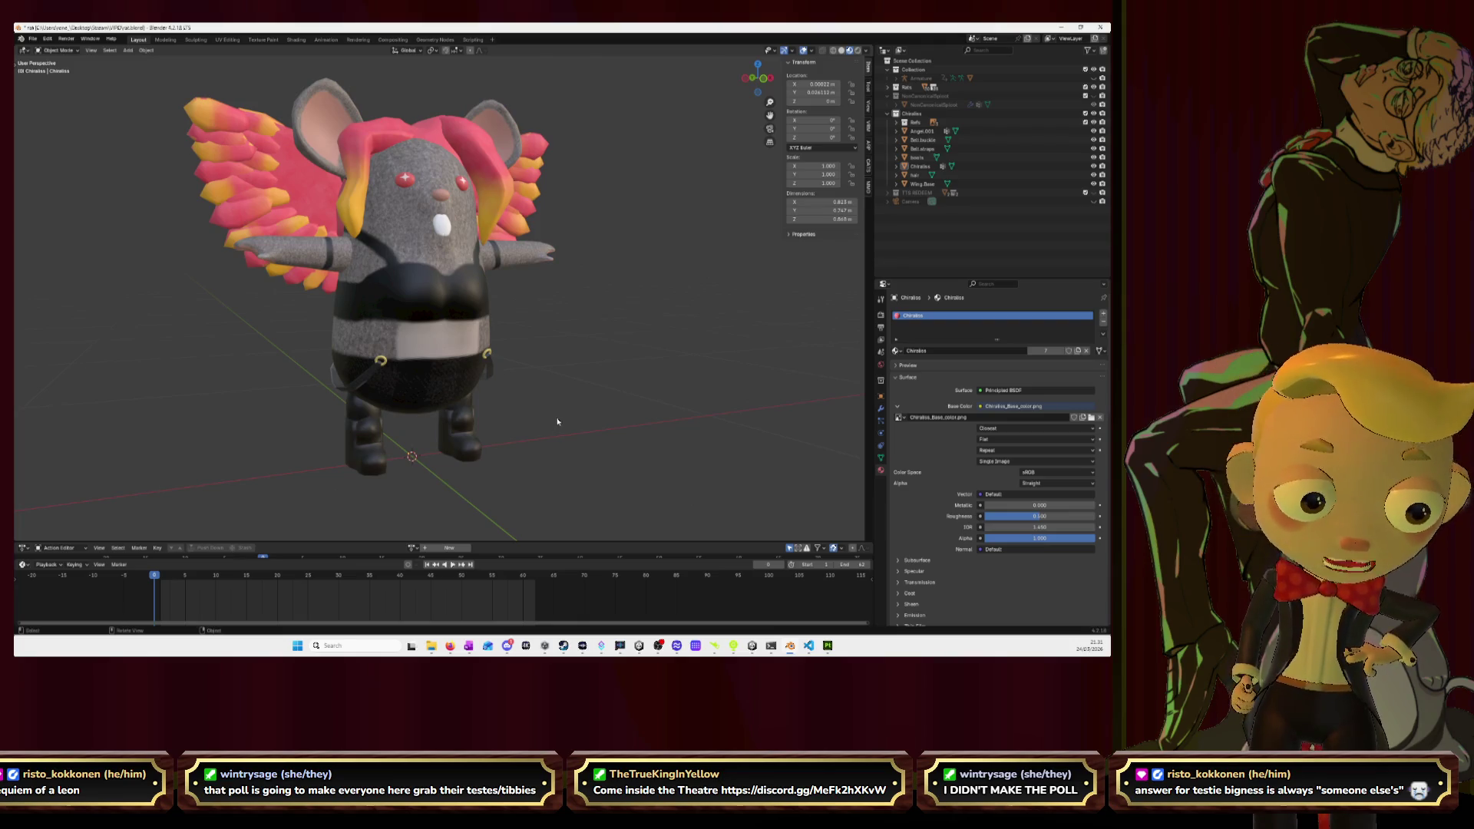
mouse_move(572, 415)
middle_mouse_down()
mouse_move(574, 343)
mouse_move(658, 380)
mouse_move(553, 373)
mouse_move(613, 372)
mouse_move(618, 357)
mouse_move(575, 365)
mouse_move(560, 394)
mouse_move(589, 399)
middle_mouse_up()
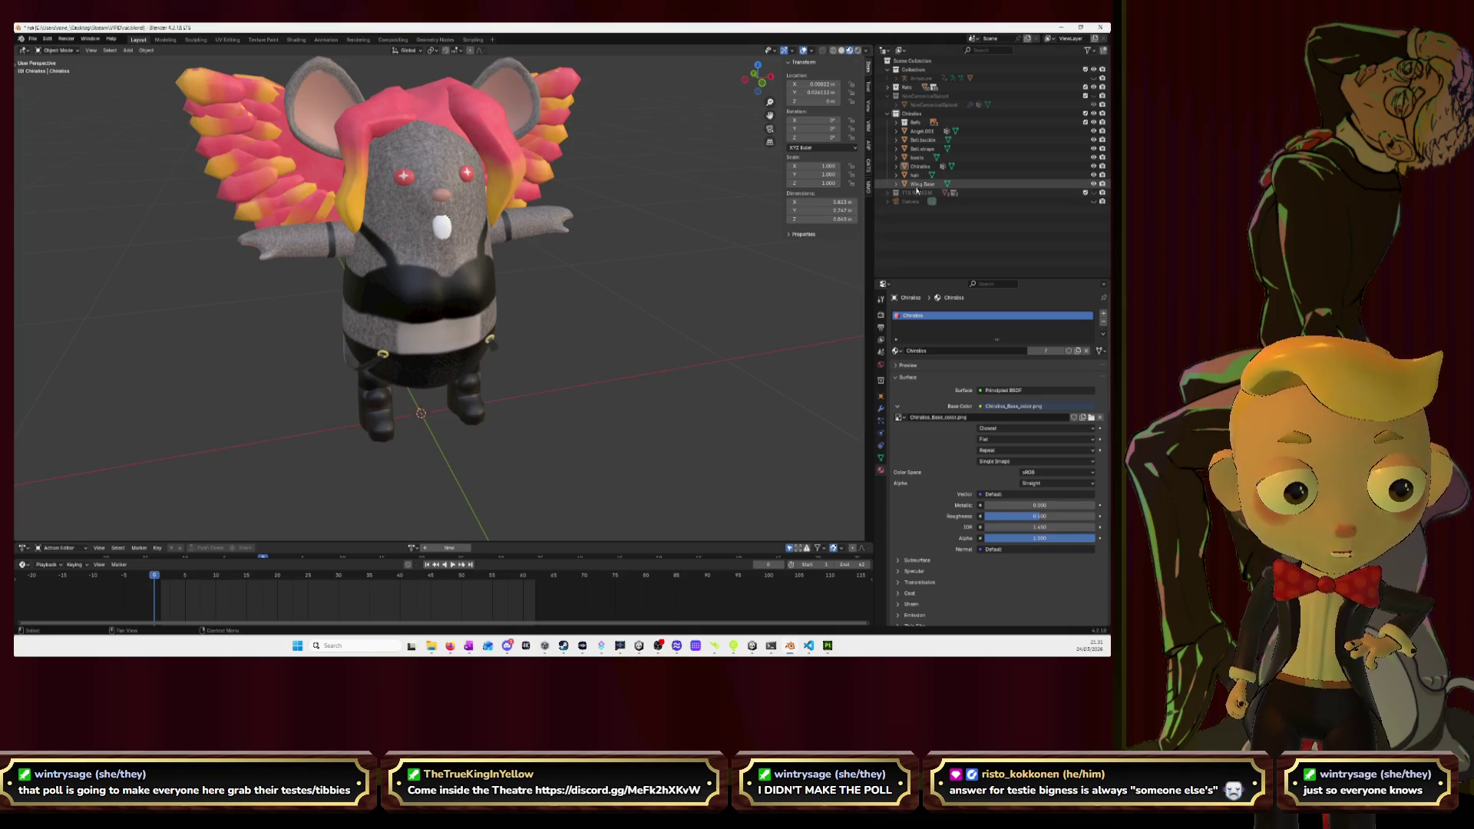
left_click(918, 185)
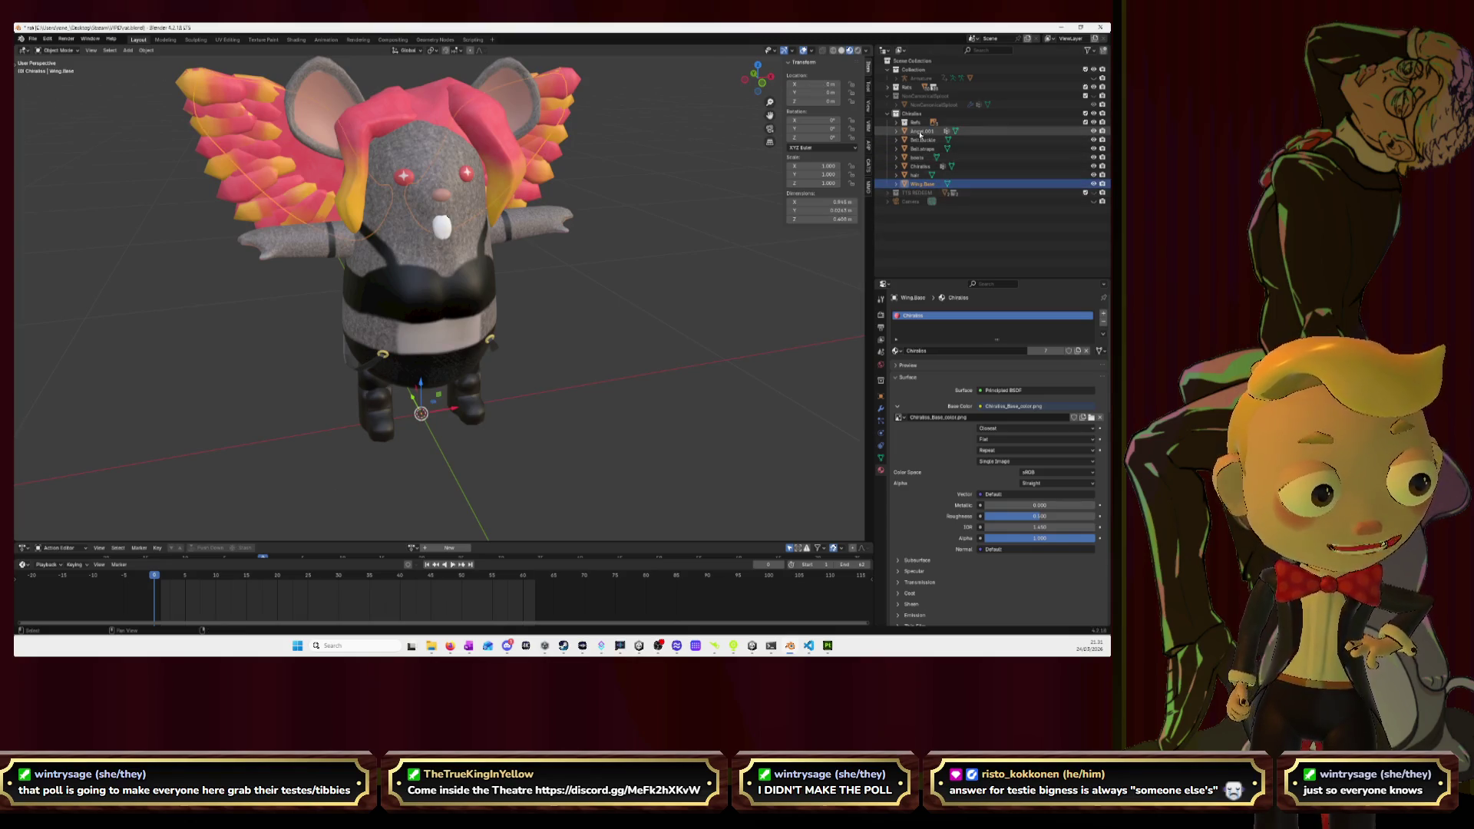
Join all the character's parts down to Wing.Base with Ctrl+J and rename it Chiraliss.
left_click(920, 132, "shift")
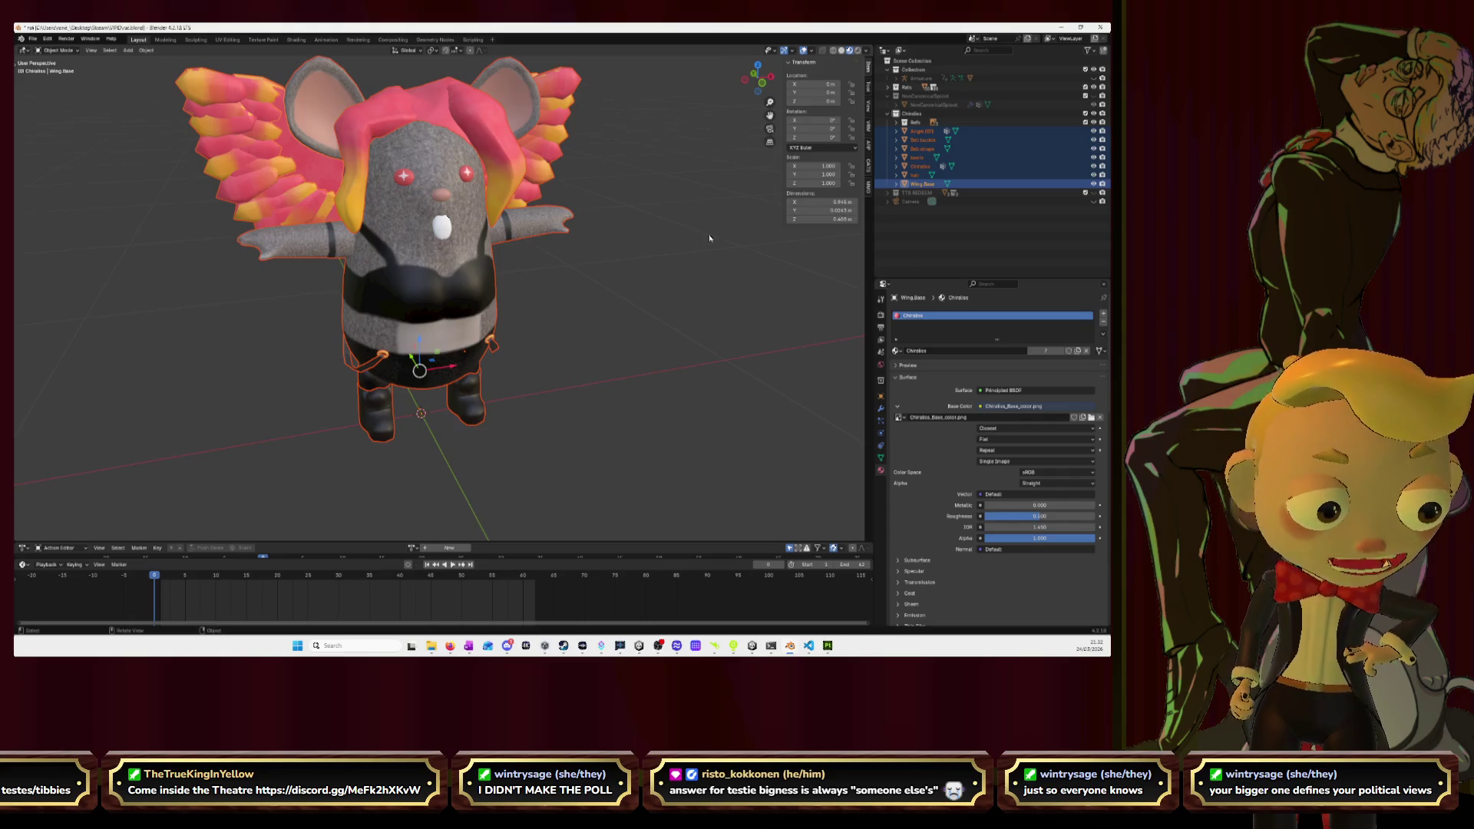
key("ctrl+j")
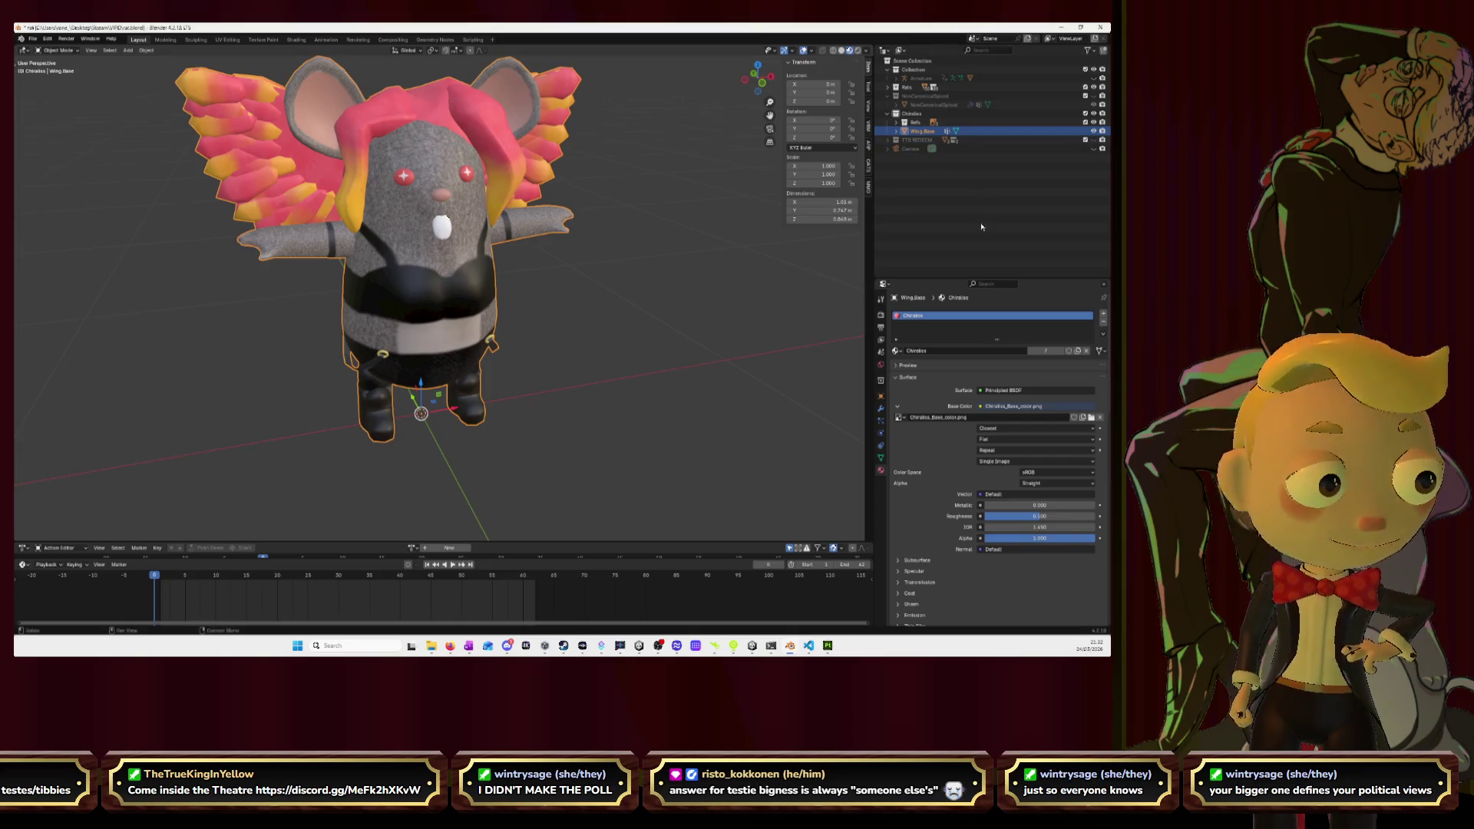
double_click(925, 131)
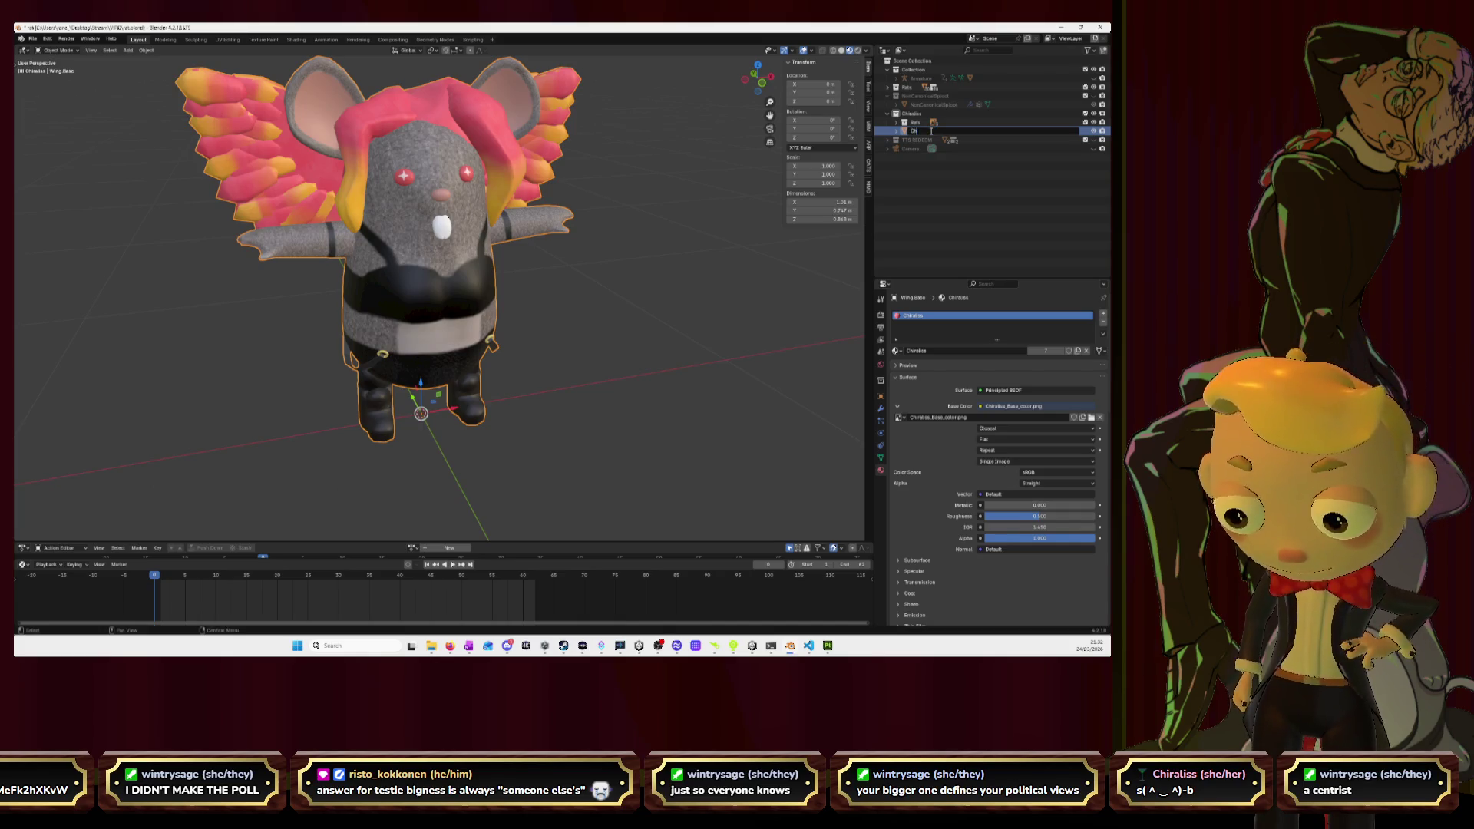
key("Return")
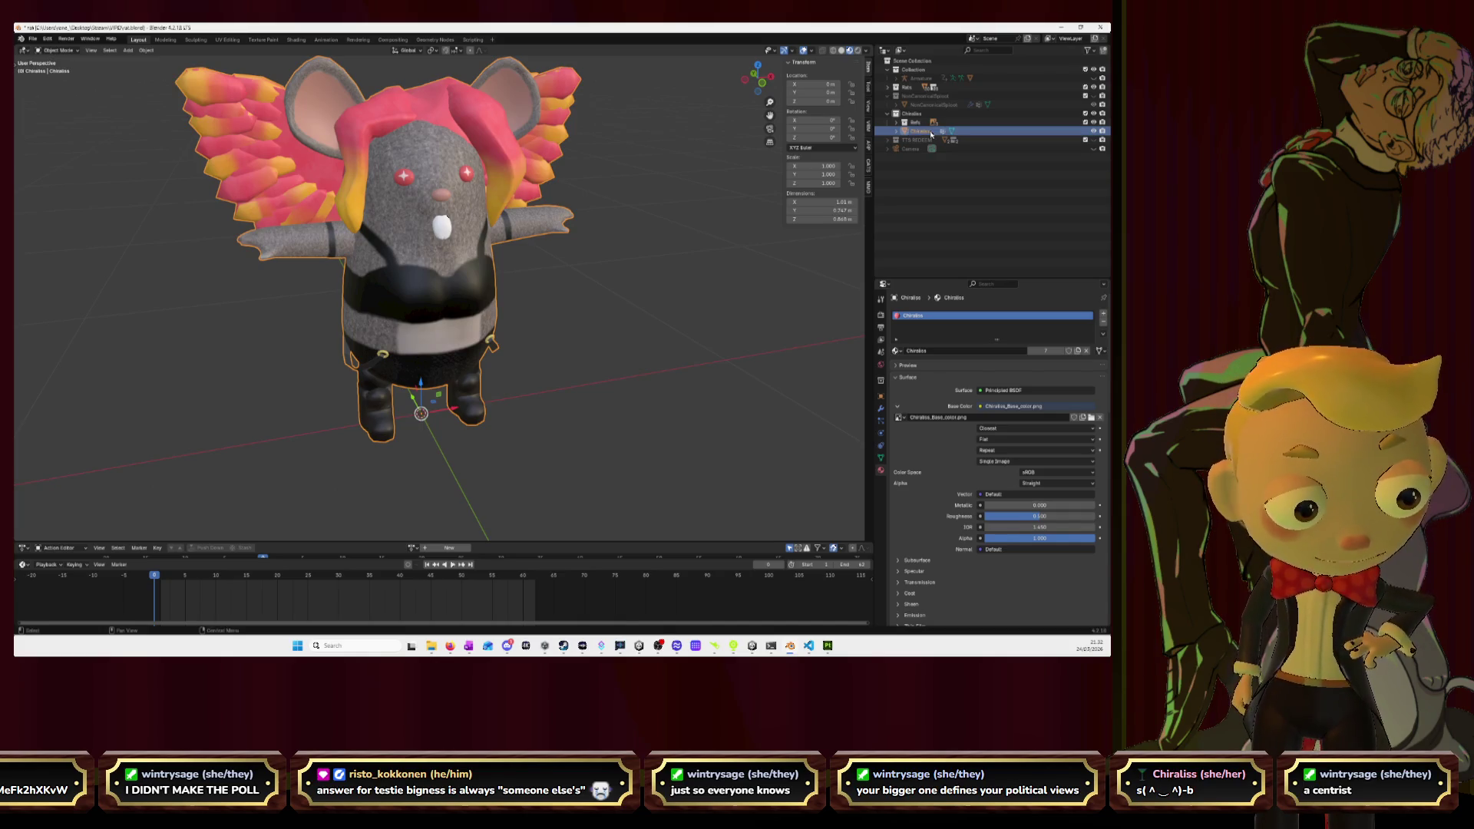
Add an Armature modifier to the merged object, targeting the Armature.
left_click(881, 409)
left_click(945, 314)
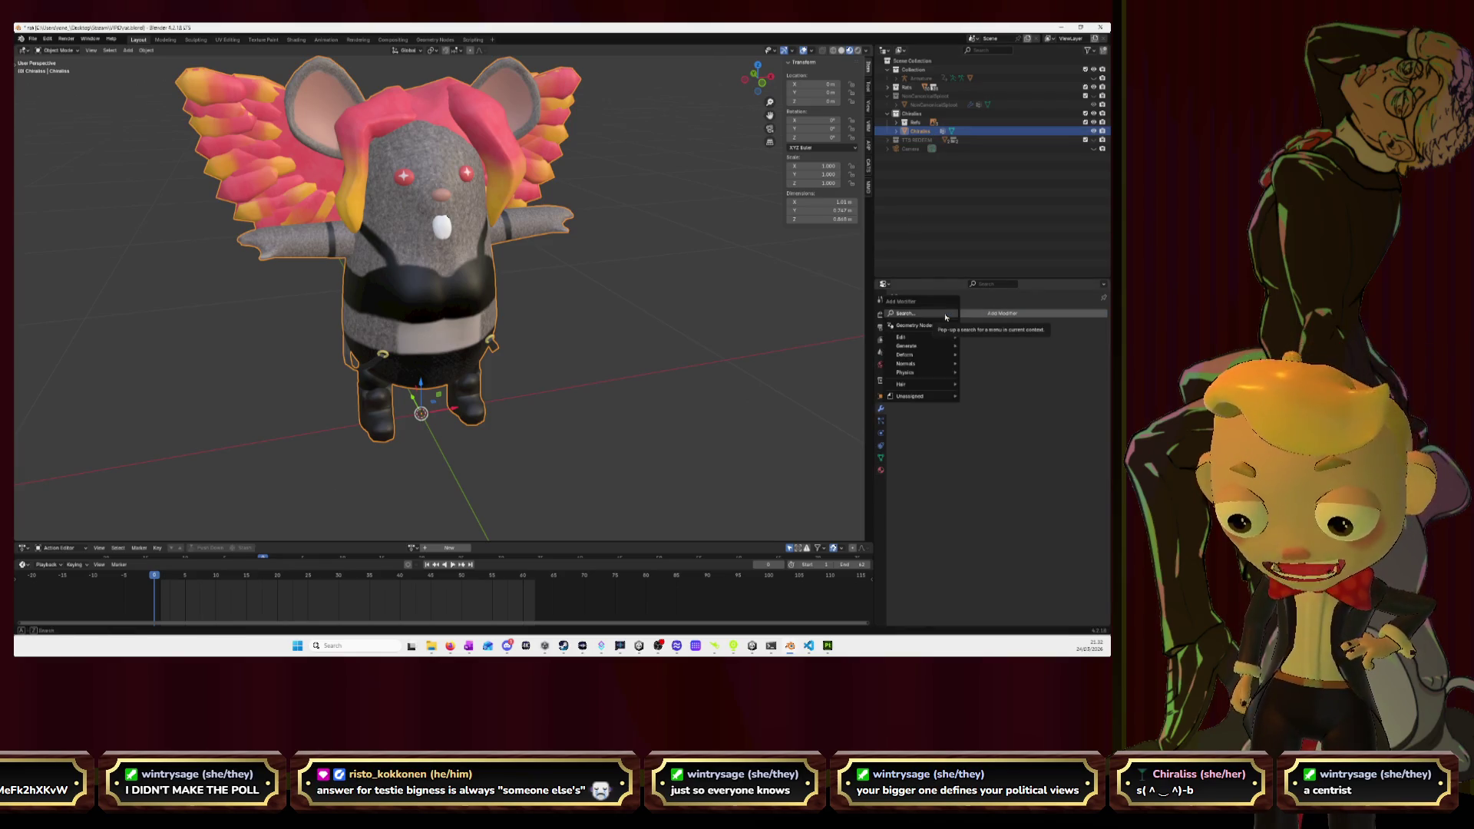
left_click(946, 314)
type("arma")
key("Return")
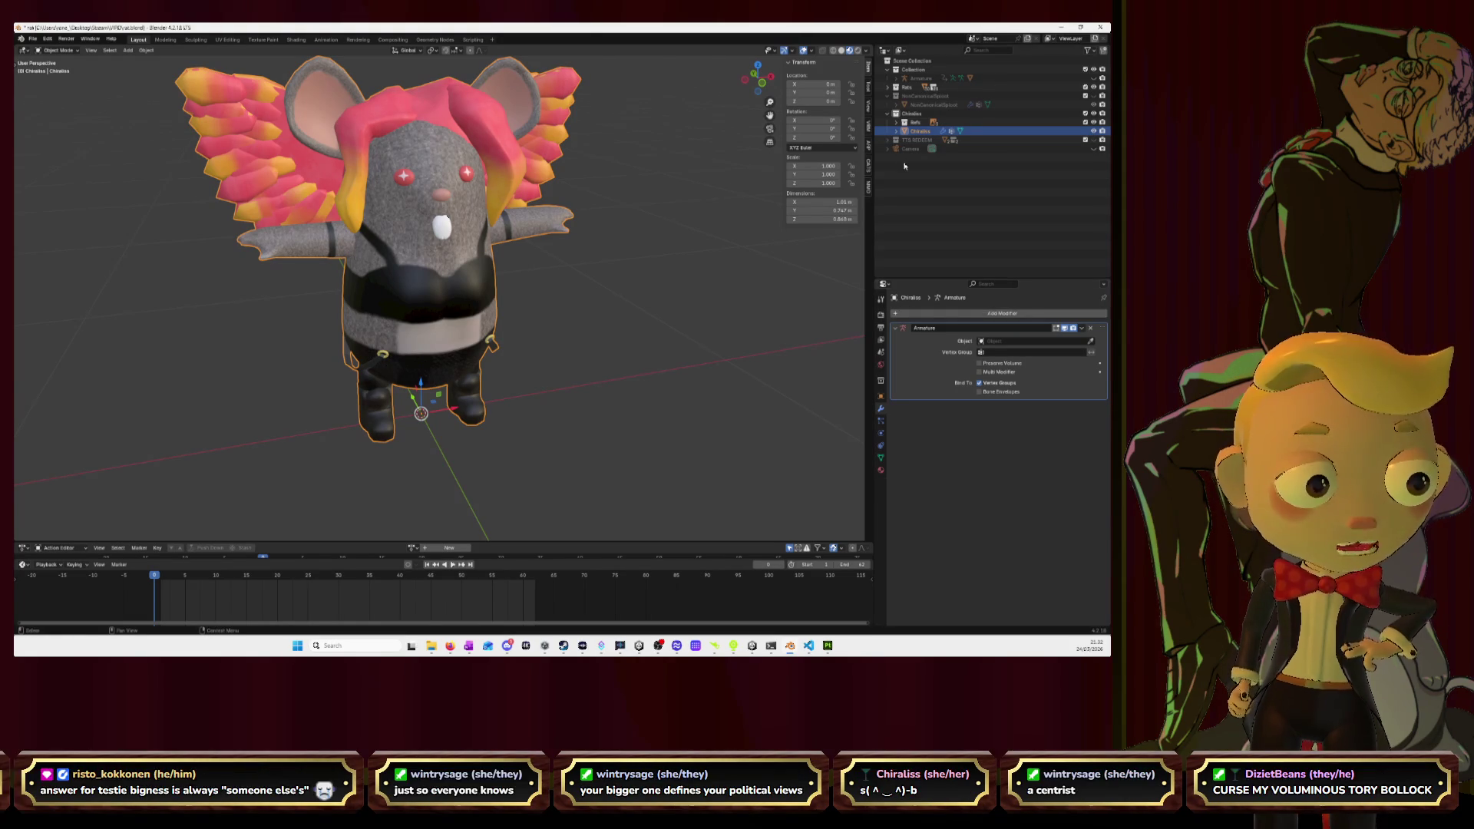
left_click(1093, 79)
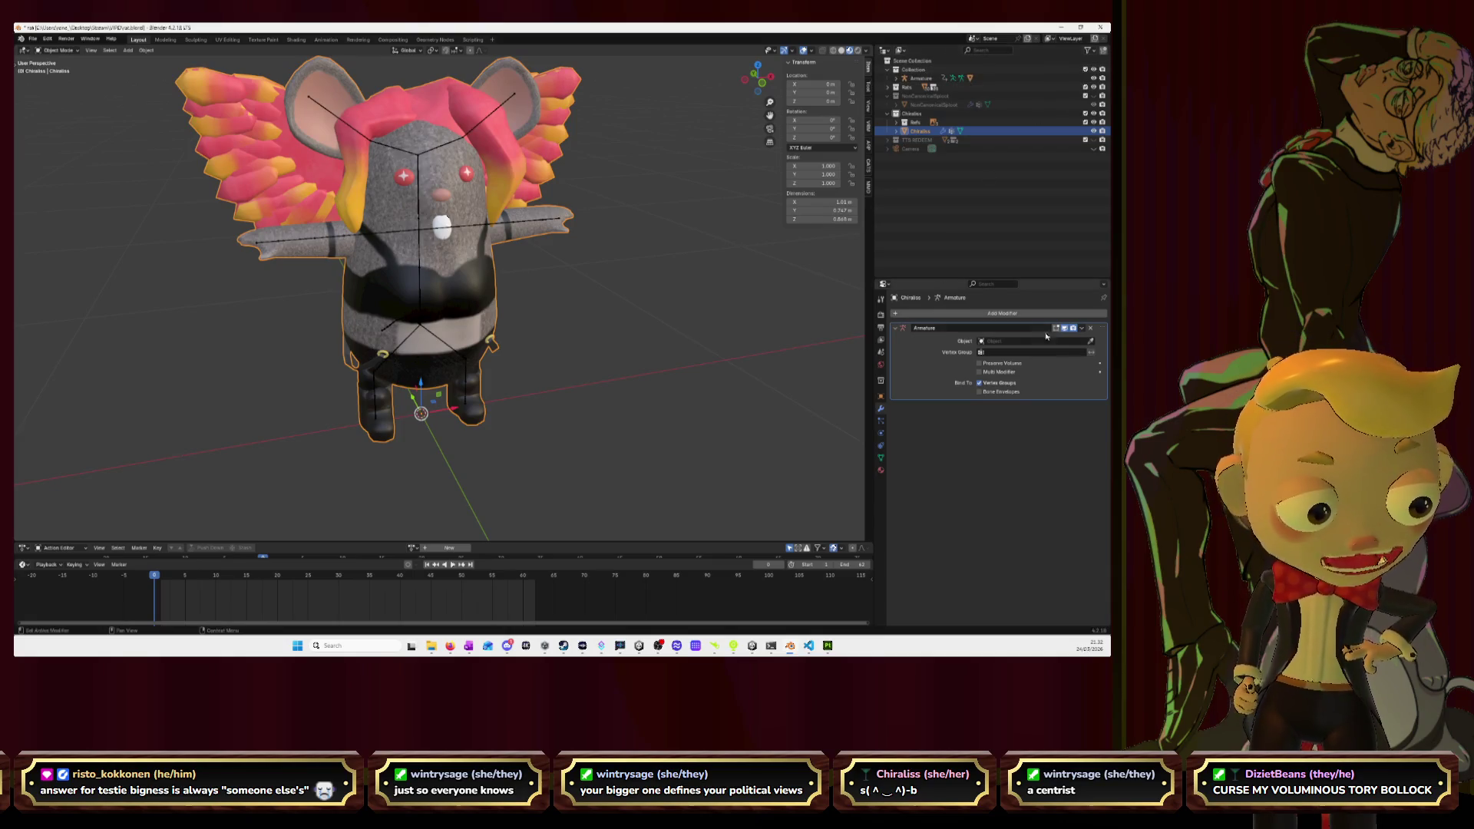
left_click(1090, 341)
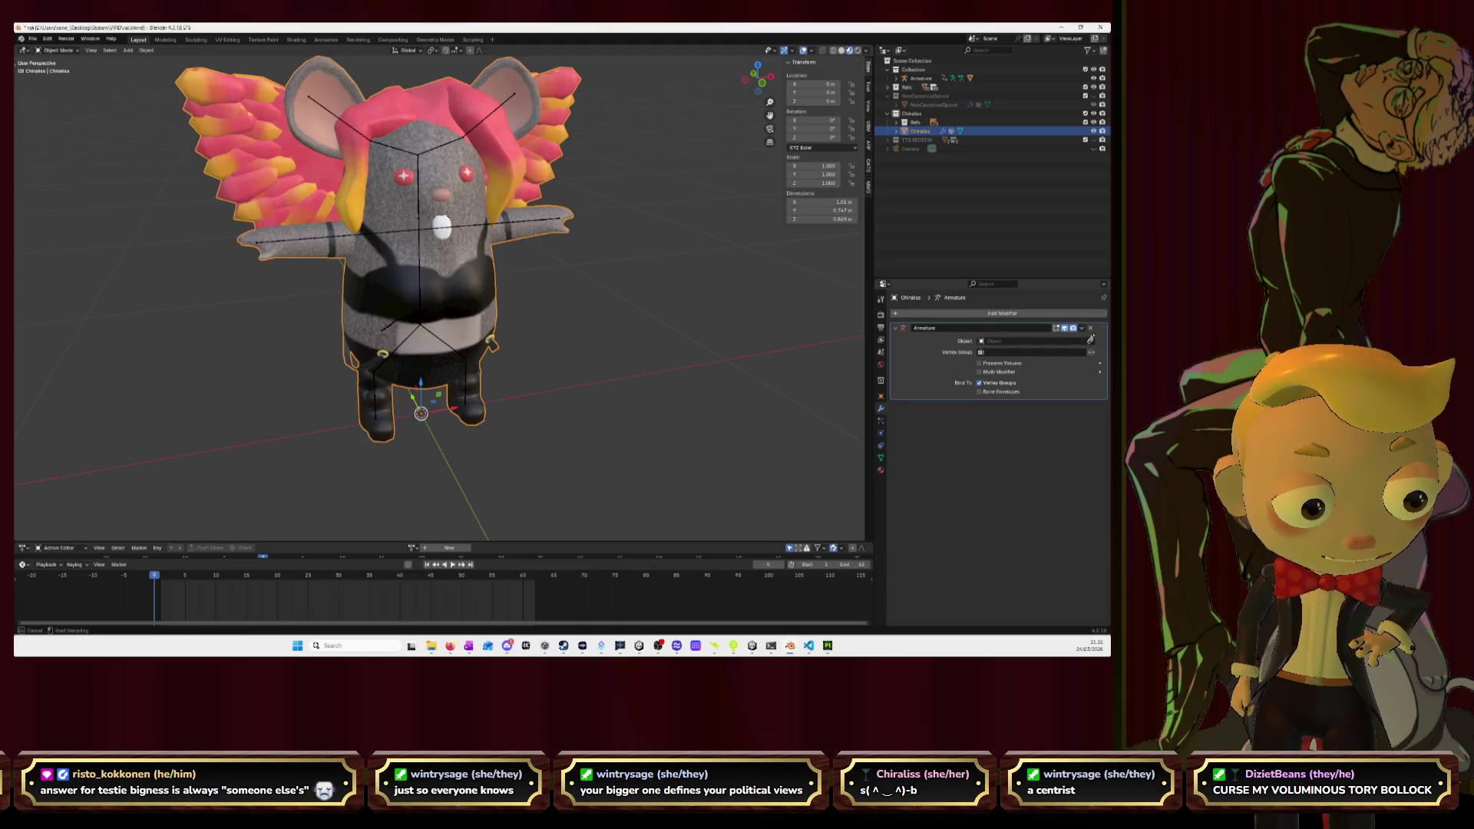
left_click(419, 230)
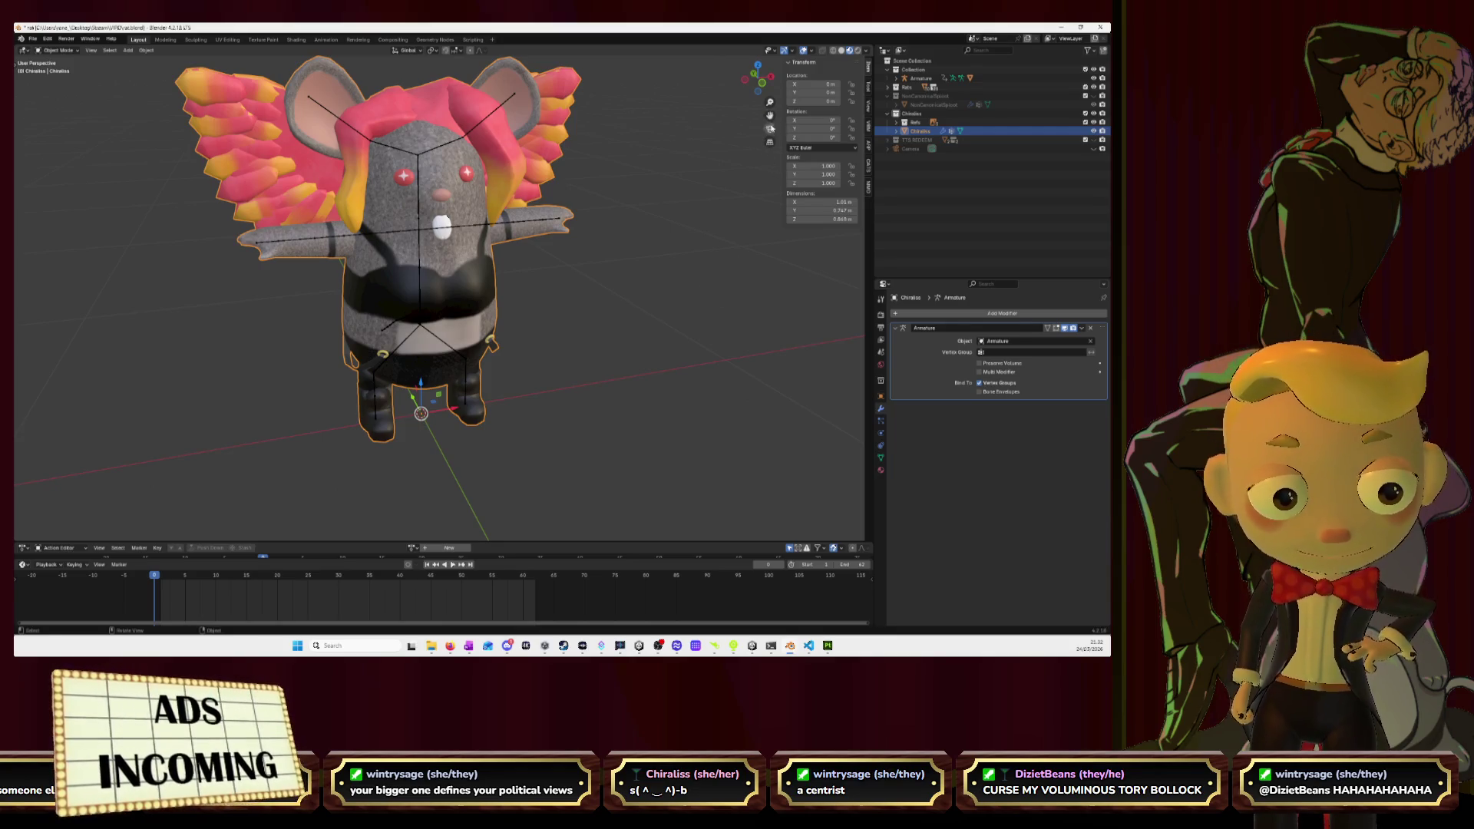
Undo the binding and the body-part merge, then hide the body parts.
key("ctrl+z")
key("ctrl+z")
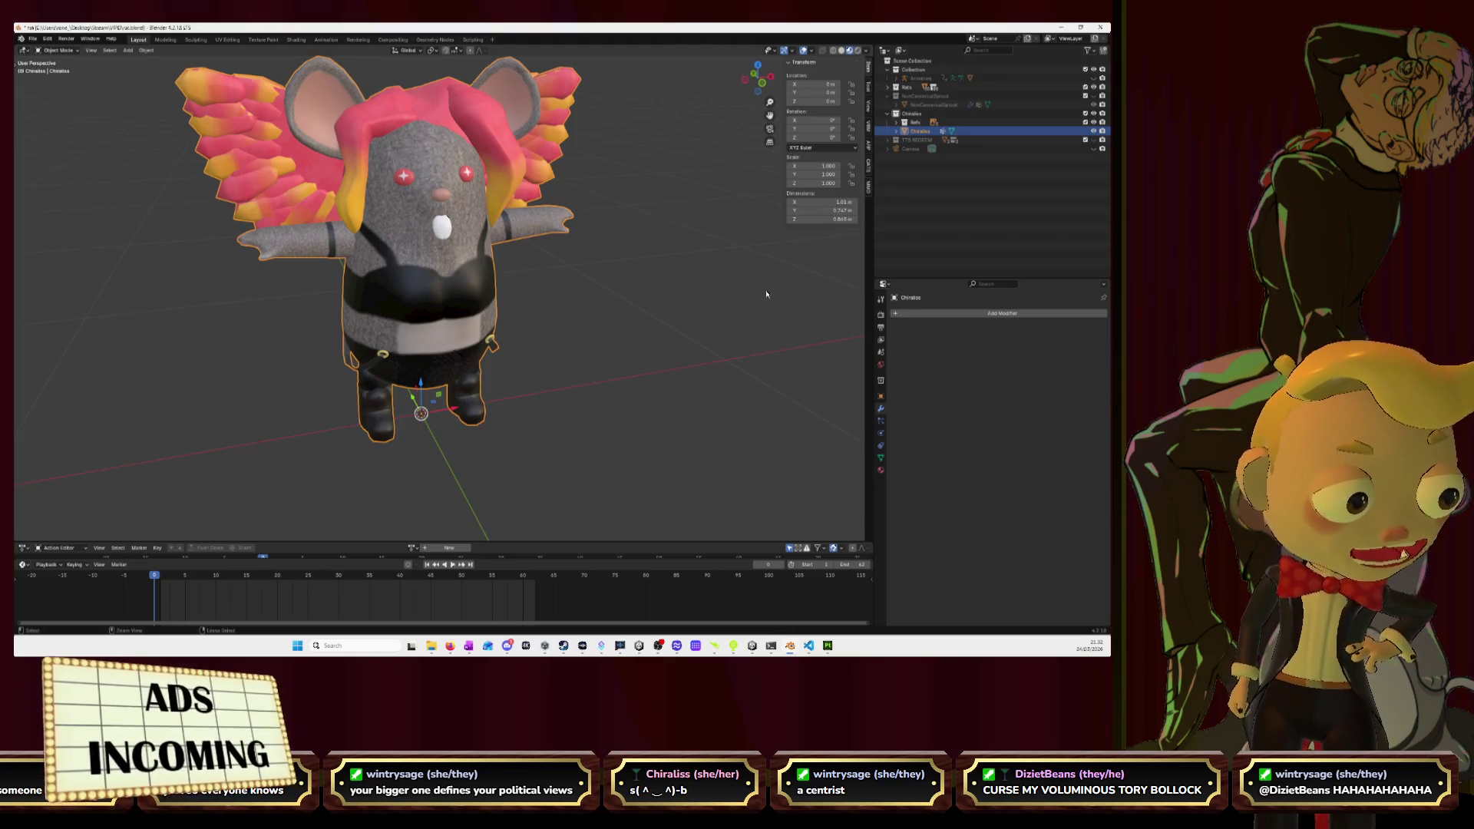
key("ctrl+z")
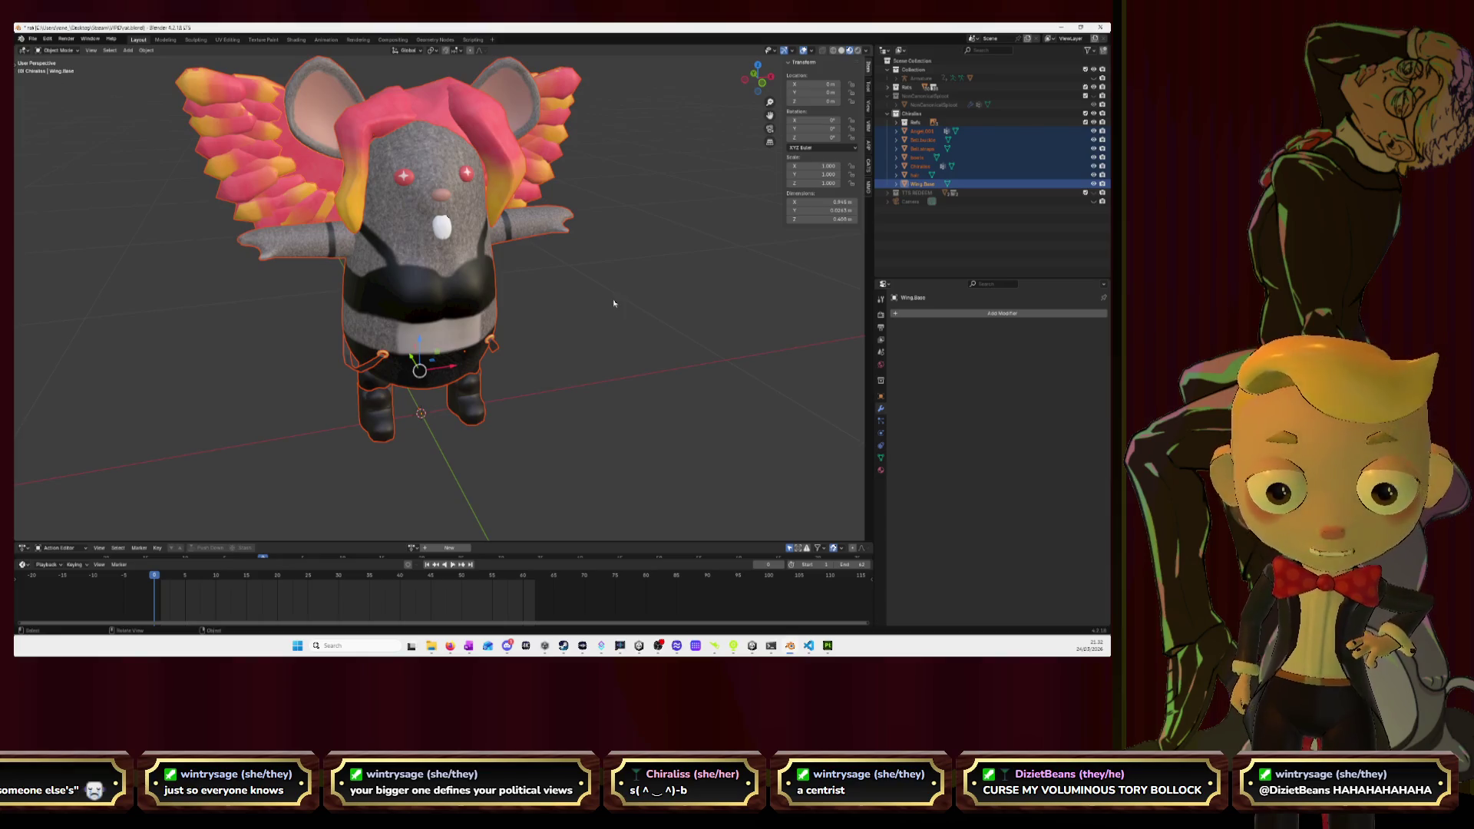
left_click(677, 257)
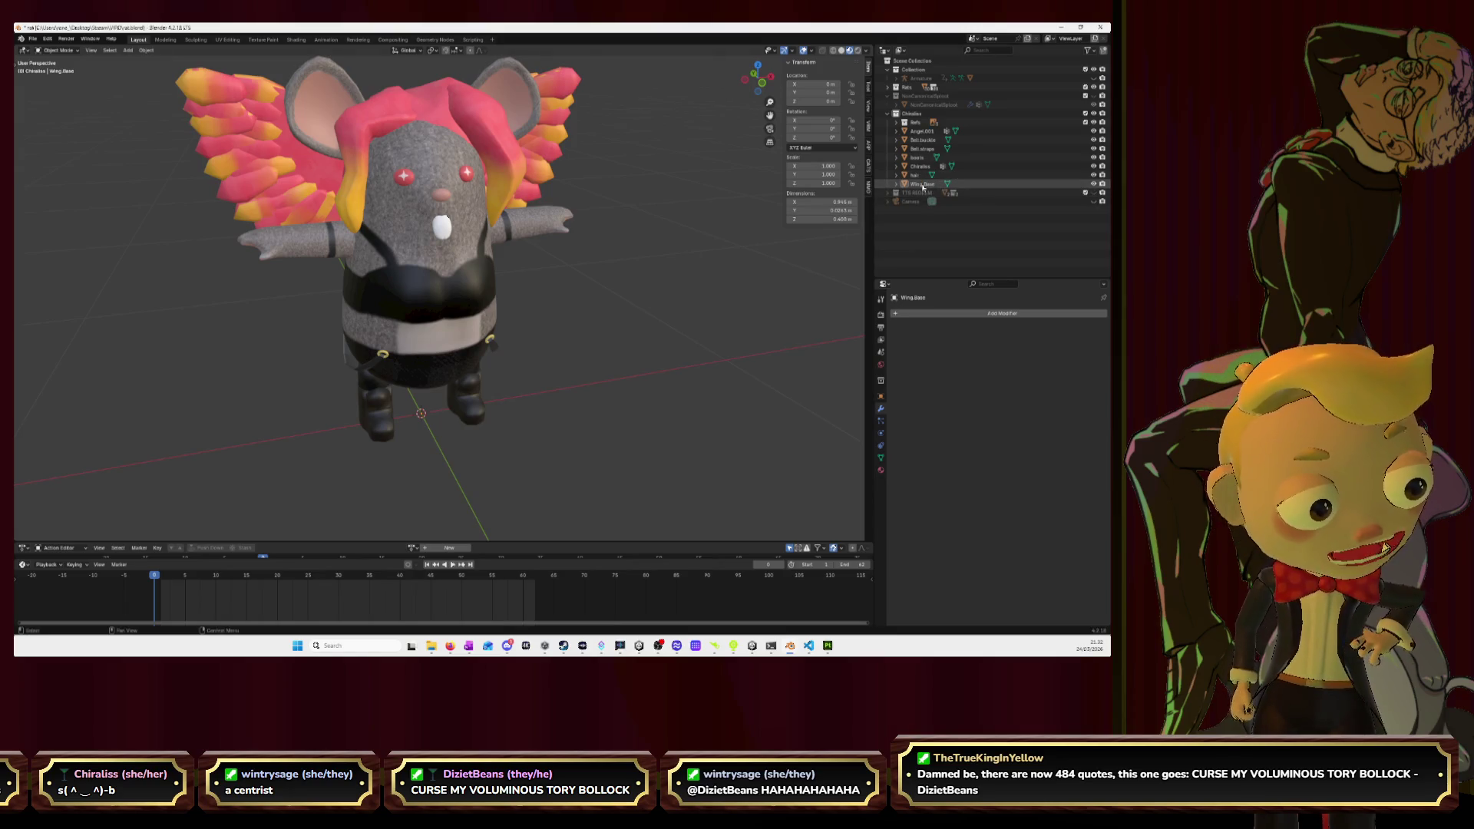
left_click_drag(1093, 185, 1094, 140)
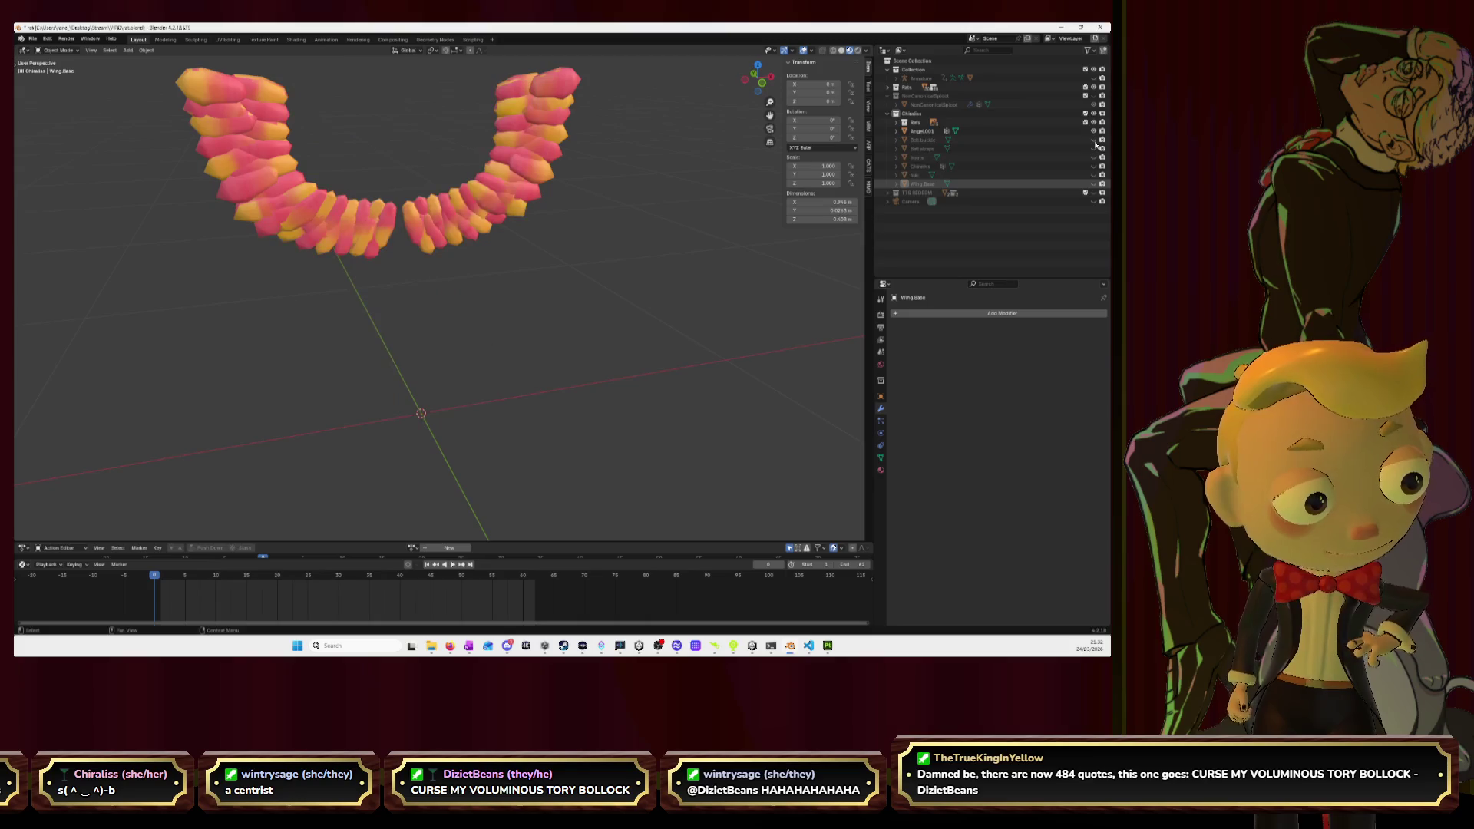
Give the Angel.001 wings an Armature modifier targeting the Armature, then unhide the wing base.
left_click(911, 132)
left_click(900, 314)
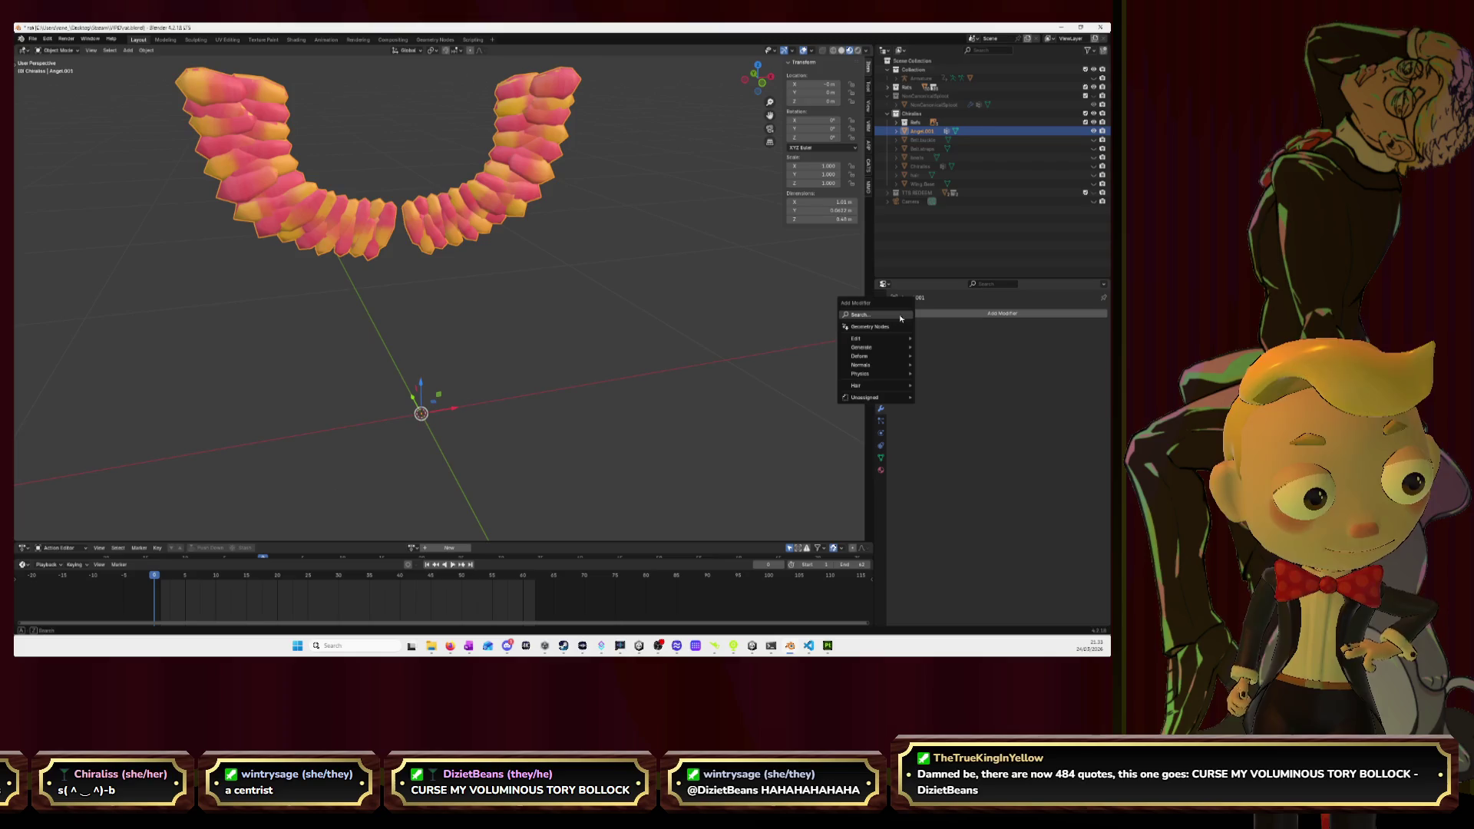
left_click(960, 314)
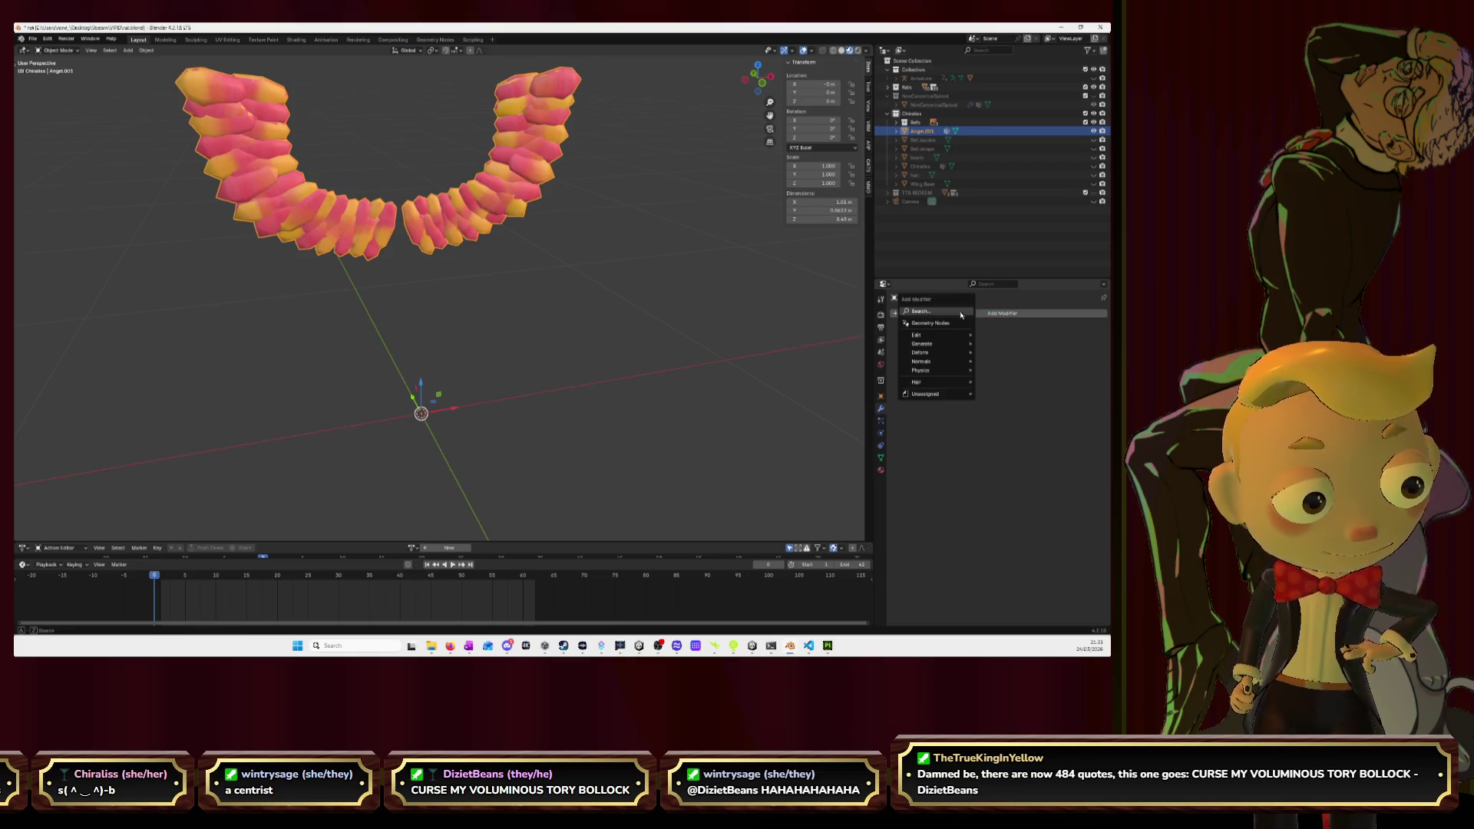
type("arma")
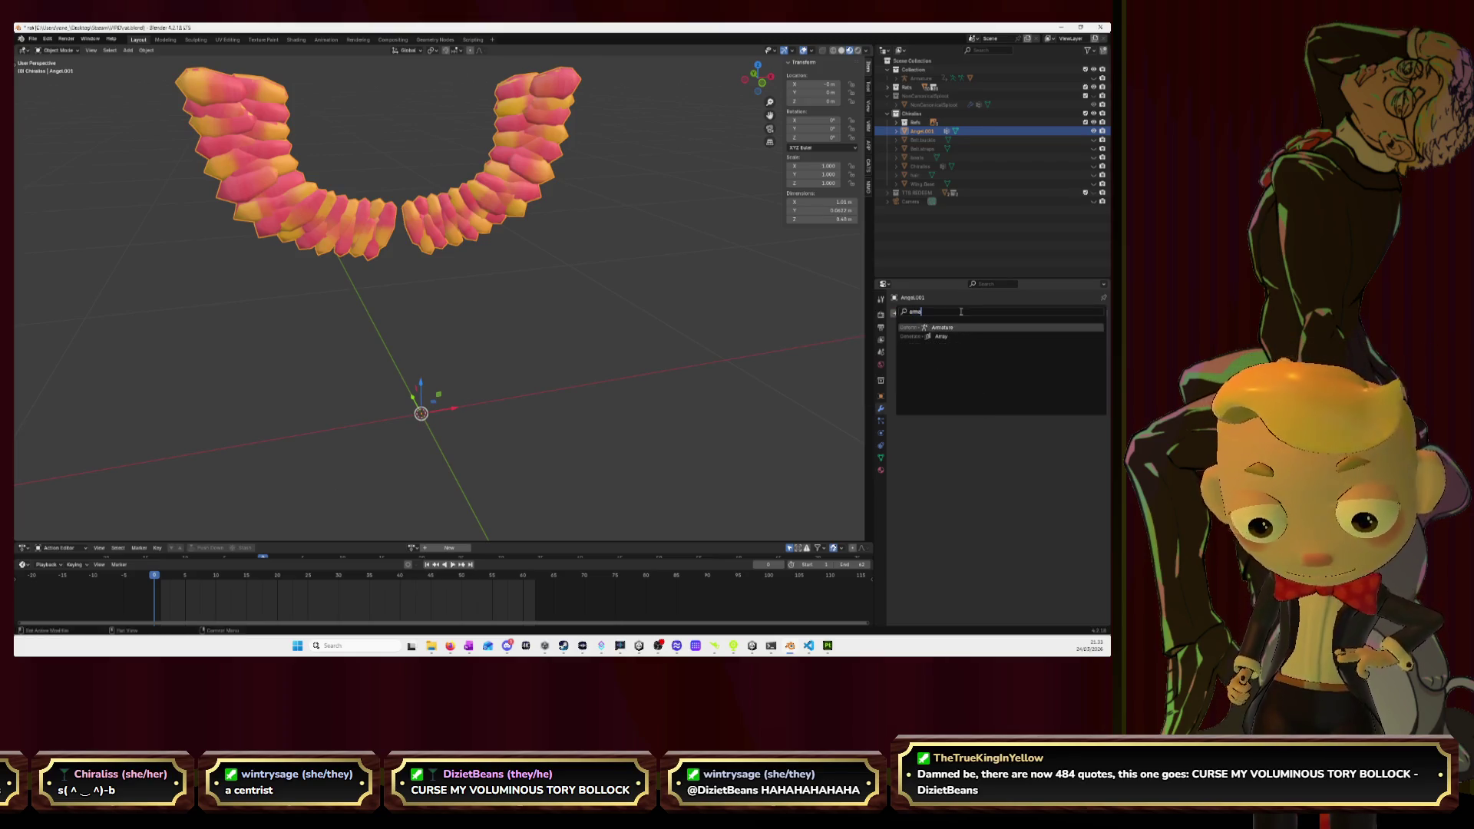
key("Return")
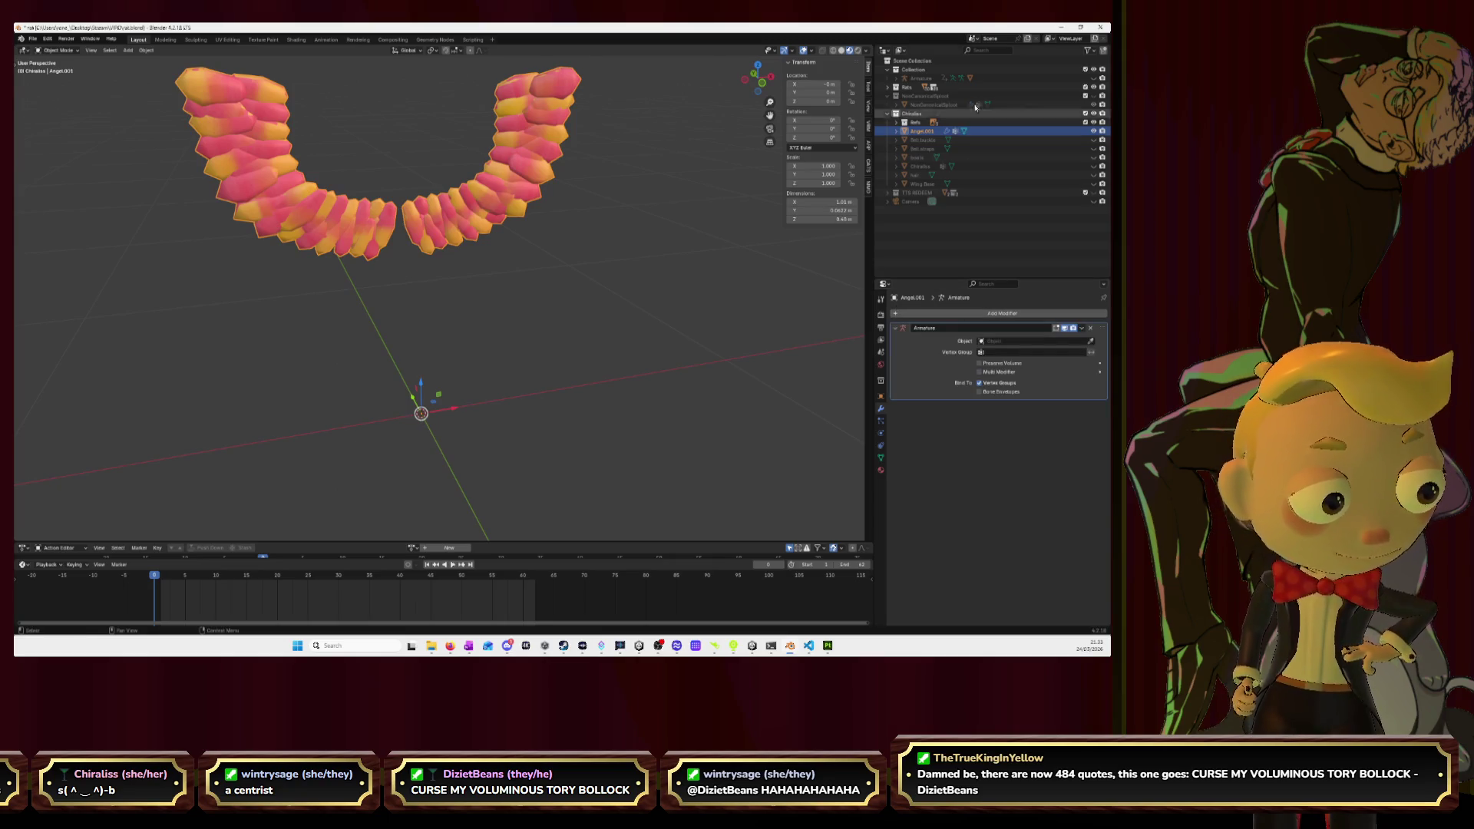
left_click(1093, 77)
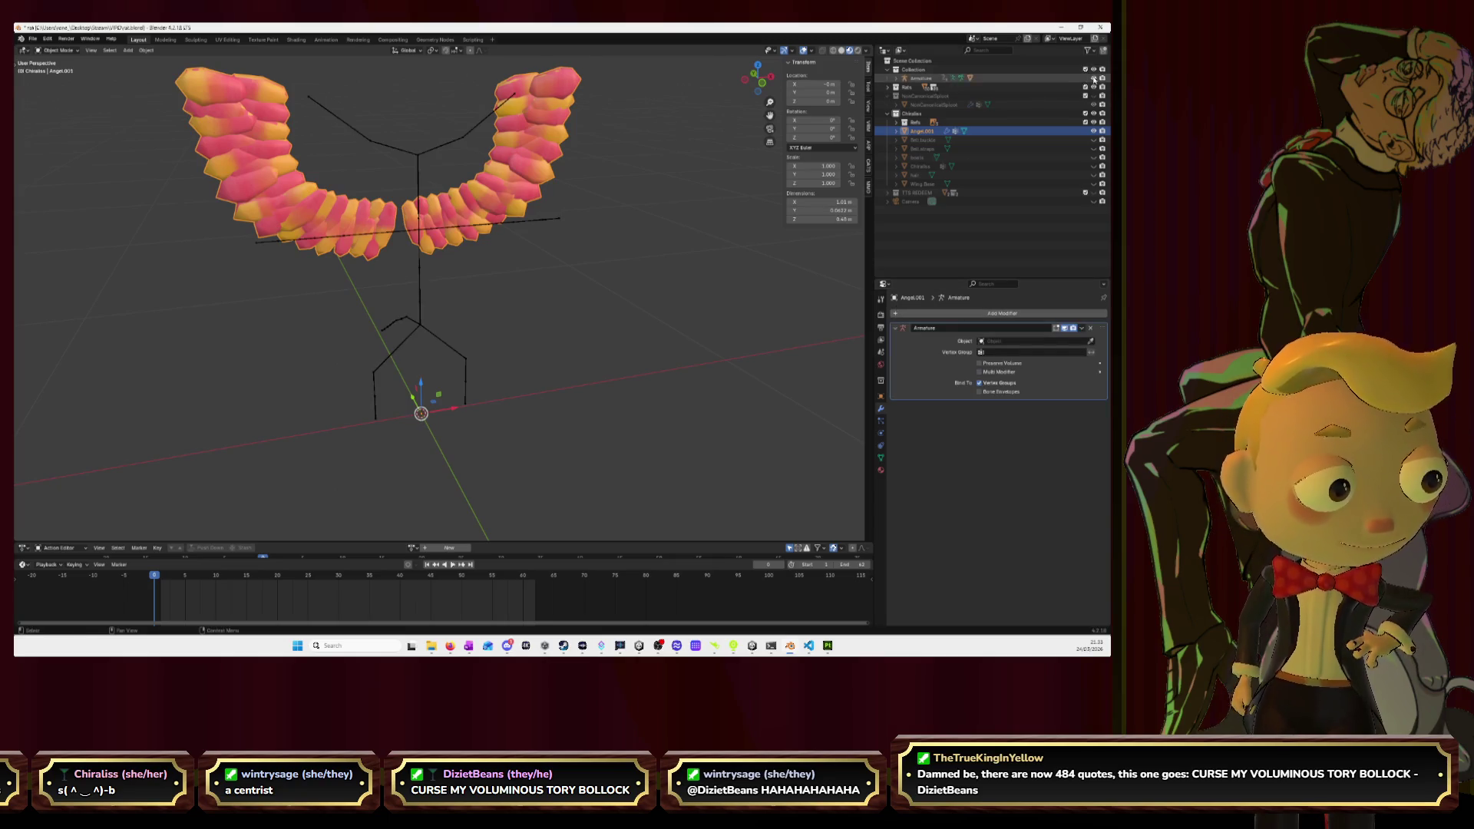
left_click(1090, 341)
left_click(421, 268)
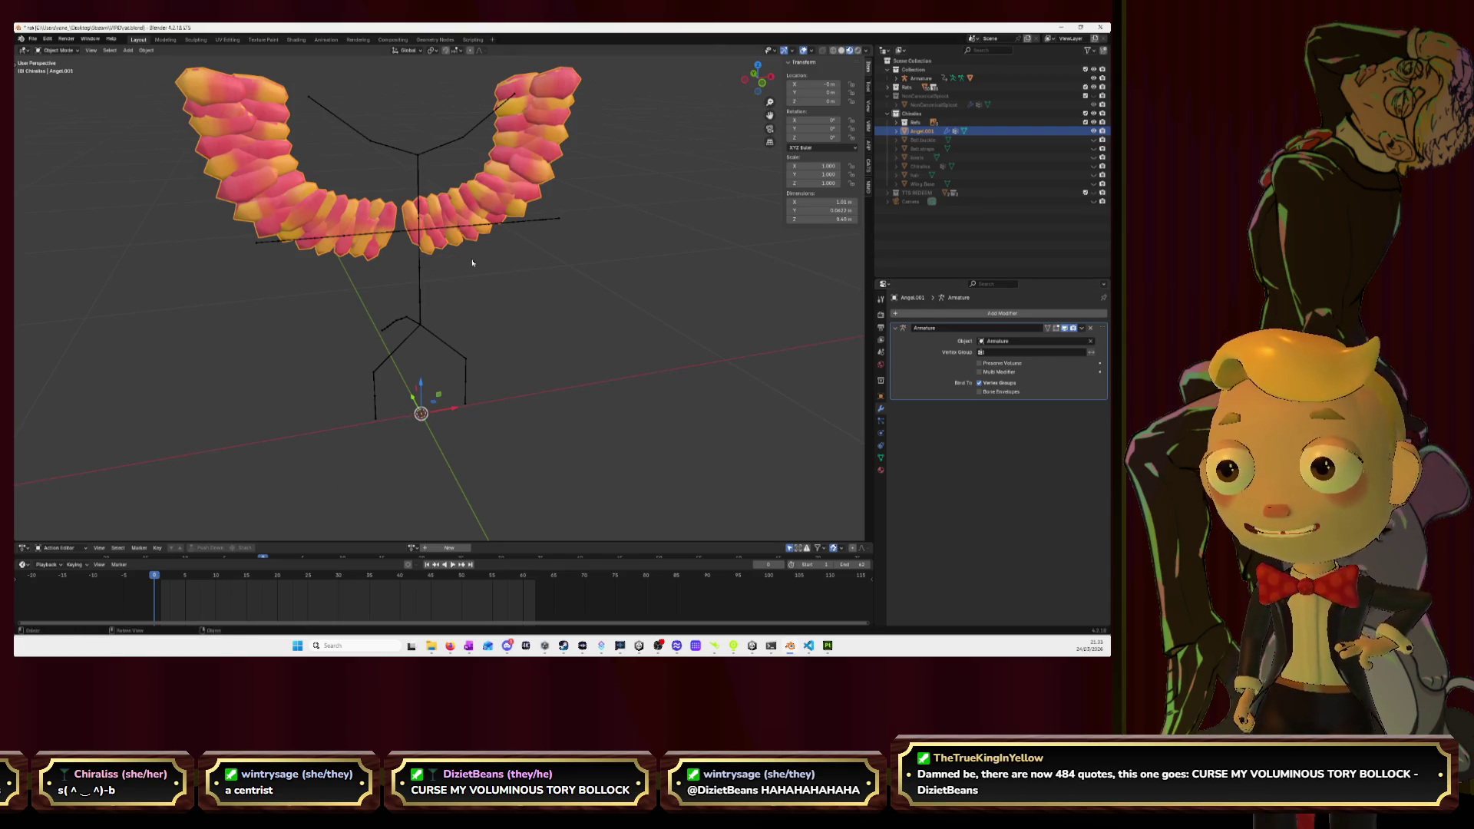
left_click(1092, 184)
Give Wing.Base an Armature modifier targeting the Armature.
left_click(922, 184)
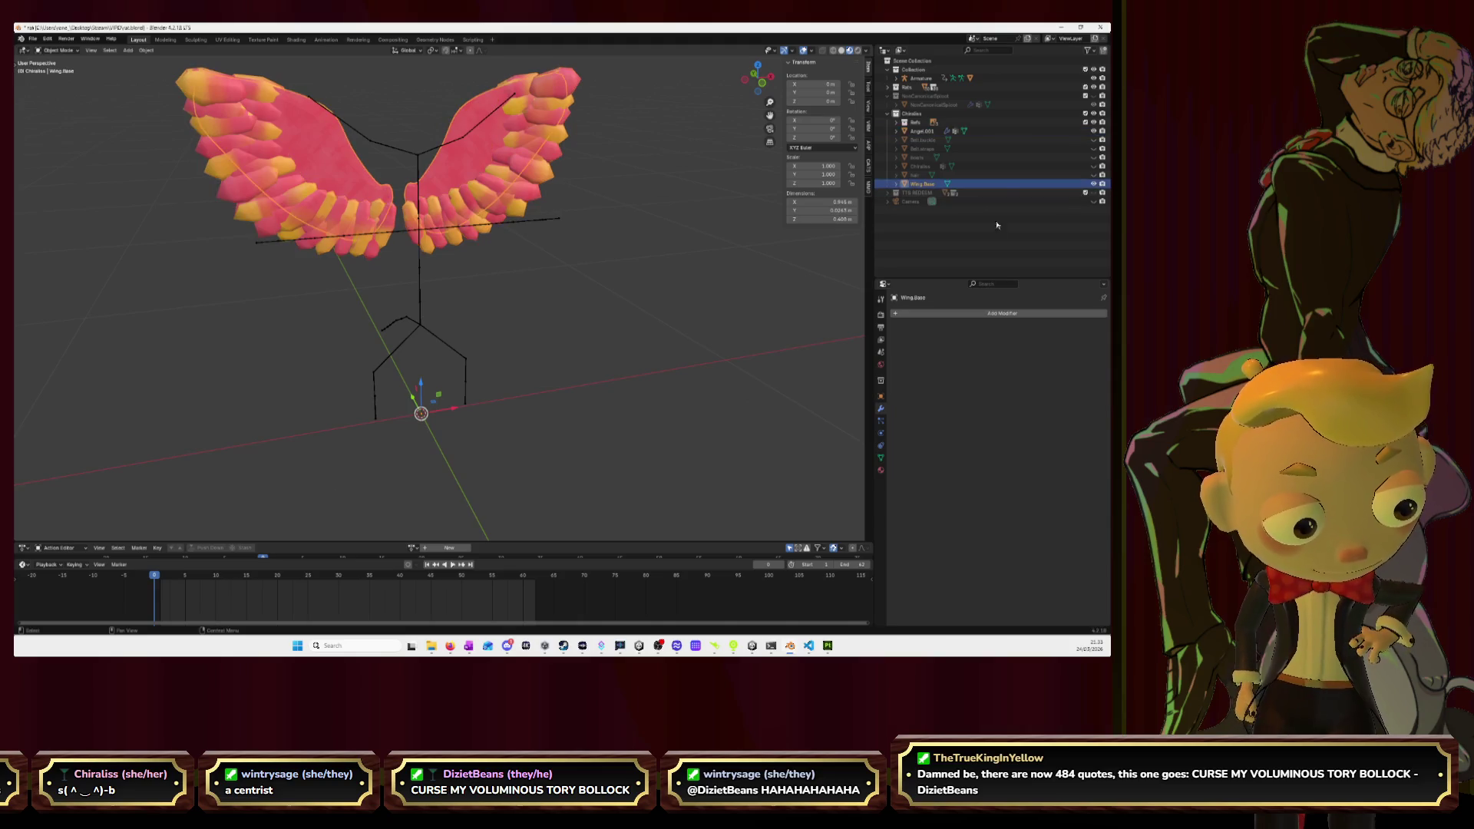
left_click(984, 314)
type("ar")
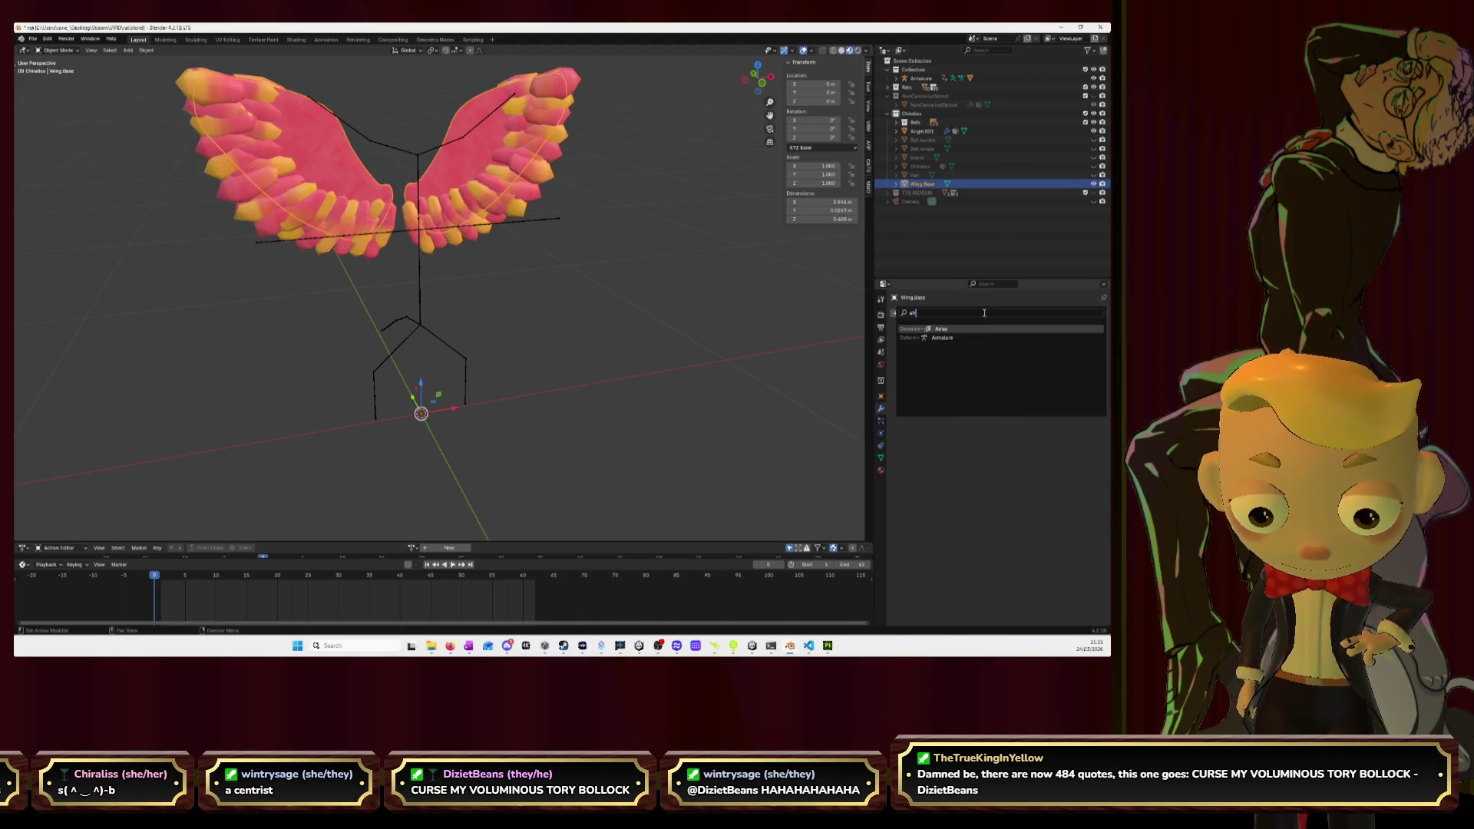
type("m")
key("Return")
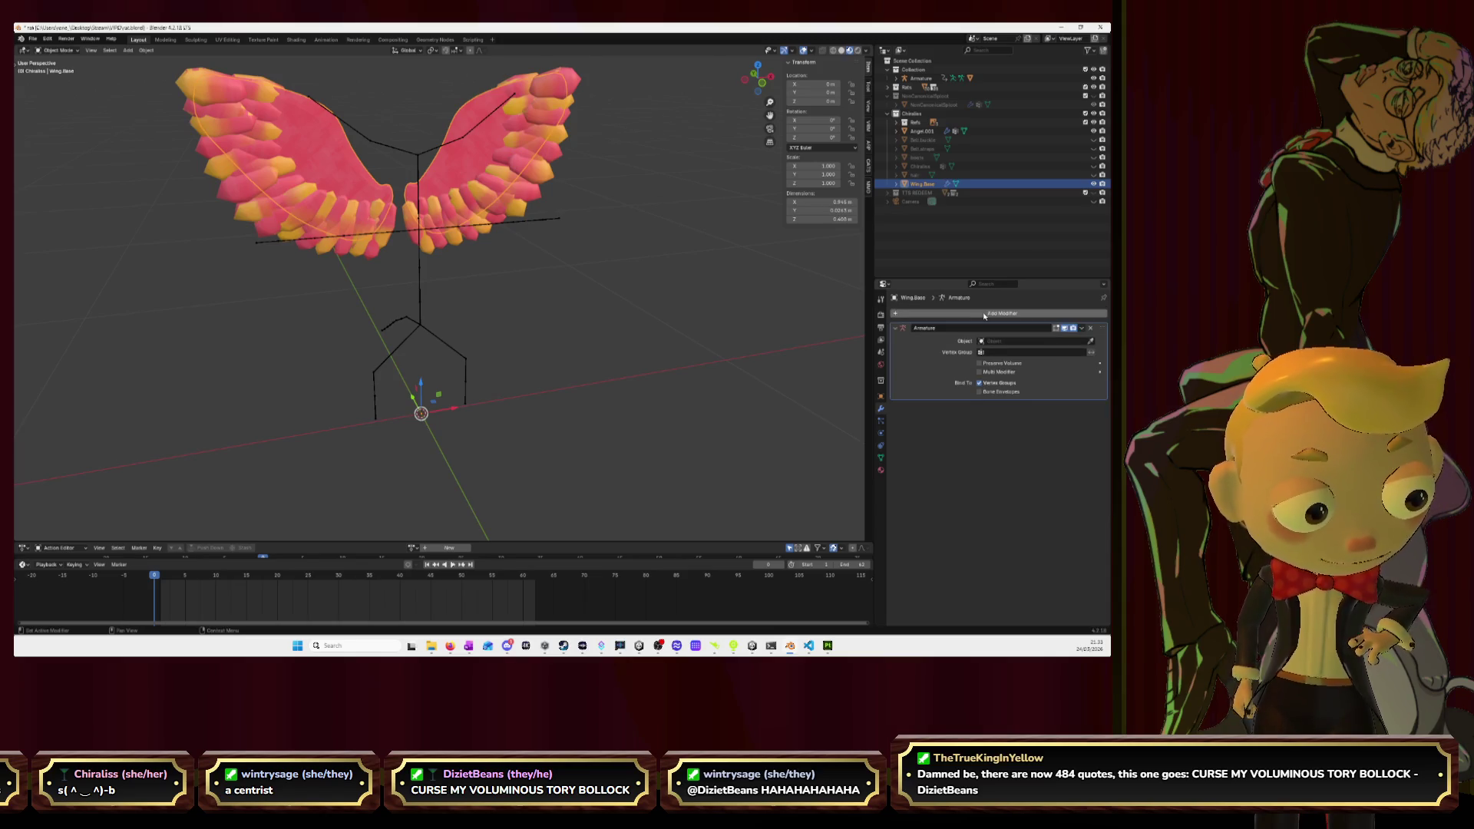
left_click(1090, 340)
left_click(420, 279)
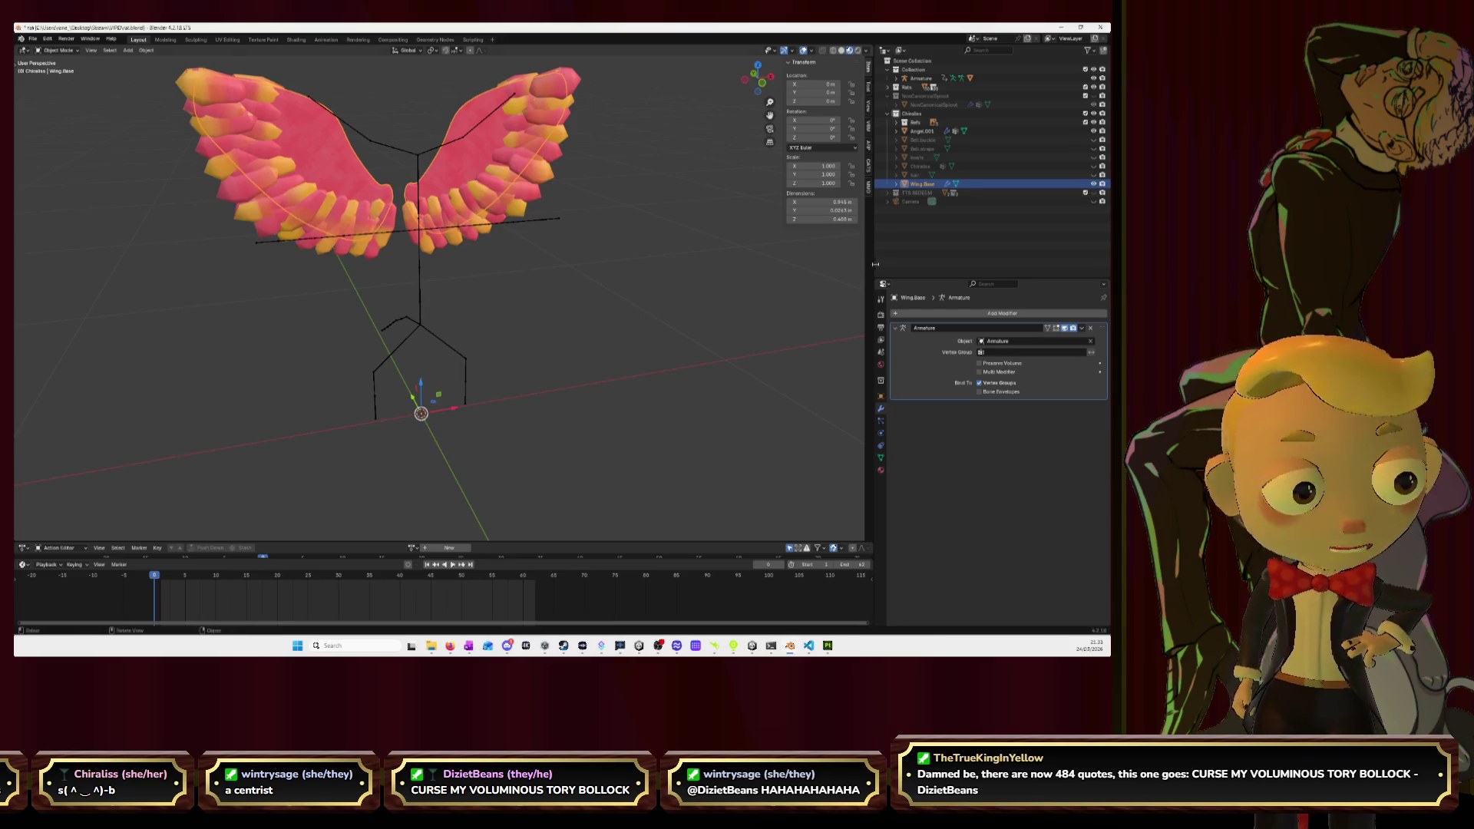
Join the Angel.001 wings into Wing.Base, keeping Wing.Base as the active object.
left_click(921, 131)
left_click(922, 184, "ctrl")
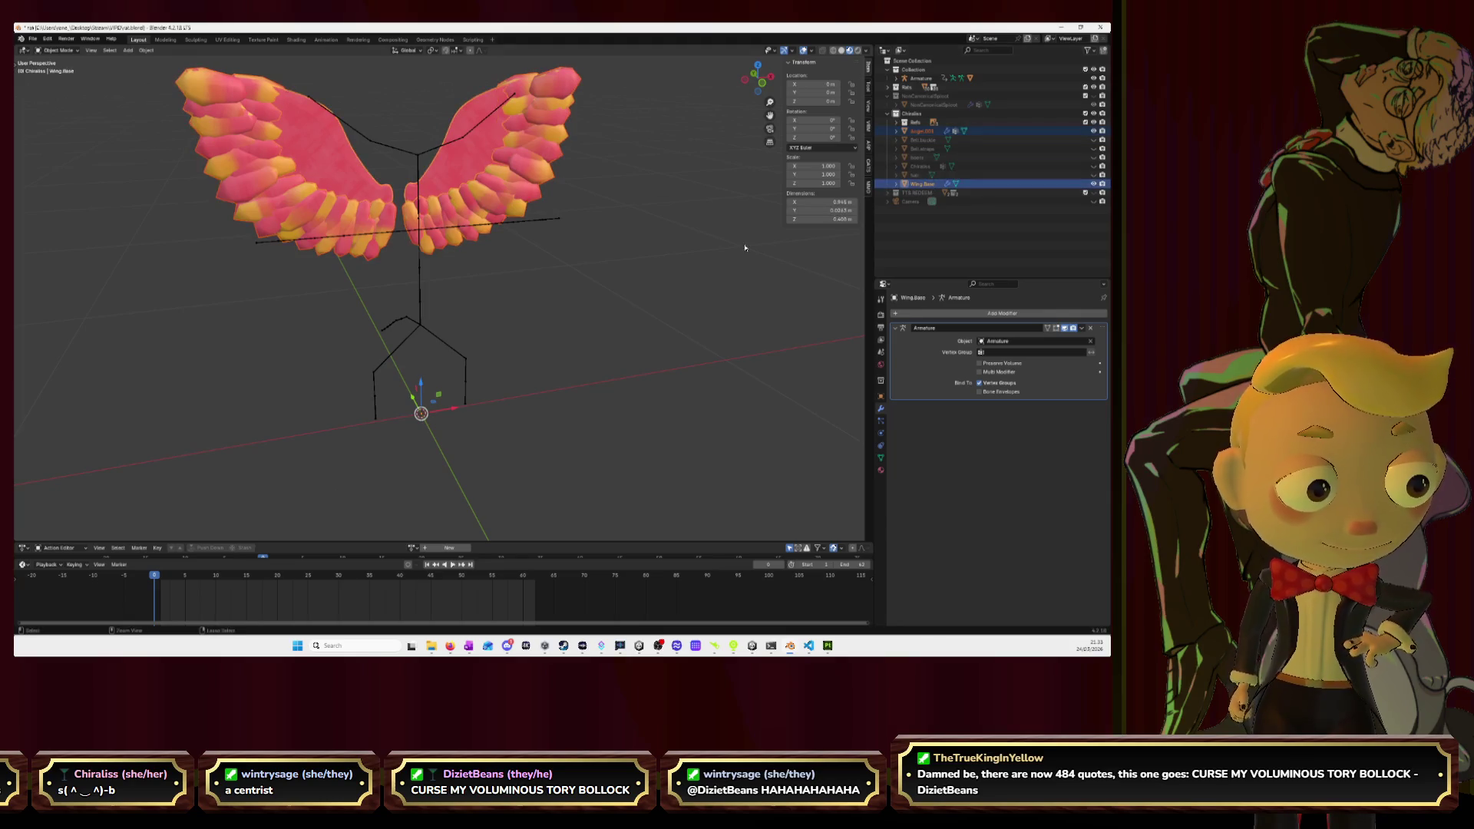
key("ctrl+j")
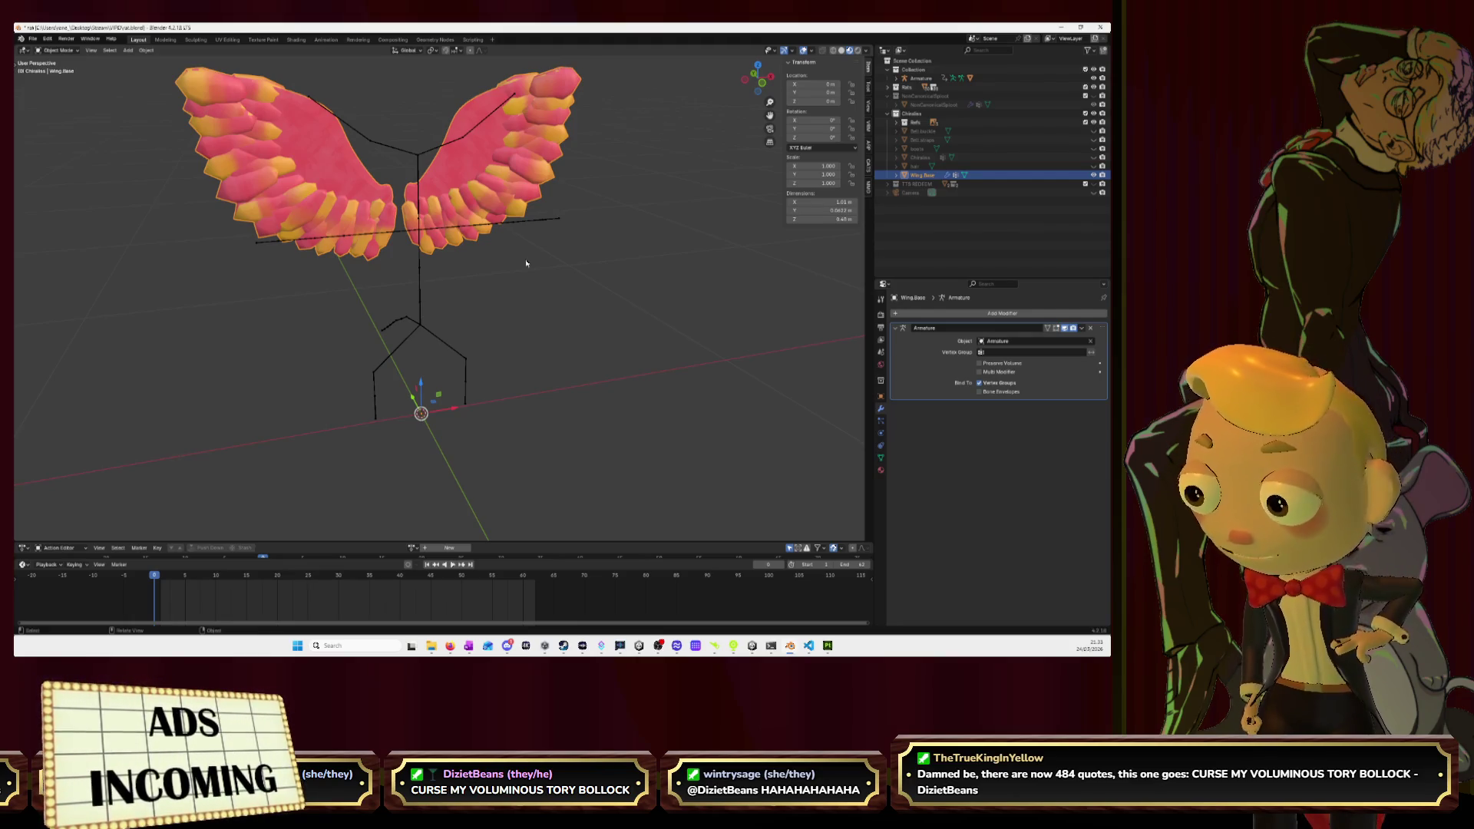
mouse_move(569, 329)
middle_mouse_down()
mouse_move(513, 317)
mouse_move(570, 331)
middle_mouse_up()
Switch the wings to Weight Paint mode with the upper-left wing bone's group active.
left_click(354, 261, "shift")
left_click(57, 50)
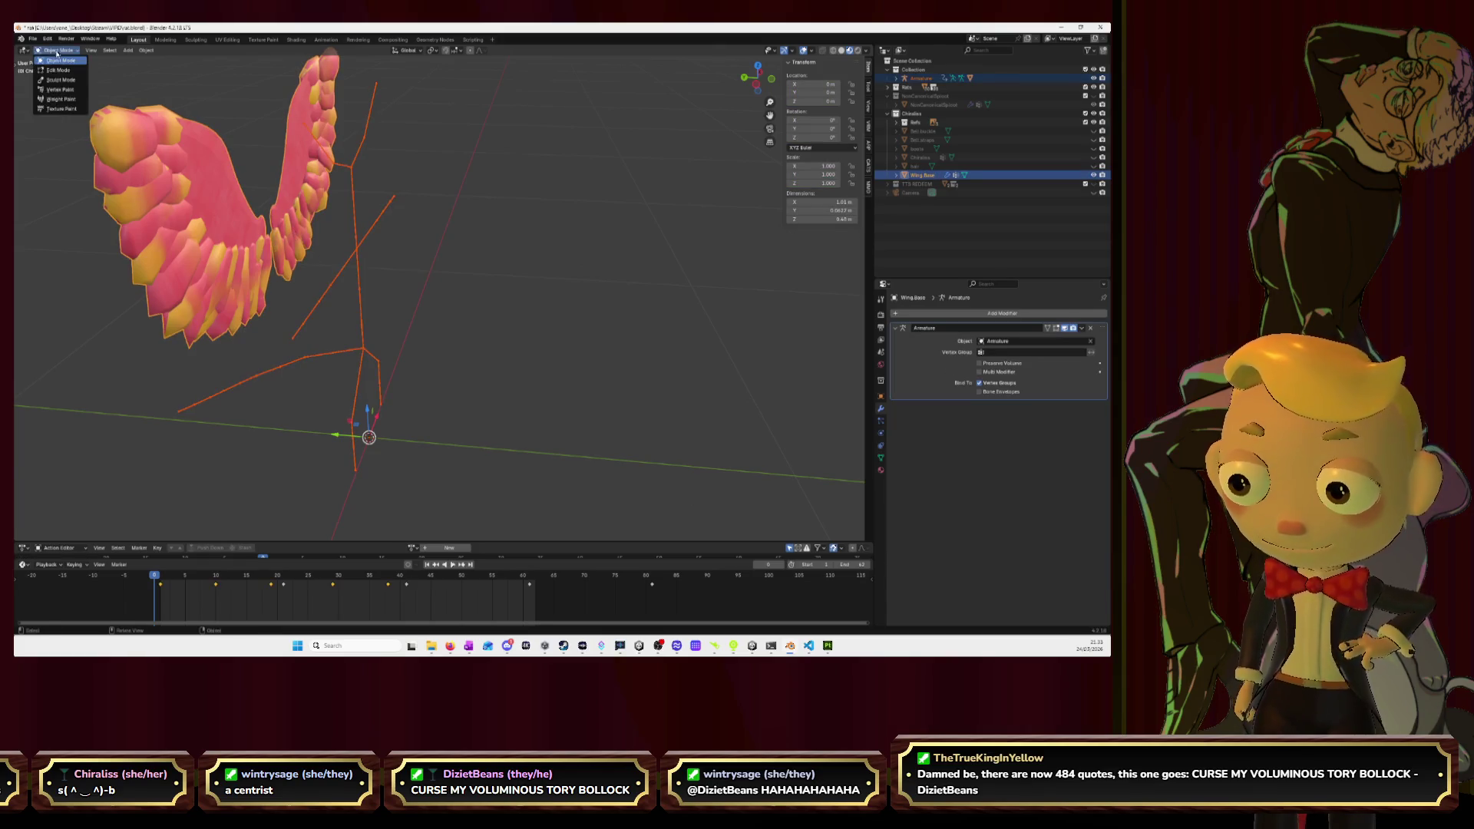
left_click(60, 99)
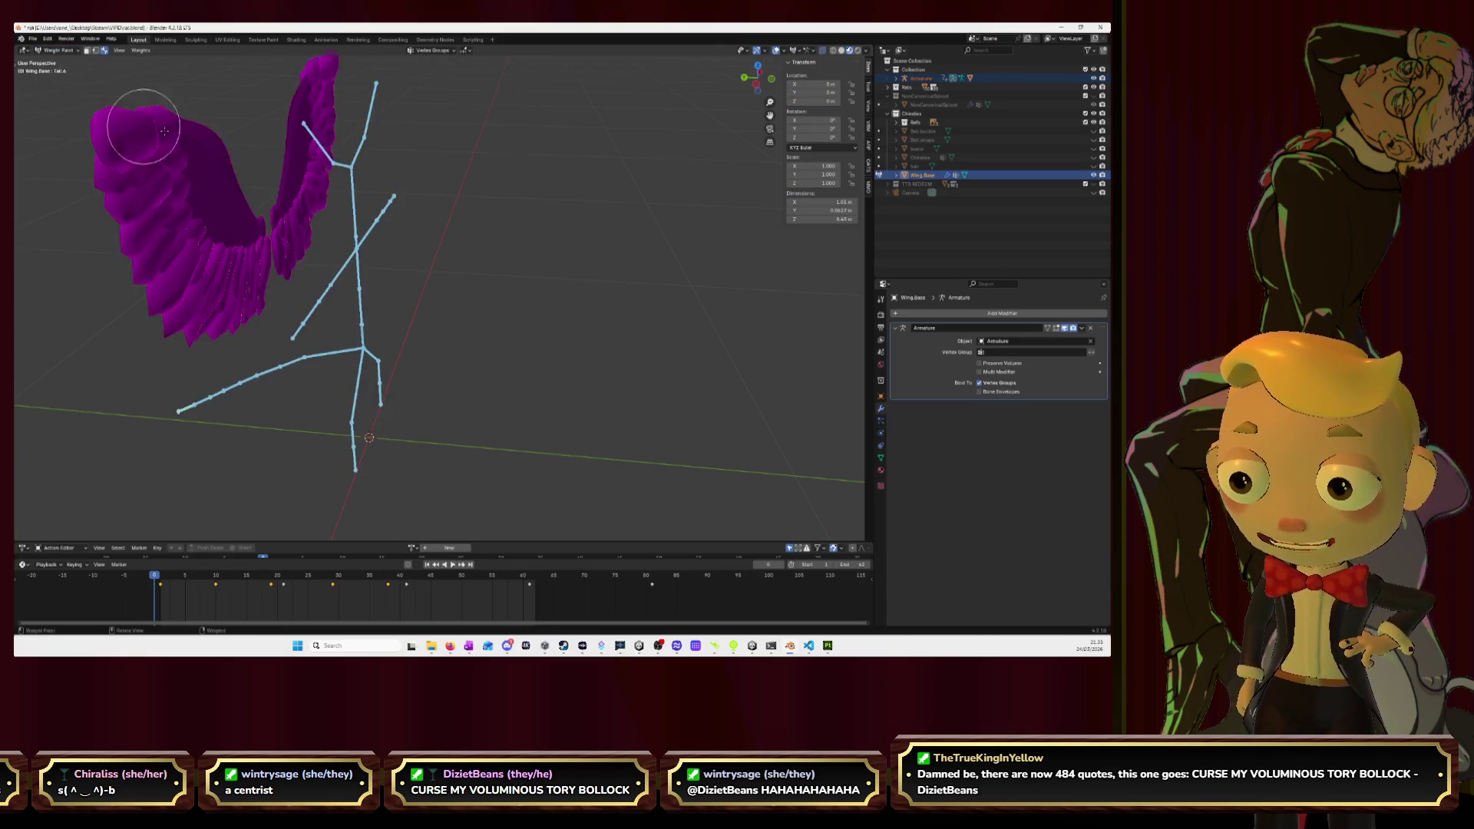
mouse_move(451, 204)
middle_mouse_down()
mouse_move(358, 207)
mouse_move(528, 205)
mouse_move(373, 126)
middle_mouse_up()
left_click(360, 140, "ctrl")
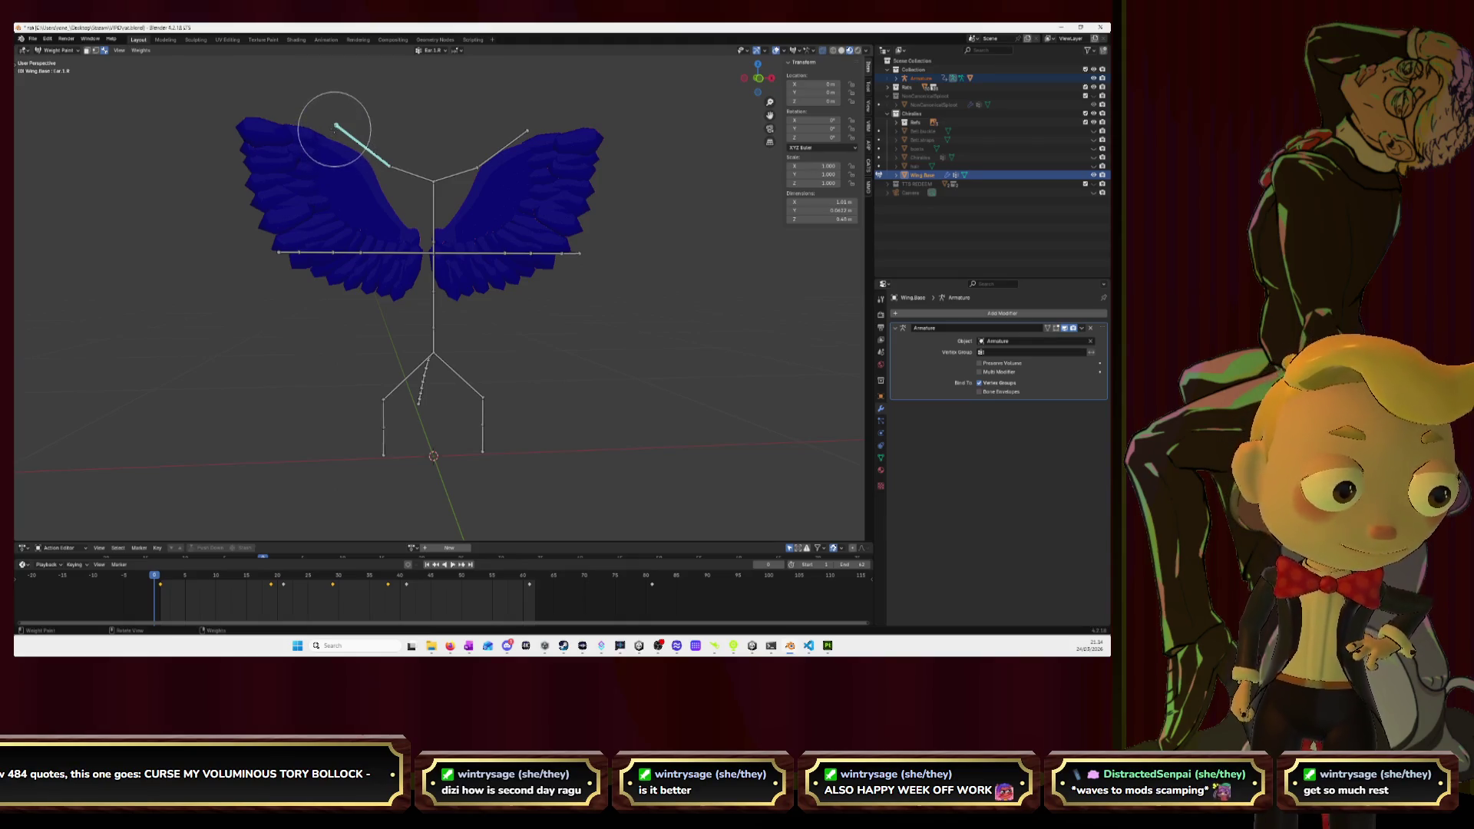
Check the wing mesh in Edit Mode, then paint full weight on the left wing with the Draw brush.
key("Tab")
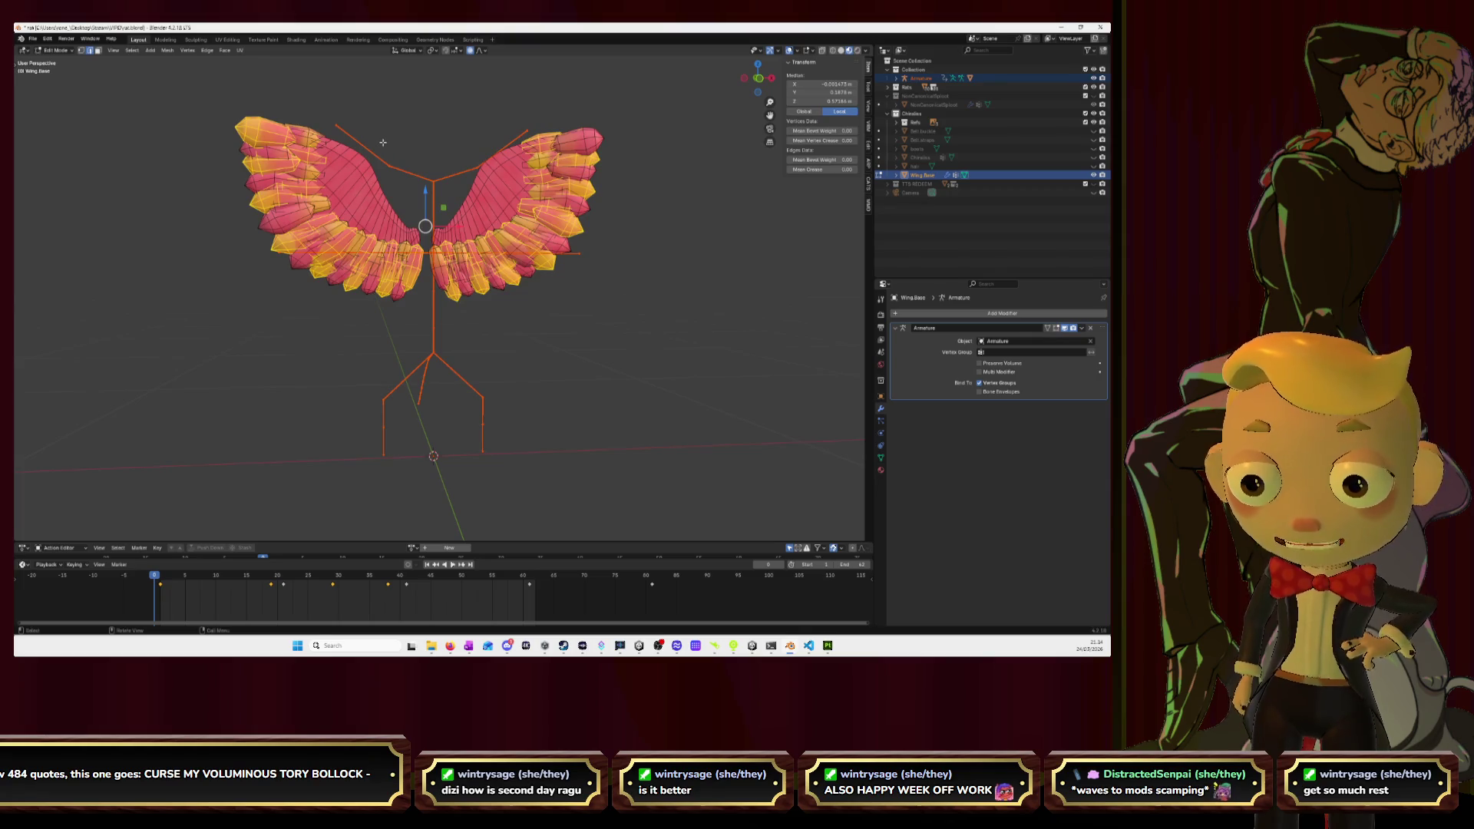
key("Tab")
key("Tab")
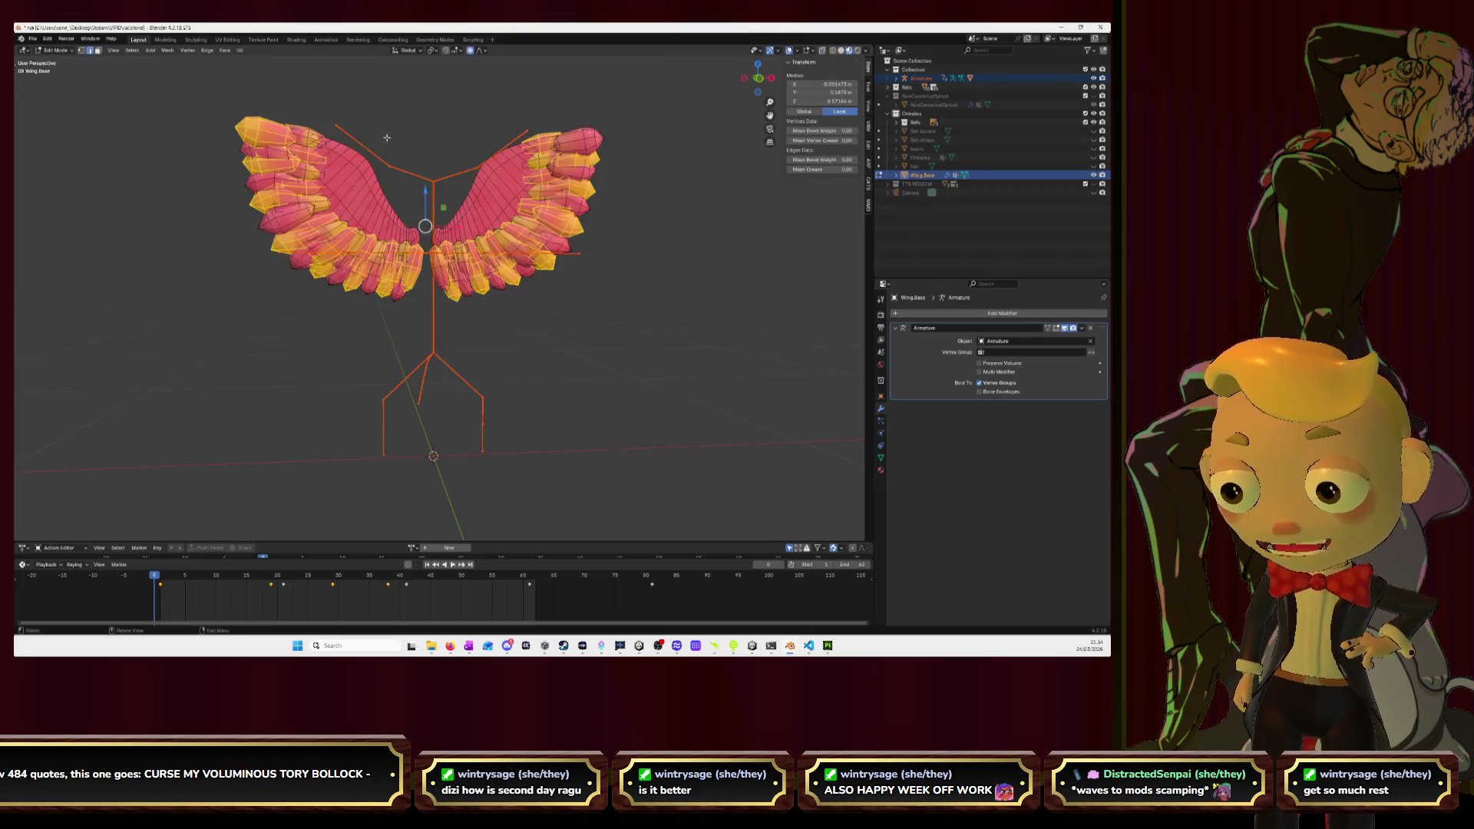
key("Tab")
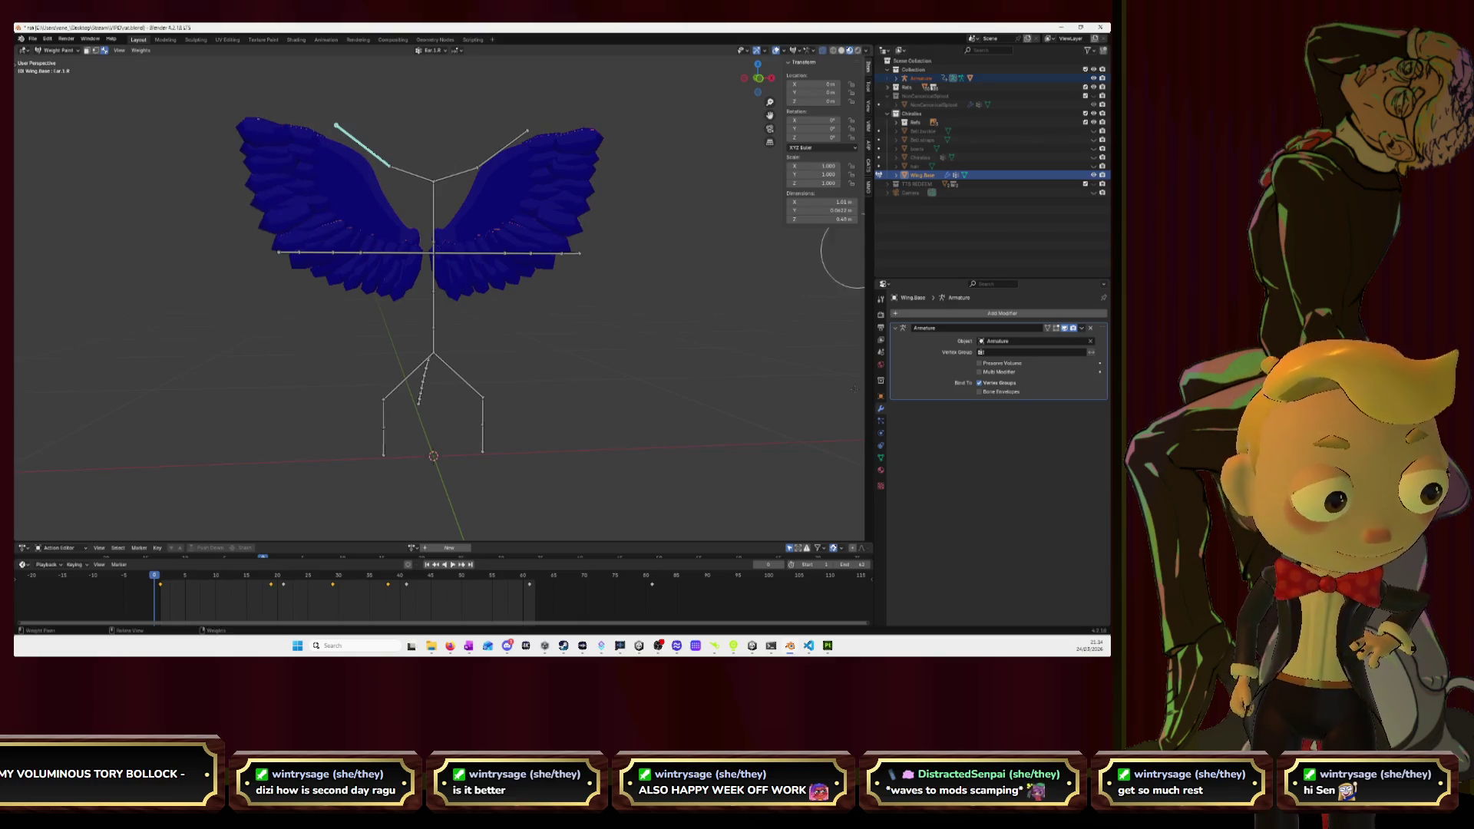
left_click(17, 67)
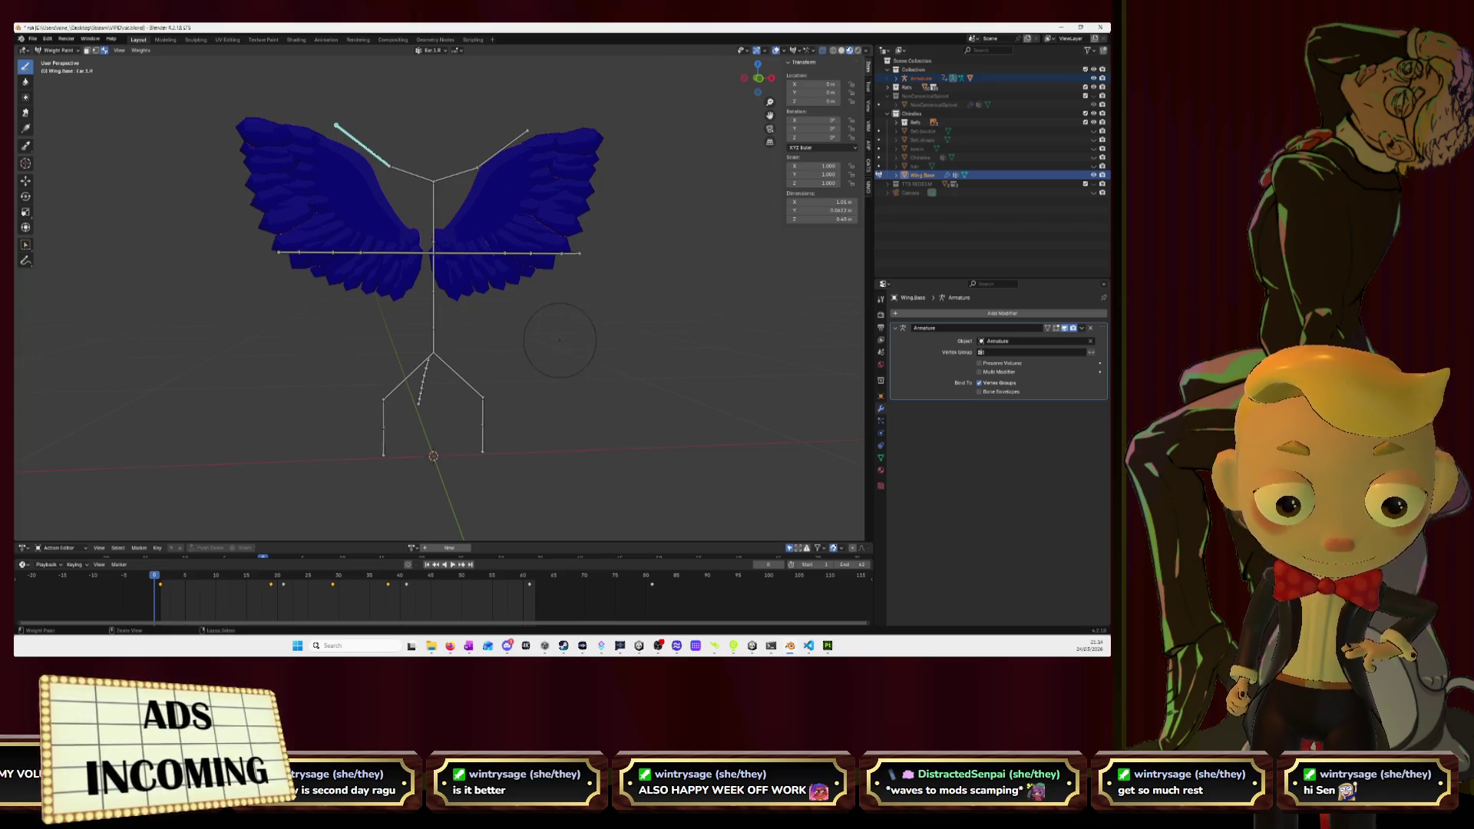
mouse_move(306, 214)
left_mouse_down()
mouse_move(317, 181)
mouse_move(310, 191)
mouse_move(257, 138)
mouse_move(253, 226)
mouse_move(314, 245)
left_mouse_up()
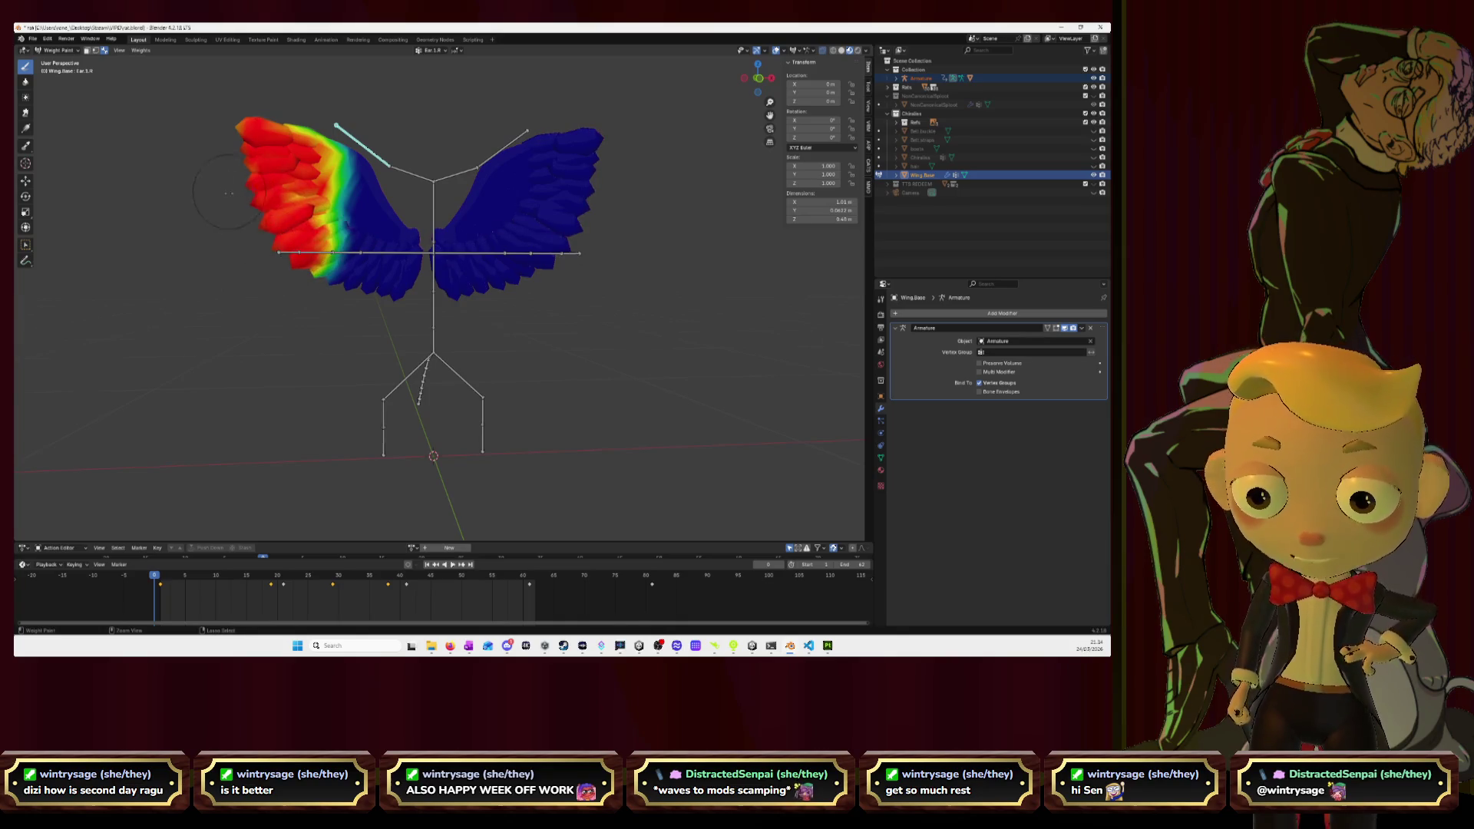
Paint the left wing's middle and upper feathers to full red weight.
mouse_move(230, 124)
left_mouse_down()
mouse_move(299, 135)
mouse_move(357, 203)
mouse_move(343, 170)
mouse_move(387, 246)
mouse_move(407, 246)
mouse_move(403, 231)
mouse_move(410, 250)
mouse_move(378, 208)
left_mouse_up()
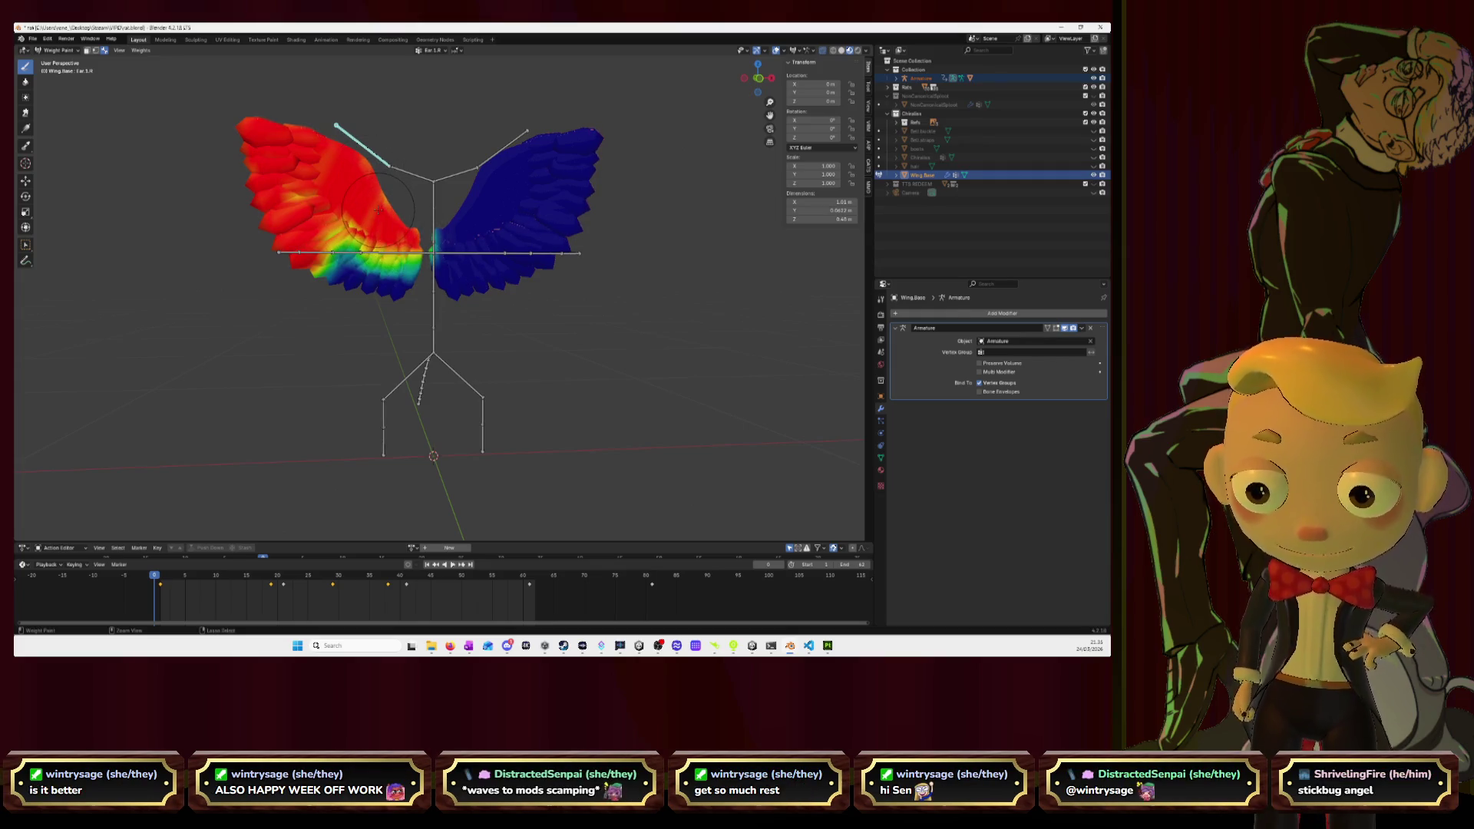
mouse_move(378, 209)
left_mouse_down()
mouse_move(291, 191)
mouse_move(347, 203)
mouse_move(338, 254)
mouse_move(396, 276)
mouse_move(379, 295)
mouse_move(415, 273)
left_mouse_up()
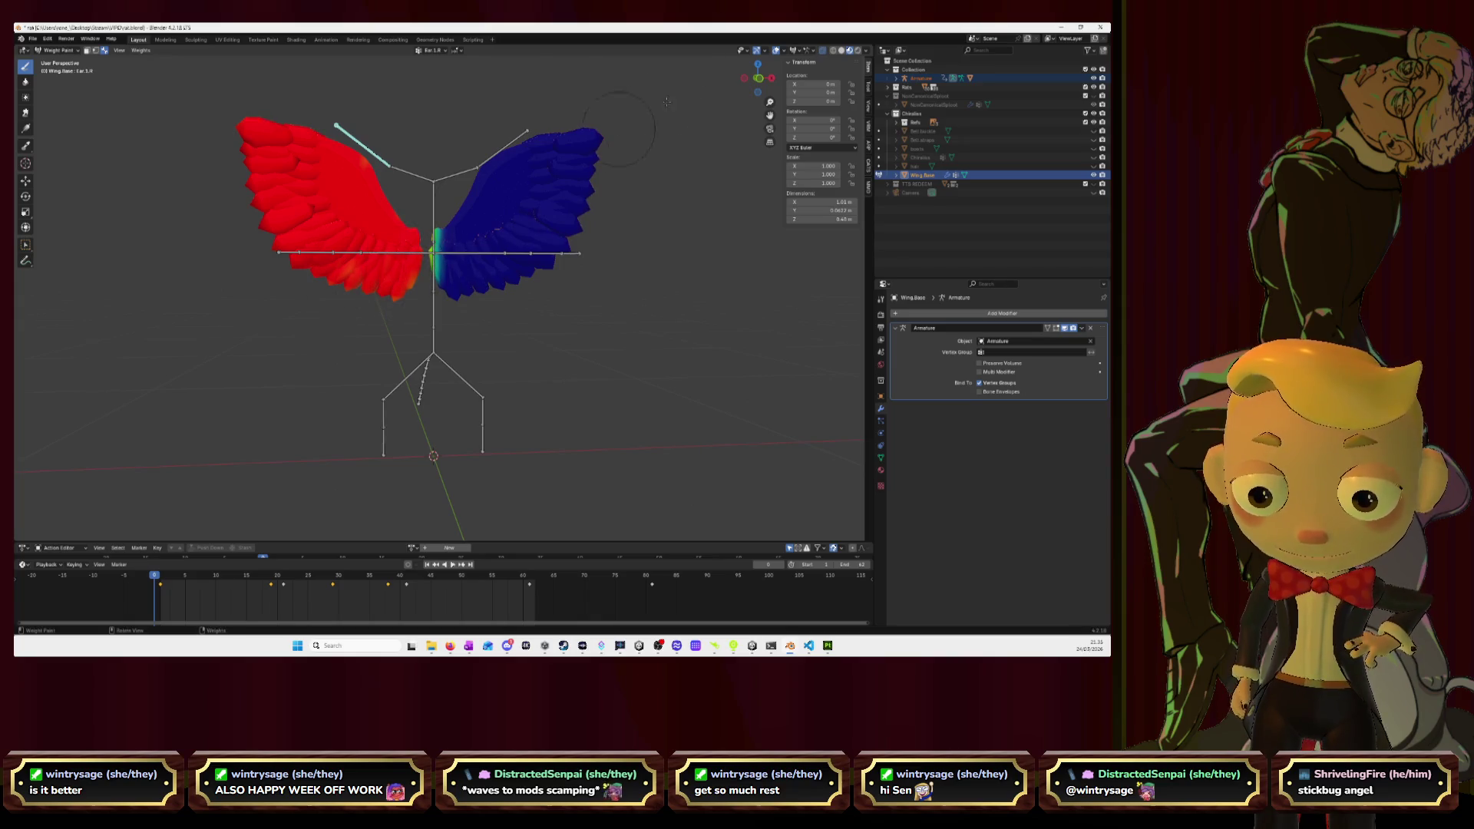
left_click(758, 78)
Clear the stray cyan weight from the other wing's inner edge in back and front views.
left_click(758, 78)
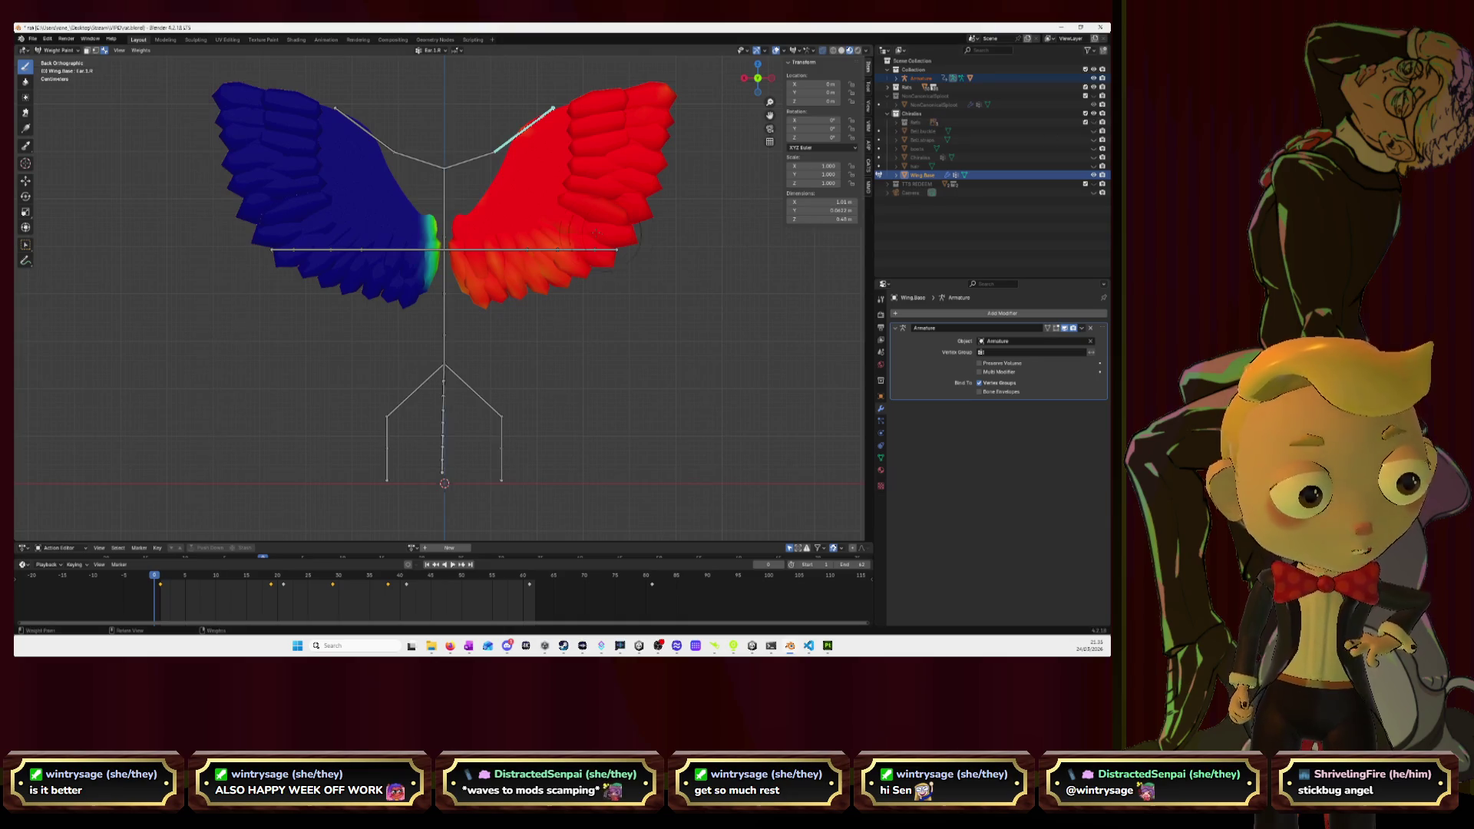
scroll(345, 245, "up", 5)
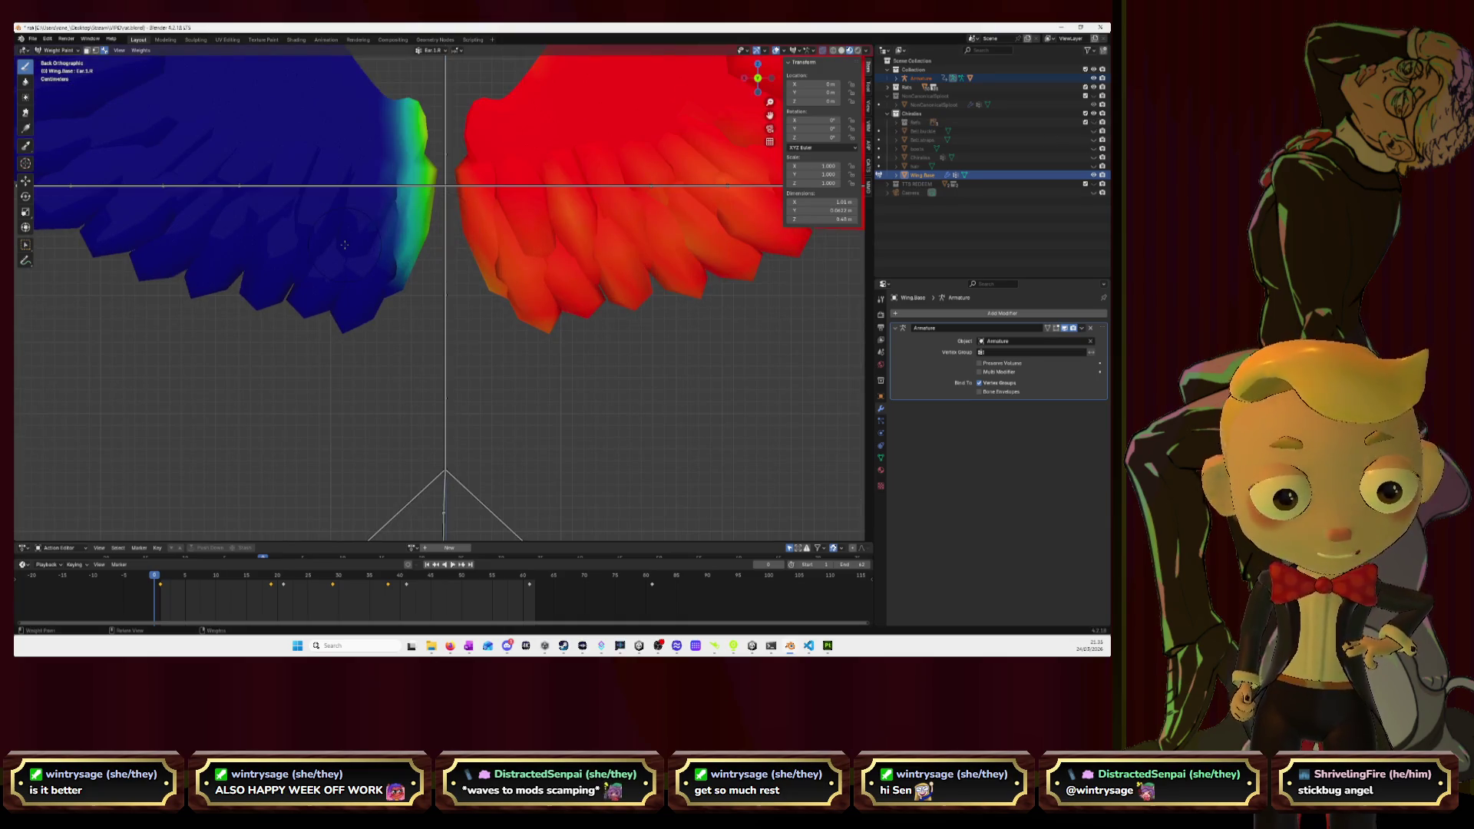
mouse_move(374, 226)
left_mouse_down()
mouse_move(406, 213)
mouse_move(410, 115)
mouse_move(412, 248)
left_mouse_up()
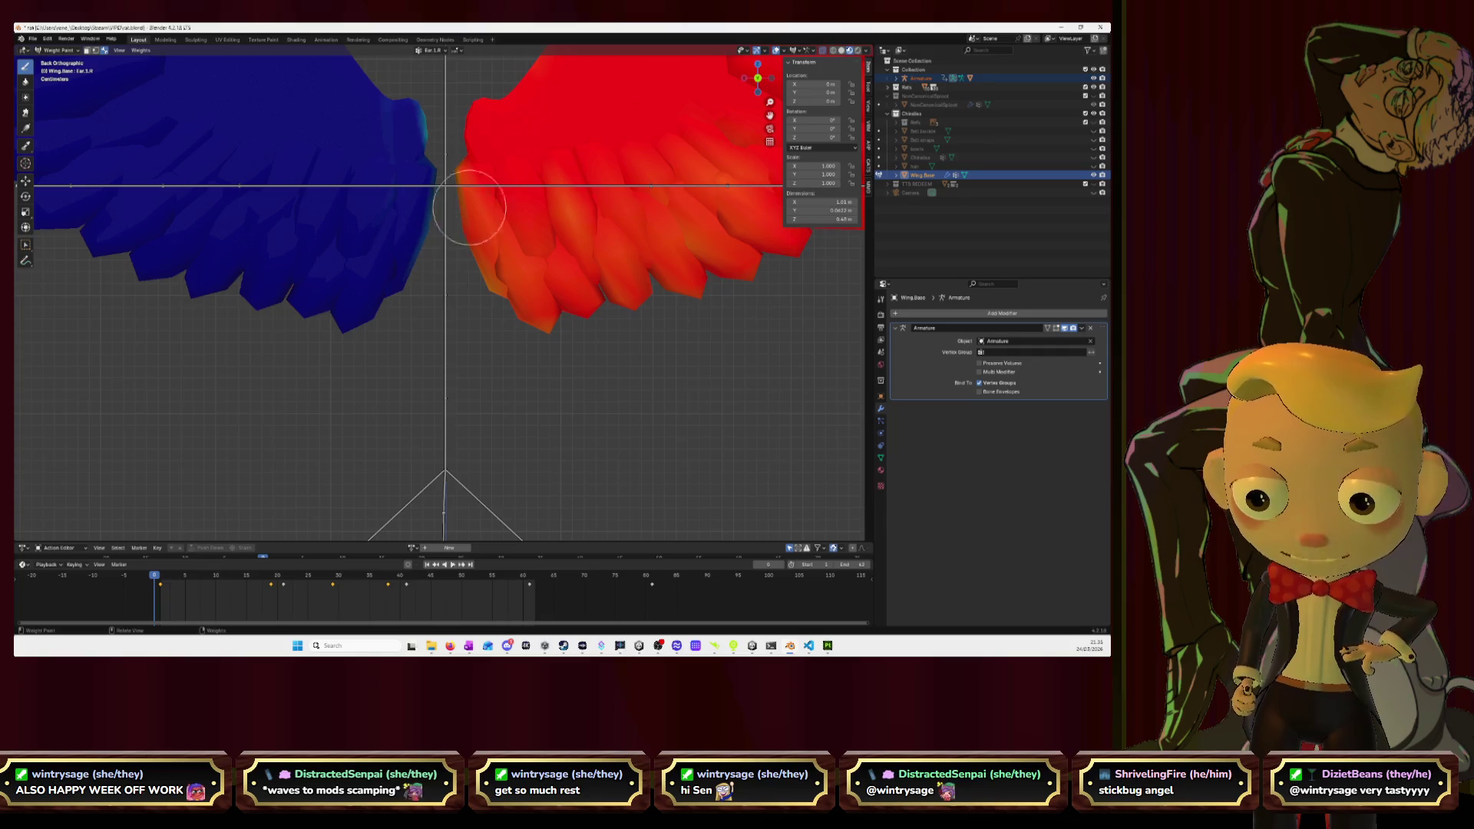
left_click(758, 77)
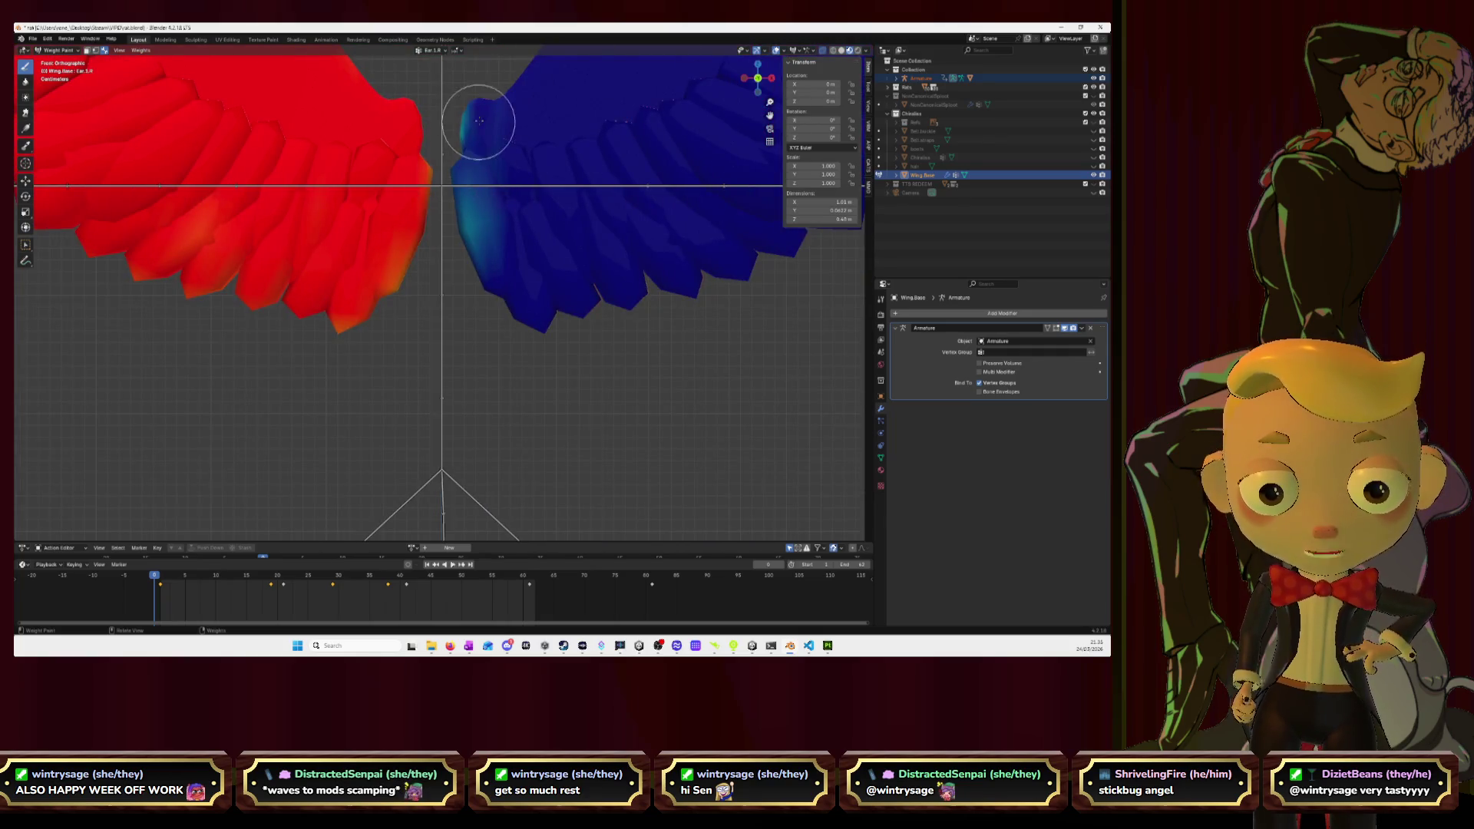
left_click_drag(473, 178, 488, 188)
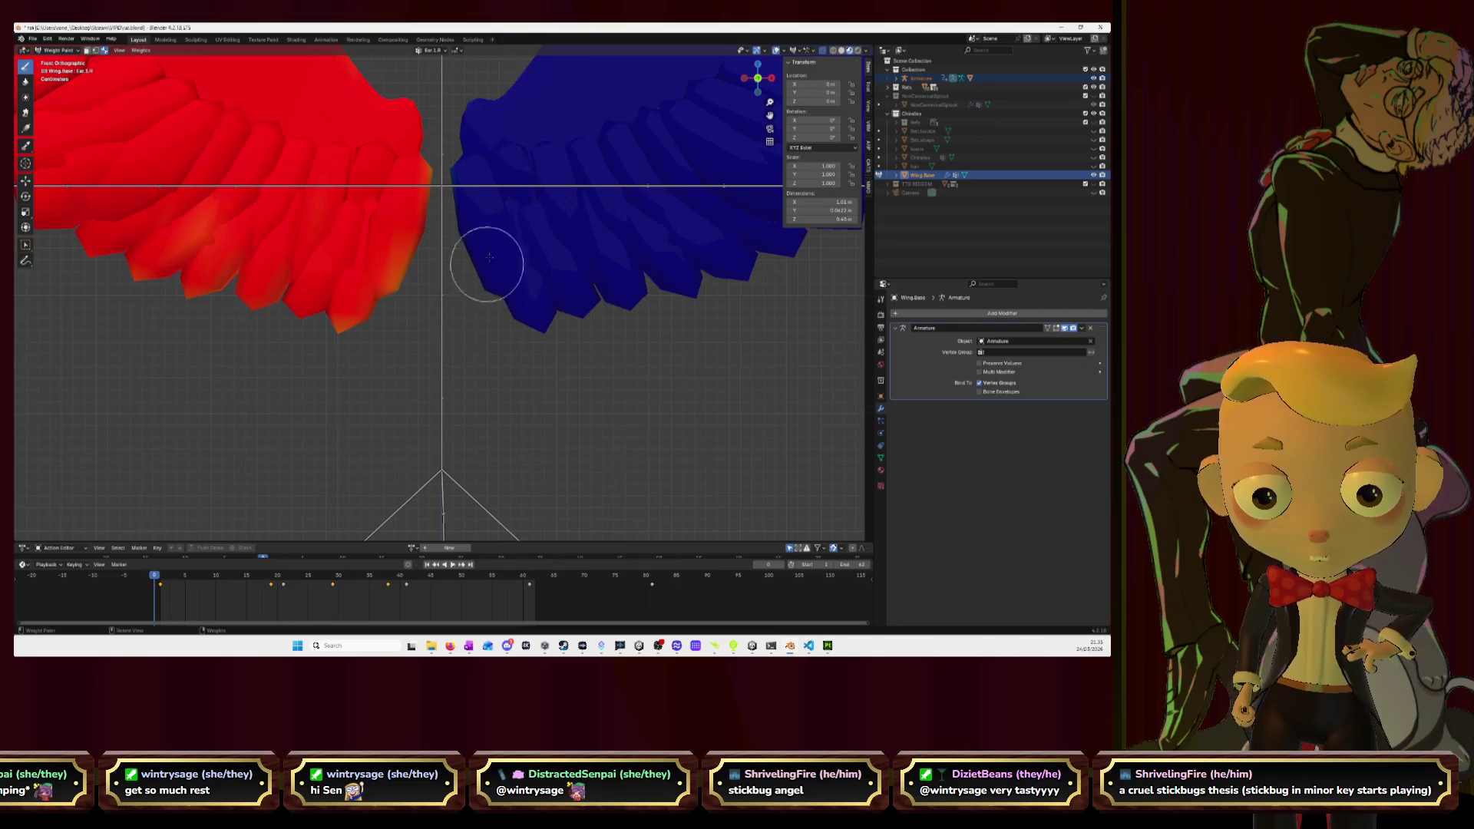
scroll(519, 256, "down", 3)
scroll(520, 255, "down", 3)
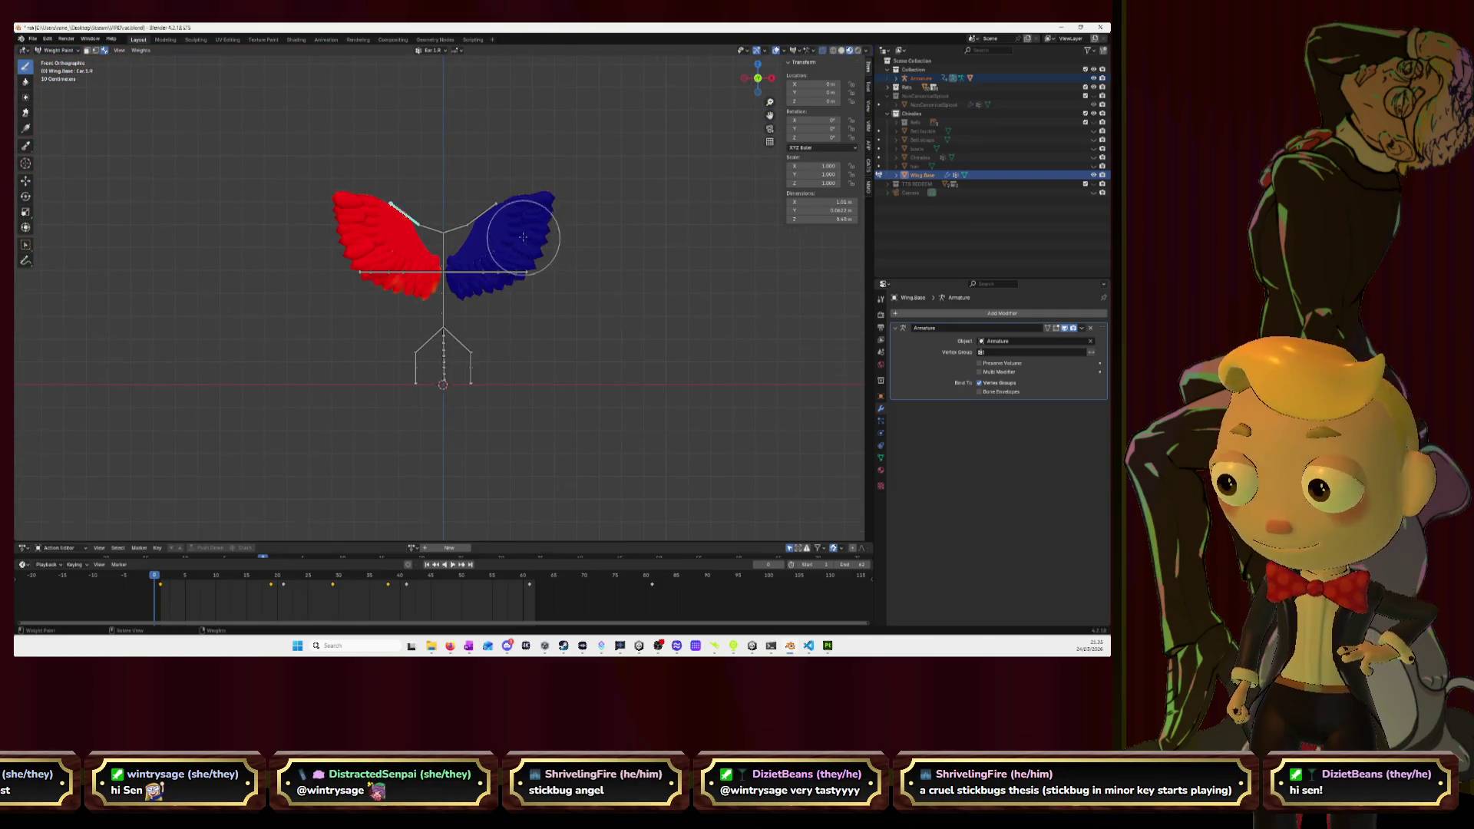
left_click(483, 211)
Undo the stray stroke, activate the right wing bone and paint that wing fully red.
key("ctrl+z")
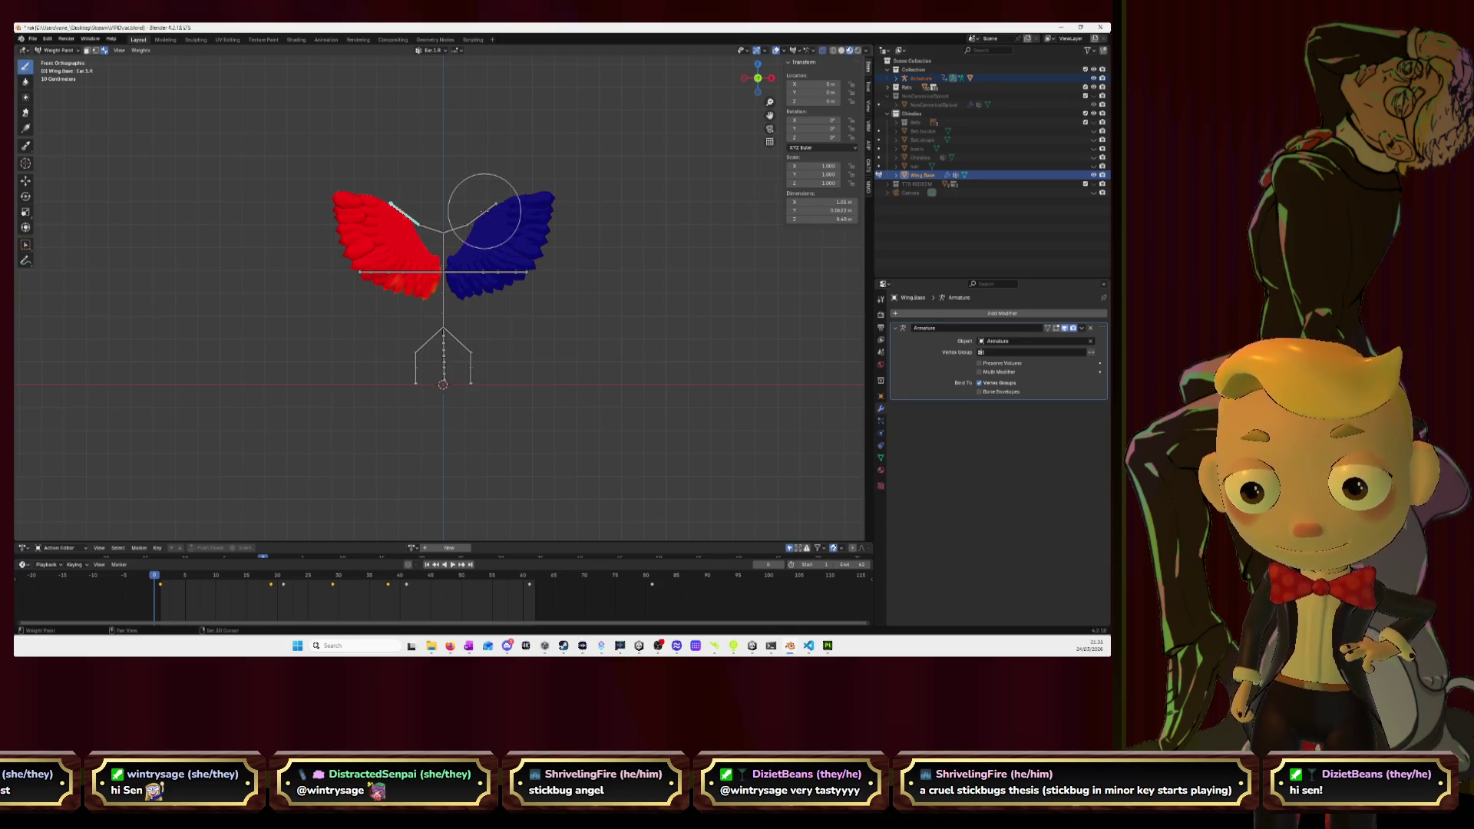
left_click(483, 211, "ctrl")
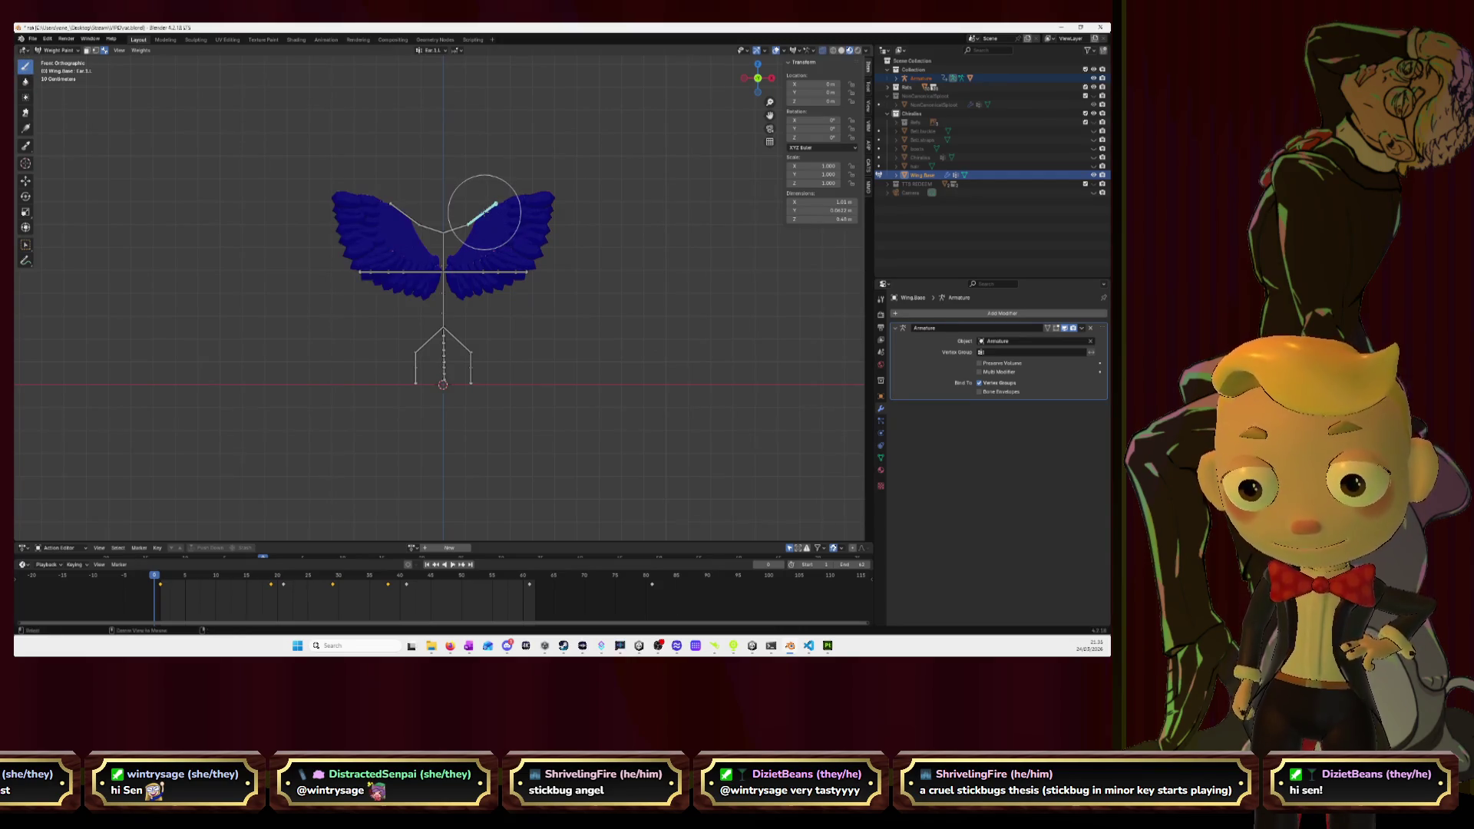
mouse_move(480, 230)
left_mouse_down()
mouse_move(522, 234)
mouse_move(533, 201)
mouse_move(480, 236)
mouse_move(517, 230)
mouse_move(530, 256)
left_mouse_up()
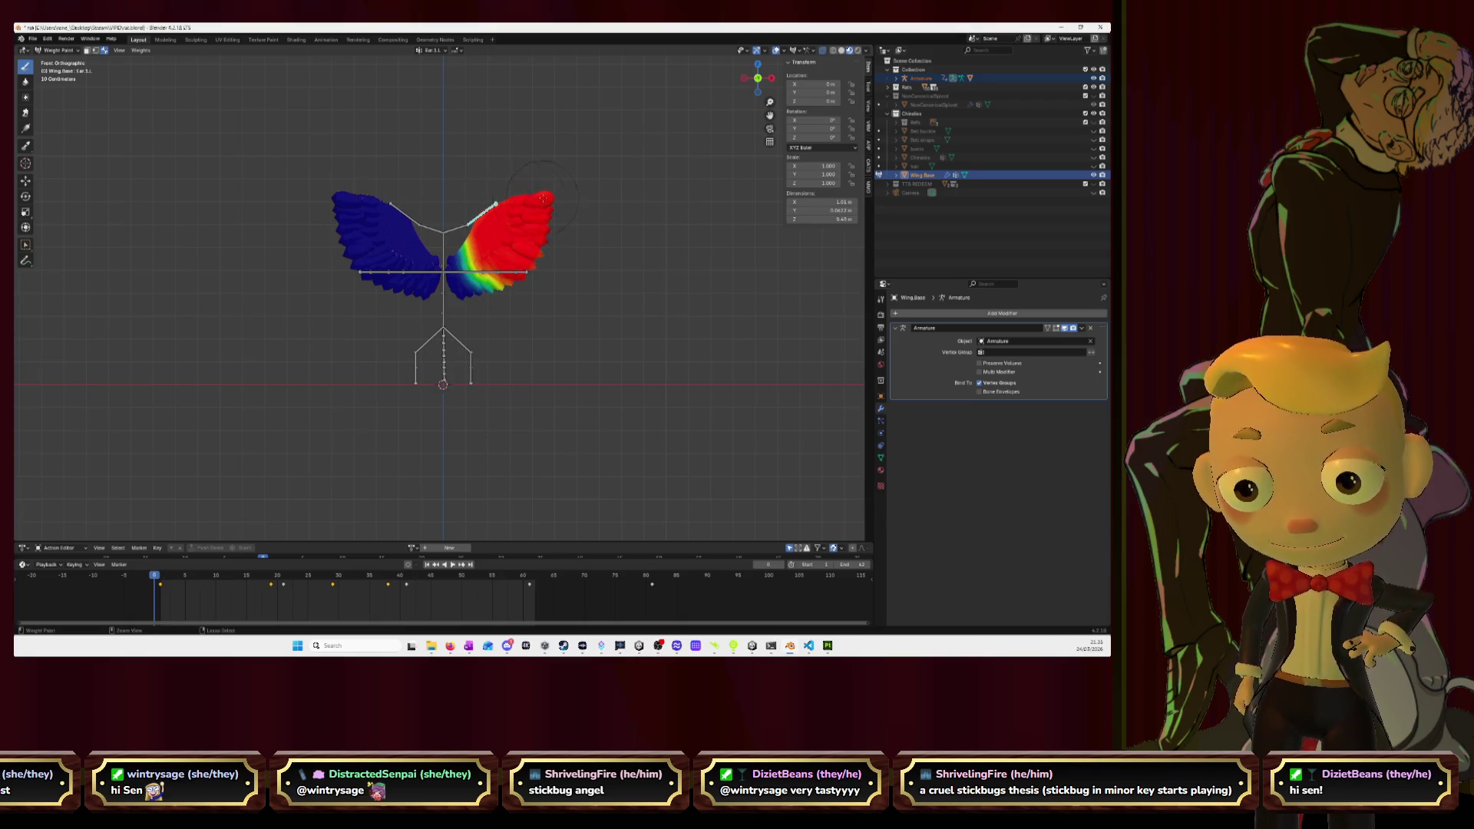
scroll(542, 198, "up", 8)
mouse_move(510, 129)
left_mouse_down()
mouse_move(495, 113)
mouse_move(480, 127)
mouse_move(465, 180)
mouse_move(495, 246)
mouse_move(518, 215)
mouse_move(541, 284)
mouse_move(599, 199)
mouse_move(629, 253)
mouse_move(691, 253)
mouse_move(647, 311)
mouse_move(679, 288)
mouse_move(476, 149)
mouse_move(460, 184)
mouse_move(437, 181)
mouse_move(494, 305)
left_mouse_up()
mouse_move(623, 244)
left_mouse_down()
mouse_move(518, 88)
mouse_move(558, 104)
left_mouse_up()
scroll(558, 104, "down", 3)
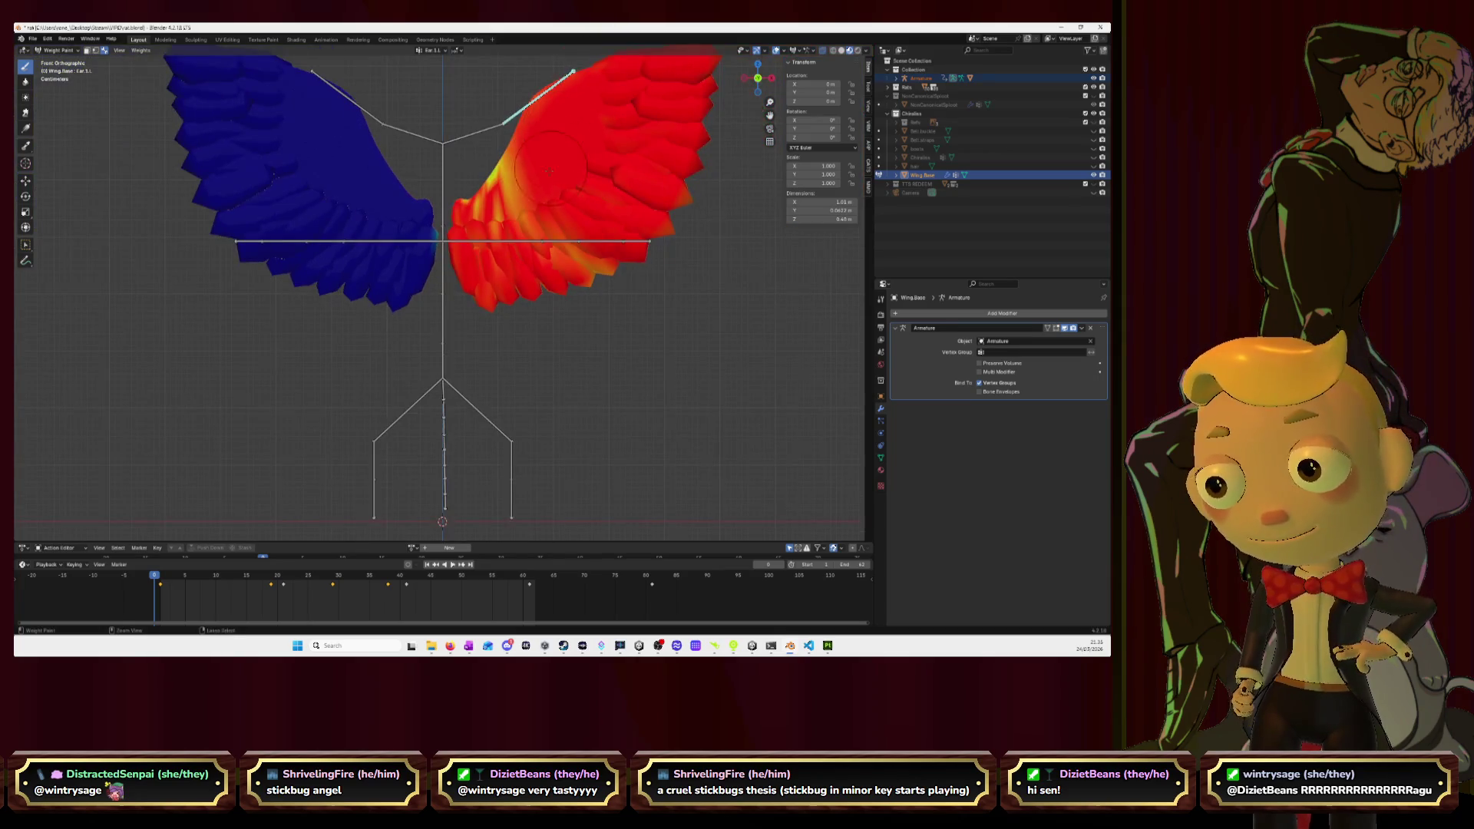
mouse_move(526, 195)
left_mouse_down()
mouse_move(530, 230)
mouse_move(616, 265)
left_mouse_up()
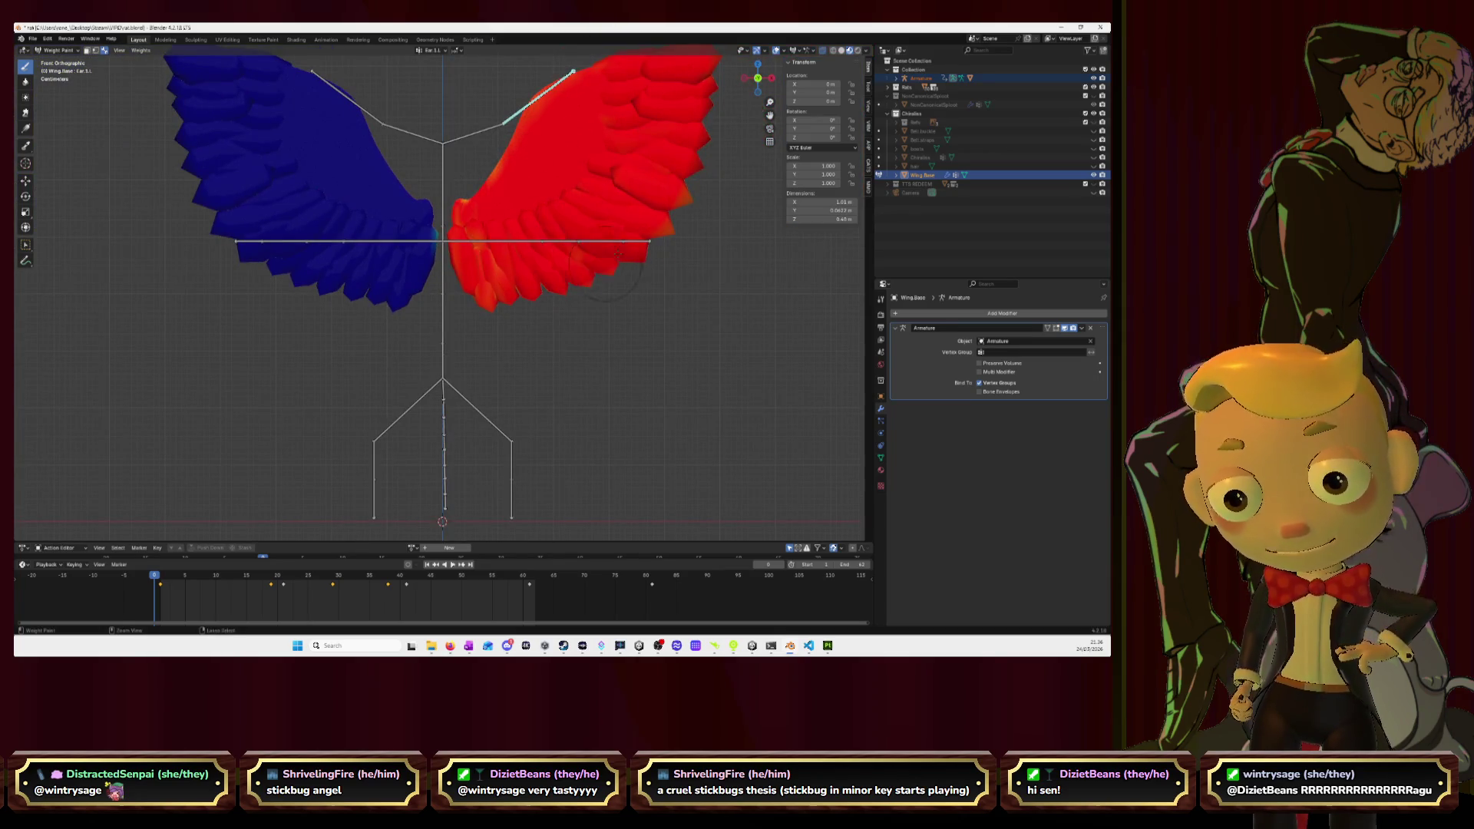
left_click_drag(599, 215, 510, 241)
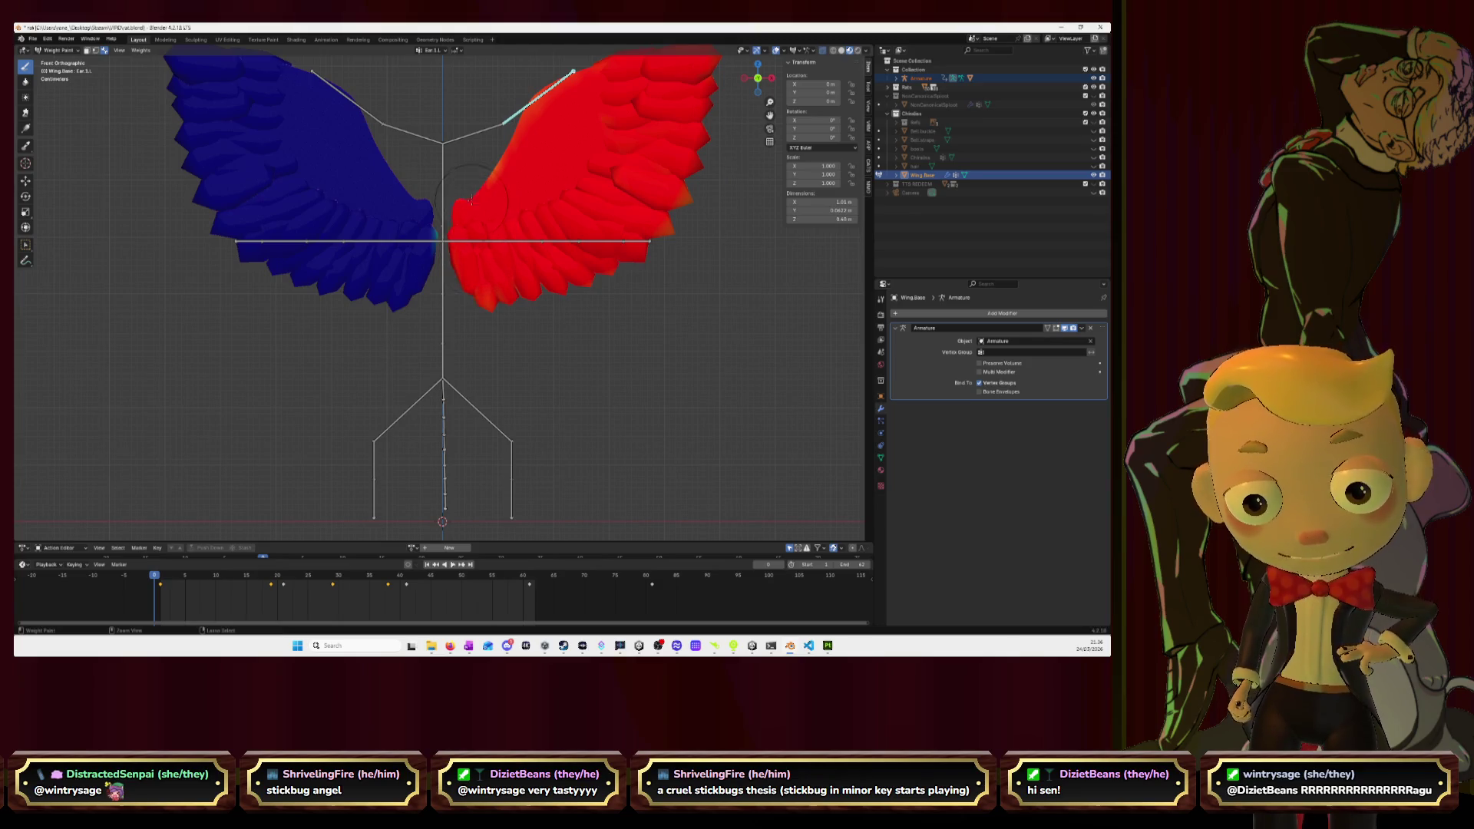
left_click_drag(500, 151, 484, 178)
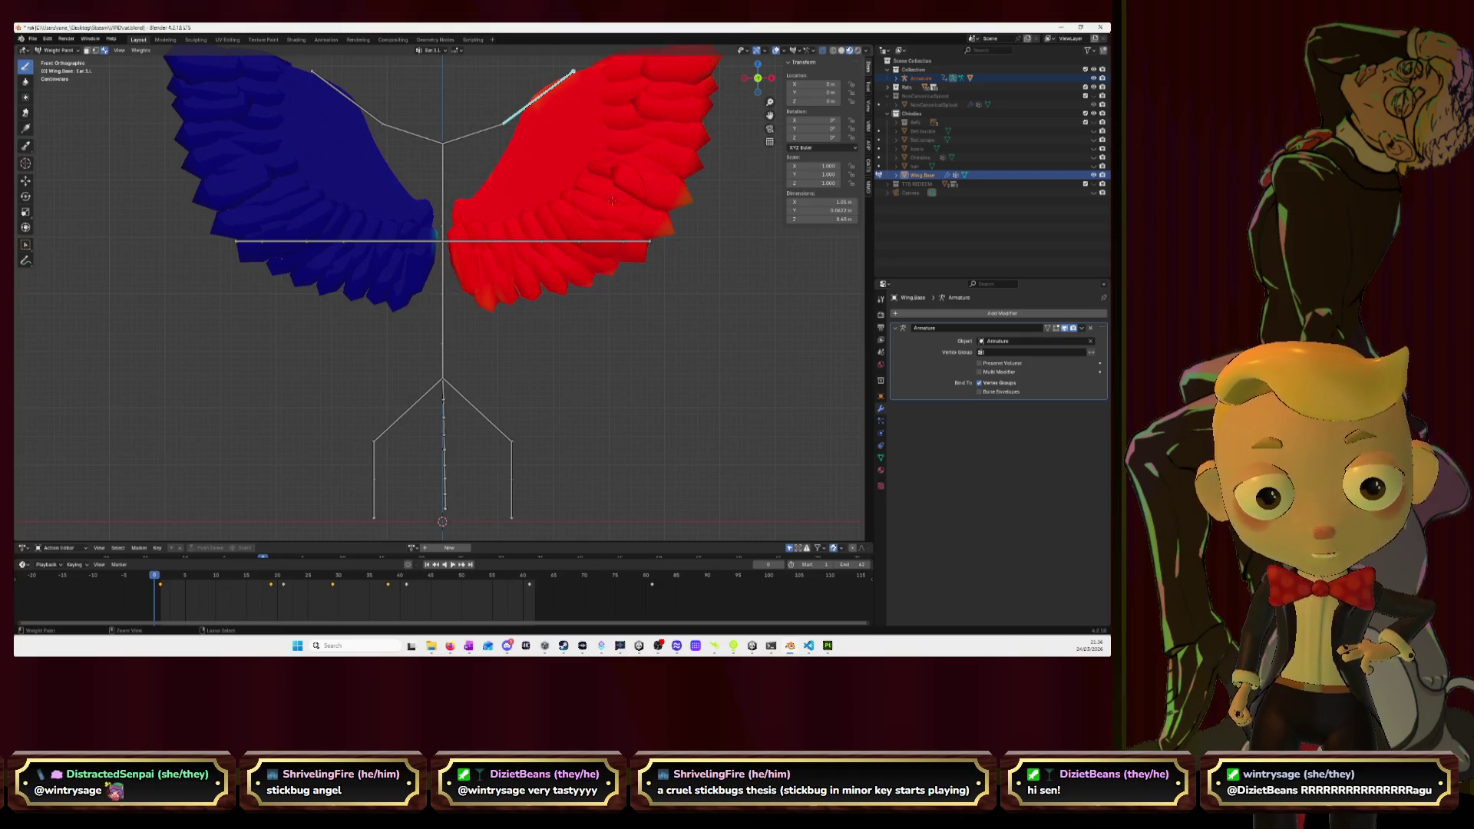
From the back view, fill the leftover patch red and clear green-cyan weight on the other wing.
left_click(758, 77)
mouse_move(376, 280)
left_mouse_down()
mouse_move(391, 280)
mouse_move(403, 229)
mouse_move(431, 249)
left_mouse_up()
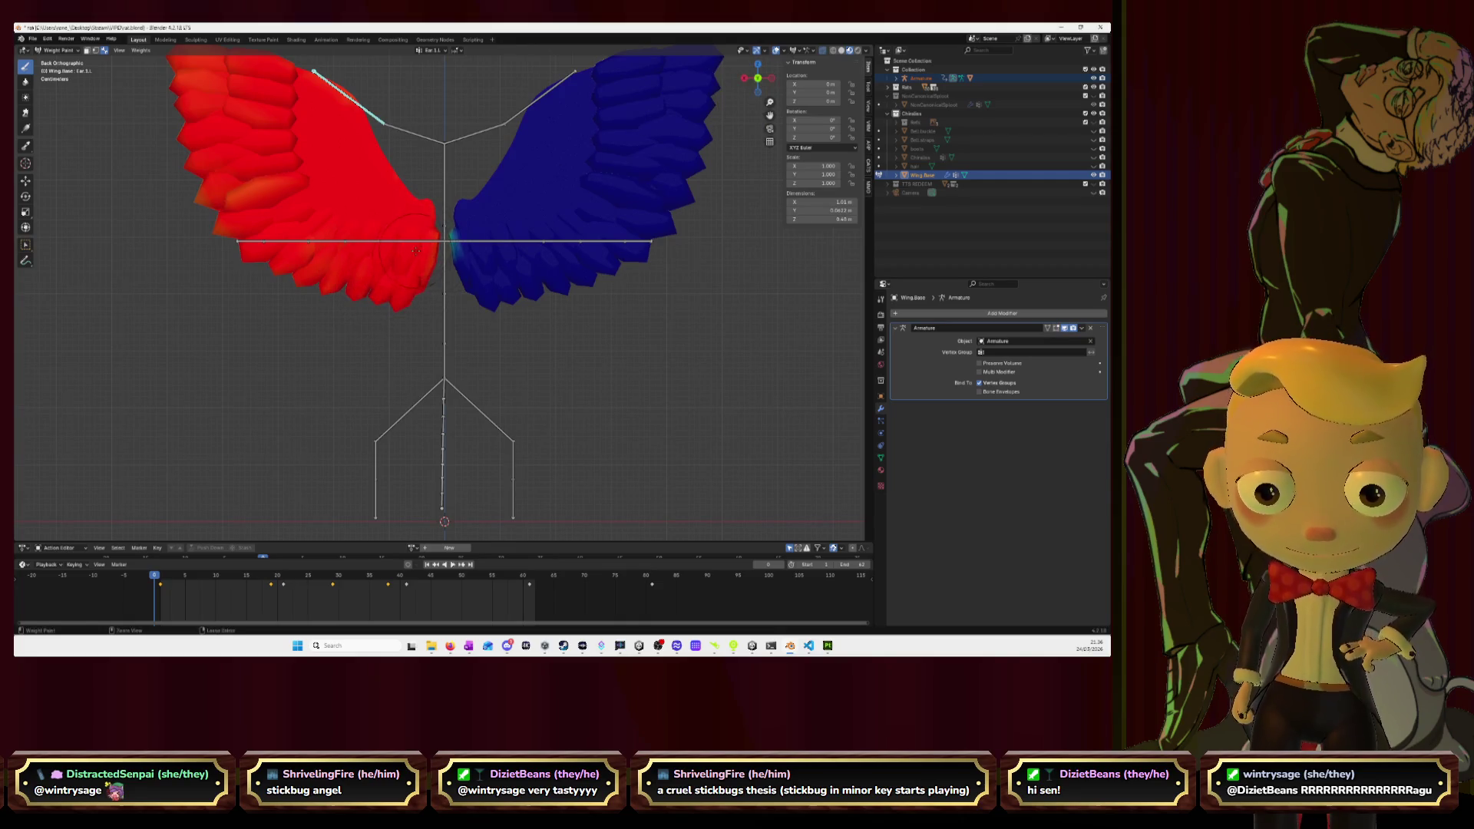
scroll(476, 213, "up", 6)
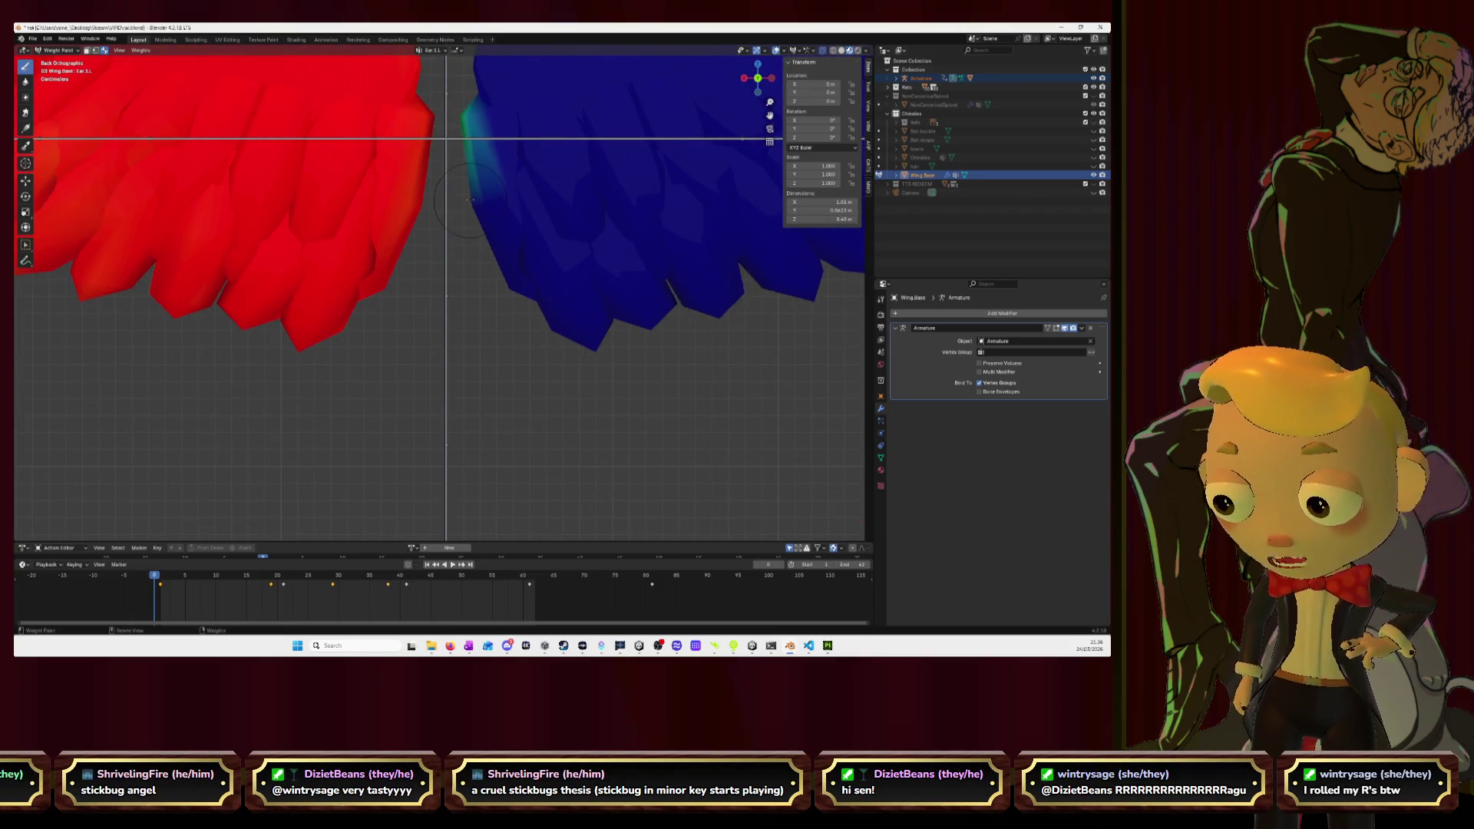
left_click_drag(491, 153, 476, 132)
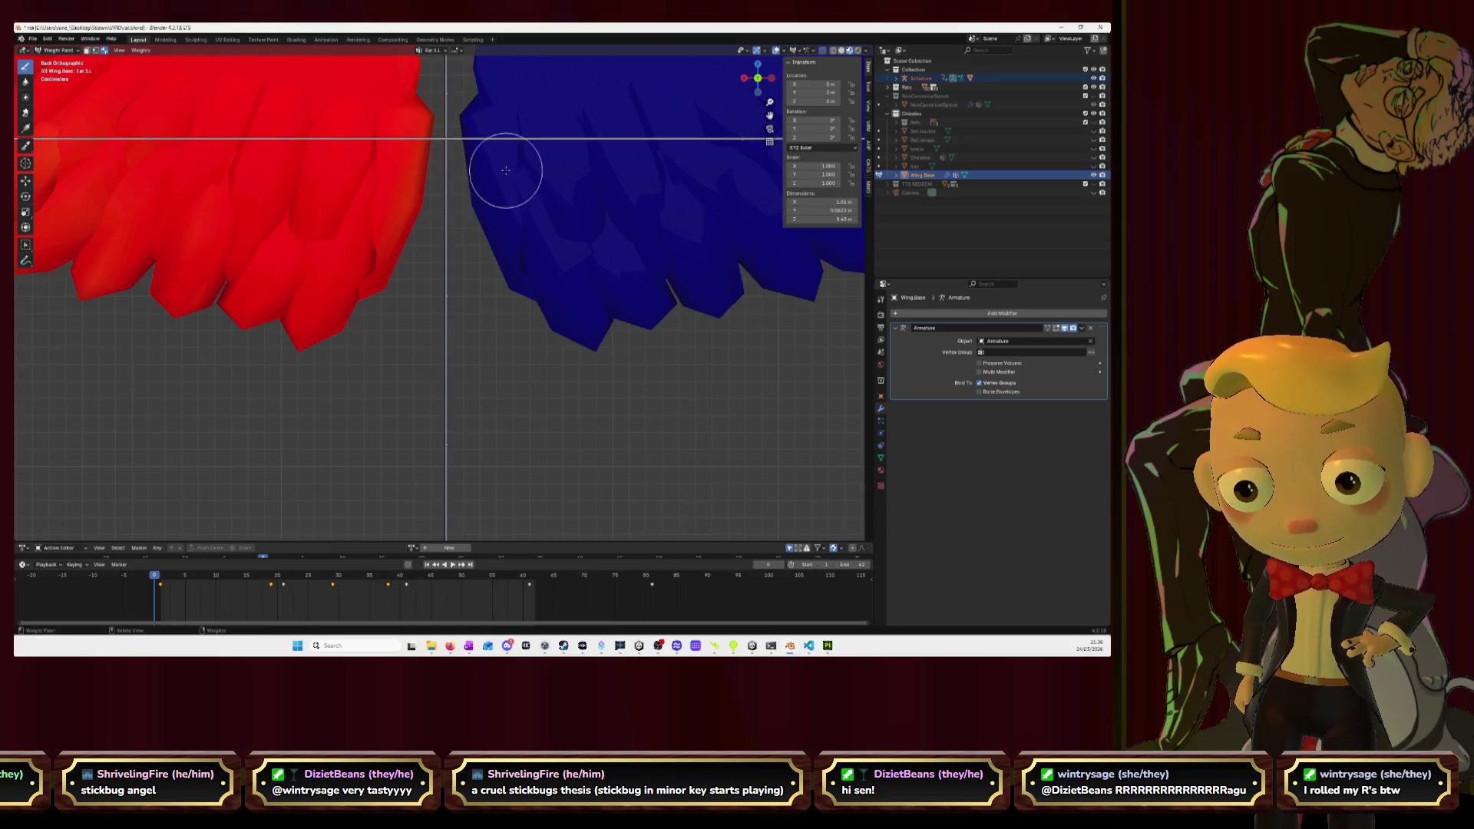
scroll(505, 169, "down", 8)
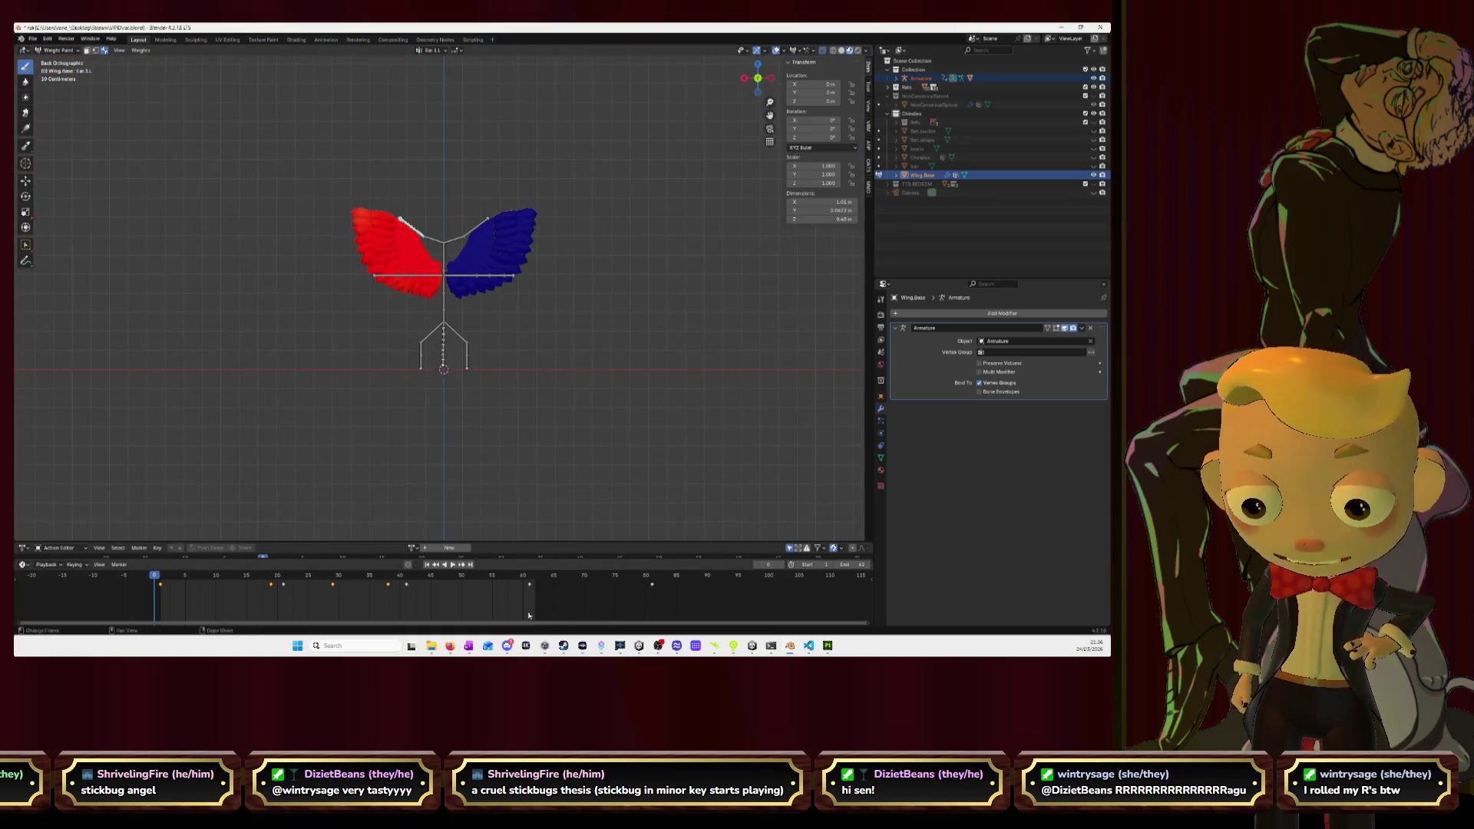
Return the wings to Object Mode and put the armature in Pose Mode at Pose Position.
left_click(58, 50)
left_click(63, 60)
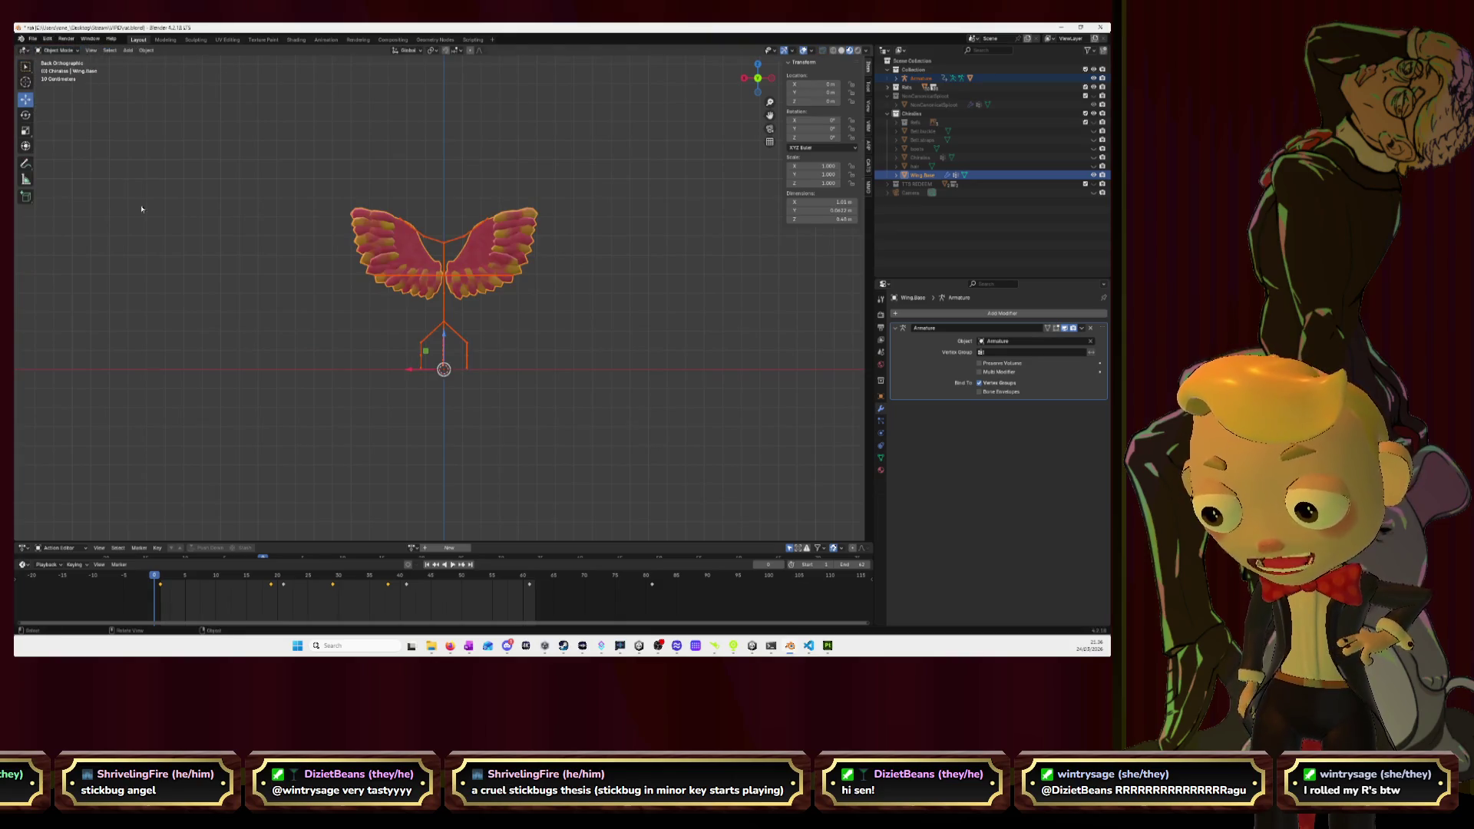
key("alt+a")
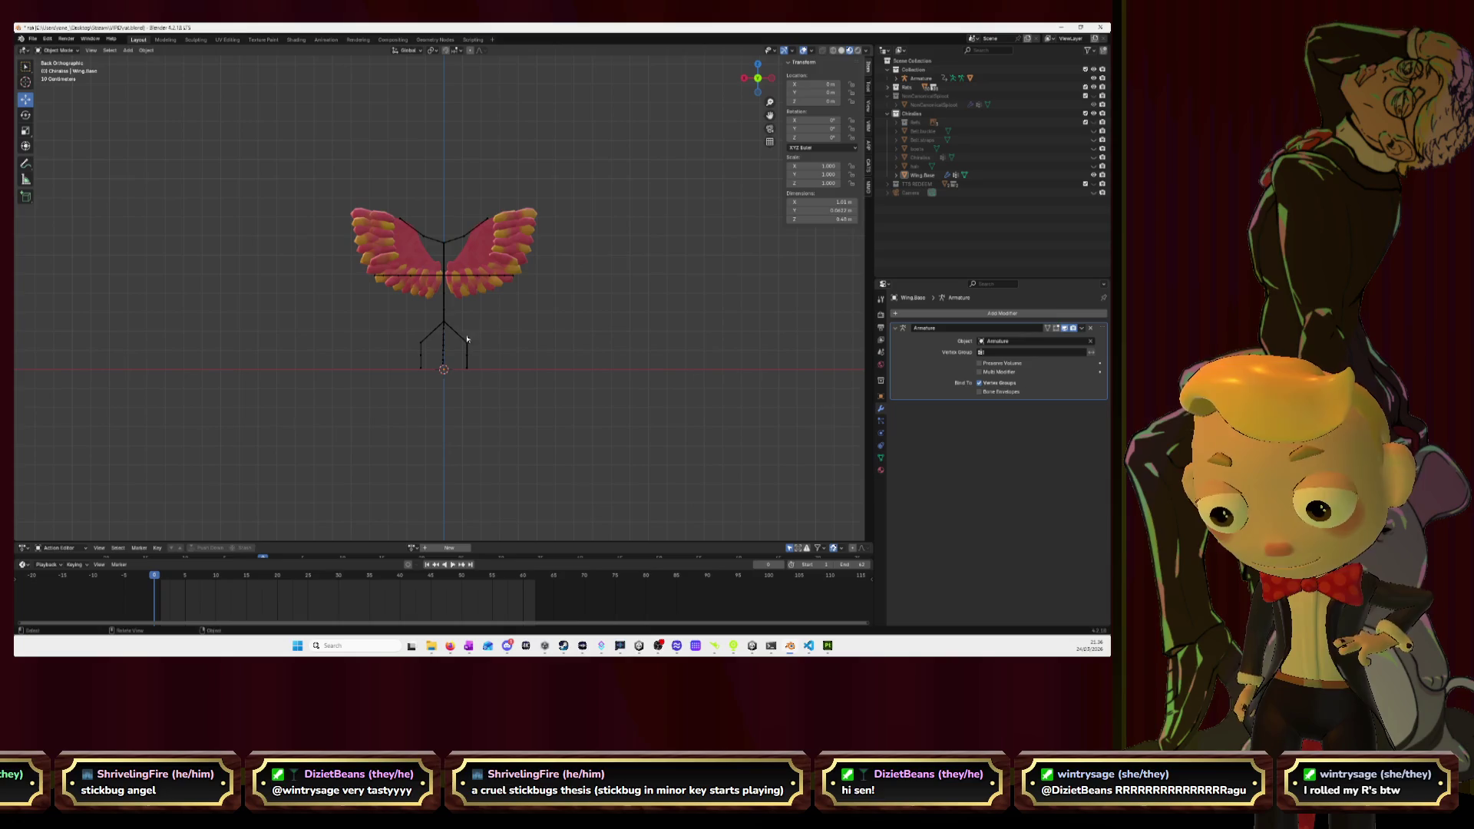
left_click(466, 338)
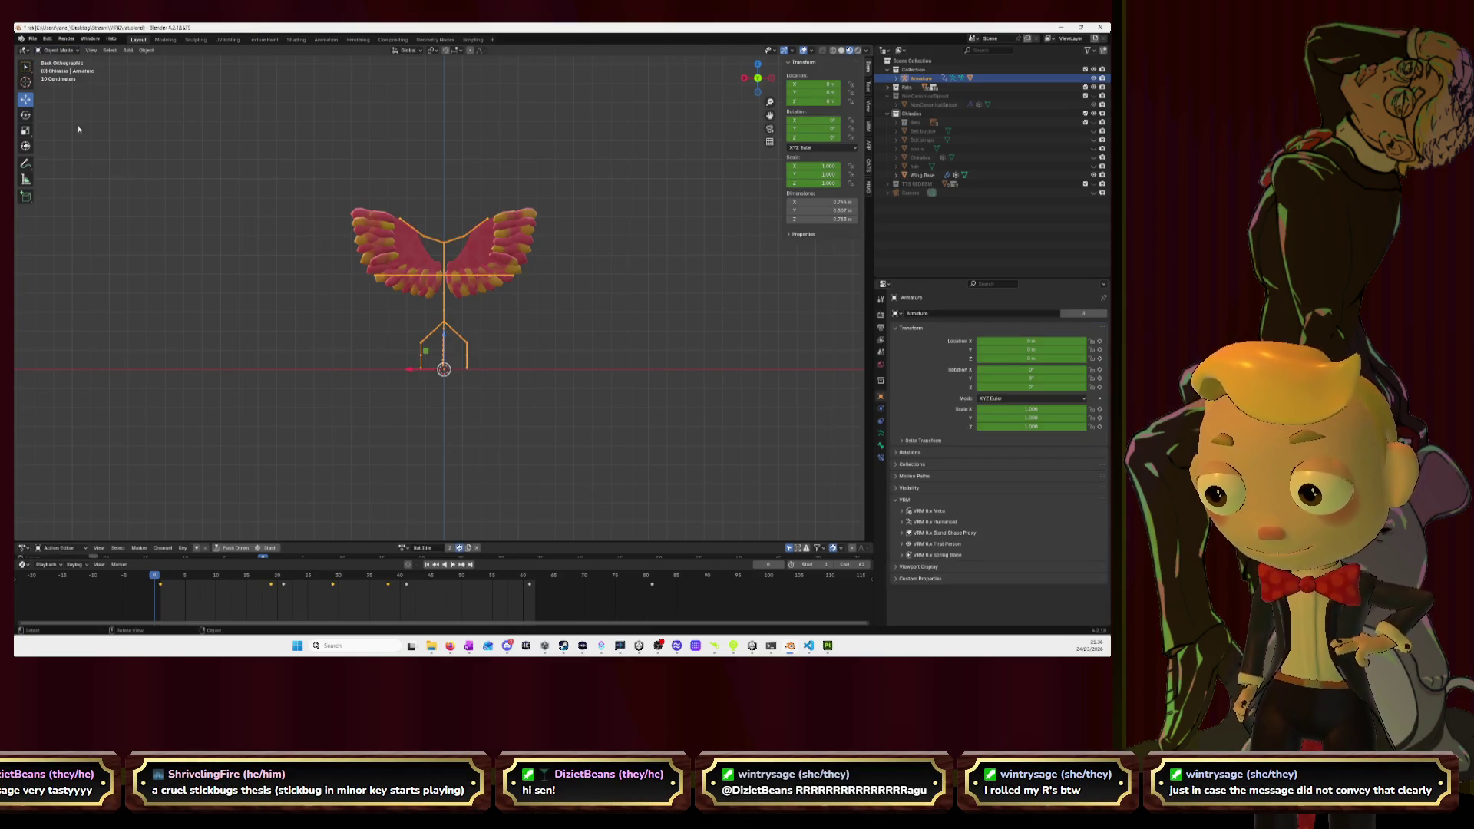
left_click(56, 50)
left_click(58, 81)
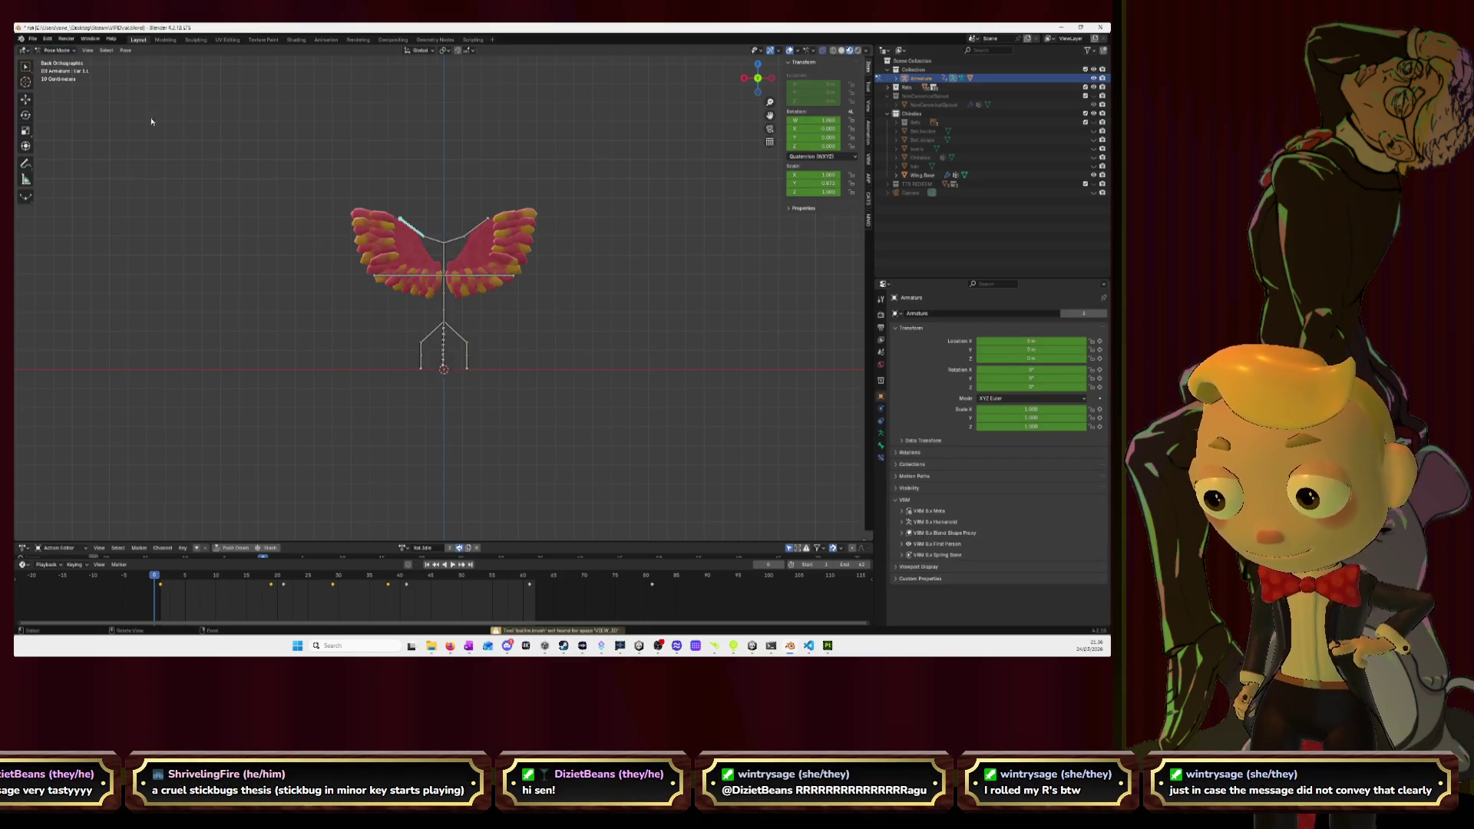
left_click(880, 433)
left_click(945, 341)
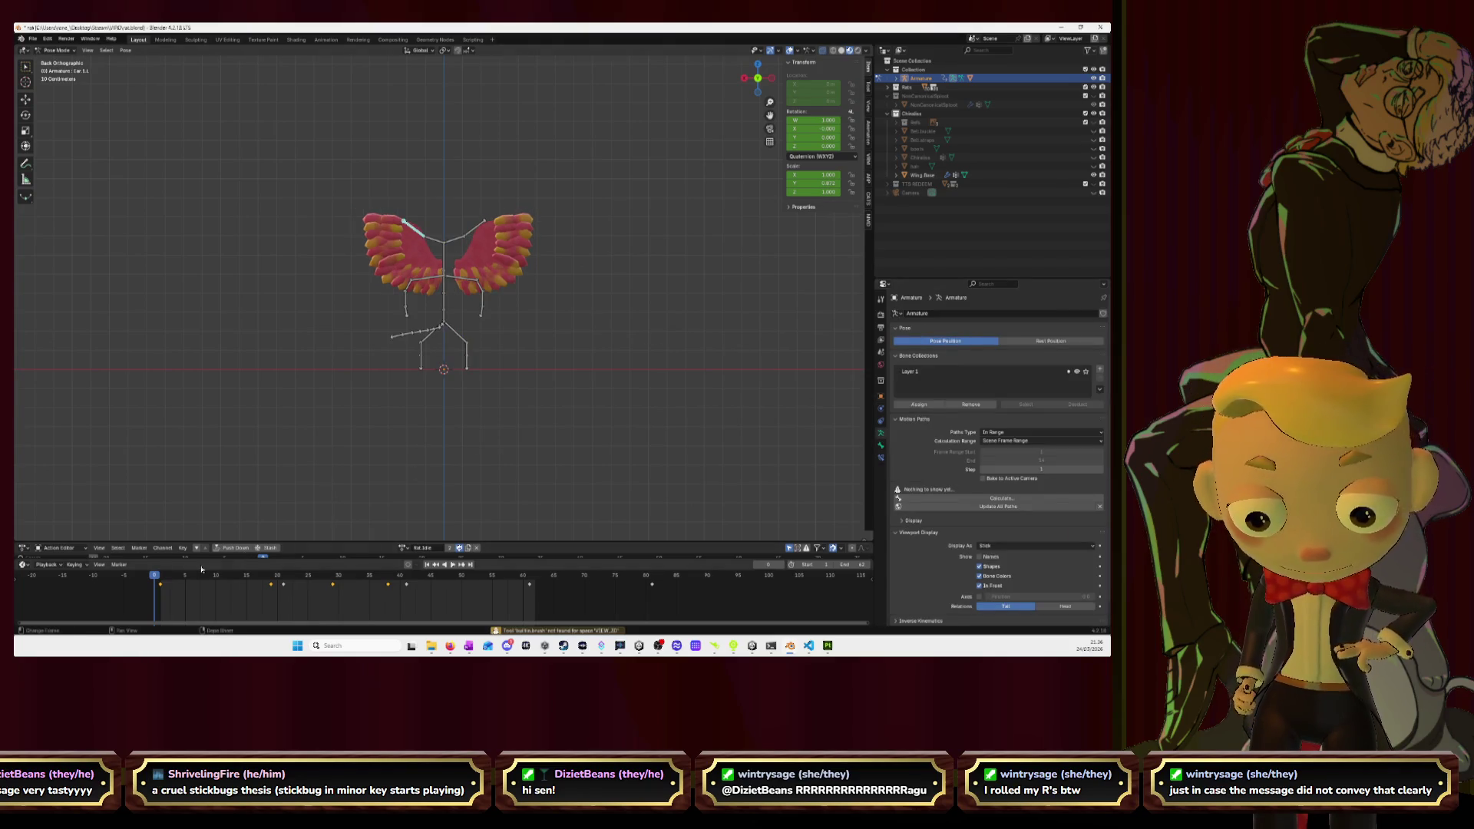
Assign and play the Rat.Cheer action, then set the action back to Rat.Idle.
left_click(405, 548)
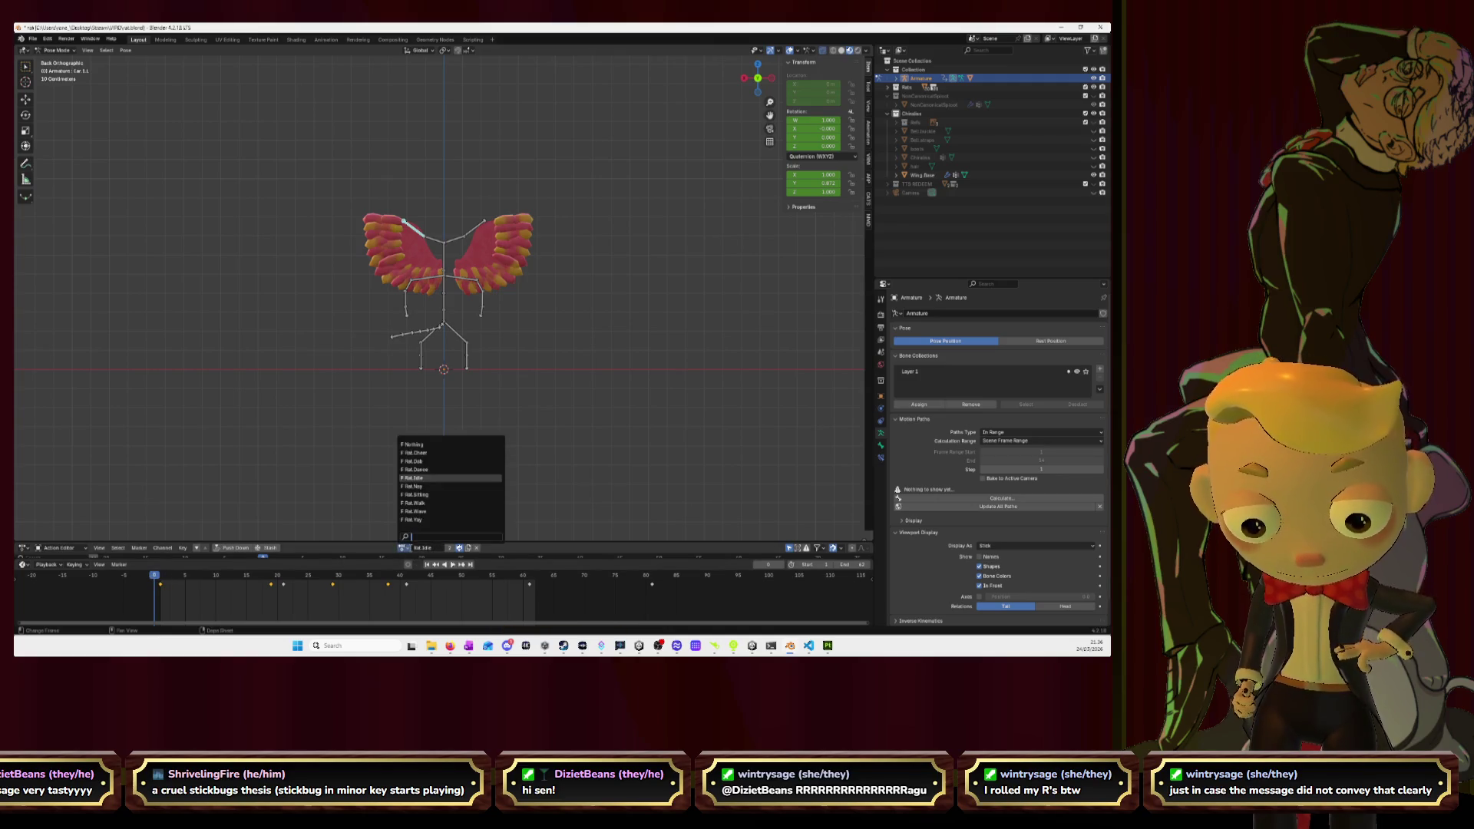
left_click(427, 452)
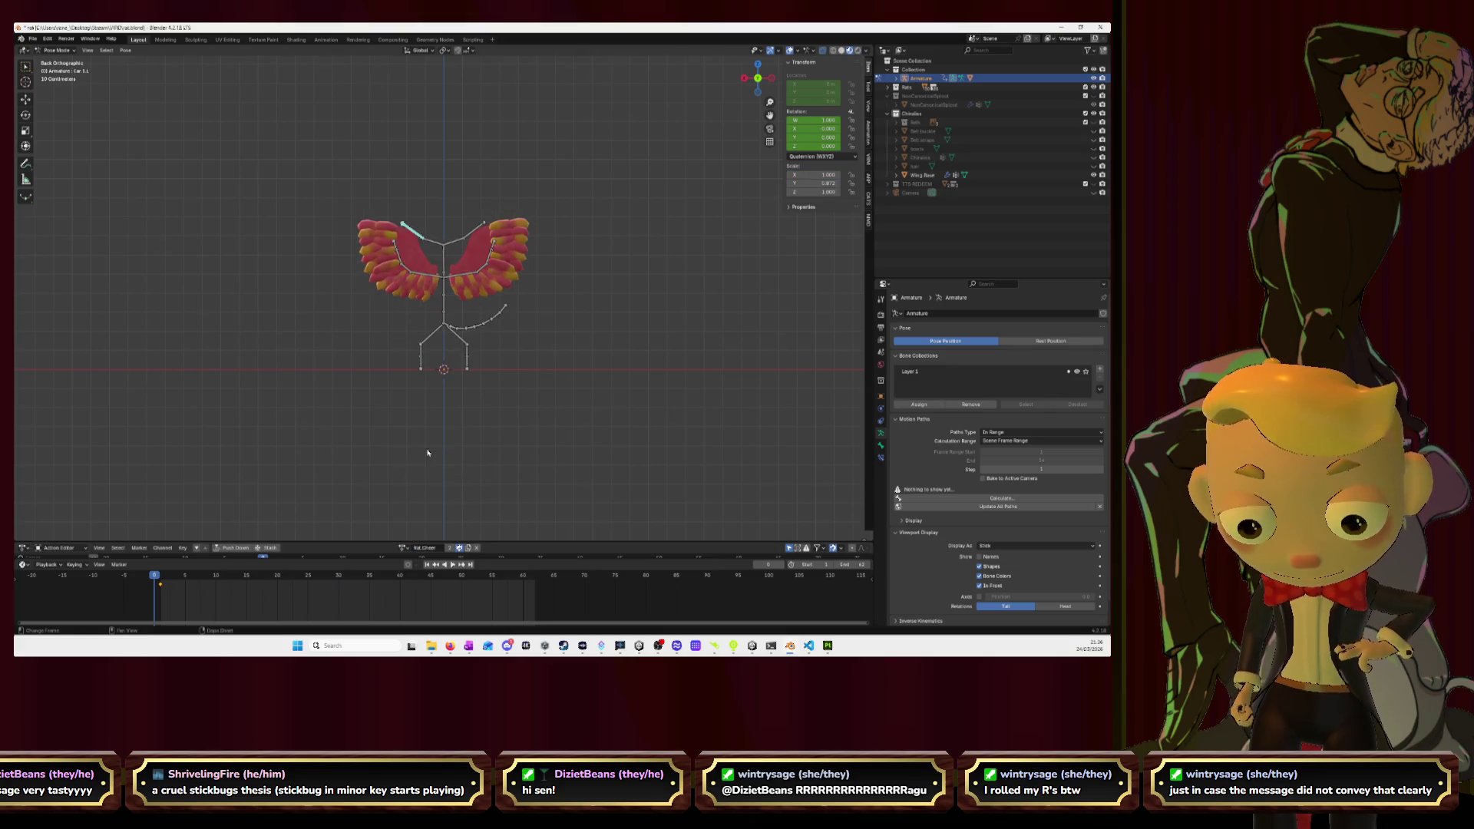
key("space")
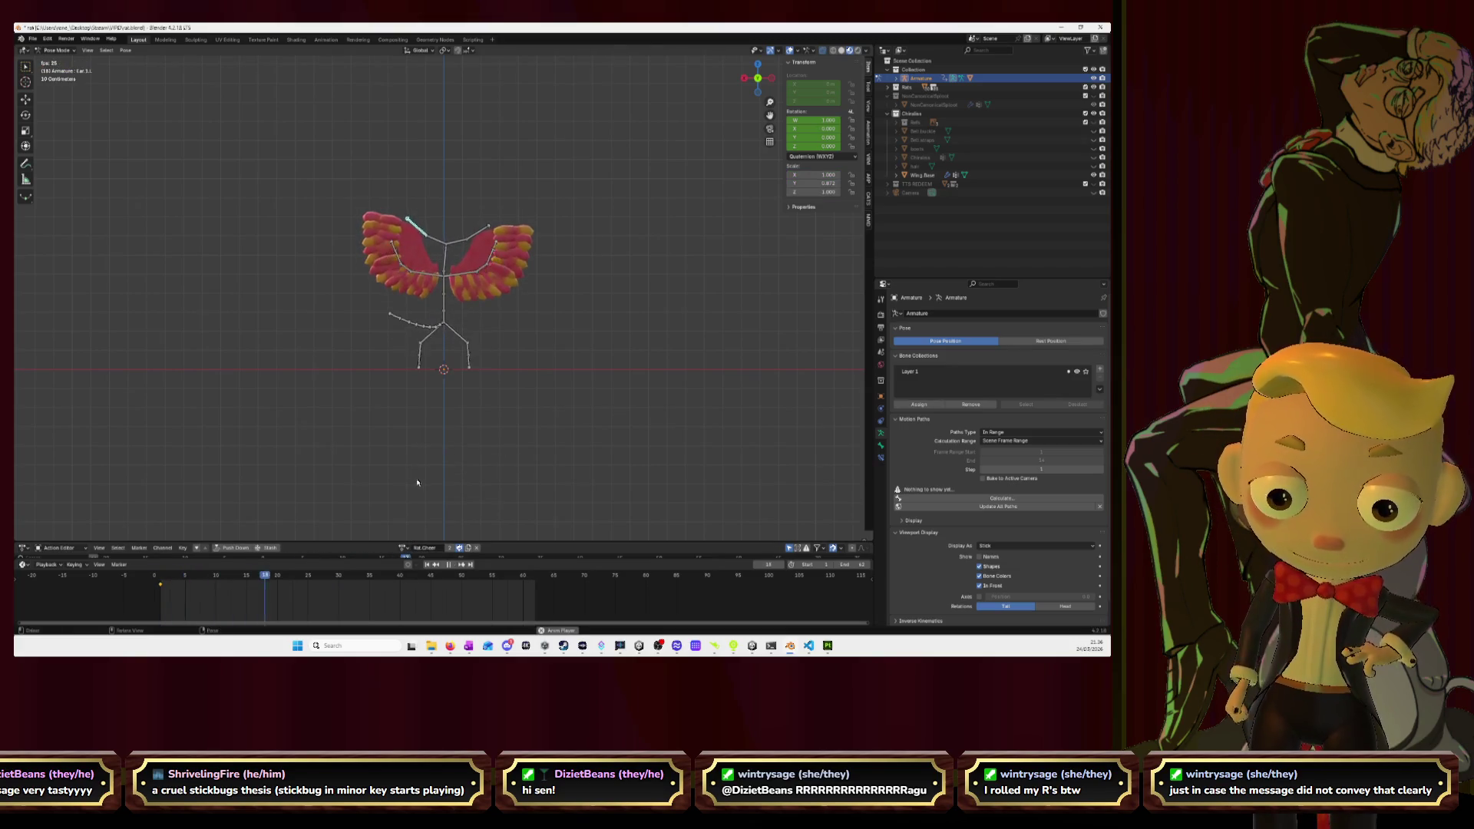
key("space")
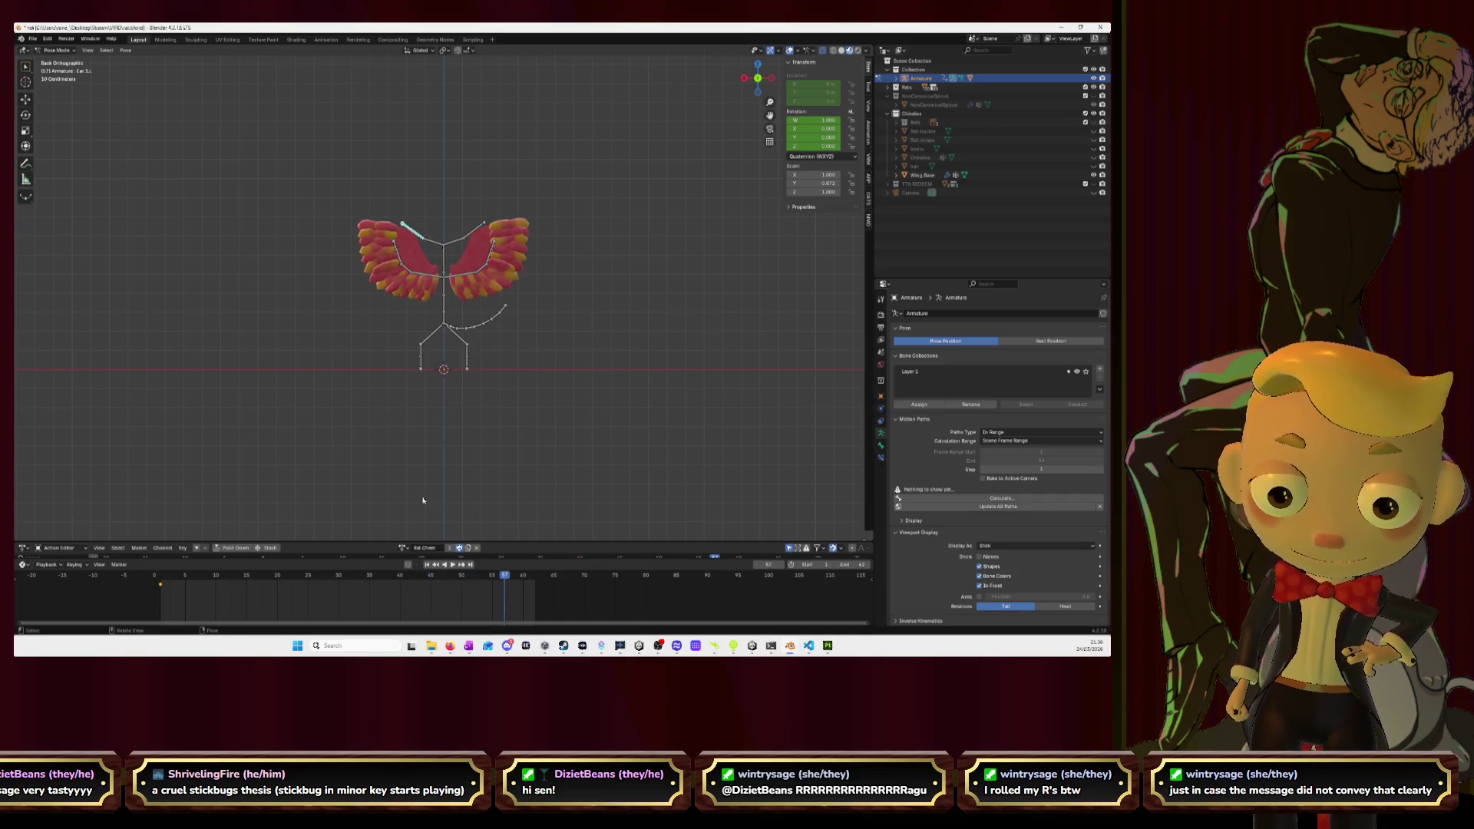
left_click(405, 548)
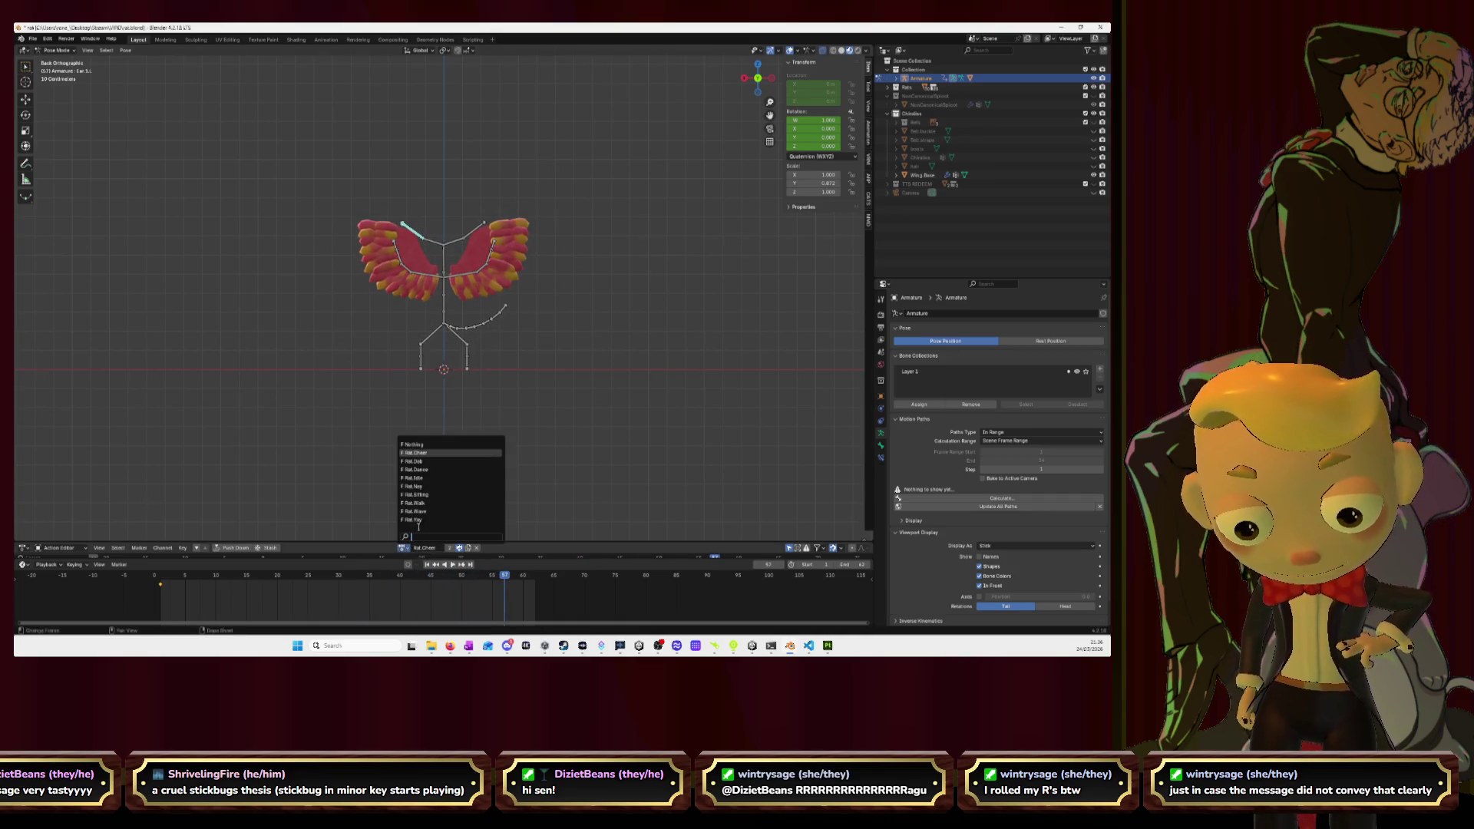
left_click(425, 478)
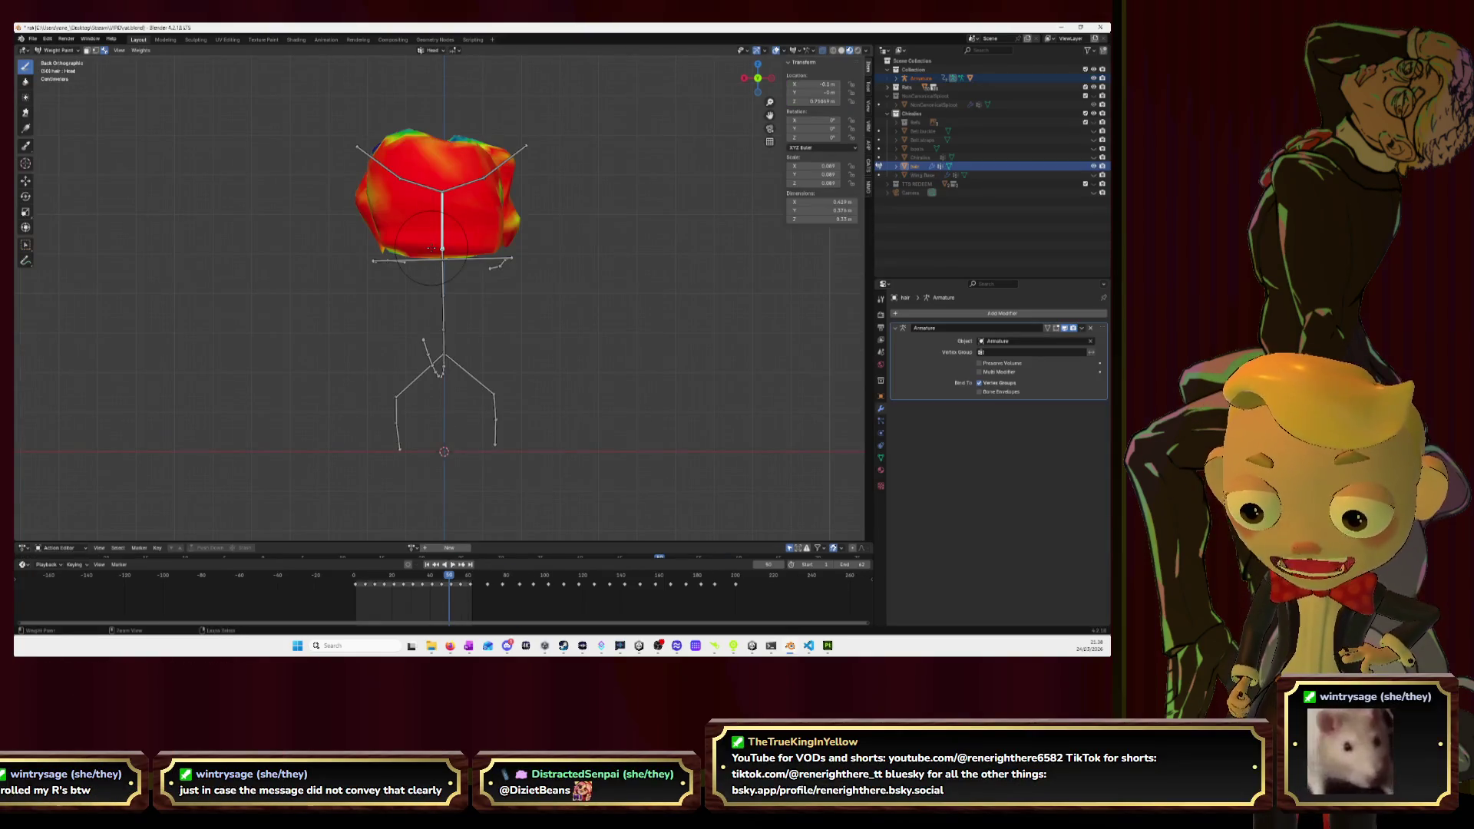
Isolate the hair's central head piece by selecting the strands with Ctrl+L and hiding them.
key("Tab")
key("Tab")
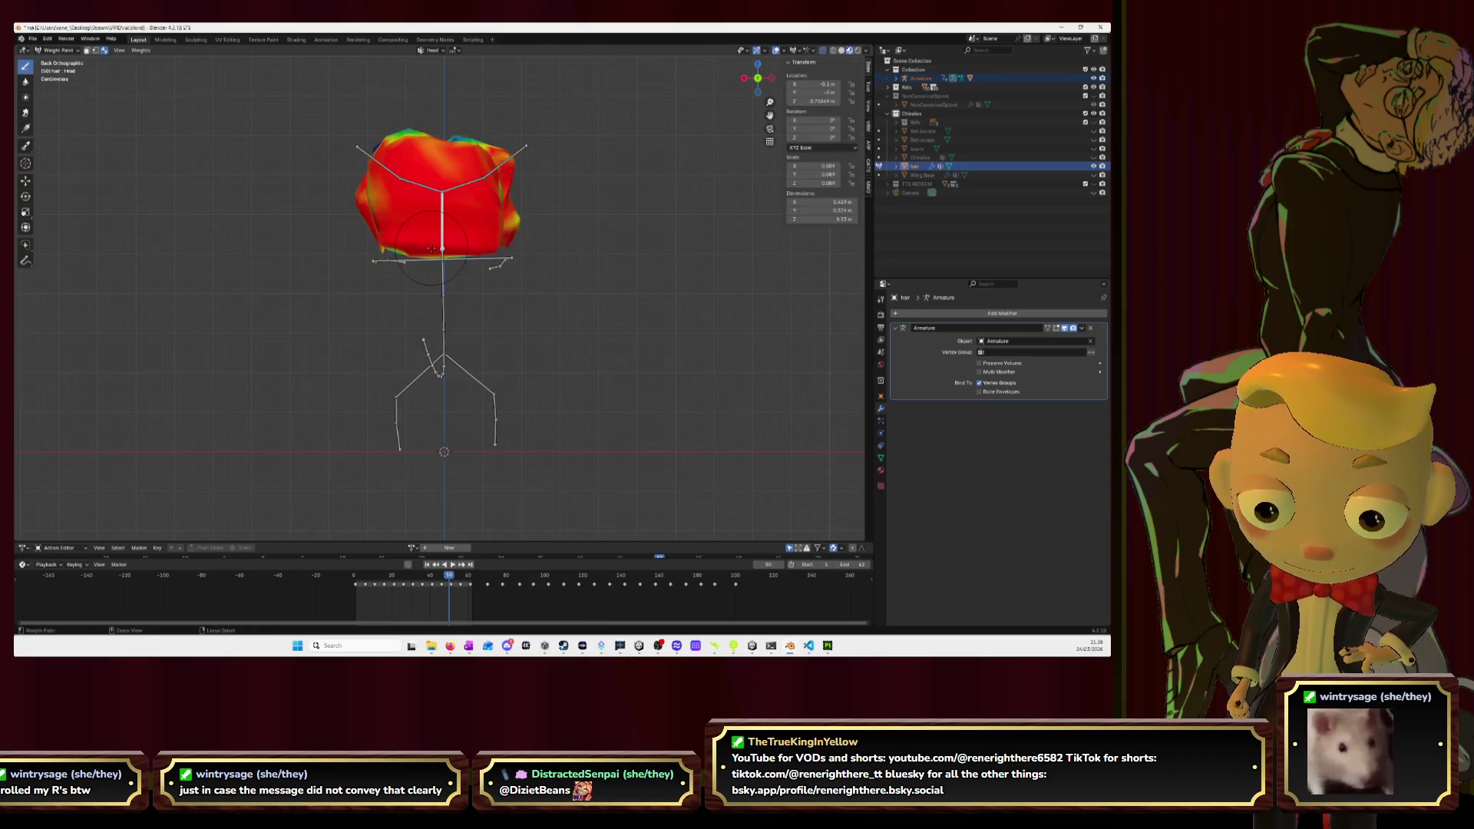
key("Tab")
mouse_move(429, 247)
middle_mouse_down()
mouse_move(474, 229)
mouse_move(371, 170)
mouse_move(428, 188)
middle_mouse_up()
key("ctrl+l")
key("h")
key("Tab")
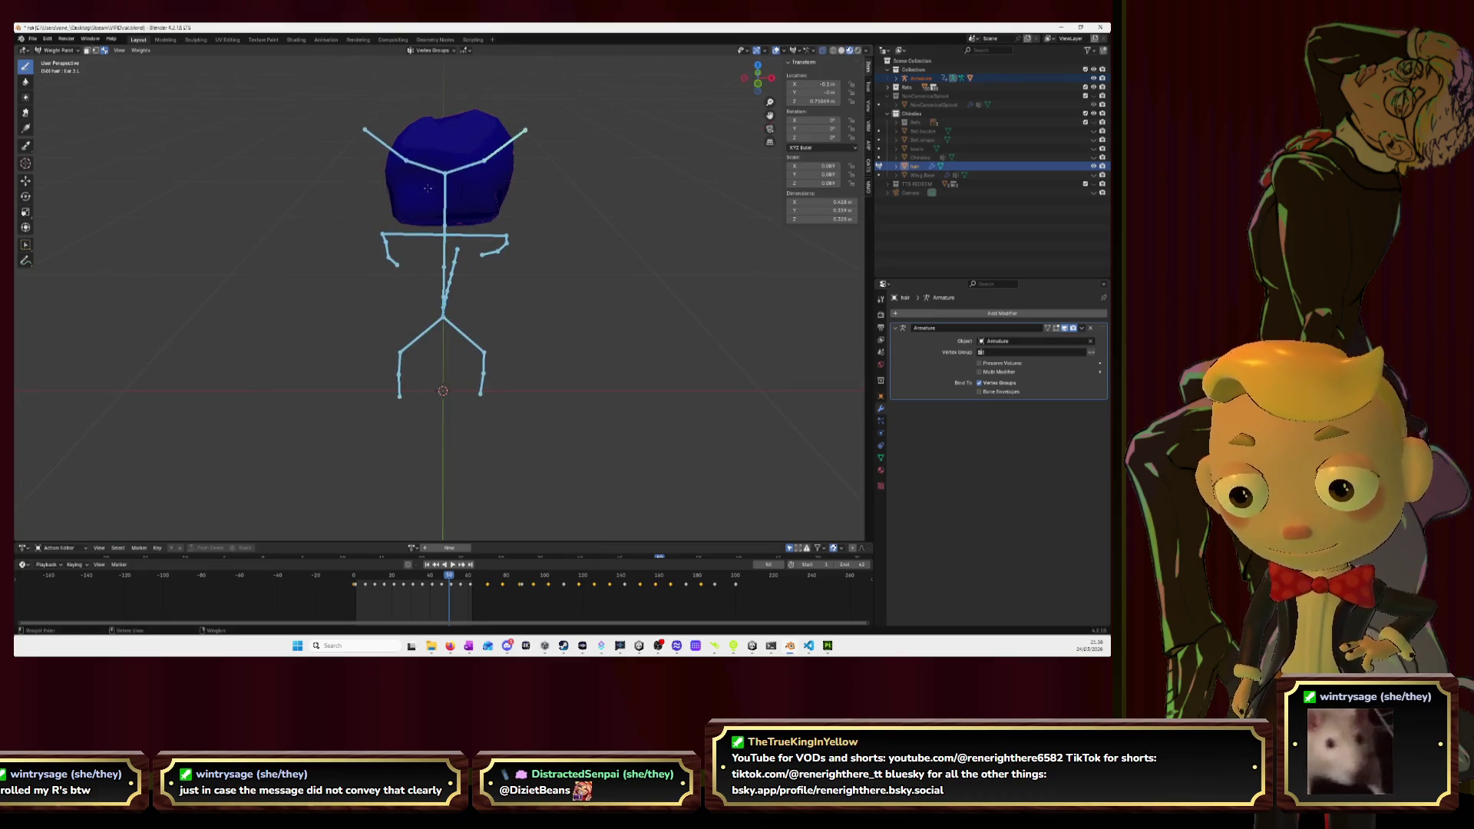
With the Head bone active, paint the head piece red from the front, right side and back.
left_click(445, 201, "ctrl")
mouse_move(406, 201)
left_mouse_down()
mouse_move(499, 201)
mouse_move(399, 165)
mouse_move(515, 145)
mouse_move(460, 123)
mouse_move(472, 157)
mouse_move(430, 218)
mouse_move(456, 207)
mouse_move(359, 167)
left_mouse_up()
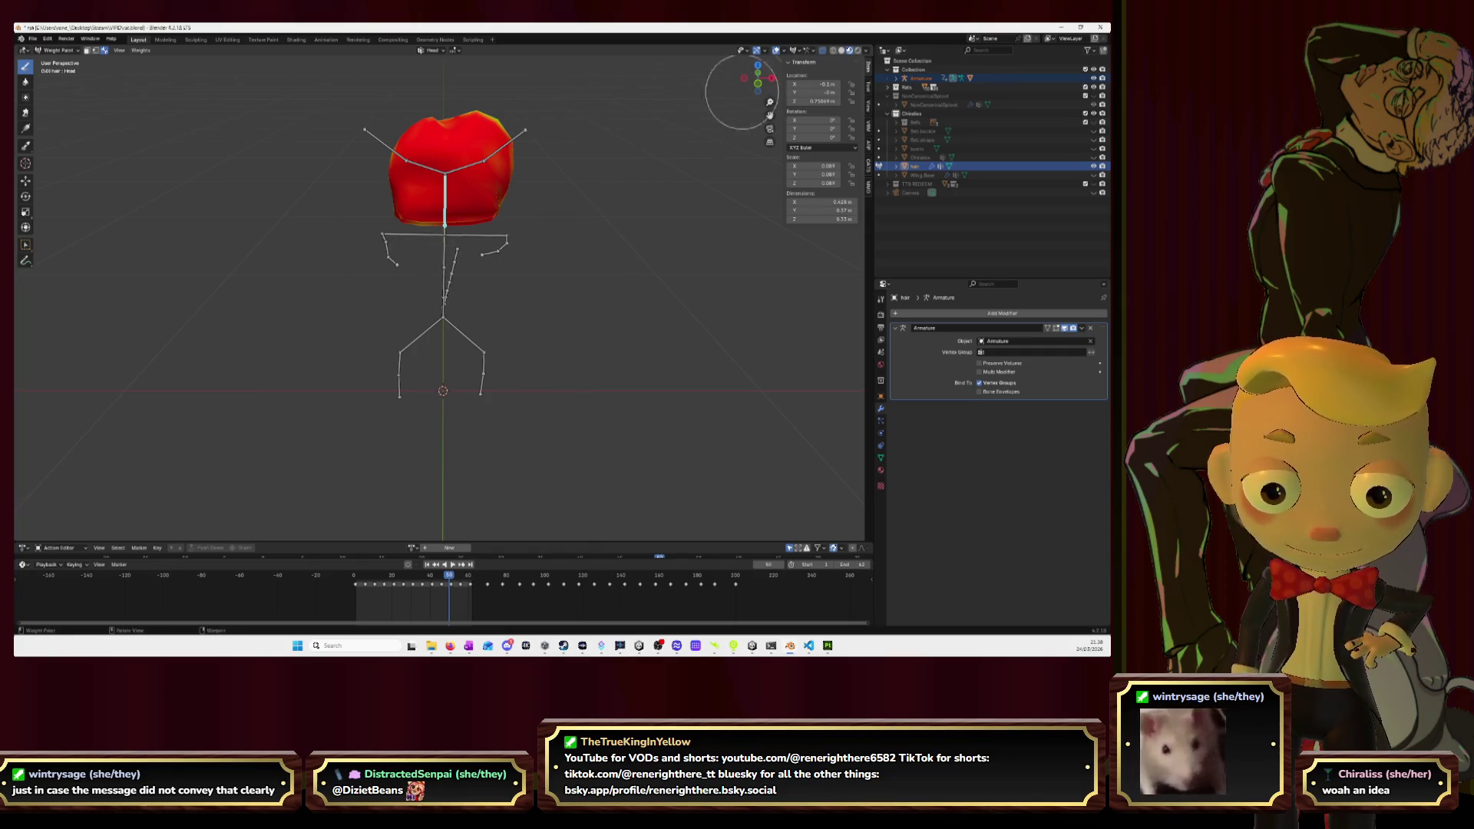
left_click(770, 78)
mouse_move(537, 231)
left_mouse_down()
mouse_move(583, 177)
mouse_move(556, 144)
mouse_move(552, 186)
left_mouse_up()
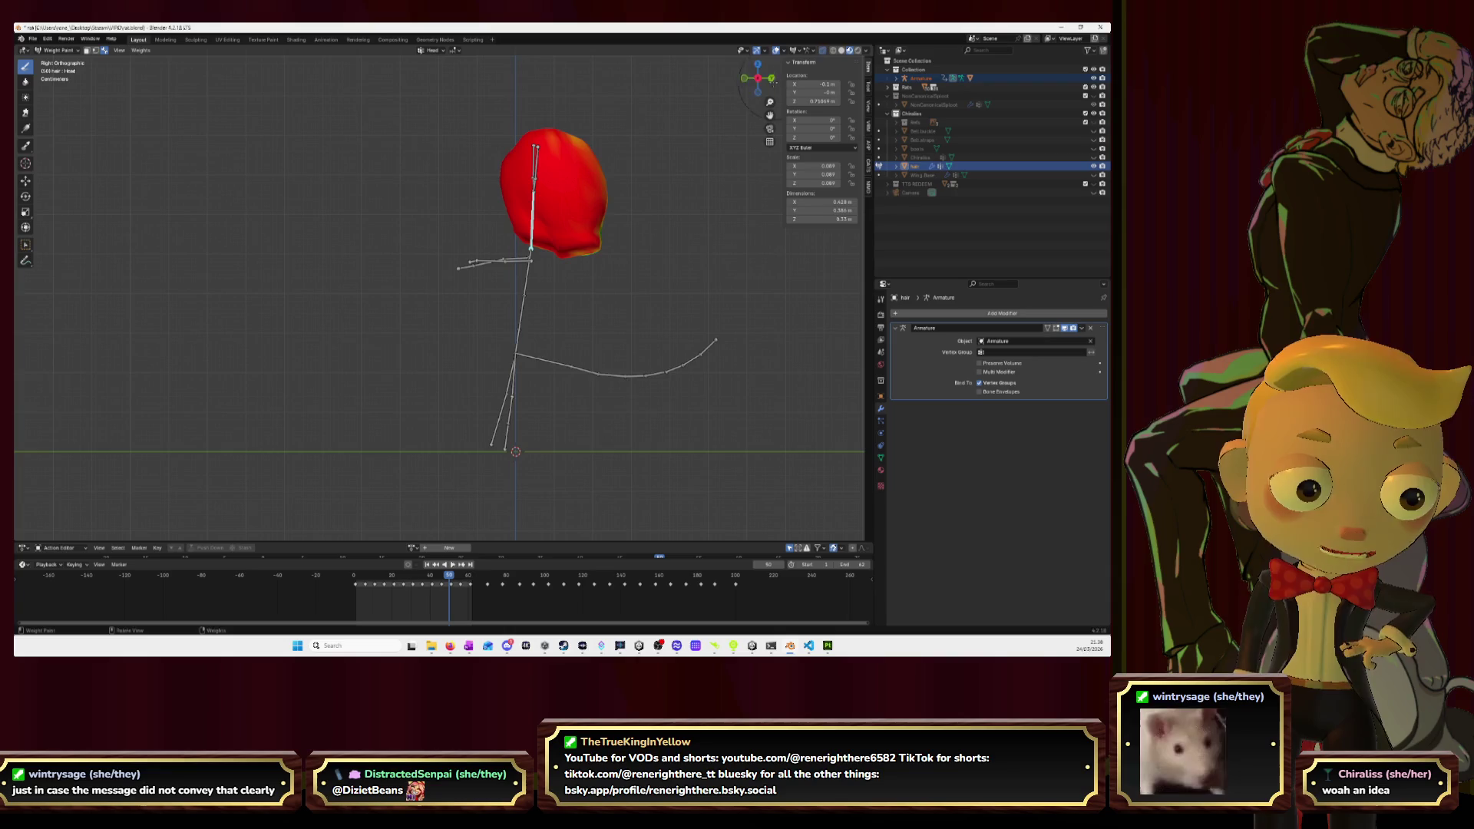
left_click(770, 77)
mouse_move(464, 250)
left_mouse_down()
mouse_move(445, 161)
mouse_move(499, 148)
left_mouse_up()
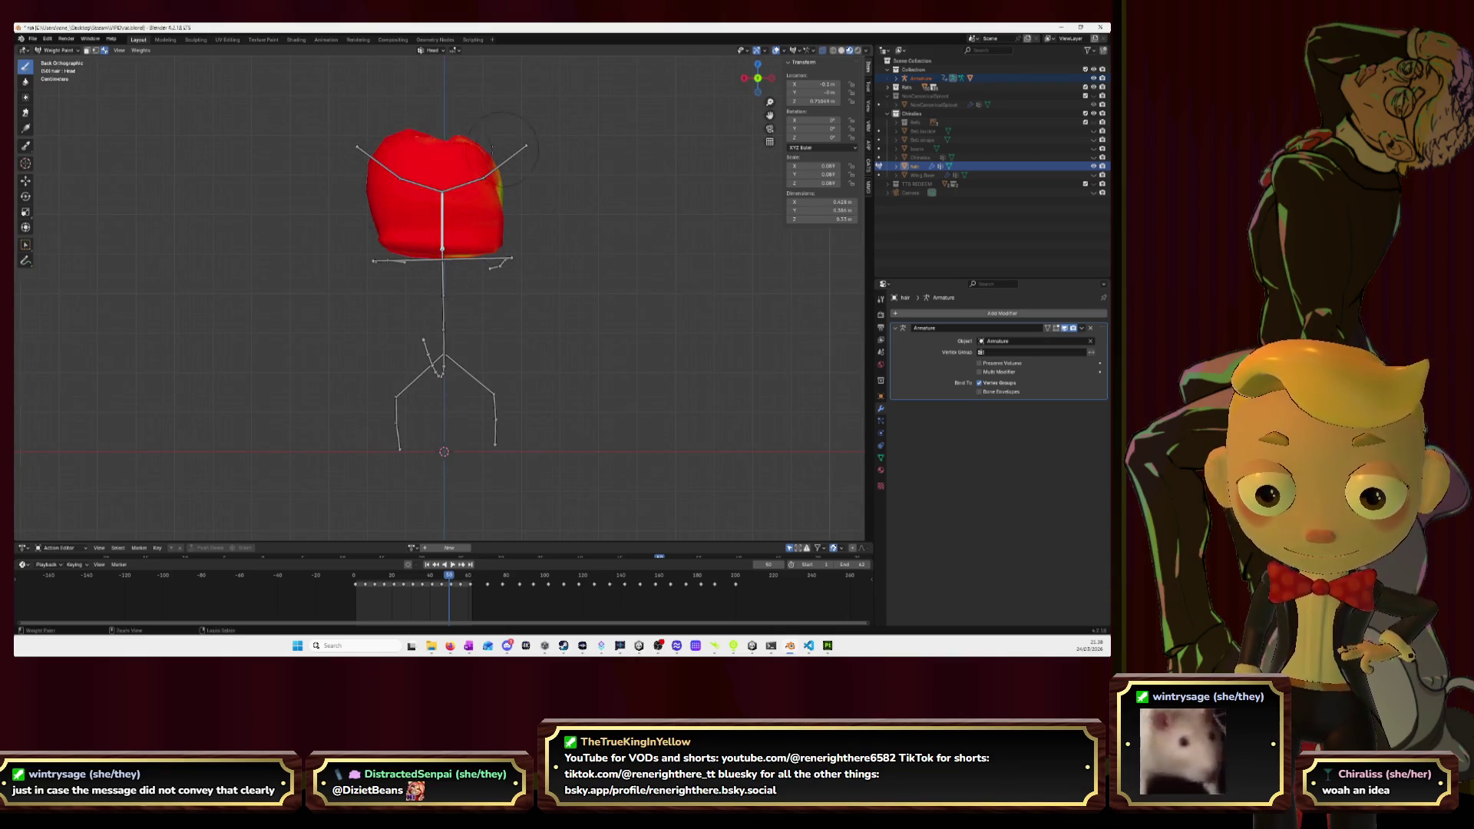
Paint the remaining orange patches red from the left side and check the piece from below and above.
left_click(772, 77)
left_click_drag(293, 253, 394, 127)
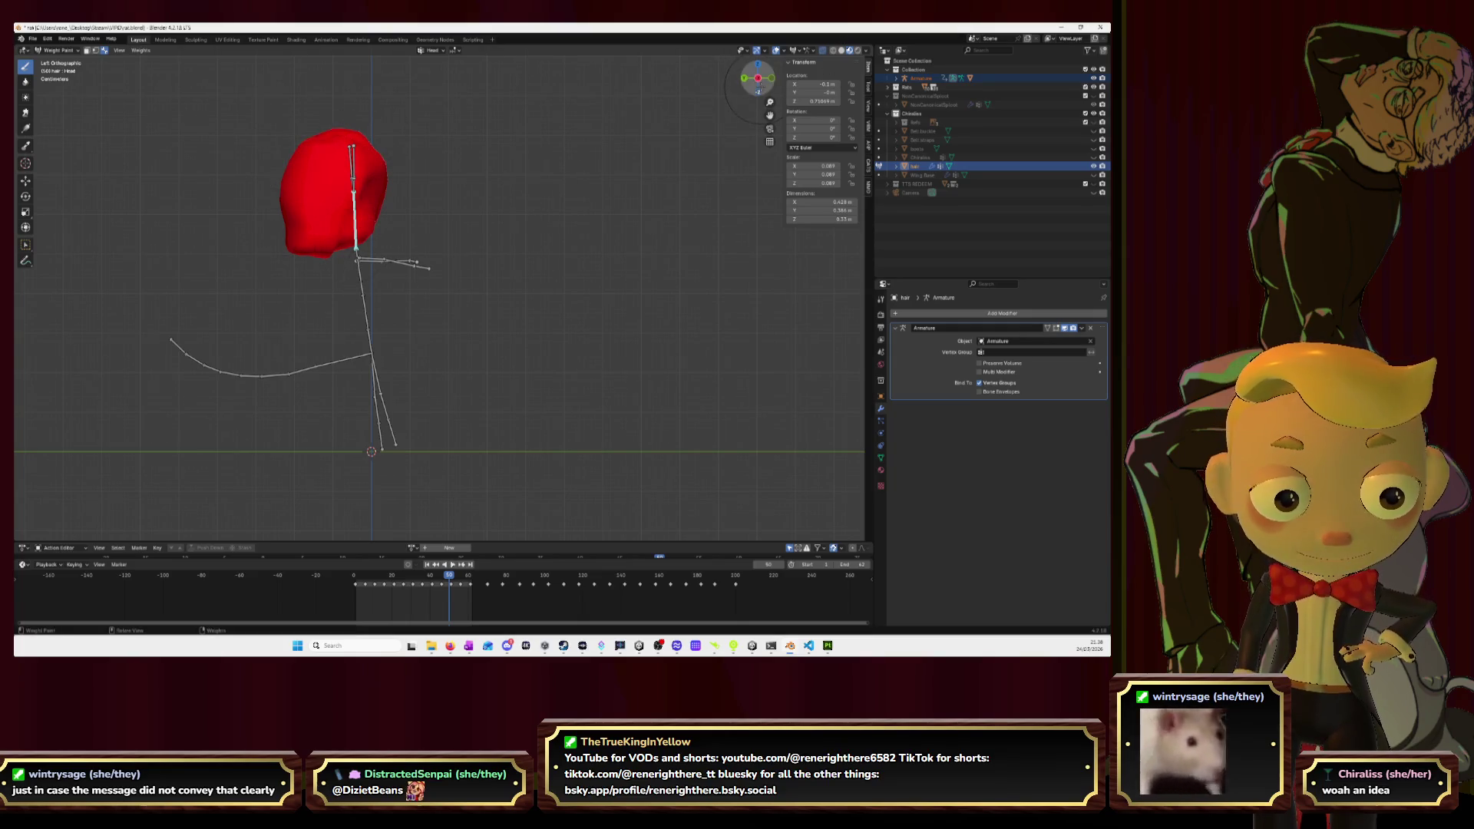
left_click(759, 91)
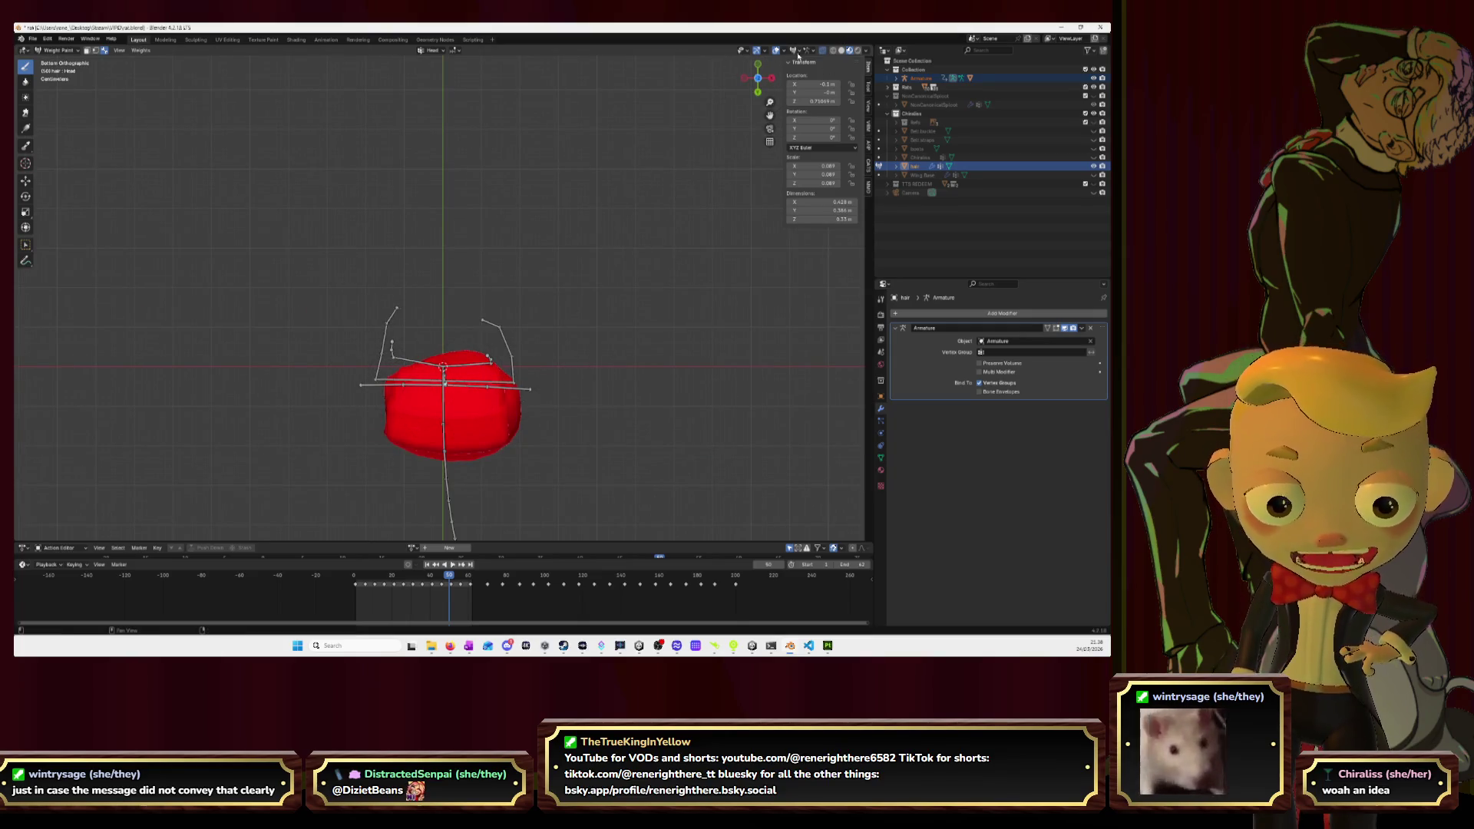
left_click(758, 77)
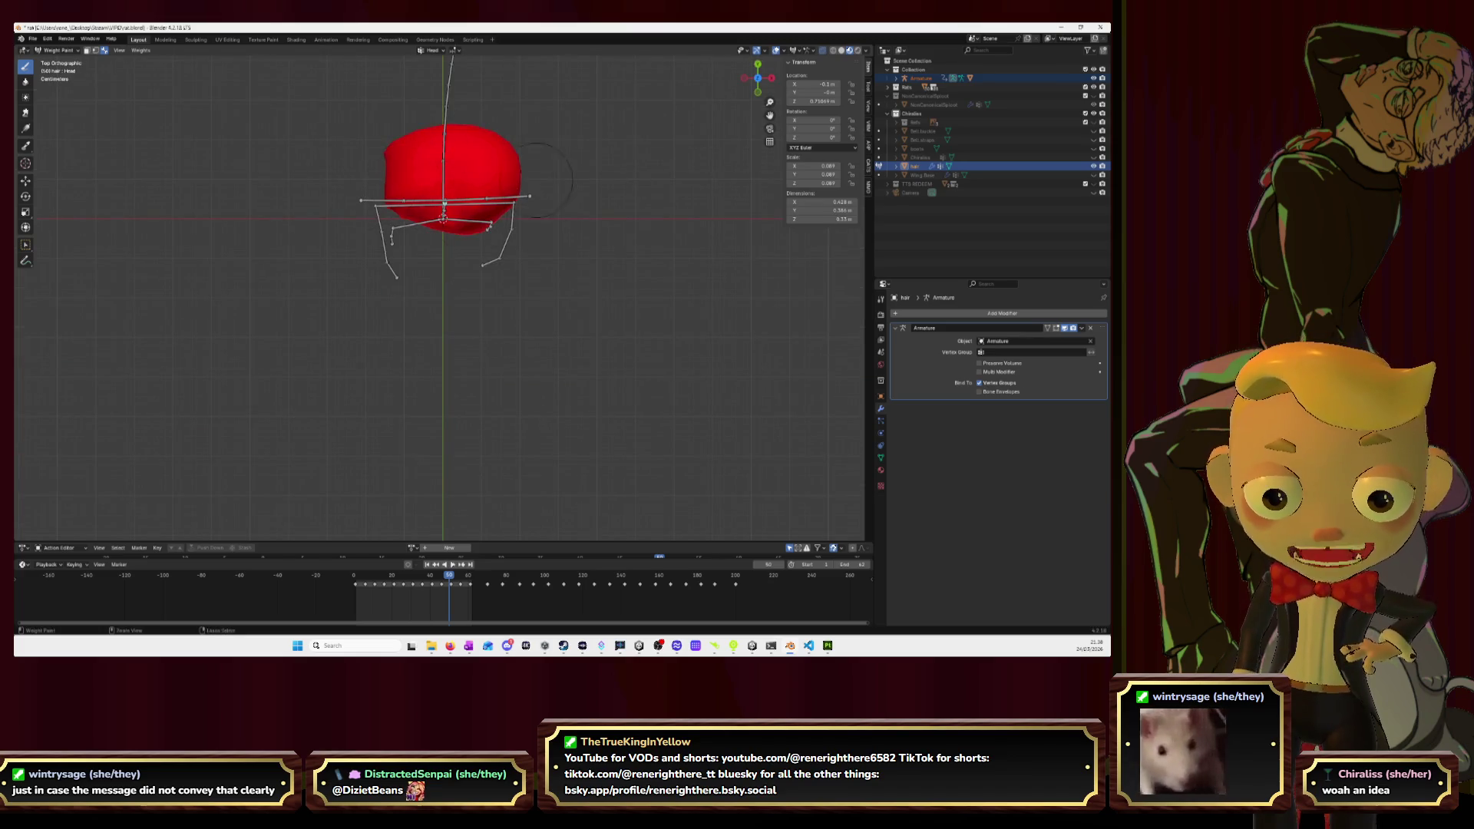
left_click(759, 90)
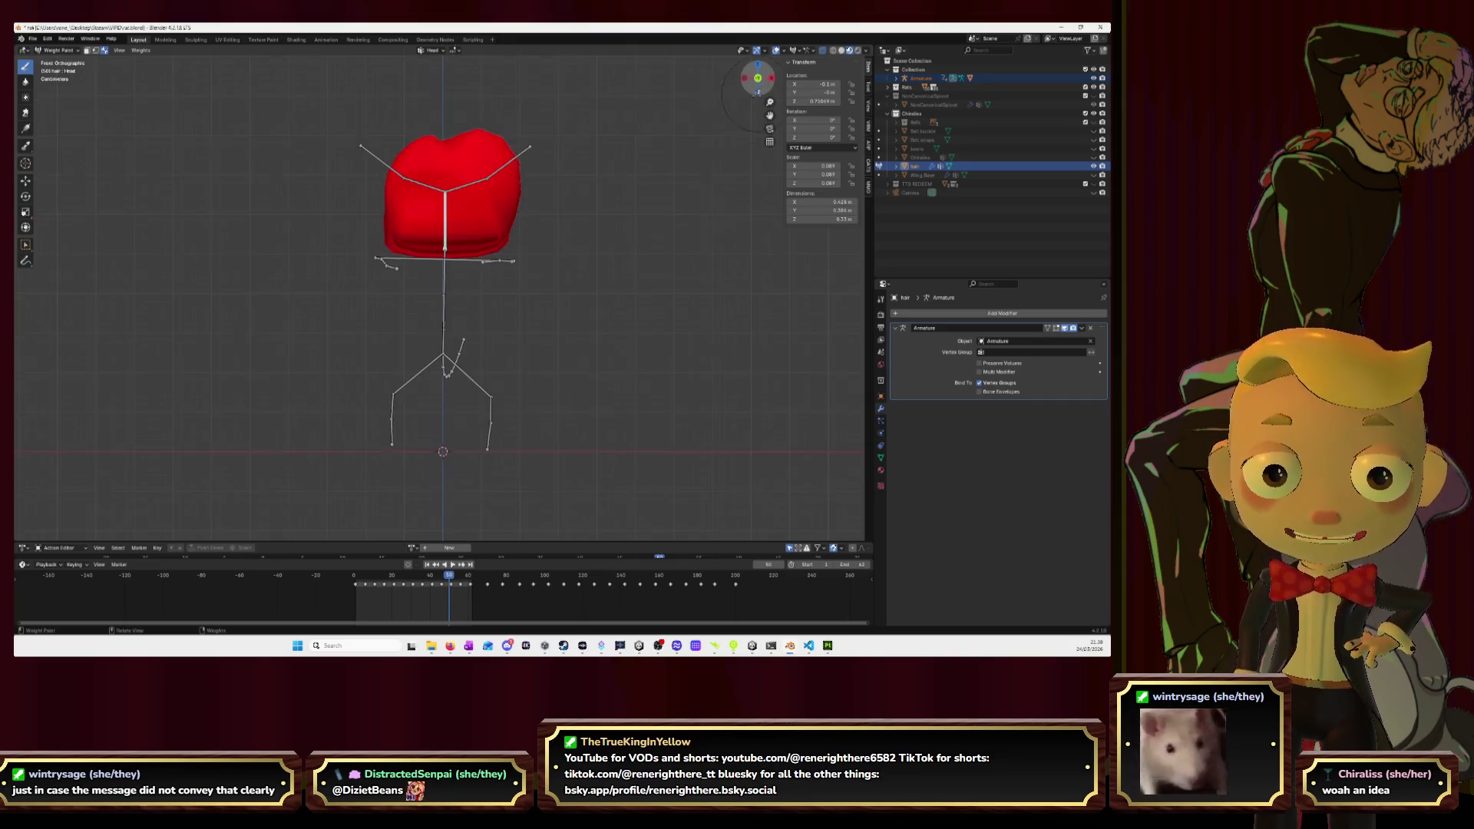
key("Tab")
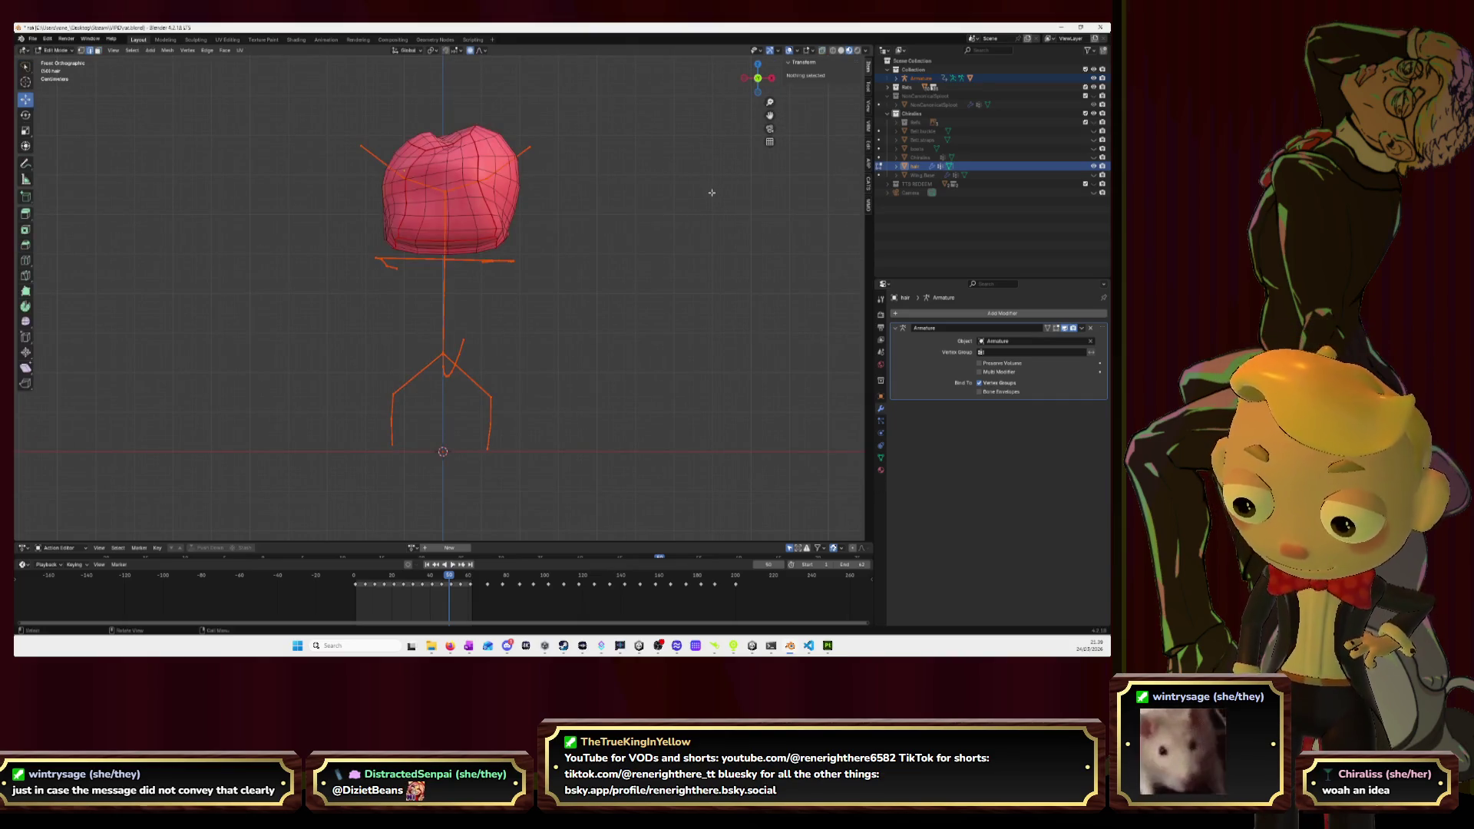
Reveal the hair strands and hide the central head piece, back in Weight Paint mode.
key("alt+h")
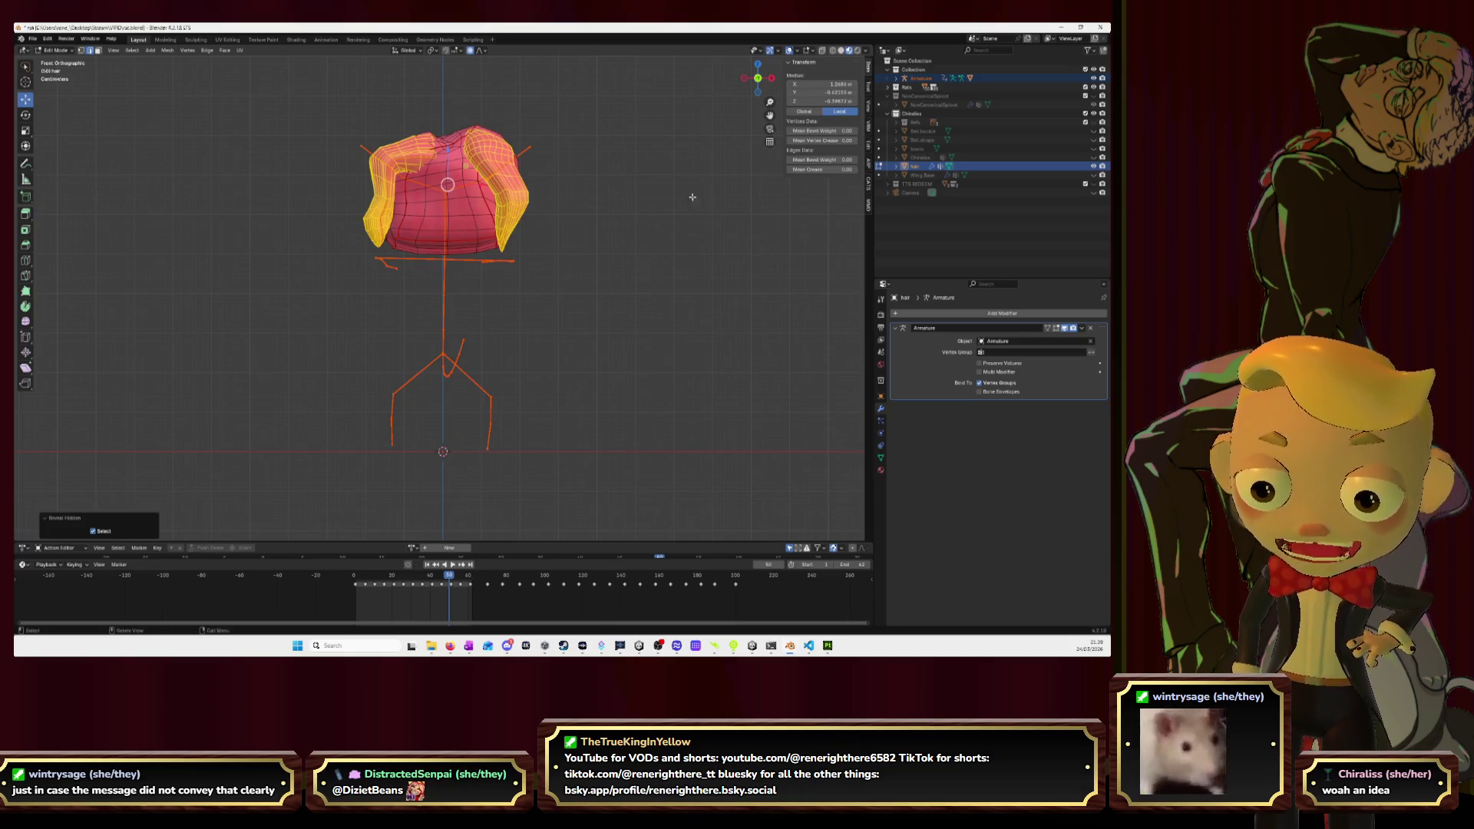
key("alt+a")
key("l")
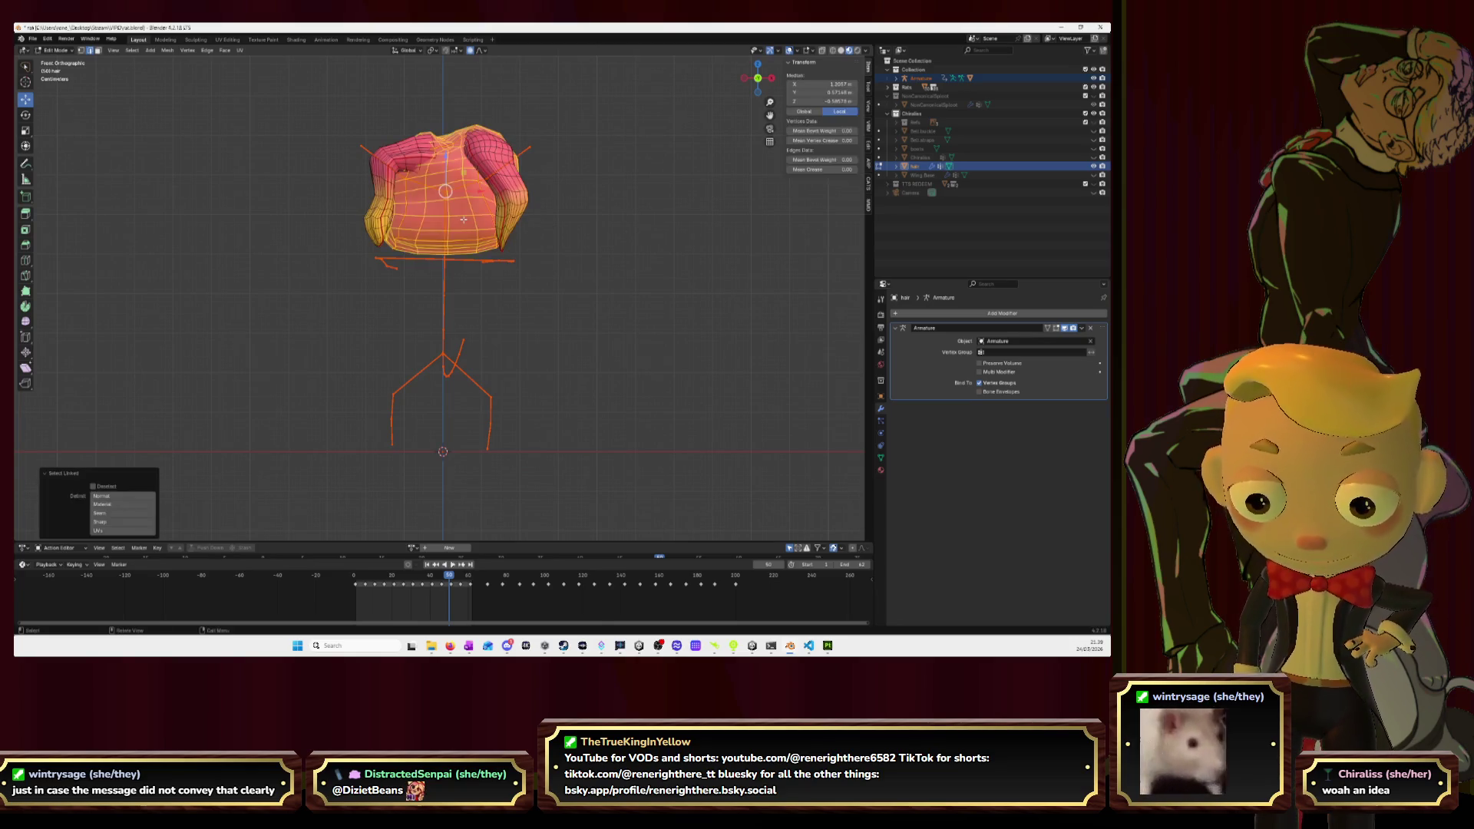
key("h")
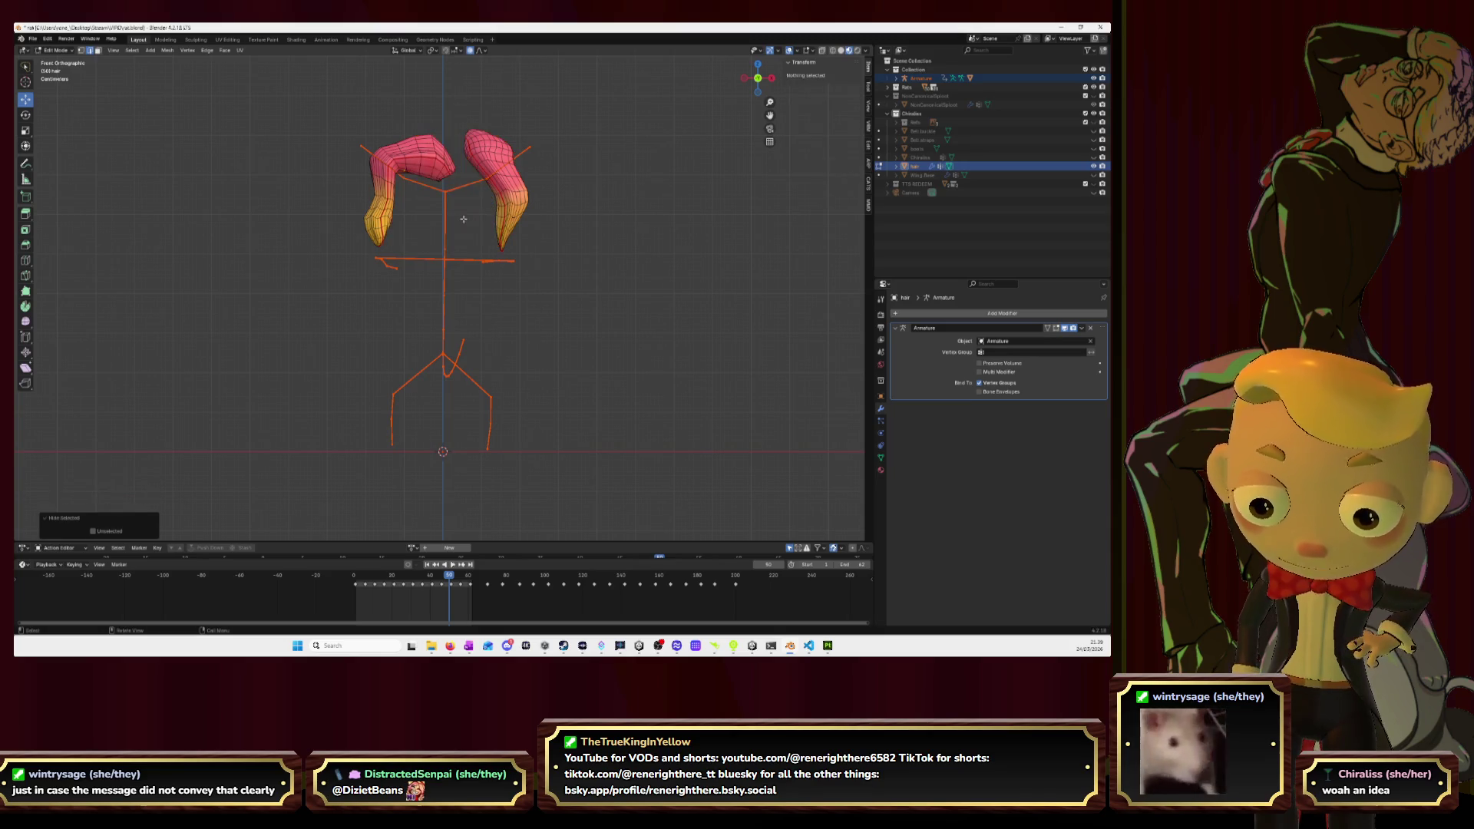
key("ctrl+Tab")
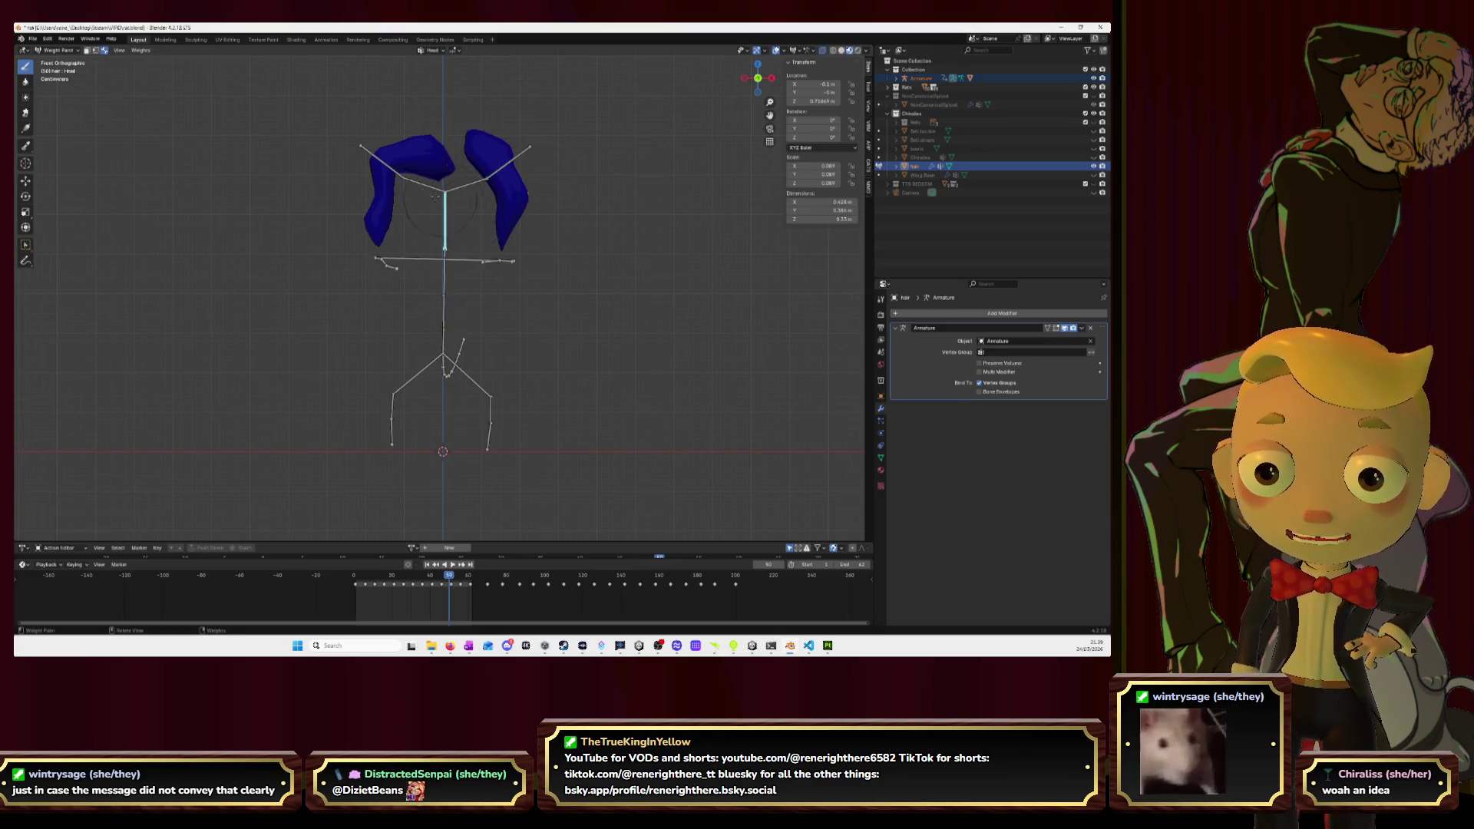
With the Ear.1.R bone active, paint the left strand's lower part red from front and back.
left_click(366, 151, "ctrl")
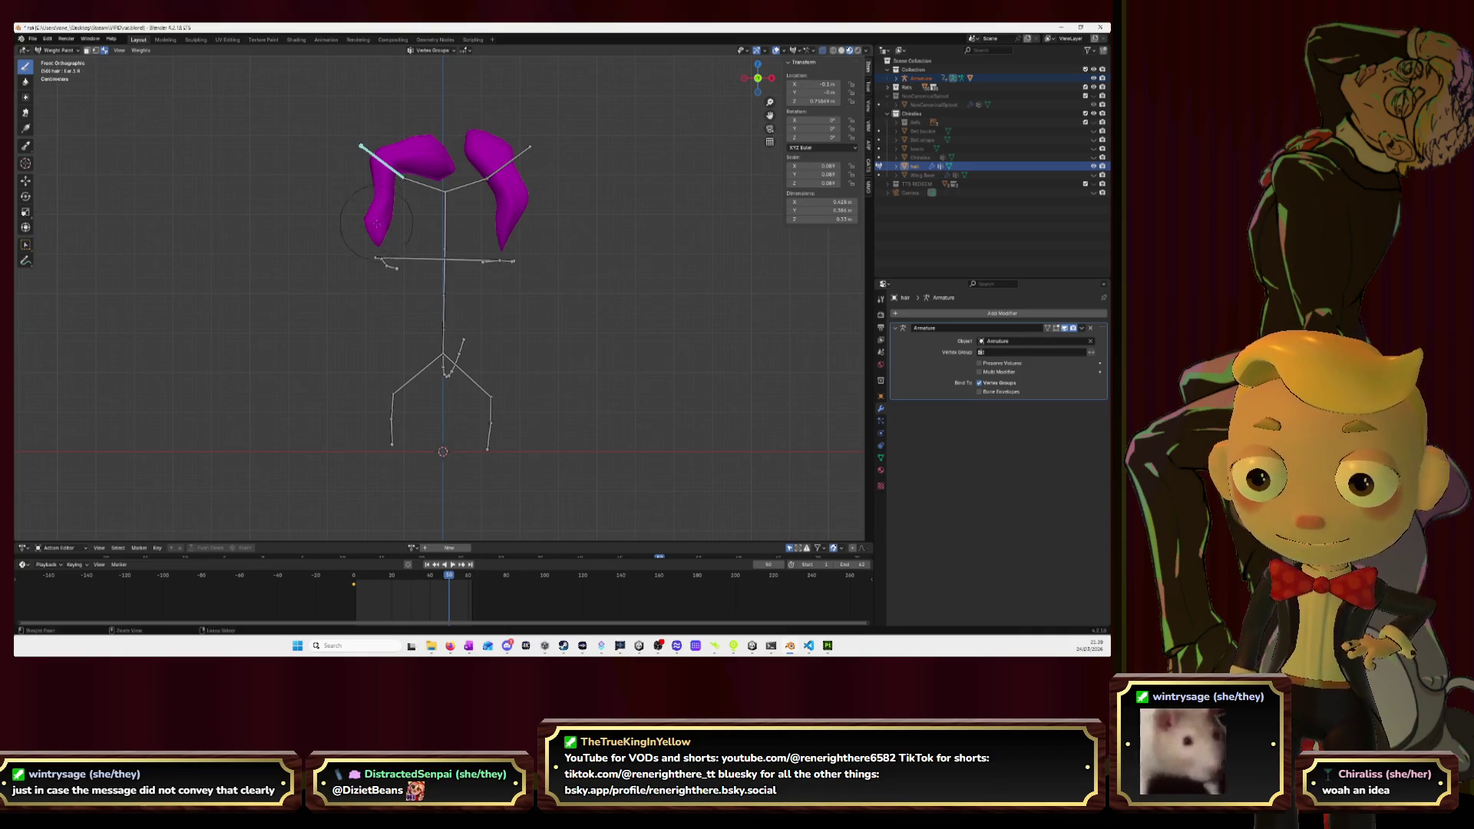
mouse_move(373, 230)
left_mouse_down()
mouse_move(390, 169)
mouse_move(426, 150)
mouse_move(405, 195)
left_mouse_up()
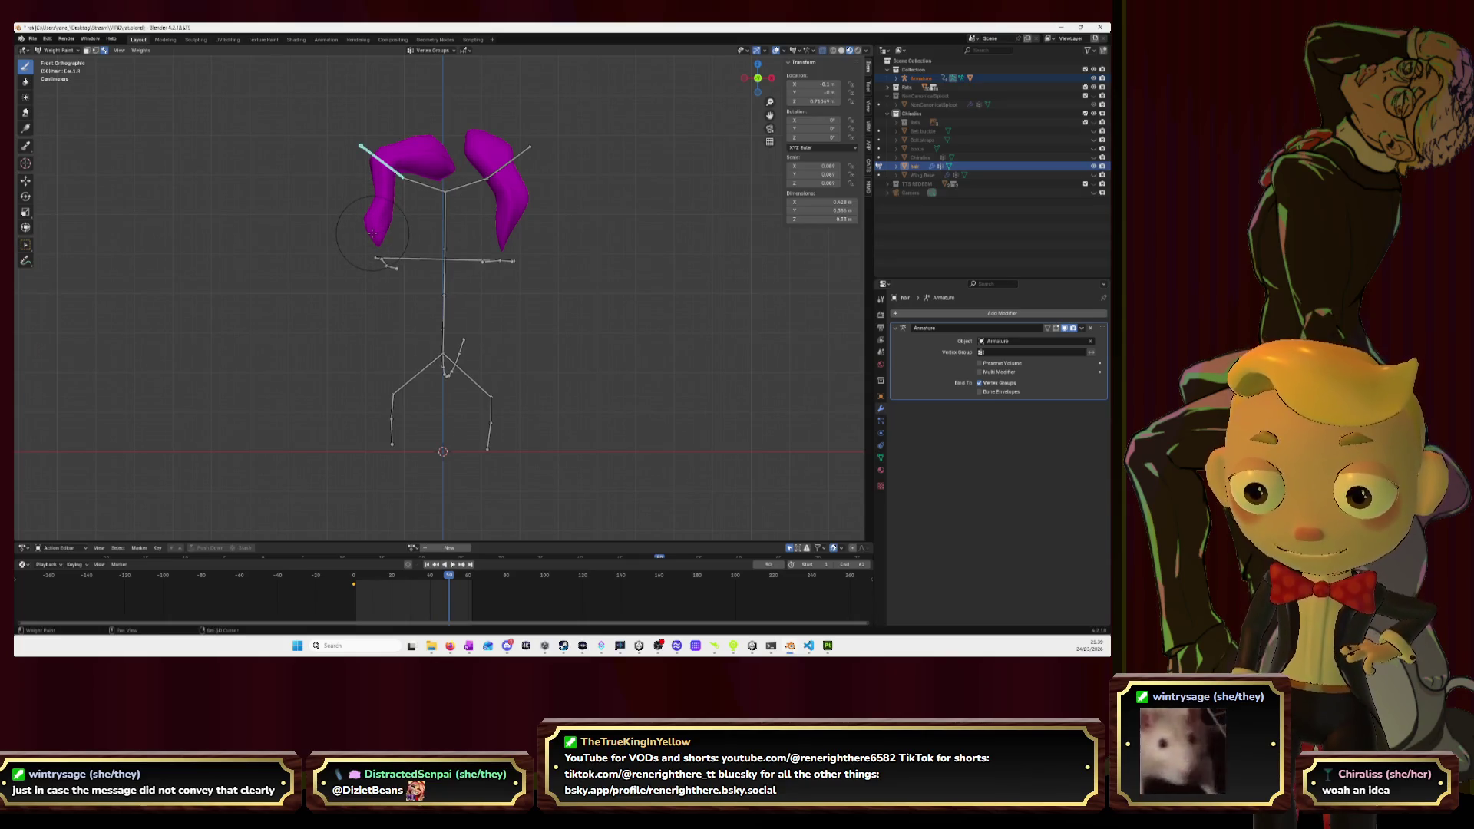
mouse_move(373, 233)
left_mouse_down()
mouse_move(392, 154)
mouse_move(376, 227)
left_mouse_up()
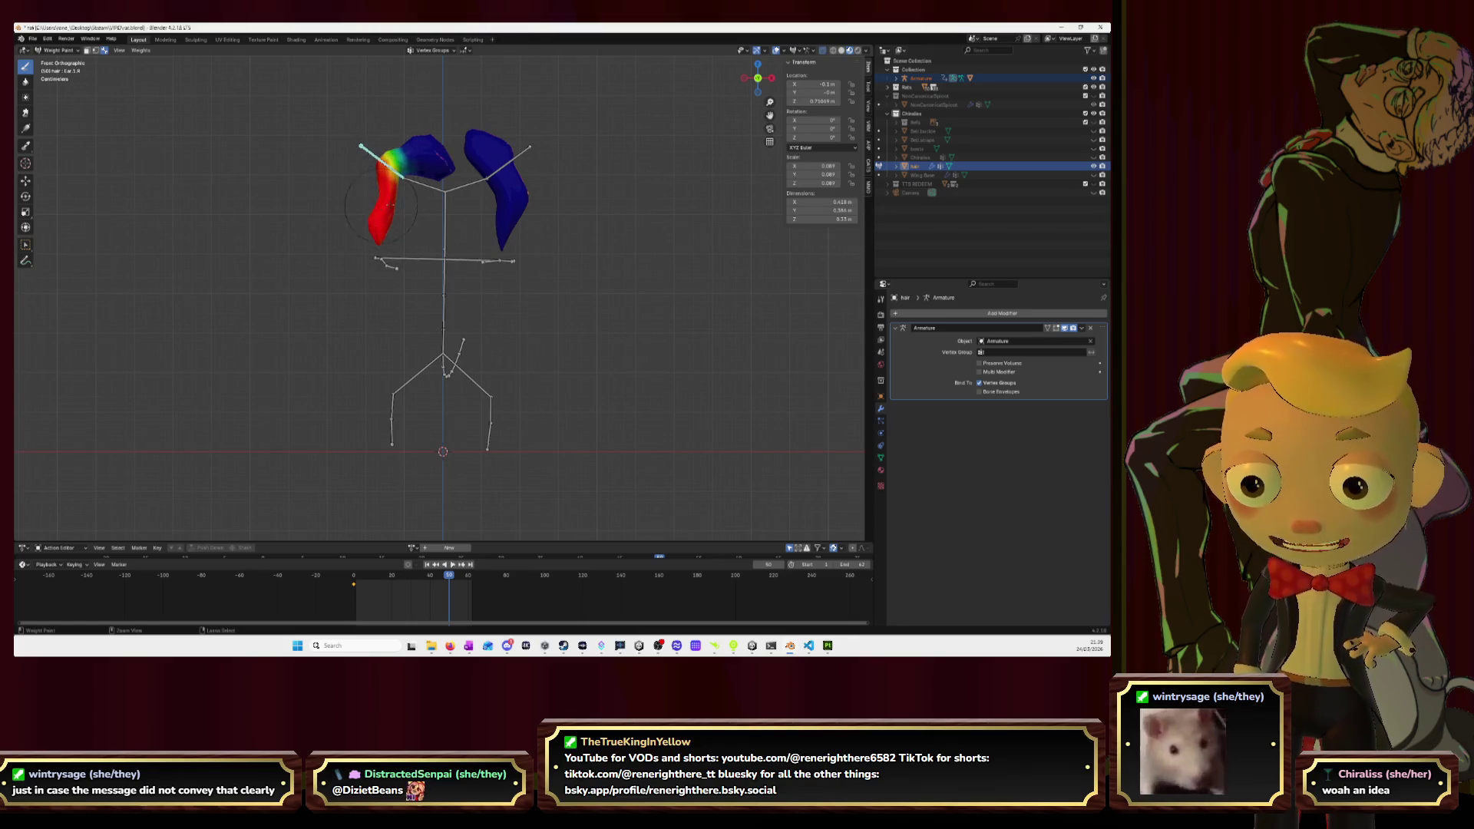
left_click(757, 77)
mouse_move(492, 221)
left_mouse_down()
mouse_move(506, 211)
mouse_move(495, 165)
mouse_move(509, 161)
mouse_move(451, 163)
mouse_move(463, 129)
mouse_move(495, 165)
mouse_move(461, 156)
left_mouse_up()
Switch to the Ear.0.L bone and paint the top of the right strand red.
left_click(464, 186, "ctrl")
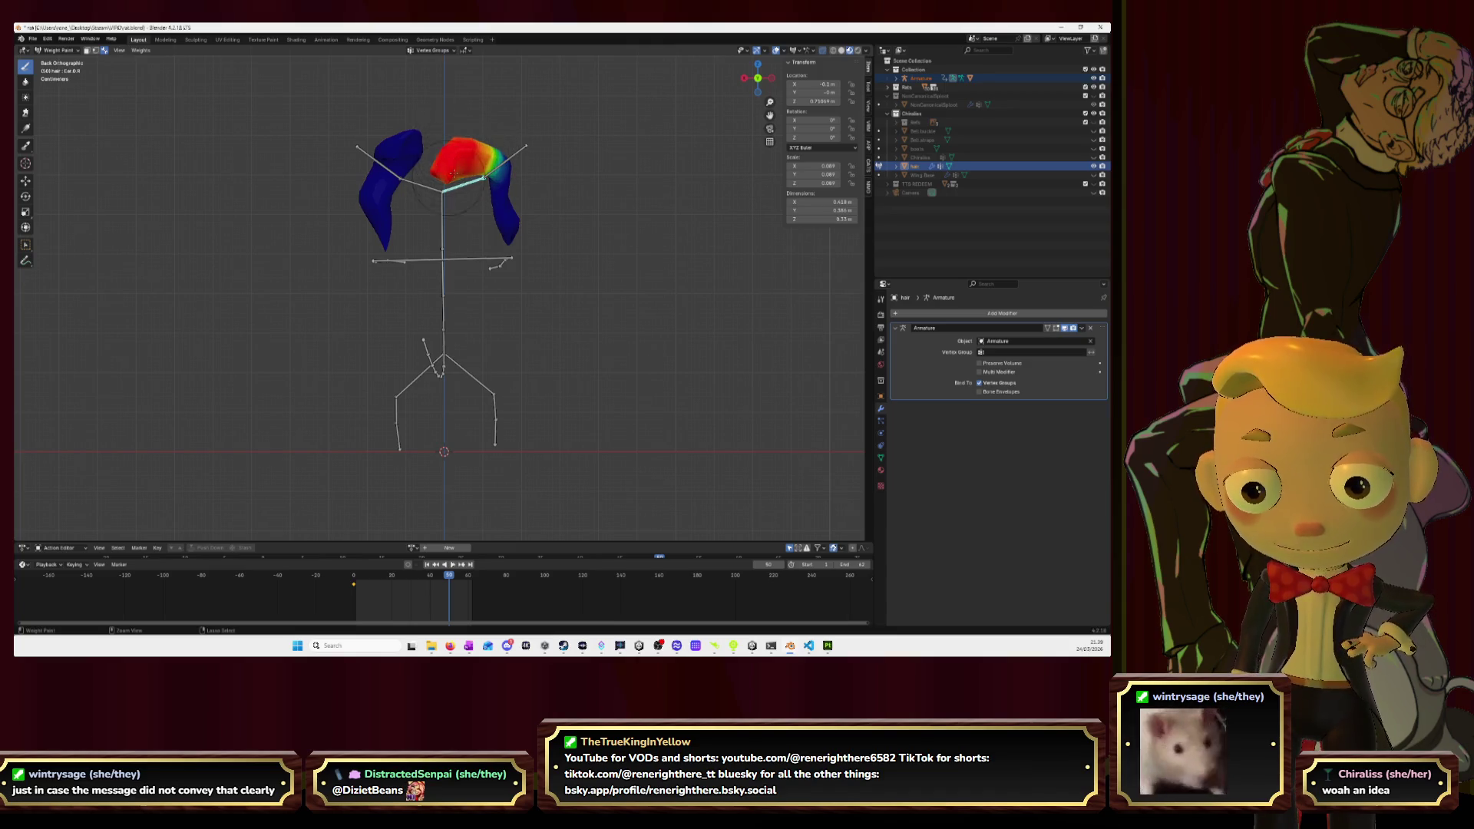
mouse_move(757, 78)
left_mouse_down()
mouse_move(430, 150)
mouse_move(451, 132)
mouse_move(403, 159)
mouse_move(421, 155)
left_mouse_up()
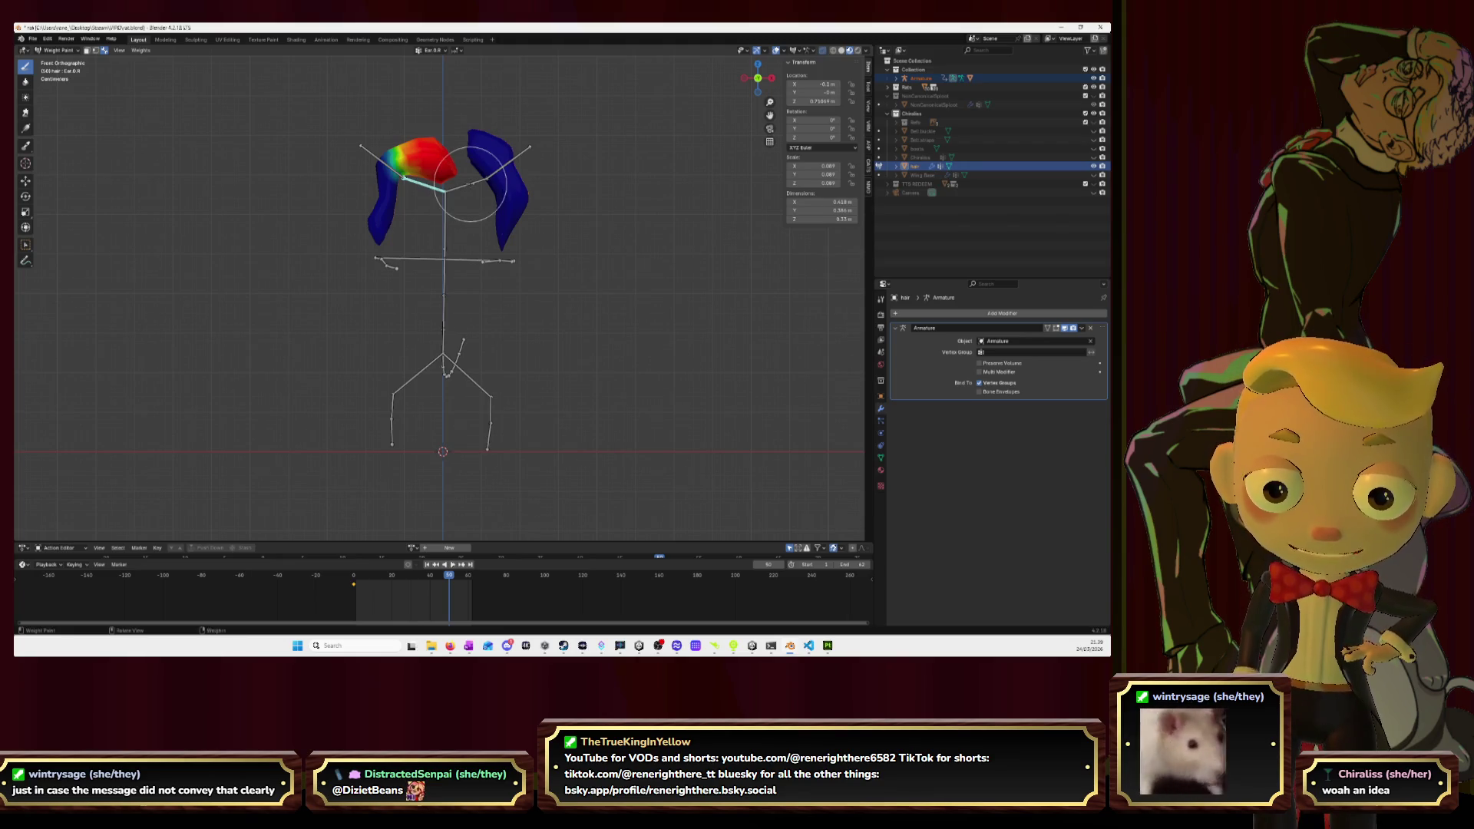
left_click(469, 178, "ctrl")
left_click(484, 165, "ctrl")
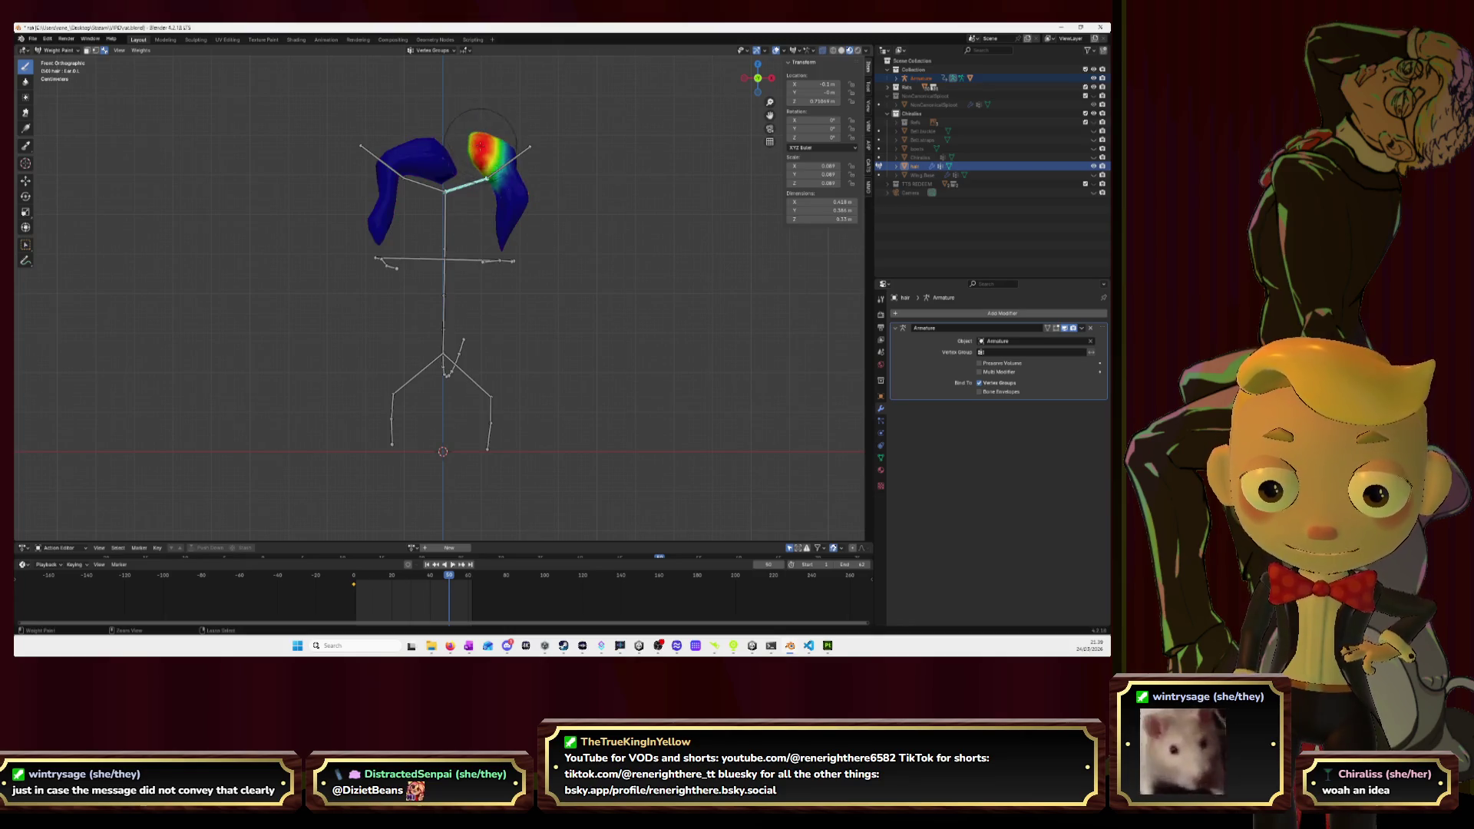
left_click_drag(476, 136, 497, 149)
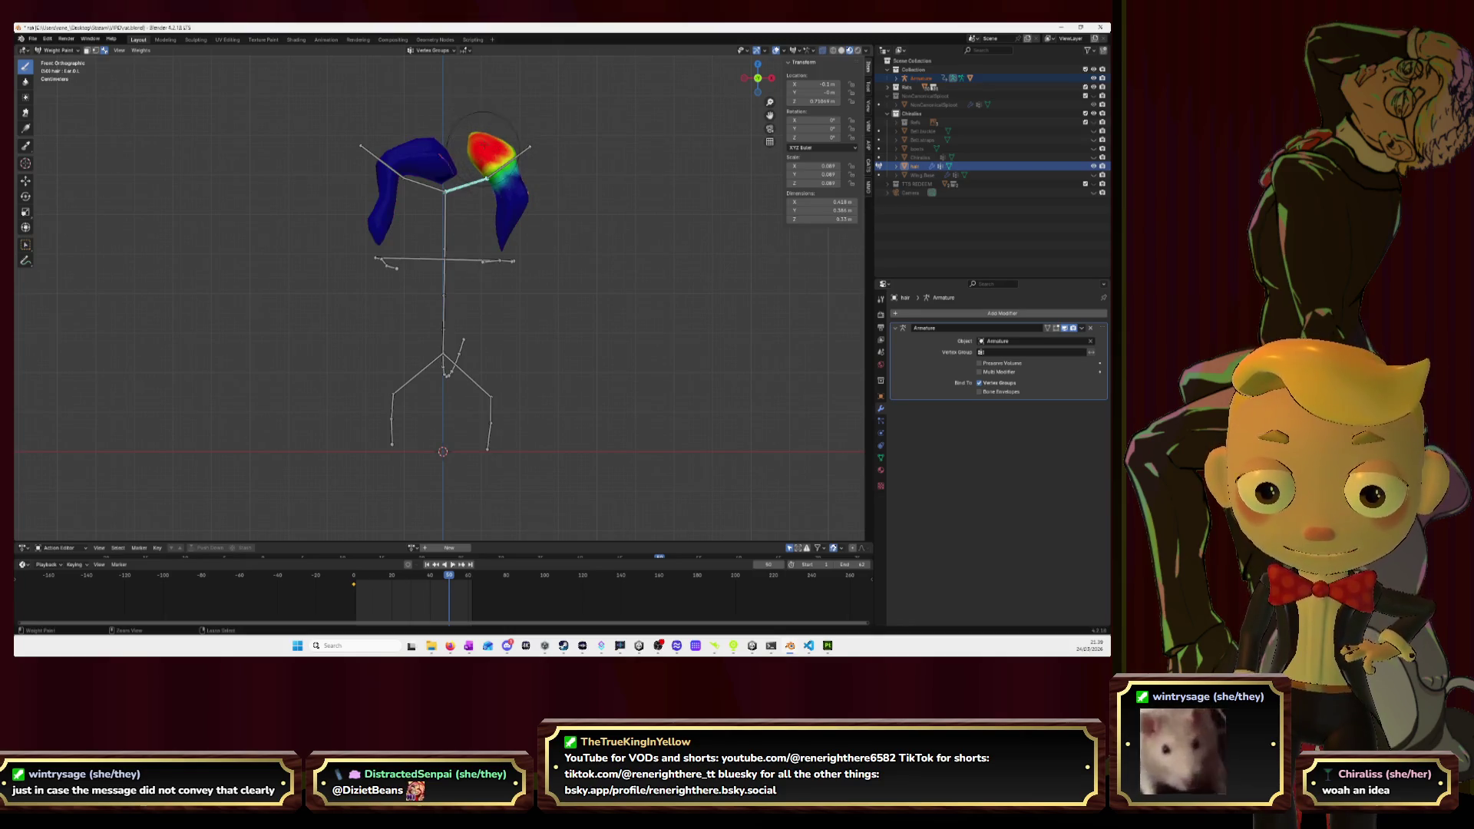
left_click(757, 78)
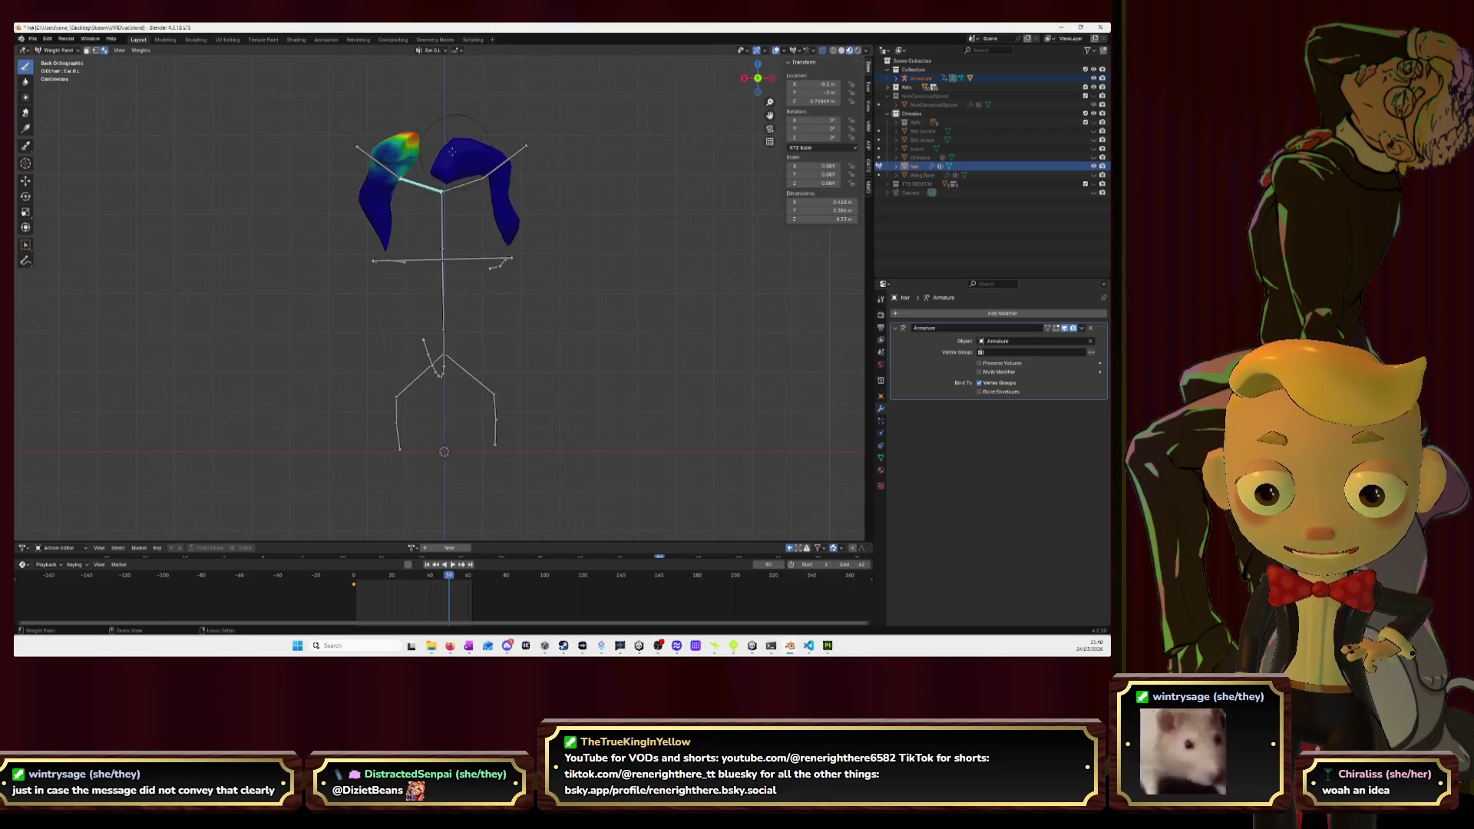
mouse_move(407, 142)
left_mouse_down()
mouse_move(380, 157)
mouse_move(405, 164)
left_mouse_up()
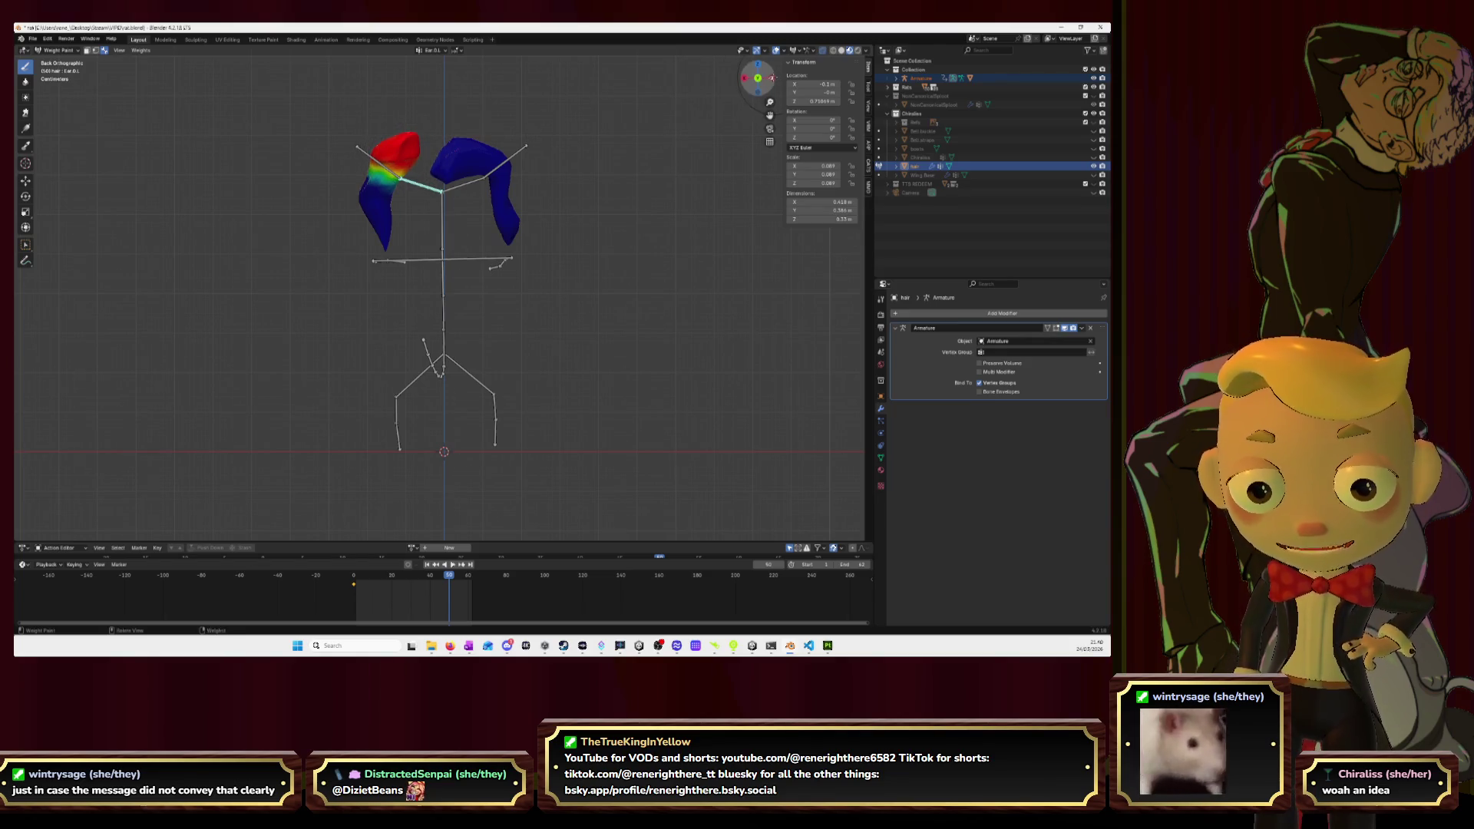
With Ear.1.L active, paint the strand tip and the right strand red up toward their bones.
left_click(757, 78)
left_click(758, 78)
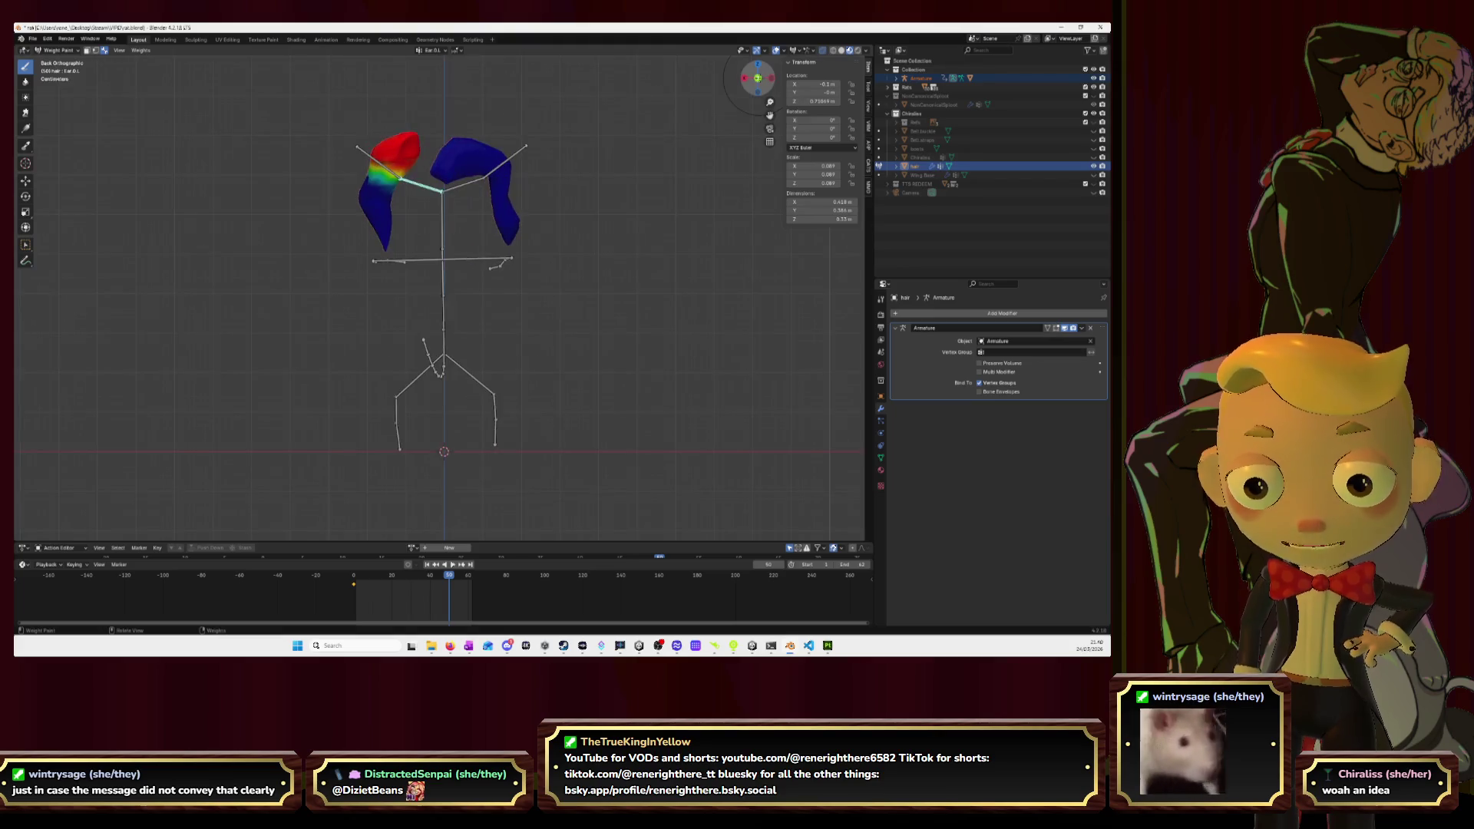
left_click(379, 162, "ctrl")
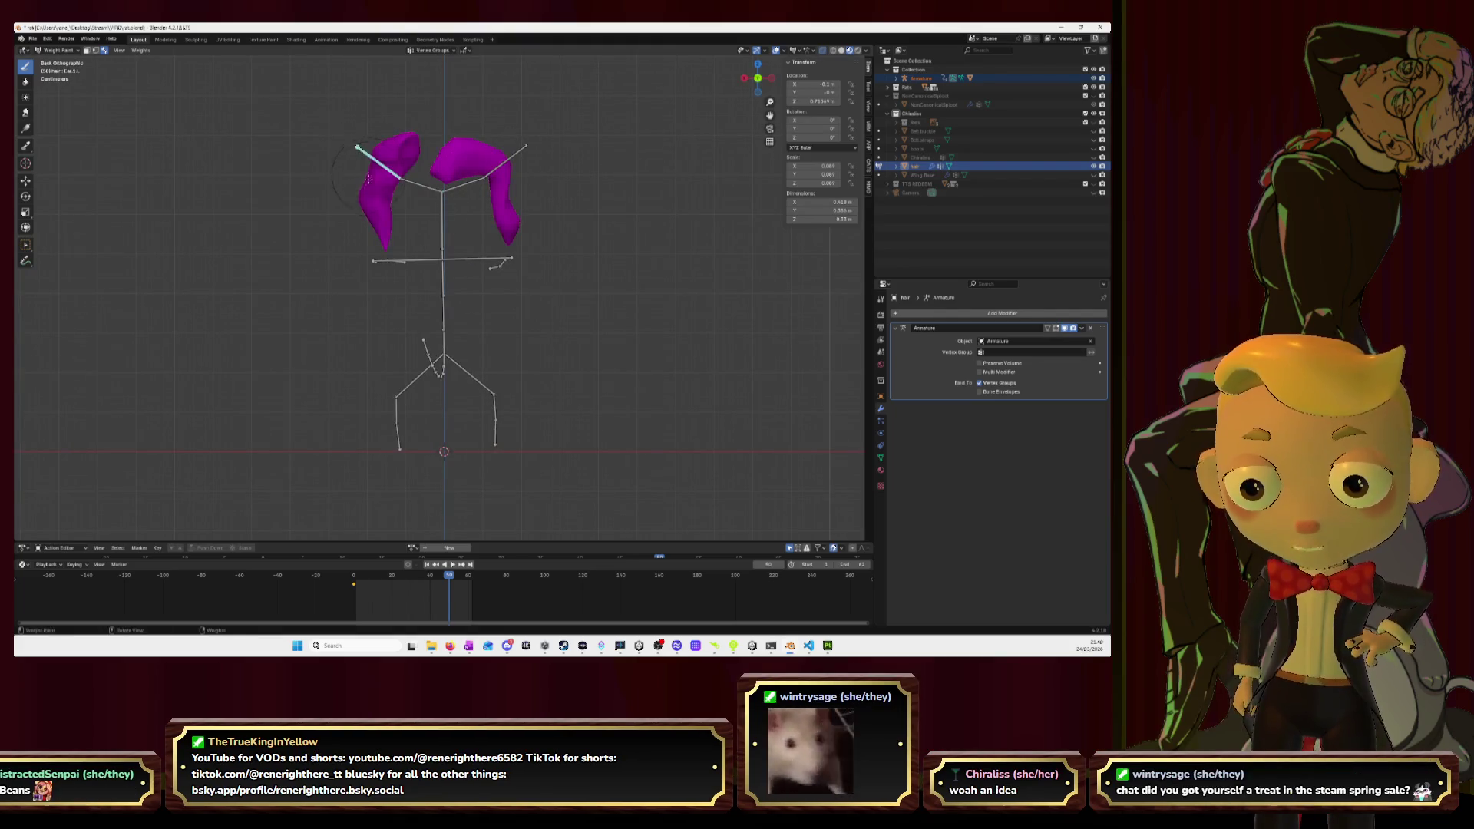
left_click_drag(368, 243, 382, 197)
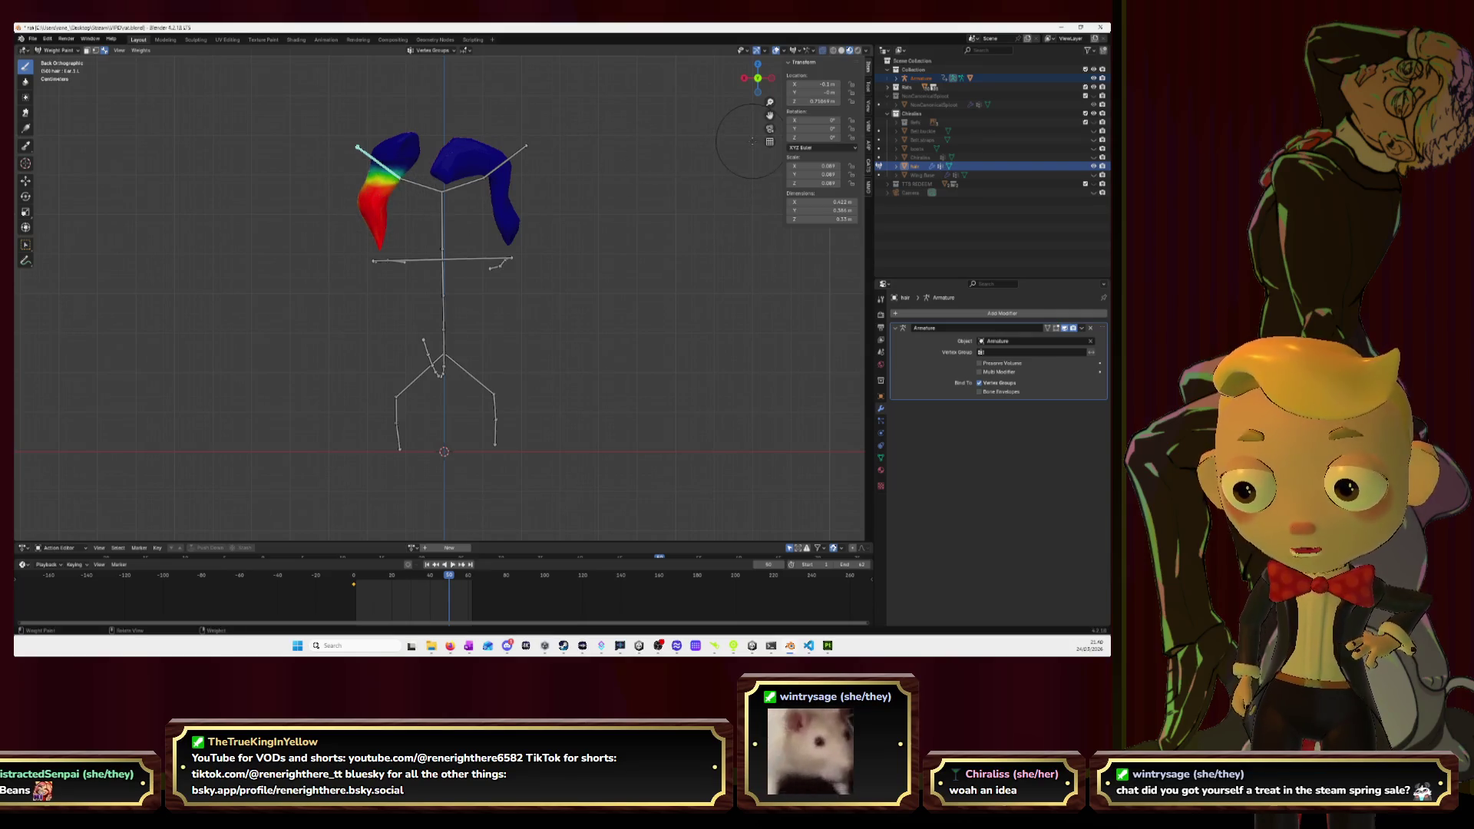
left_click(757, 78)
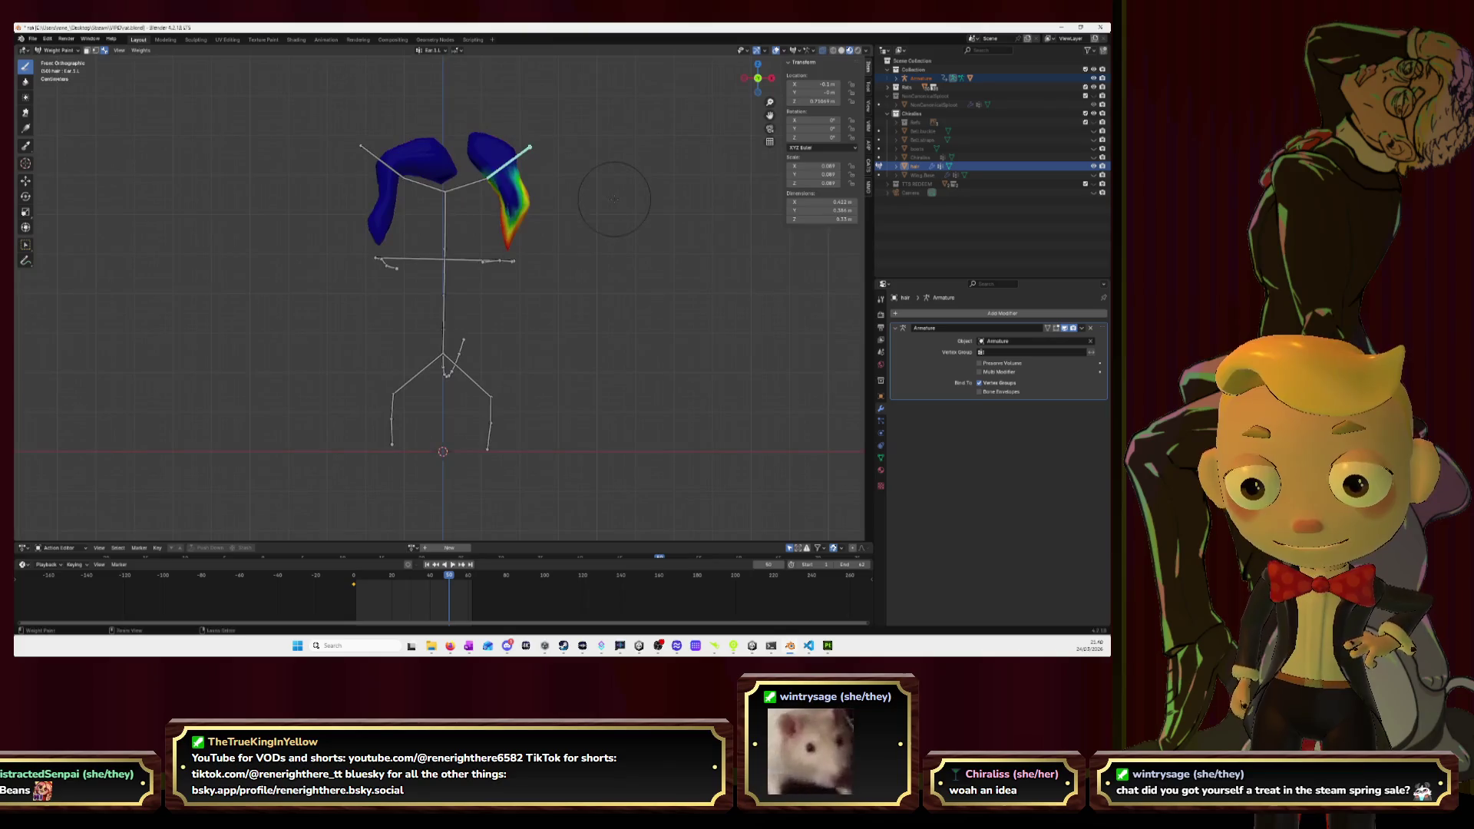
mouse_move(527, 234)
left_mouse_down()
mouse_move(510, 188)
mouse_move(522, 184)
mouse_move(497, 165)
mouse_move(505, 175)
left_mouse_up()
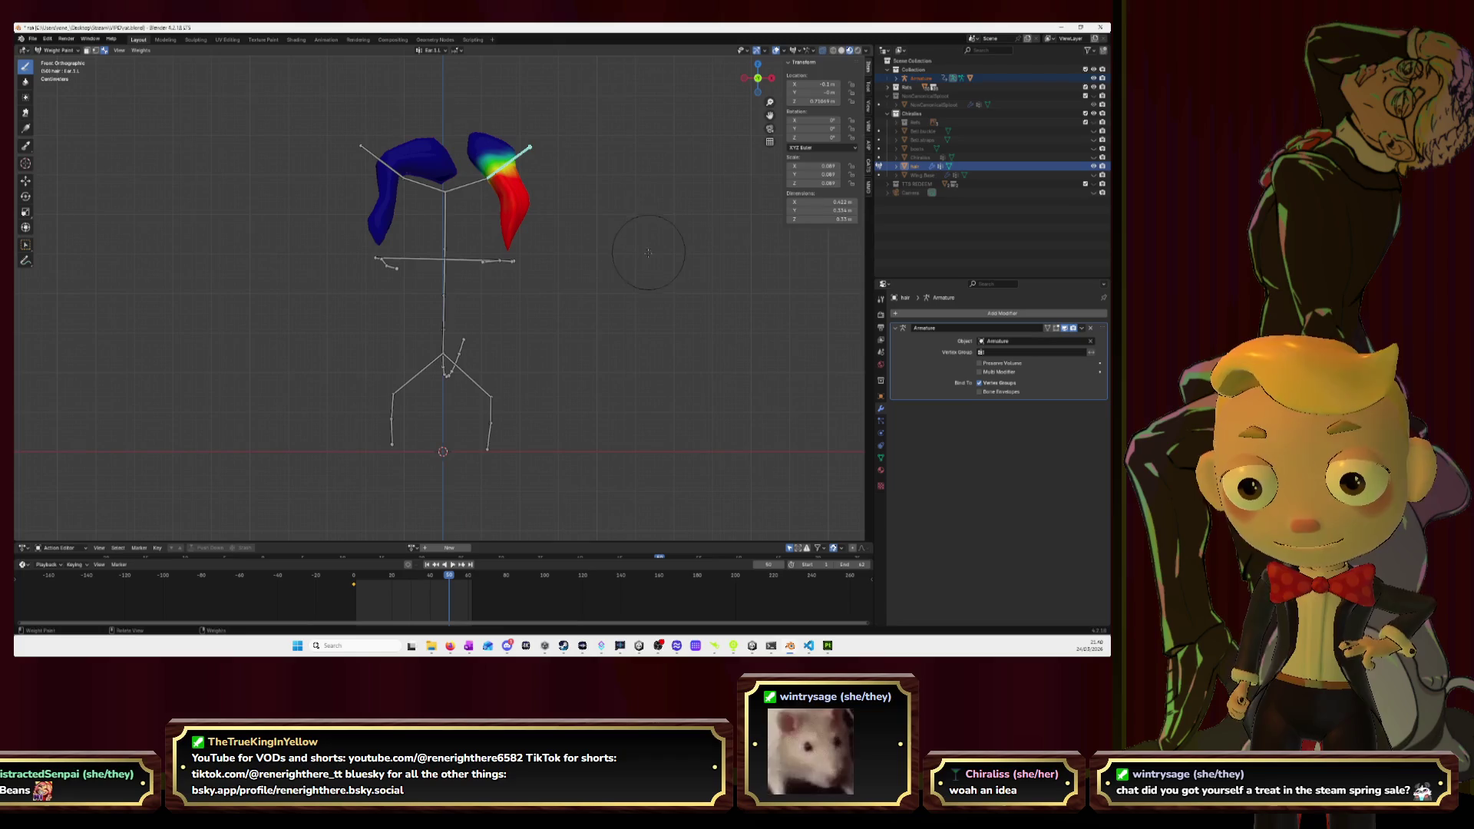
key("Tab")
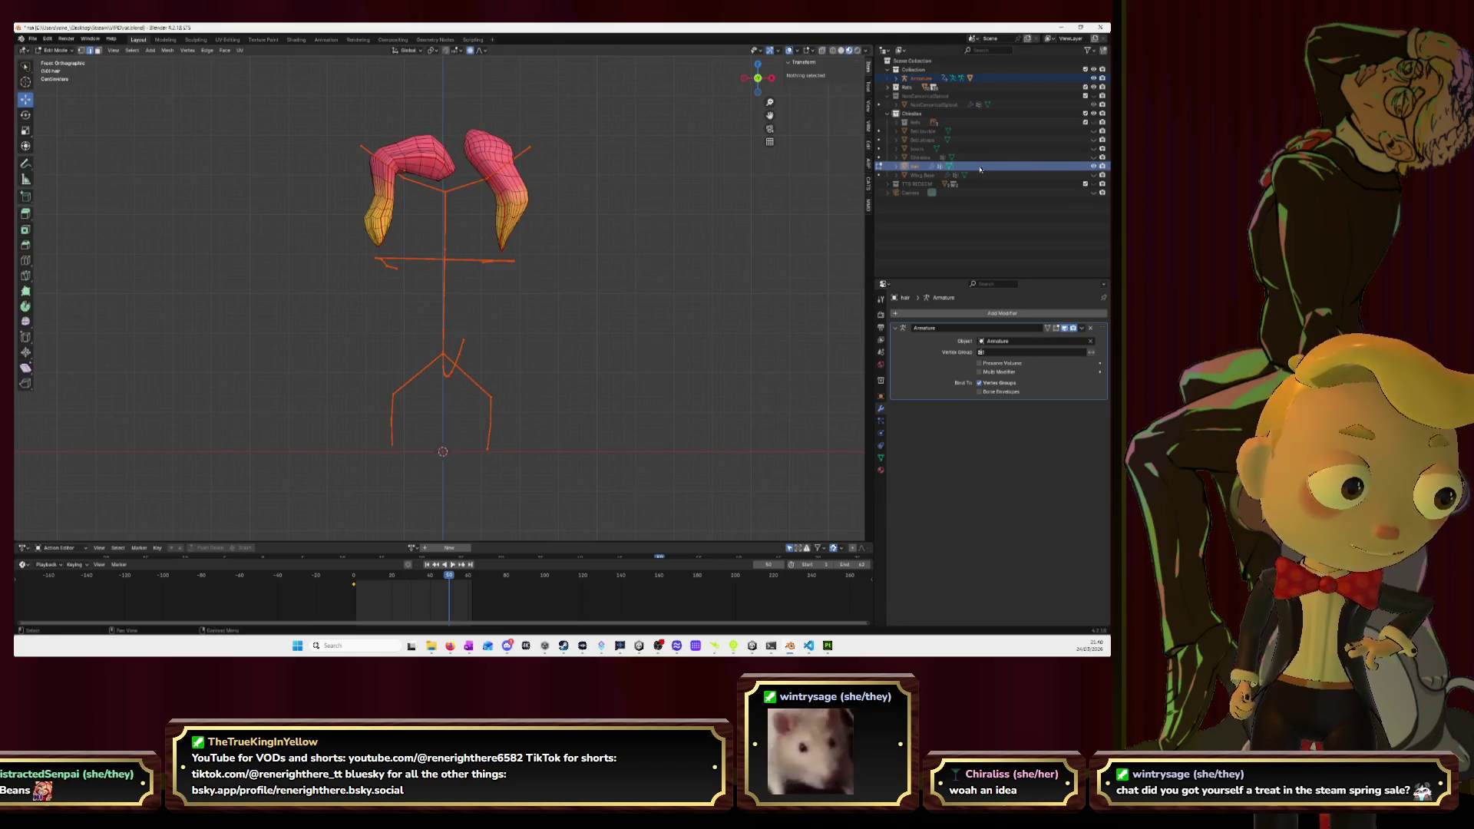
Unhide the torso and body meshes and return to Object Mode.
key("alt+h")
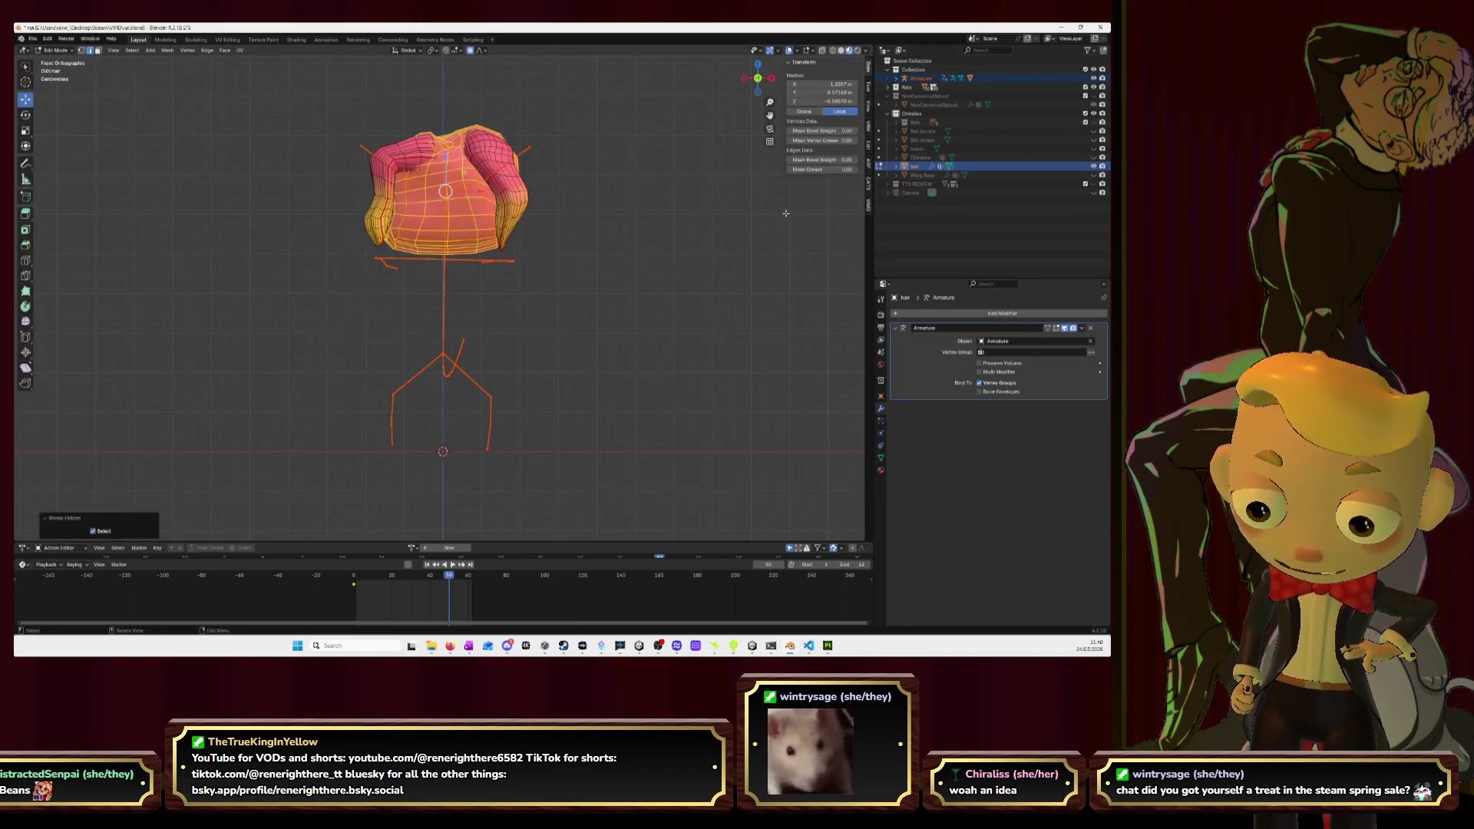
left_click(1095, 166)
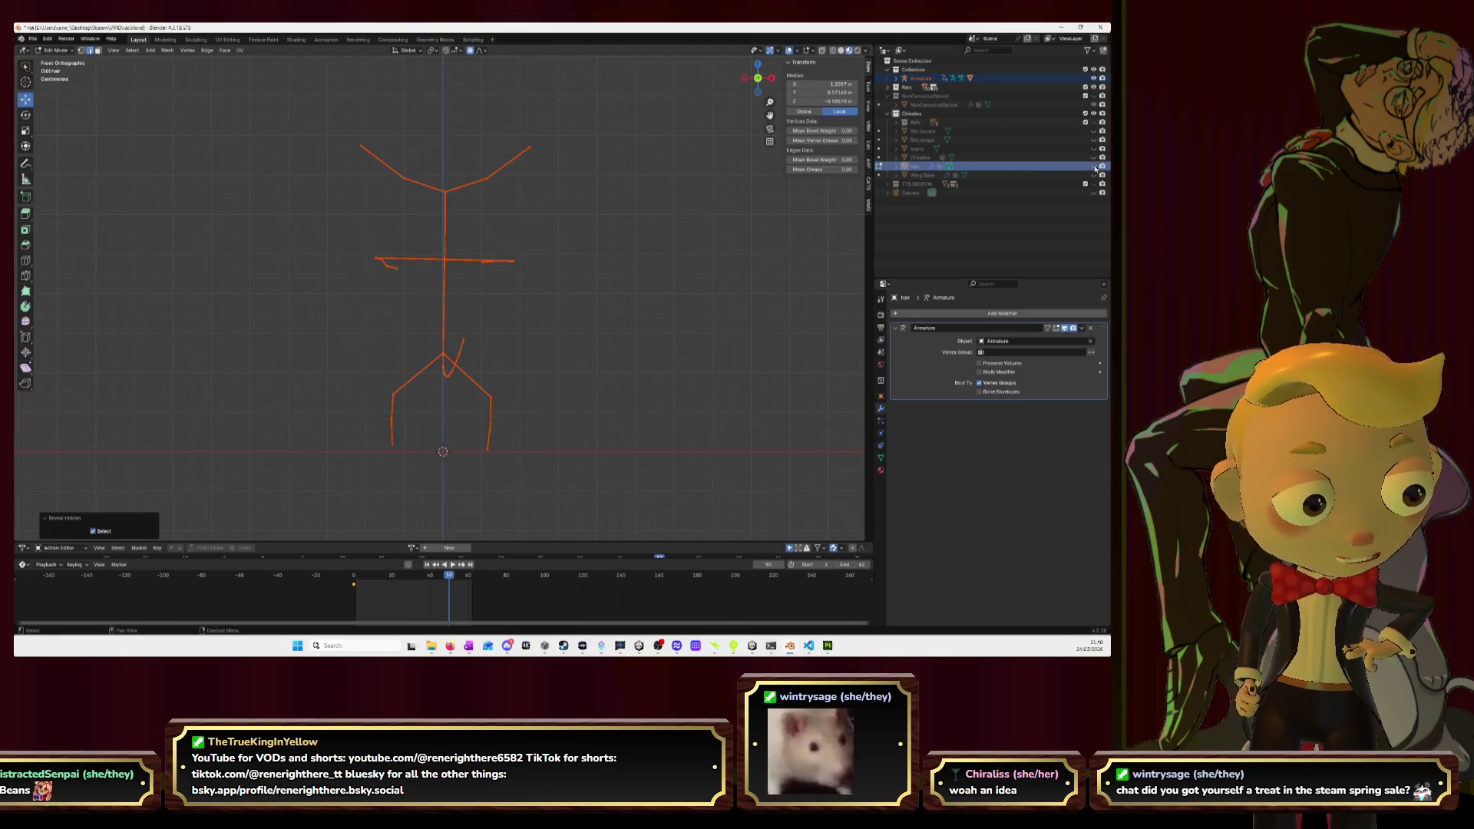
left_click(1094, 158)
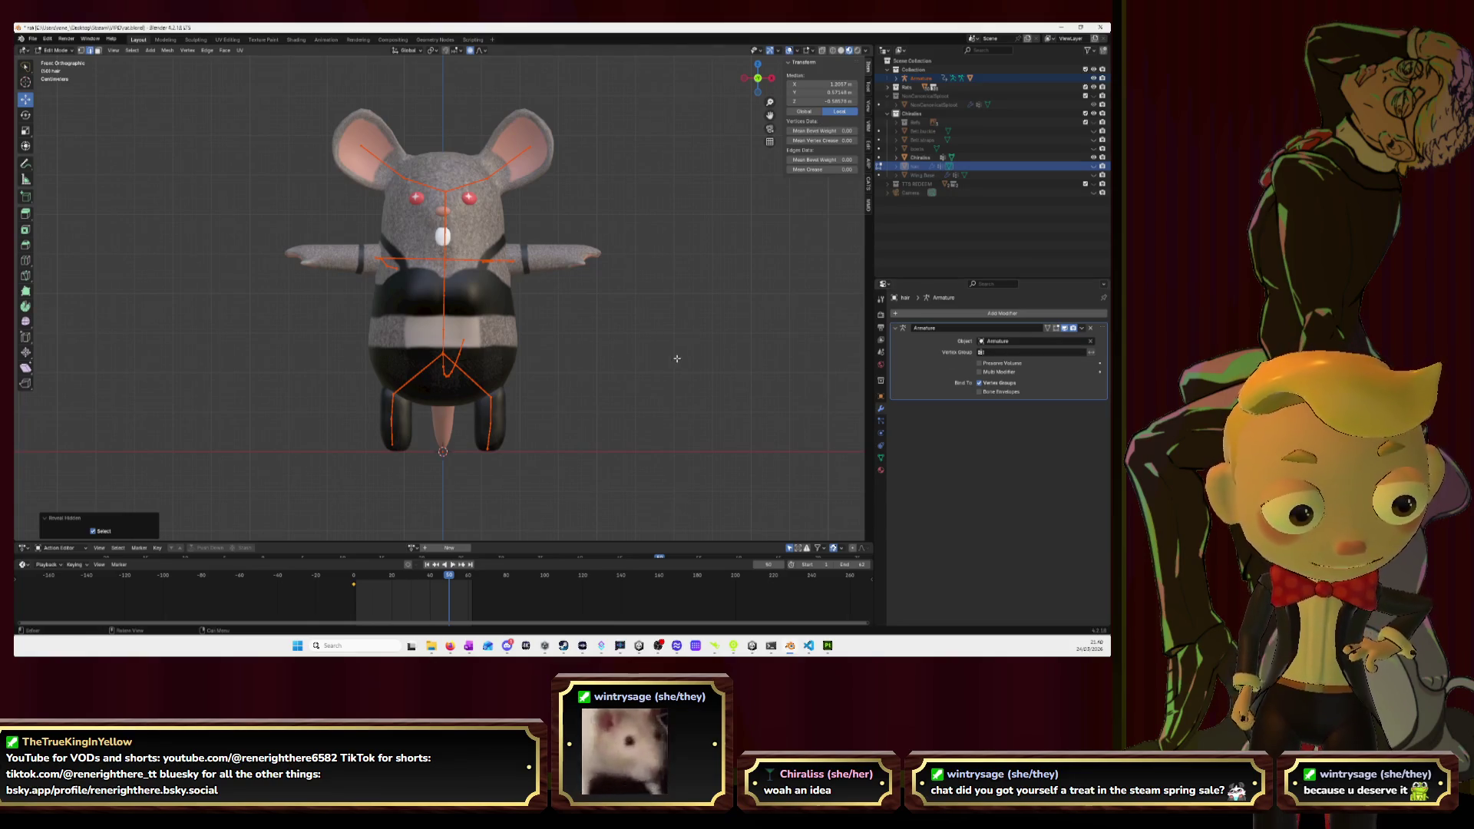
left_click(58, 50)
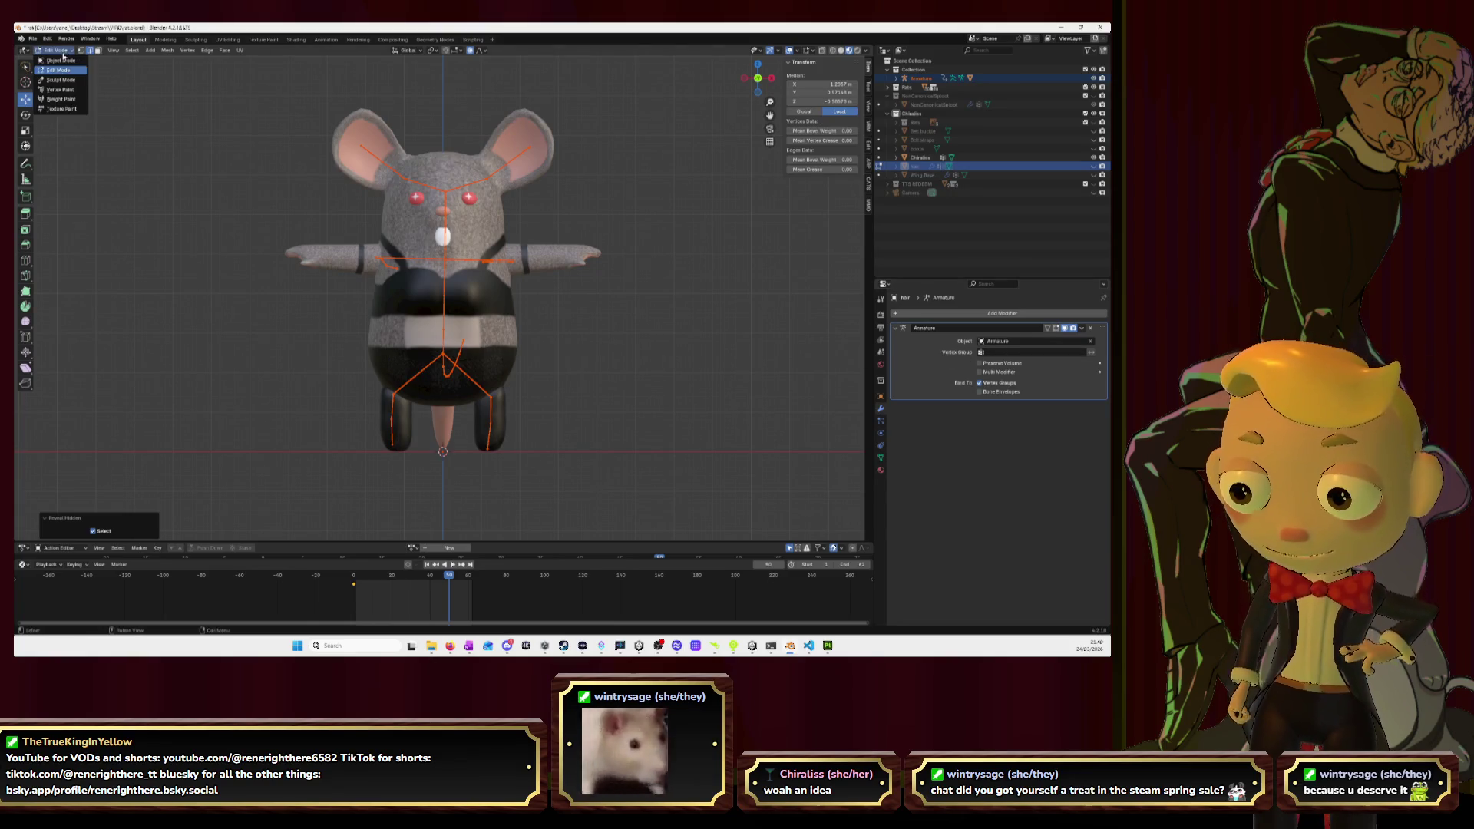
left_click(60, 62)
Give the Chiraliss body mesh an Armature modifier targeting the armature.
left_click(438, 263)
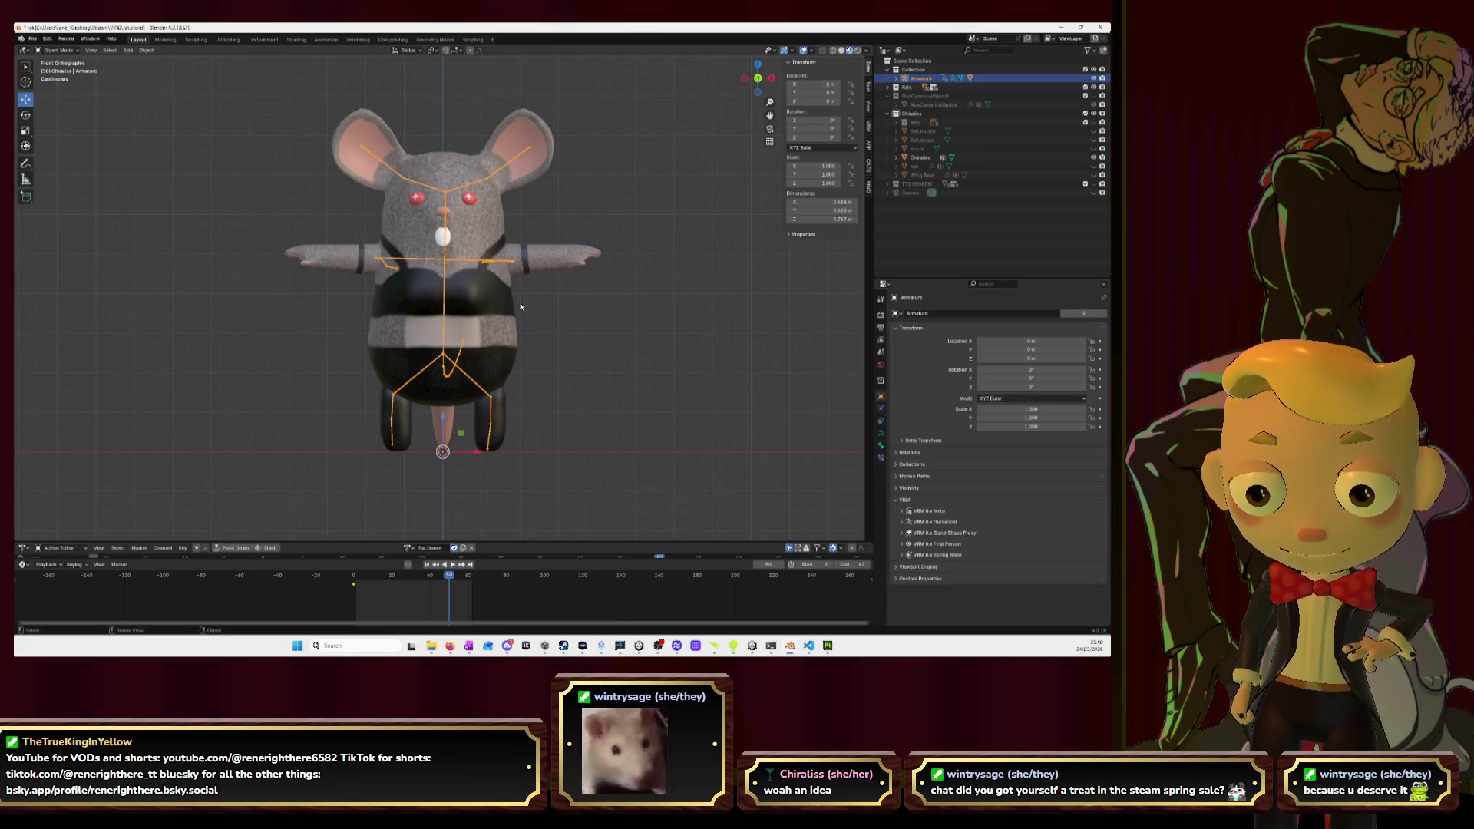
left_click(484, 232)
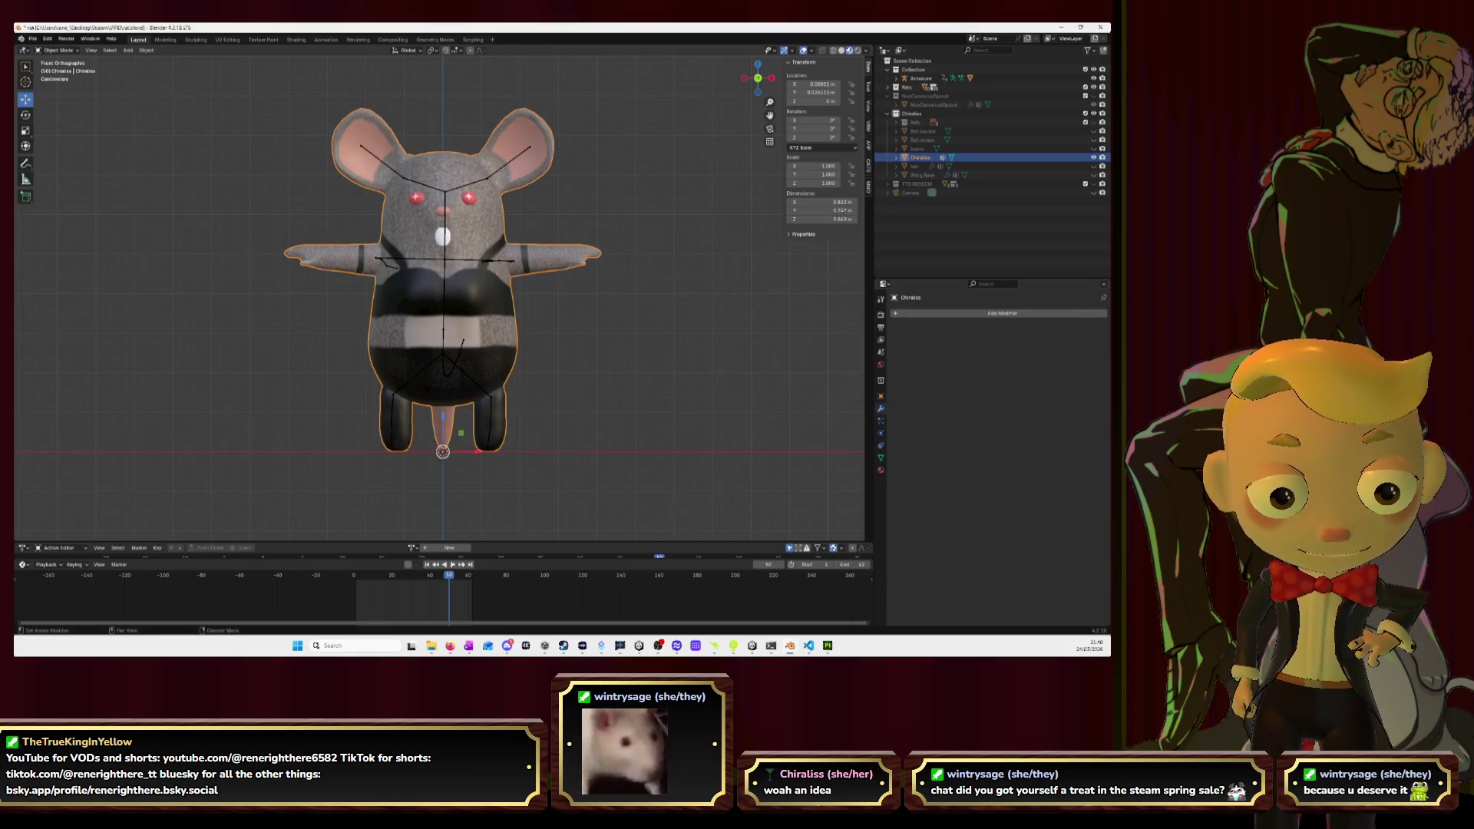
left_click(991, 314)
type("arma")
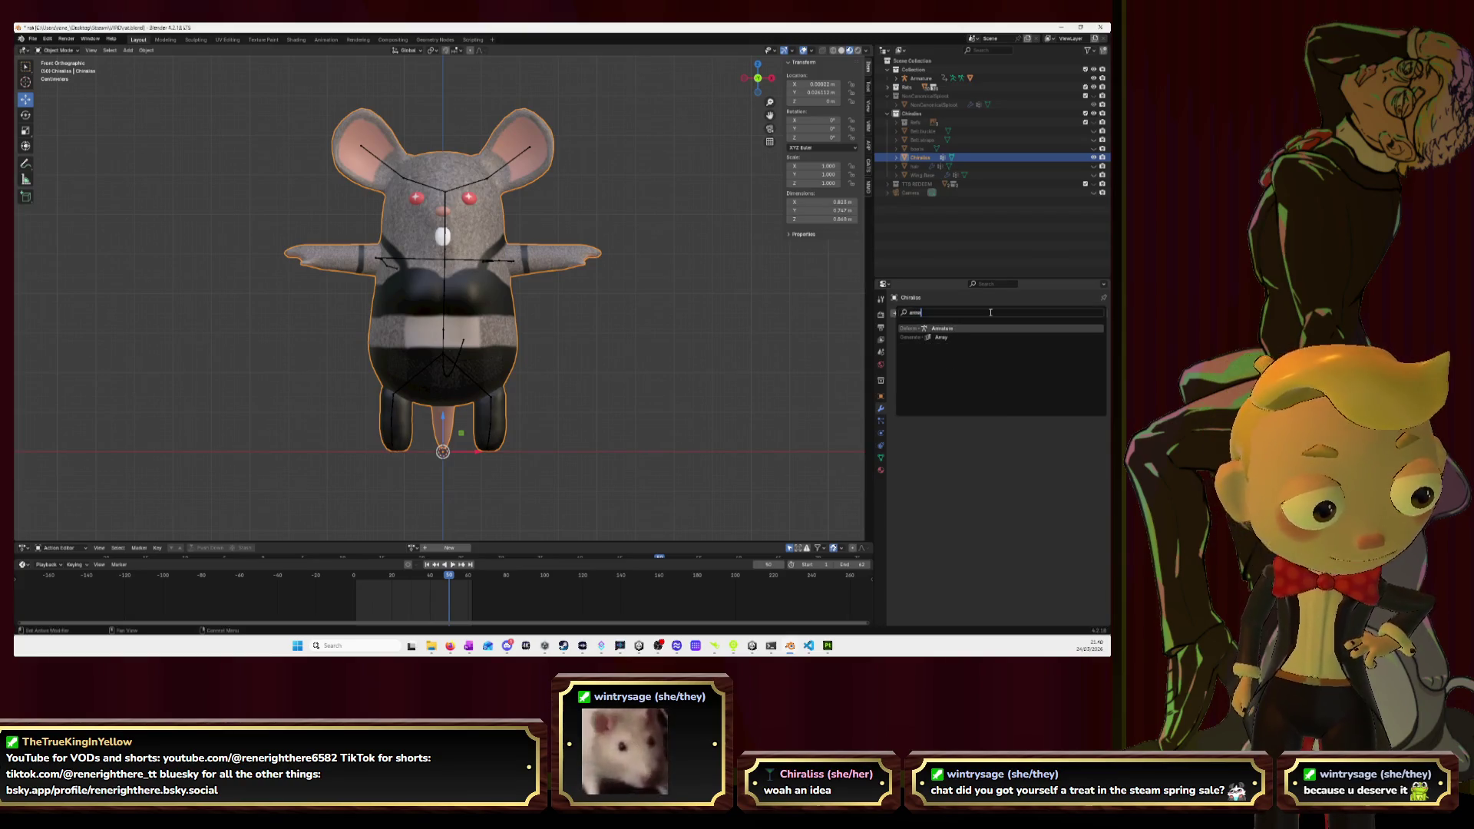
key("Return")
left_click(1093, 338)
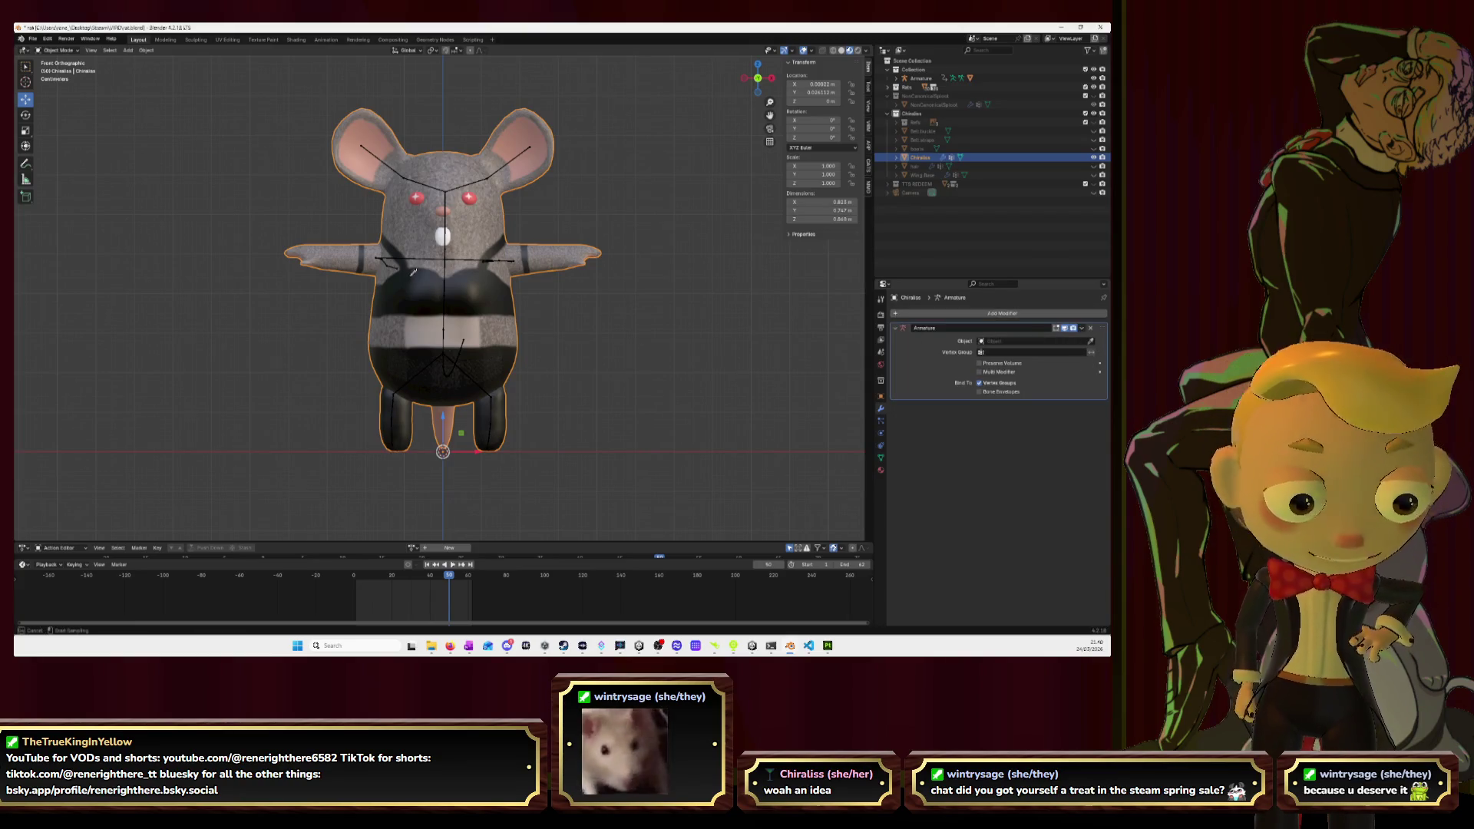
left_click(459, 258)
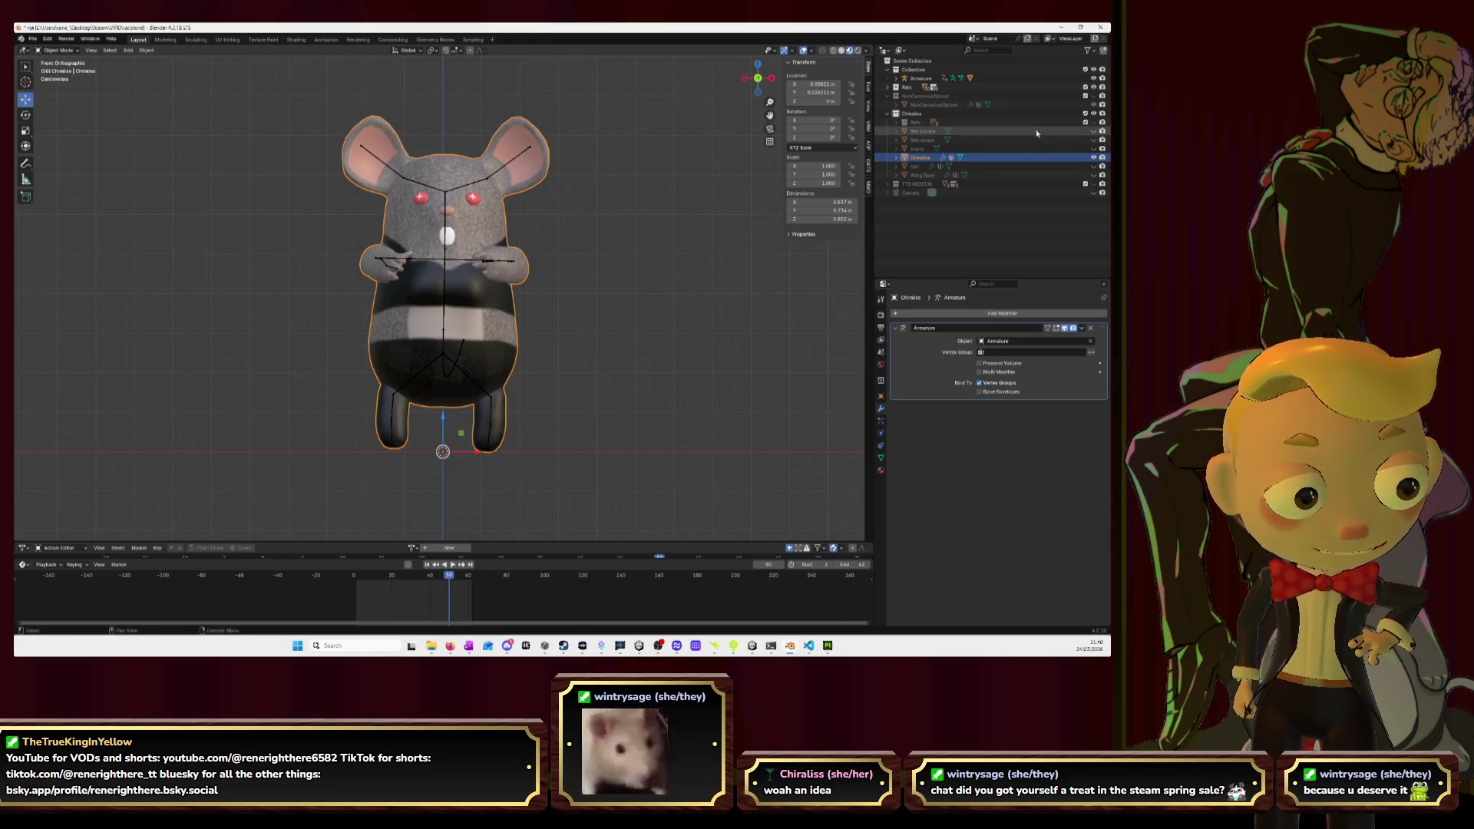
Hide the body, select armature plus boots, and enter Weight Paint to test a spot.
left_click(1094, 157)
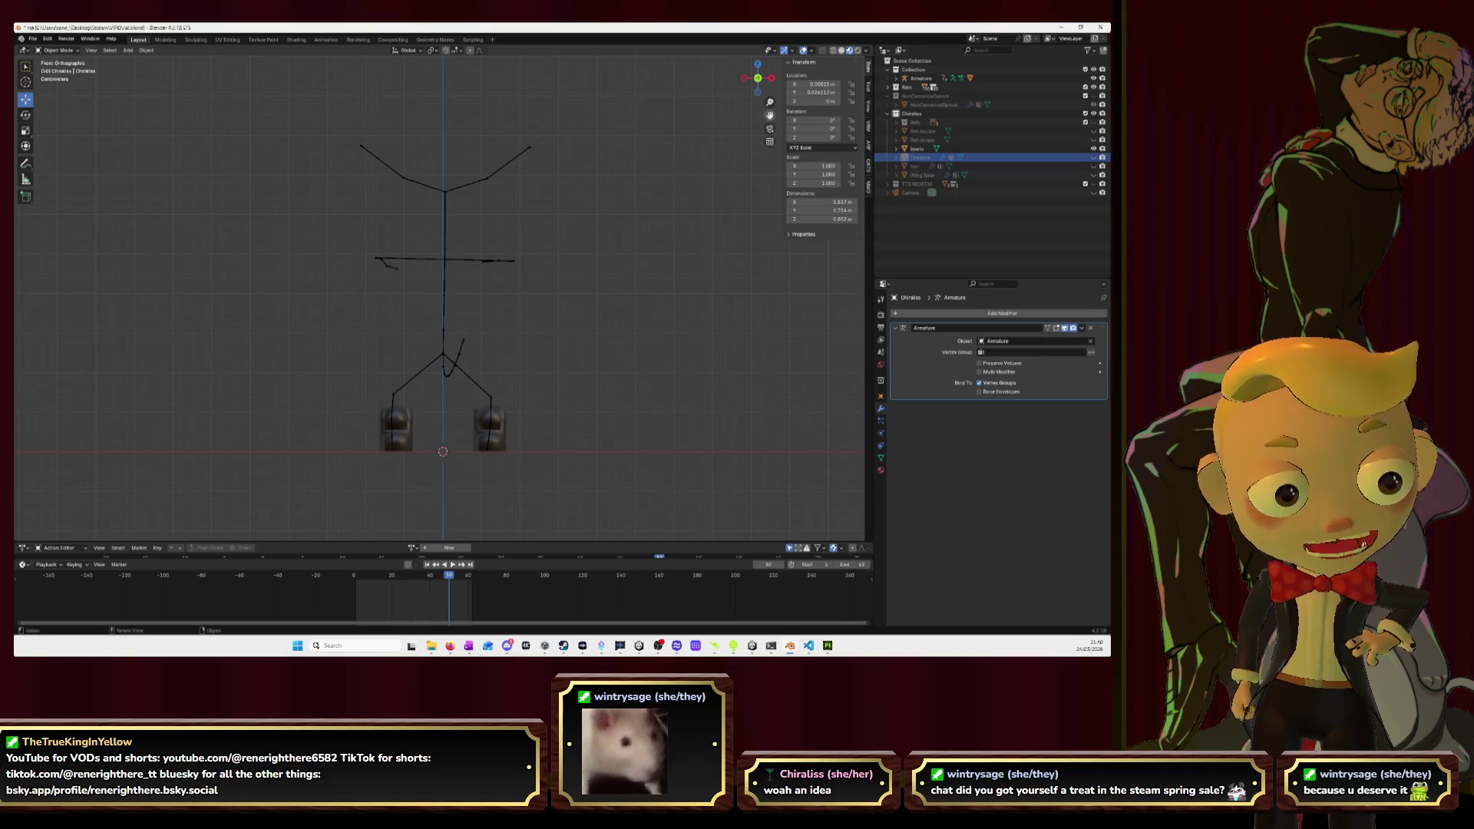
left_click_drag(769, 116, 770, 62)
scroll(770, 115, "up", 4)
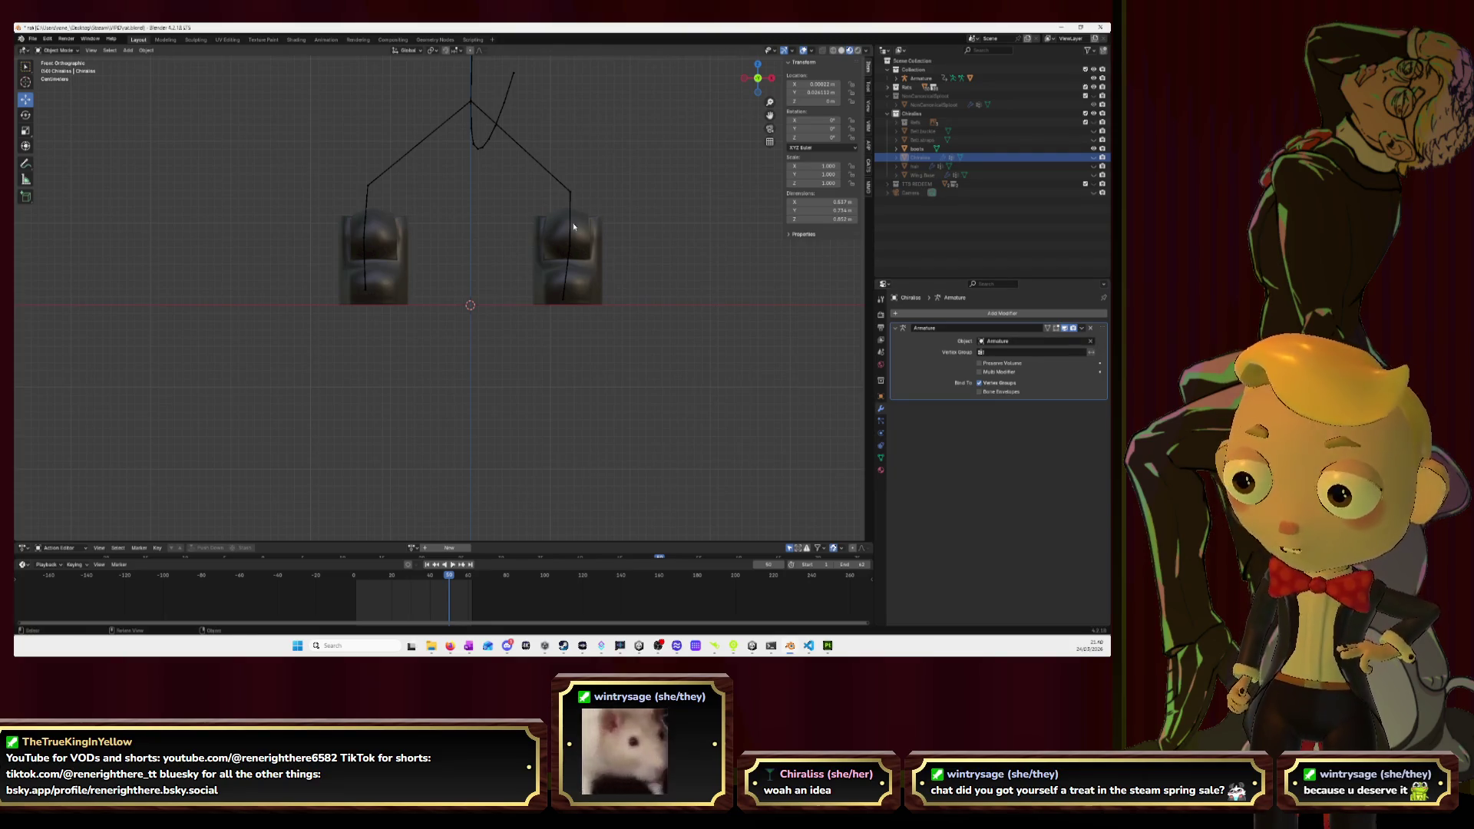
left_click(569, 198)
left_click(536, 235, "shift")
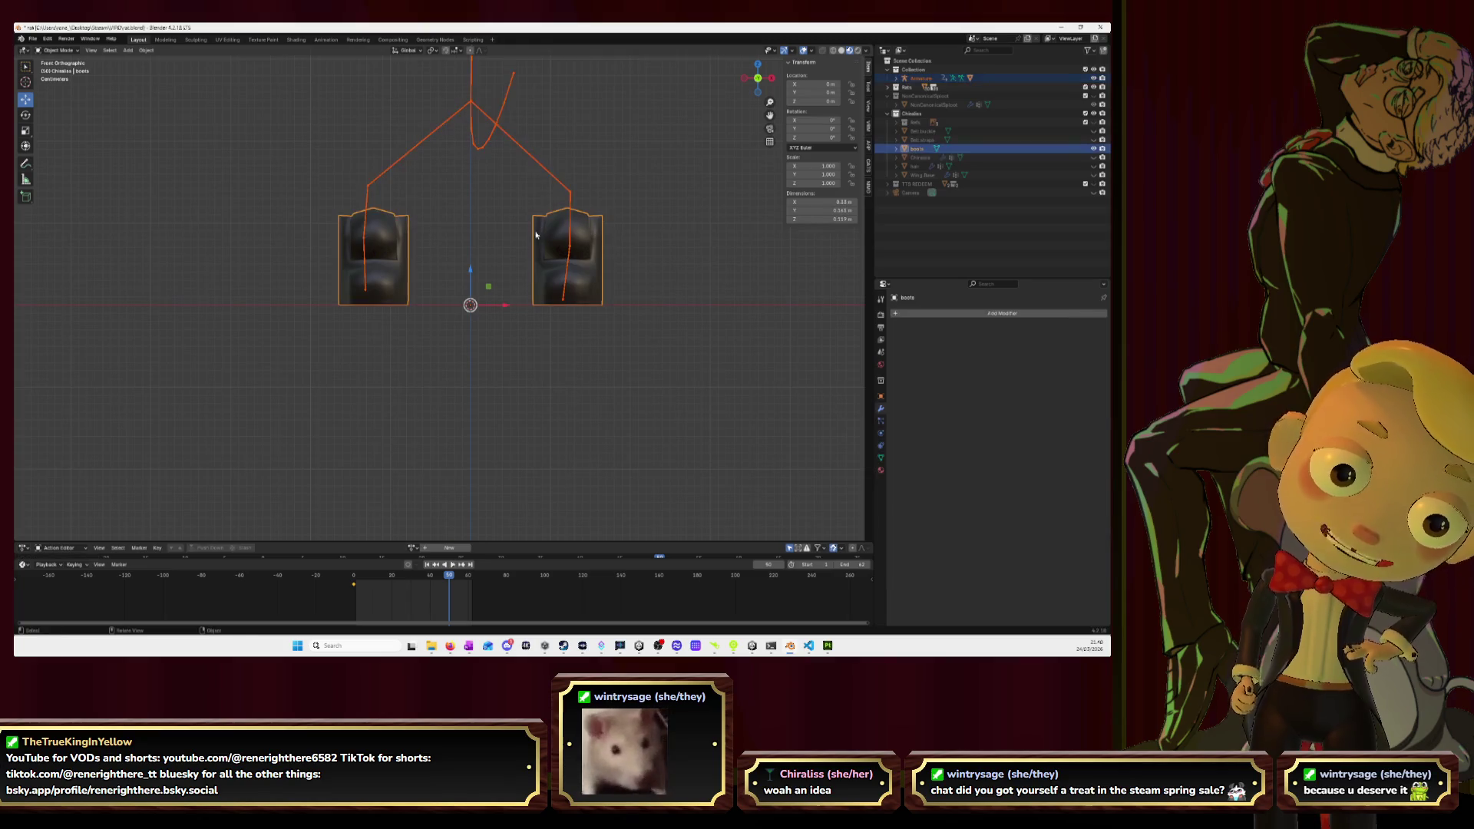
left_click(59, 50)
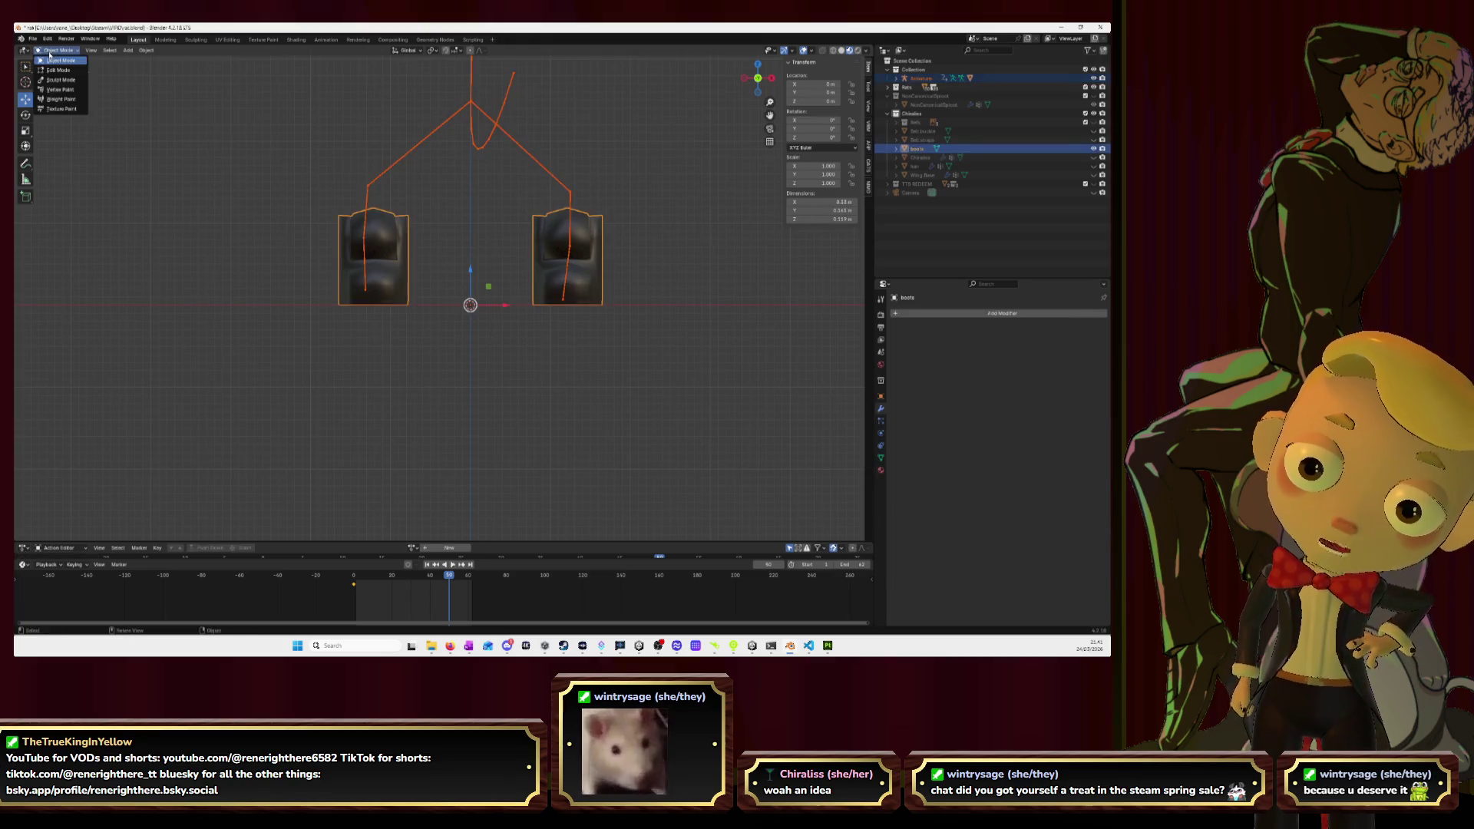
left_click(60, 99)
scroll(305, 237, "up", 3)
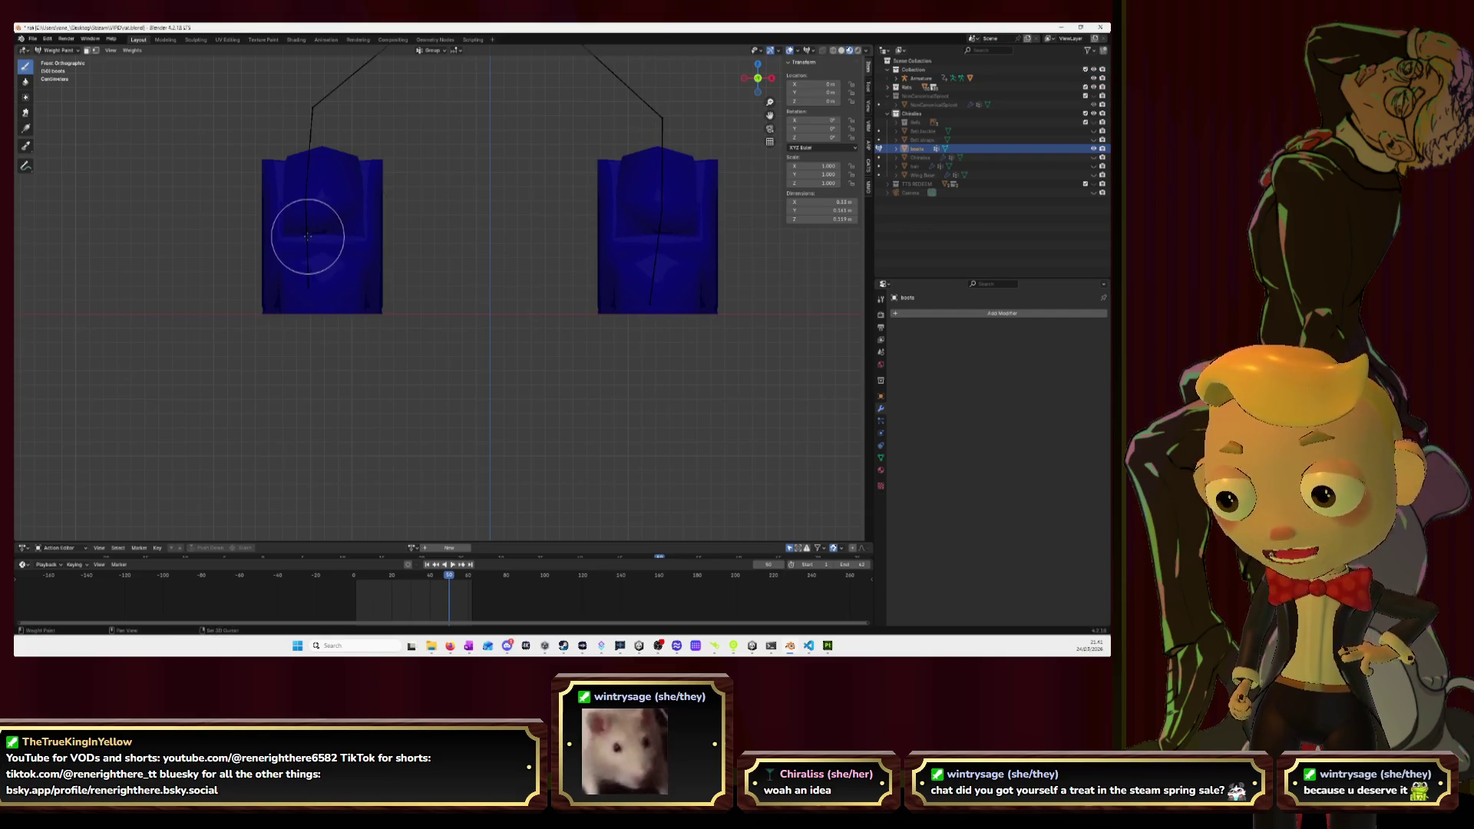
left_click(306, 240)
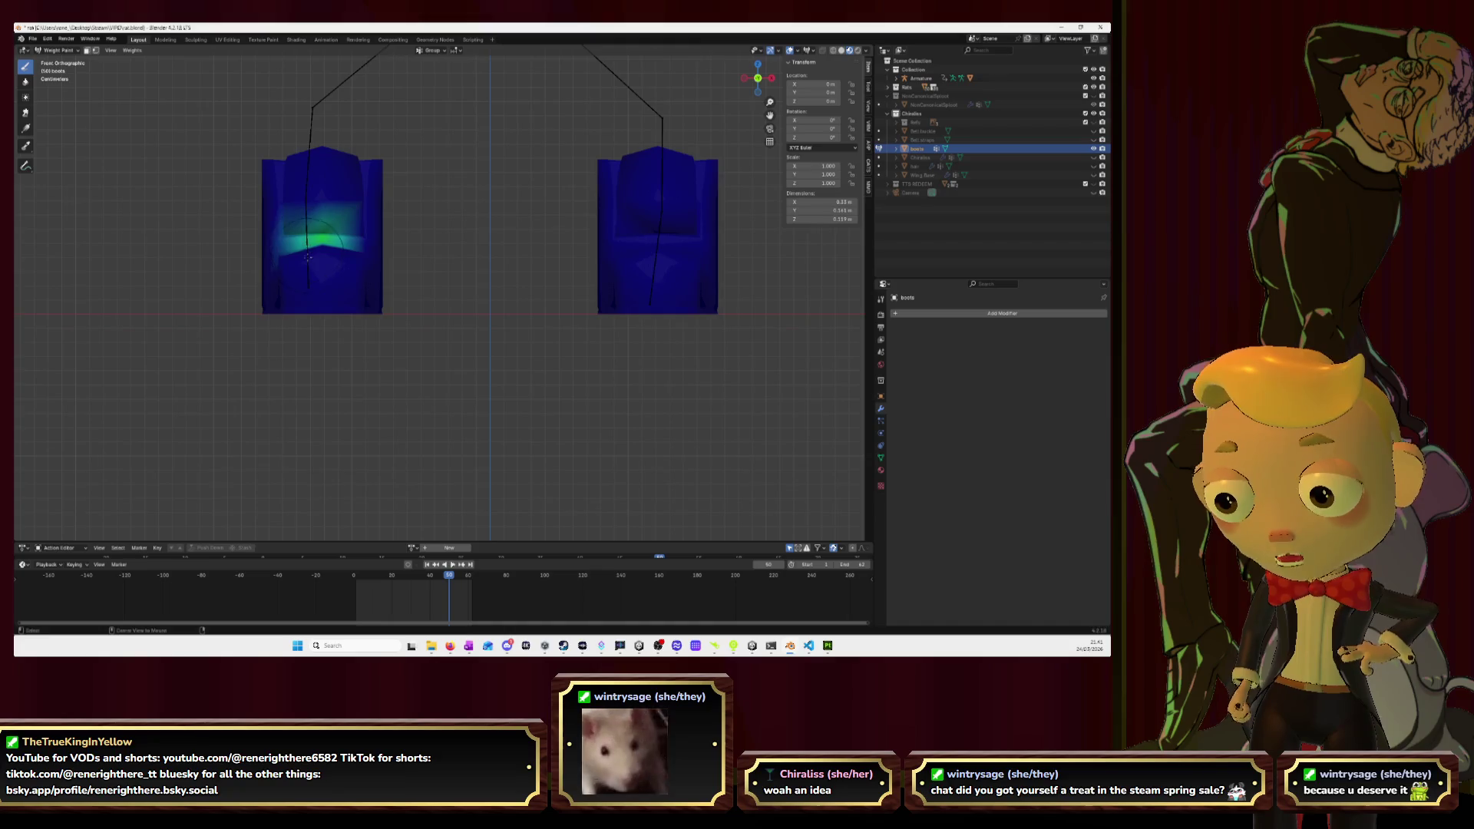
Reselect the armature and boots in Weight Paint and paint out the left boot's green weight.
key("Tab")
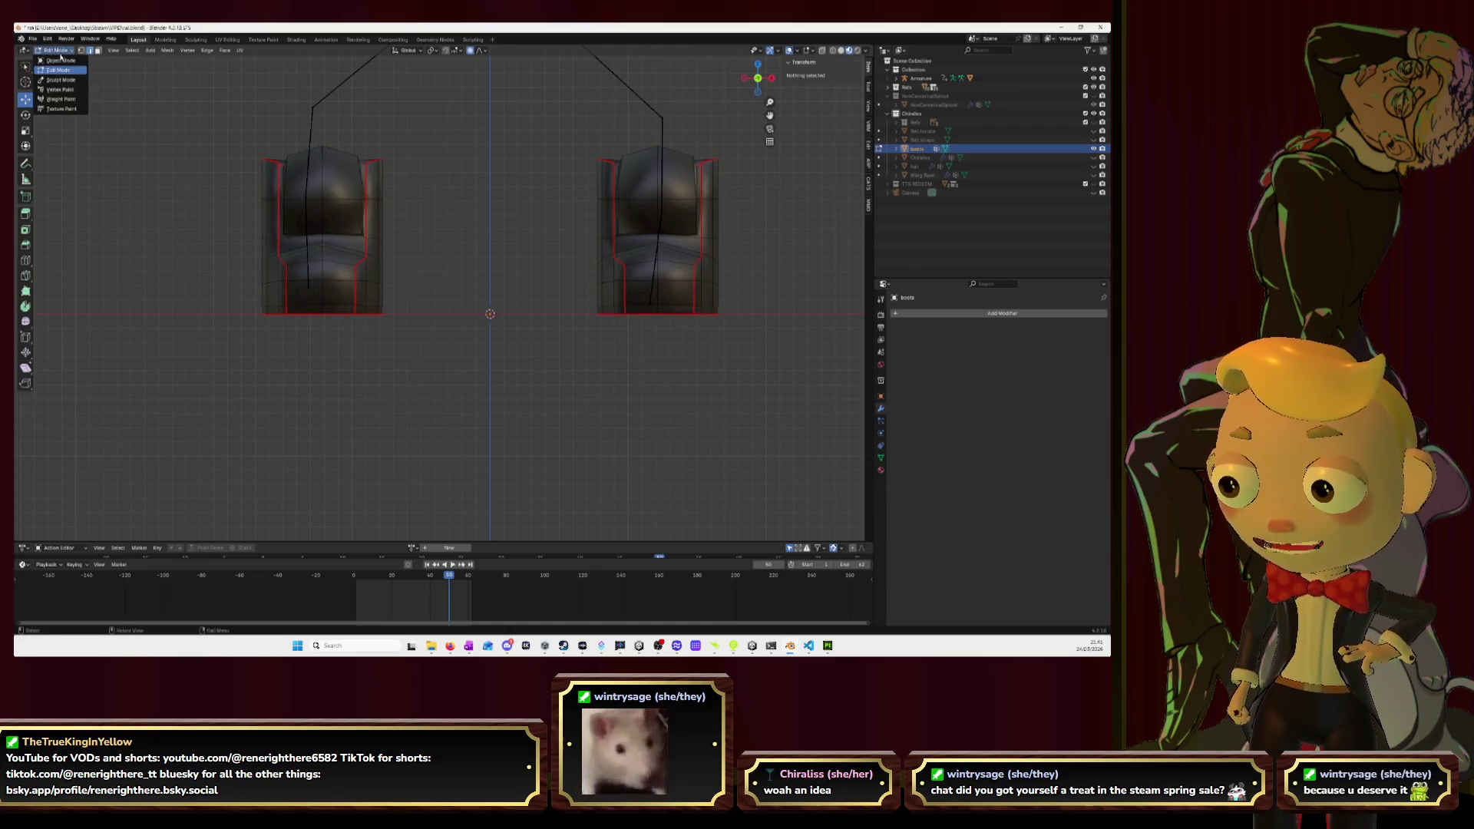
key("Tab")
left_click(307, 152, "shift")
left_click(307, 152, "shift")
left_click(310, 134, "shift")
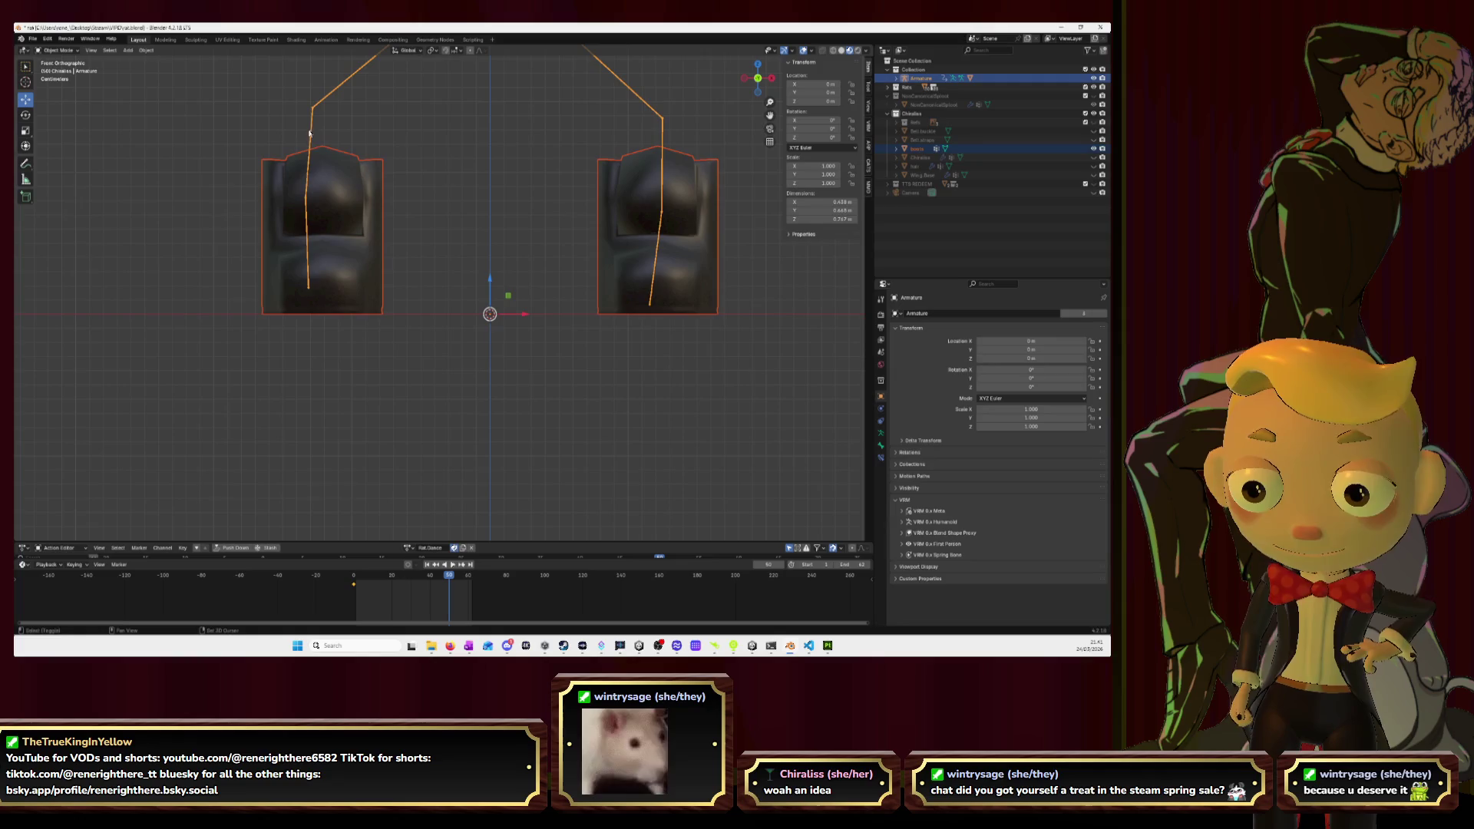
key("alt+a")
left_click(309, 134)
left_click(318, 196, "shift")
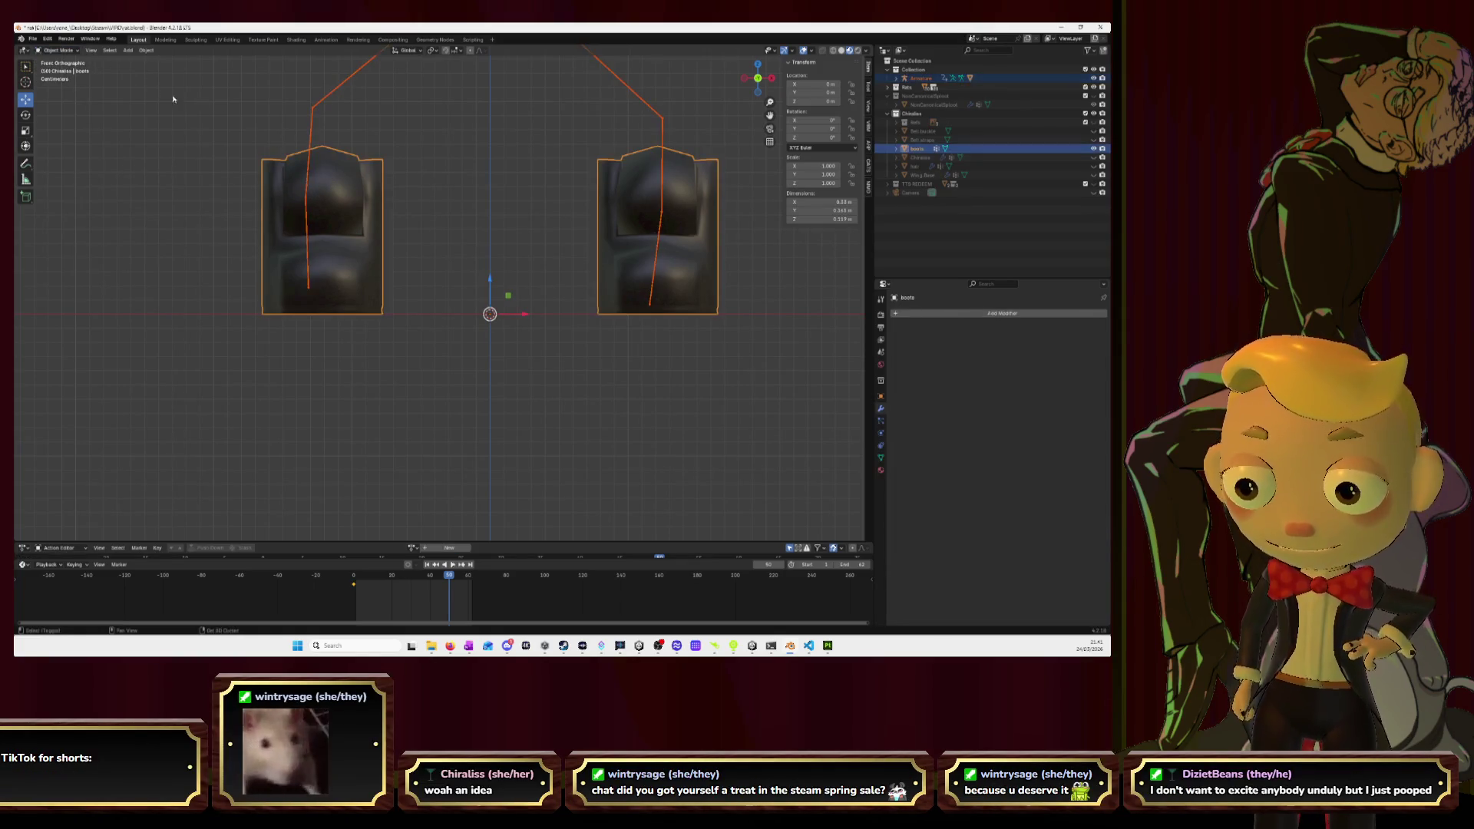
left_click(54, 52)
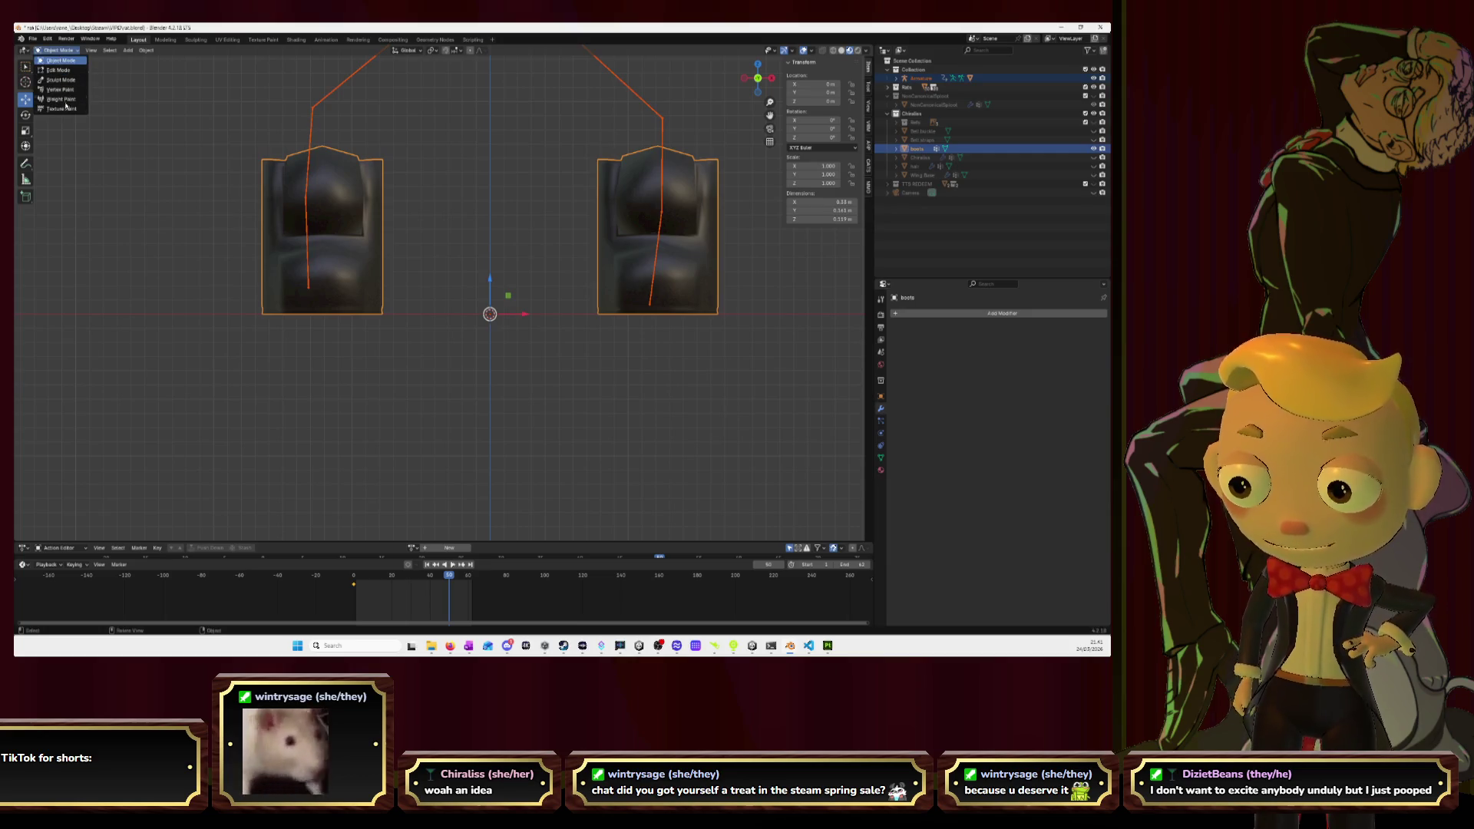
left_click(64, 100)
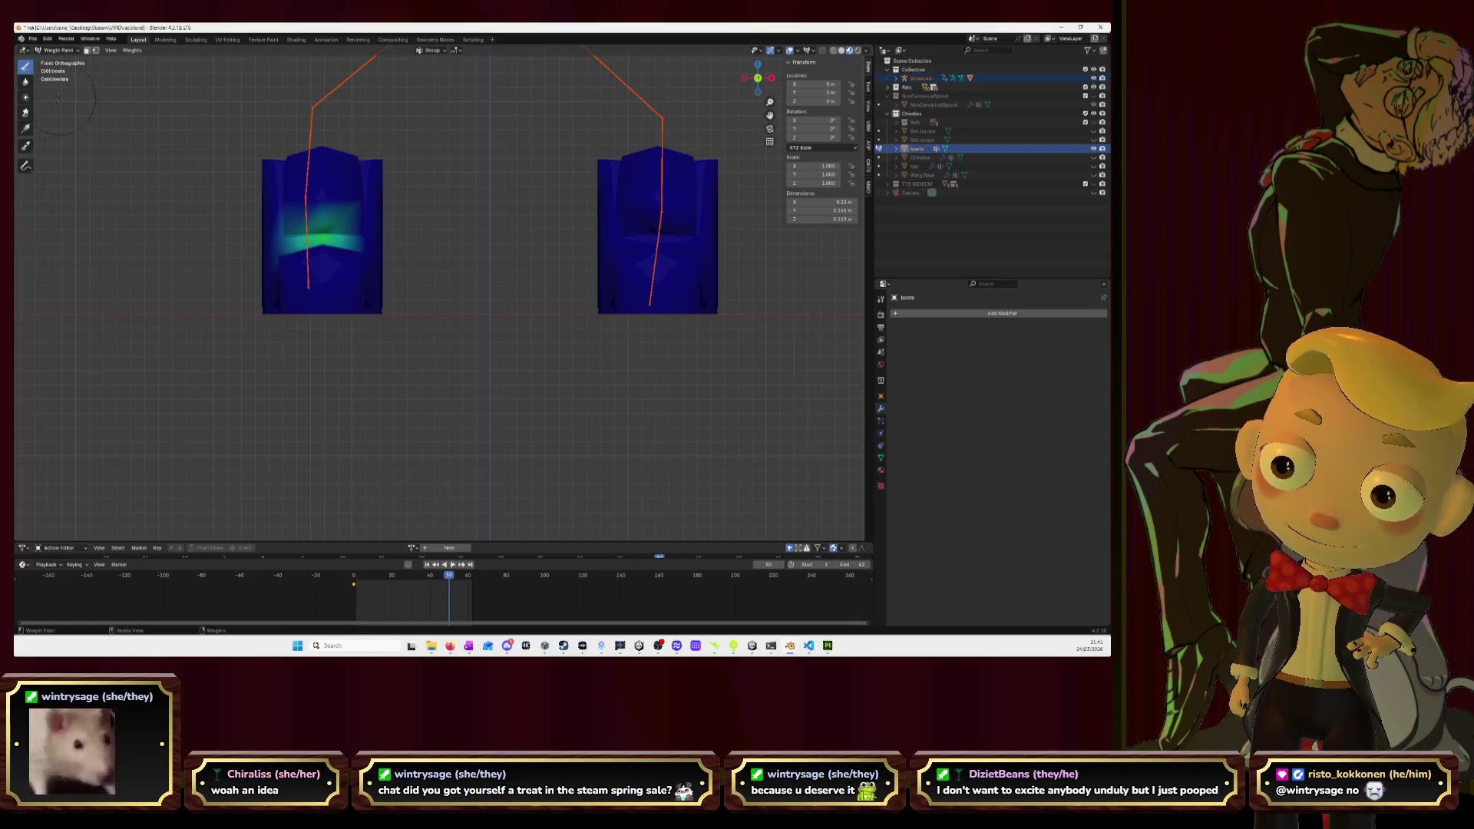
mouse_move(330, 230)
left_mouse_down()
mouse_move(316, 204)
mouse_move(289, 241)
mouse_move(393, 258)
left_mouse_up()
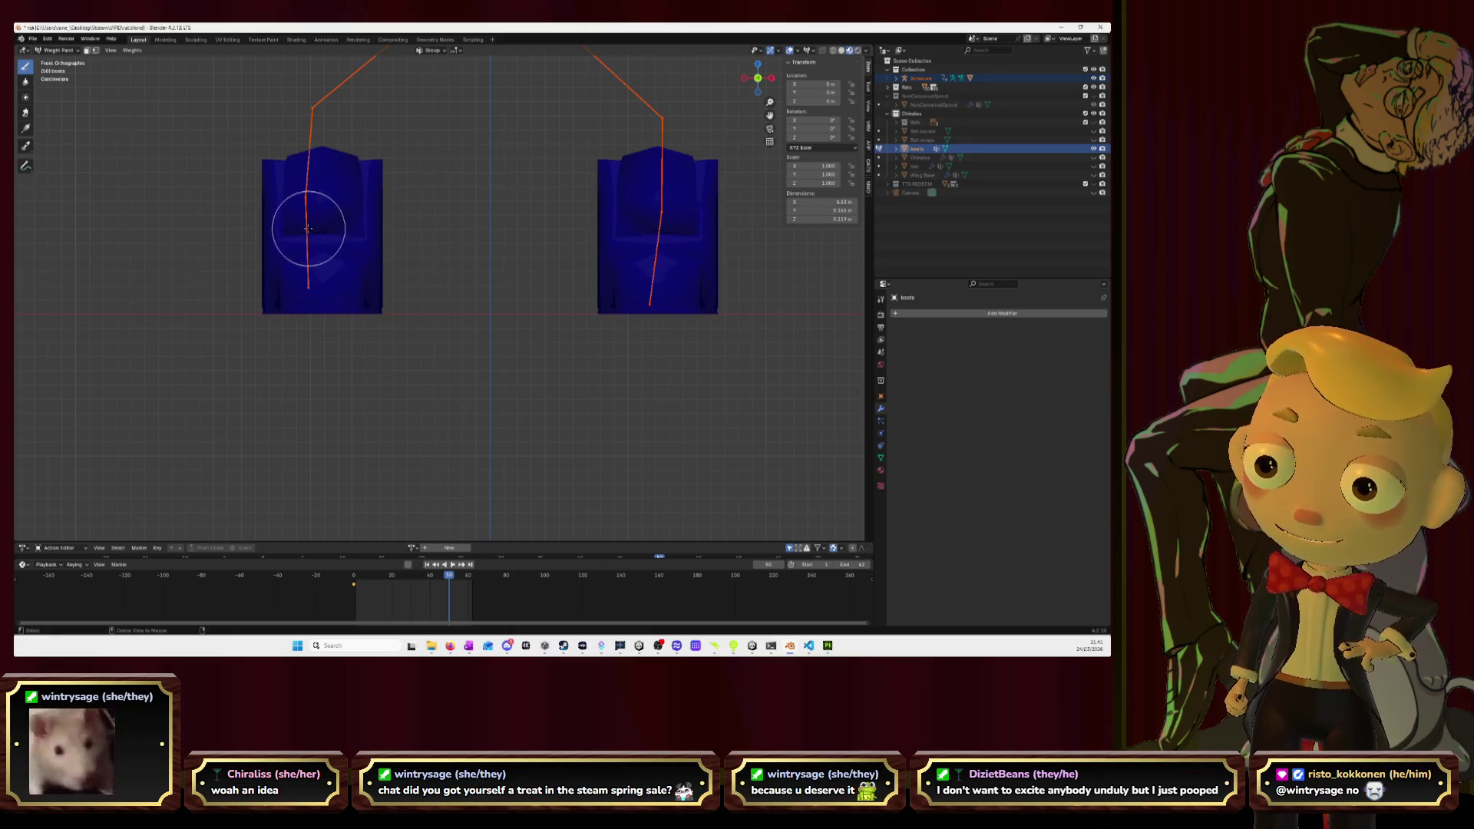
Pose-test by flipping the Leg.R.001 bone's rotation, then return to Object Mode.
left_click(57, 50)
left_click(56, 60)
left_click(333, 185)
left_click(310, 184, "shift")
left_click(58, 50)
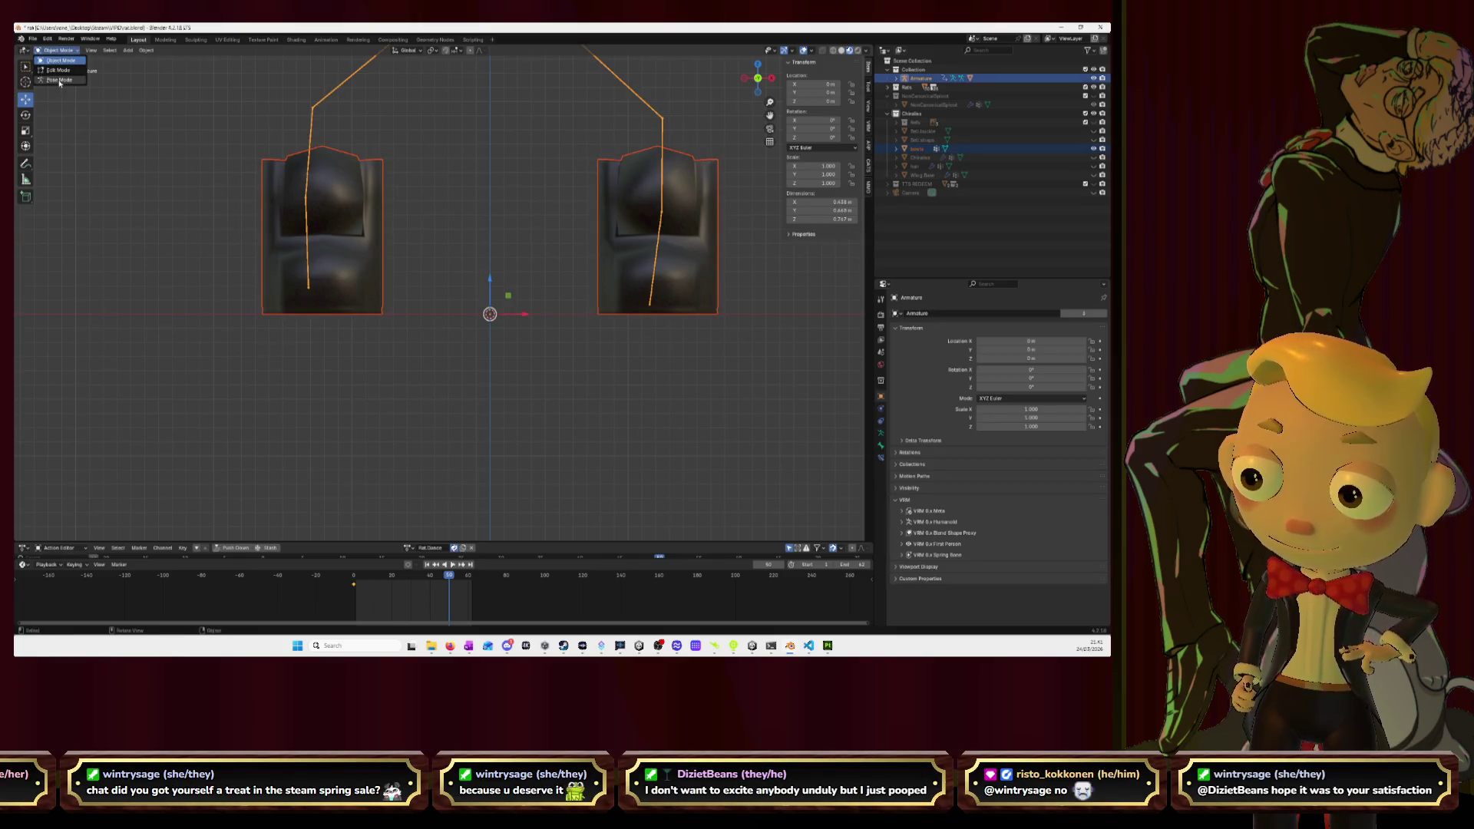
left_click(59, 80)
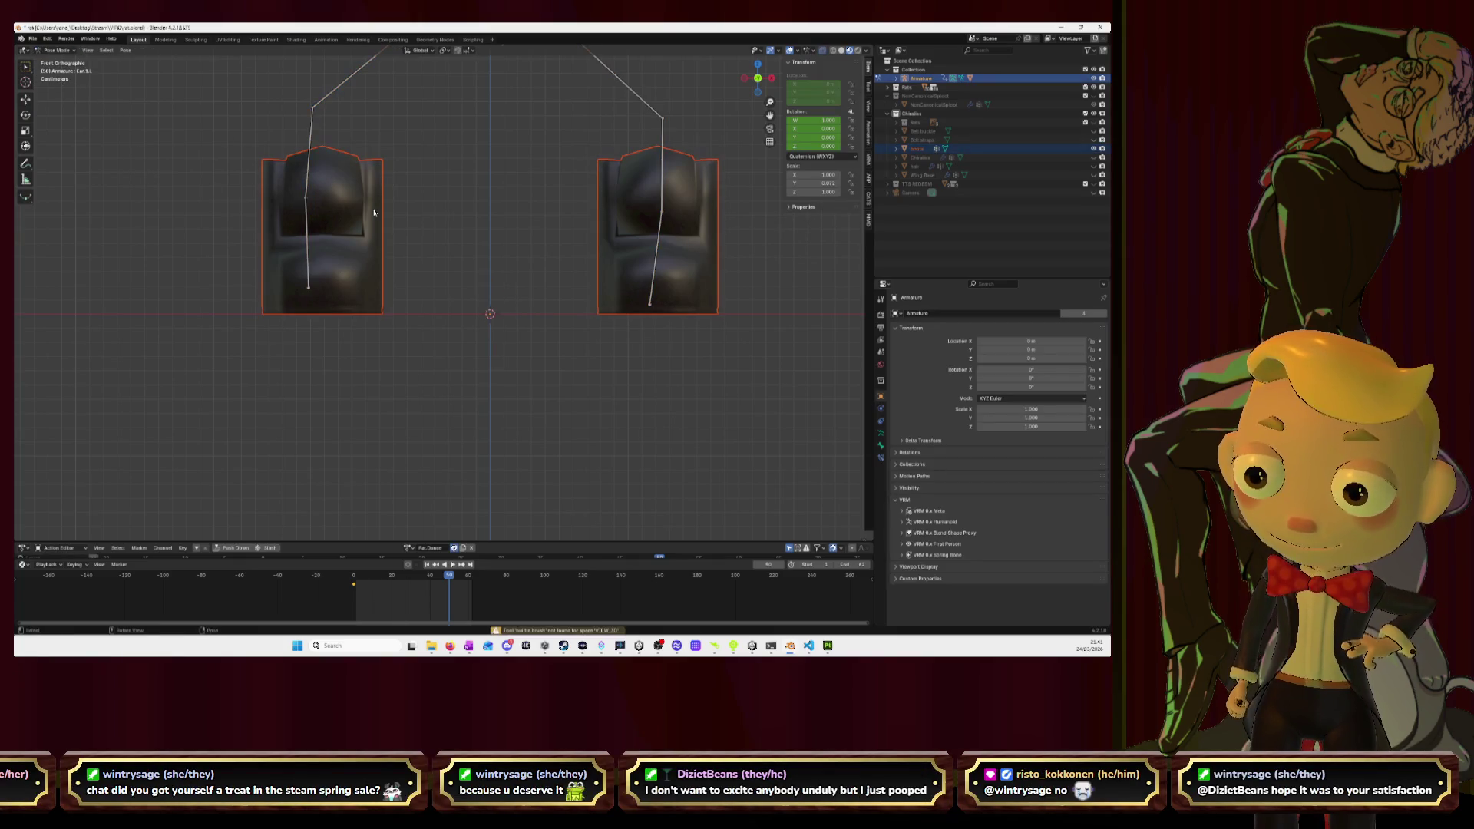
left_click(307, 242)
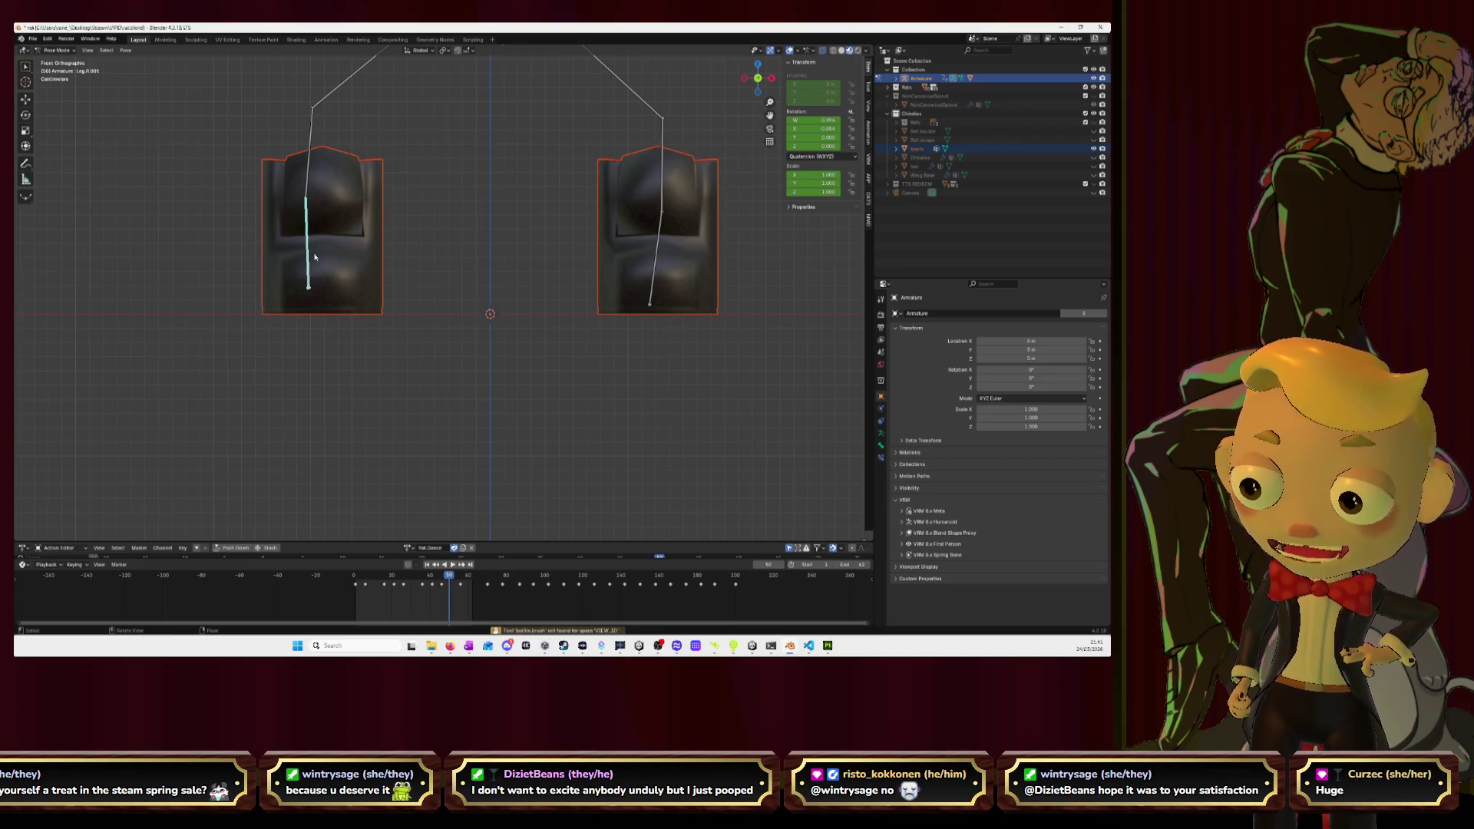
key("ctrl+shift+v")
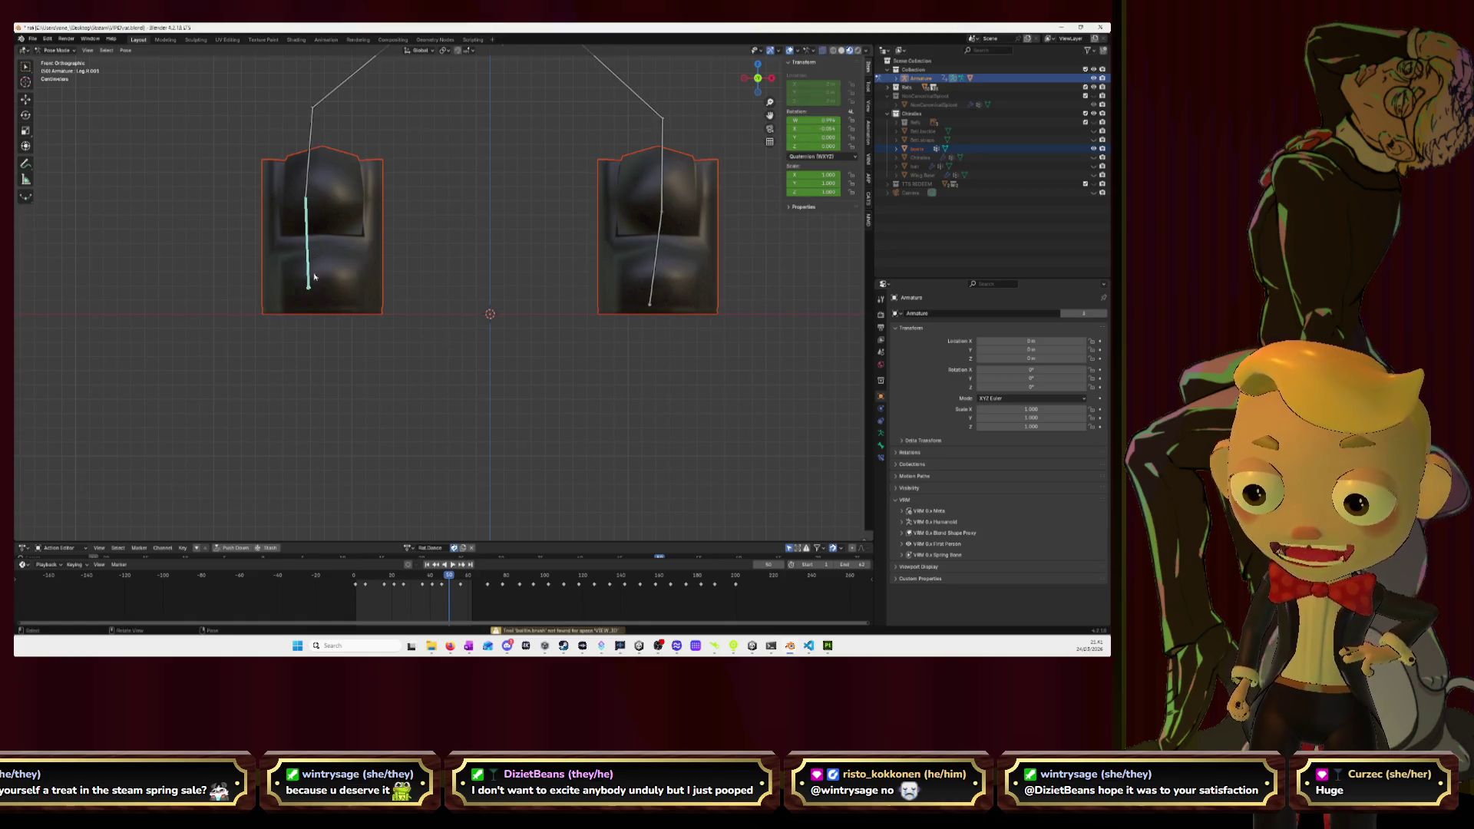
left_click(57, 50)
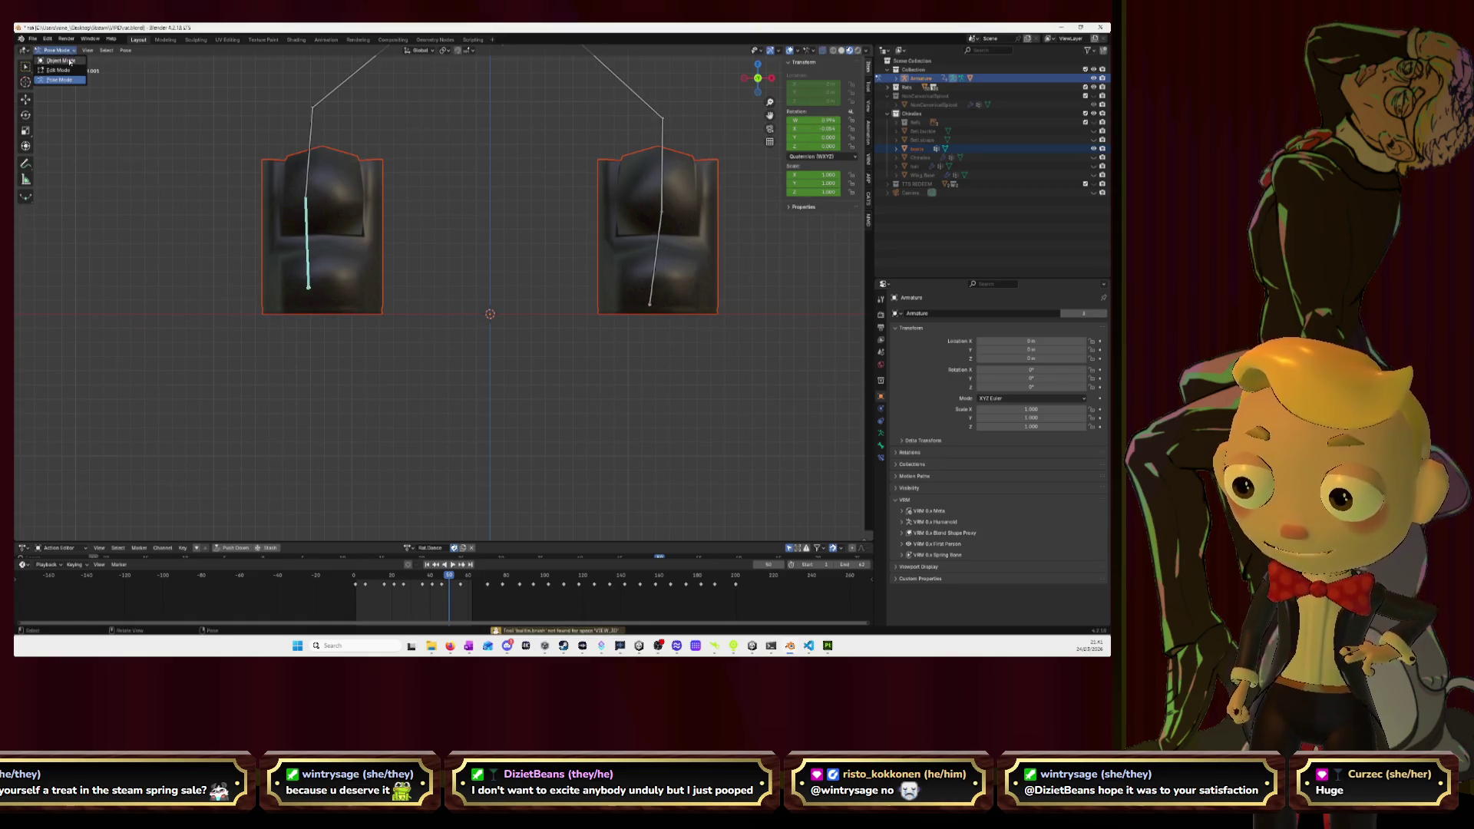
left_click(59, 62)
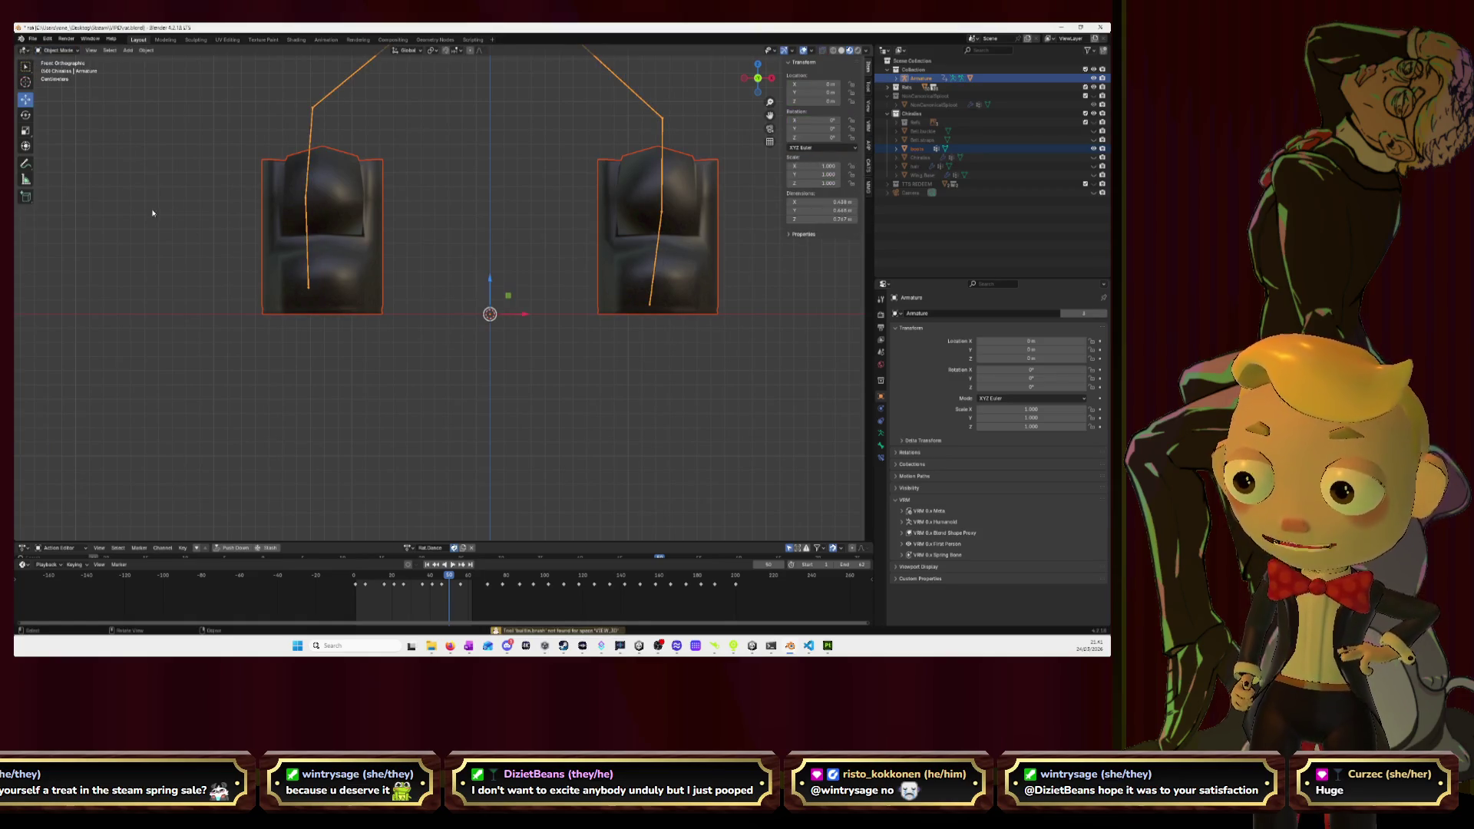
View the boots in Weight Paint, confirming they are all blue, then return to Object Mode.
left_click(305, 225)
left_click(58, 50)
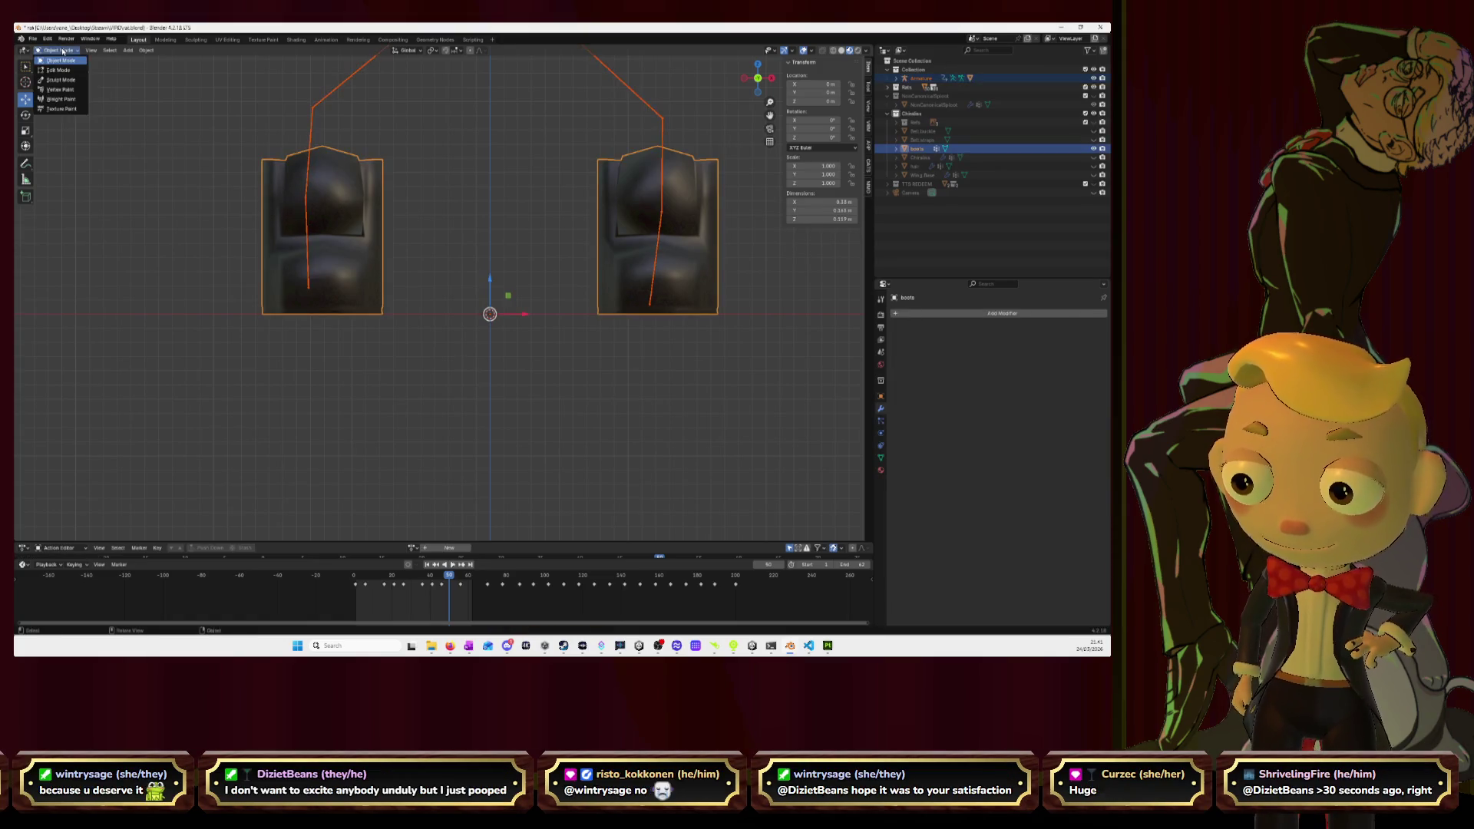
left_click(68, 99)
scroll(307, 203, "down", 10)
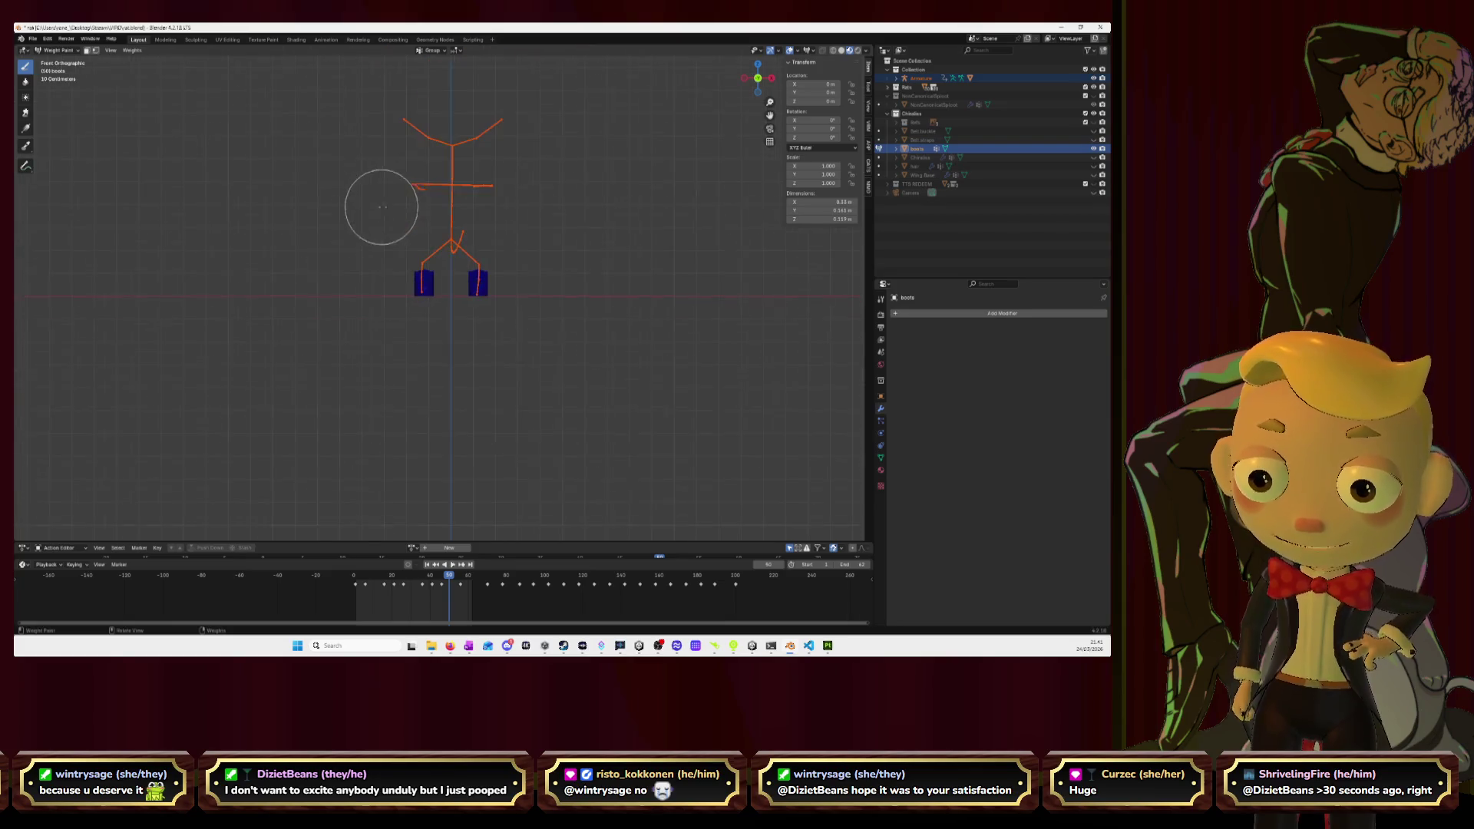
key("Tab")
key("Tab")
scroll(415, 244, "up", 5)
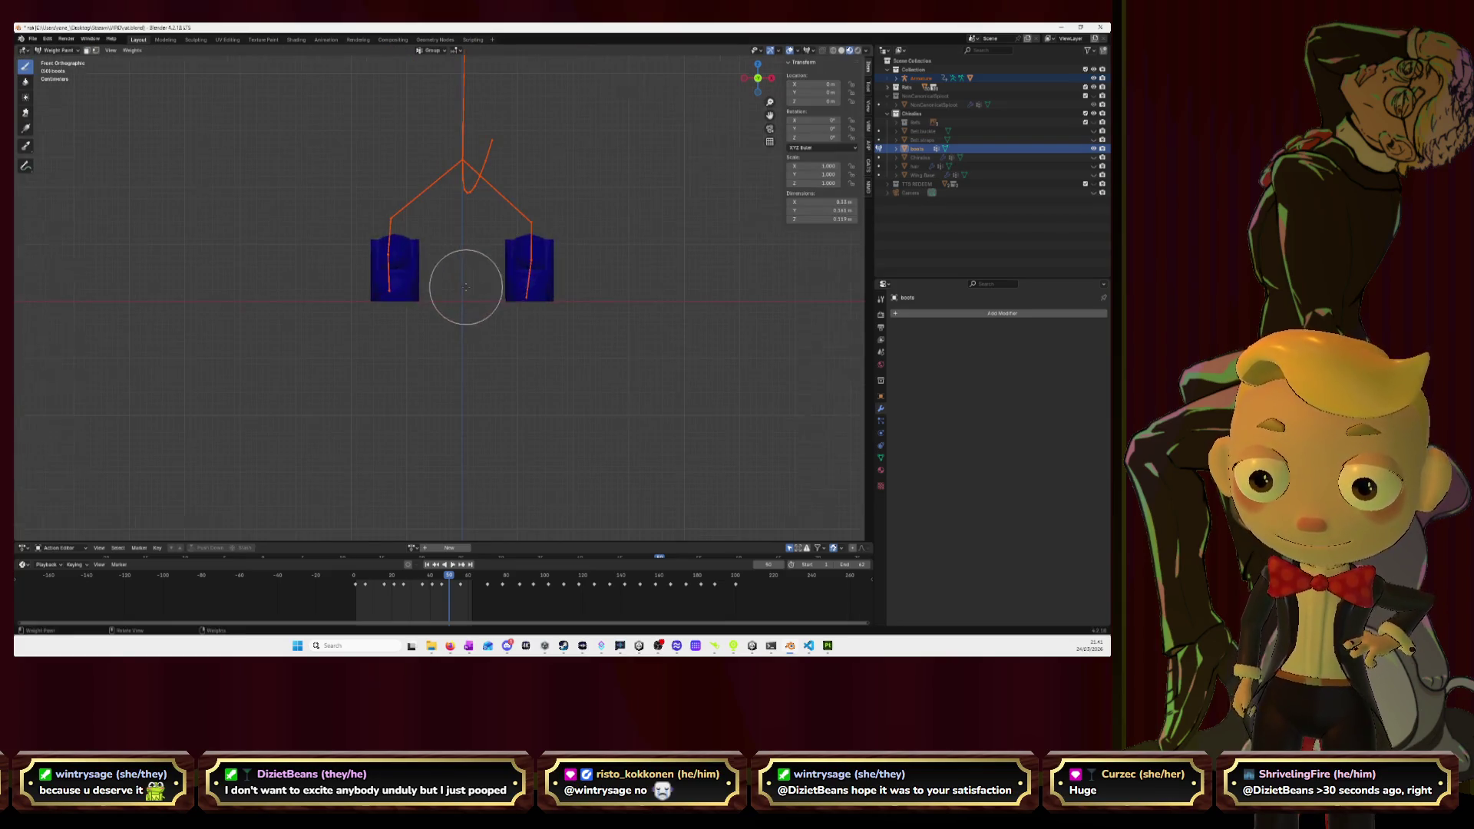
key("Tab")
key("Tab")
left_click(57, 49)
left_click(63, 62)
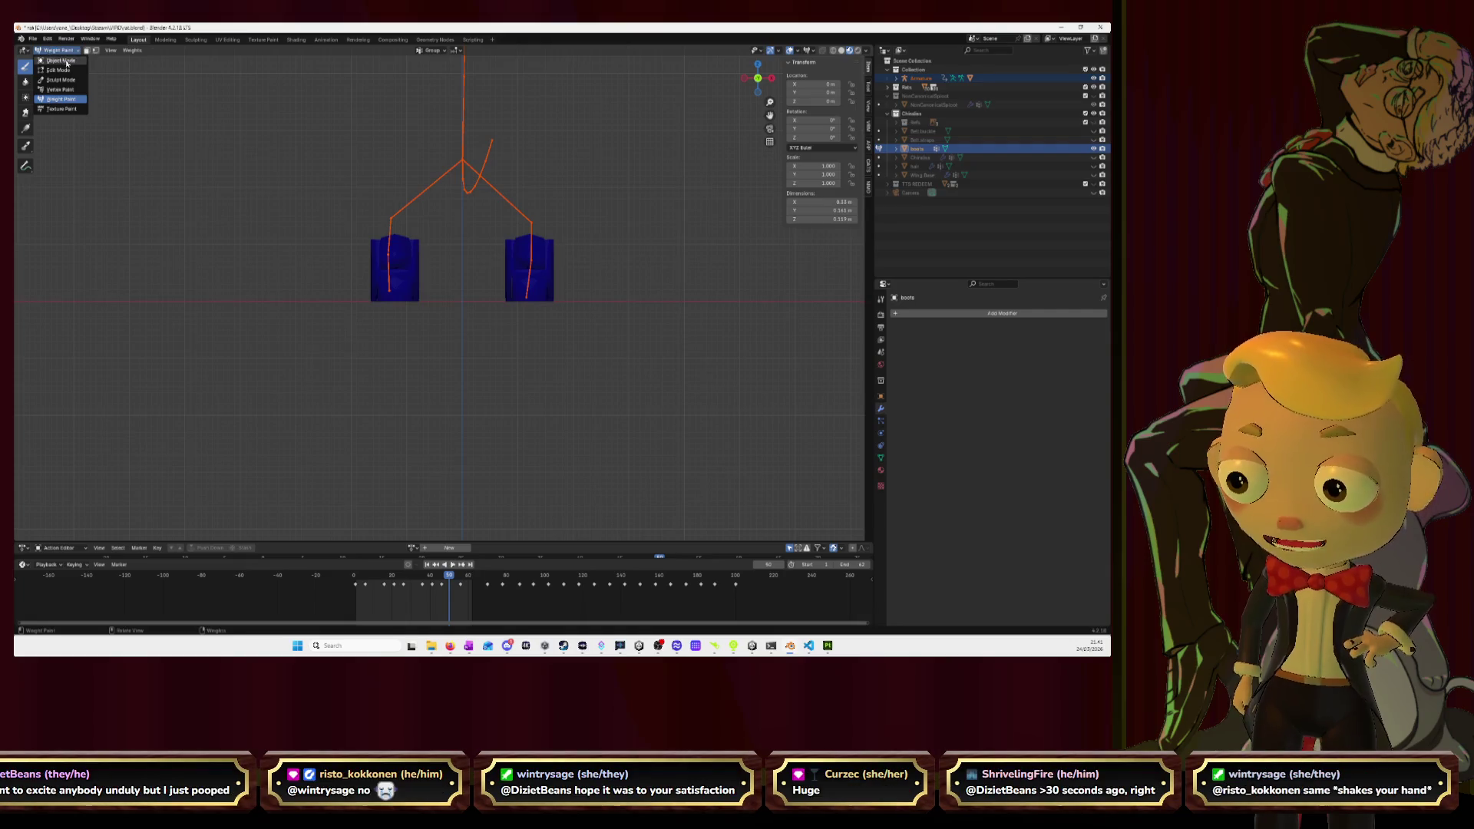
Add an Armature modifier to the boots with its Object set to Armature.
left_click(415, 270)
left_click(936, 313)
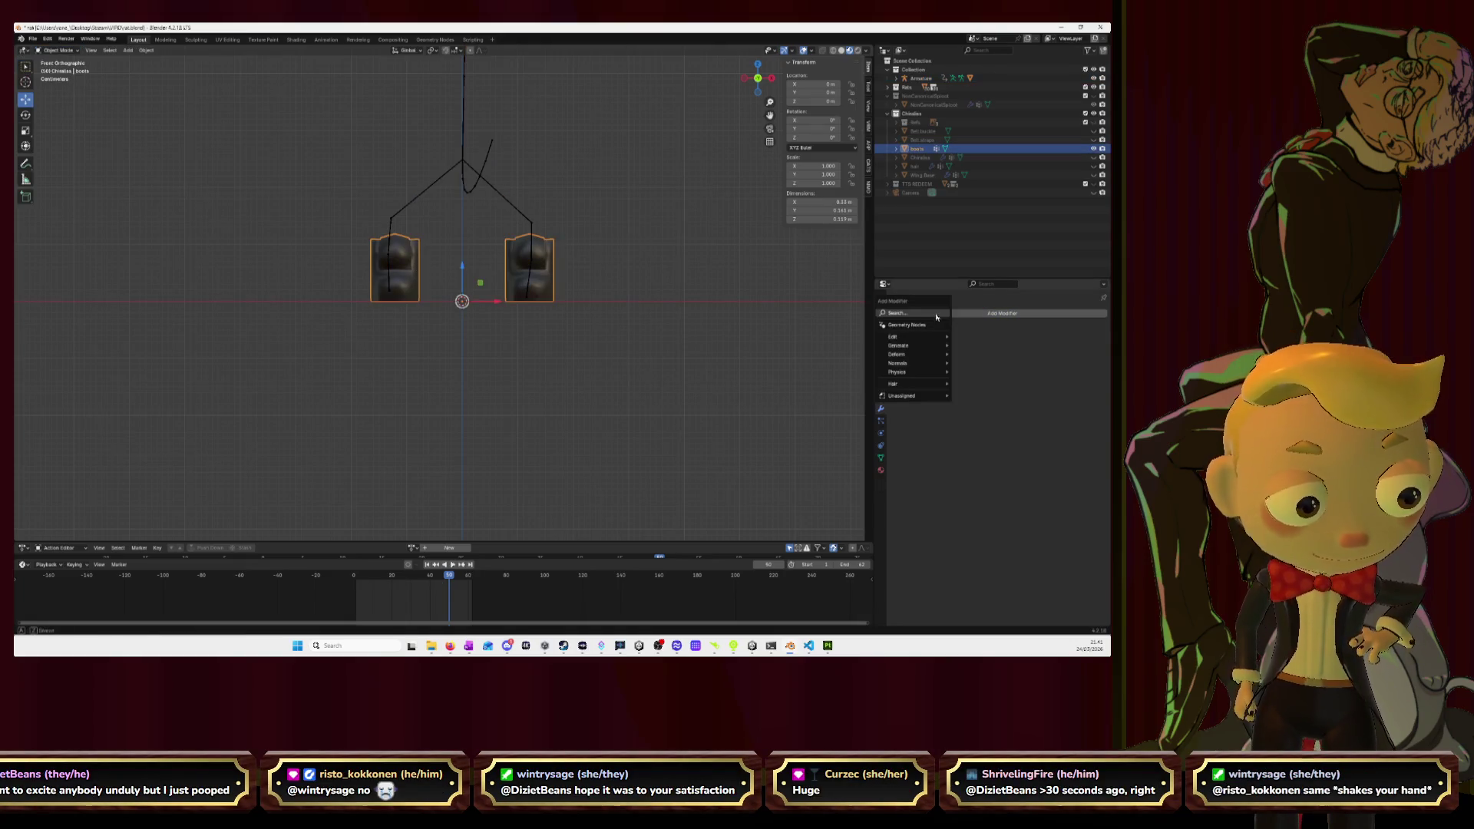
type("arm")
key("Return")
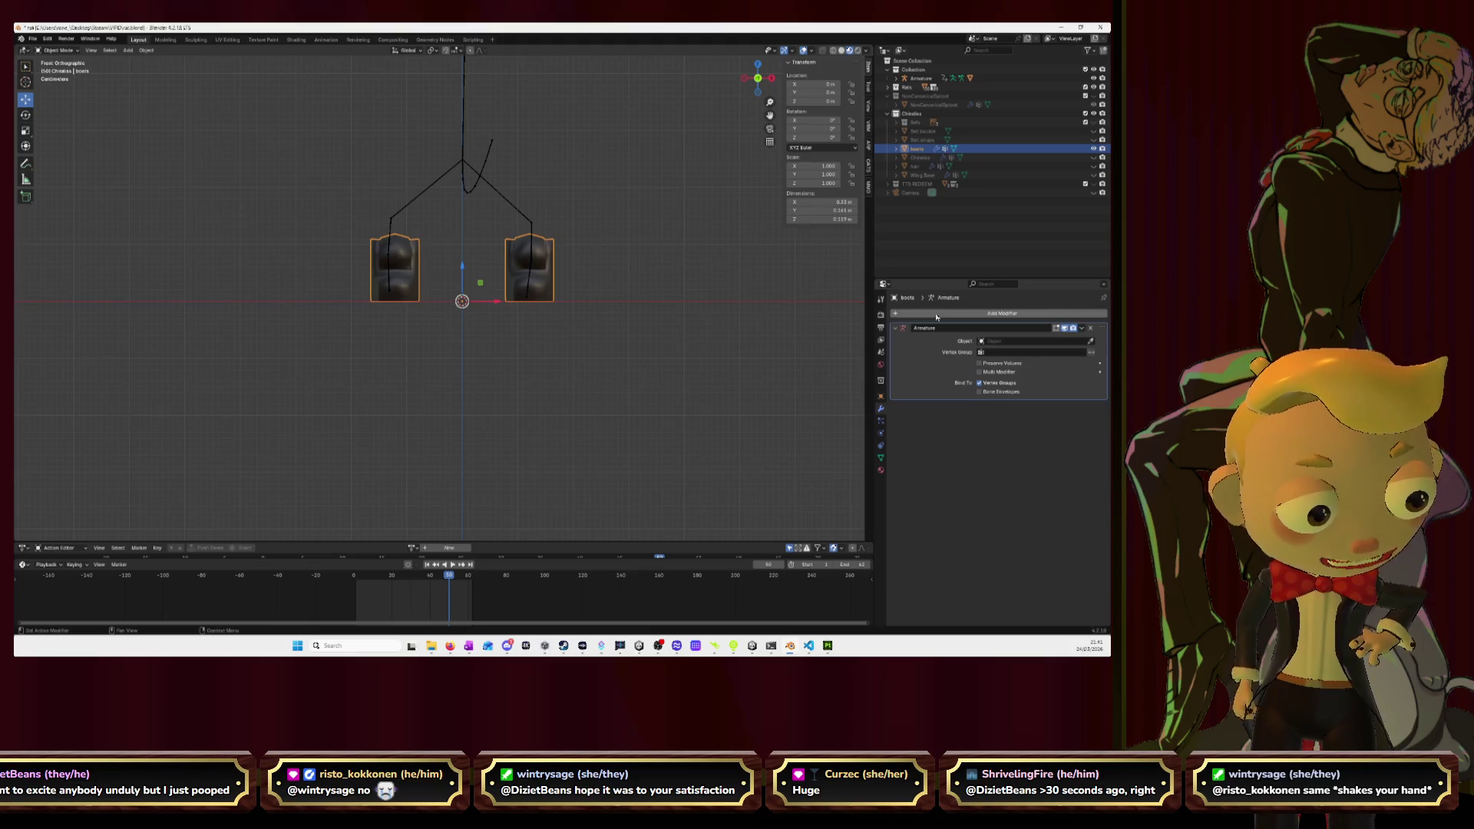
left_click(1090, 341)
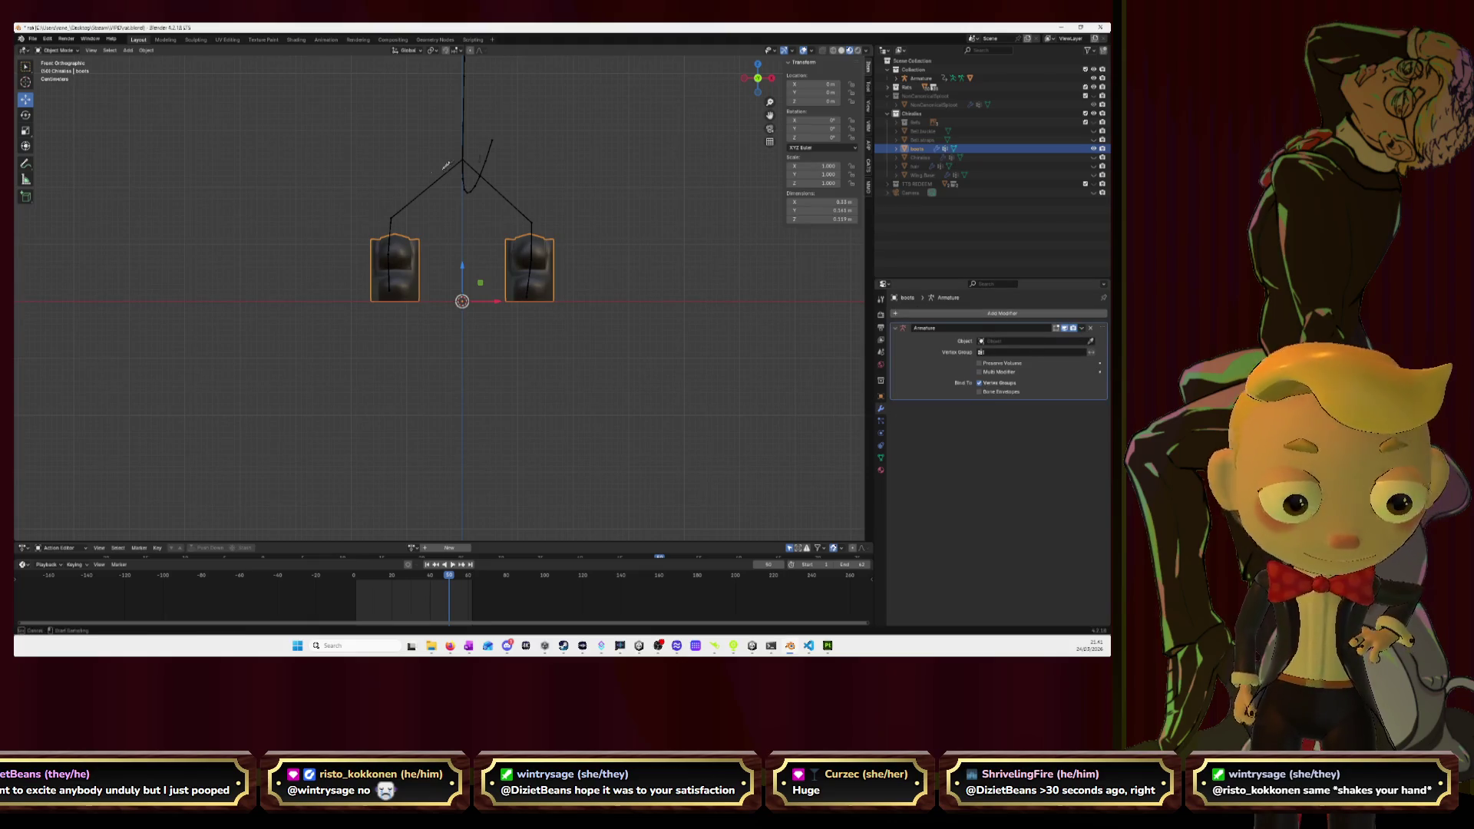
left_click(480, 161)
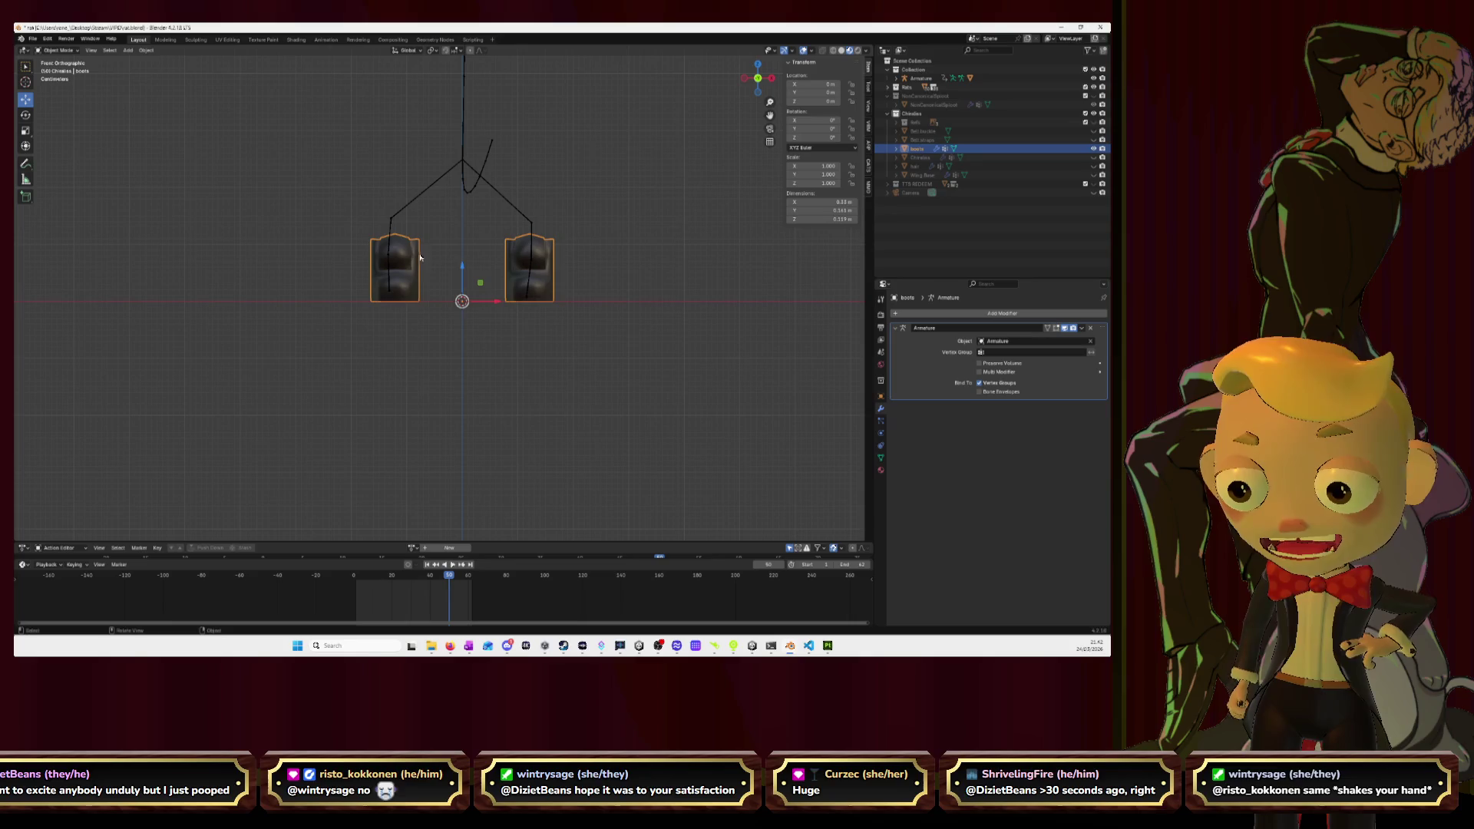
Select the armature and boots together and switch to Weight Paint mode.
left_click(399, 217, "shift")
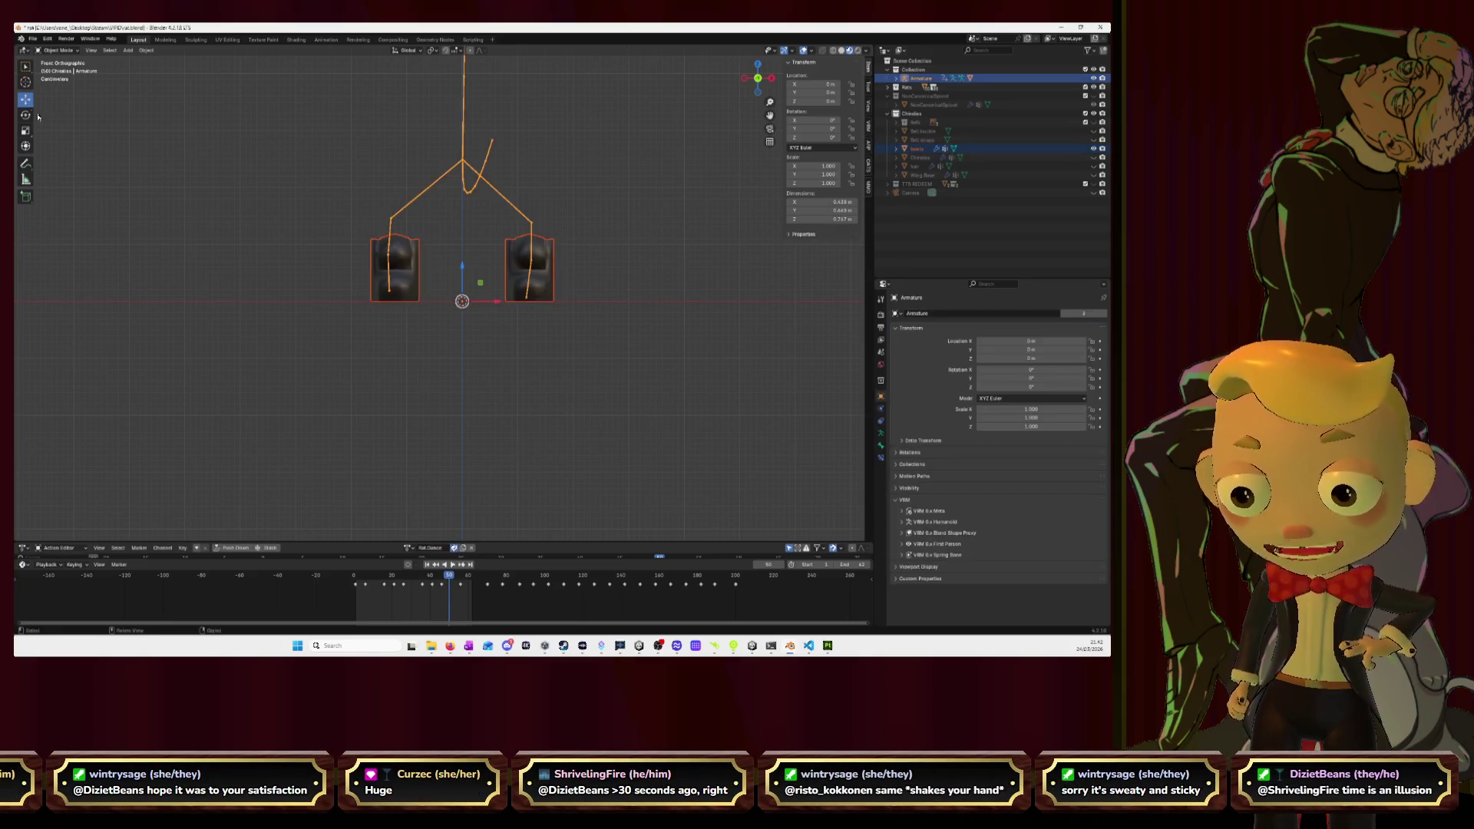
left_click(411, 253, "shift")
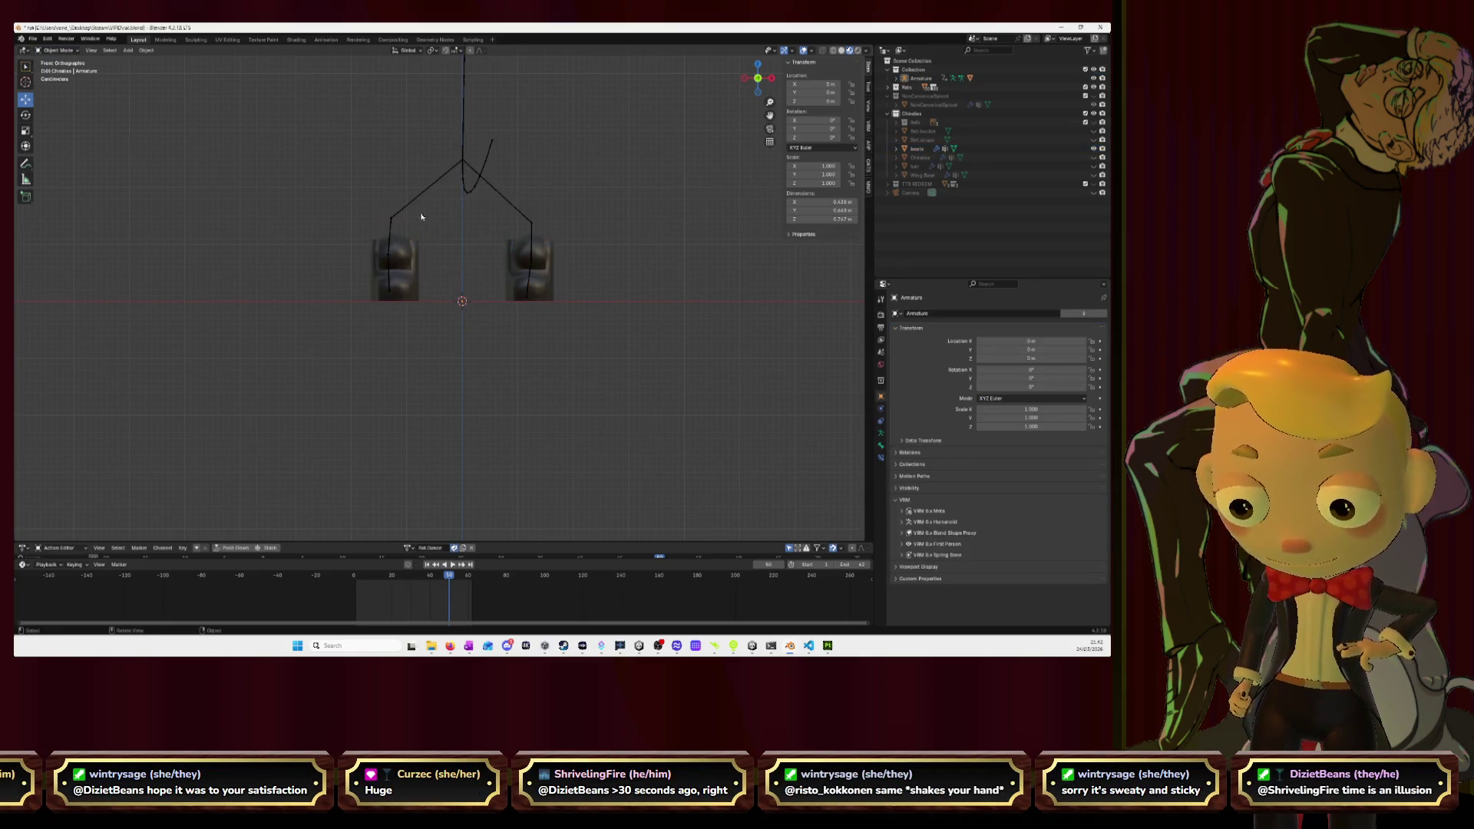
left_click(410, 253, "shift")
left_click(57, 50)
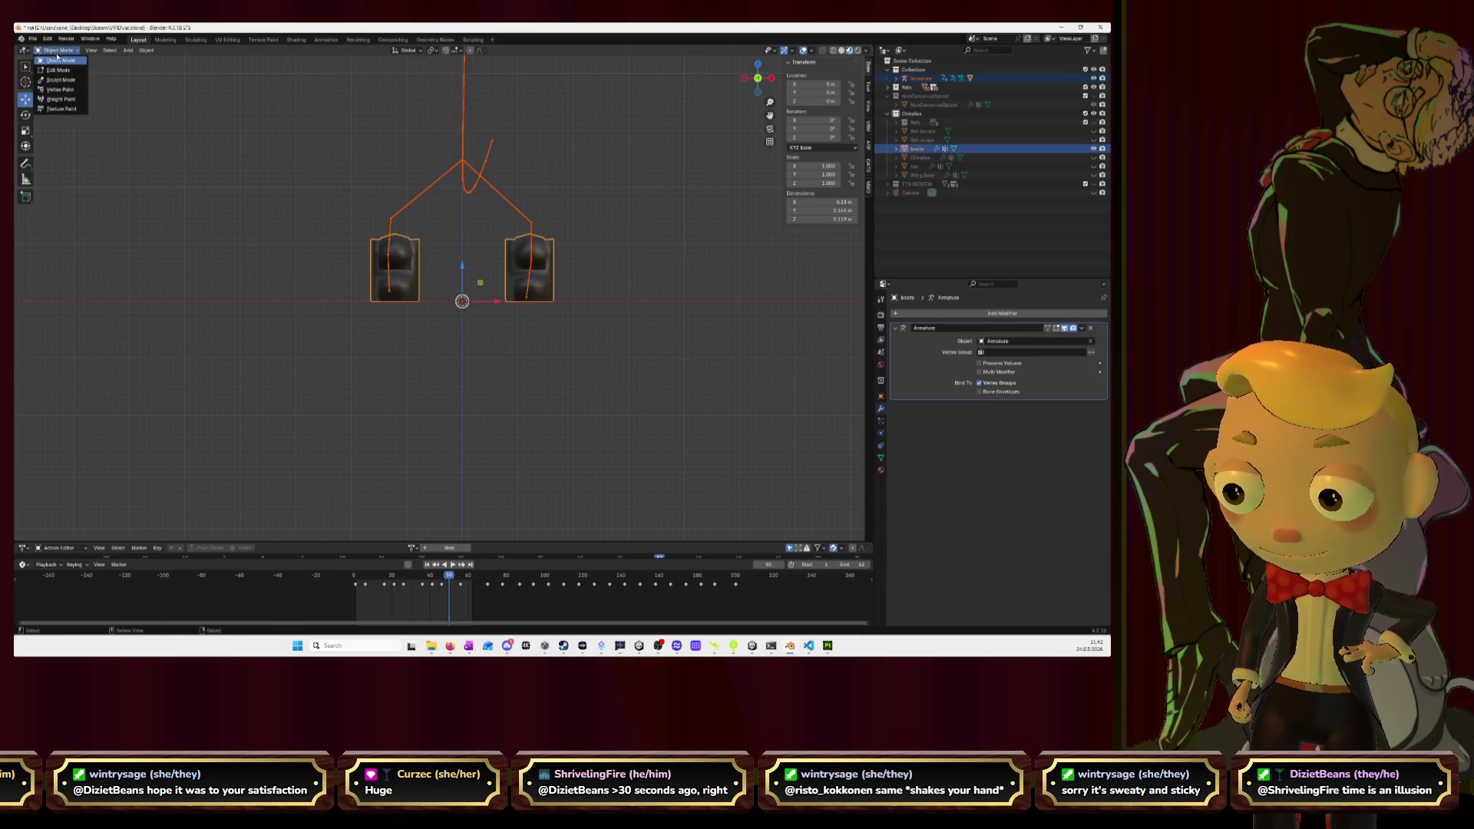
left_click(59, 100)
Paint the left boot's lower part, edge and top red, then the right boot fully red.
scroll(441, 291, "up", 4)
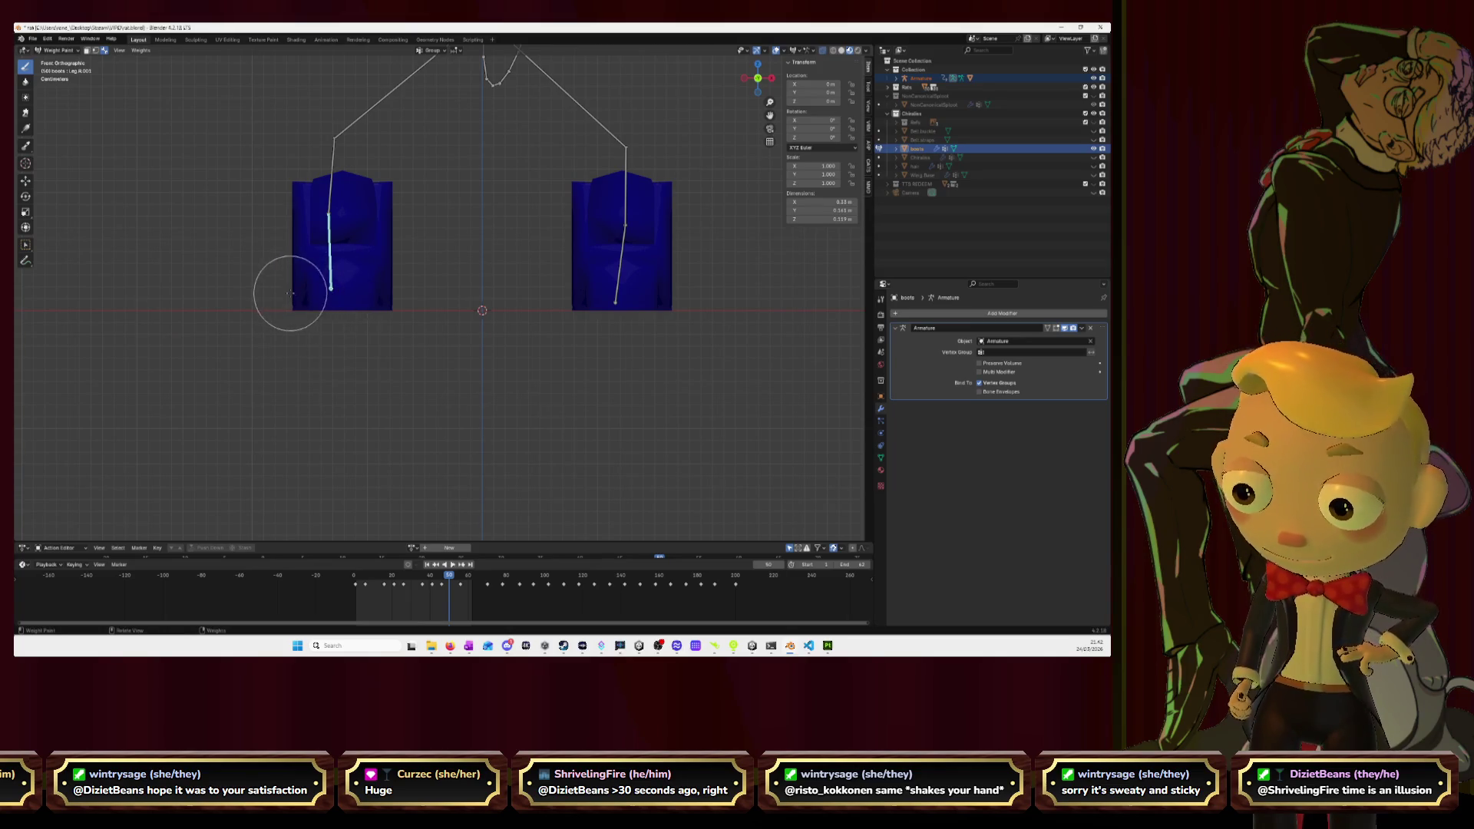
mouse_move(298, 281)
left_mouse_down()
mouse_move(330, 295)
mouse_move(272, 293)
mouse_move(345, 288)
mouse_move(360, 245)
mouse_move(338, 207)
mouse_move(415, 214)
mouse_move(322, 192)
mouse_move(353, 192)
mouse_move(286, 227)
mouse_move(376, 185)
left_mouse_up()
mouse_move(378, 290)
left_mouse_down()
mouse_move(272, 296)
mouse_move(322, 284)
mouse_move(322, 331)
mouse_move(361, 253)
mouse_move(385, 287)
mouse_move(368, 253)
mouse_move(374, 307)
left_mouse_up()
left_click_drag(388, 196, 248, 203)
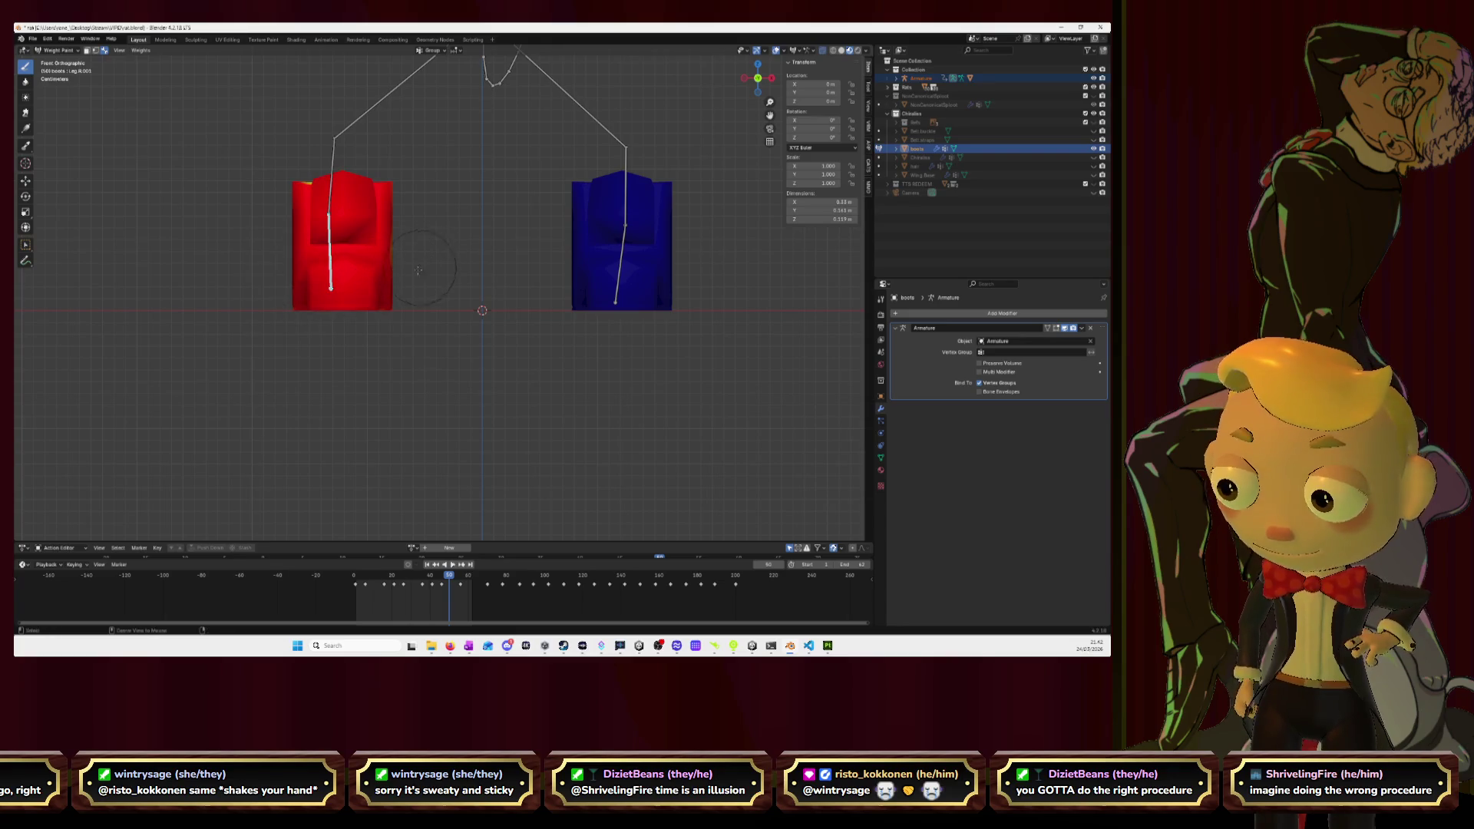
middle_click_drag(452, 115, 534, 268)
mouse_move(541, 296)
left_mouse_down()
mouse_move(549, 246)
mouse_move(583, 220)
mouse_move(530, 205)
mouse_move(503, 230)
mouse_move(498, 242)
mouse_move(585, 231)
mouse_move(601, 188)
left_mouse_up()
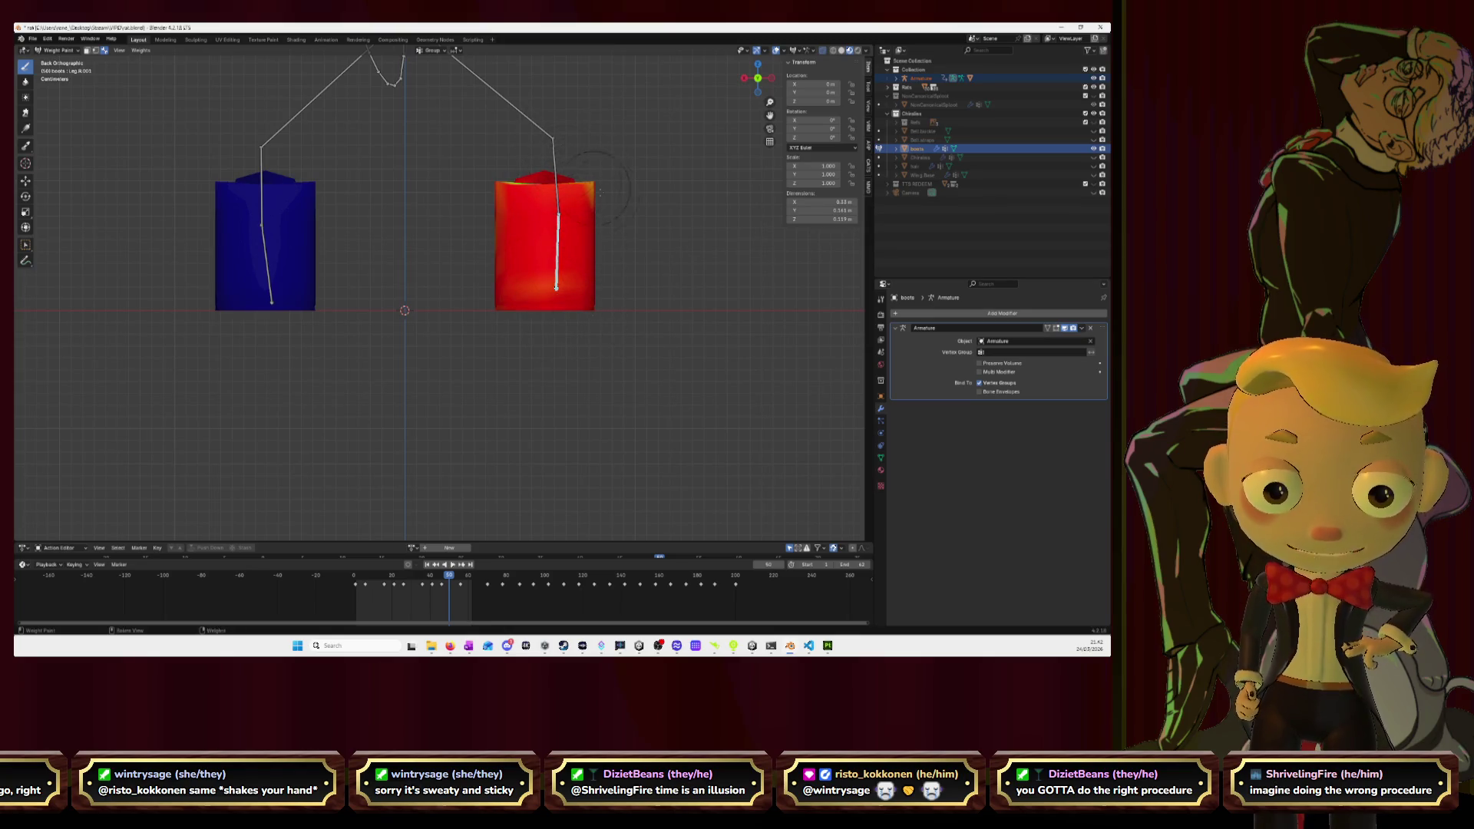
Cover the leftover patch on the boot top, play the animation to test, and return to Object Mode.
right_click(652, 169)
middle_click_drag(652, 169, 541, 304)
mouse_move(541, 304)
left_mouse_down()
mouse_move(415, 322)
mouse_move(453, 346)
mouse_move(384, 318)
left_mouse_up()
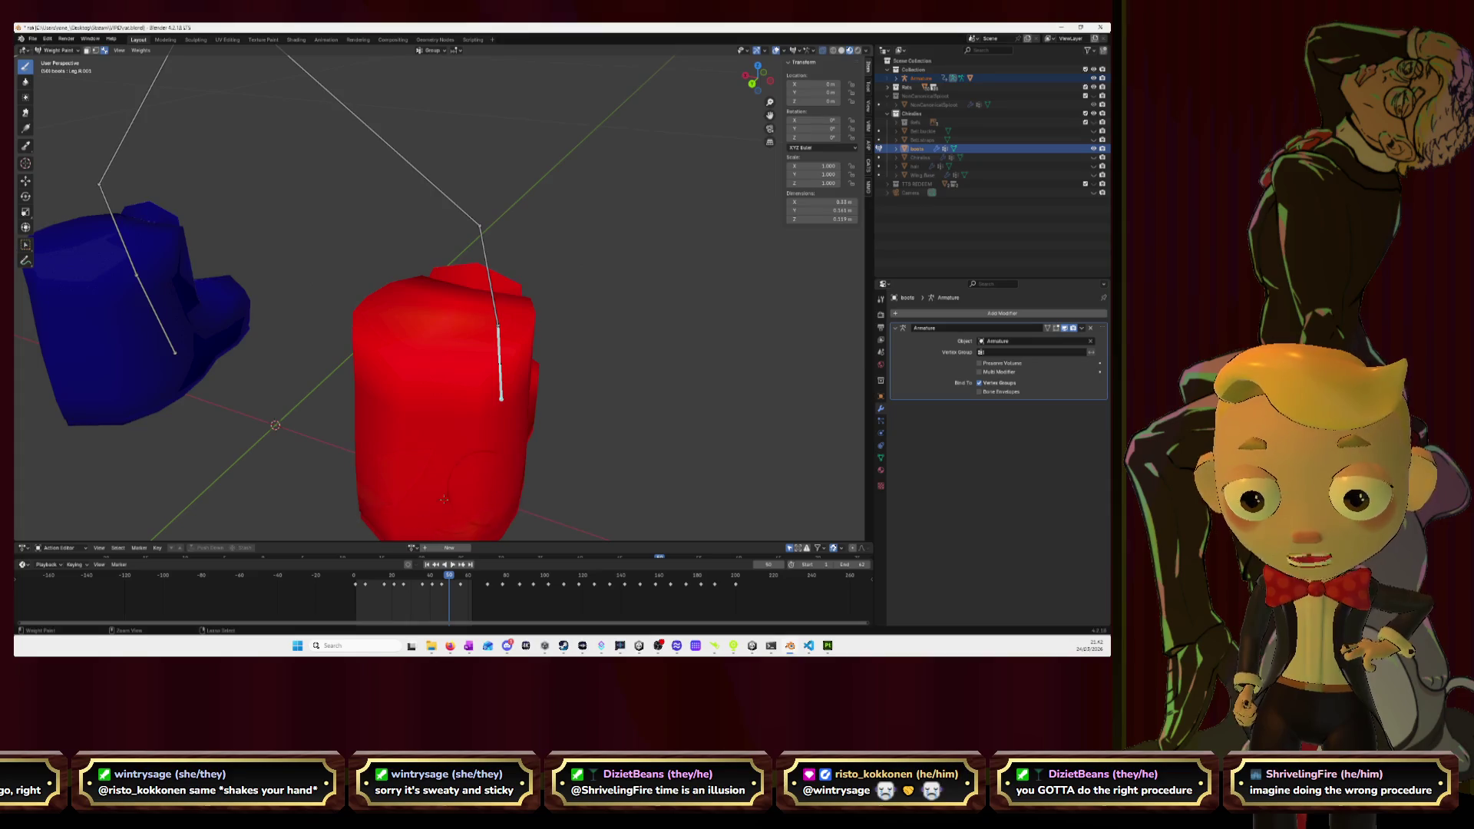
key("space")
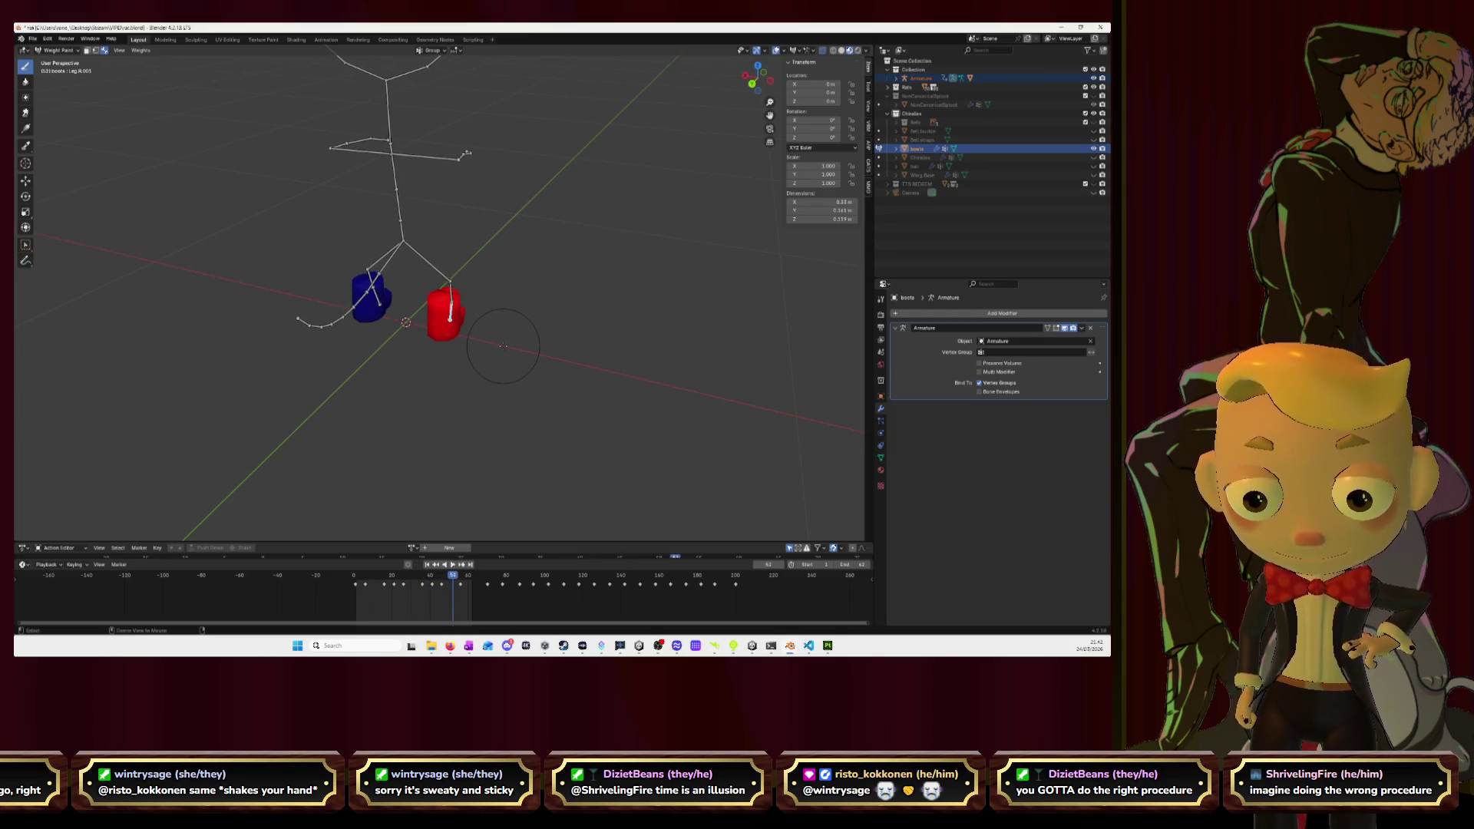
scroll(552, 343, "up", 4)
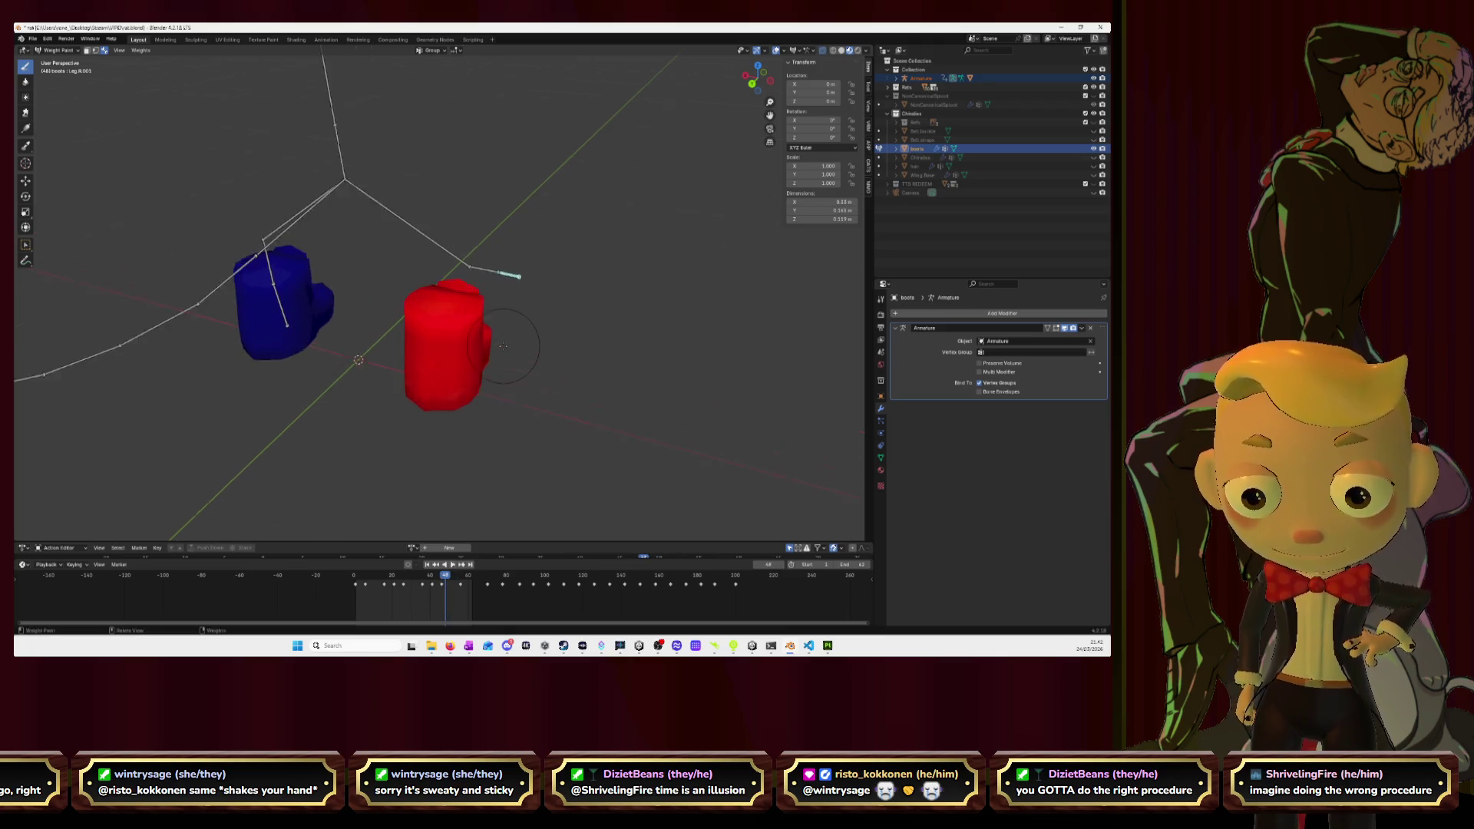
middle_click_drag(596, 340, 423, 350)
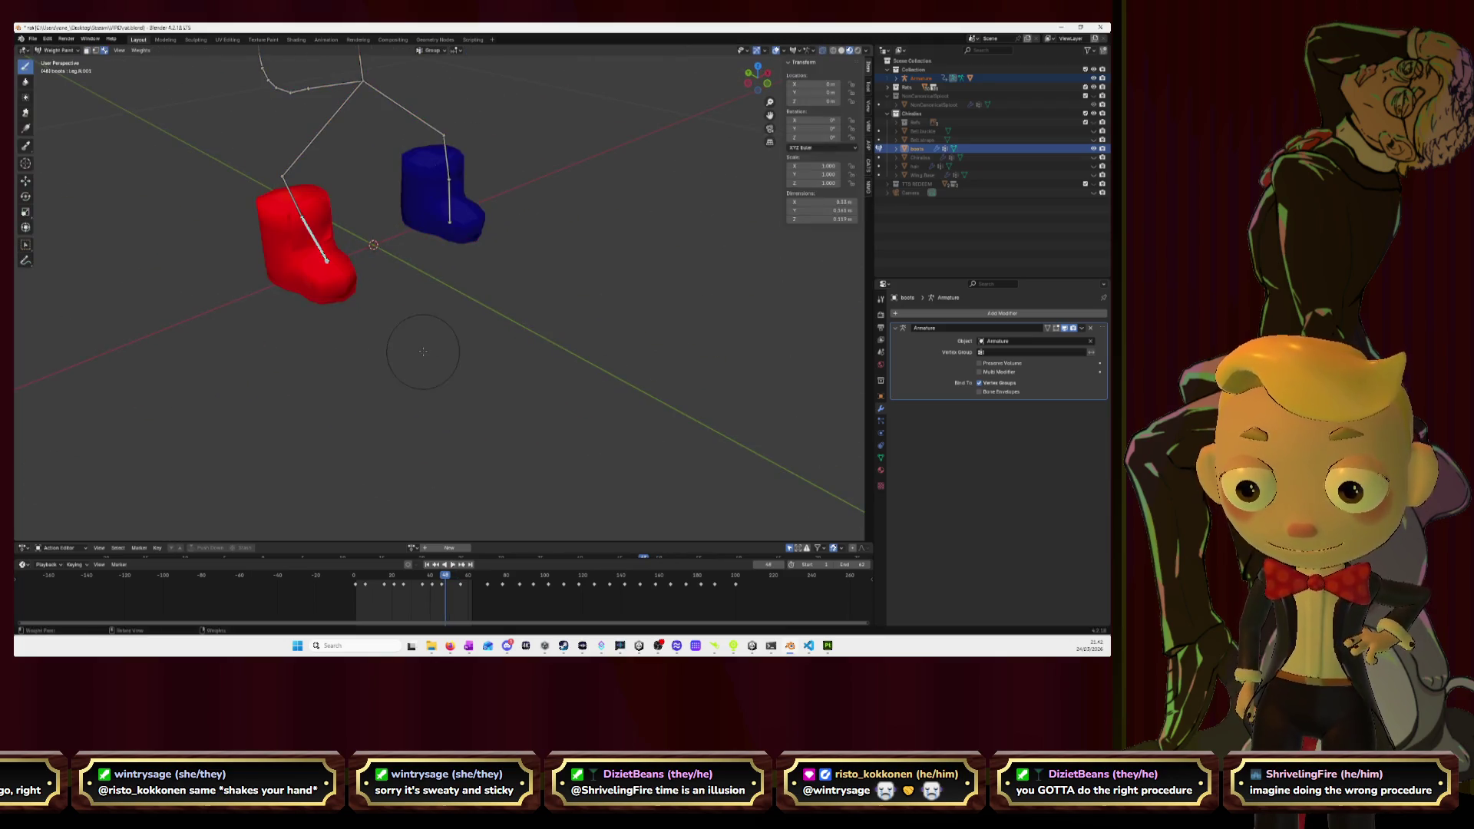
left_click(58, 50)
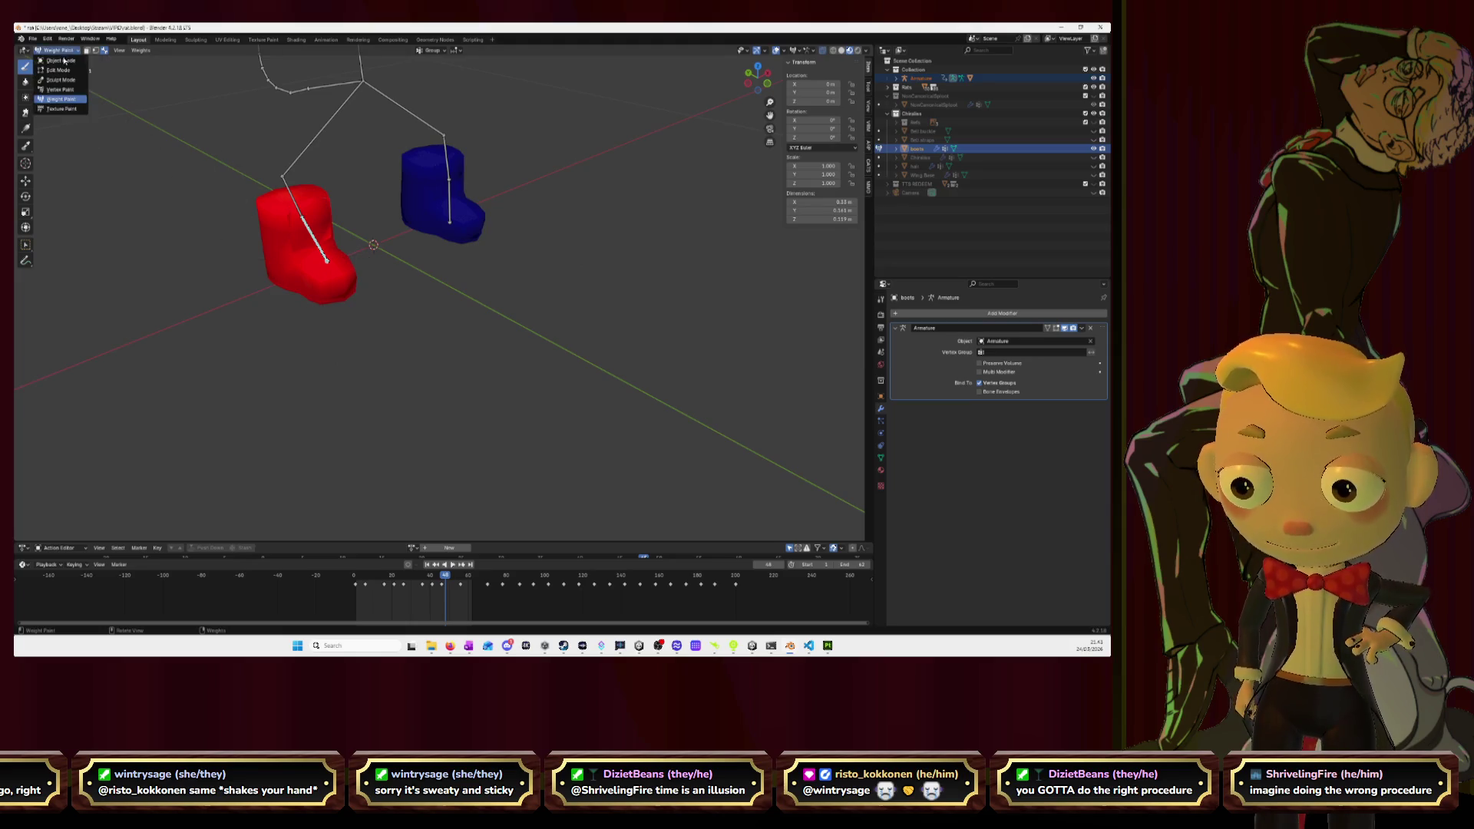
left_click(61, 62)
left_click(360, 83)
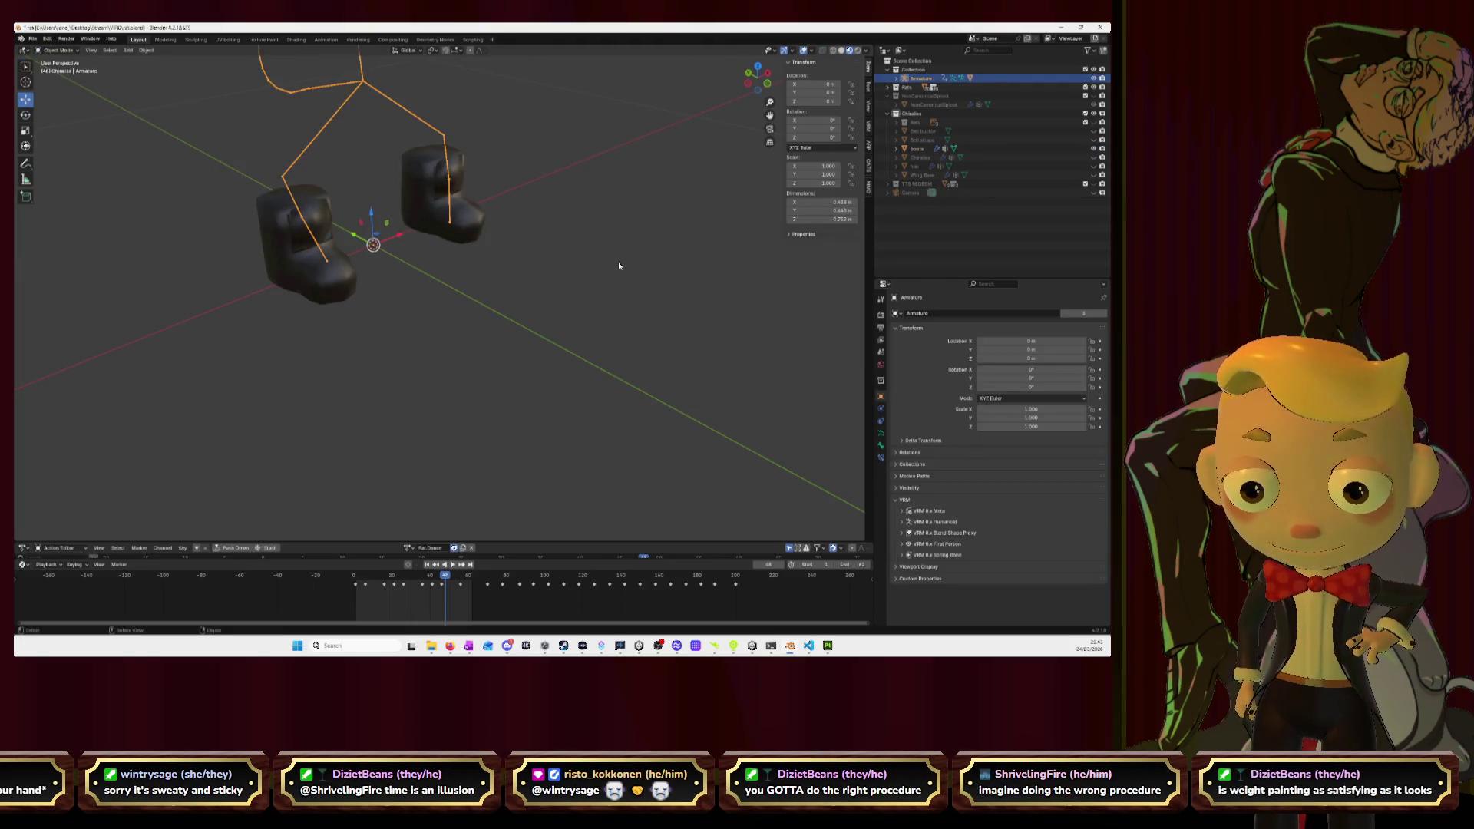
Delete the boots' old Armature modifier and add a new one targeting Armature.
left_click(410, 196)
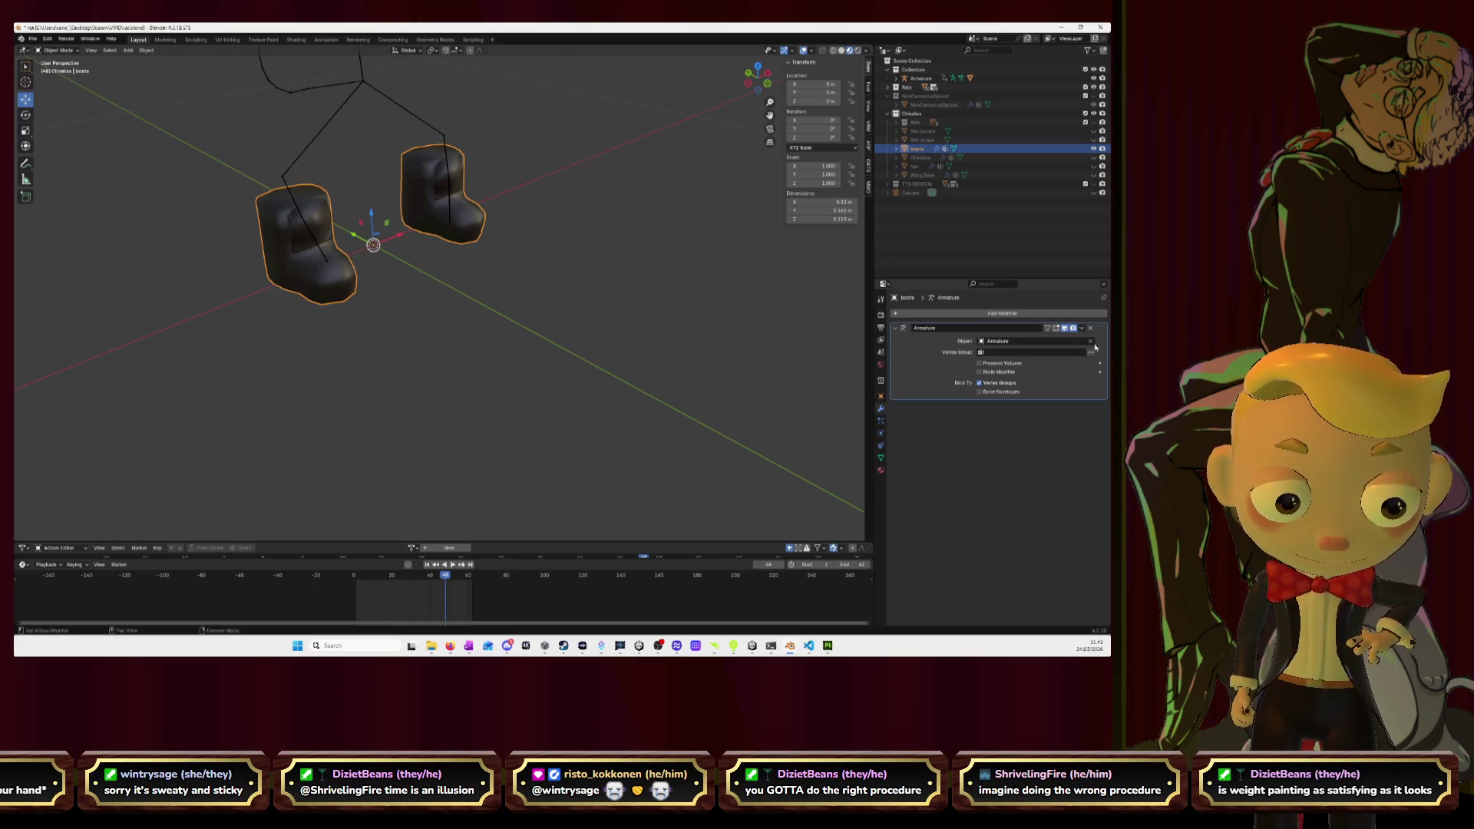
left_click(1094, 331)
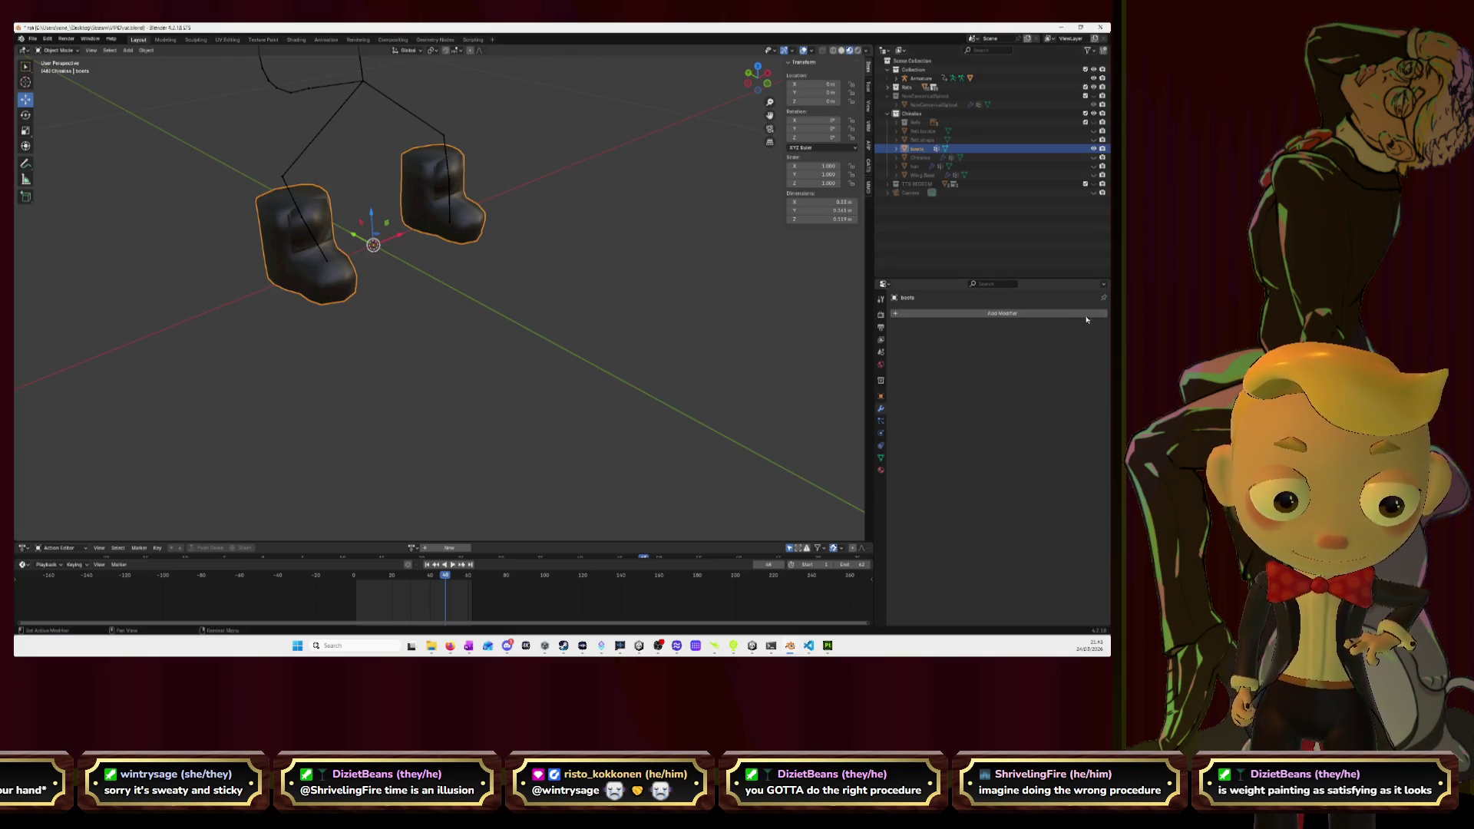
left_click(1084, 313)
type("arma")
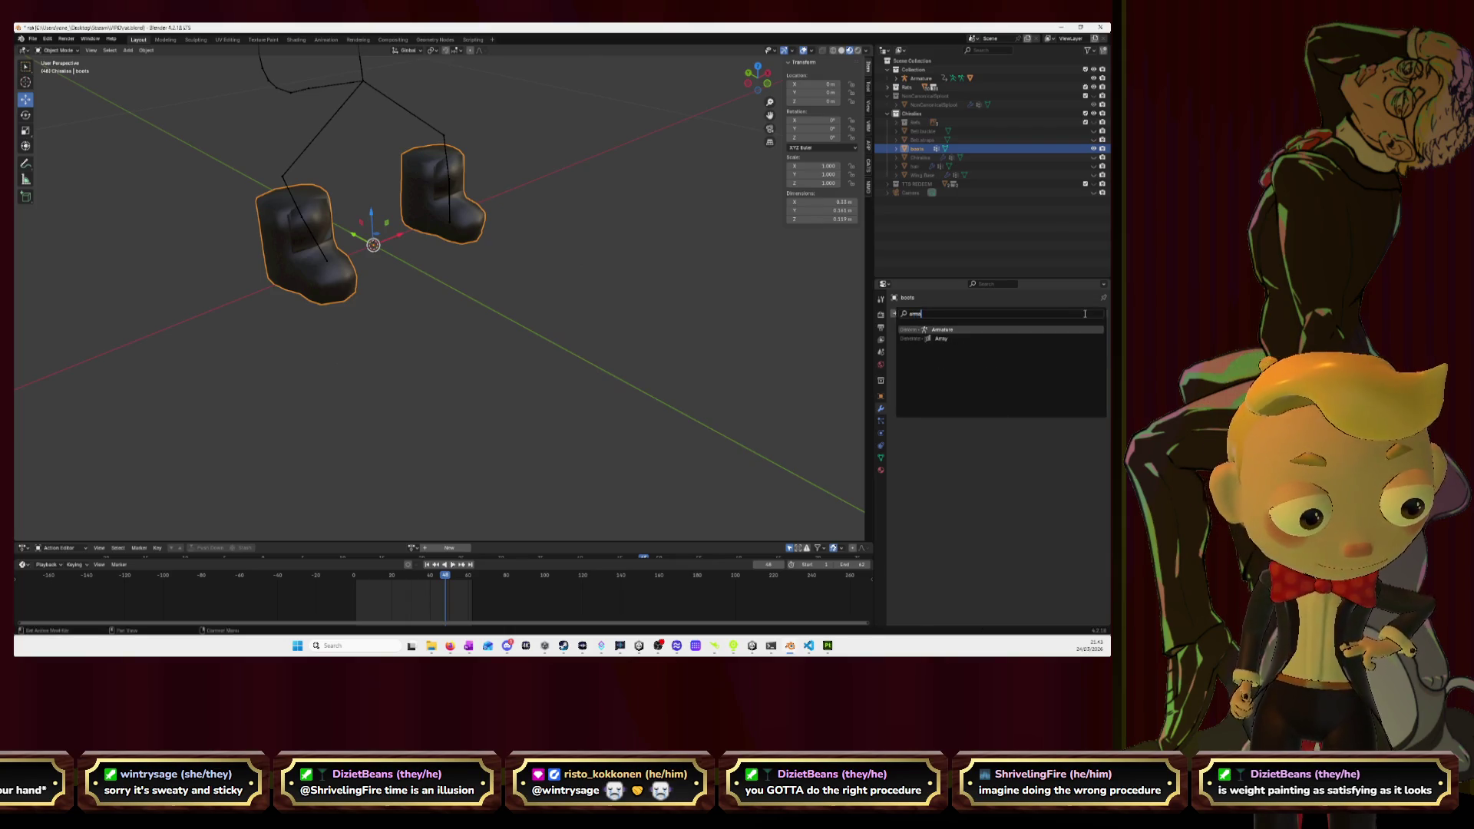
key("Return")
left_click(1091, 341)
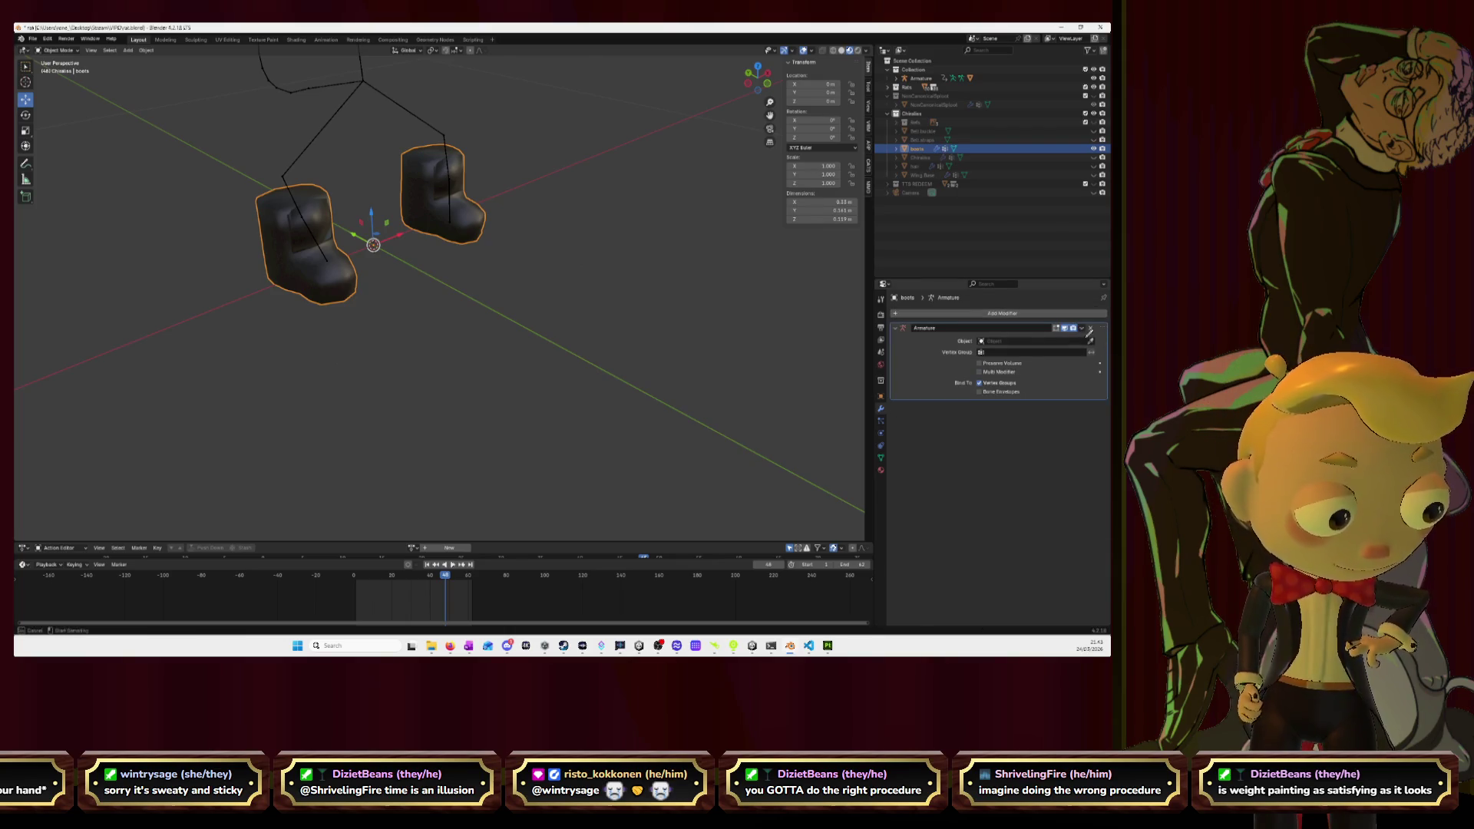
left_click(363, 87)
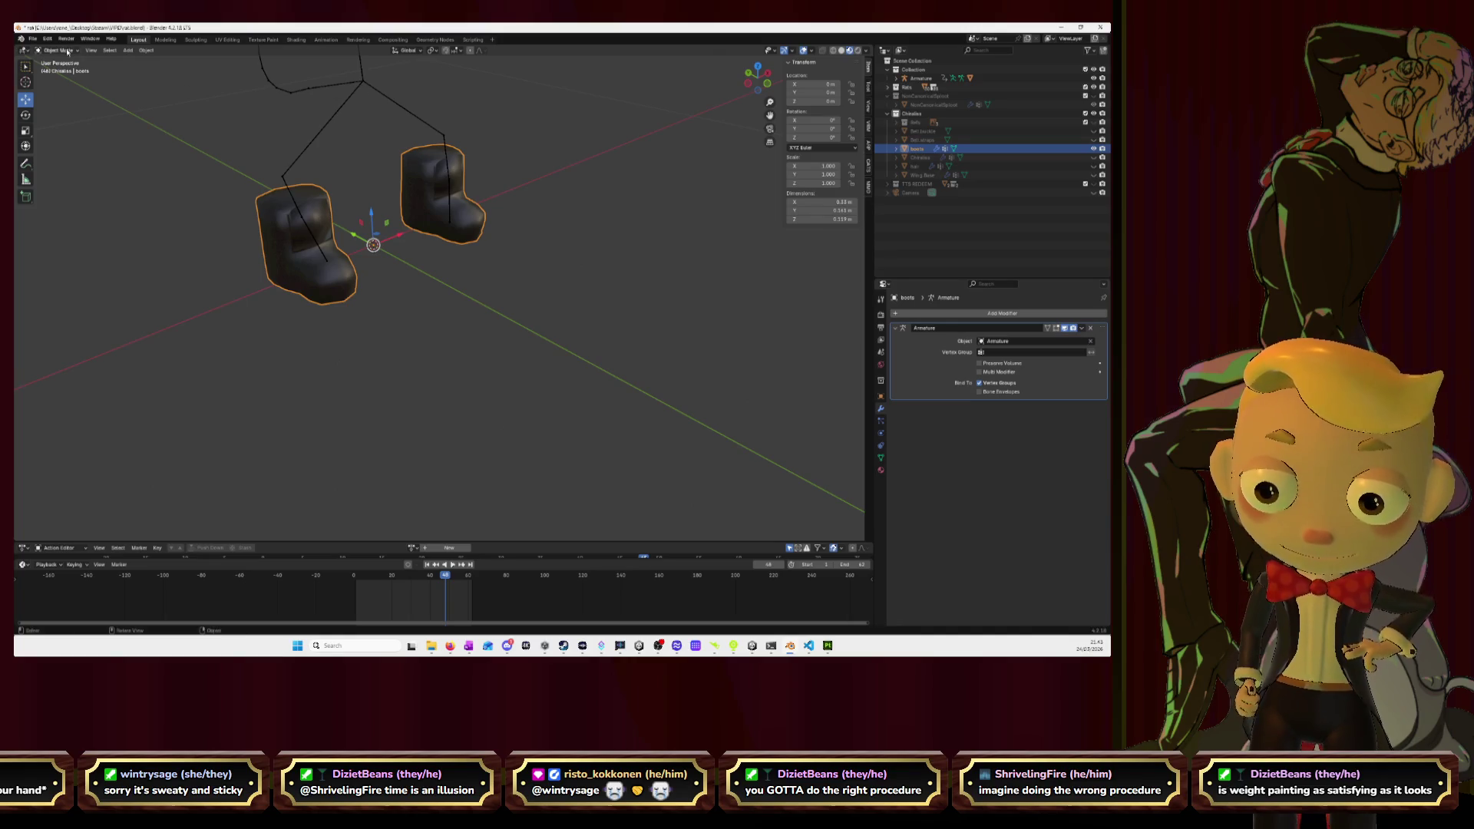
Select the armature and put it into Pose Mode.
left_click(58, 50)
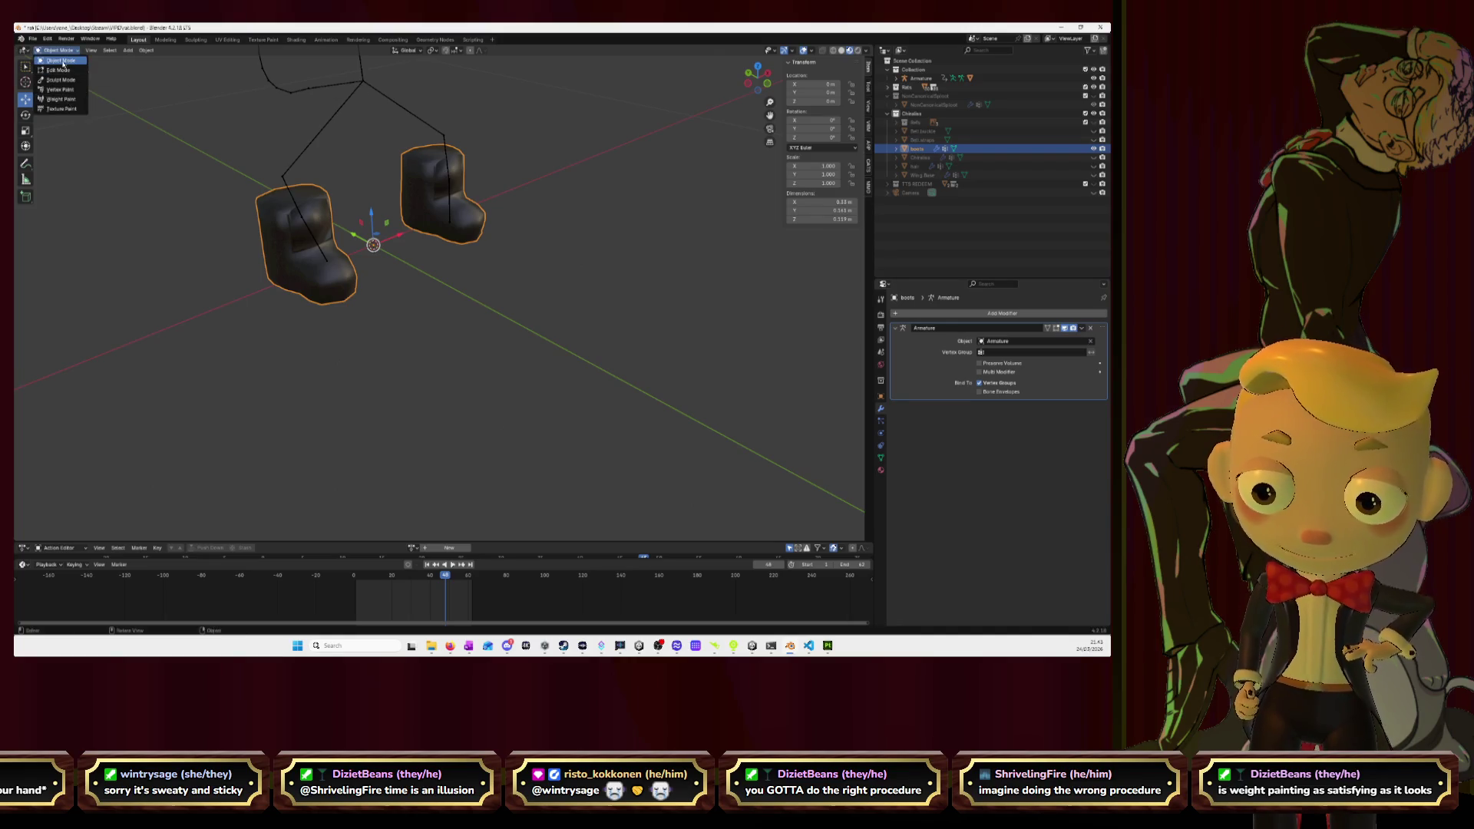
left_click(355, 183)
left_click(356, 94)
left_click(58, 50)
left_click(58, 80)
Play and stop the animation, then zoom out and orbit to check the boots follow the legs.
key("space")
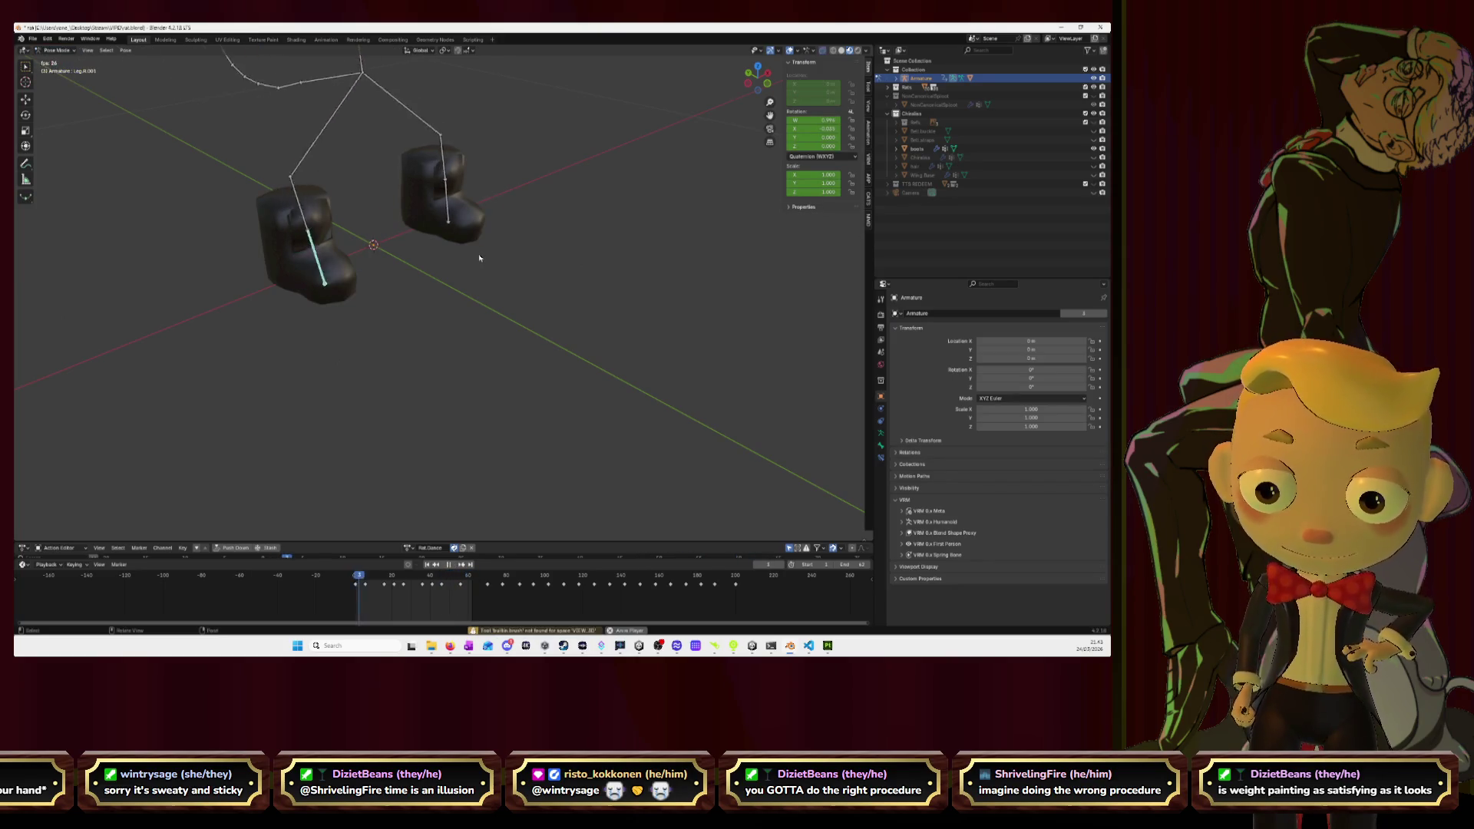
key("space")
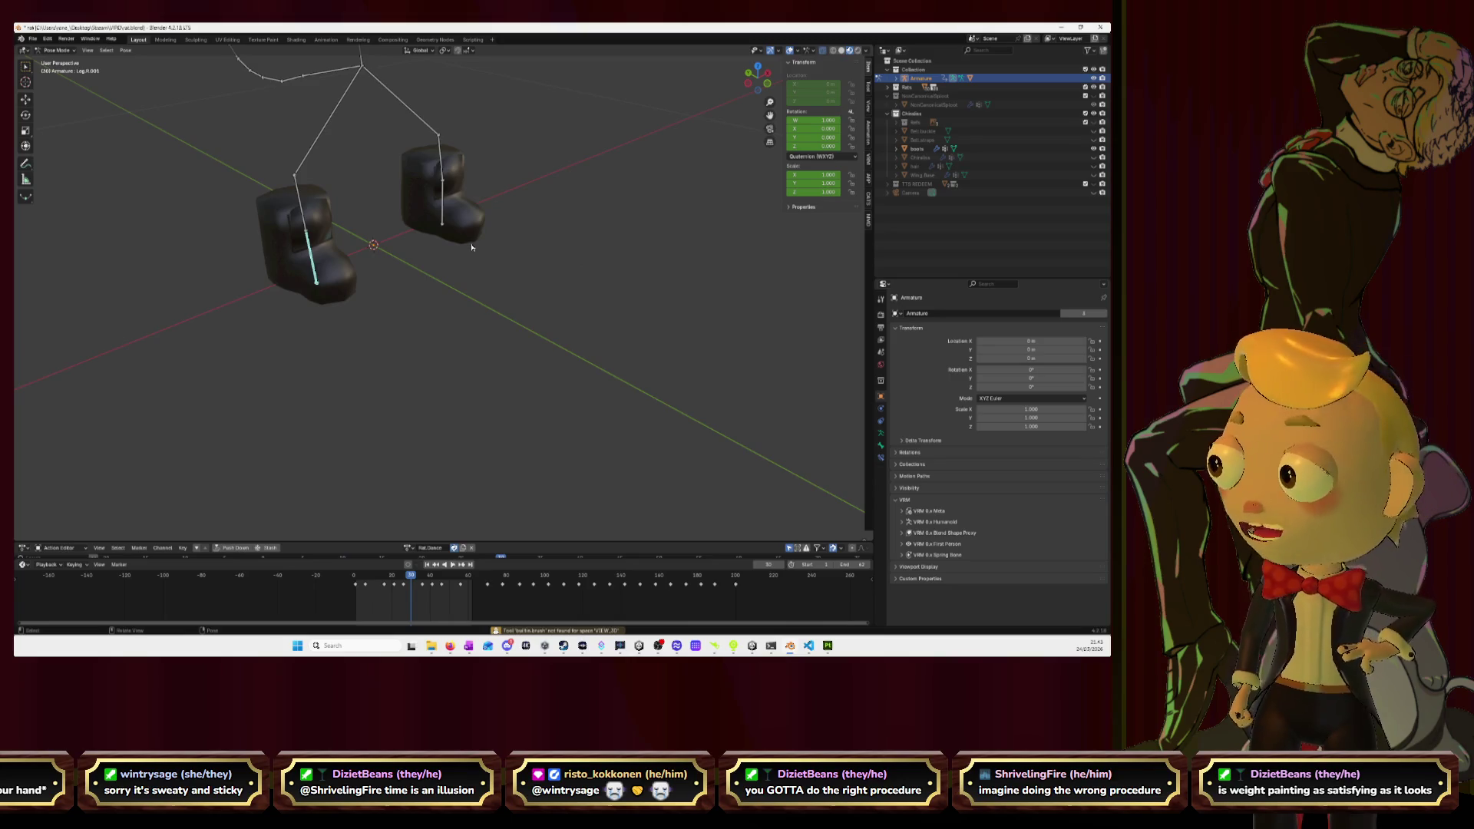
scroll(472, 246, "down", 3)
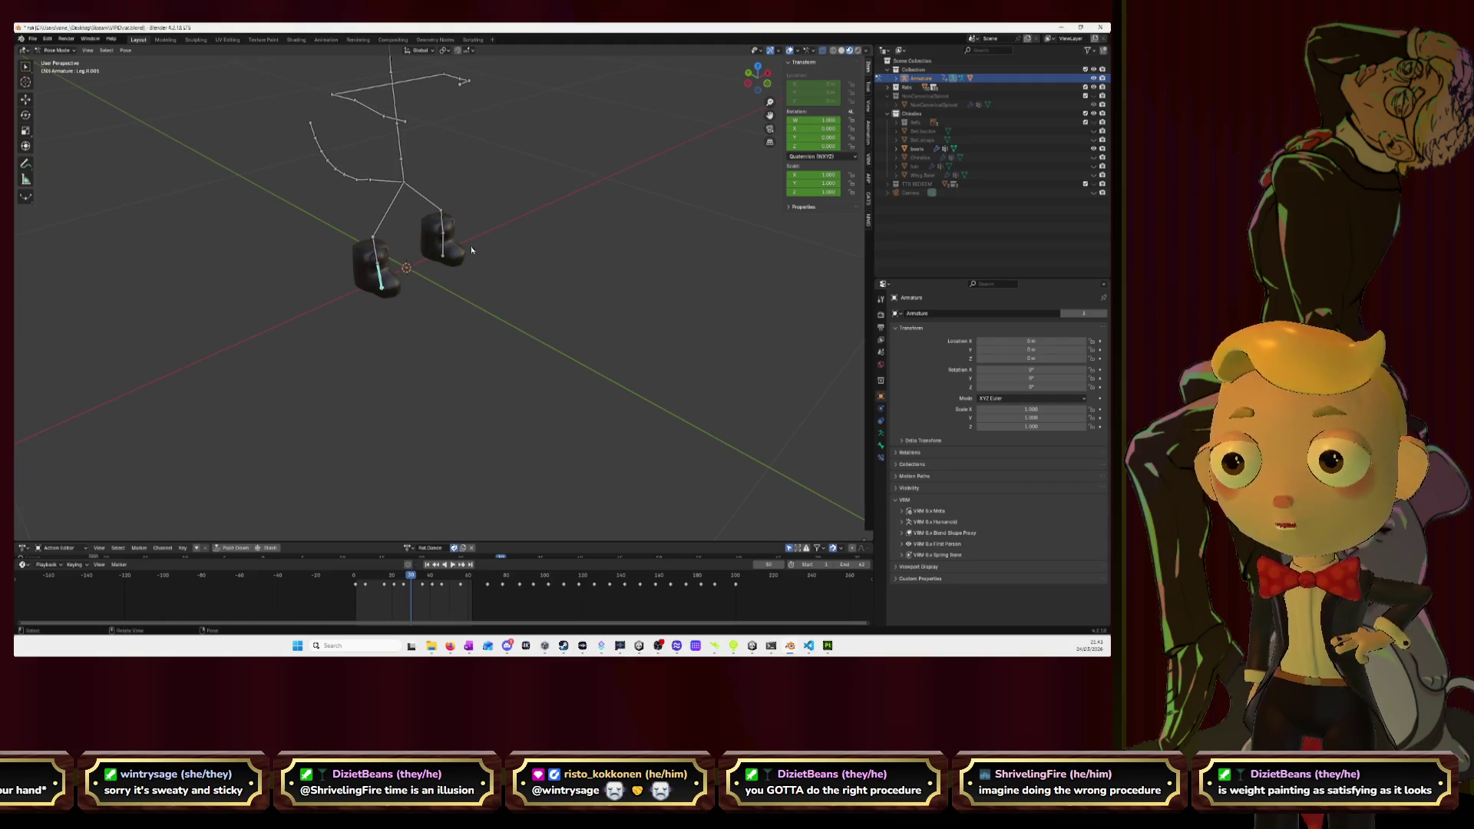
mouse_move(533, 233)
middle_mouse_down()
mouse_move(592, 312)
mouse_move(488, 472)
middle_mouse_up()
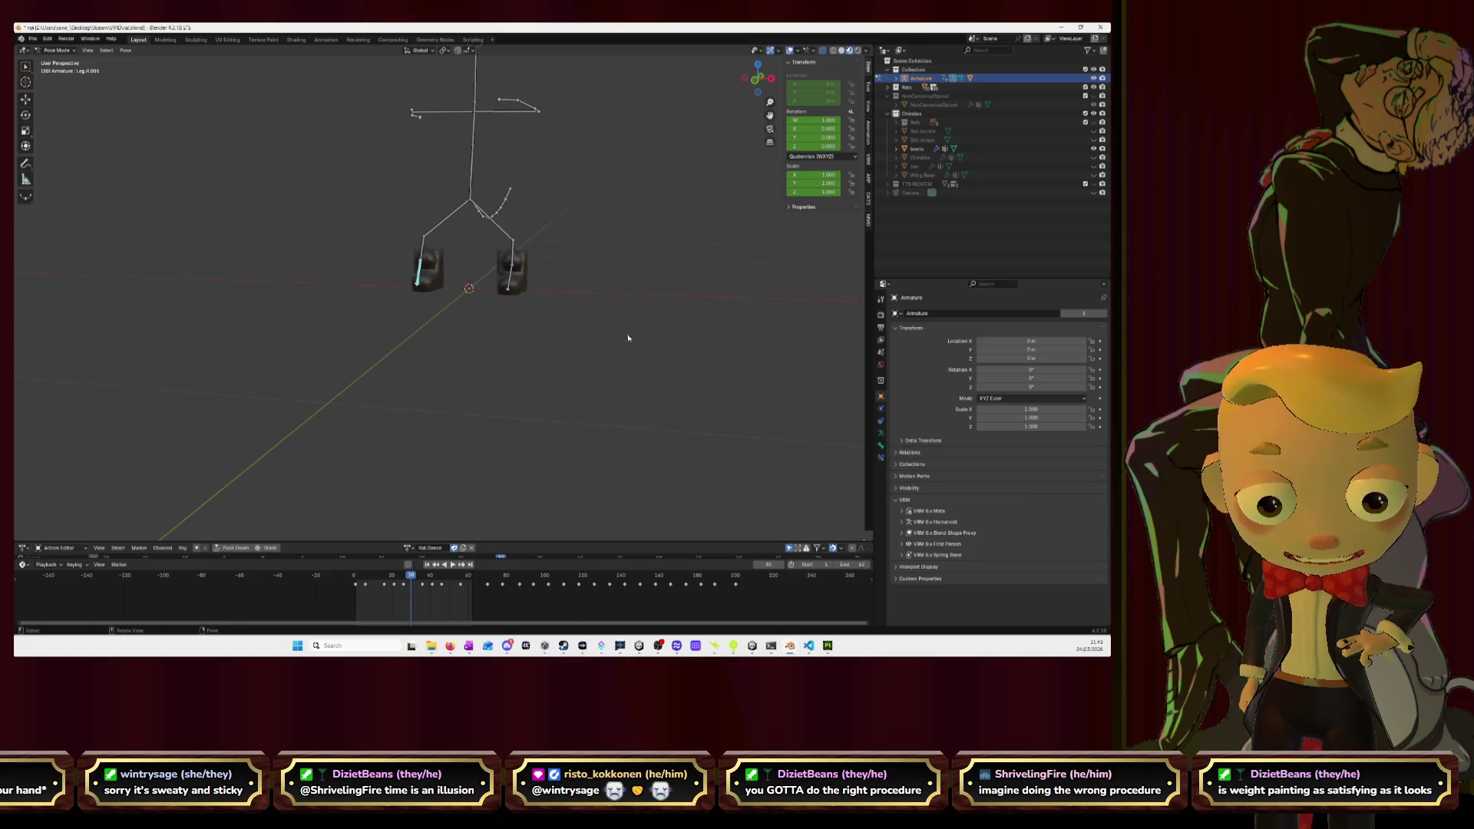